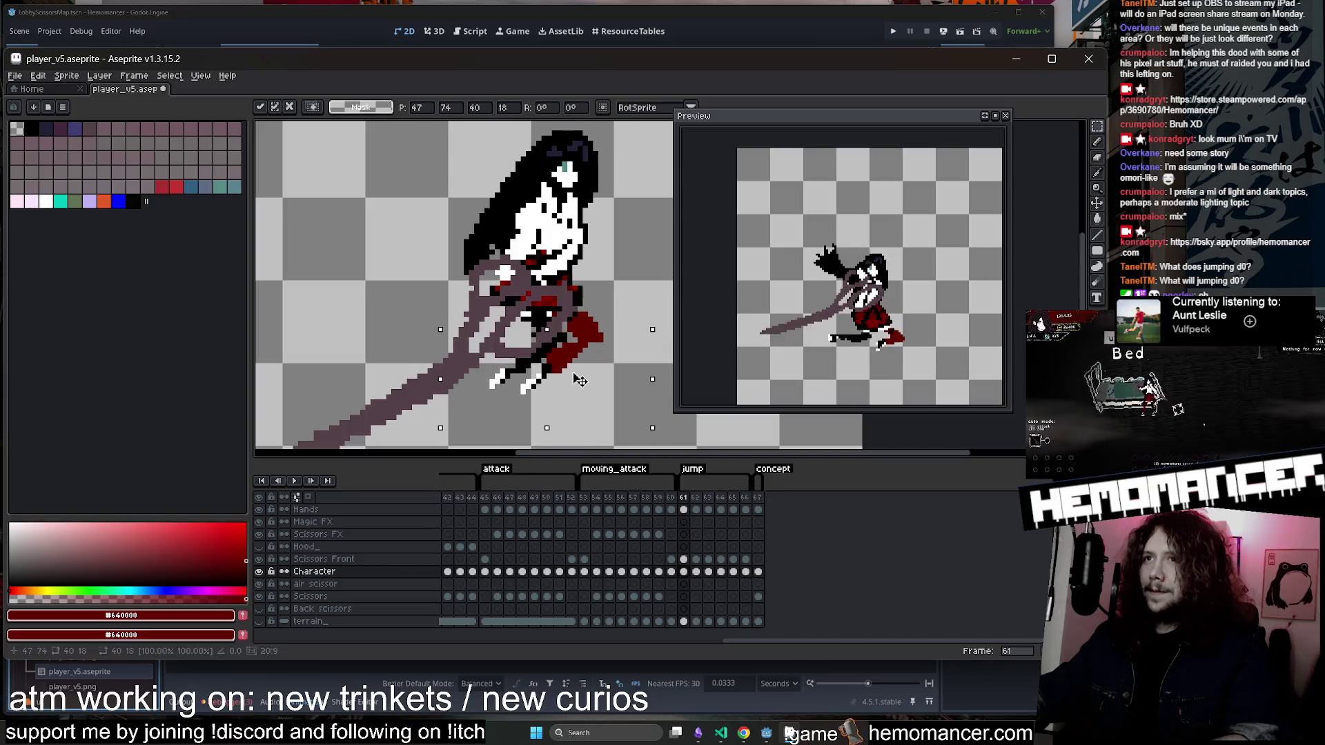
# Commit the nudged scissor piece on frame 61 and add black outline pixels to the sprite.
pyautogui.scroll(-2, 588, 383)
pyautogui.press('Return')
pyautogui.scroll(2, 599, 373)
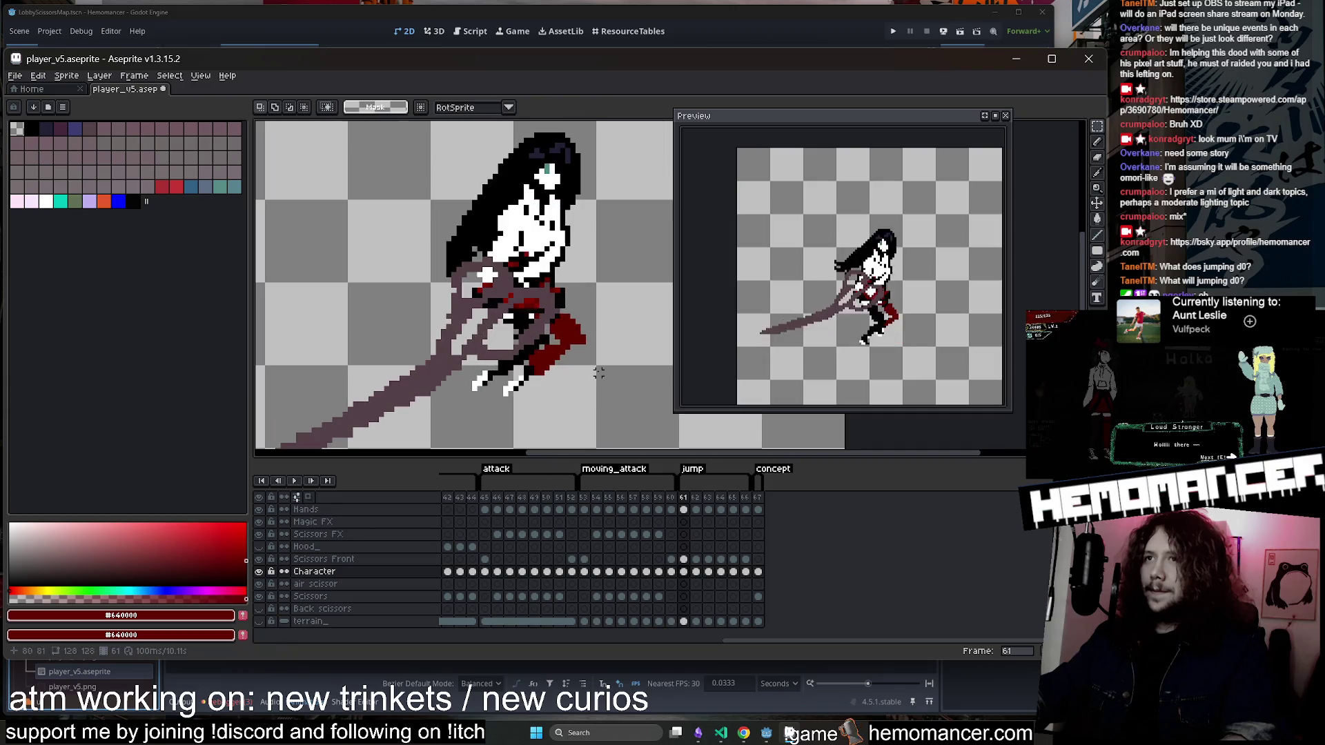
pyautogui.press('b')
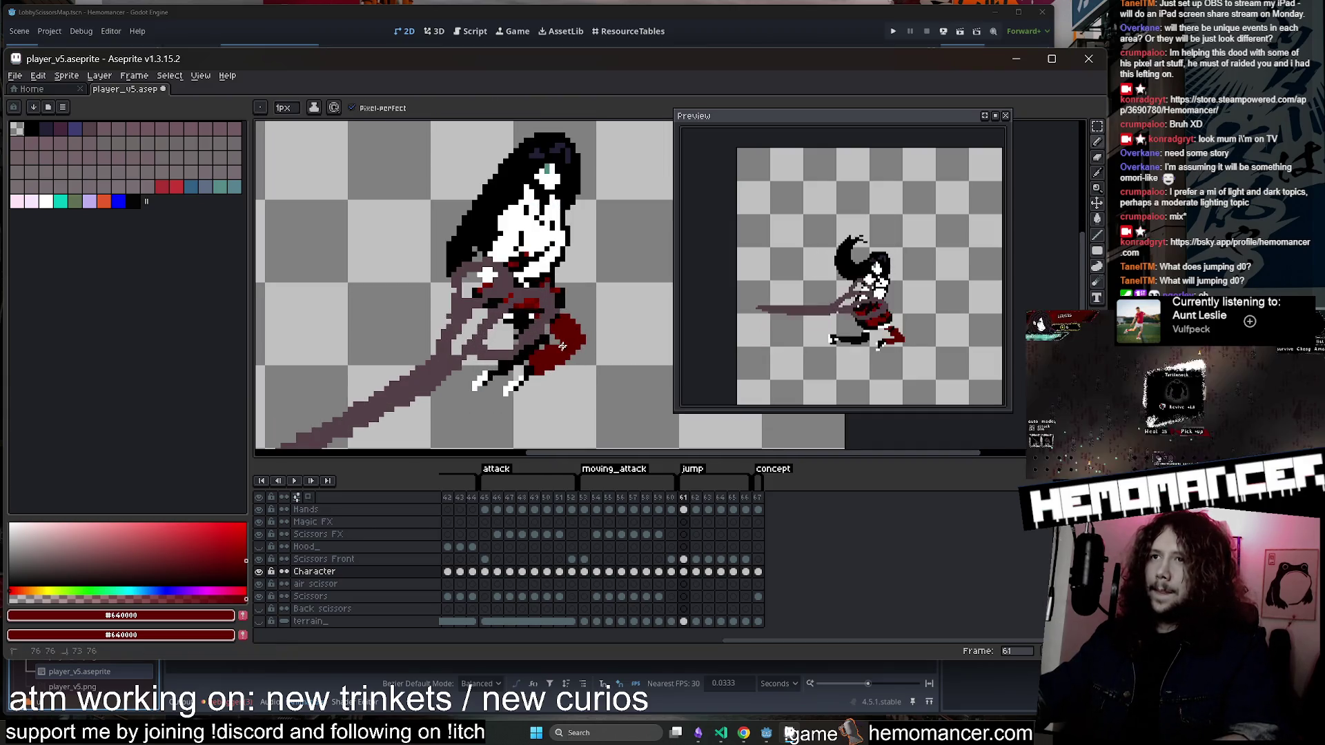
pyautogui.keyDown('alt'); pyautogui.click(505, 353); pyautogui.keyUp('alt')
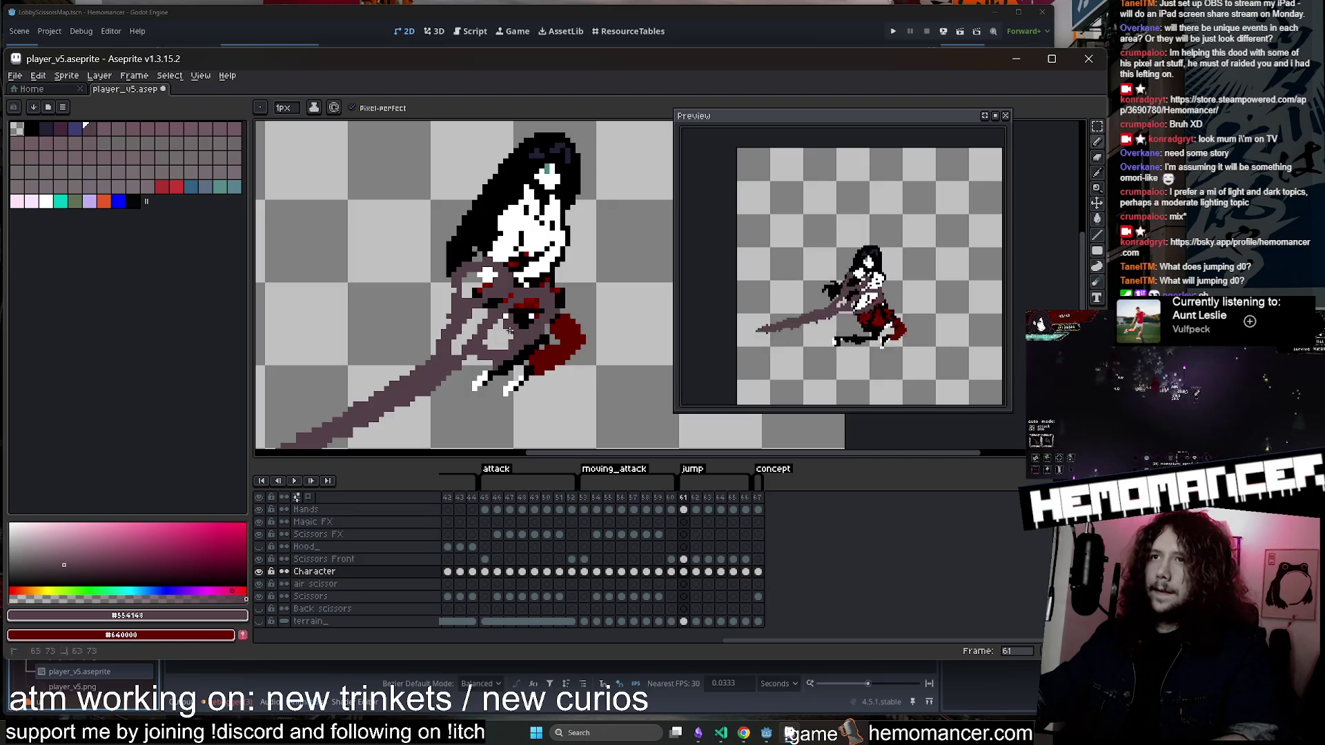
pyautogui.keyDown('alt'); pyautogui.click(511, 319); pyautogui.keyUp('alt')
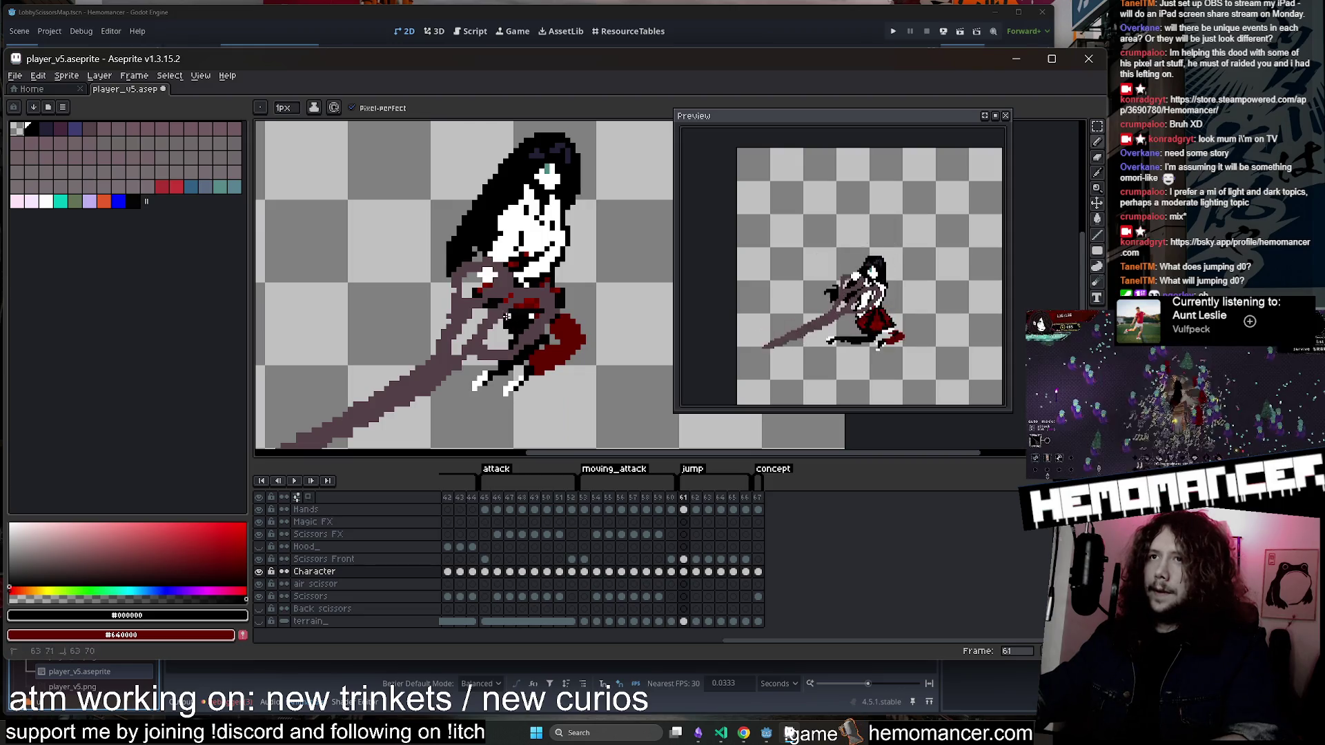
pyautogui.moveTo(511, 326); pyautogui.dragTo(512, 332)
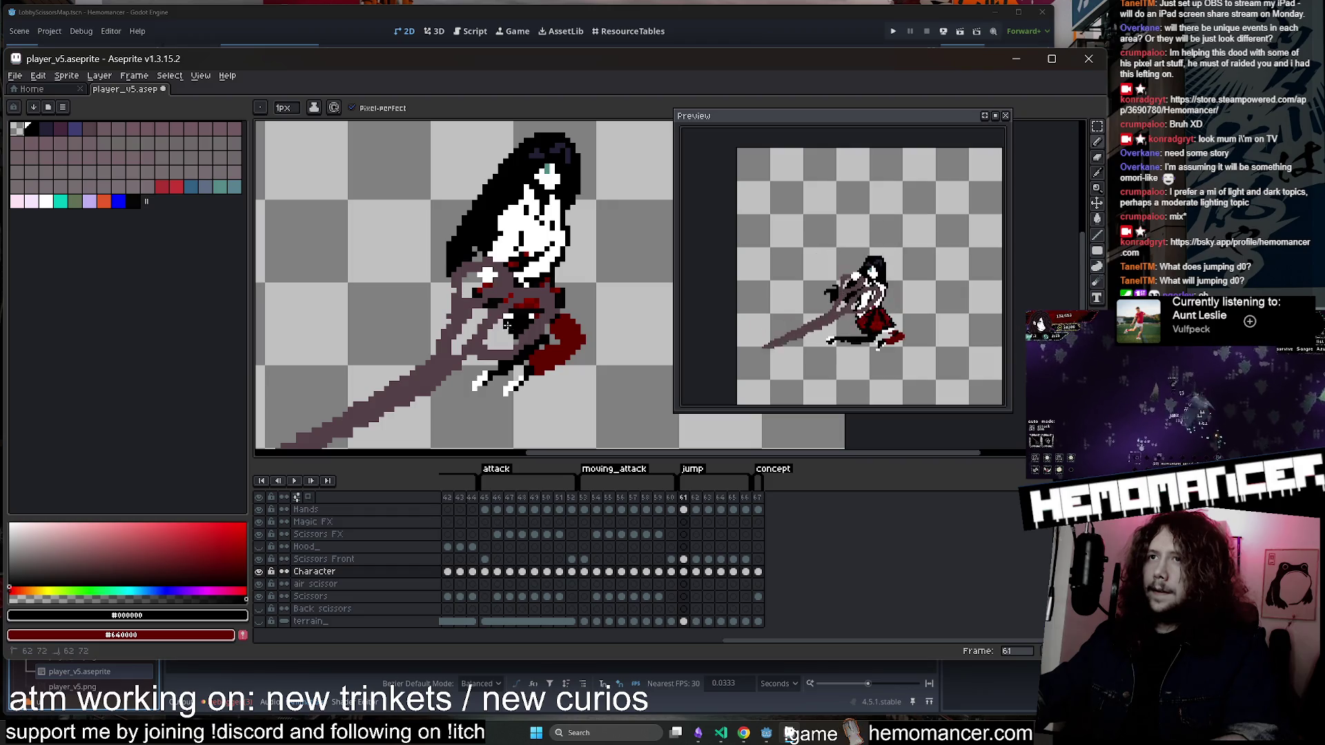
# Sample the sprite's dark red, save player_v5.aseprite, and close the separate animation preview.
pyautogui.press('i')
pyautogui.scroll(1, 555, 340)
pyautogui.click(556, 339)
pyautogui.press('b')
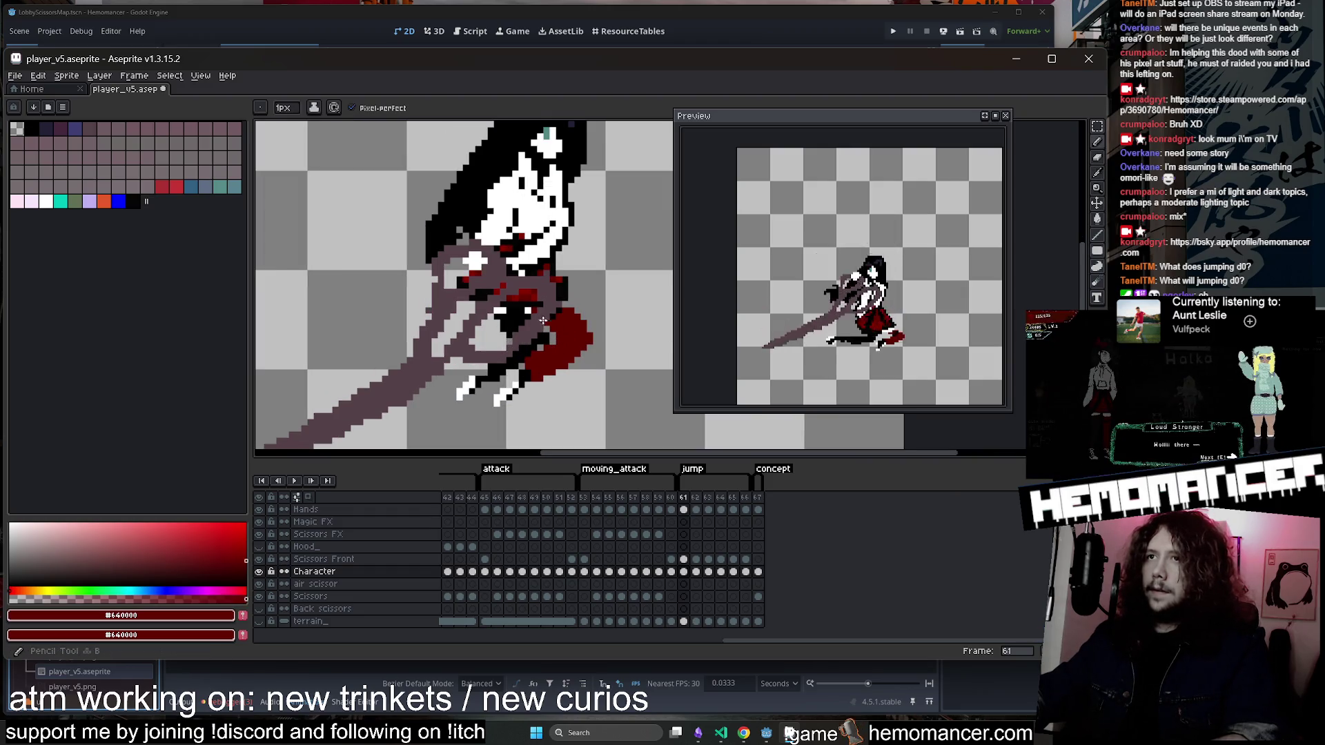
pyautogui.scroll(-2, 568, 319)
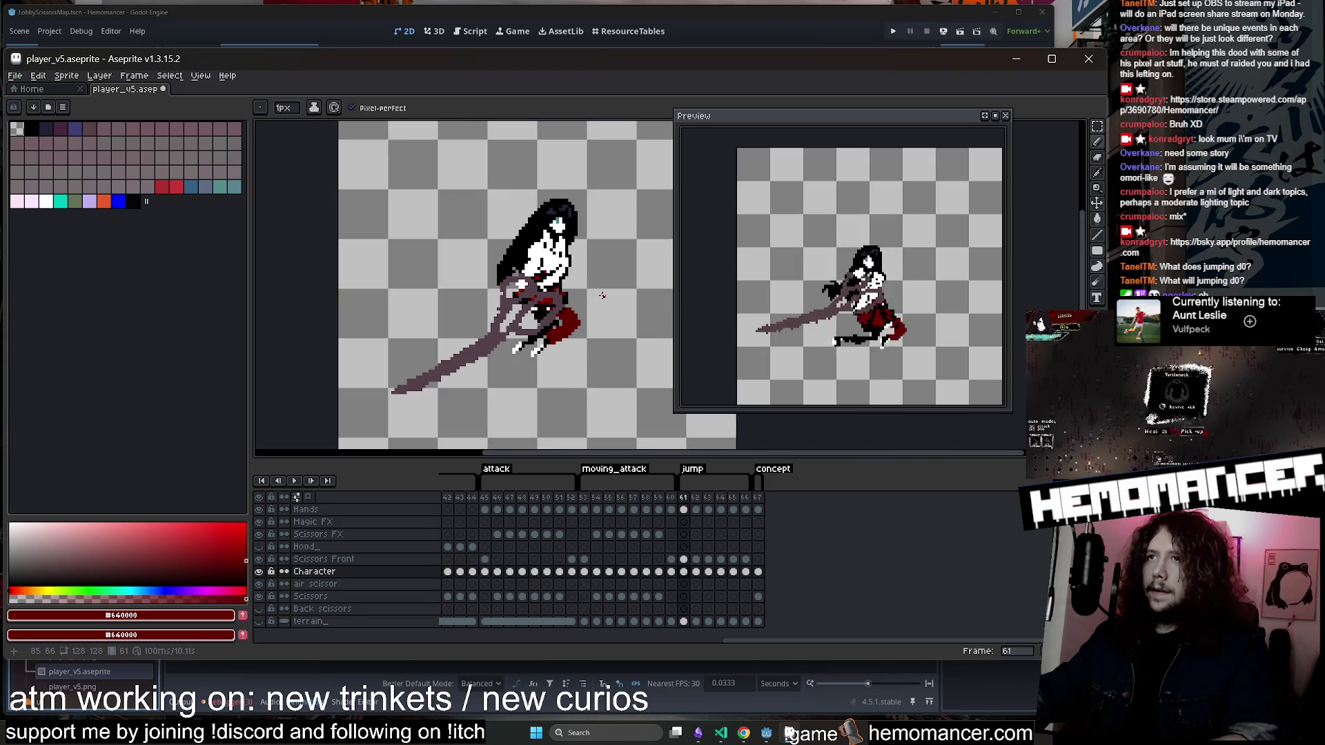
pyautogui.scroll(-1, 602, 296)
pyautogui.hotkey('ctrl', 's')
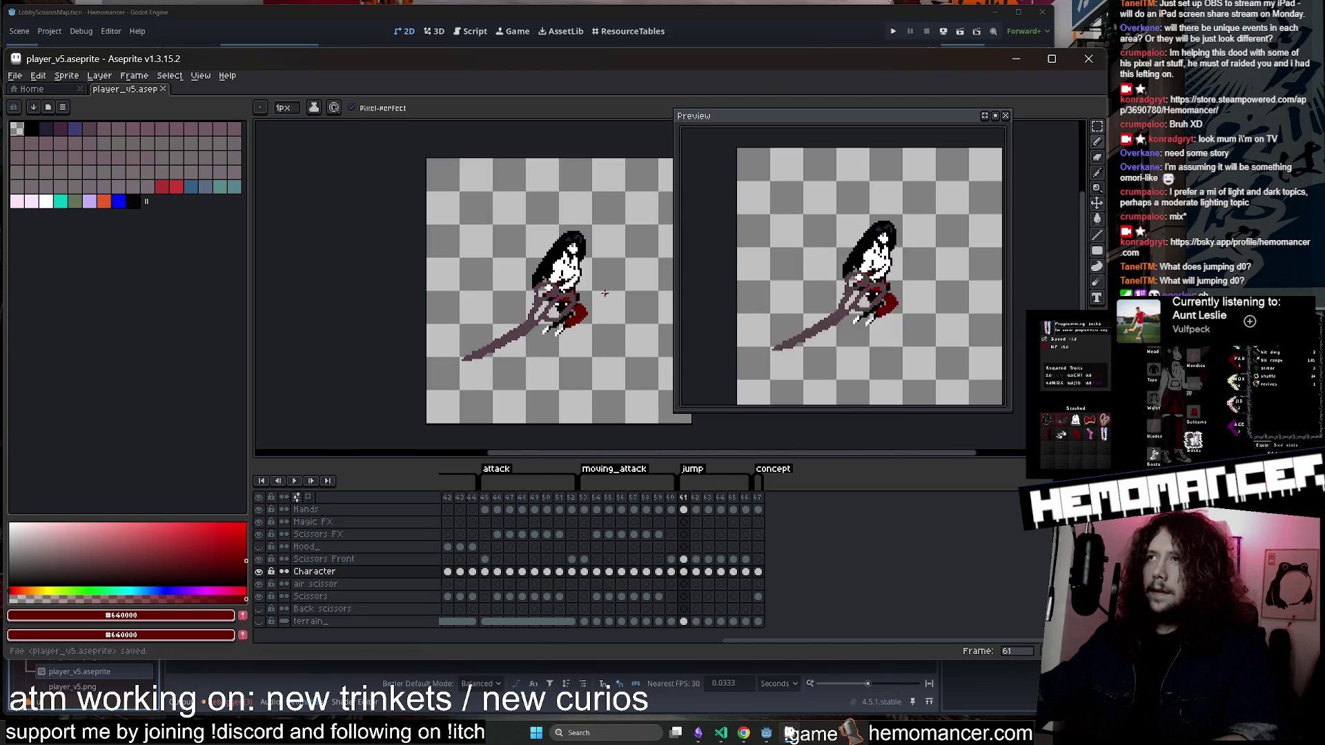
pyautogui.click(1006, 116)
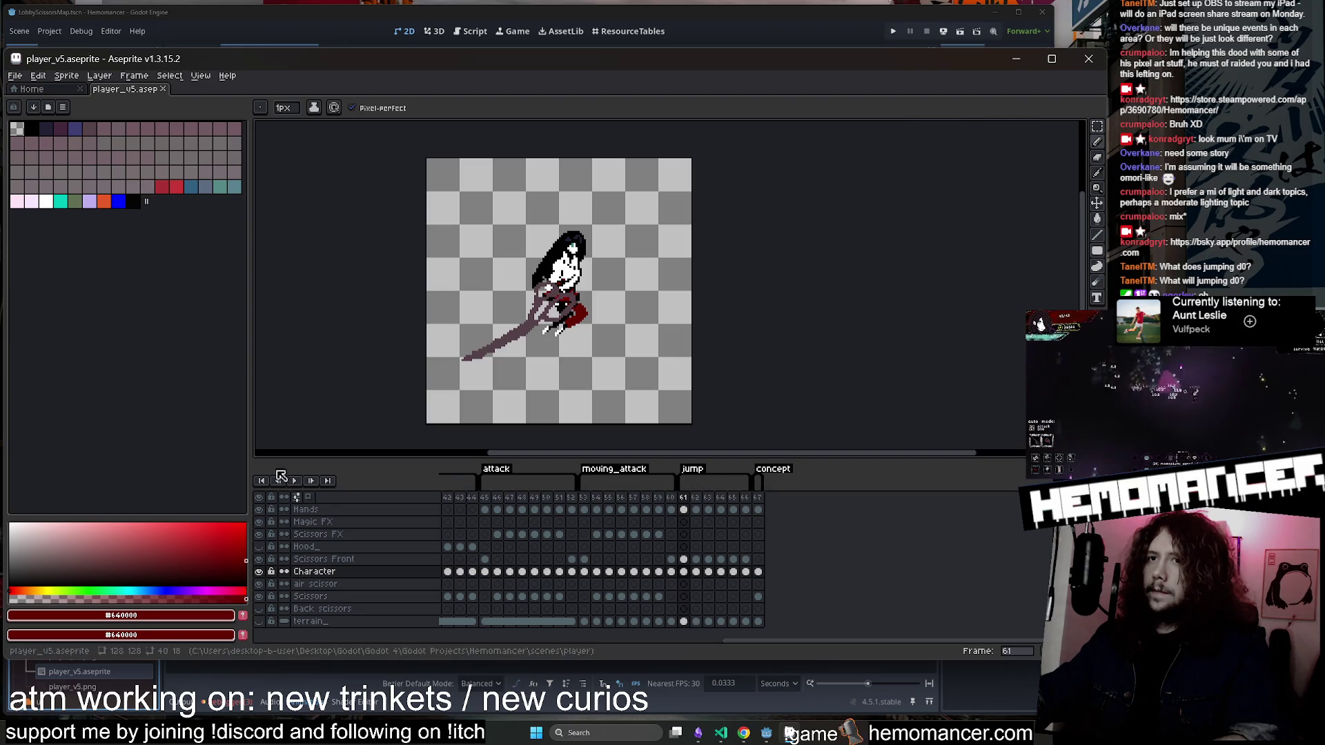
# Play the animation, then sample the near-black colour and erase stray sprite pixels.
pyautogui.click(294, 481)
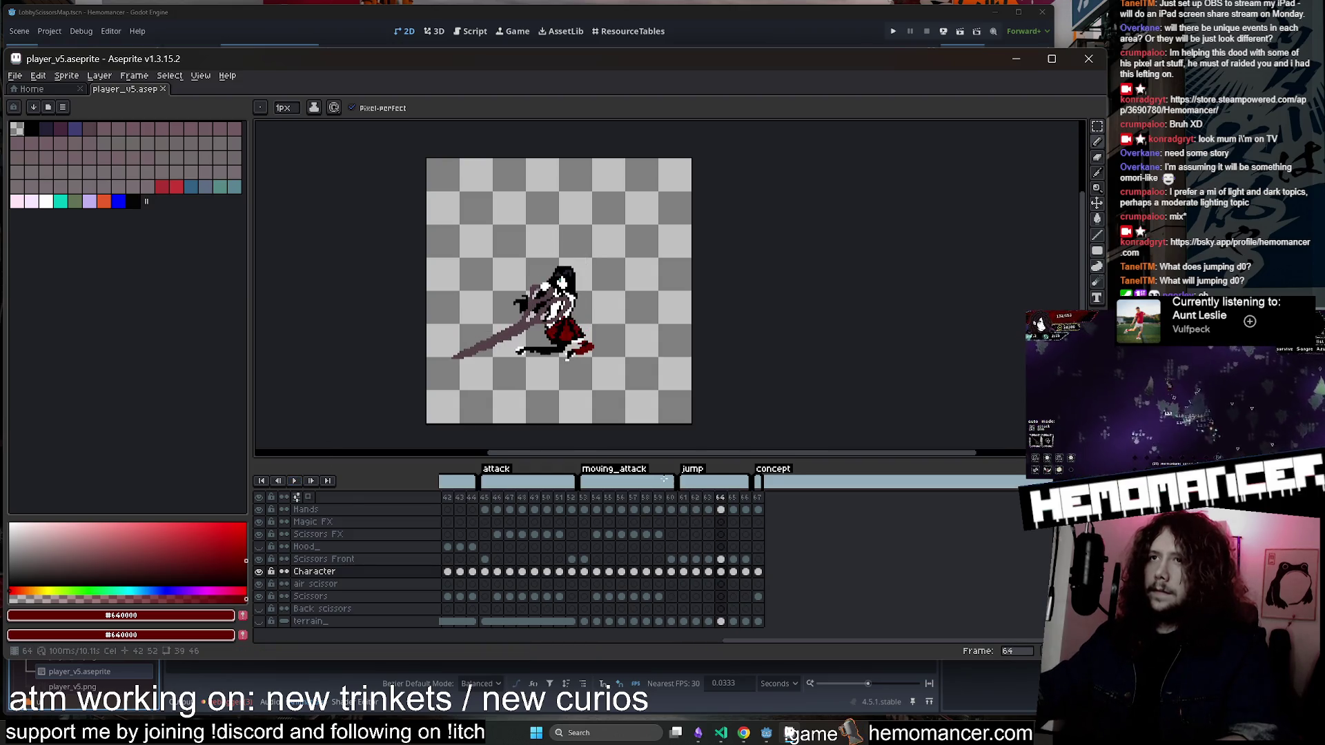
pyautogui.scroll(4, 648, 338)
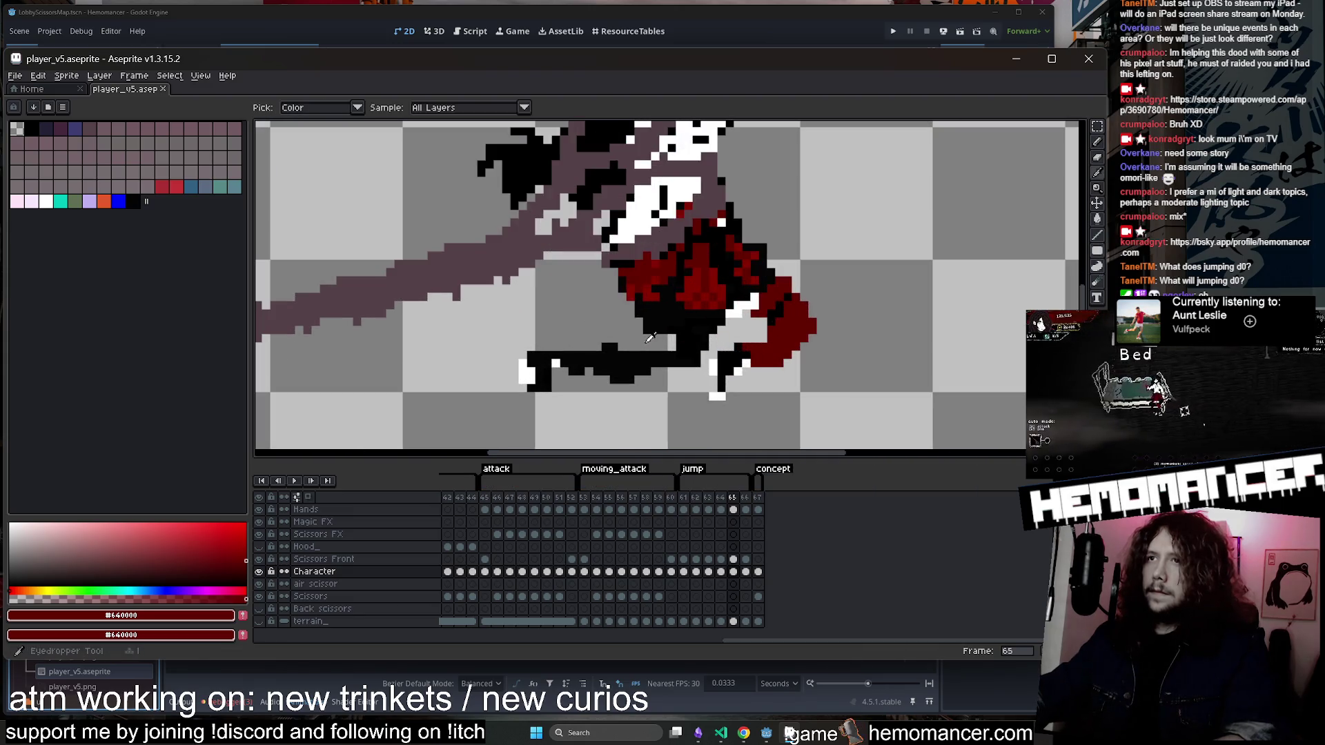
pyautogui.click(635, 345)
pyautogui.press('e')
pyautogui.scroll(-3, 581, 338)
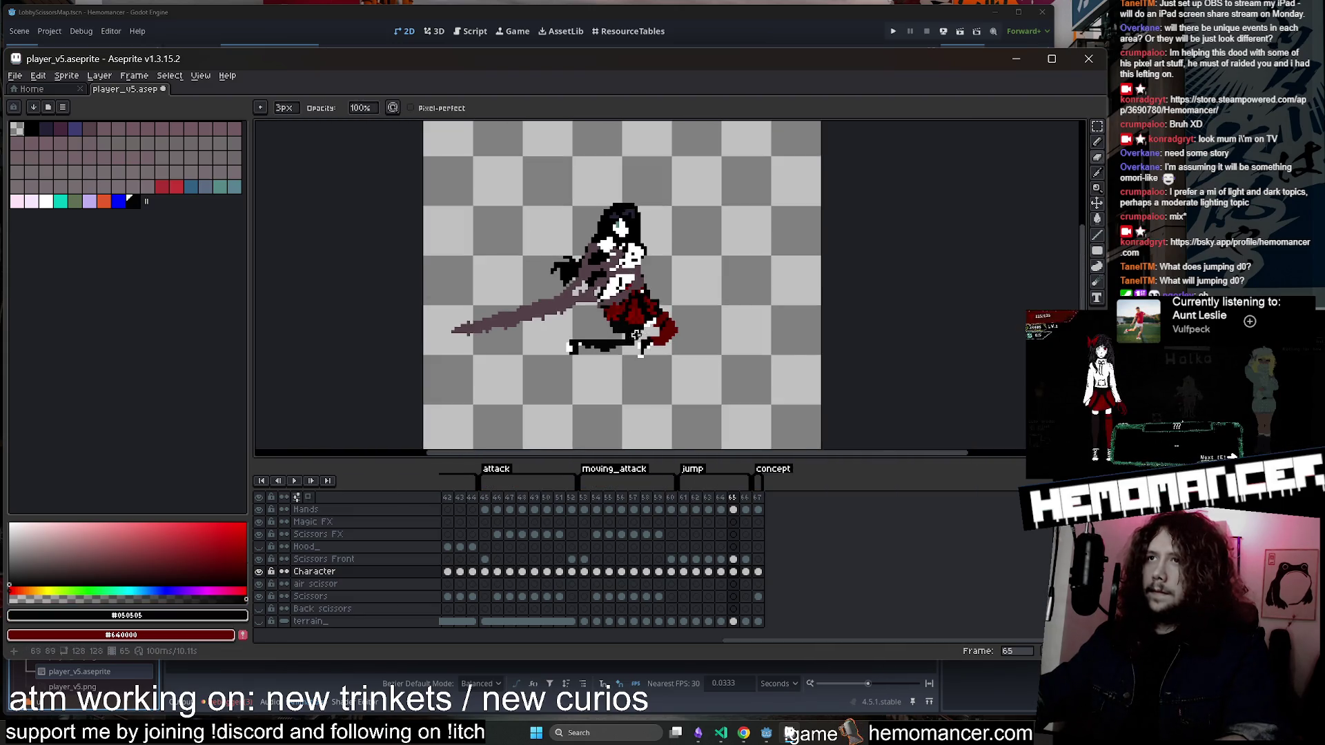
pyautogui.scroll(1, 619, 333)
pyautogui.press('b')
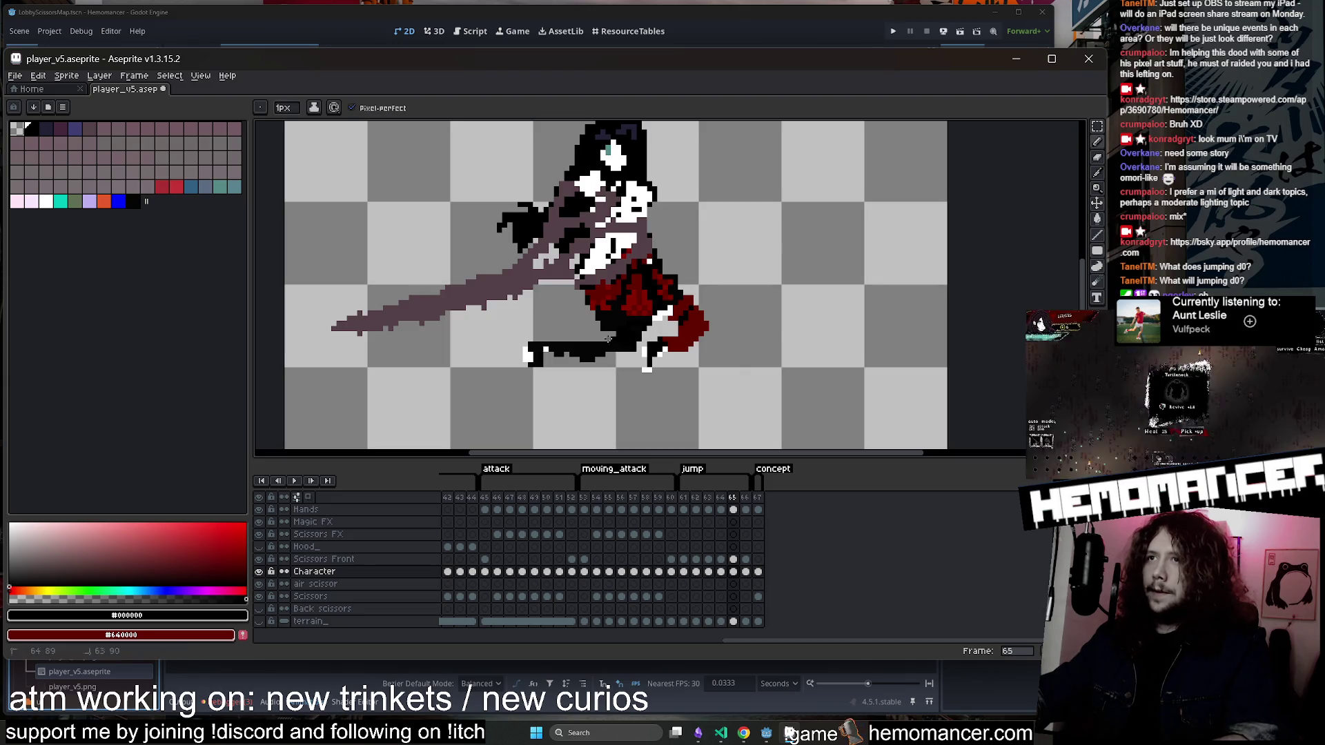
pyautogui.press('e')
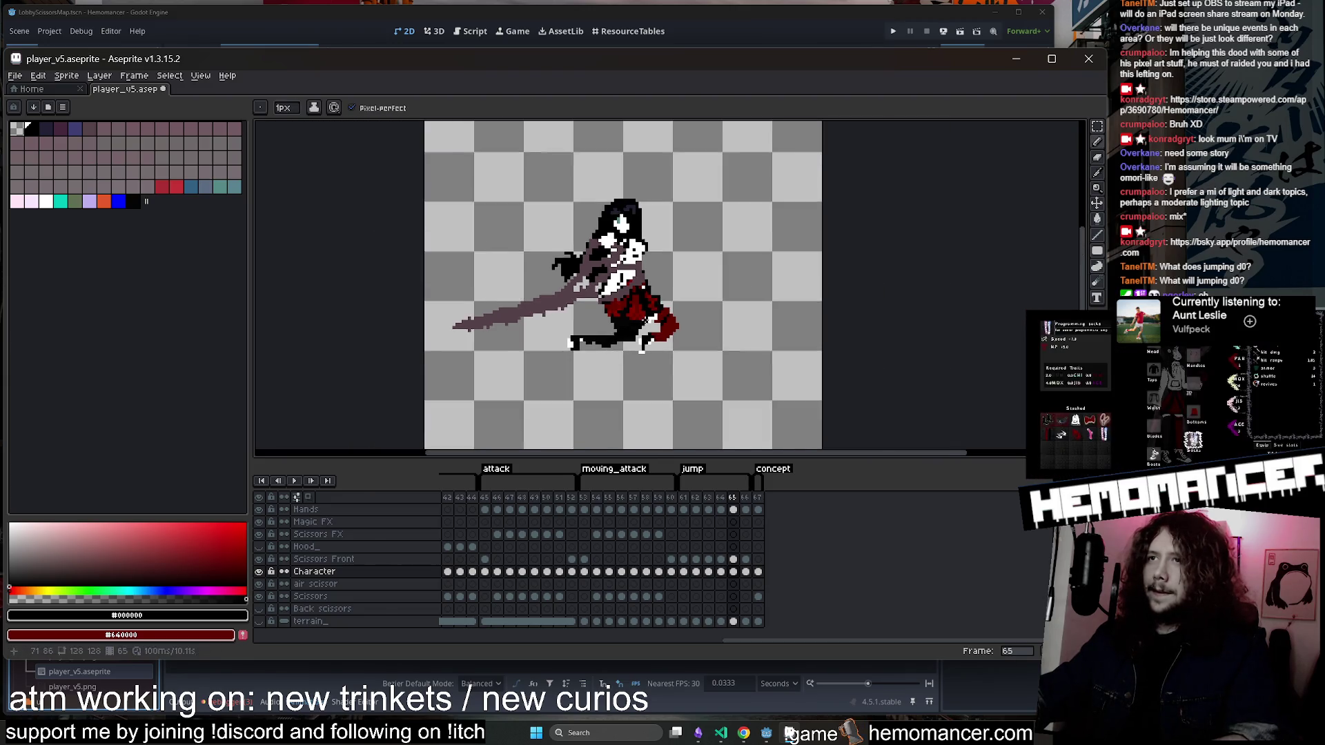
pyautogui.scroll(-2, 655, 319)
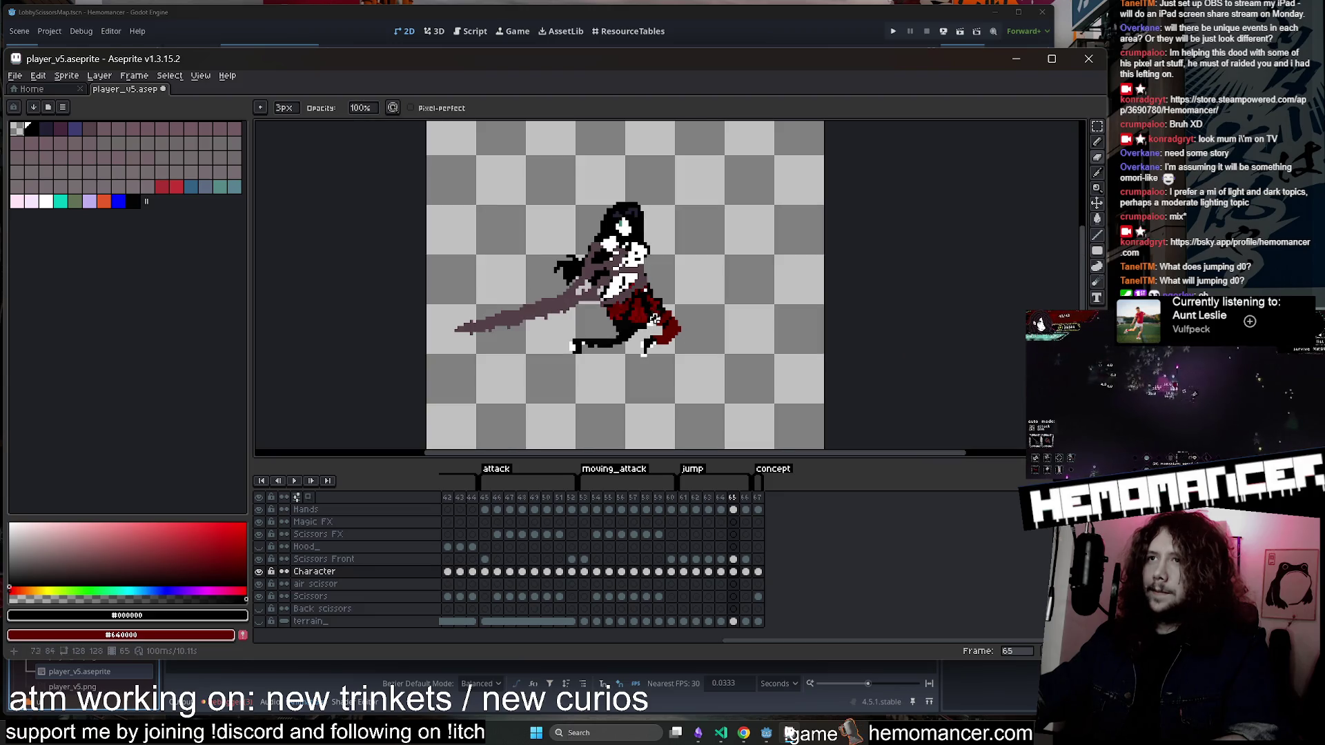
pyautogui.scroll(2, 669, 298)
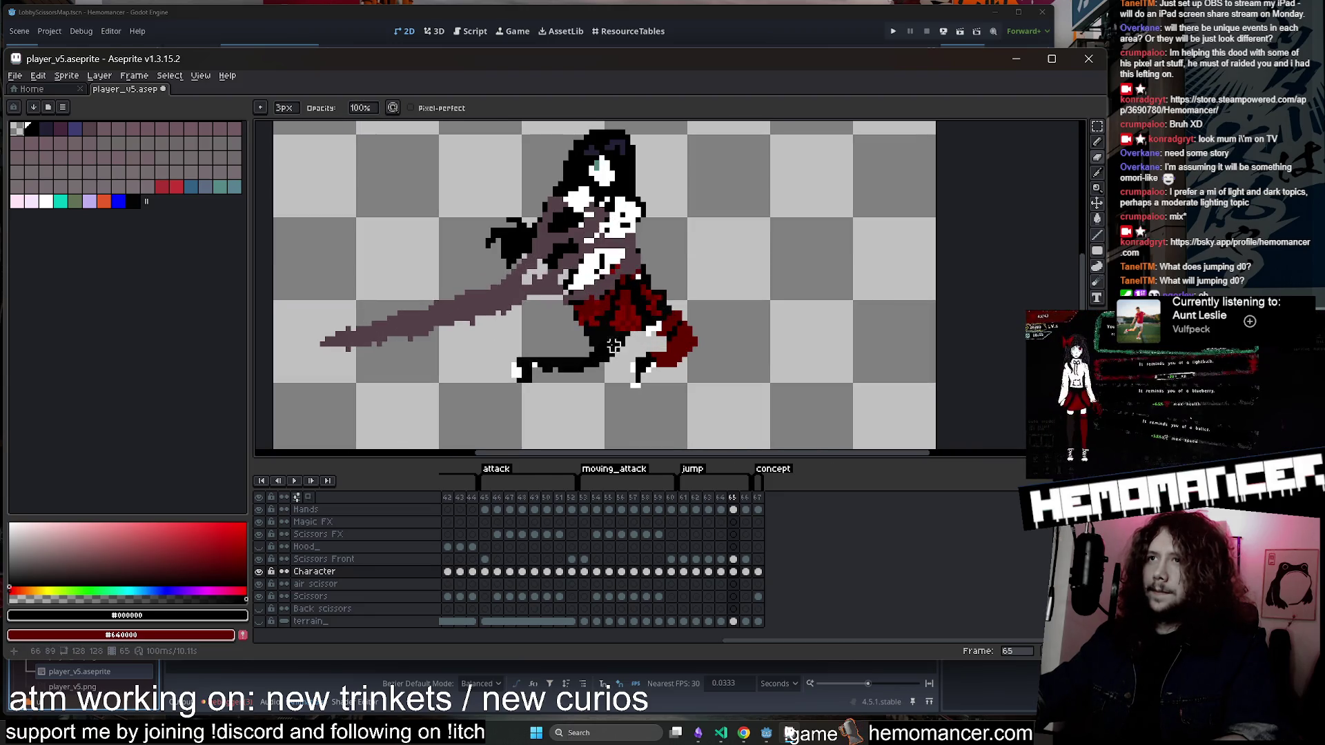
pyautogui.scroll(-2, 587, 345)
pyautogui.scroll(3, 586, 345)
# Paint a short white line on frame 65, save the file, and replay the animation.
pyautogui.keyDown('alt'); pyautogui.click(566, 336); pyautogui.keyUp('alt')
pyautogui.press('b')
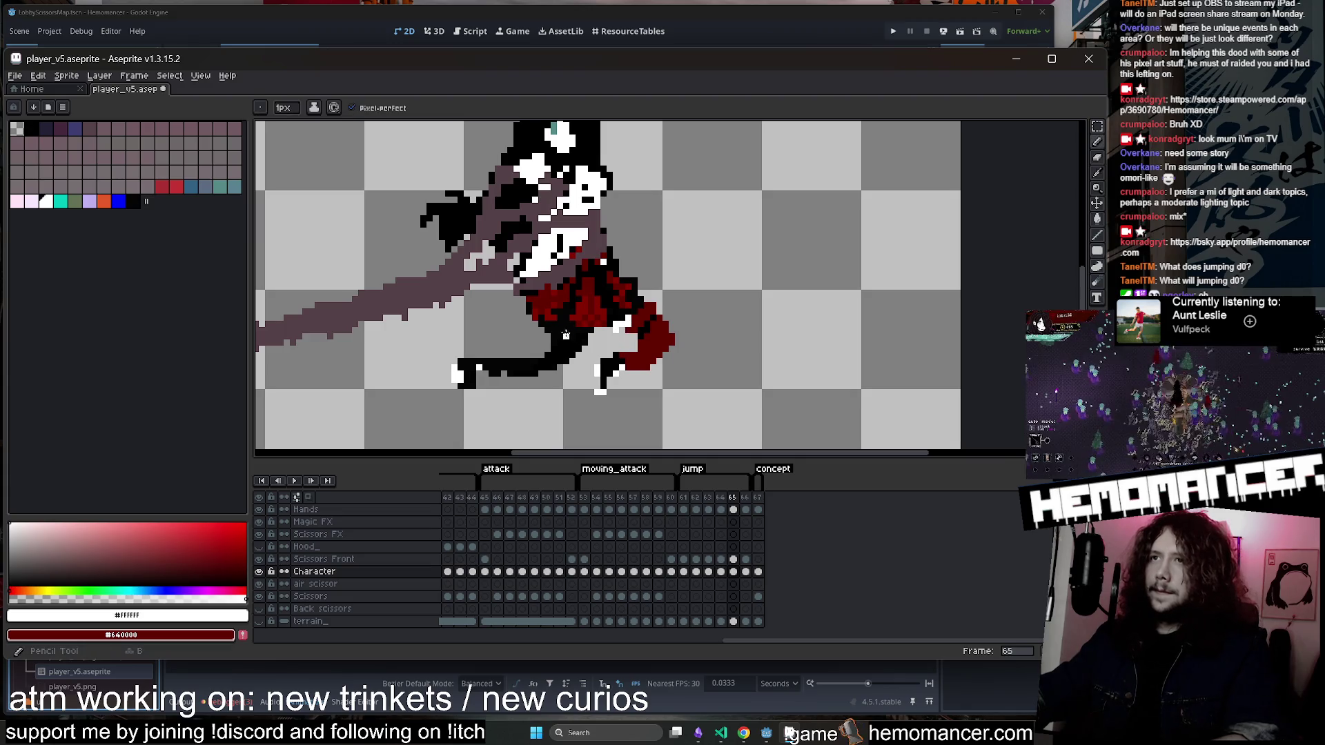
pyautogui.keyDown('shift'); pyautogui.click(588, 331); pyautogui.keyUp('shift')
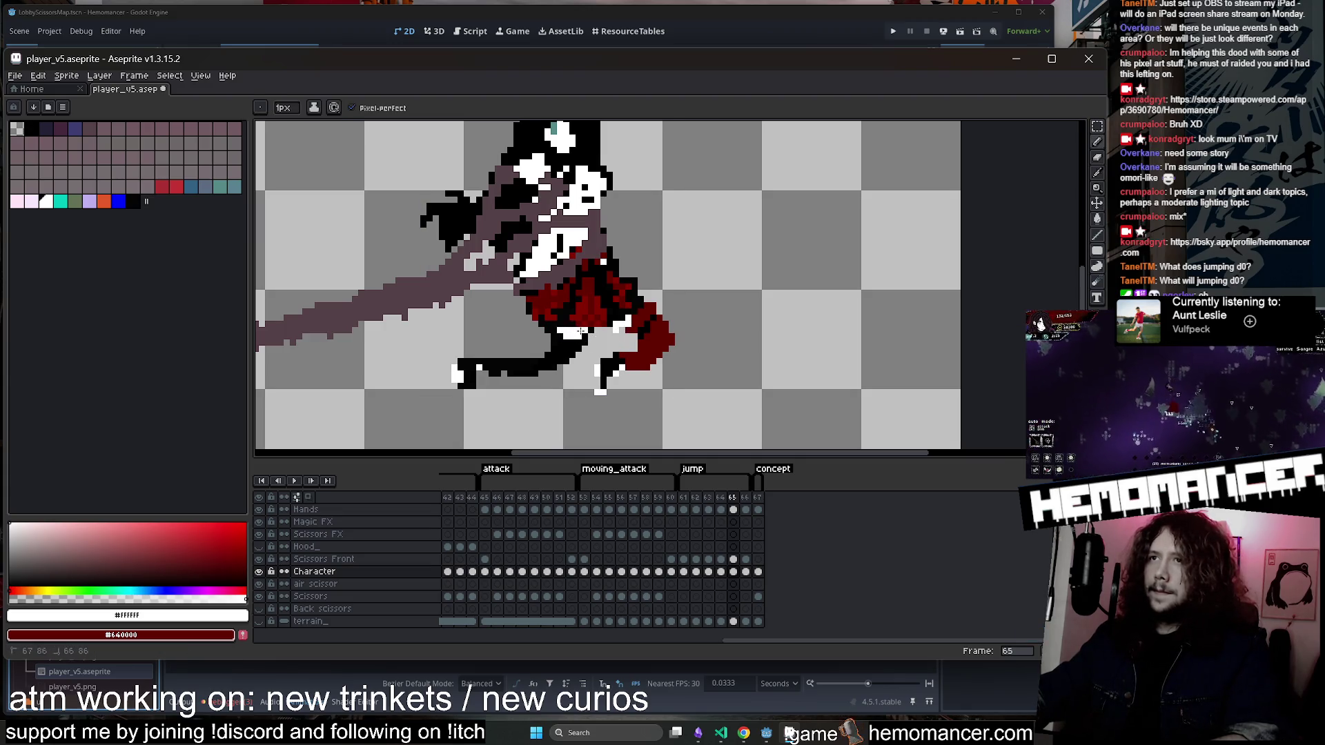
pyautogui.press('e')
pyautogui.scroll(-4, 589, 307)
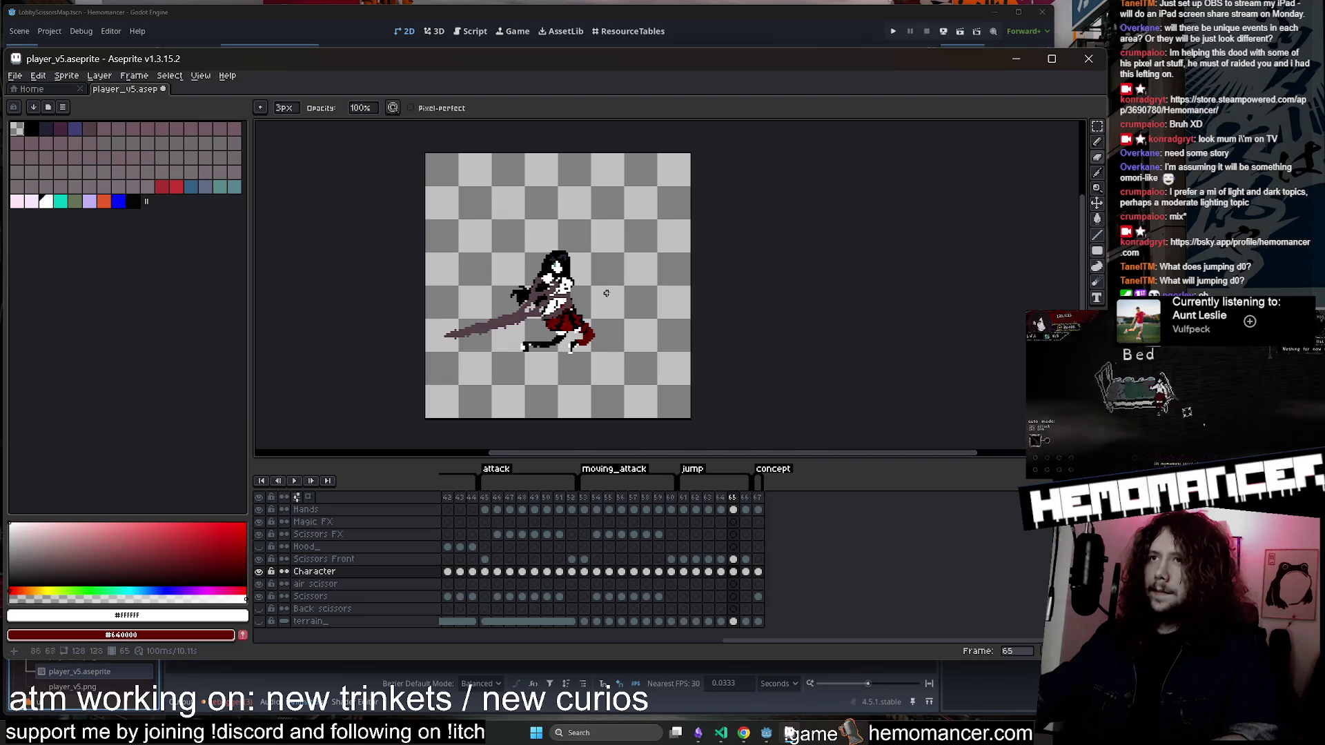
pyautogui.hotkey('ctrl', 's')
pyautogui.press('Return')
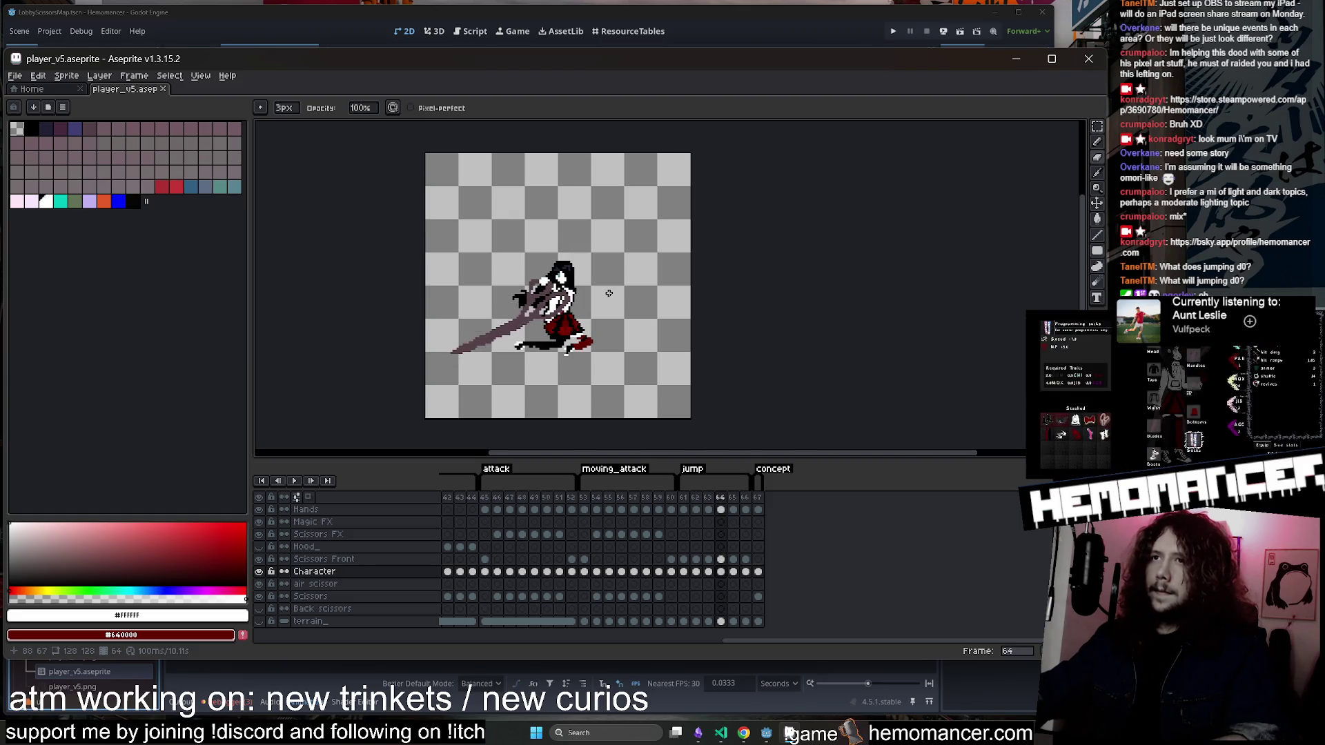
# Paint a white pixel on frame 64, then erase pixels back on frame 65.
pyautogui.scroll(6, 523, 309)
pyautogui.press('b')
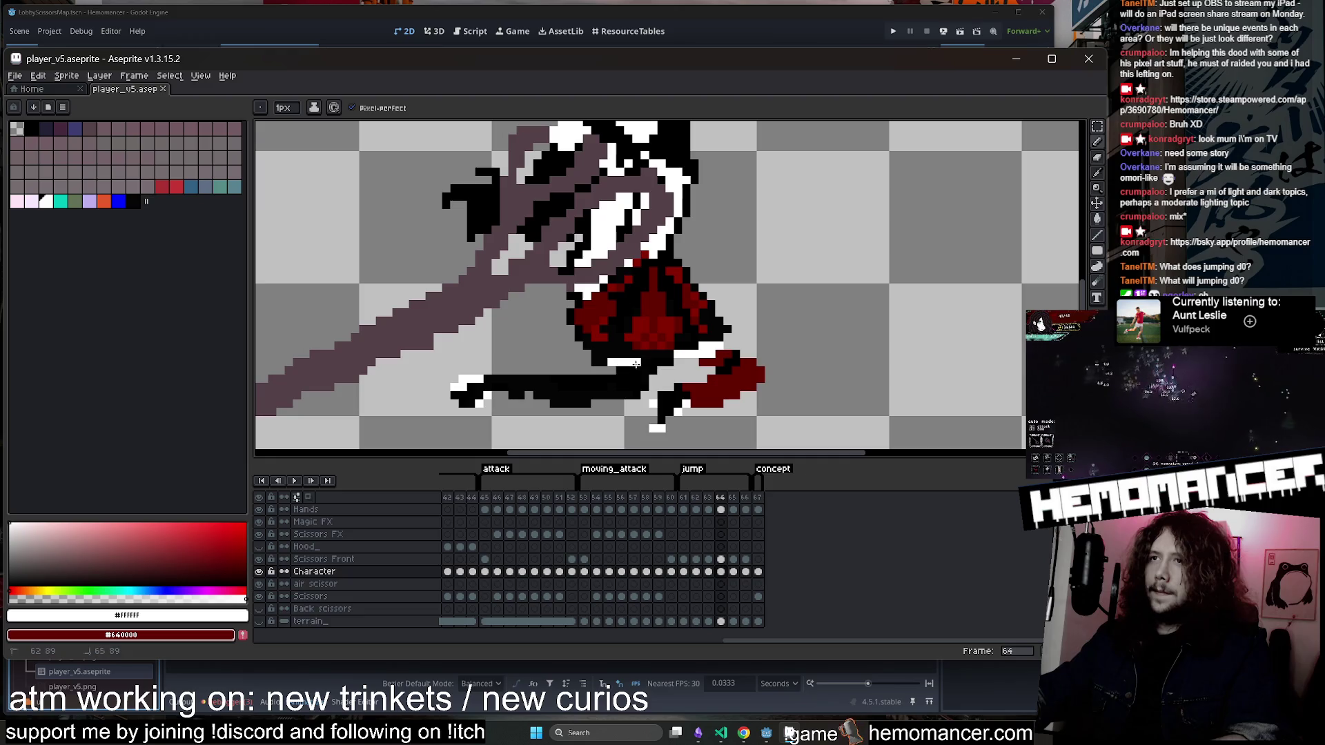
pyautogui.click(647, 364)
pyautogui.scroll(-6, 649, 358)
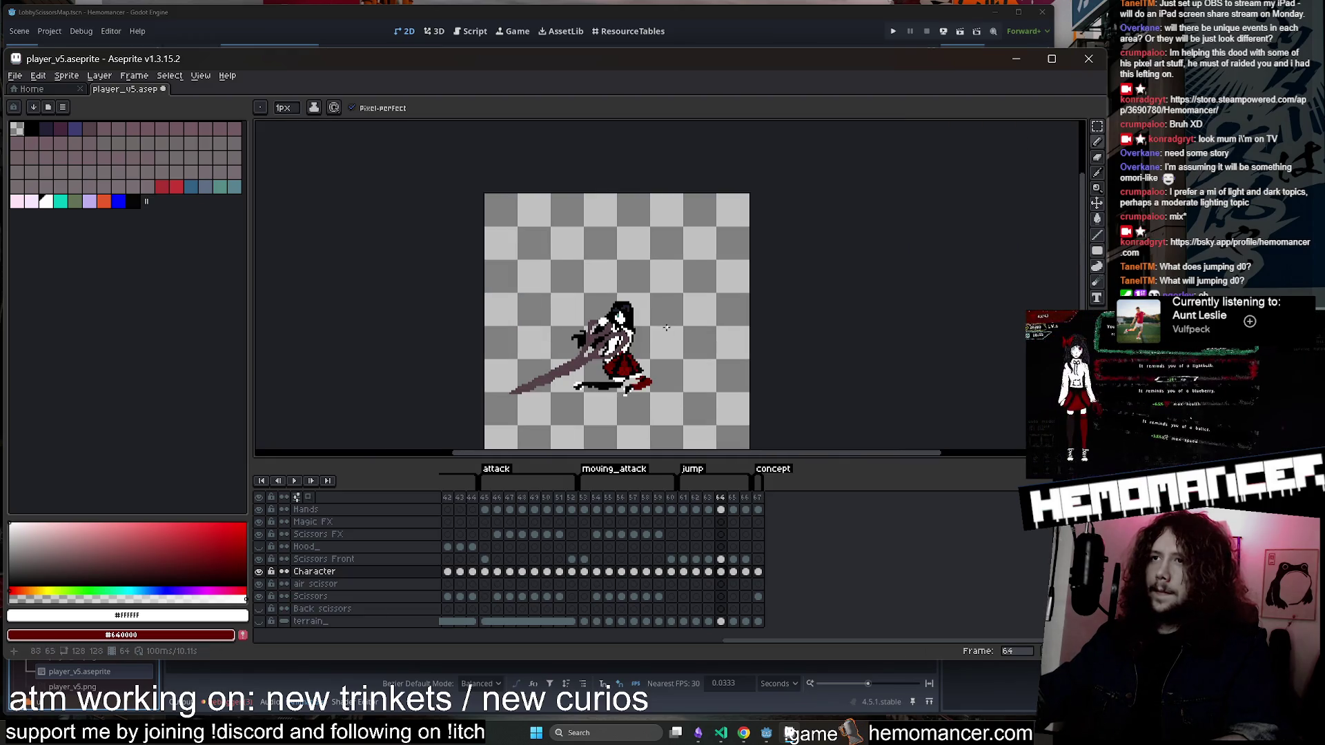
pyautogui.press('Right')
pyautogui.press('Right')
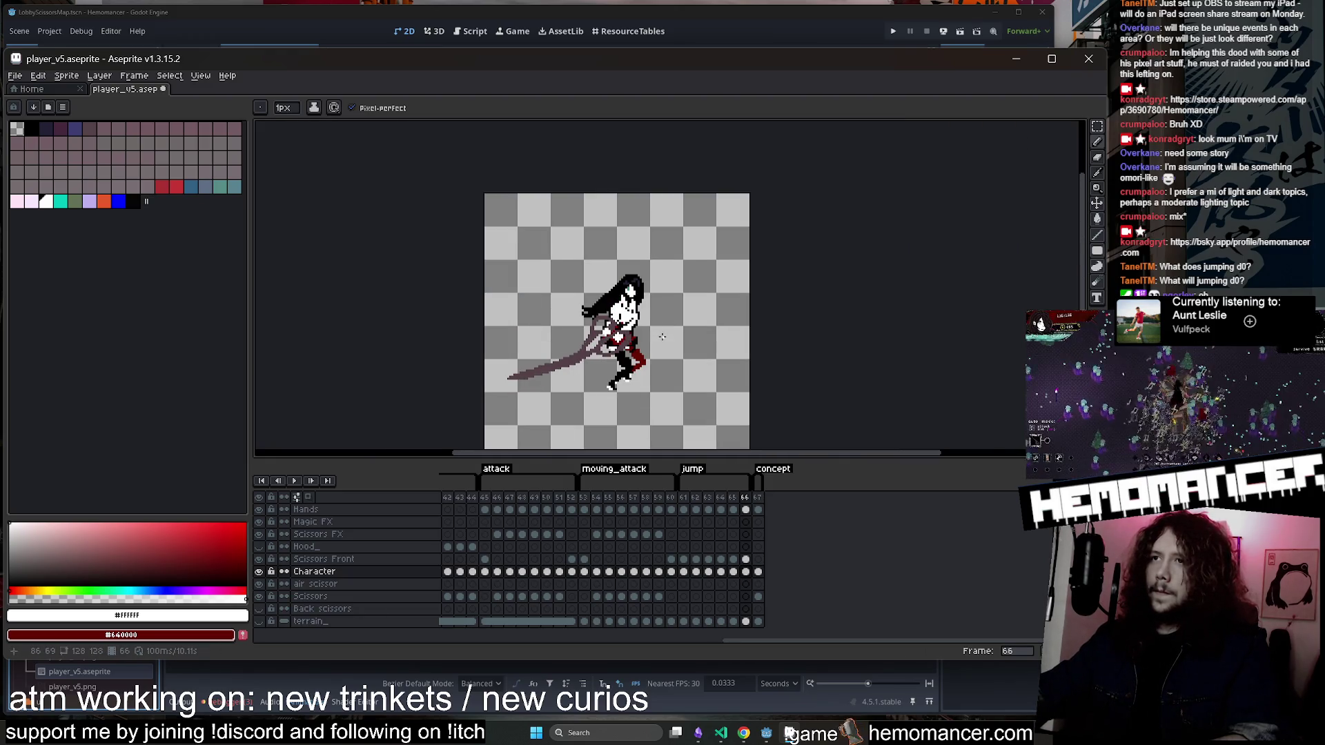
pyautogui.press('Left')
pyautogui.scroll(4, 662, 337)
pyautogui.press('e')
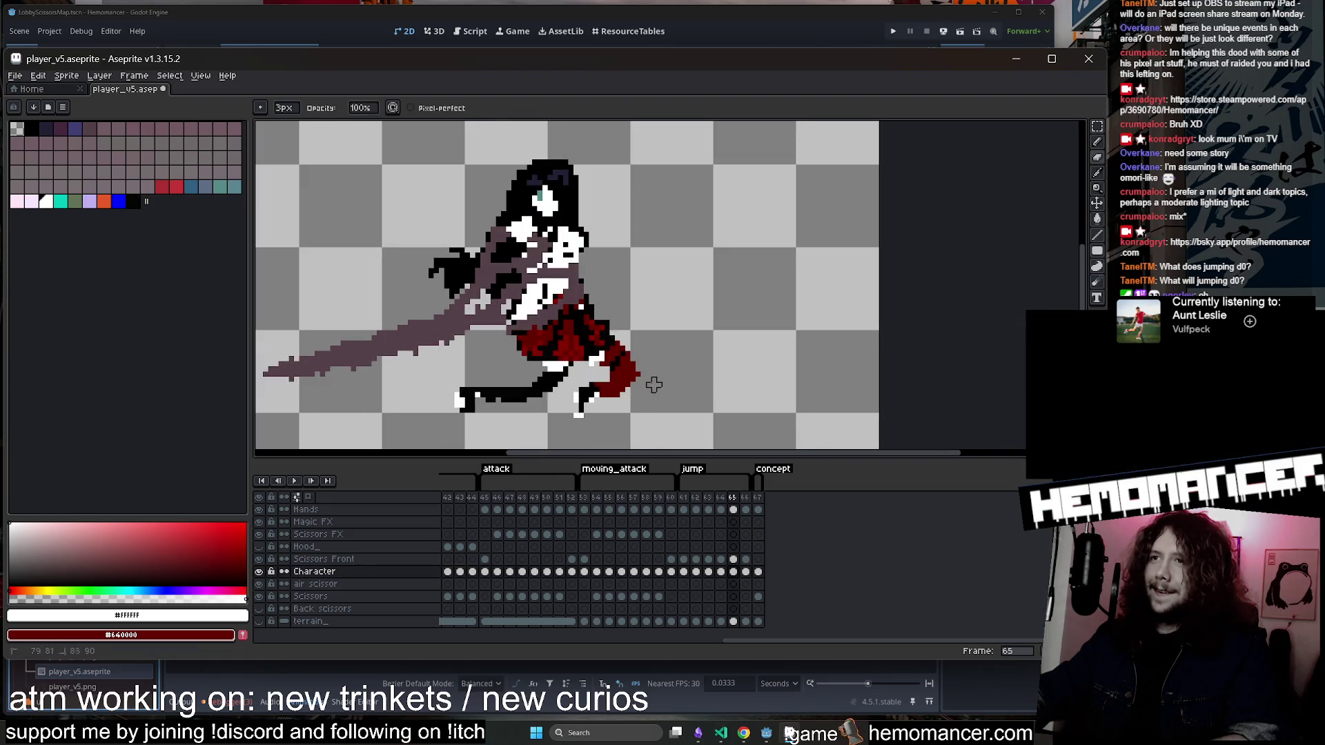
pyautogui.scroll(-4, 622, 400)
# Save the sprite again and replay the animation with the sprite recentred.
pyautogui.hotkey('ctrl', 's')
pyautogui.press('Return')
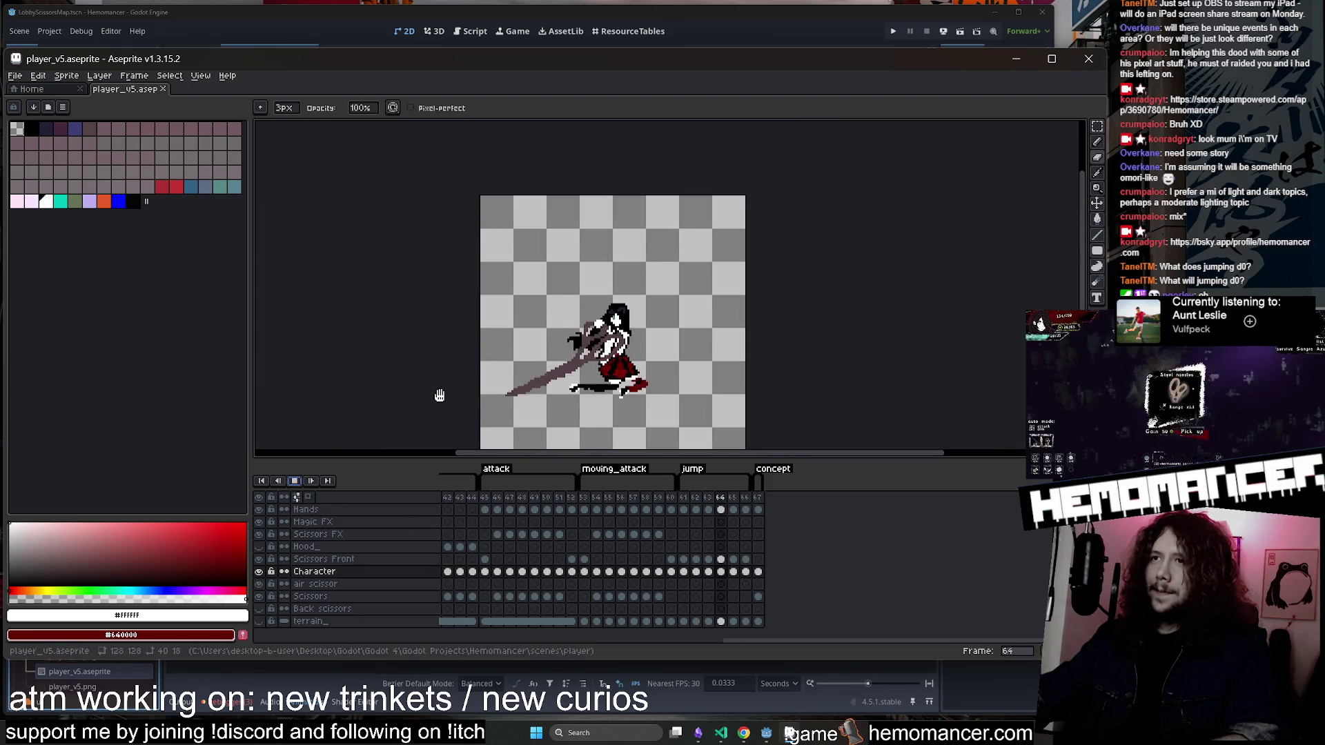
pyautogui.scroll(2, 429, 376)
pyautogui.moveTo(429, 375); pyautogui.dragTo(419, 379)
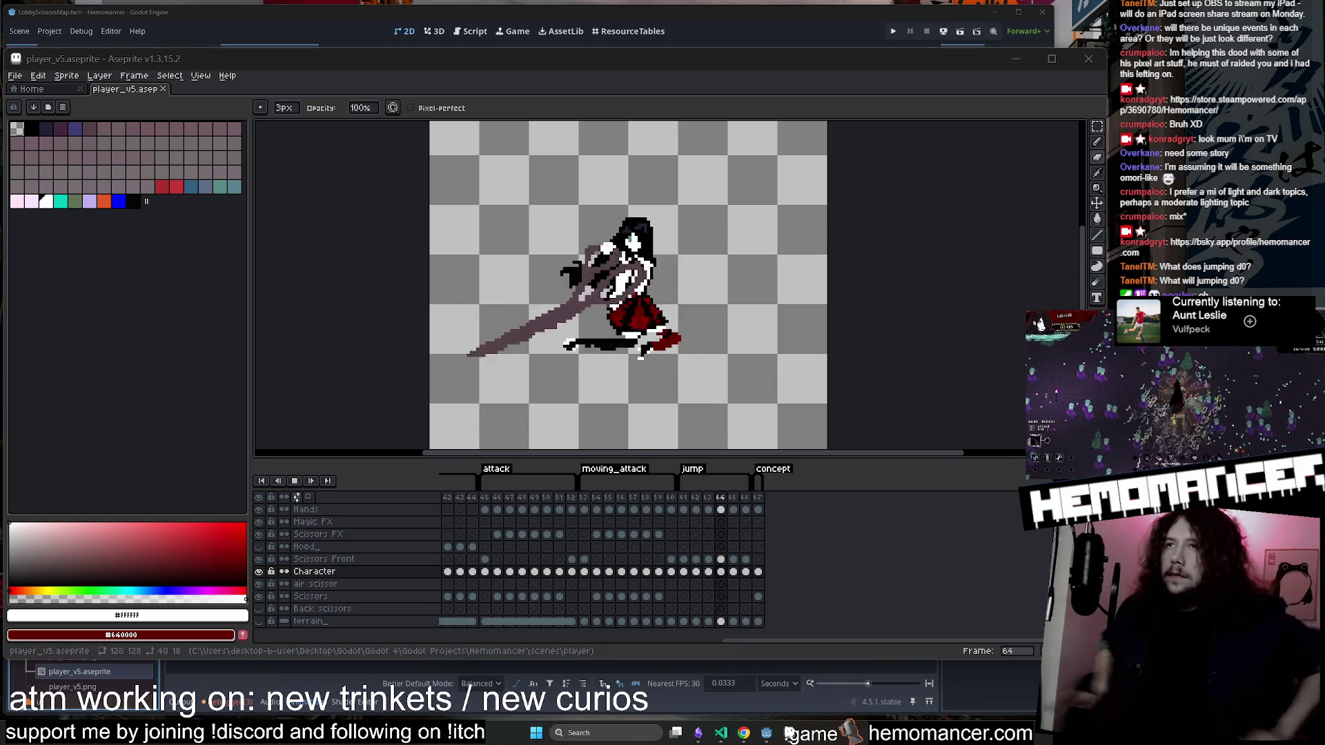
pyautogui.scroll(-1, 825, 214)
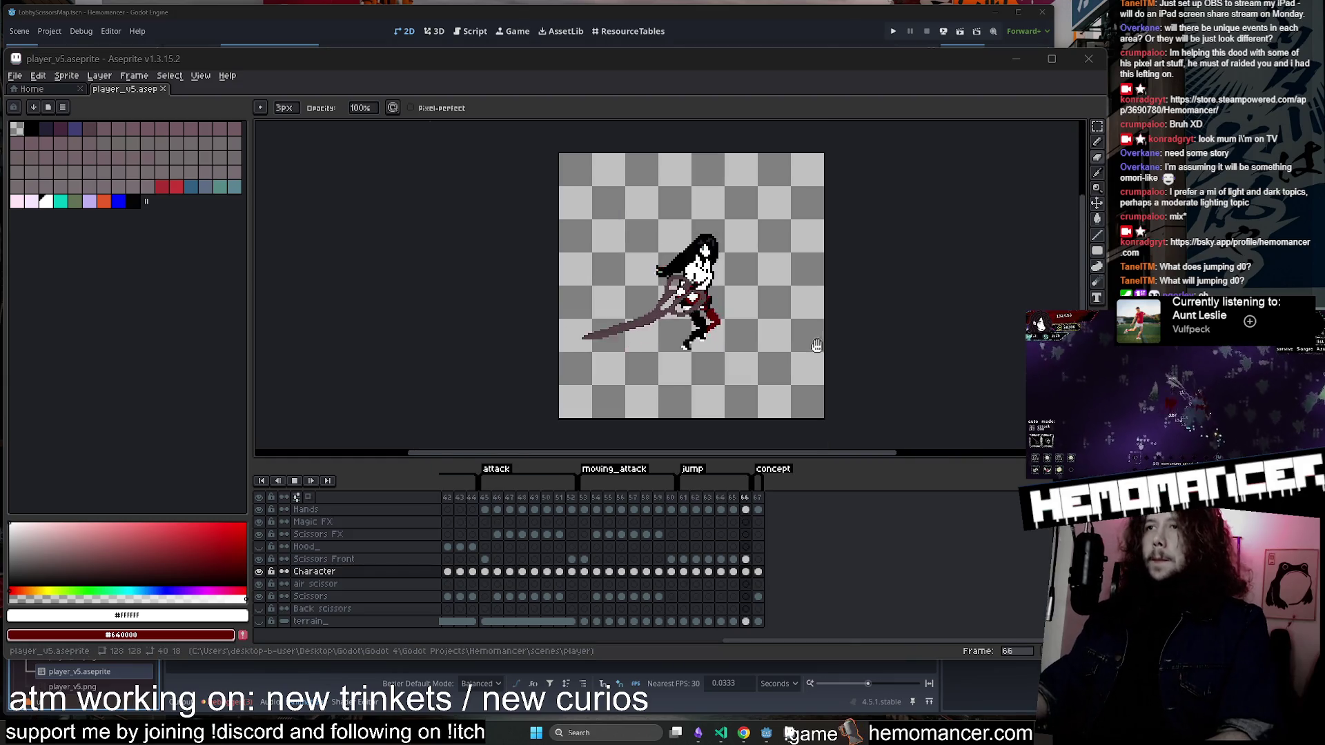
pyautogui.moveTo(908, 313); pyautogui.dragTo(875, 320)
pyautogui.scroll(1, 866, 317)
pyautogui.scroll(-1, 860, 321)
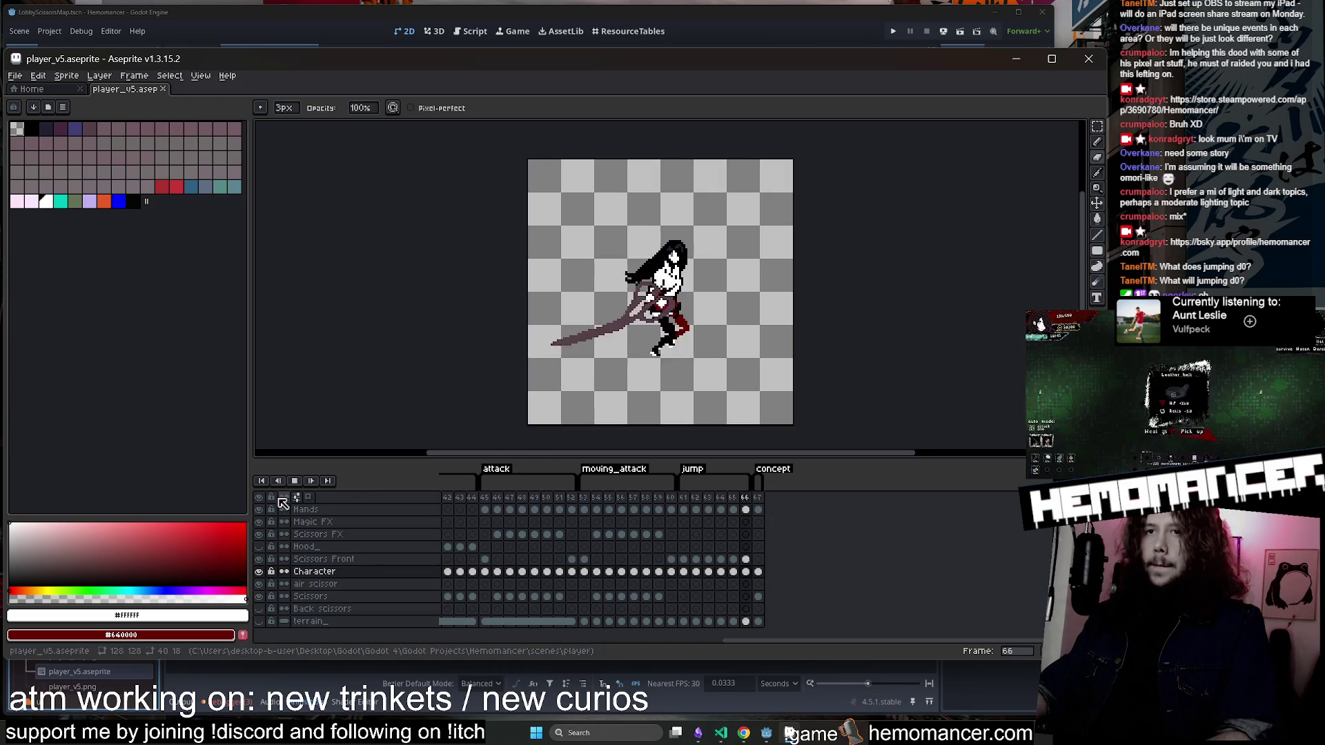
pyautogui.moveTo(449, 357); pyautogui.dragTo(446, 336)
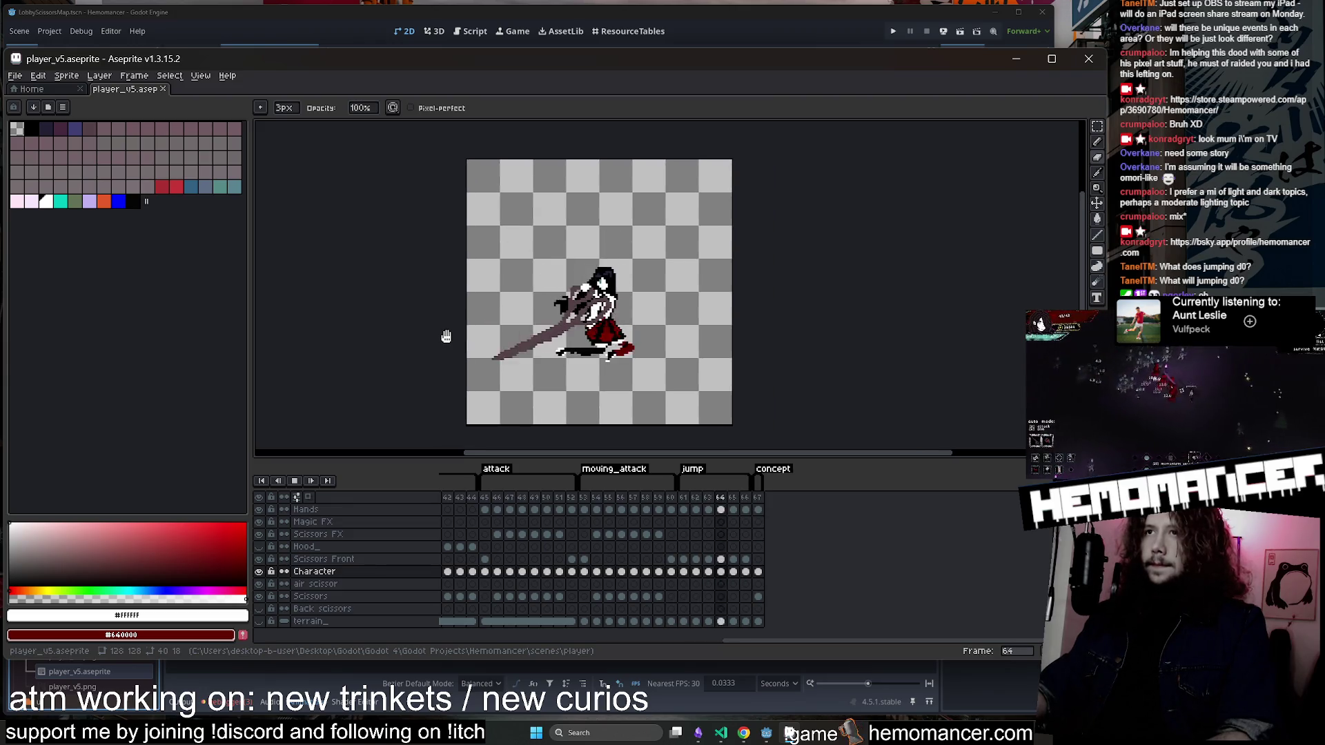
pyautogui.click(294, 481)
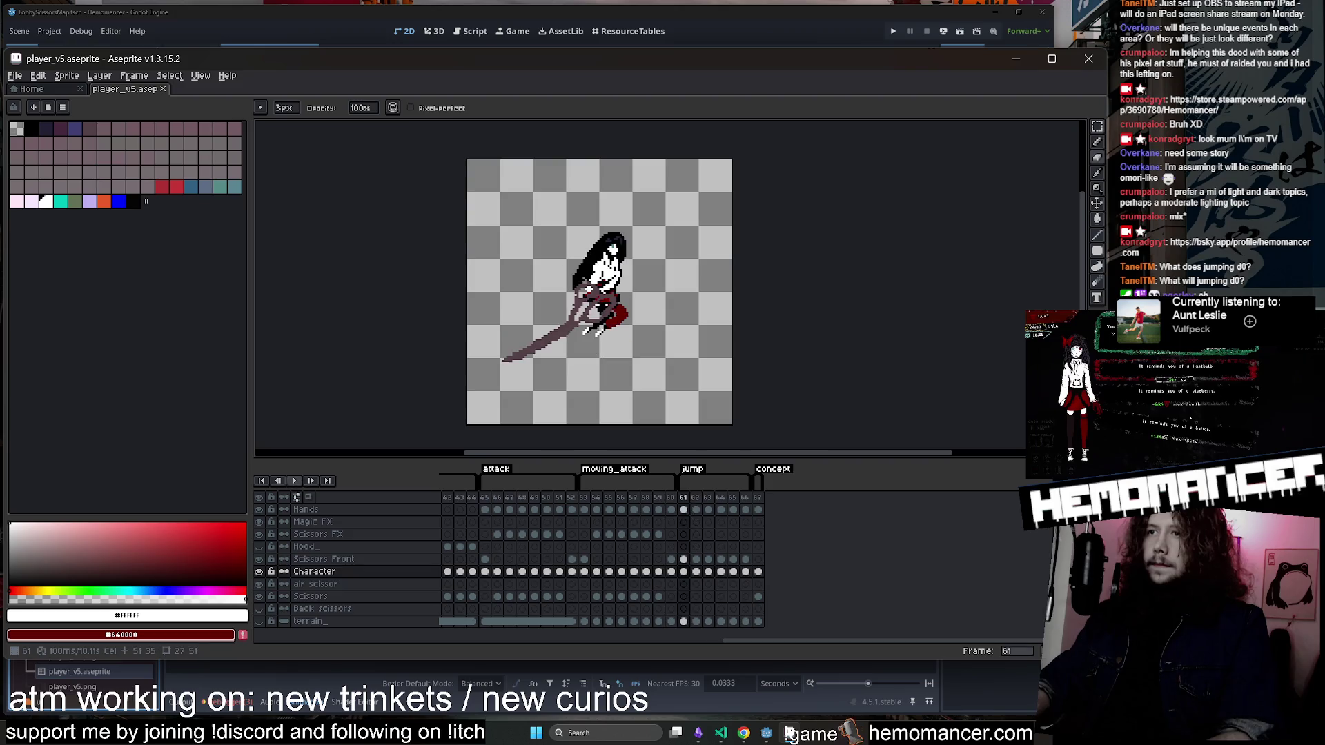
# Touch up the Hands cel on frame 63 with black and white pixels.
pyautogui.click(295, 482)
pyautogui.press('Right')
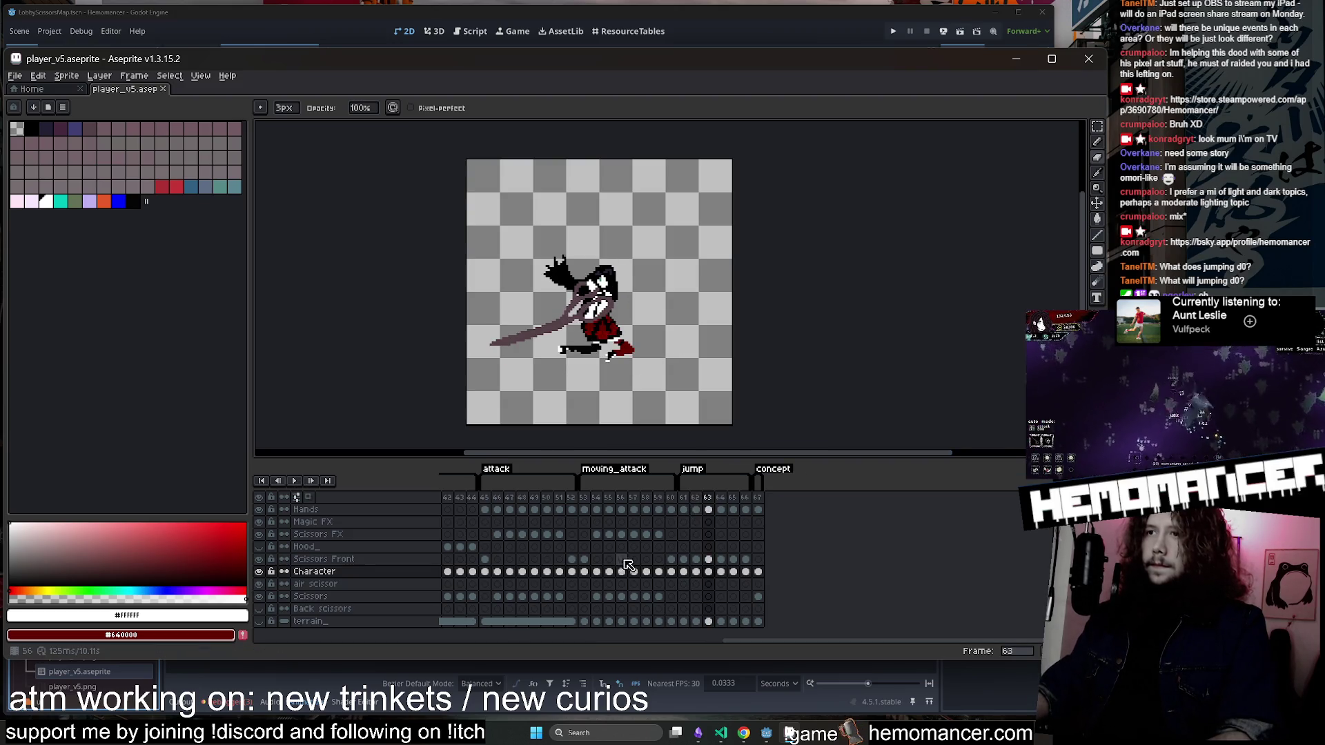
pyautogui.click(708, 509)
pyautogui.scroll(3, 629, 380)
pyautogui.hotkey('shift', 'u')
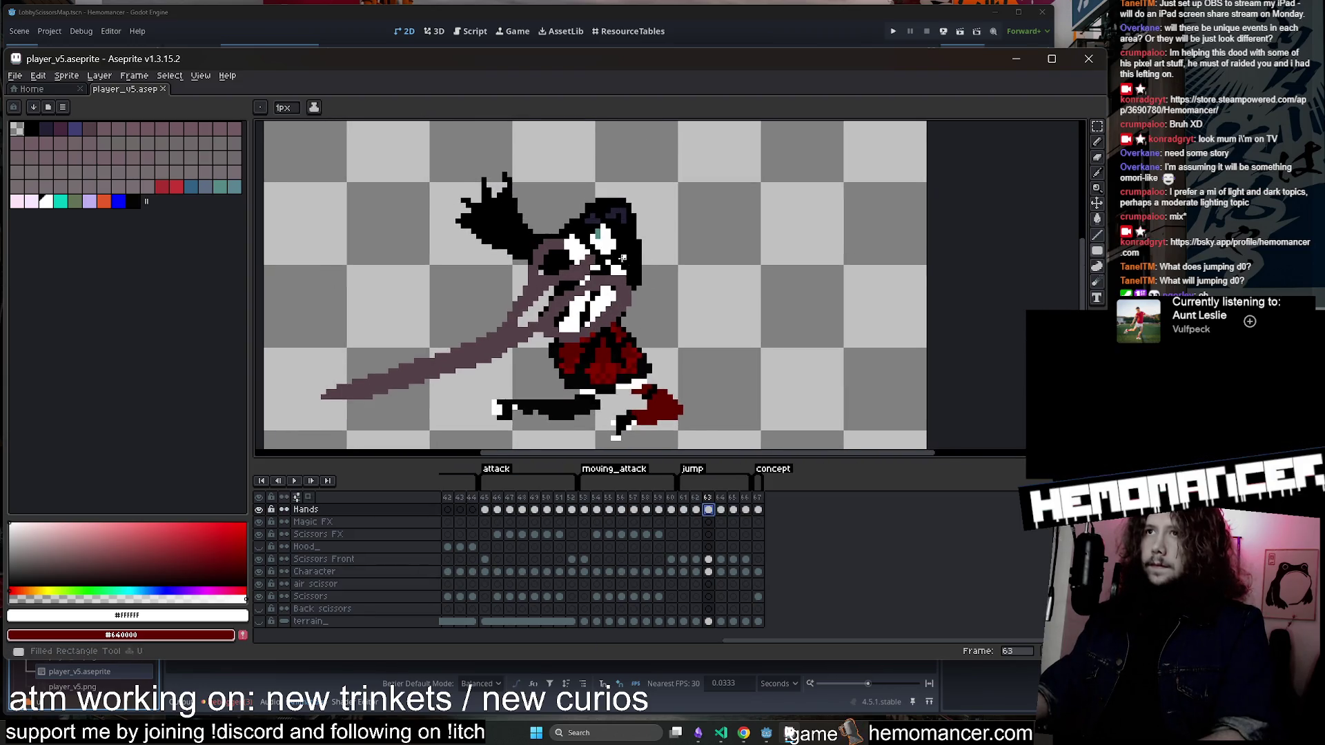
pyautogui.scroll(1, 622, 258)
pyautogui.press('b')
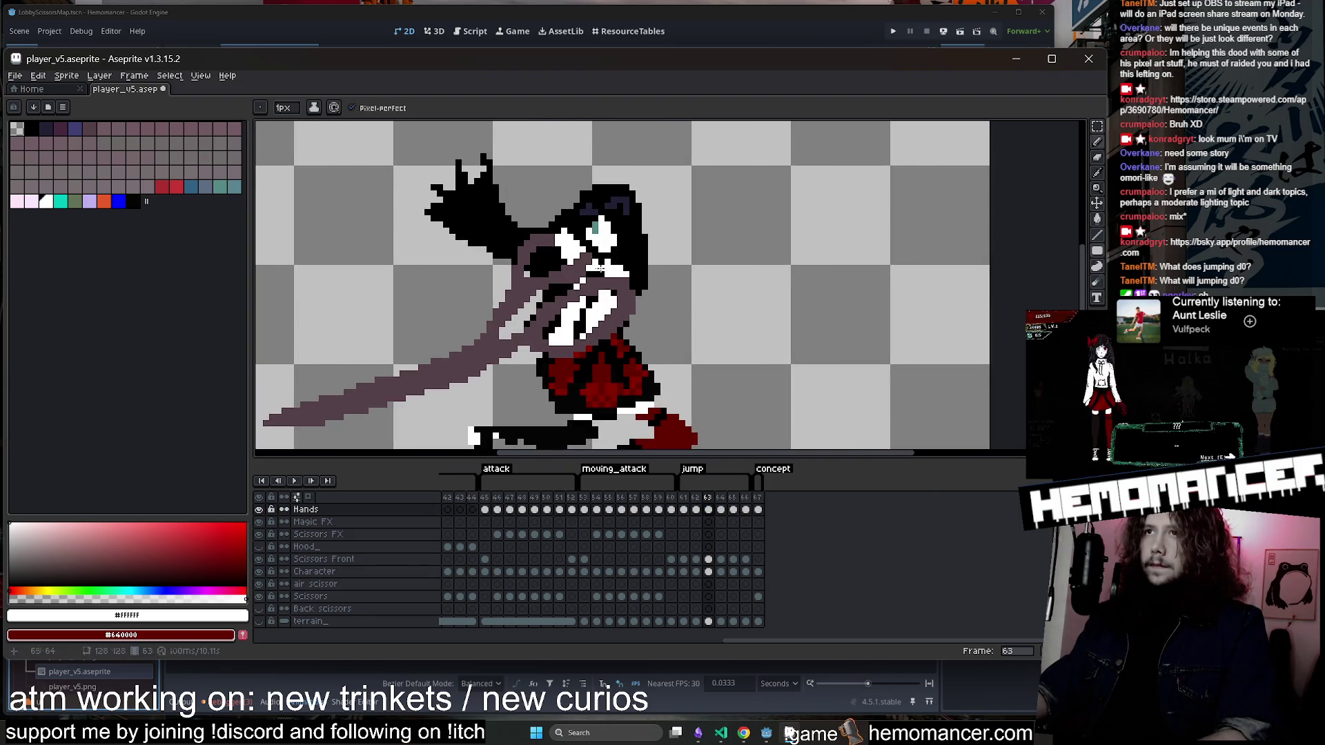
pyautogui.scroll(1, 599, 269)
pyautogui.keyDown('alt'); pyautogui.click(586, 254); pyautogui.keyUp('alt')
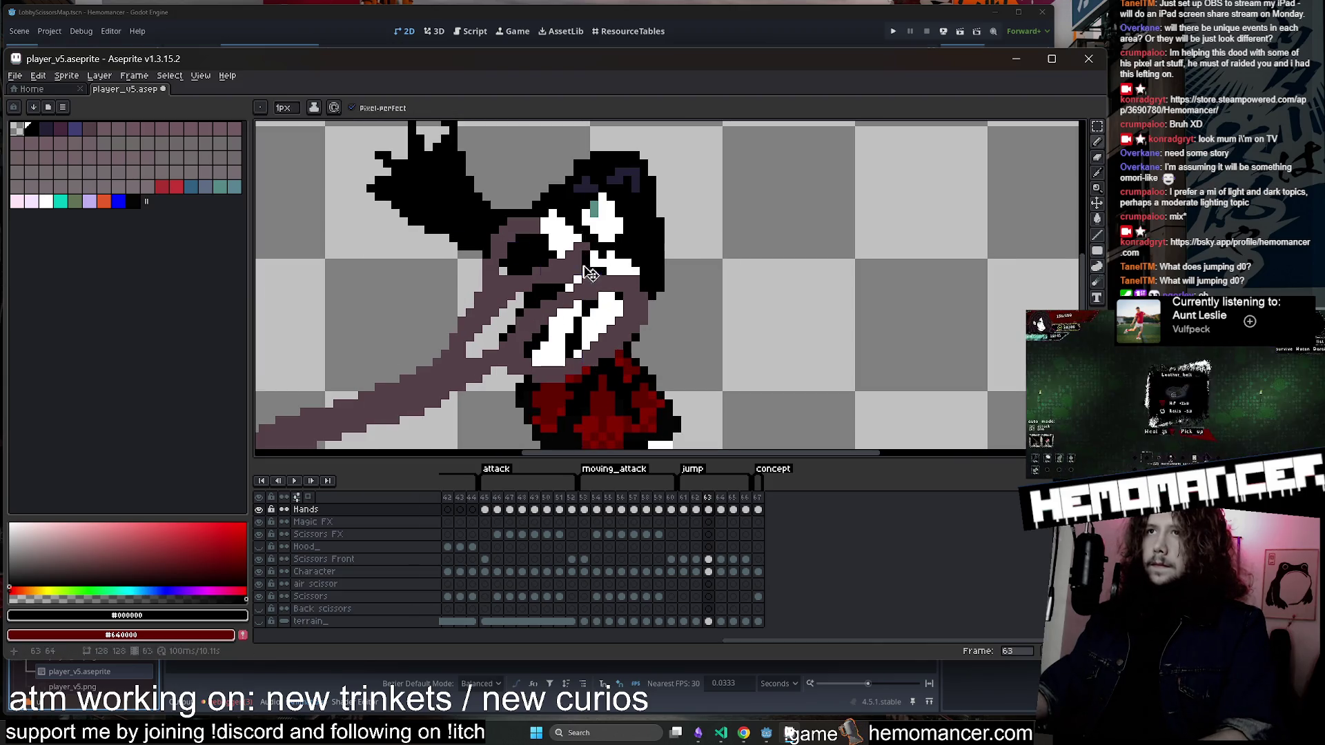
pyautogui.scroll(-3, 623, 245)
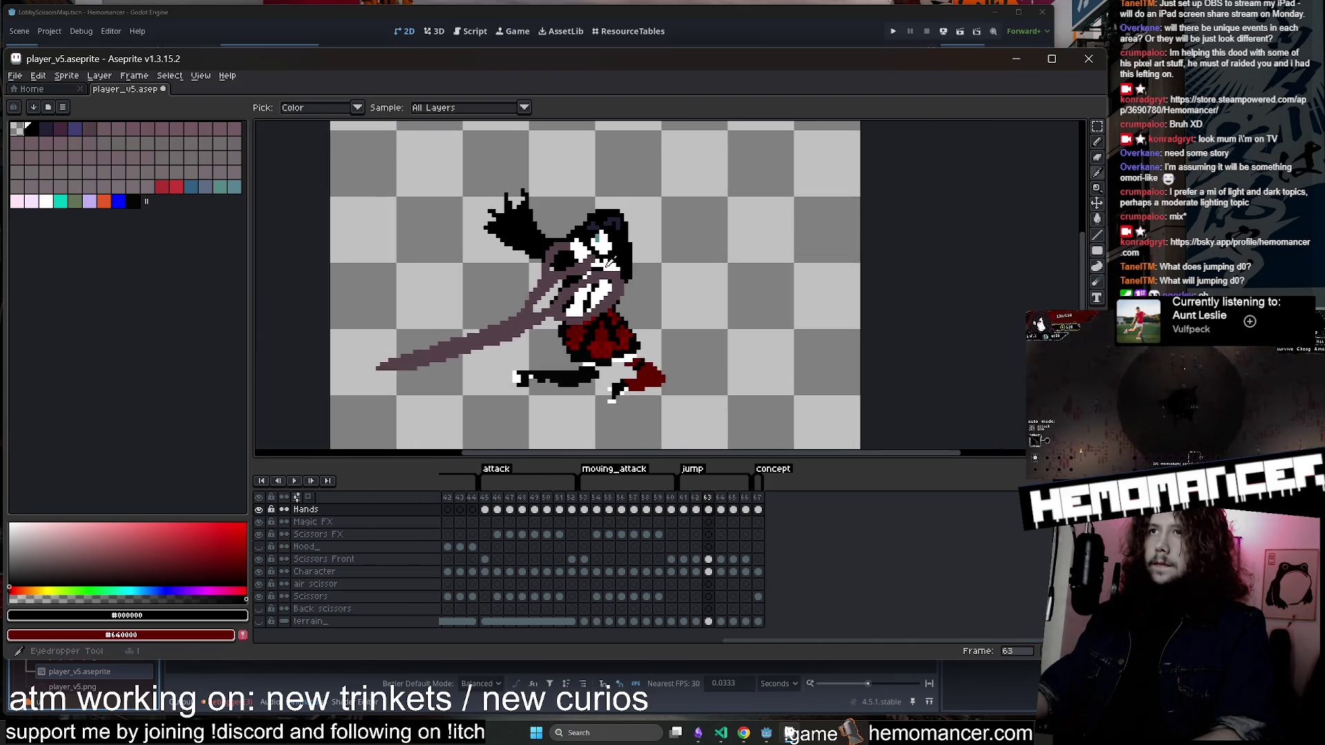
pyautogui.keyDown('alt'); pyautogui.click(623, 256); pyautogui.keyUp('alt')
# Touch up the hand pixels on frame 64.
pyautogui.press('Right')
pyautogui.scroll(1, 598, 268)
pyautogui.scroll(1, 599, 269)
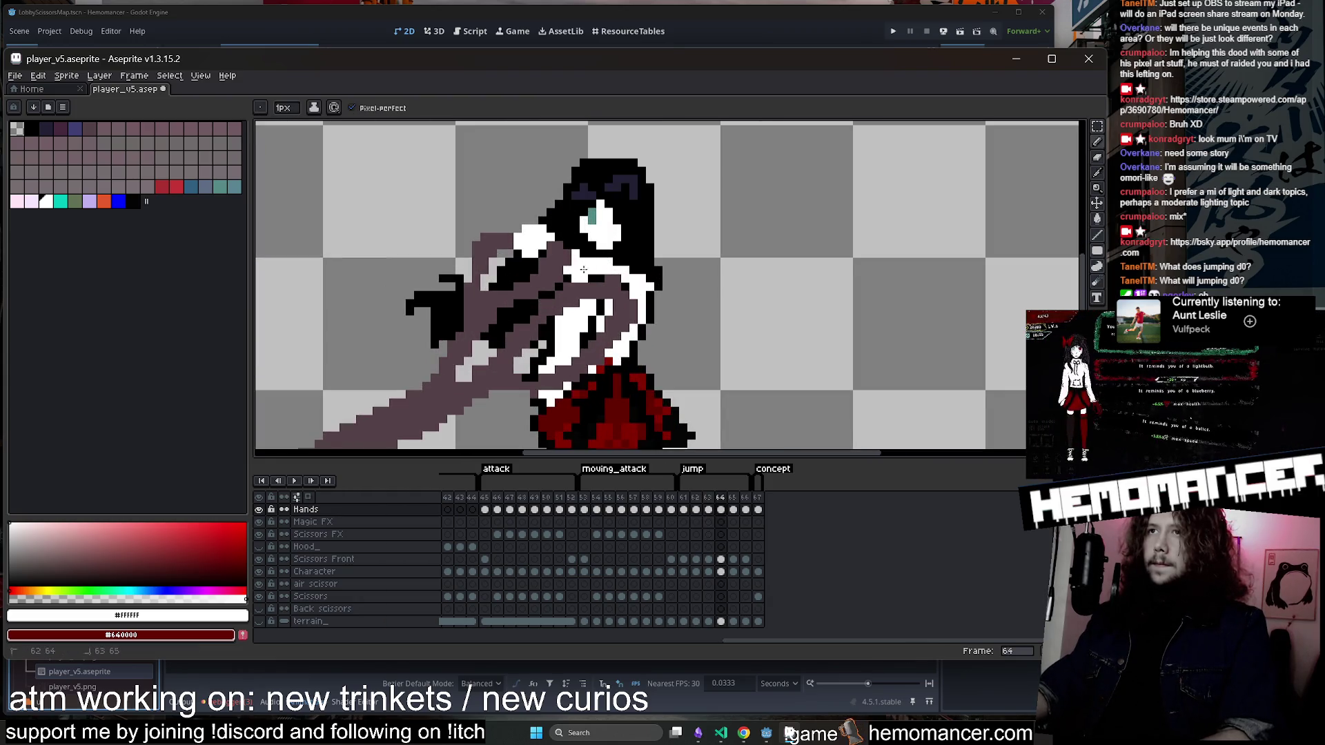
pyautogui.scroll(-2, 584, 270)
# Erase and redraw hand pixels on frame 65.
pyautogui.press('Right')
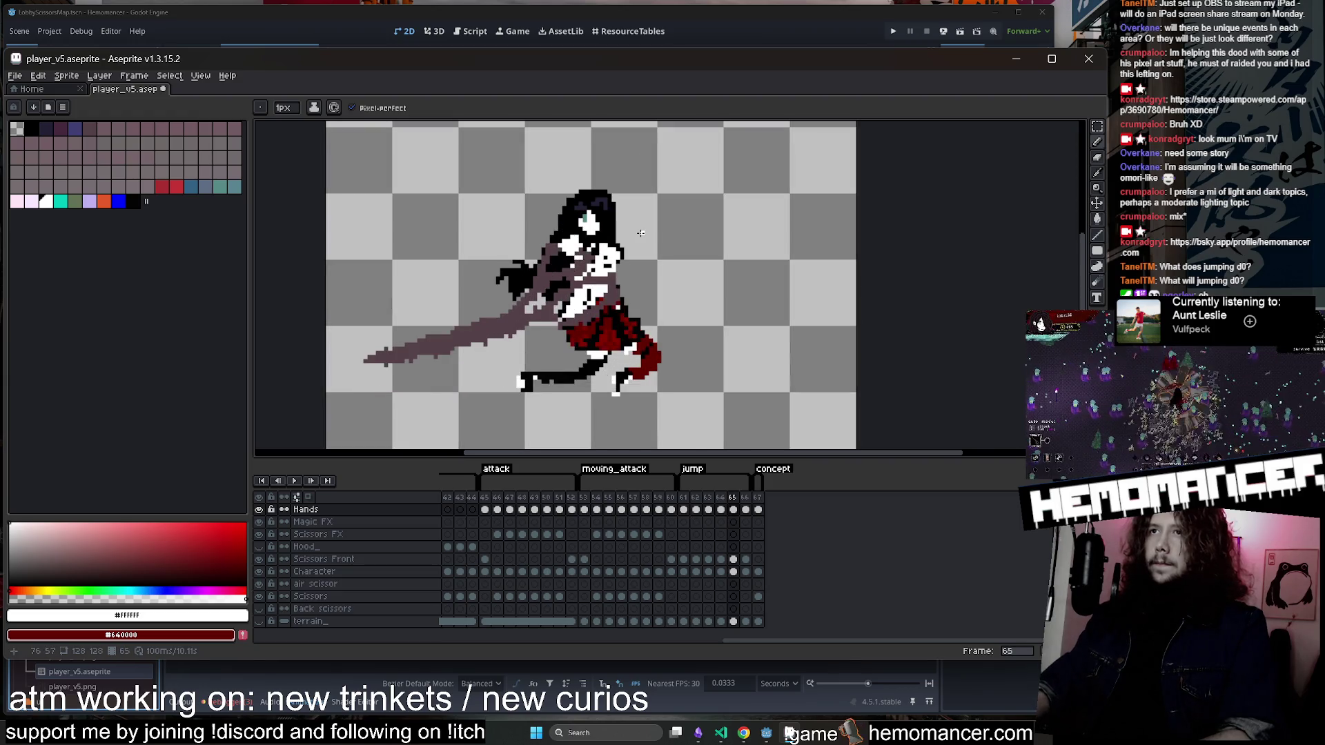
pyautogui.scroll(1, 590, 245)
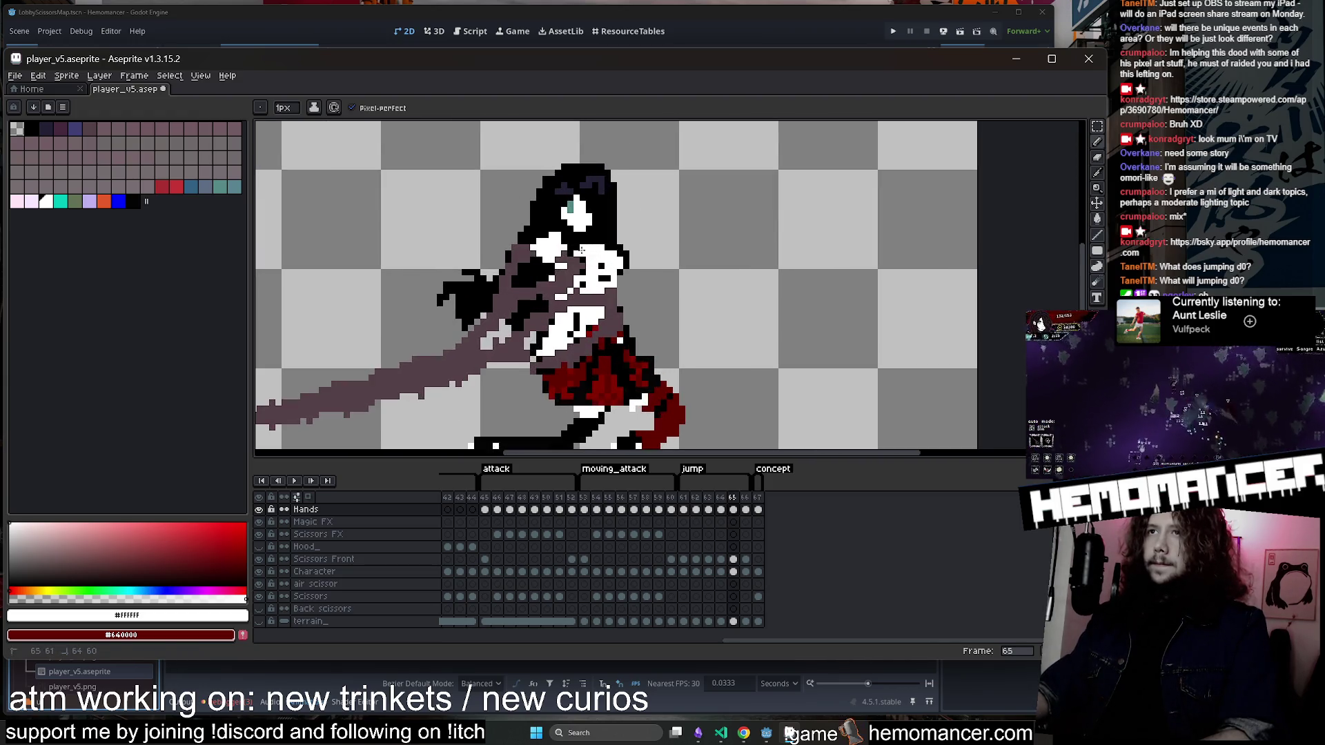
pyautogui.scroll(1, 582, 250)
pyautogui.press('e')
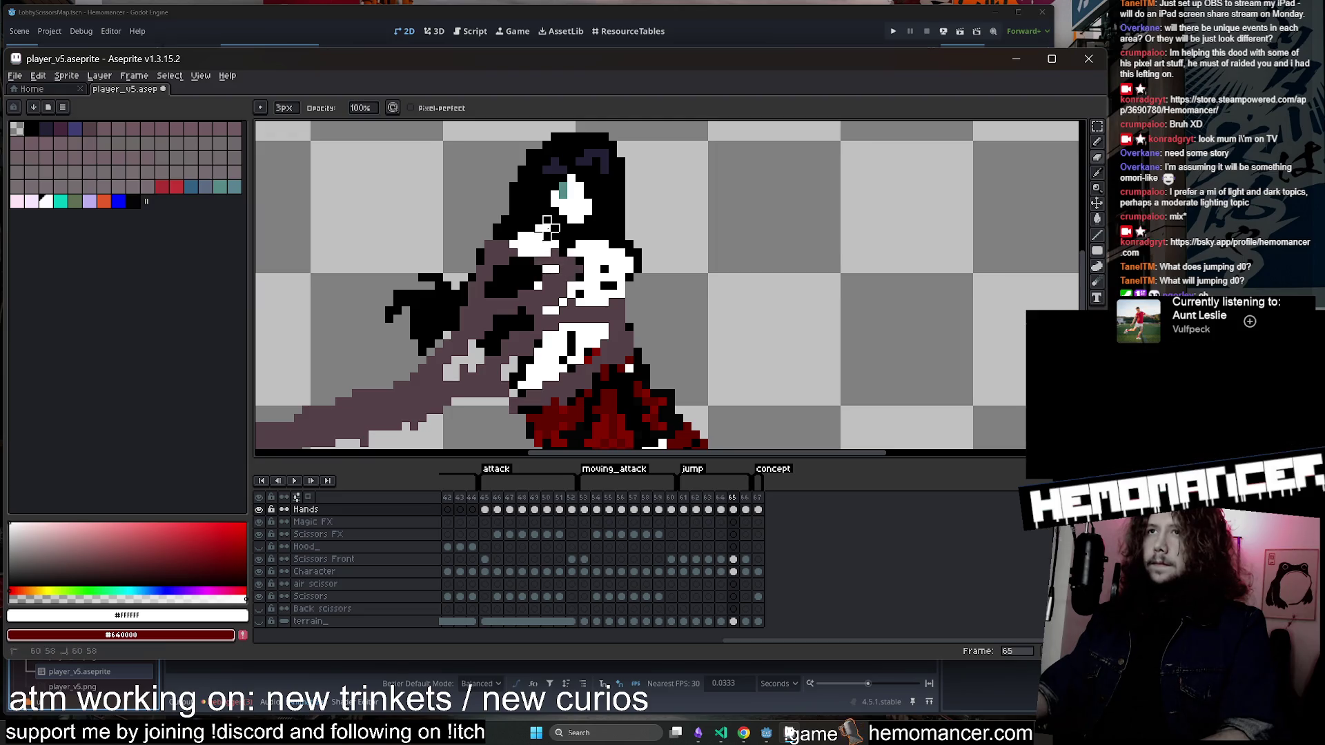
pyautogui.scroll(-4, 528, 264)
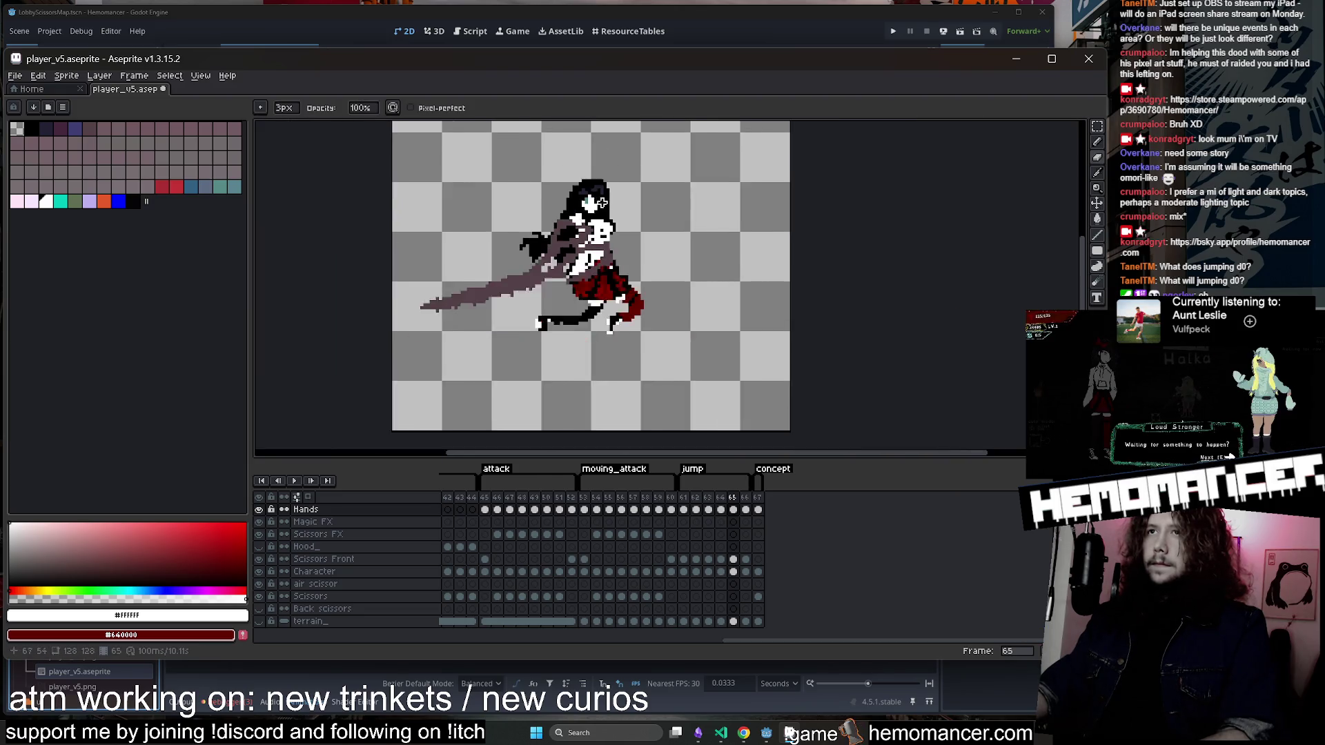
pyautogui.scroll(2, 587, 248)
pyautogui.scroll(-2, 601, 245)
pyautogui.scroll(2, 614, 240)
pyautogui.scroll(1, 617, 243)
pyautogui.press('b')
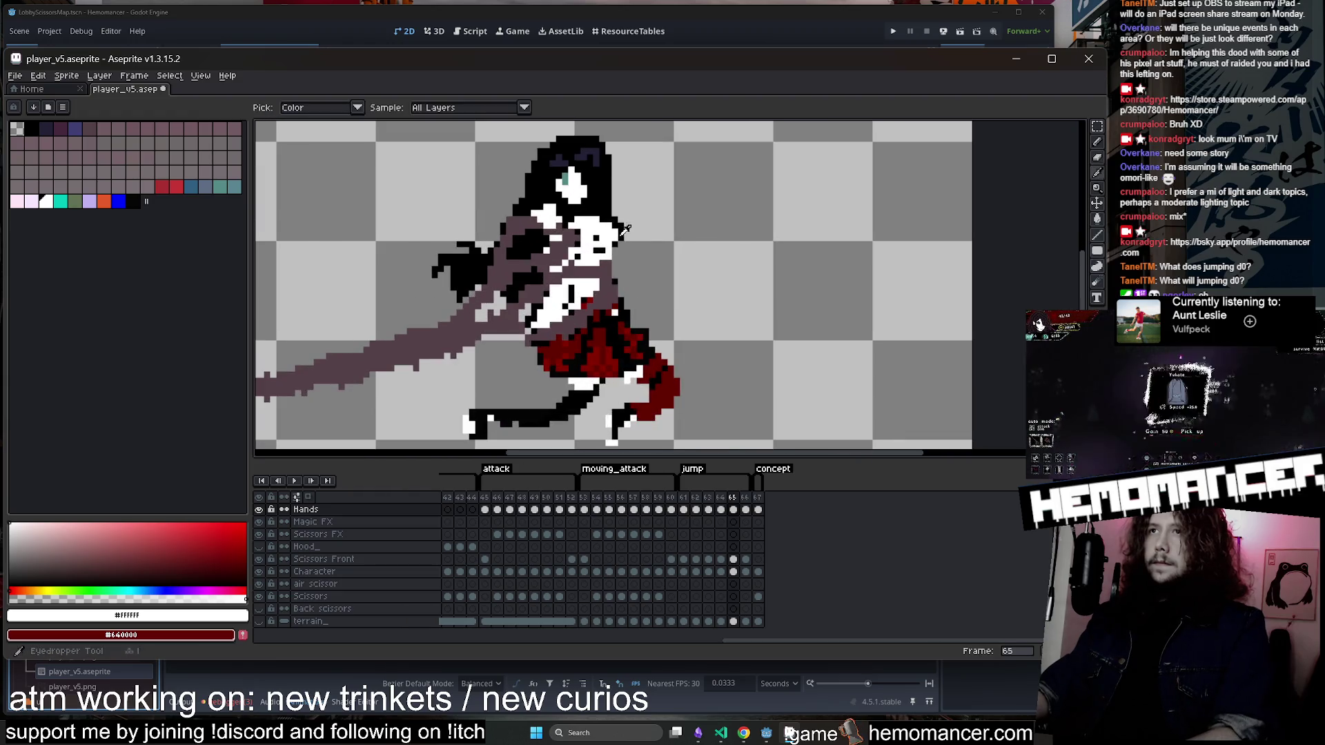
# Select the Character cel on frame 65 and compare it against frames 66 and 63.
pyautogui.click(733, 572)
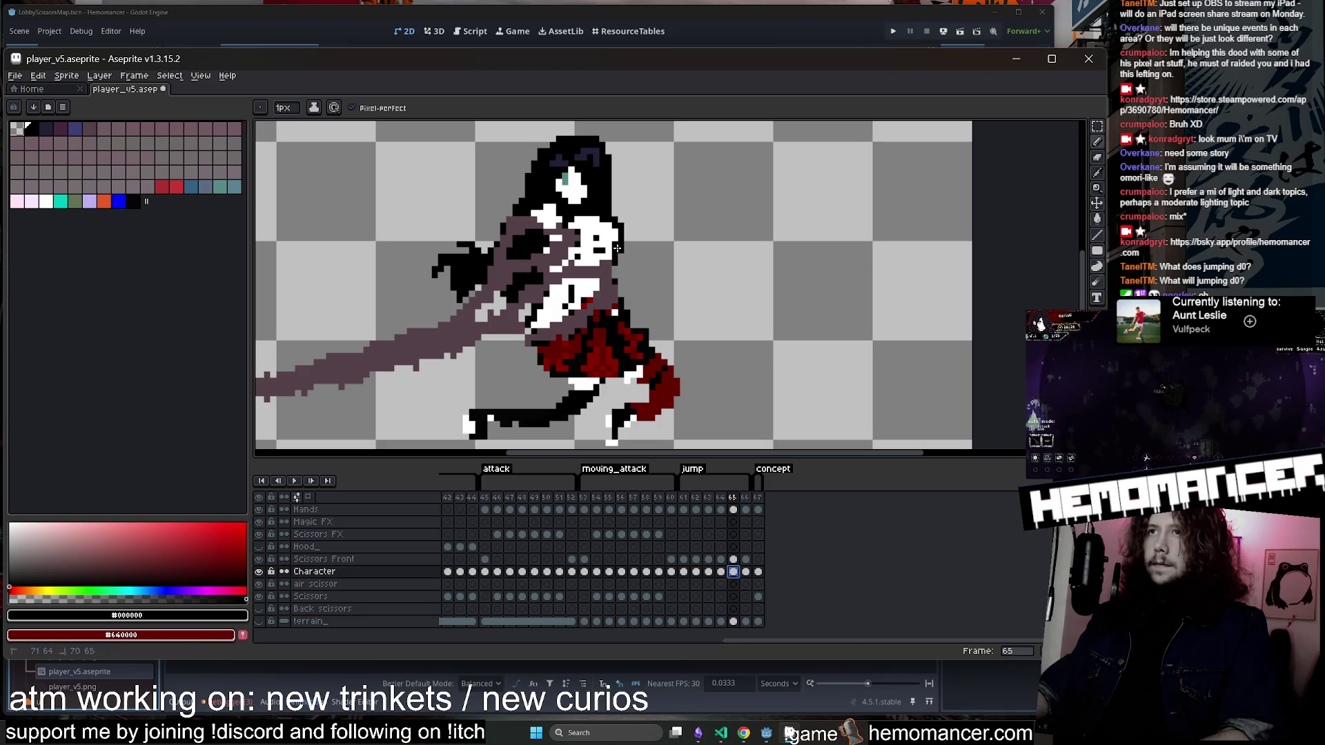
pyautogui.scroll(-2, 613, 276)
pyautogui.press('.')
pyautogui.scroll(2, 642, 269)
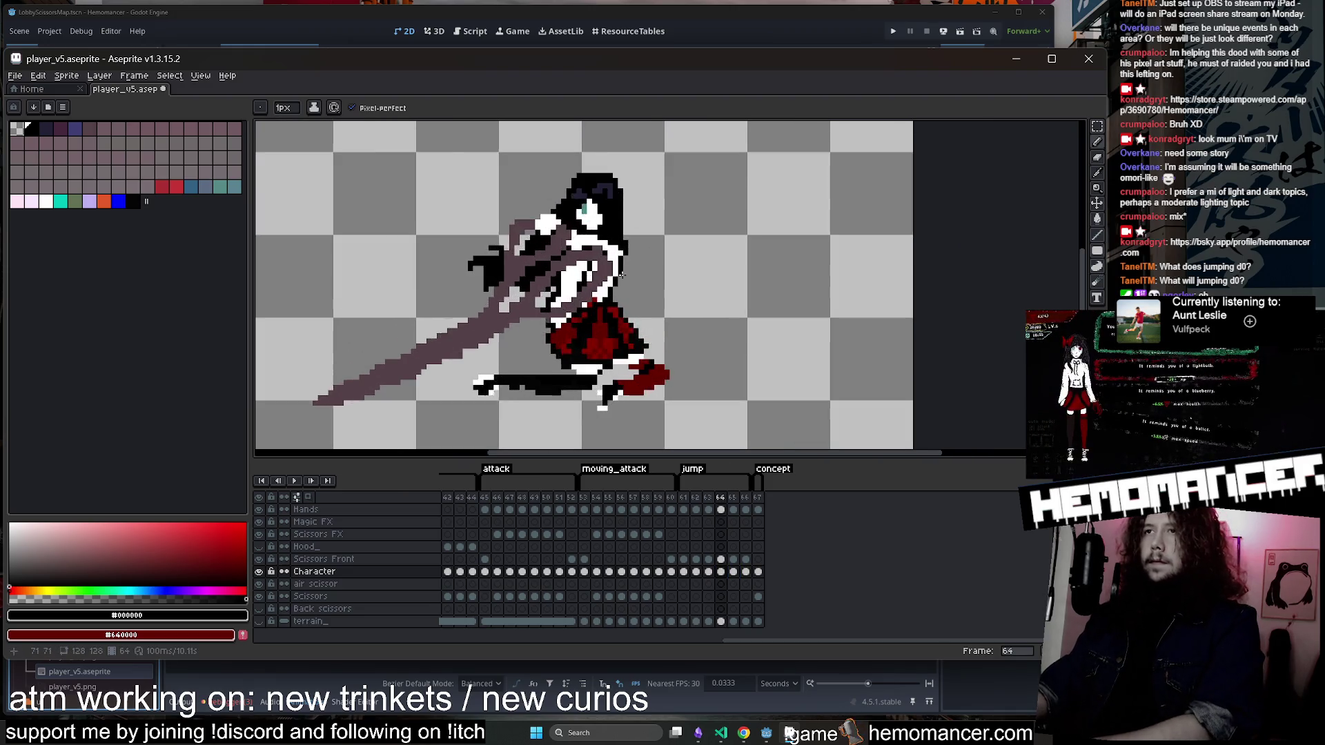
pyautogui.press(',')
pyautogui.press(',')
pyautogui.press(',')
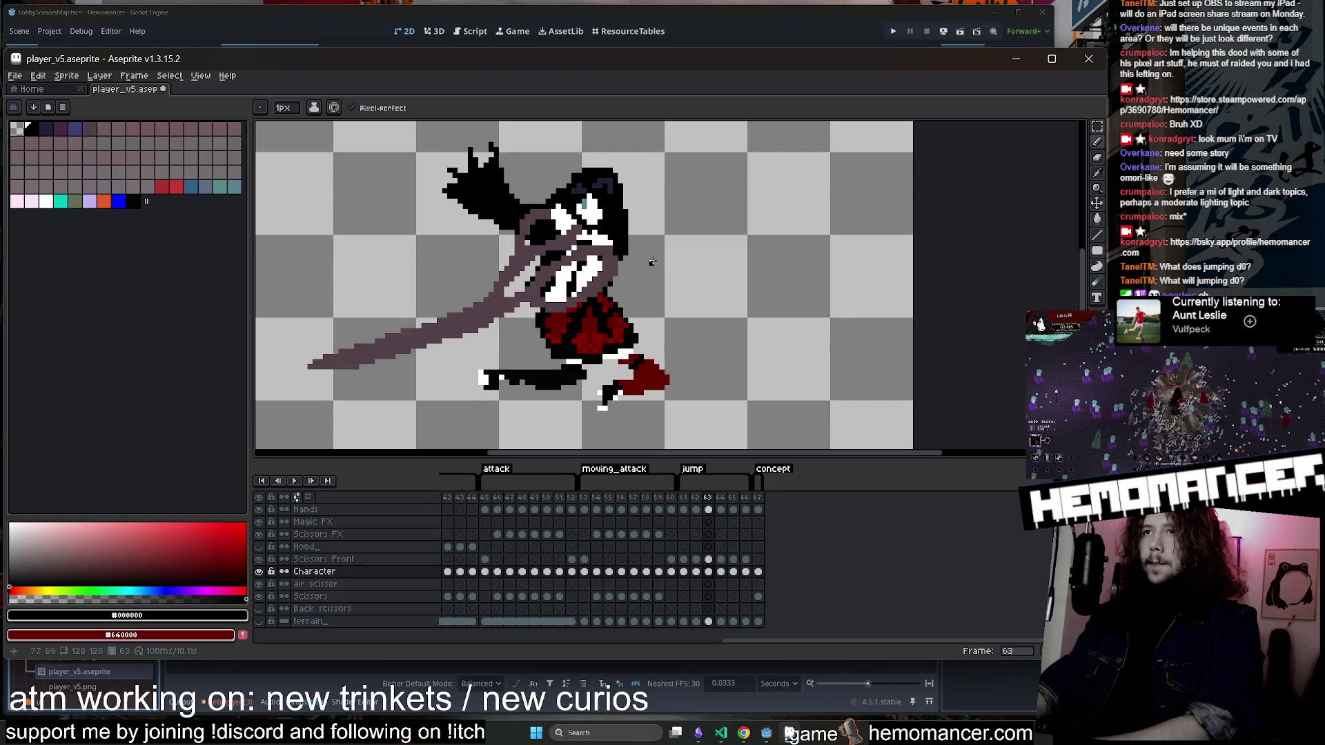
pyautogui.scroll(1, 652, 258)
# Erase the last stray pixels and save player_v5.aseprite.
pyautogui.press('e')
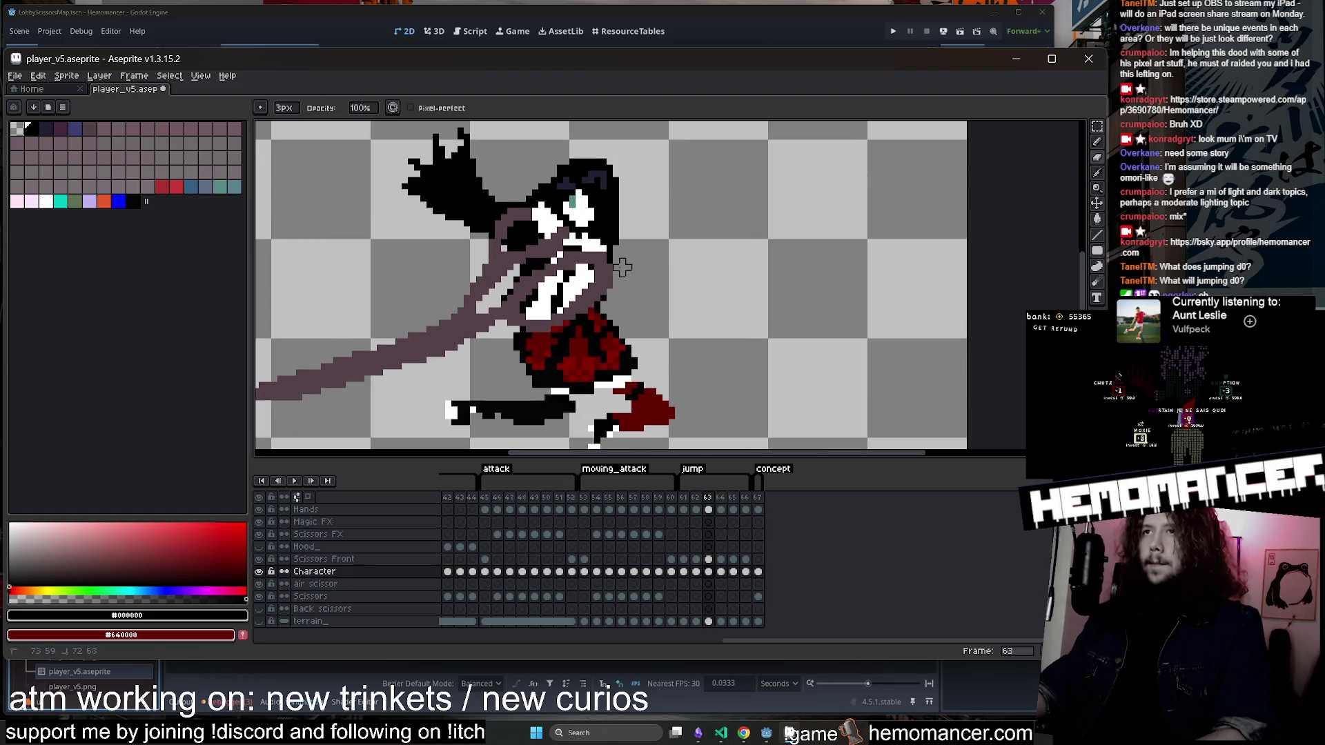
pyautogui.scroll(-2, 621, 267)
pyautogui.hotkey('ctrl', 's')
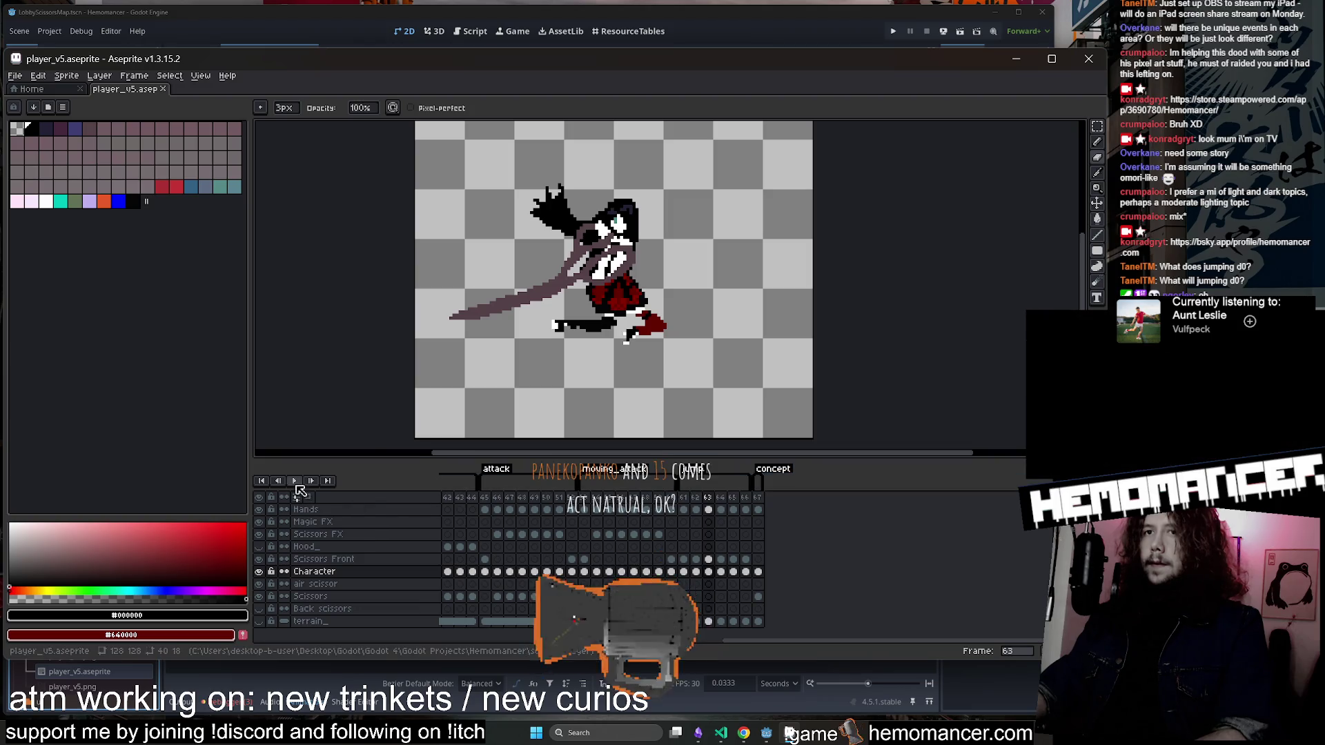
# Play back the attack animation centred in view, stop it, save again, and bring Godot forward.
pyautogui.click(295, 481)
pyautogui.scroll(-1, 450, 276)
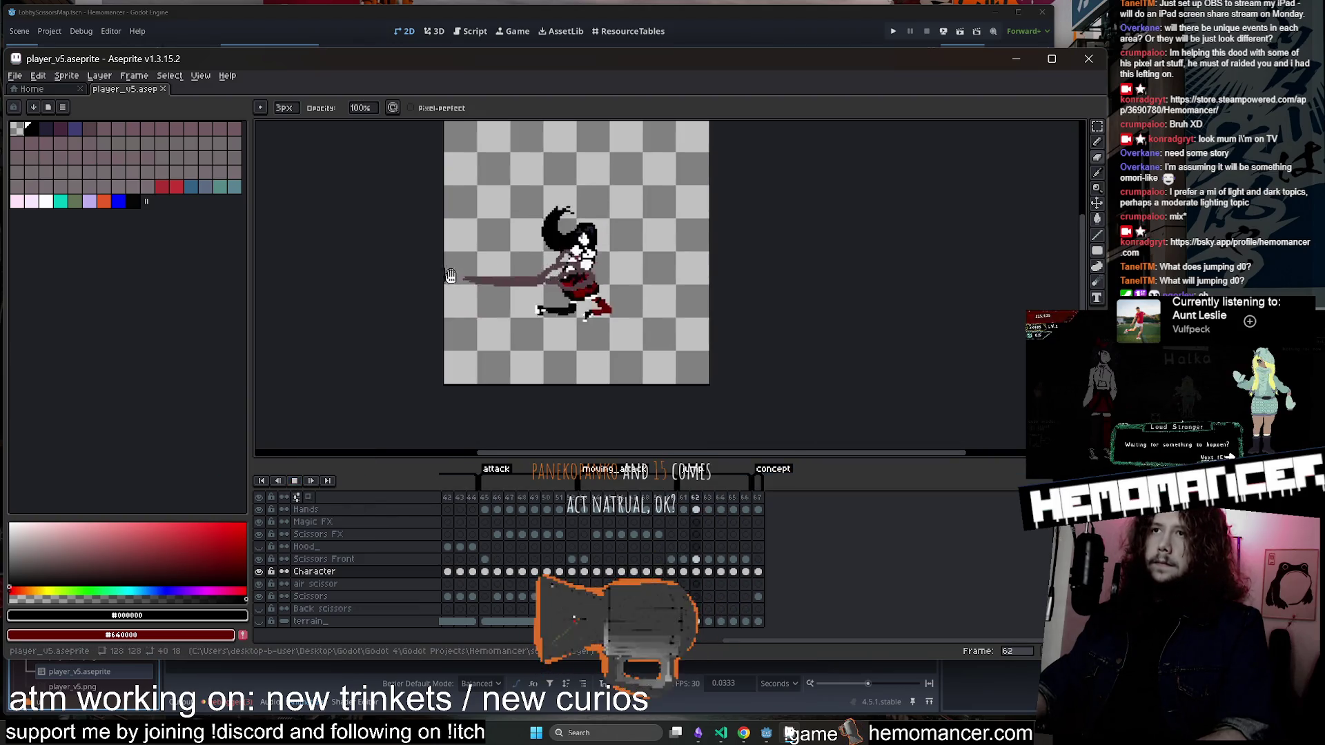
pyautogui.moveTo(450, 276); pyautogui.dragTo(545, 297)
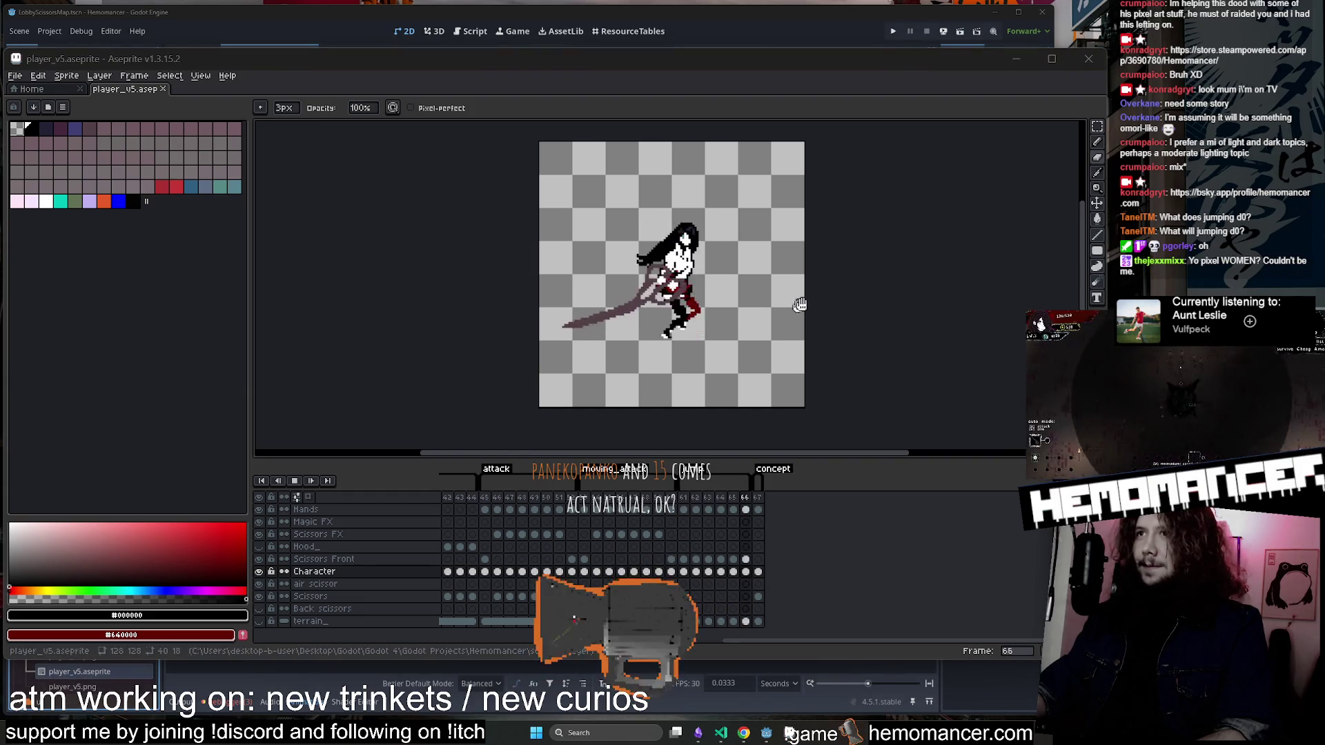
pyautogui.moveTo(799, 304); pyautogui.dragTo(784, 313)
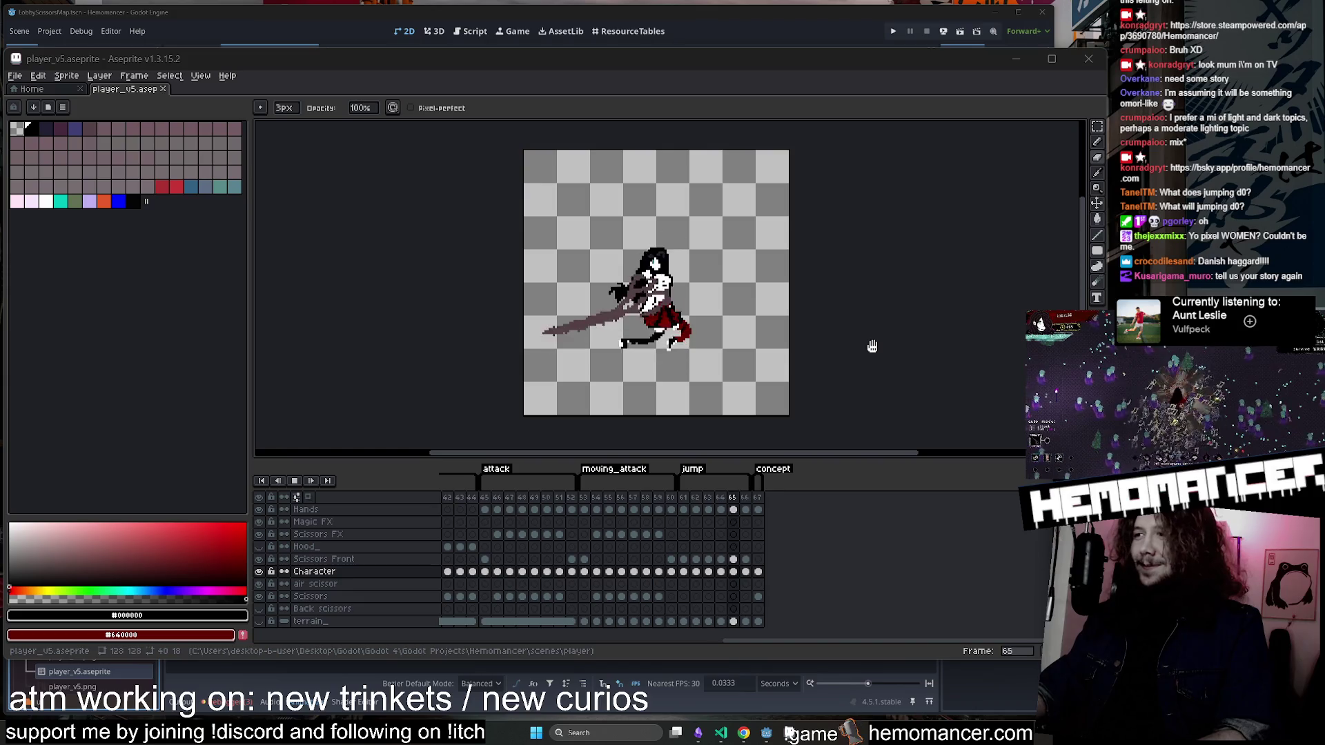
pyautogui.scroll(1, 813, 310)
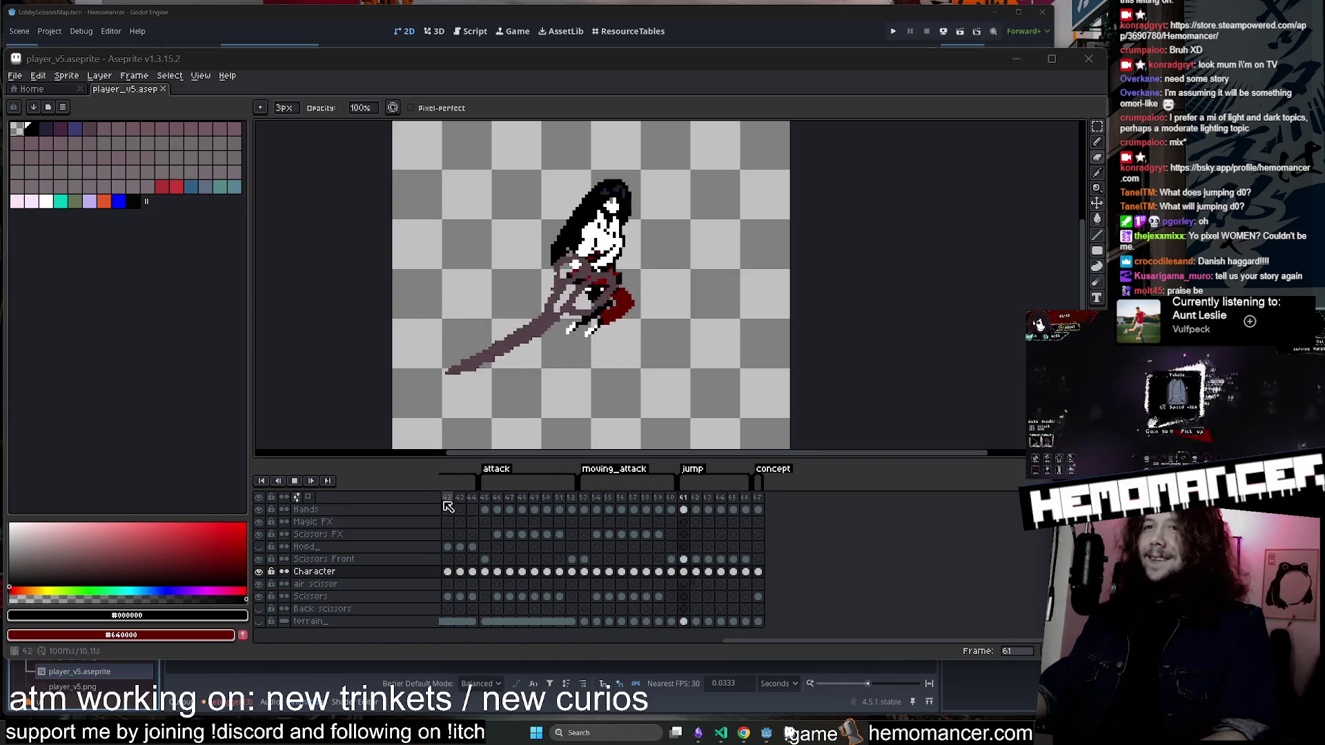
pyautogui.click(295, 482)
pyautogui.hotkey('ctrl', 's')
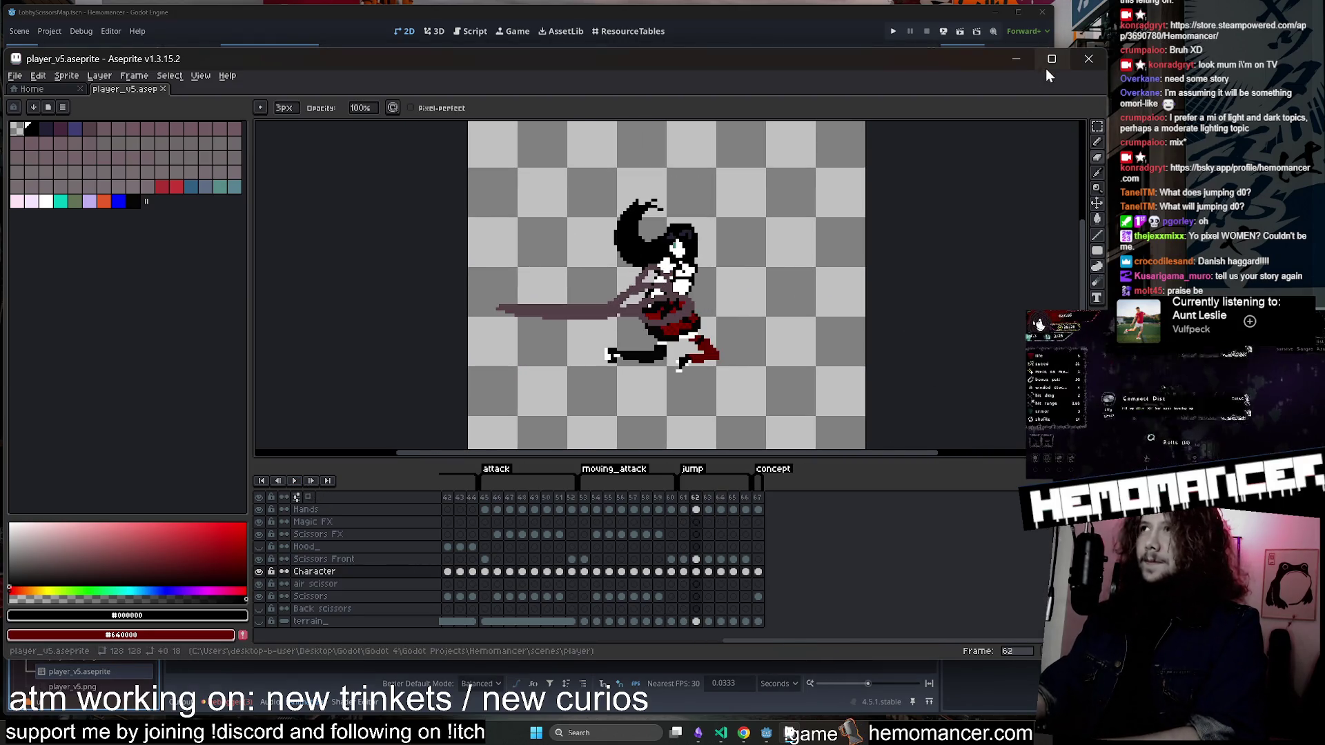
pyautogui.click(1051, 60)
pyautogui.click(778, 191)
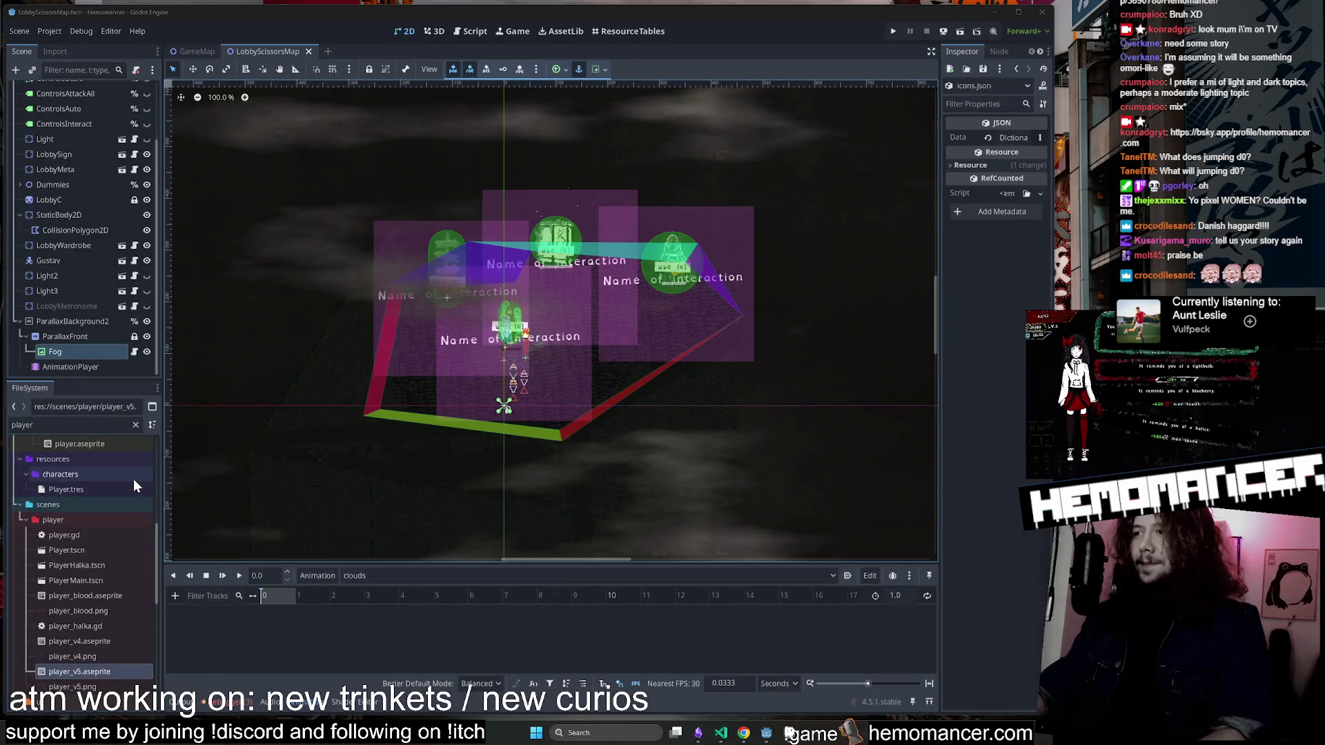
# Browse the player sprite folders in the FileSystem dock, then switch to the Obsidian mind map.
pyautogui.scroll(10, 105, 486)
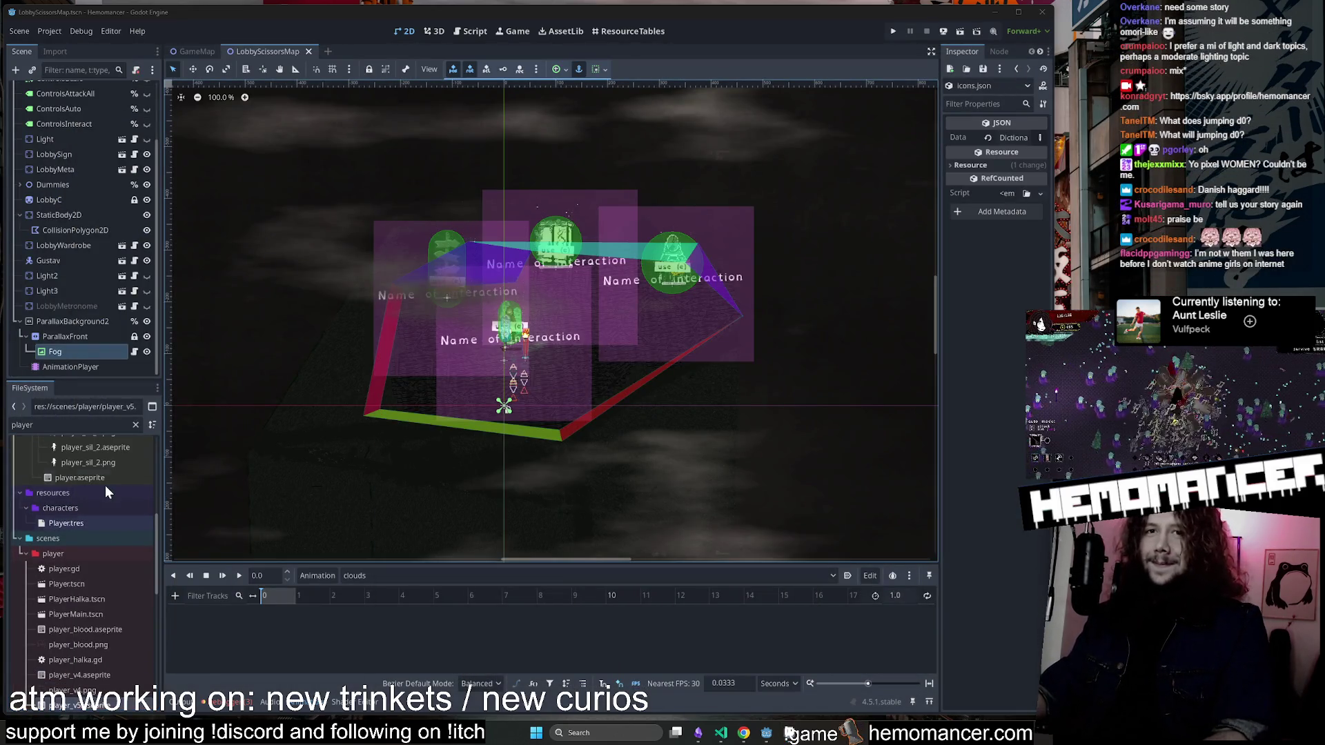
pyautogui.scroll(-5, 105, 497)
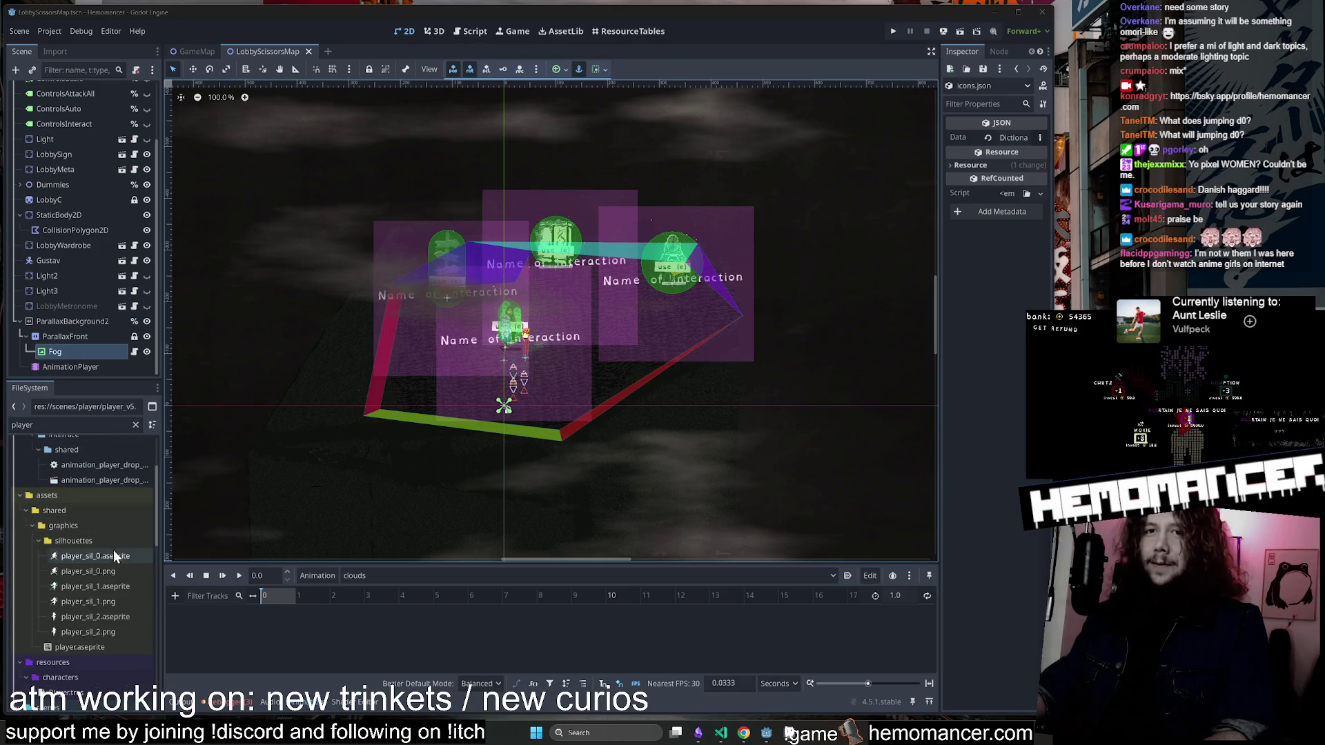
pyautogui.moveTo(116, 481)
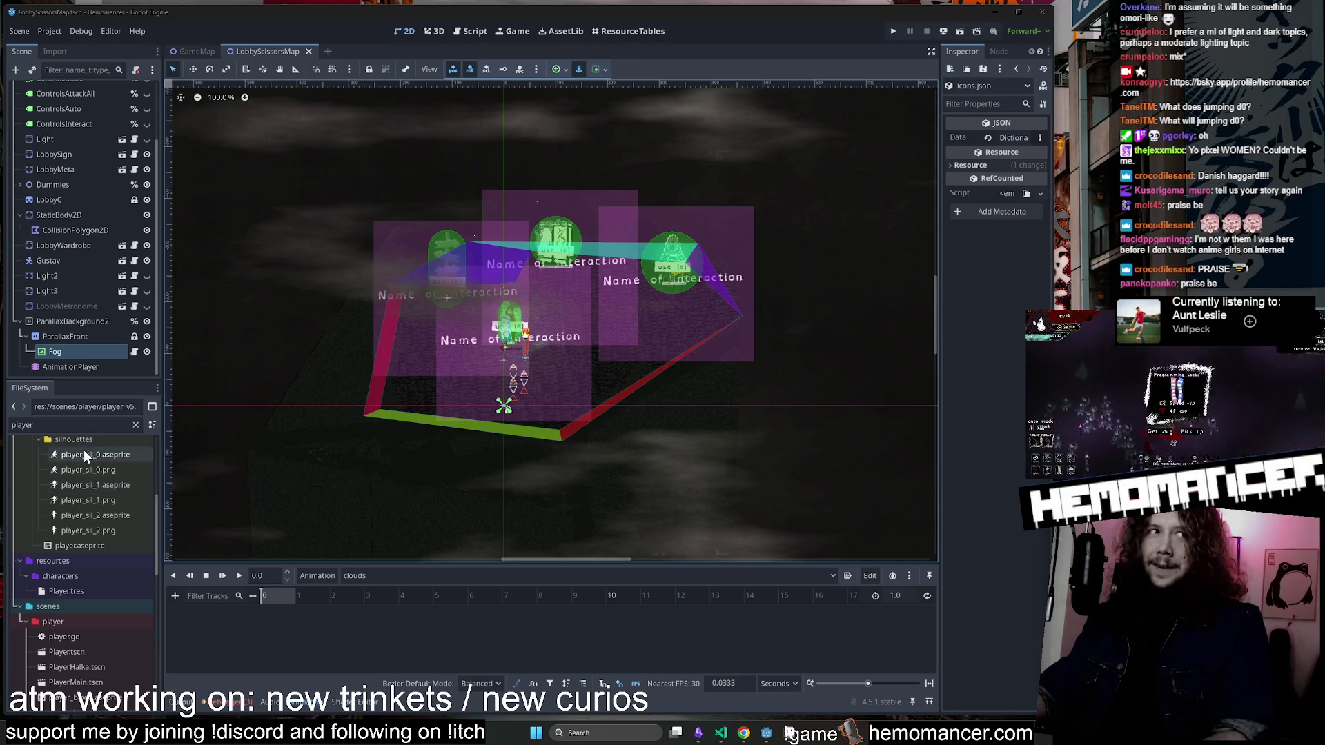
pyautogui.click(94, 426)
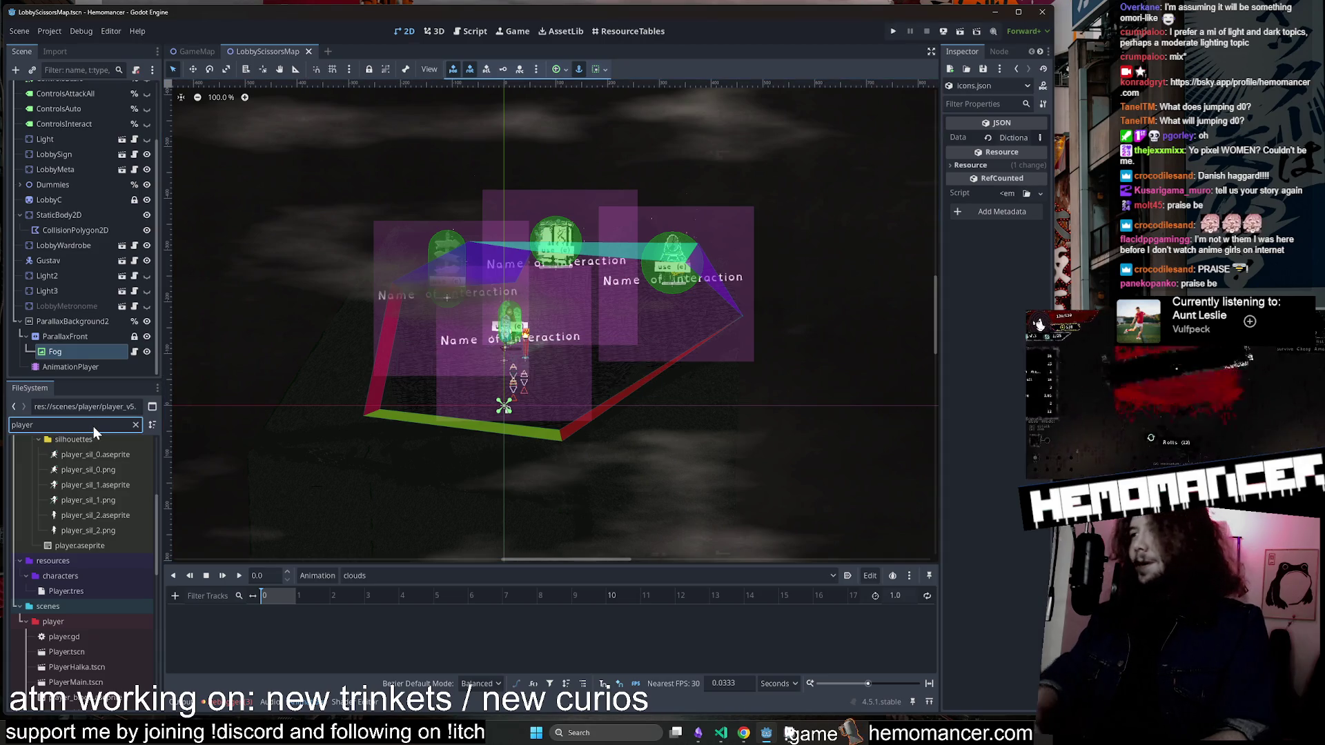
pyautogui.click(701, 733)
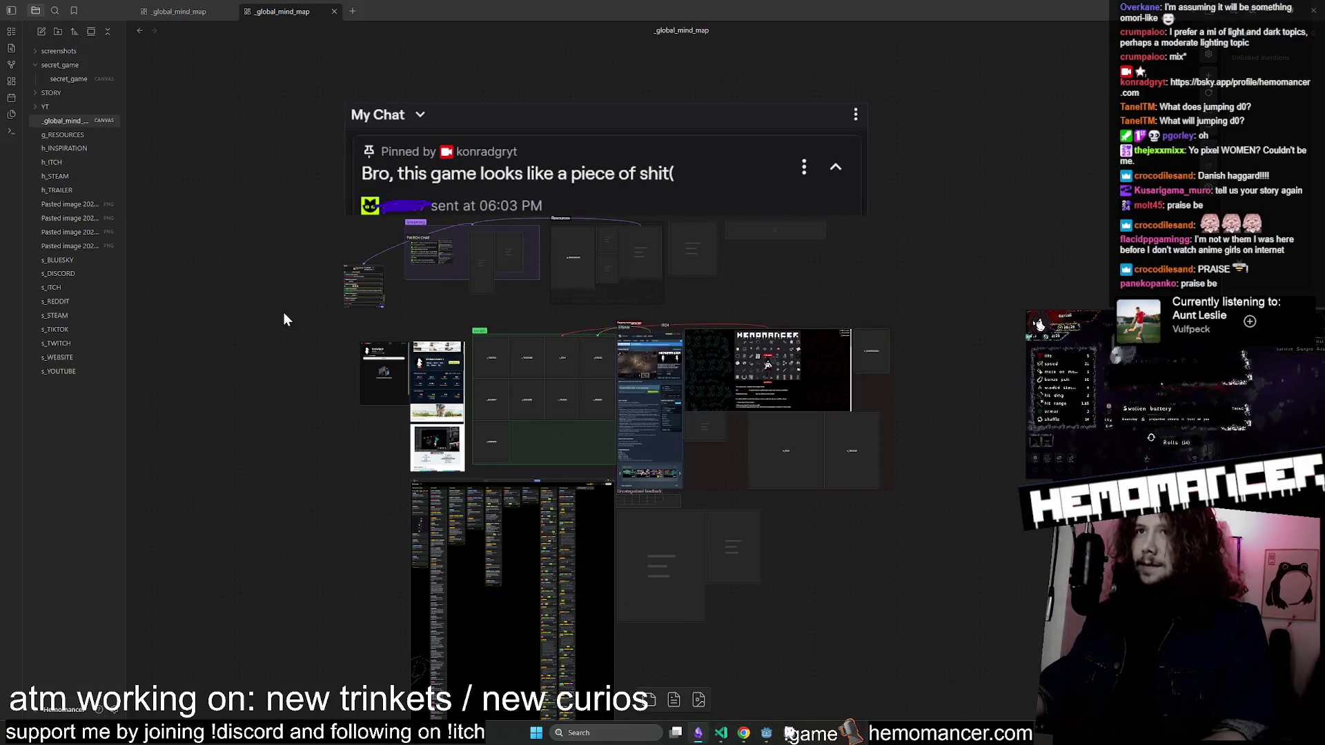
# Reply 'trust' to a viewer's message in the Twitch chat.
pyautogui.scroll(3, 284, 309)
pyautogui.scroll(5, 701, 198)
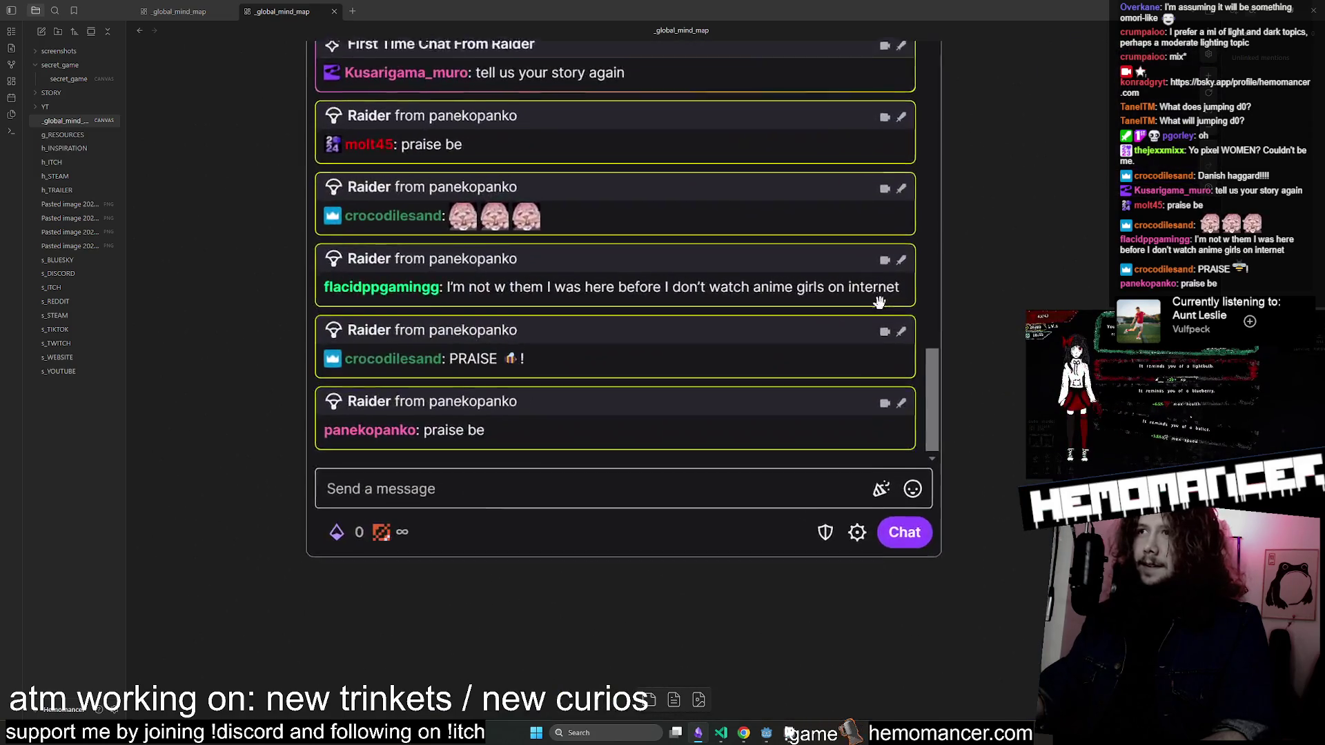
pyautogui.click(901, 277)
pyautogui.hotkey('ctrl', 'a')
pyautogui.press('BackSpace')
pyautogui.write('trust')
pyautogui.press('Return')
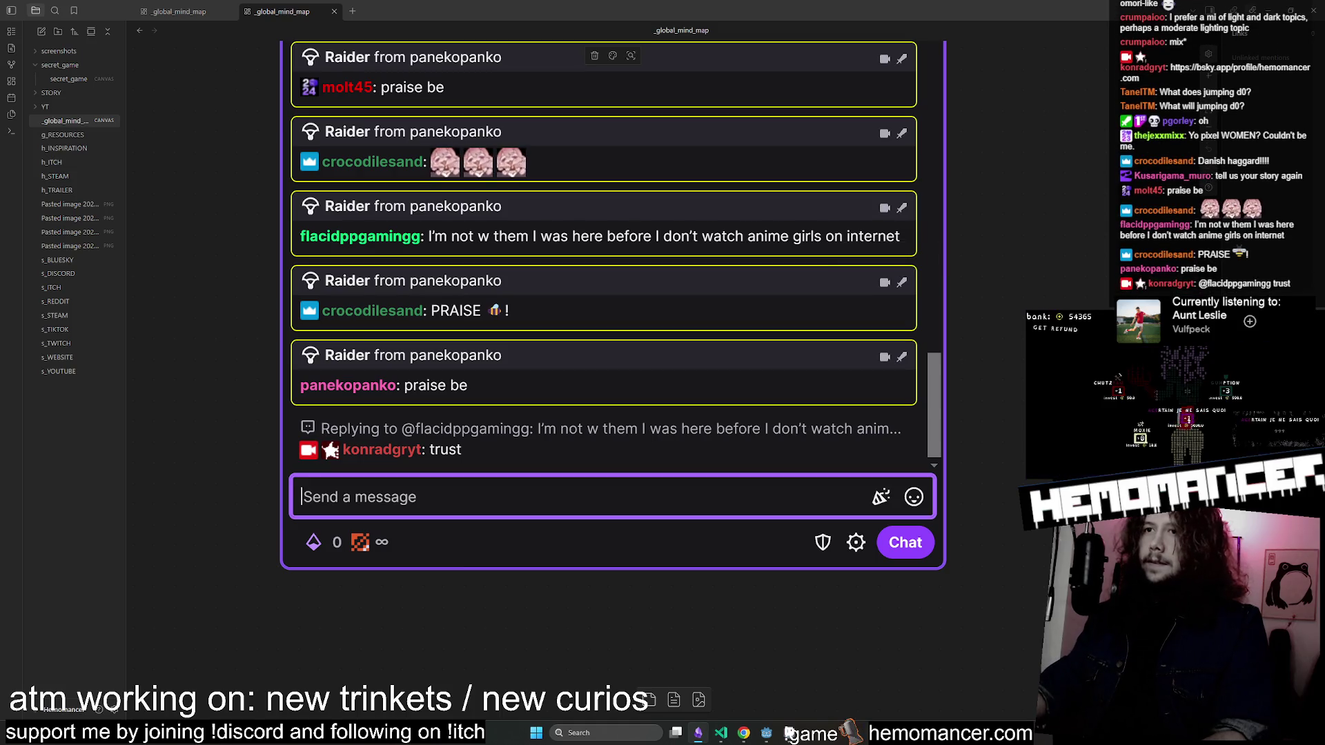
pyautogui.scroll(-6, 674, 325)
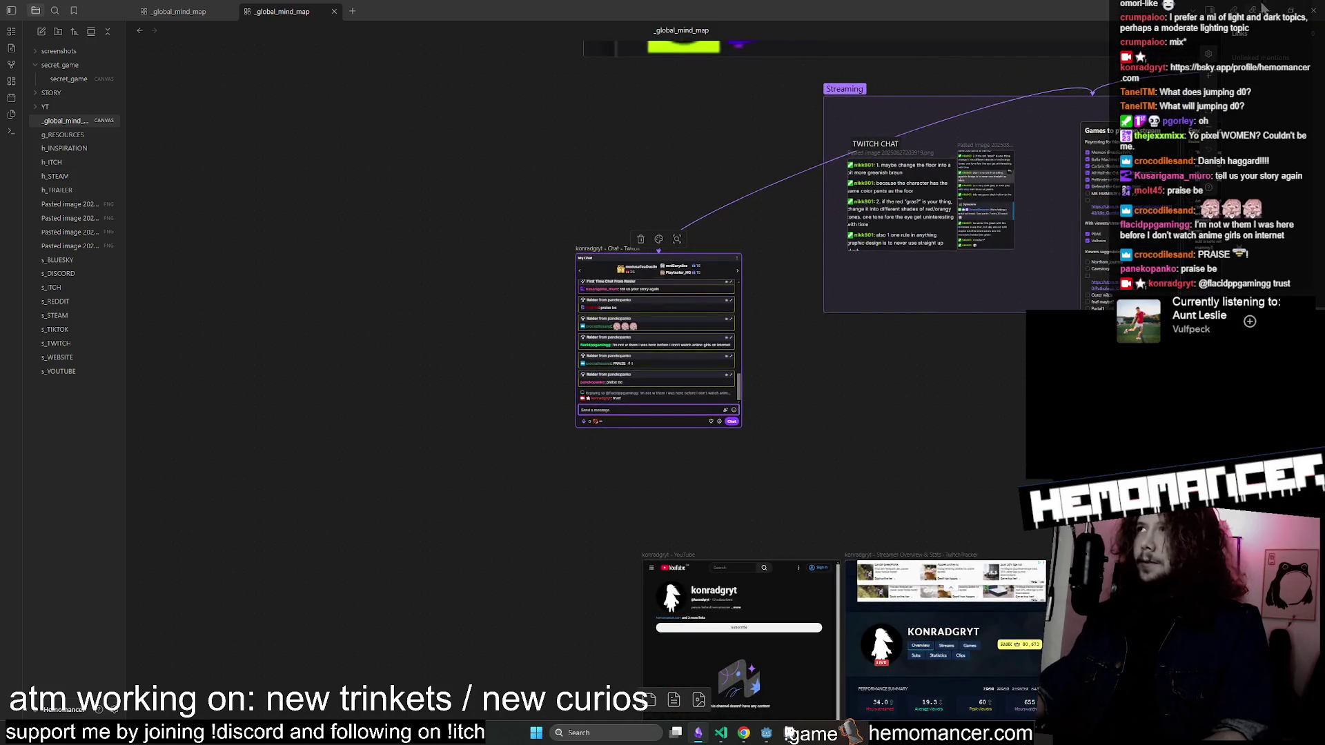
# Zoom onto the Twitch chat node and send the message 'me neither'.
pyautogui.click(790, 732)
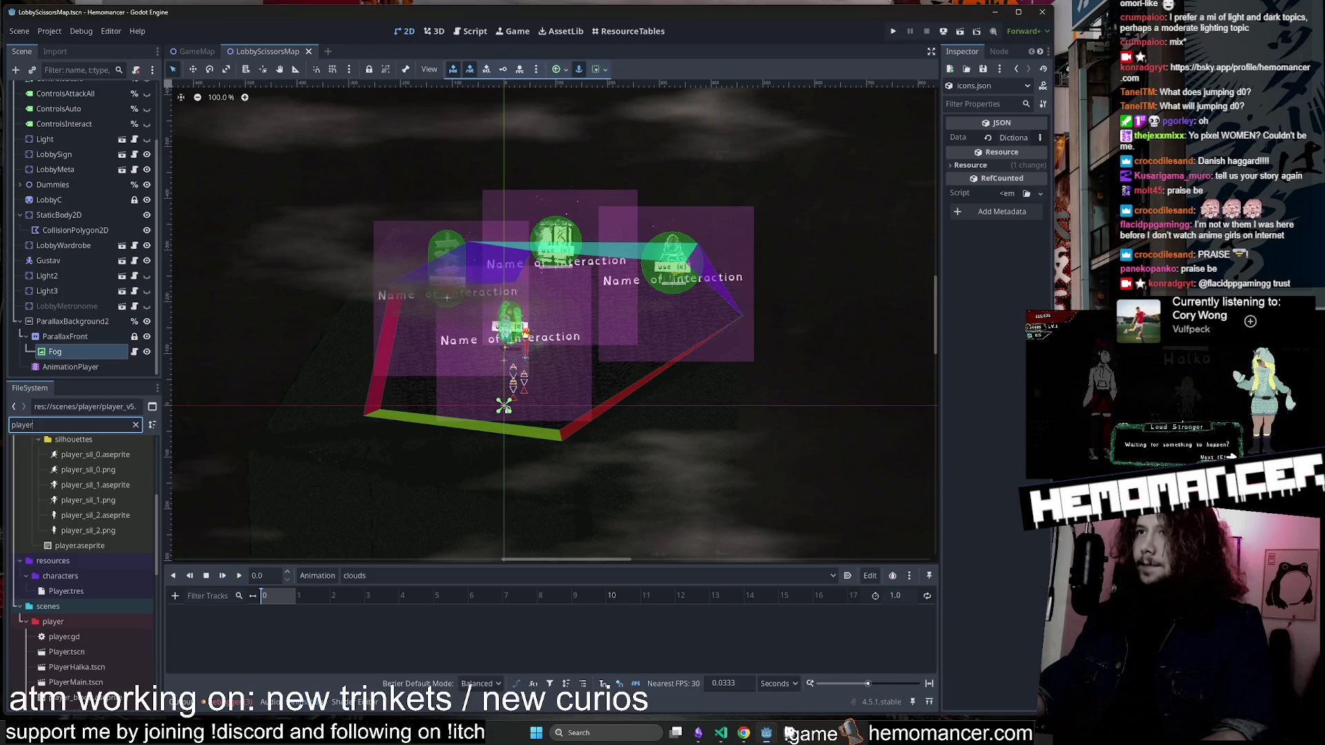
pyautogui.click(698, 732)
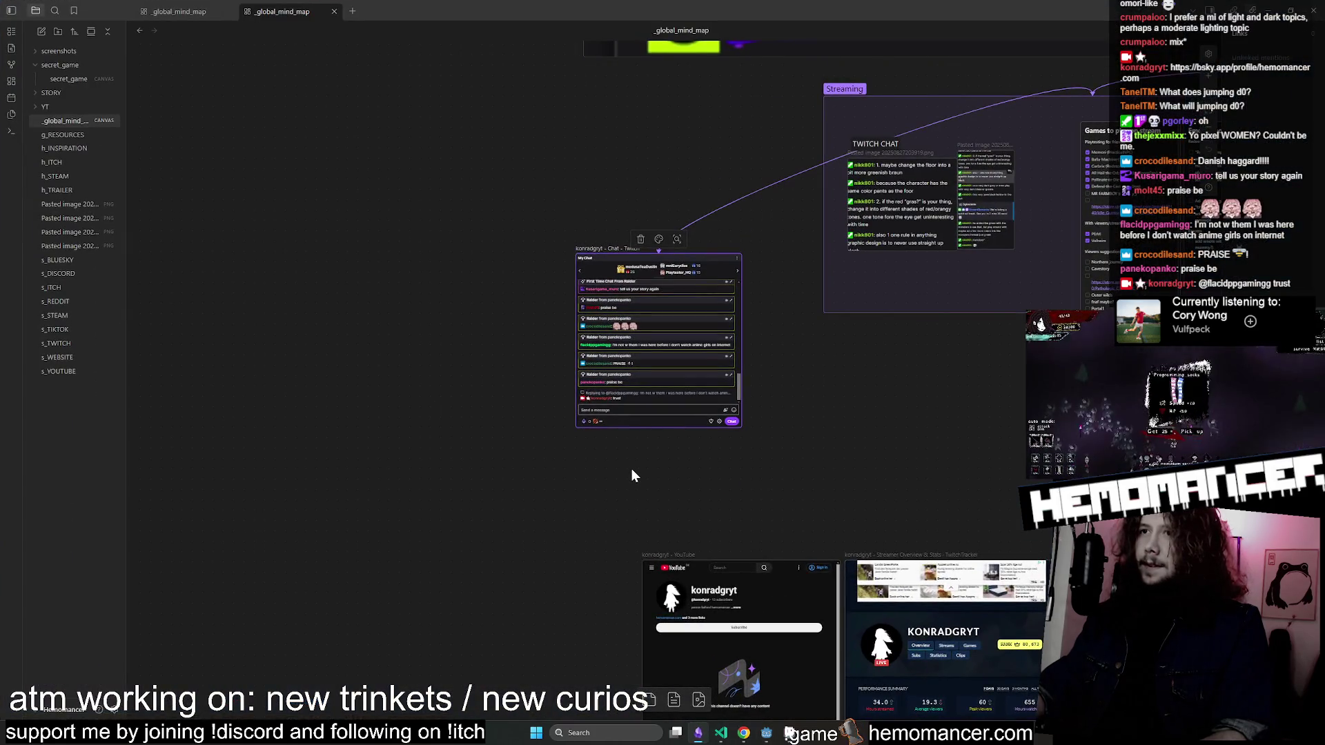
pyautogui.hotkey('shift', '2')
pyautogui.click(618, 525)
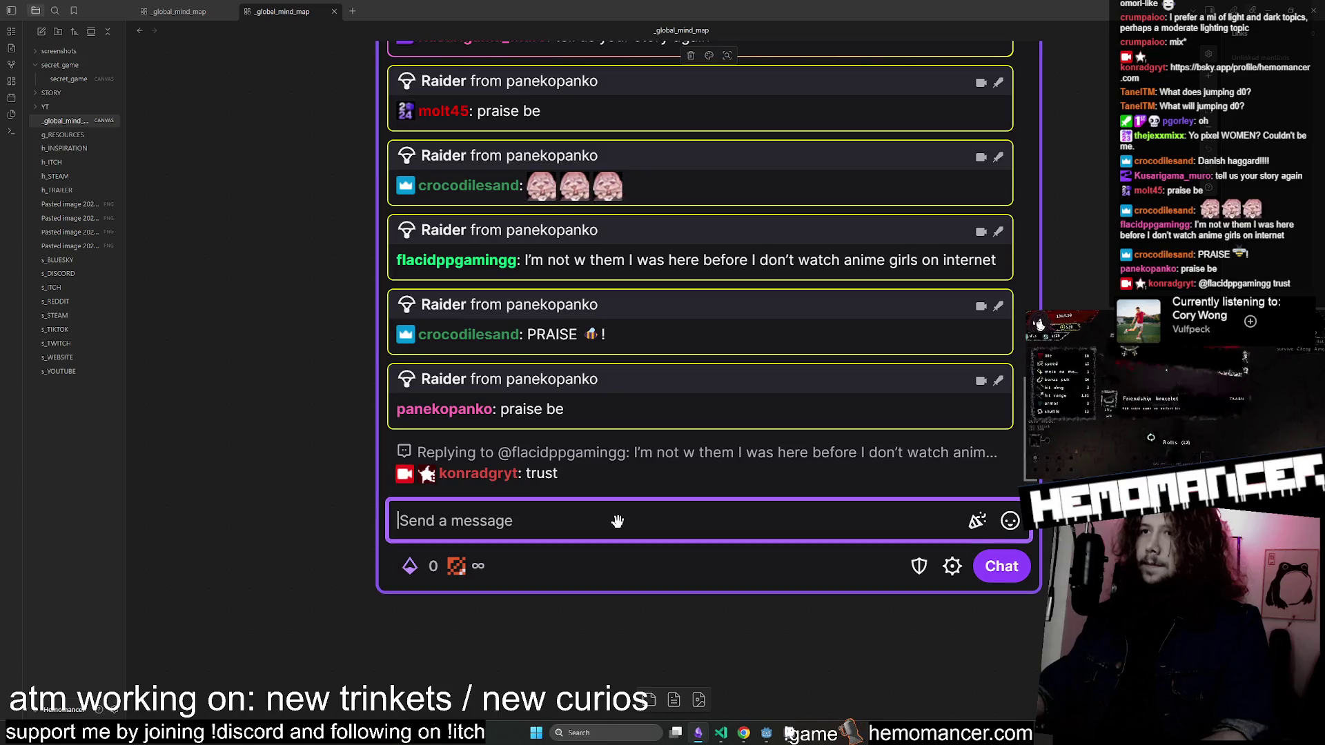
pyautogui.write('me neither')
pyautogui.press('Return')
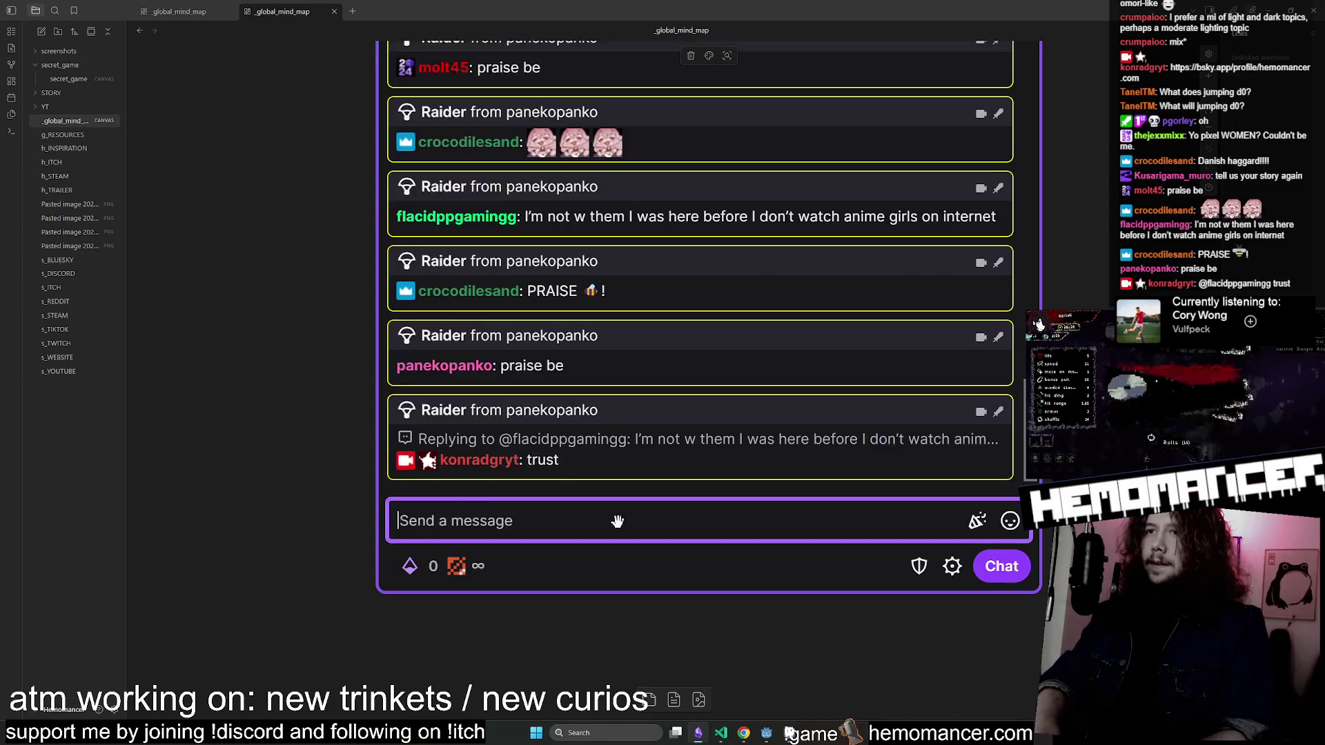
# Send the chat message 'hi mum i'm on TV'.
pyautogui.moveTo(518, 382); pyautogui.dragTo(609, 378)
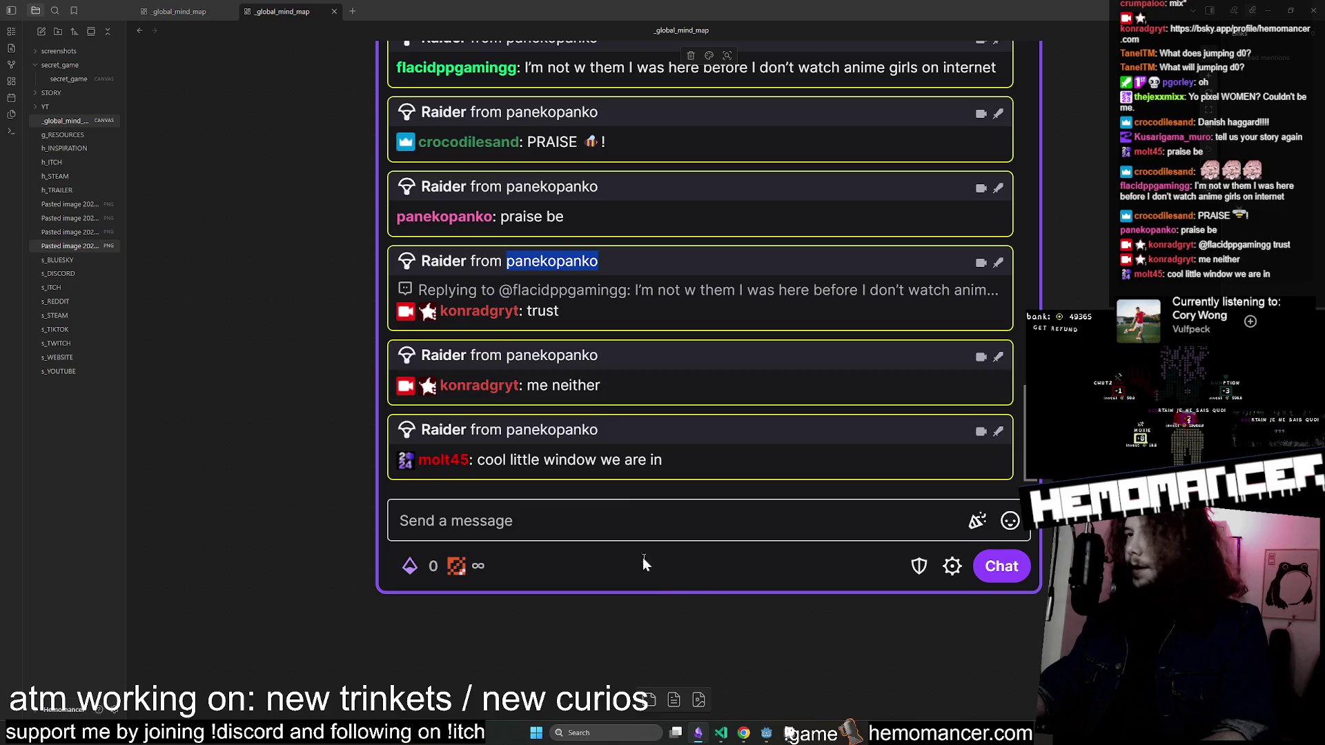
pyautogui.click(674, 535)
pyautogui.write('hi mum i')
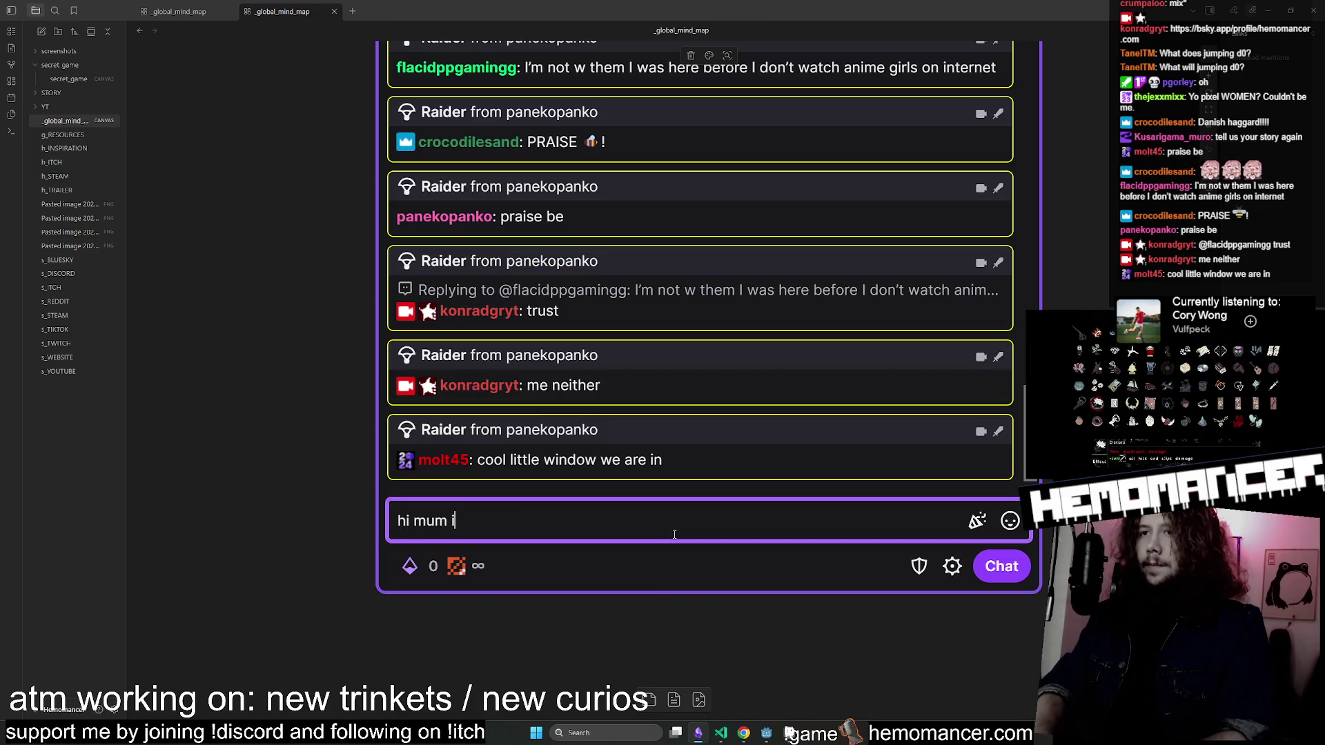
pyautogui.write("'m on TV")
pyautogui.press('Return')
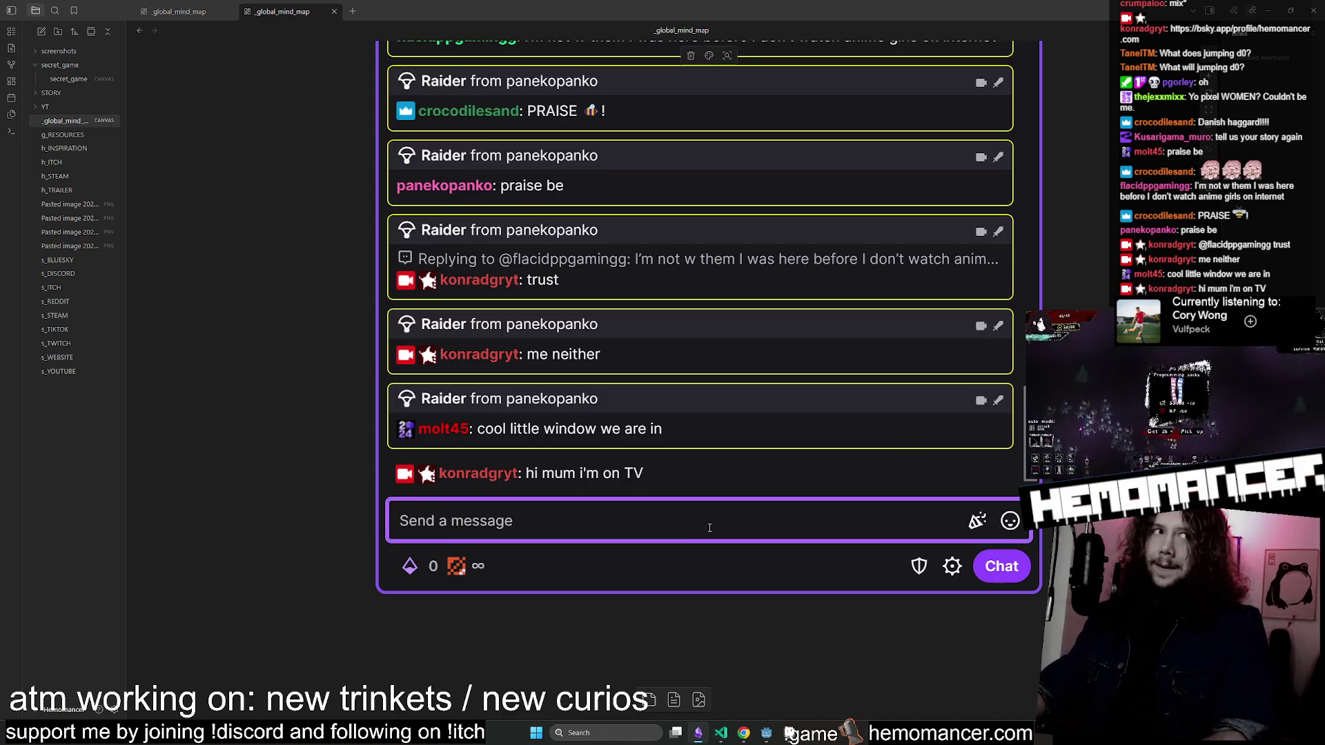
# Pan around the mind map canvas, then switch back to the Godot editor.
pyautogui.scroll(-5, 221, 360)
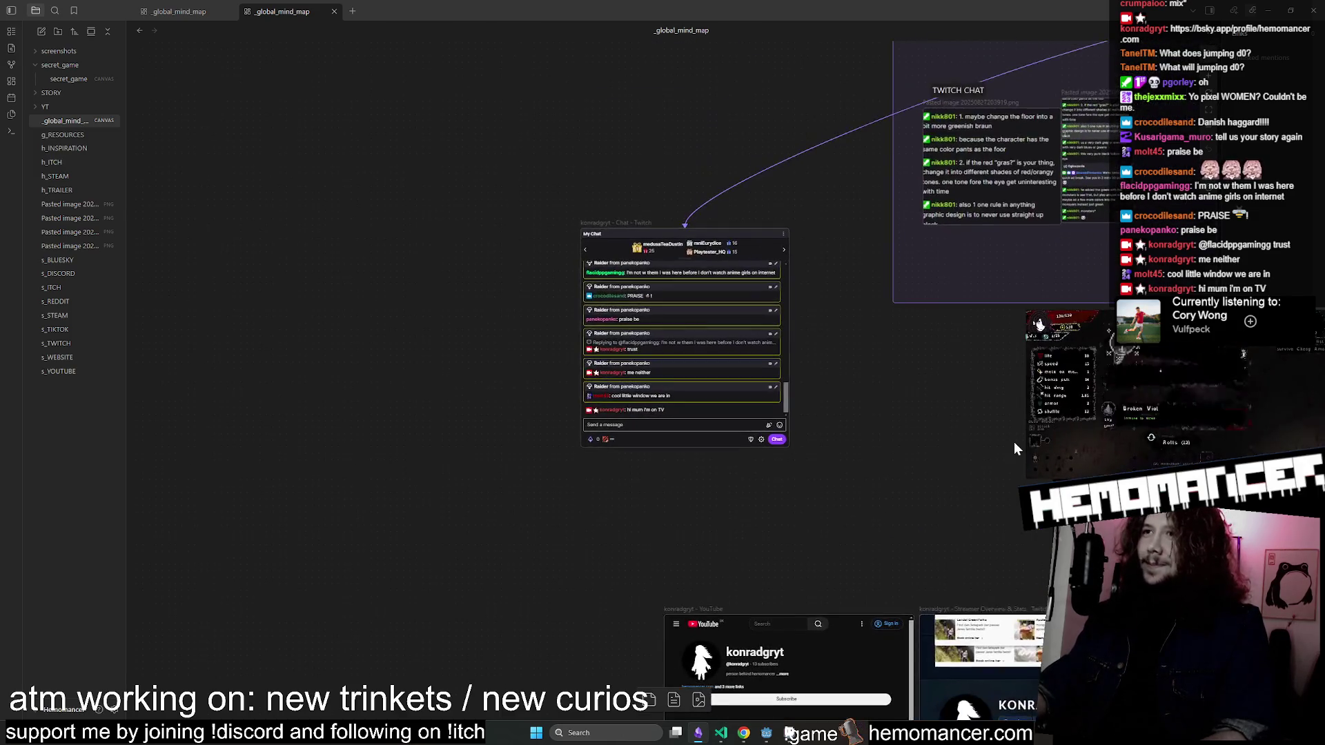
pyautogui.scroll(3, 221, 361)
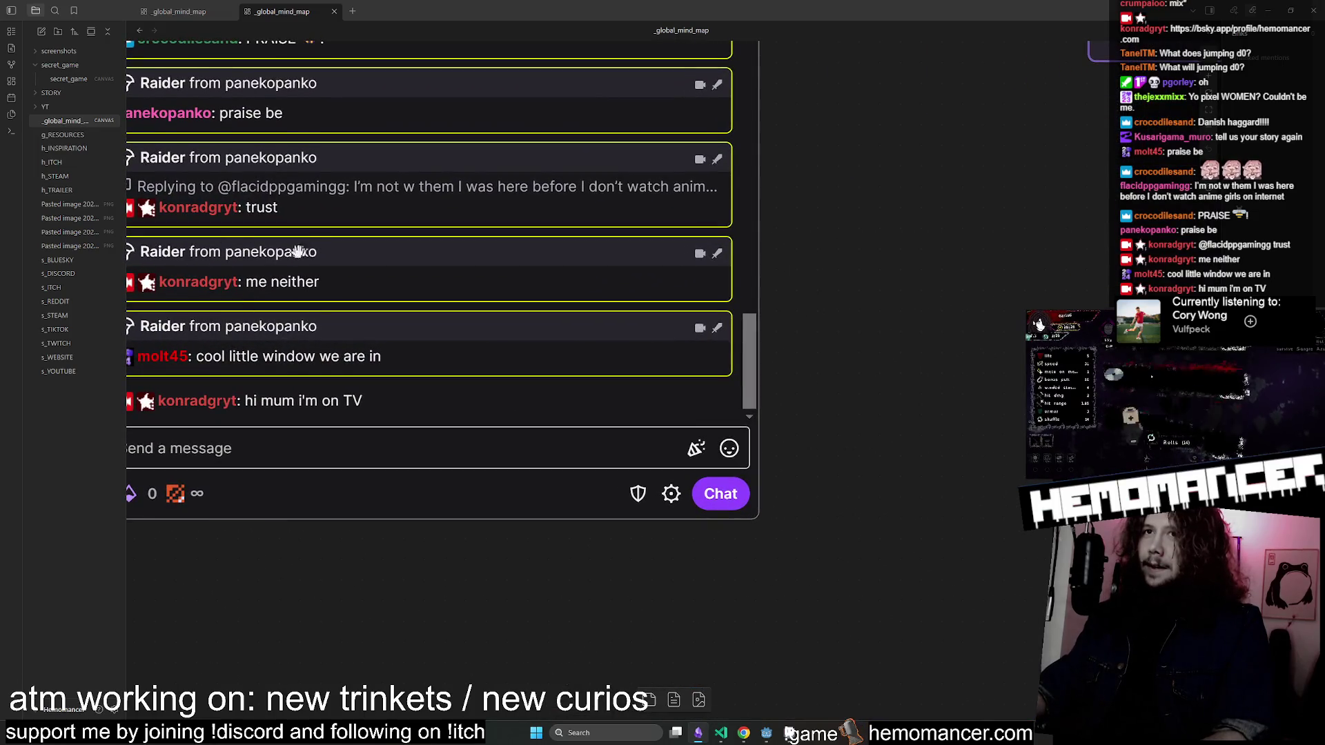
pyautogui.scroll(-5, 293, 254)
pyautogui.moveTo(967, 447); pyautogui.dragTo(582, 426)
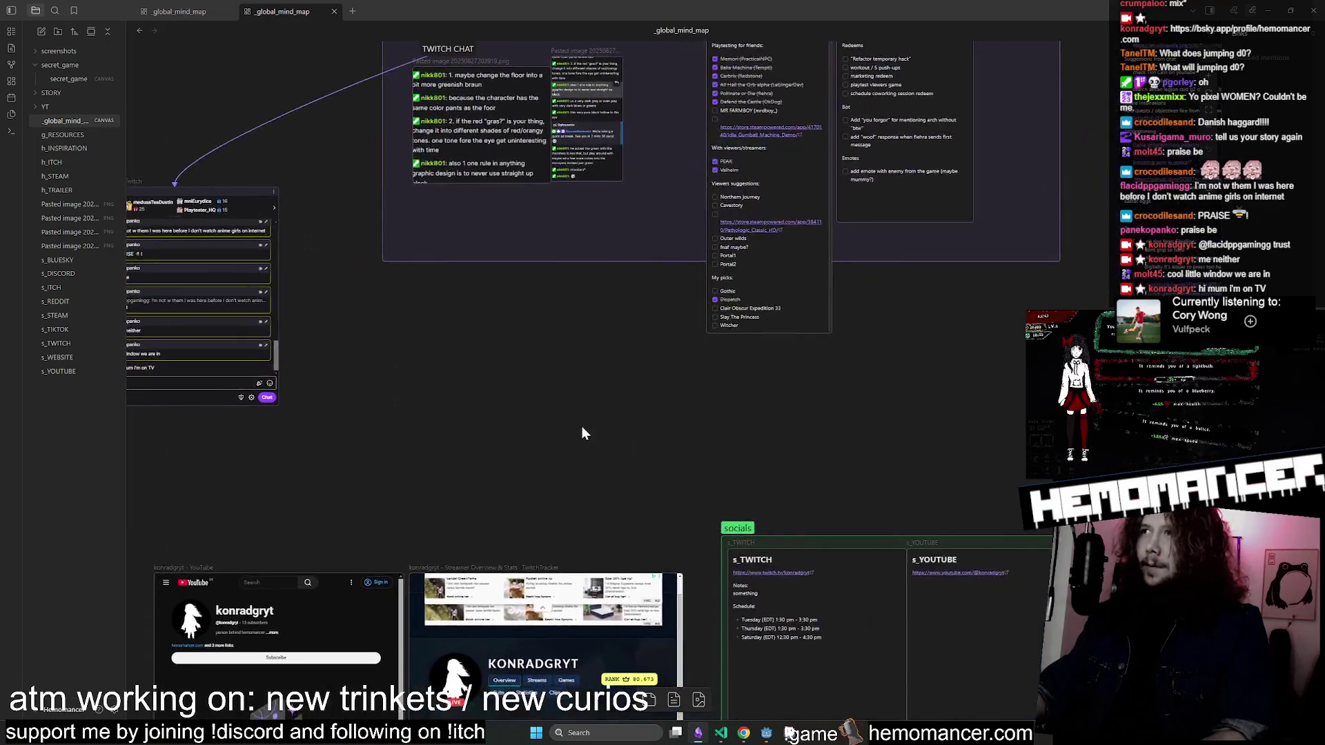
pyautogui.scroll(1, 648, 429)
pyautogui.scroll(-3, 648, 430)
pyautogui.scroll(-3, 569, 394)
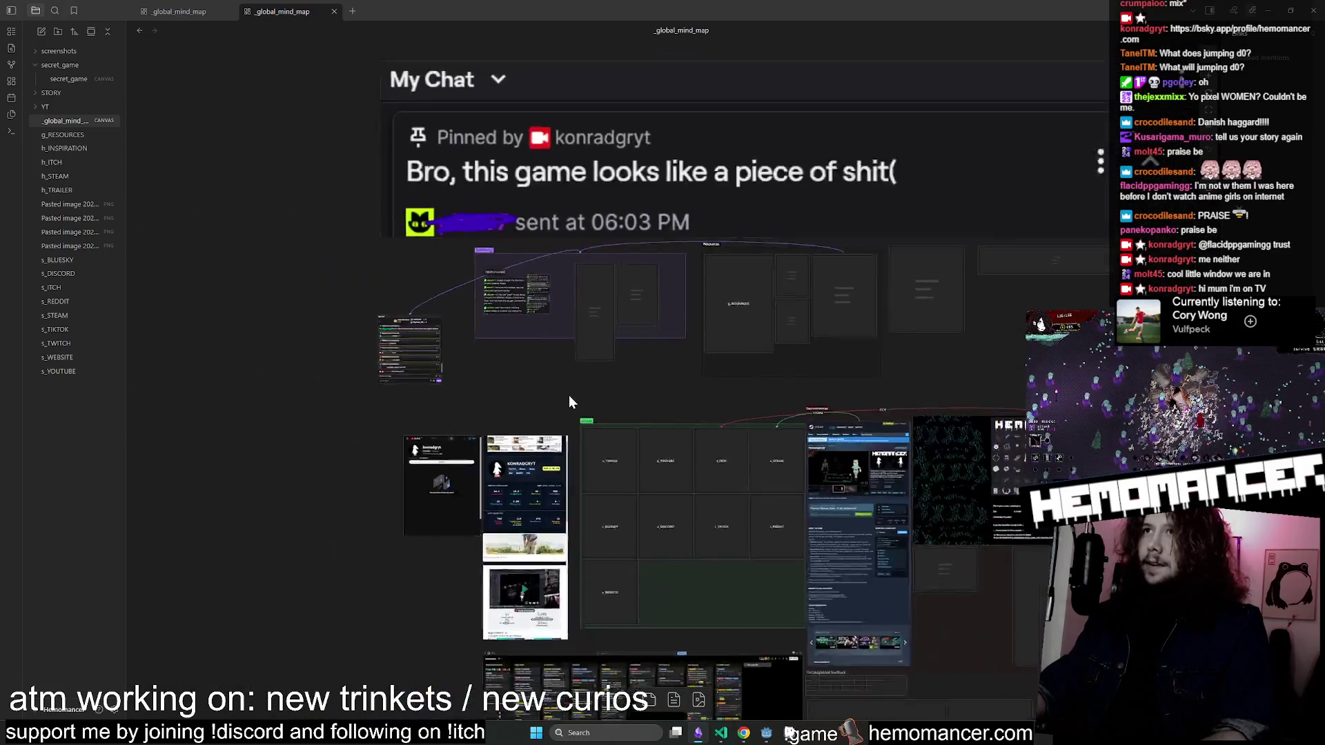
pyautogui.moveTo(1002, 360); pyautogui.dragTo(878, 278)
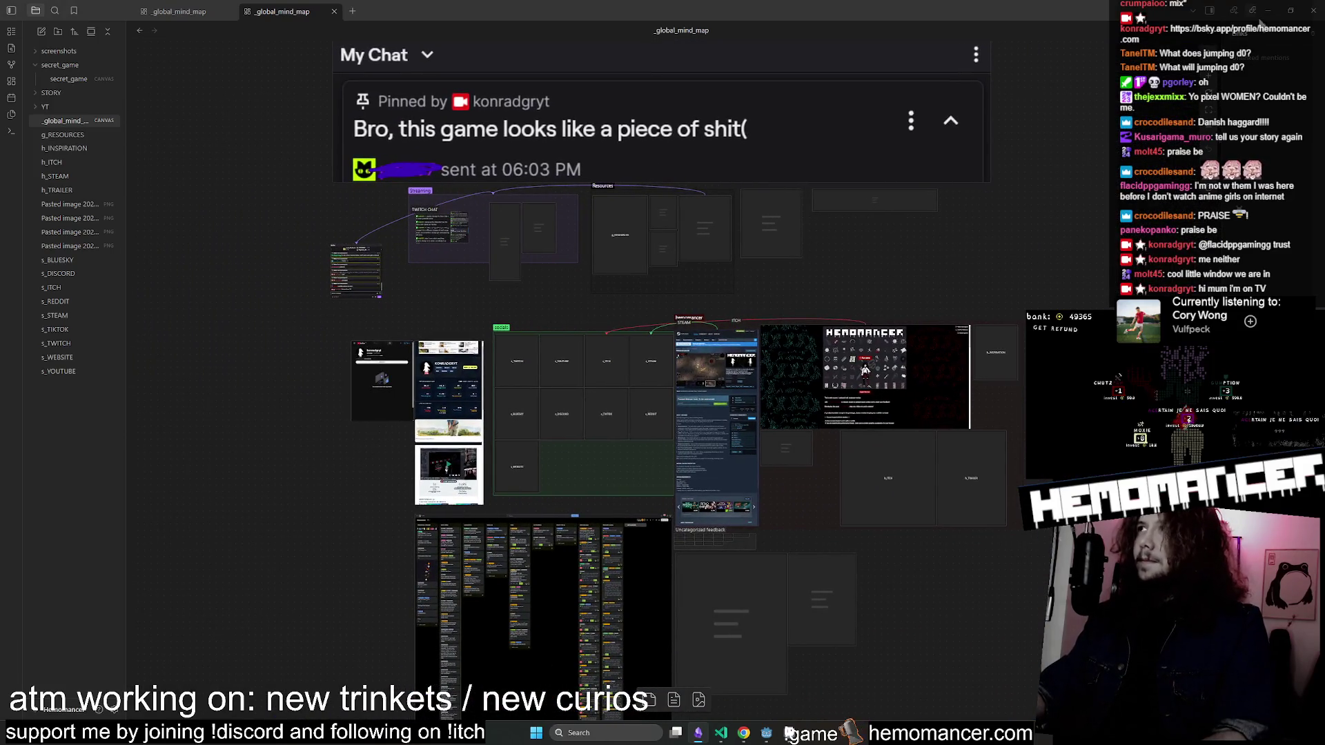
pyautogui.hotkey('alt', 'Tab')
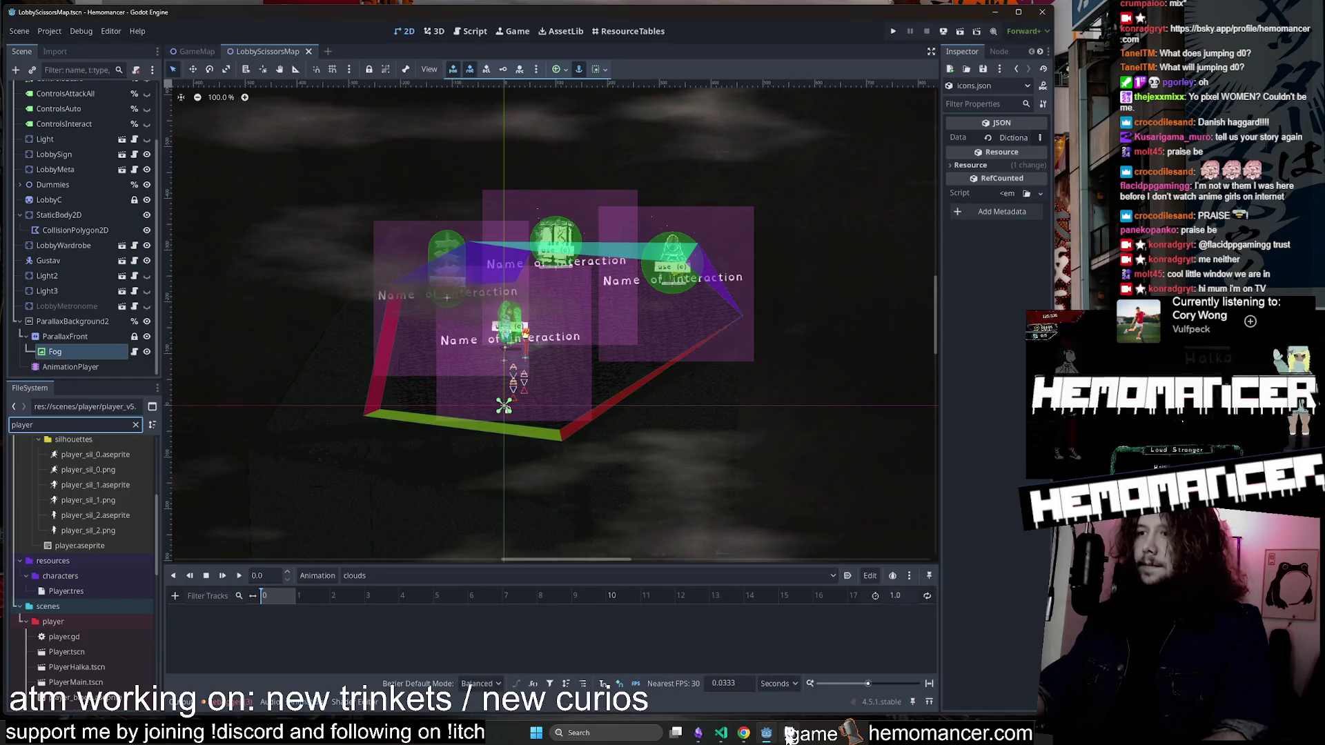
# Hide Aseprite, clear the file filter, and run the project with F5.
pyautogui.click(790, 733)
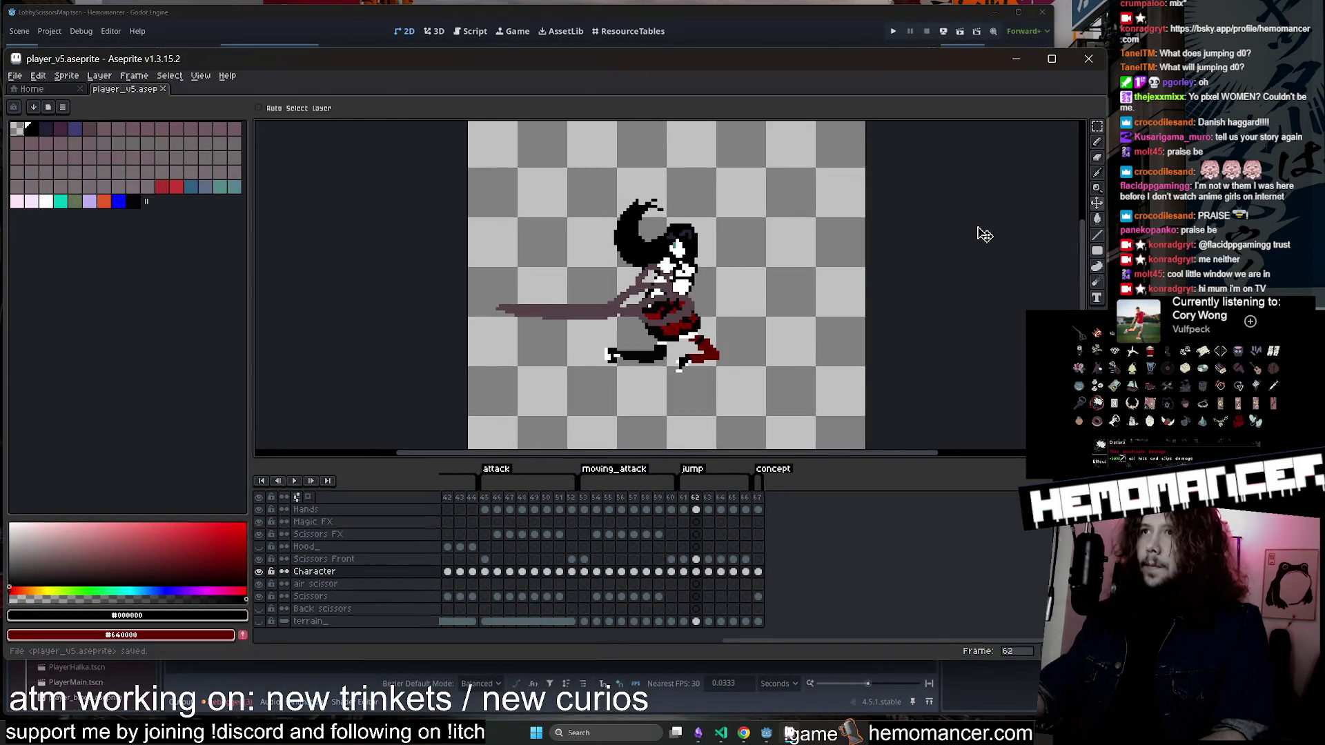
pyautogui.click(1016, 59)
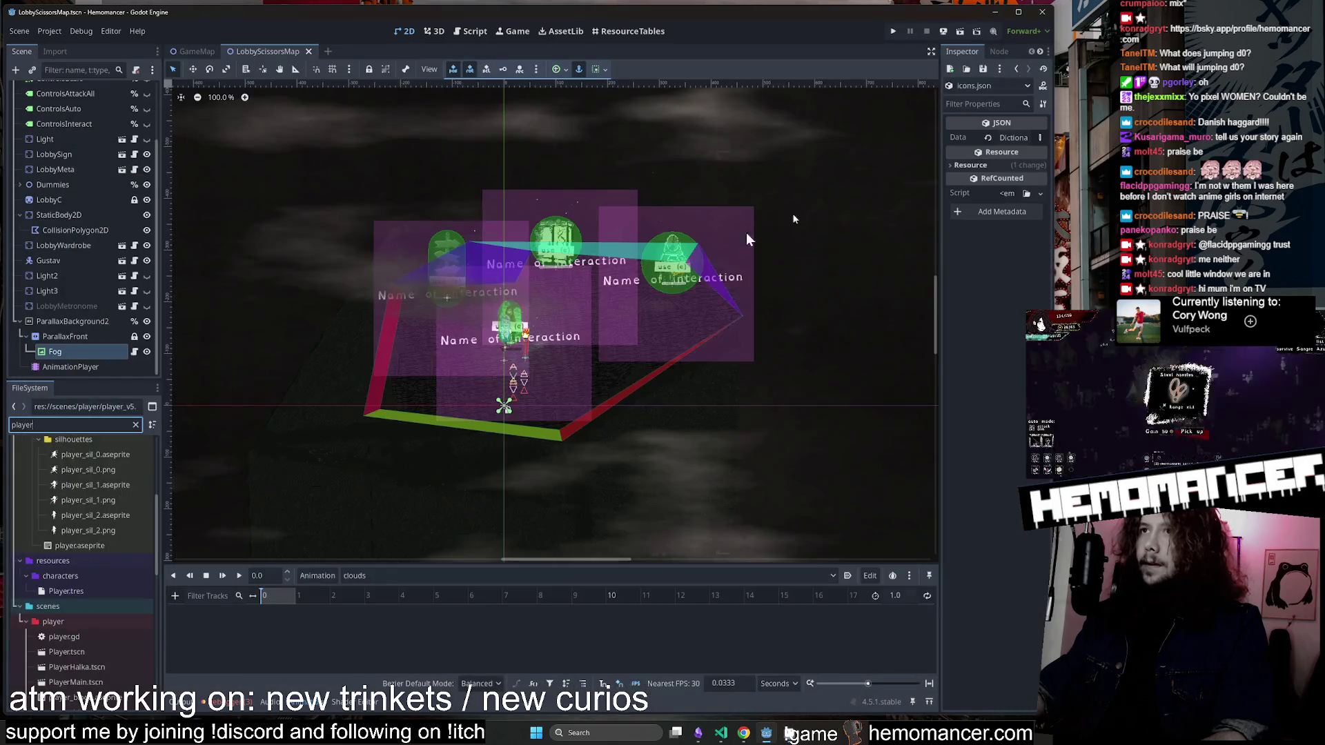
pyautogui.click(81, 425)
pyautogui.write('c')
pyautogui.press('BackSpace')
pyautogui.press('F5')
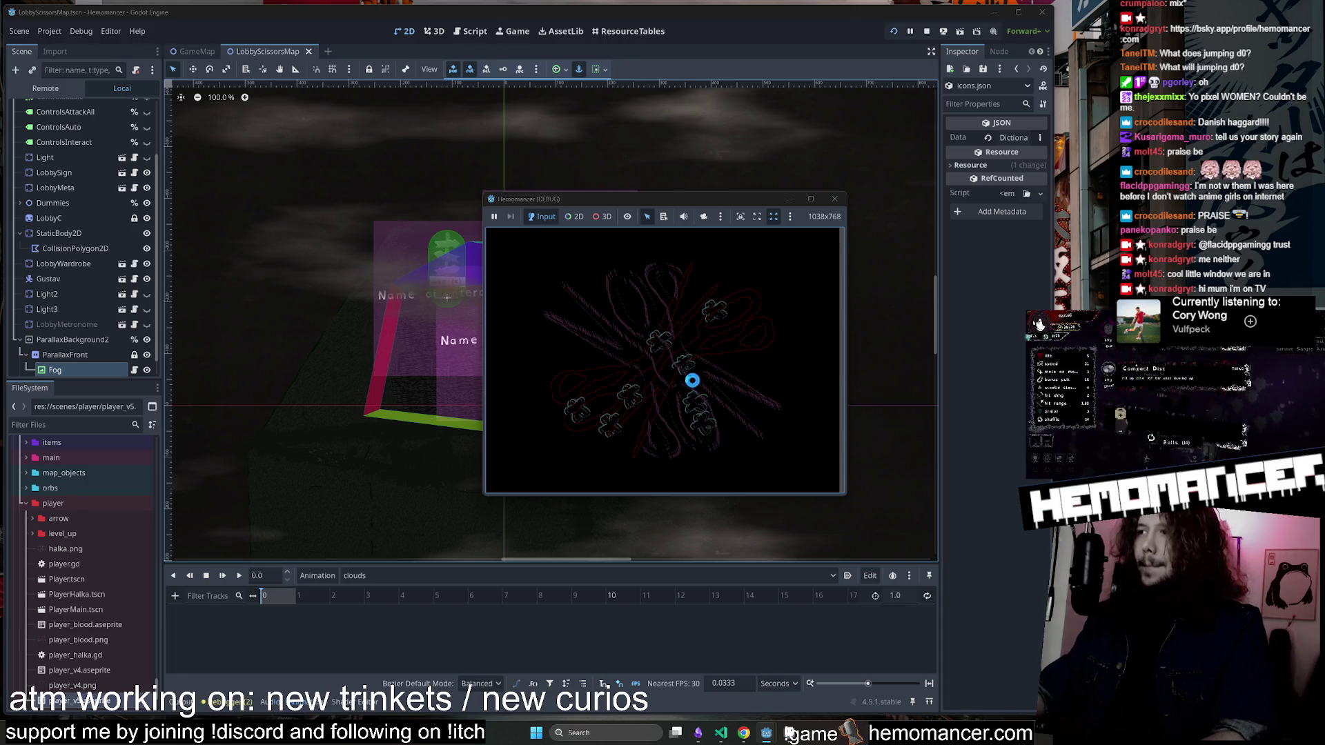
# Enlarge the debug game window and choose START to enter the lobby.
pyautogui.moveTo(484, 494); pyautogui.dragTo(340, 592)
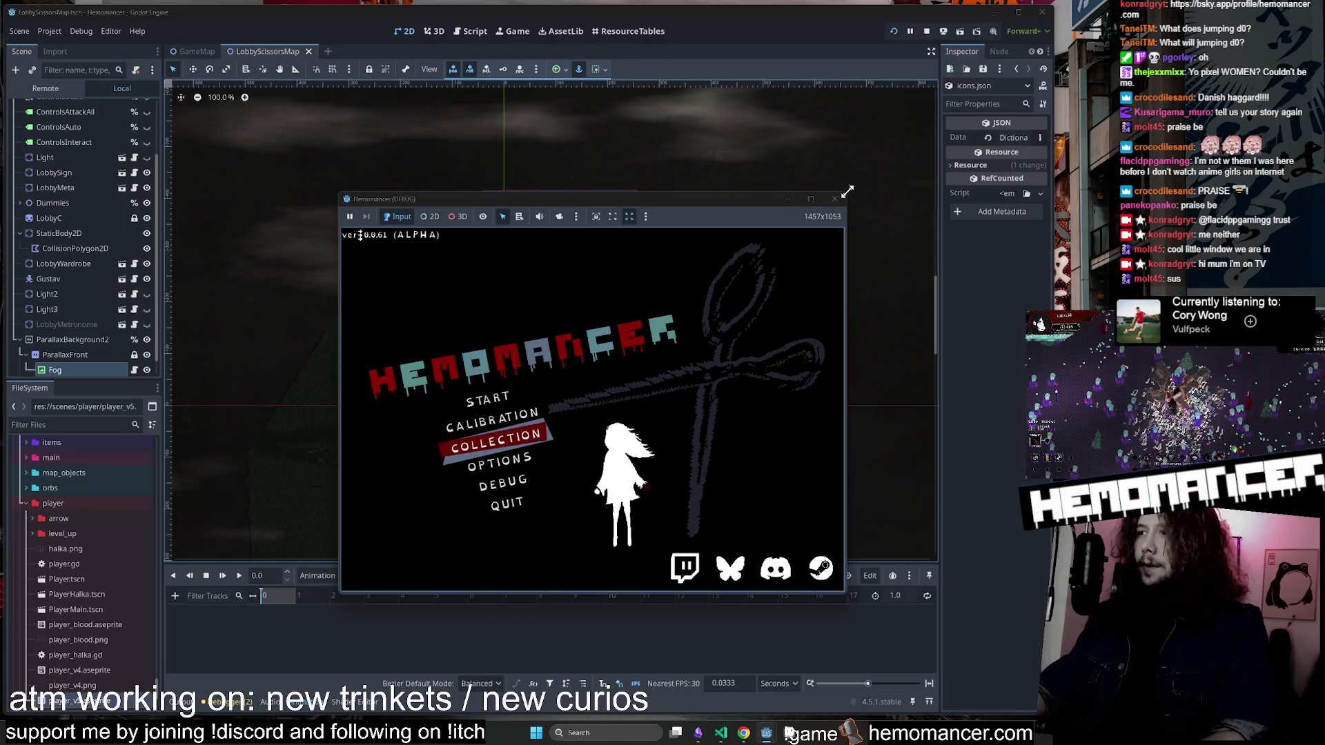
pyautogui.moveTo(848, 192)
pyautogui.mouseDown()
pyautogui.moveTo(1050, 61)
pyautogui.moveTo(987, 62)
pyautogui.mouseUp()
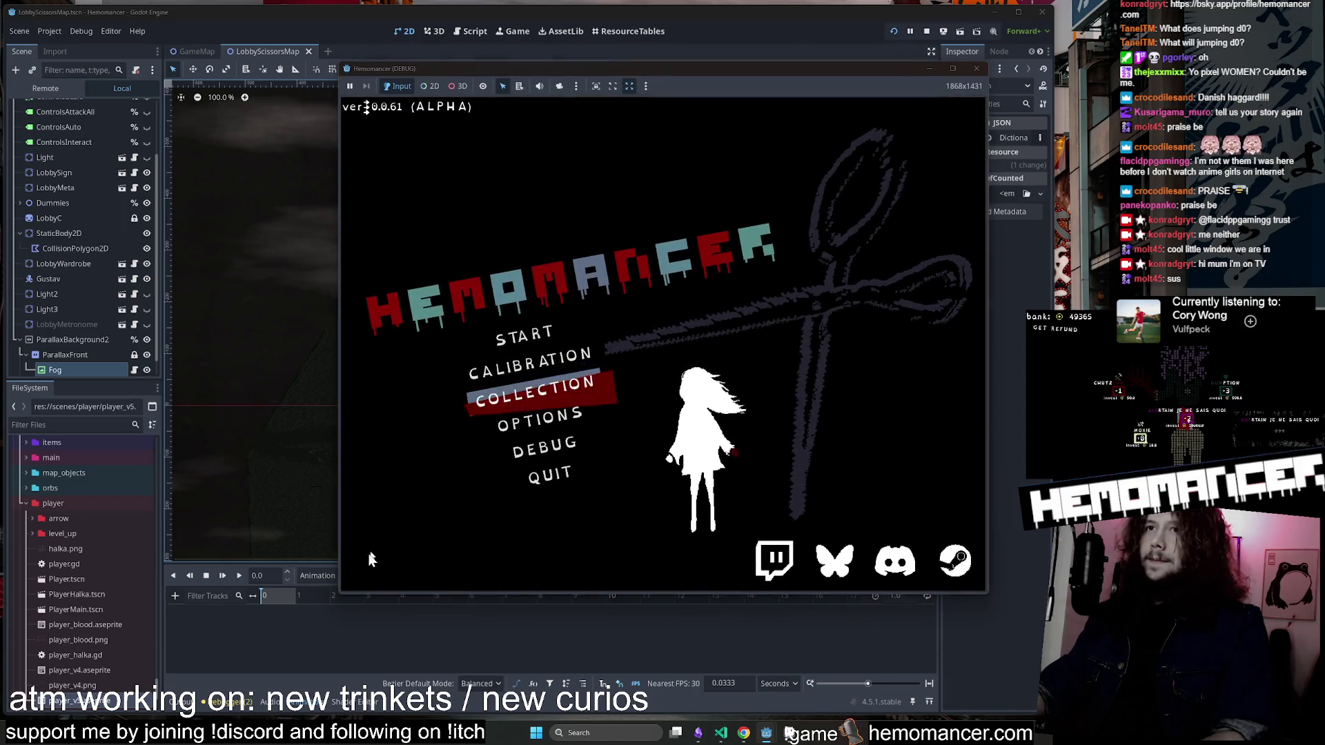
pyautogui.moveTo(338, 596); pyautogui.dragTo(233, 657)
pyautogui.press('Up')
pyautogui.press('Up')
pyautogui.press('Return')
# Walk to the wardrobe, open its equipment menu, then go BACK to the lobby.
pyautogui.press('Up')
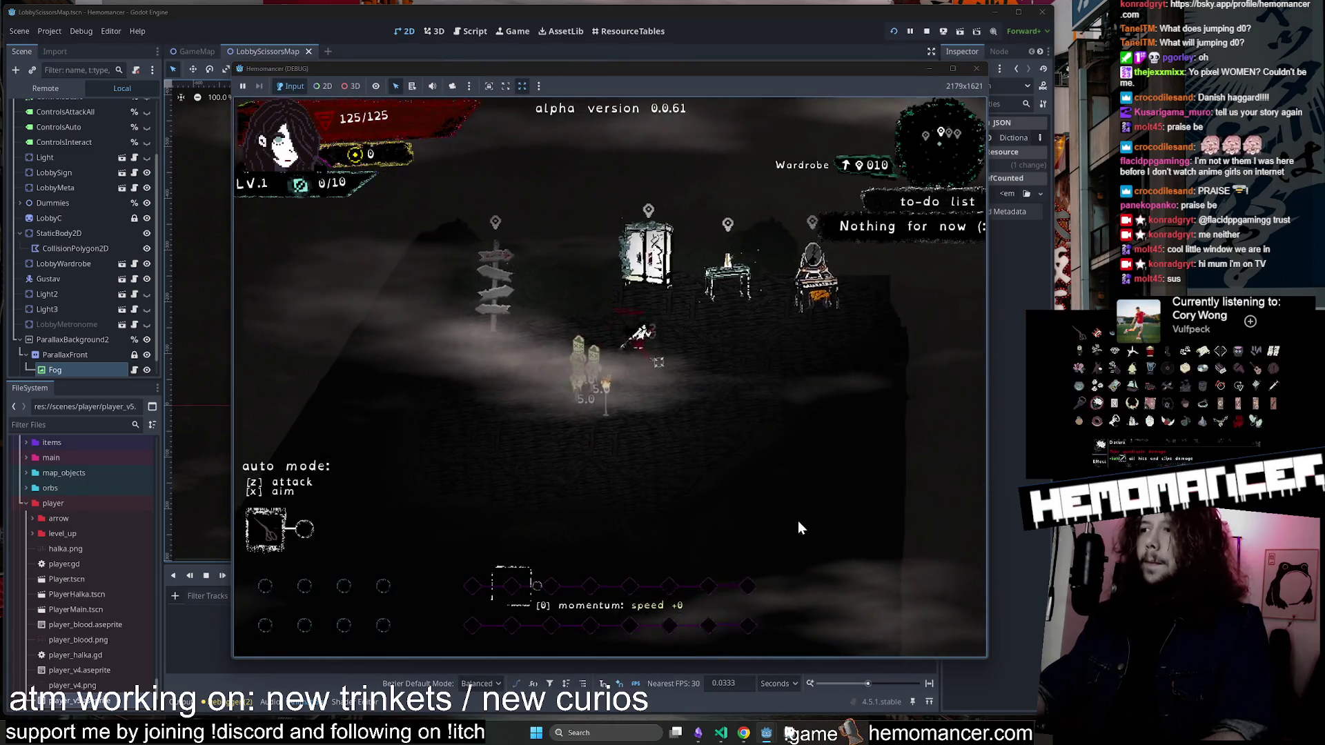
pyautogui.press('e')
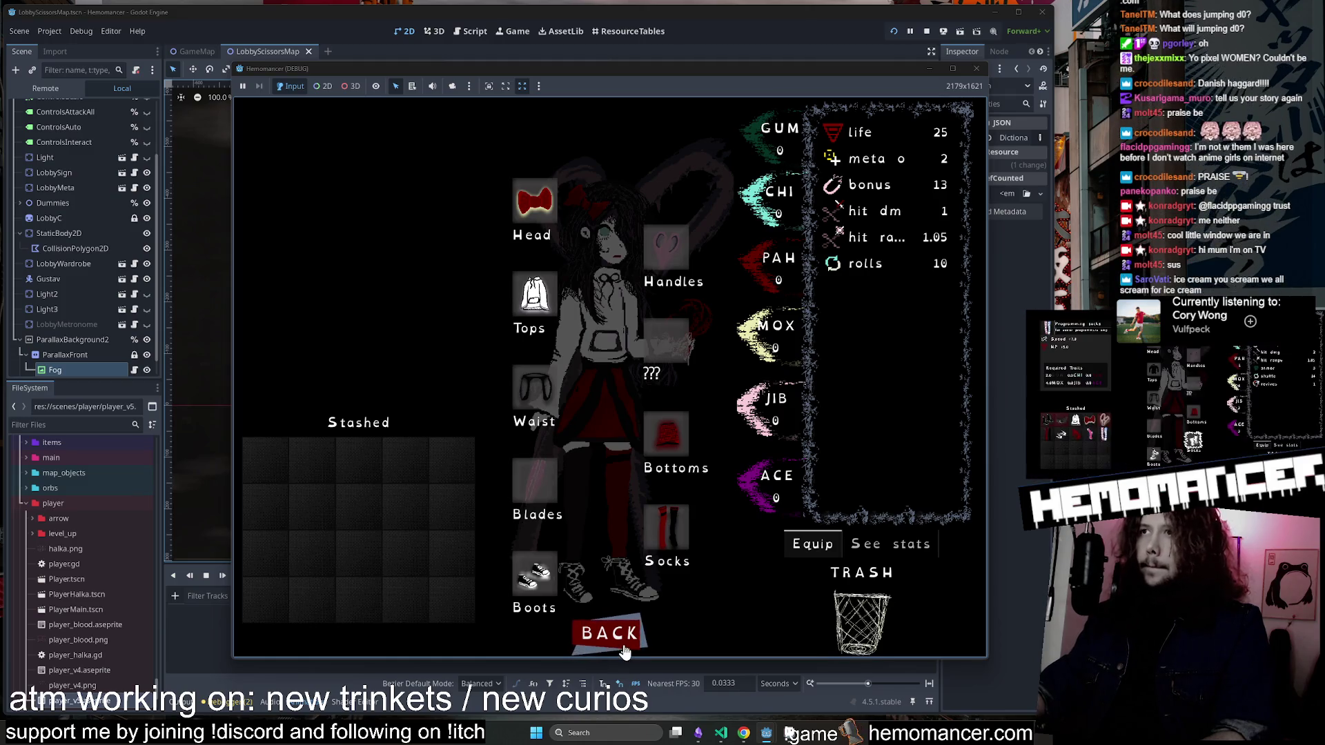
pyautogui.click(623, 639)
# Walk across the lobby to the vanity, open its invest menu, then go BACK.
pyautogui.press('Right')
pyautogui.press('Down')
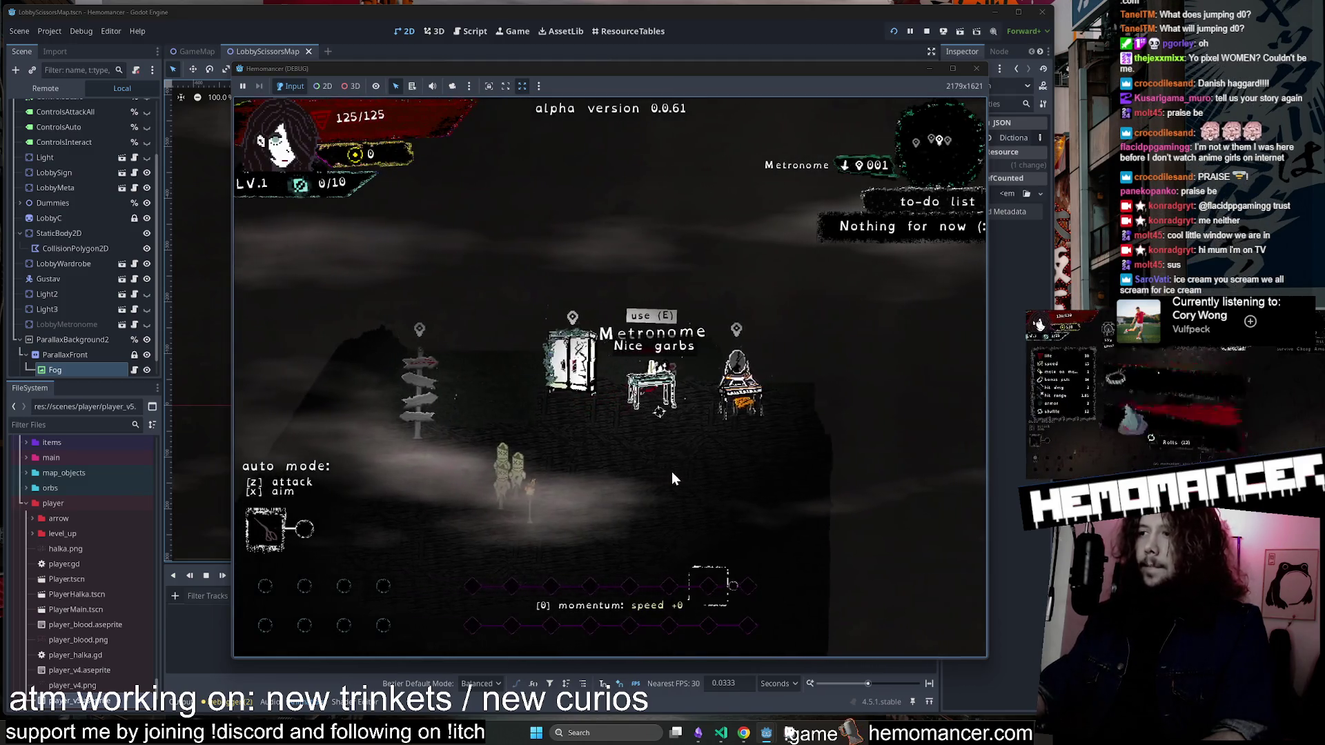
pyautogui.press('Left')
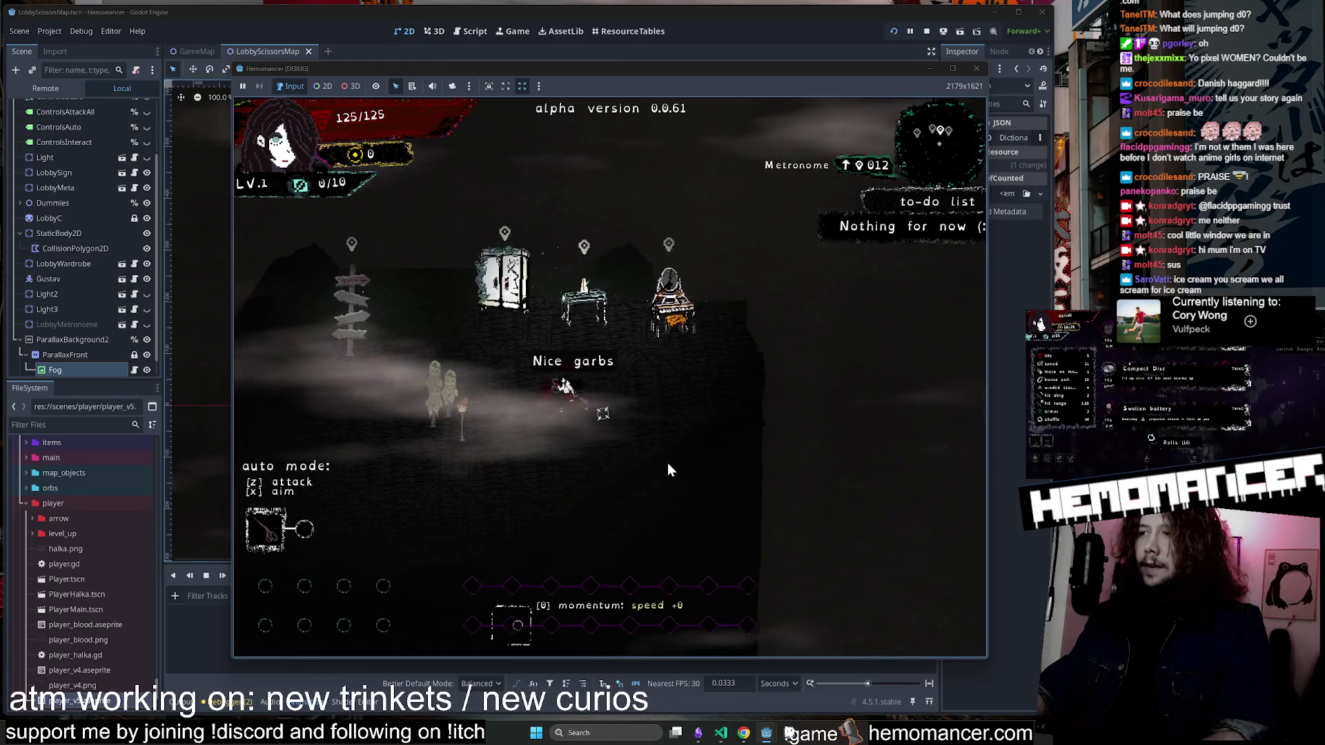
pyautogui.press('Up')
pyautogui.press('Right')
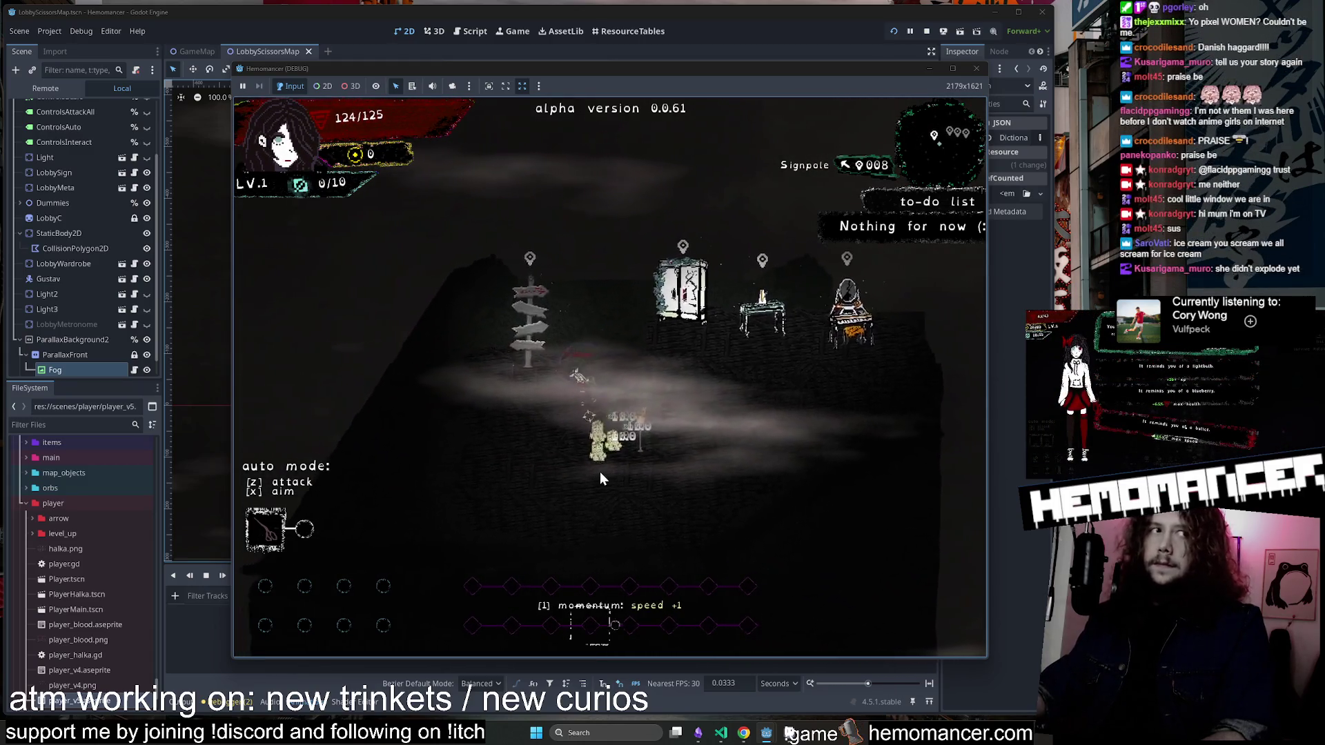
pyautogui.press('Right')
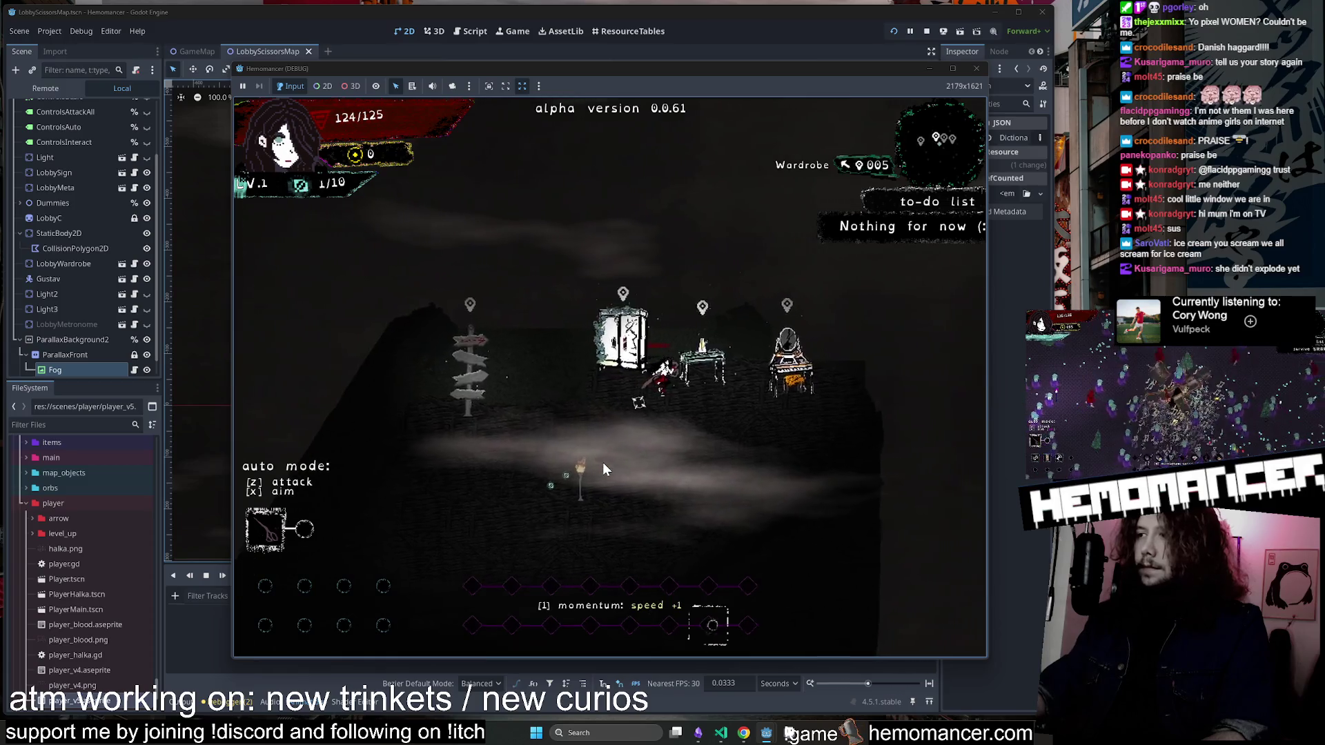
pyautogui.press('Right')
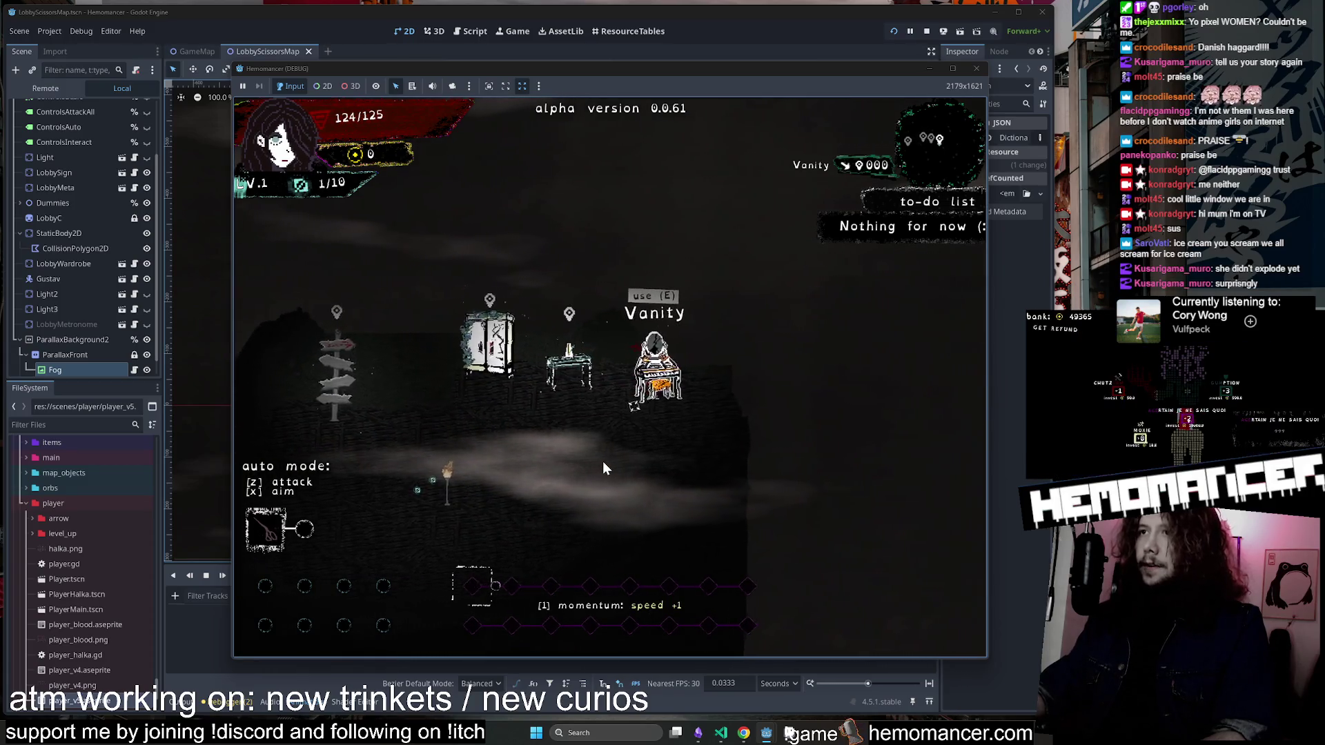
pyautogui.press('e')
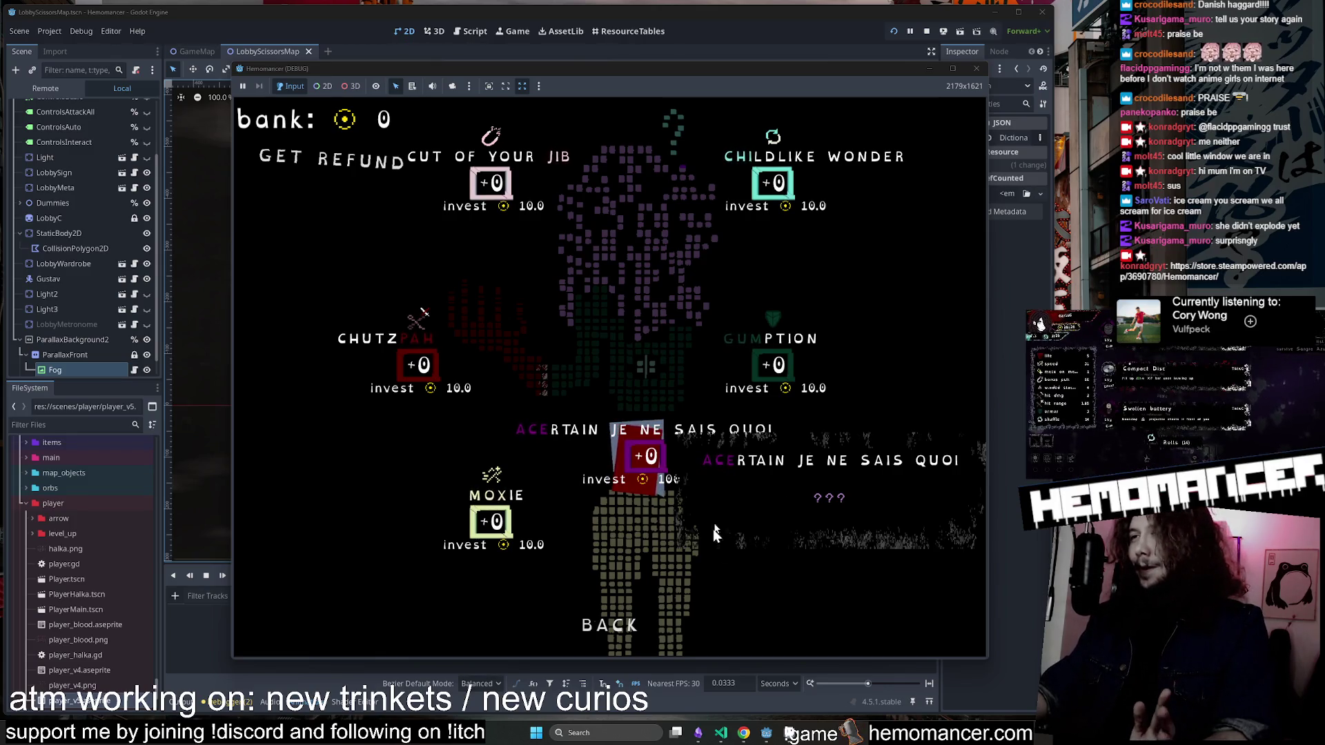
pyautogui.click(610, 625)
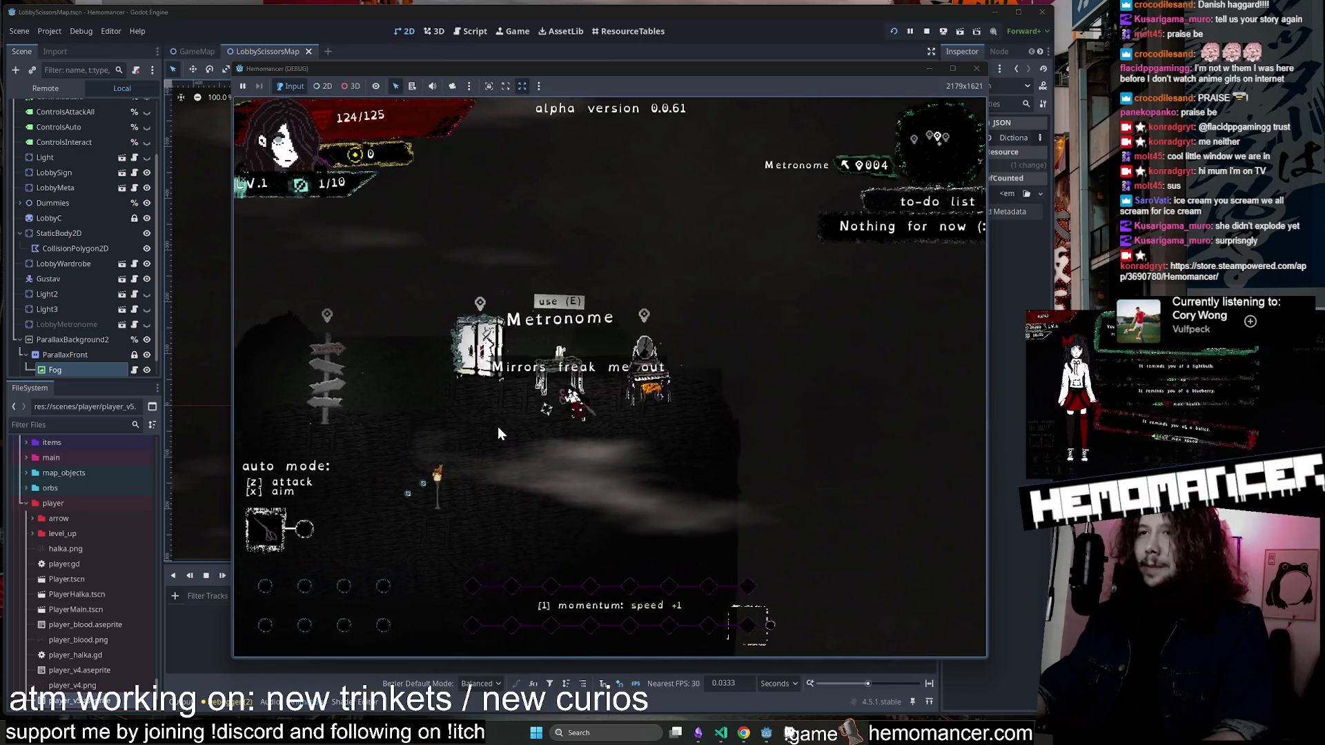
# Walk to the signpole and open the Travel map.
pyautogui.press('a')
pyautogui.press('s')
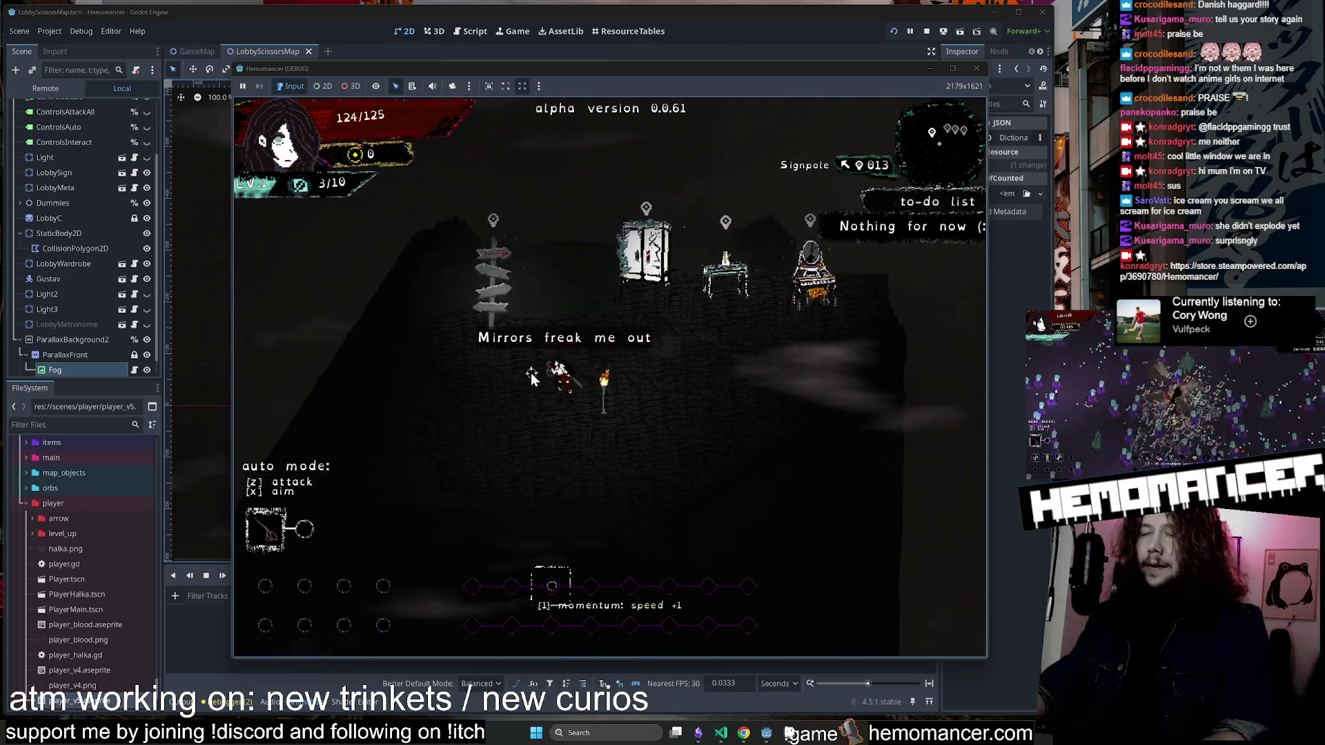
pyautogui.press('a')
pyautogui.press('e')
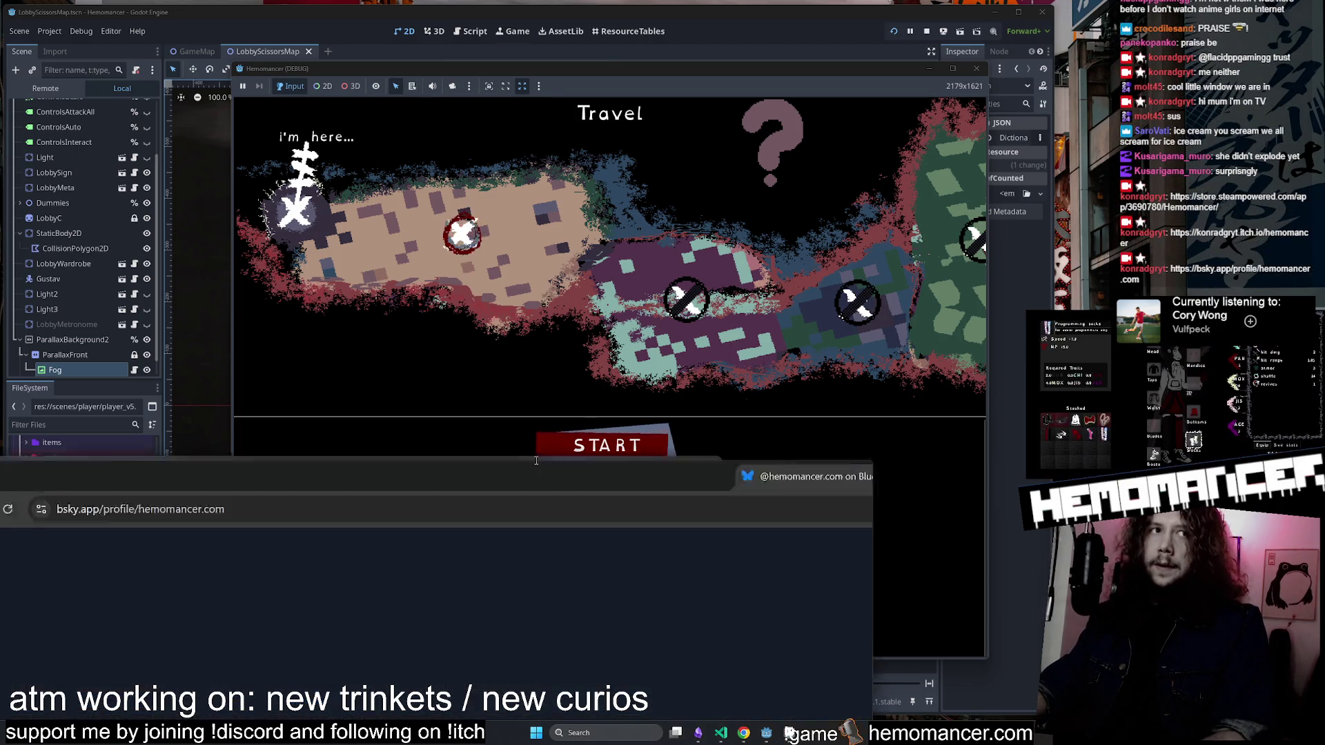
pyautogui.scroll(-4, 645, 236)
pyautogui.scroll(-5, 647, 237)
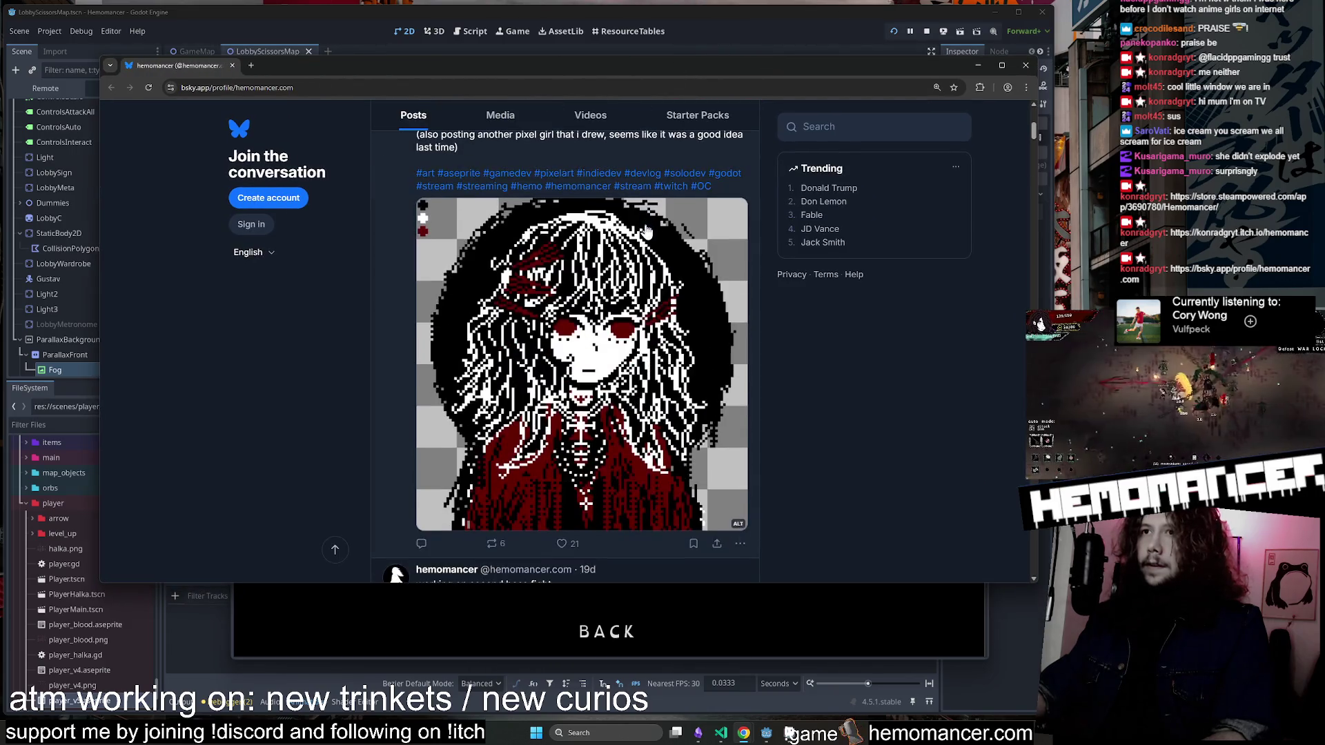
# Scroll through the Bluesky pixel-art posts, then minimize the browser to reveal the Hemomancer Travel screen.
pyautogui.scroll(5, 601, 290)
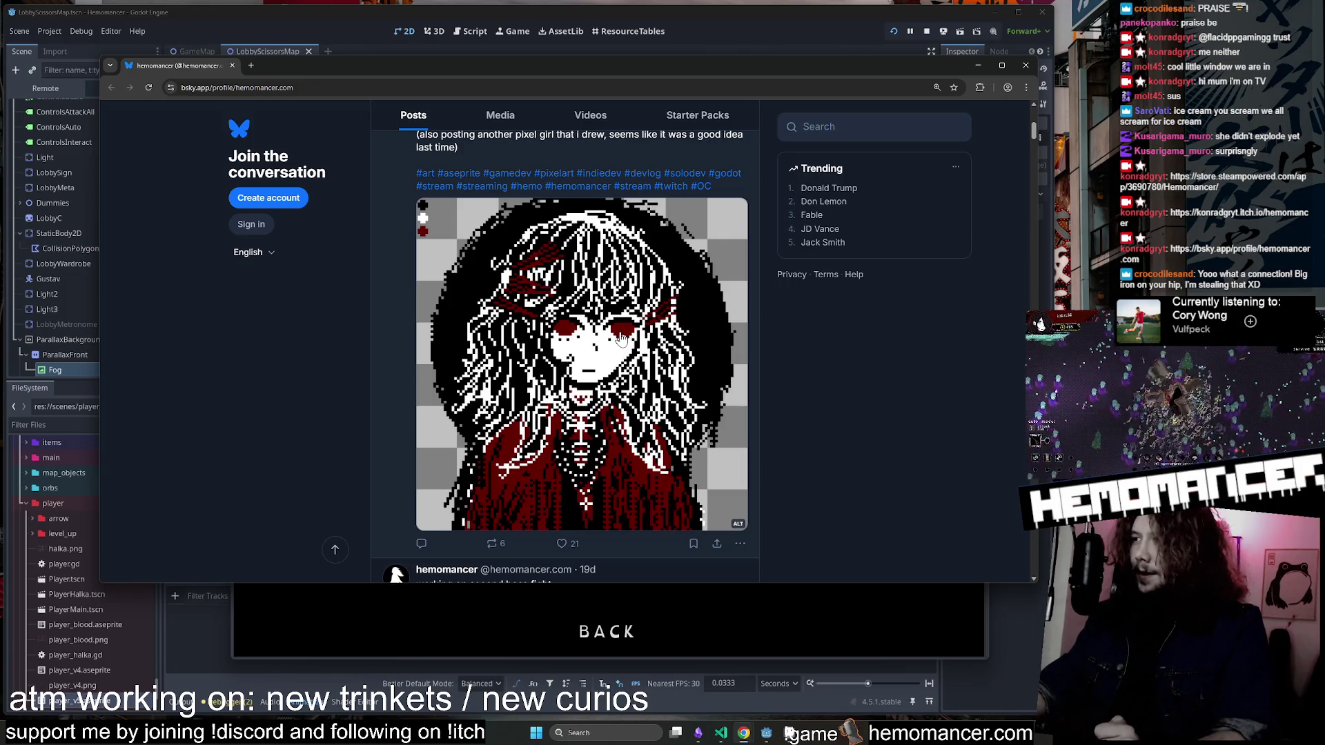
pyautogui.scroll(-3, 620, 338)
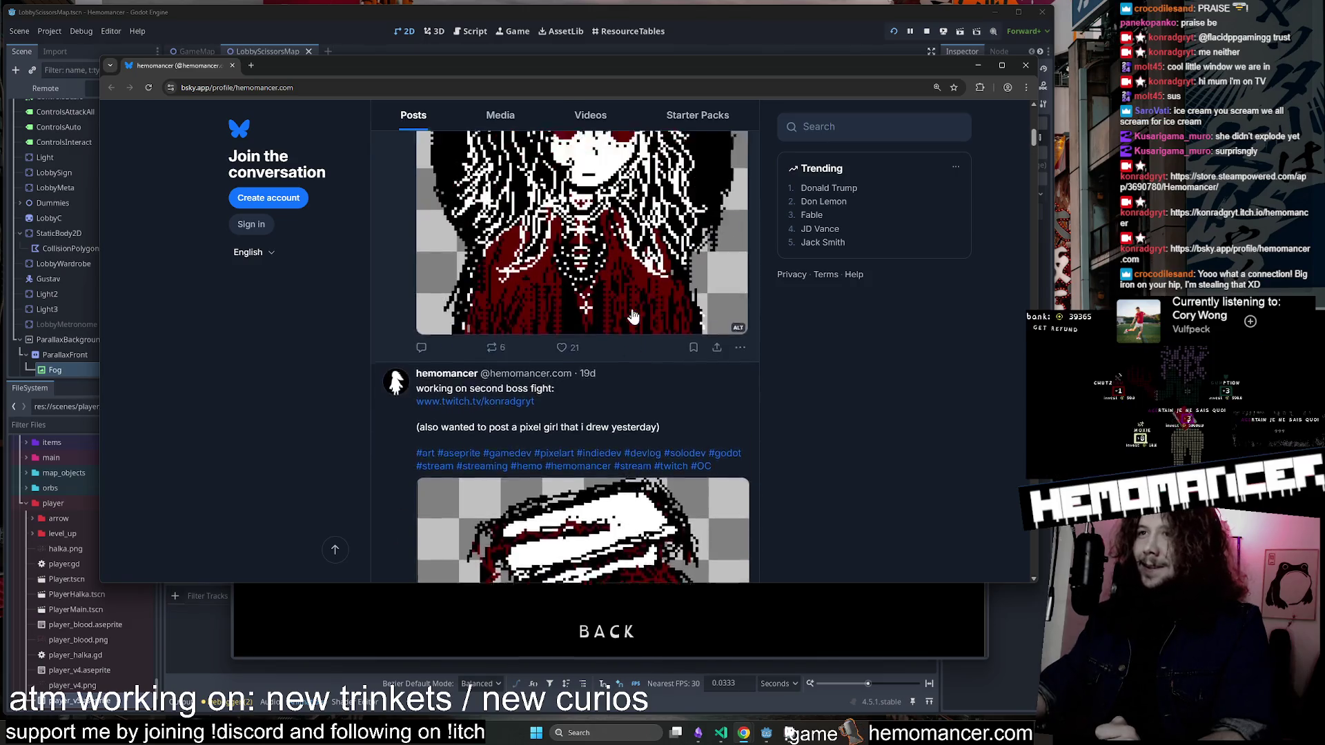
pyautogui.scroll(2, 633, 316)
pyautogui.scroll(-7, 633, 314)
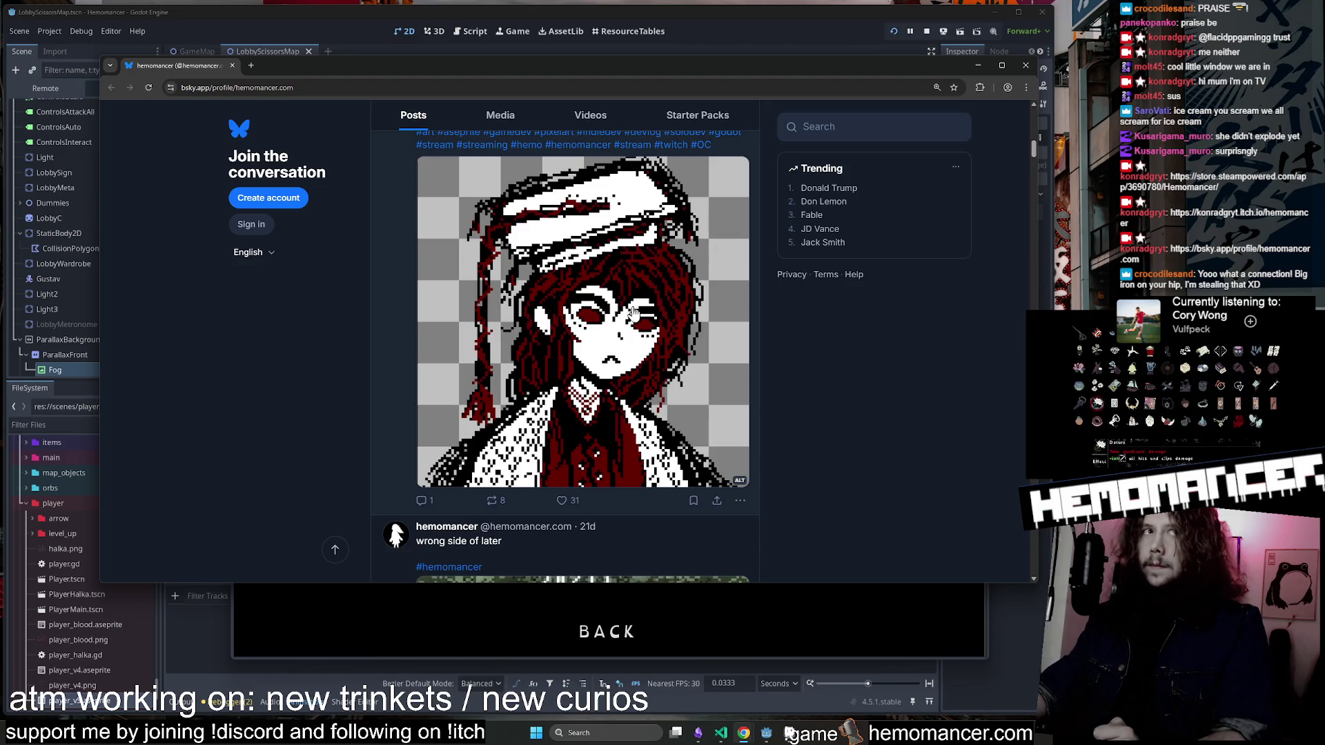
pyautogui.scroll(10, 767, 221)
pyautogui.scroll(-4, 755, 246)
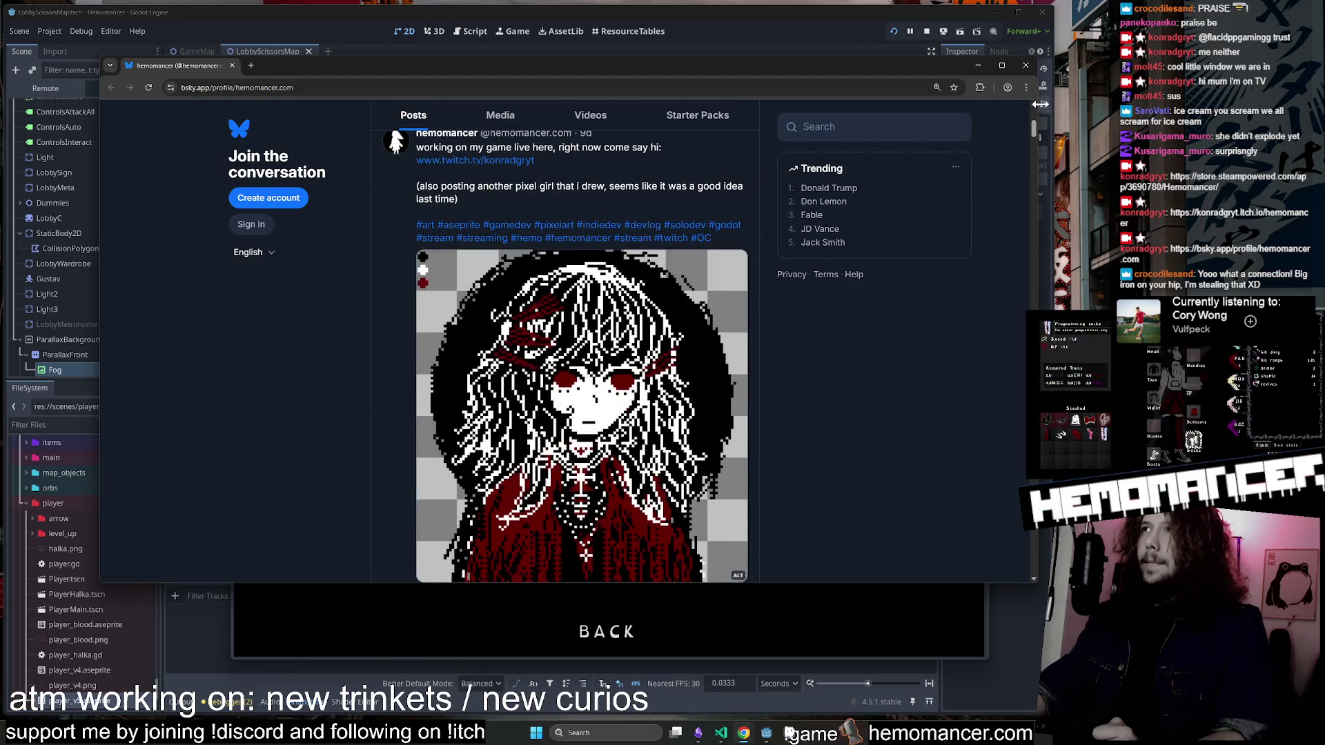
pyautogui.click(1018, 67)
# Close the running game and open the Trello card 'Patchnotes for 0.0.61'.
pyautogui.moveTo(872, 72); pyautogui.dragTo(824, 65)
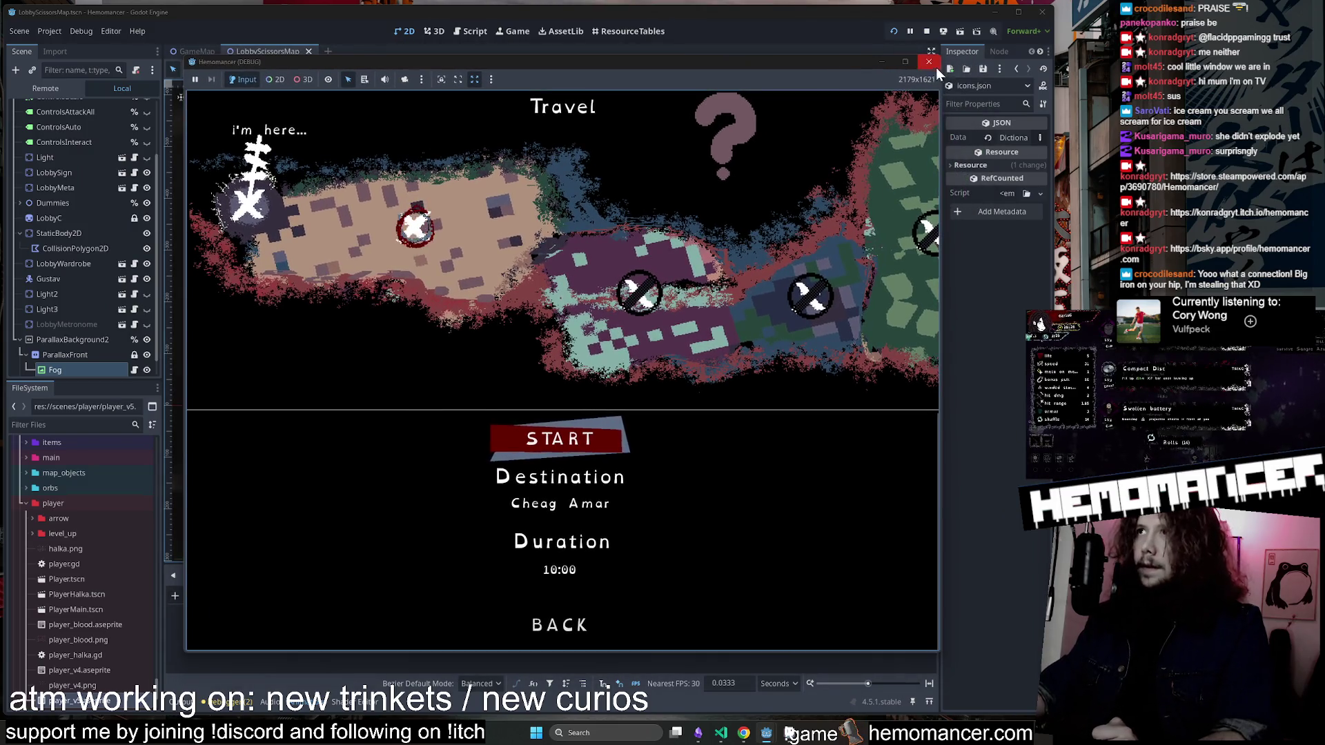
pyautogui.click(934, 66)
pyautogui.click(742, 732)
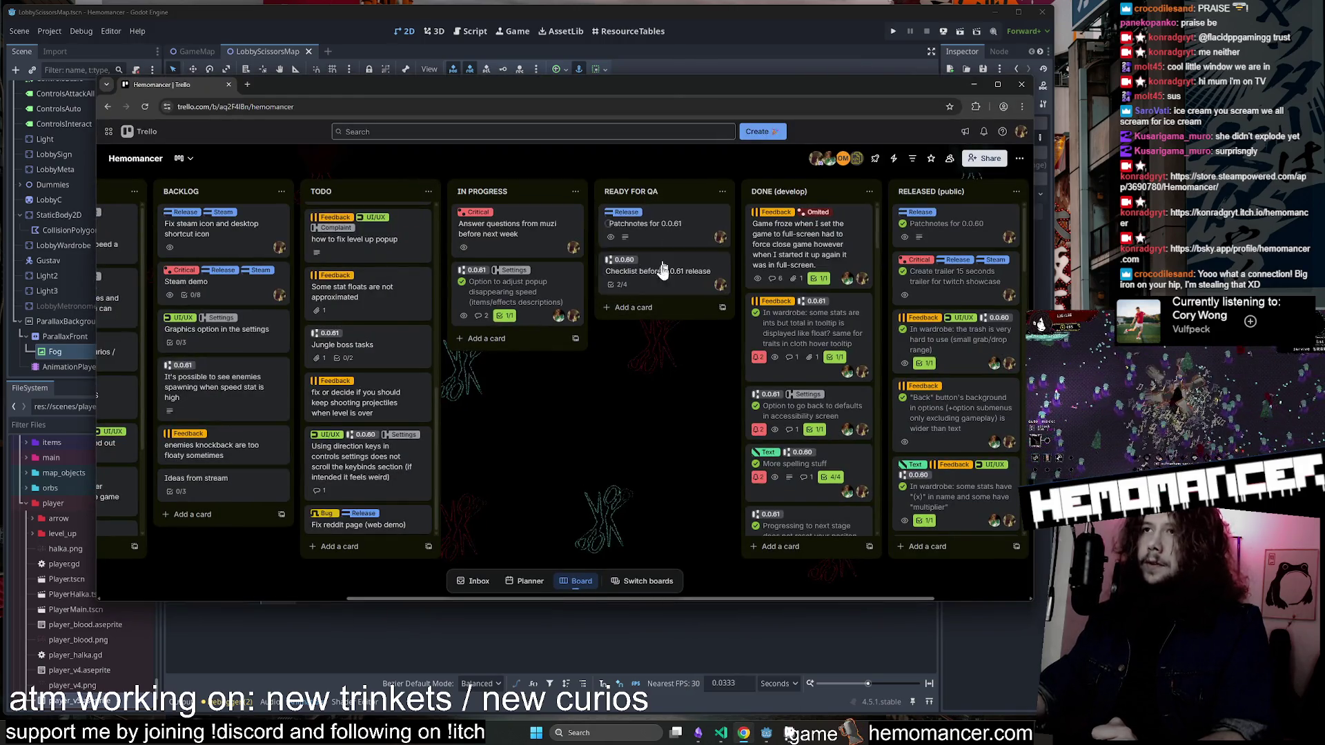
pyautogui.hscroll(2, 675, 334)
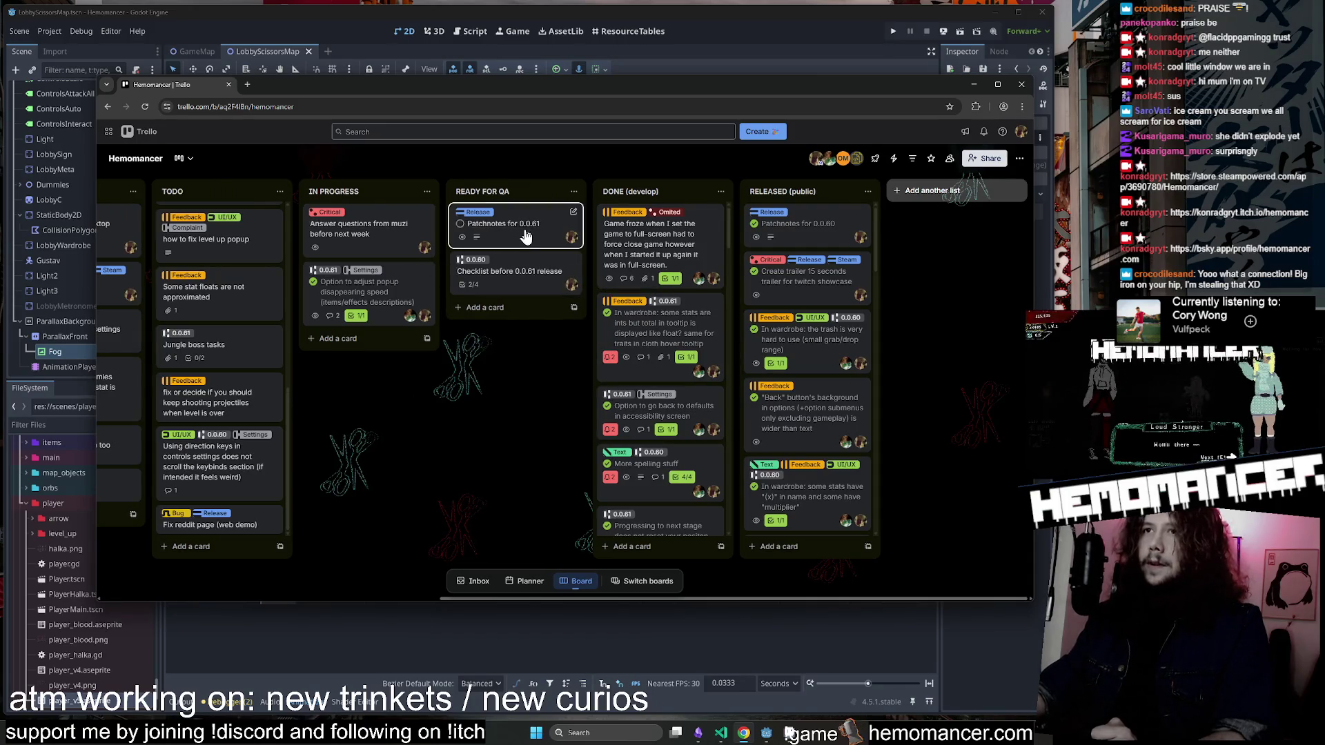
pyautogui.click(524, 236)
# Expand the card description, add an empty bullet after the last bugfix, and close the card.
pyautogui.click(450, 548)
pyautogui.scroll(-5, 449, 442)
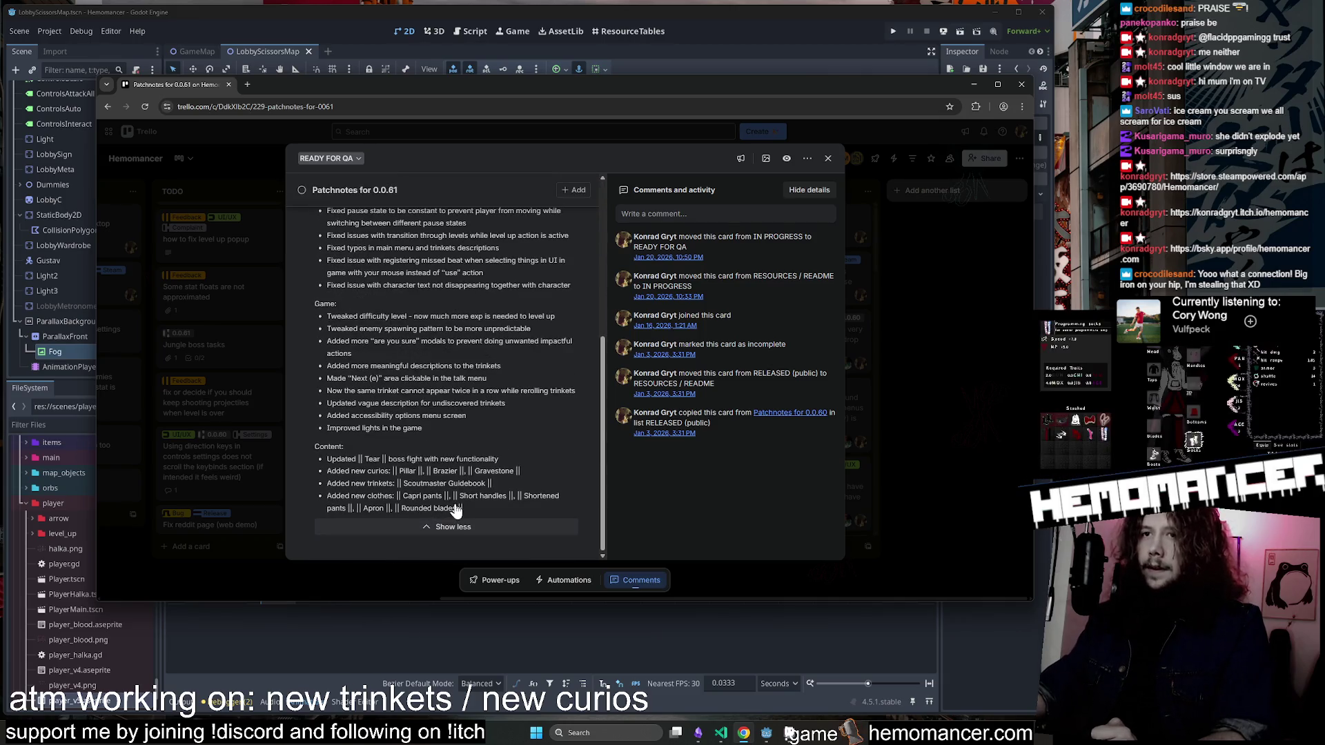
pyautogui.scroll(5, 414, 483)
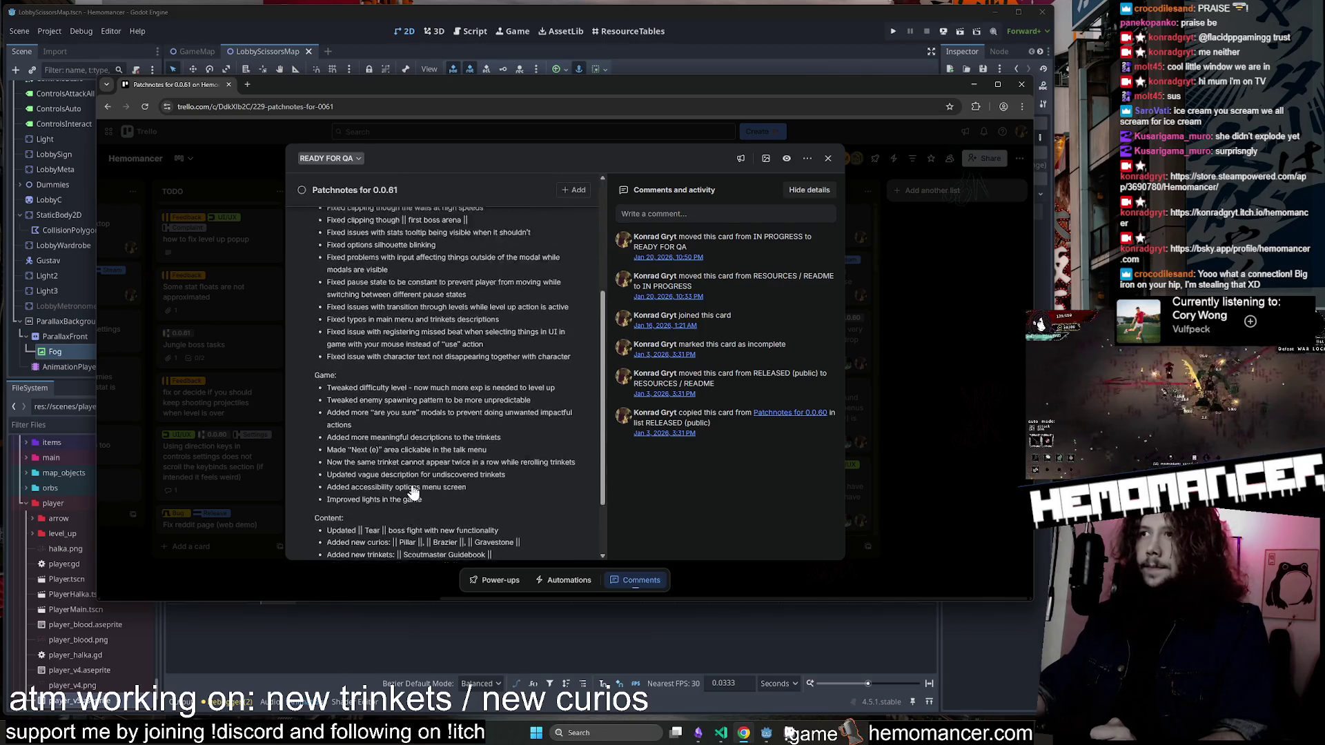
pyautogui.scroll(-3, 421, 414)
pyautogui.click(421, 412)
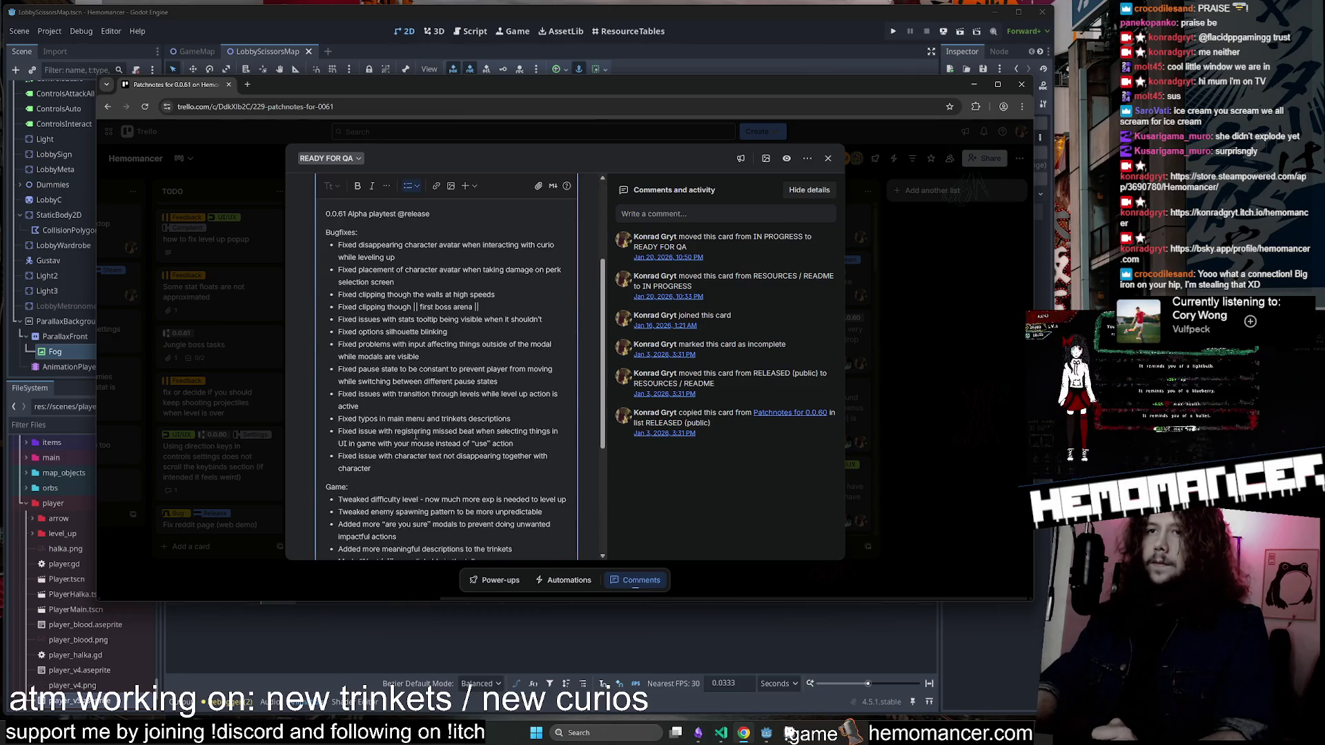
pyautogui.press('Return')
pyautogui.scroll(-2, 415, 435)
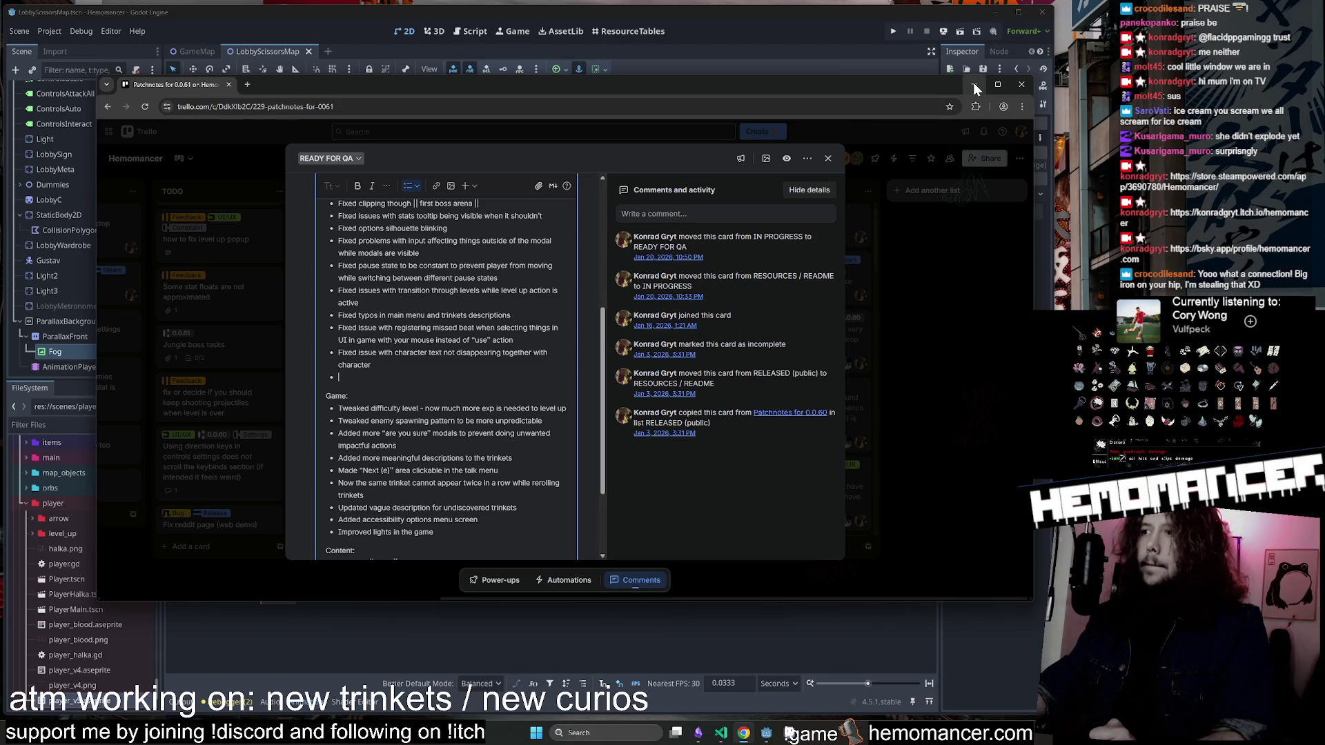
pyautogui.click(915, 270)
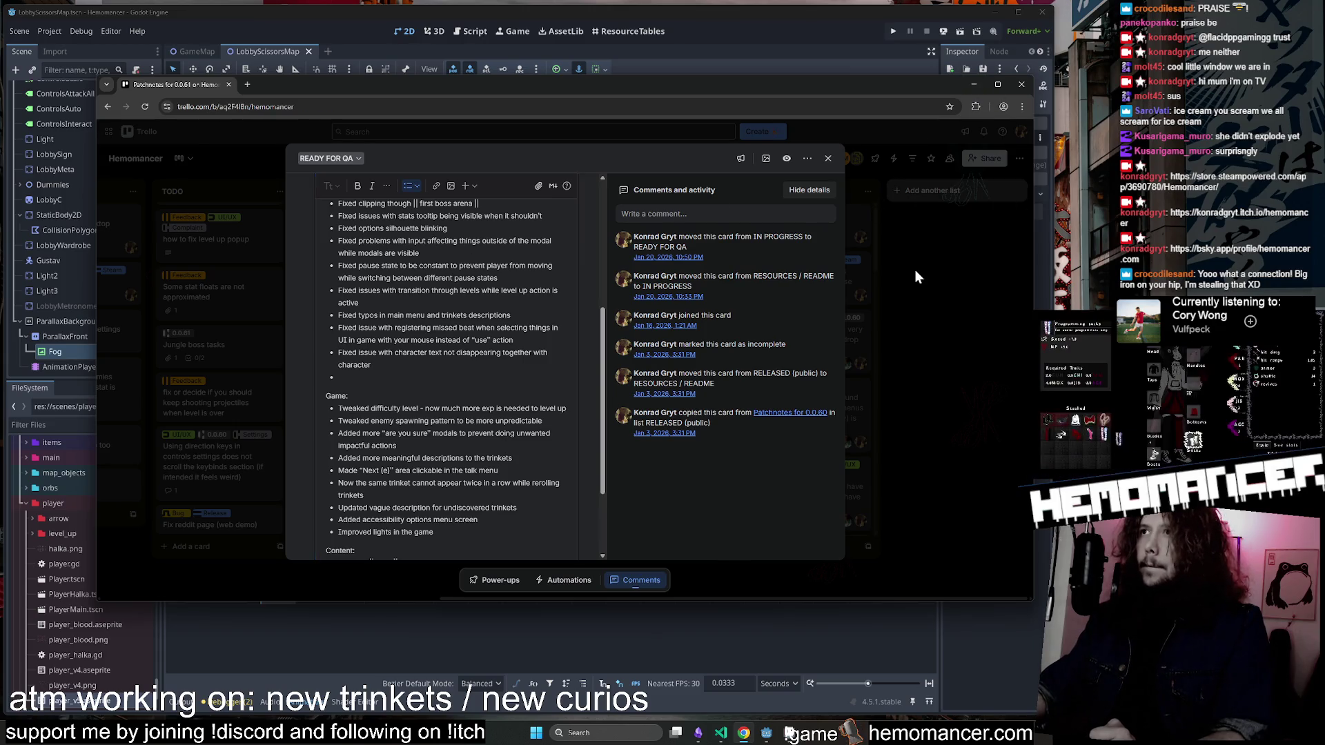
pyautogui.click(973, 83)
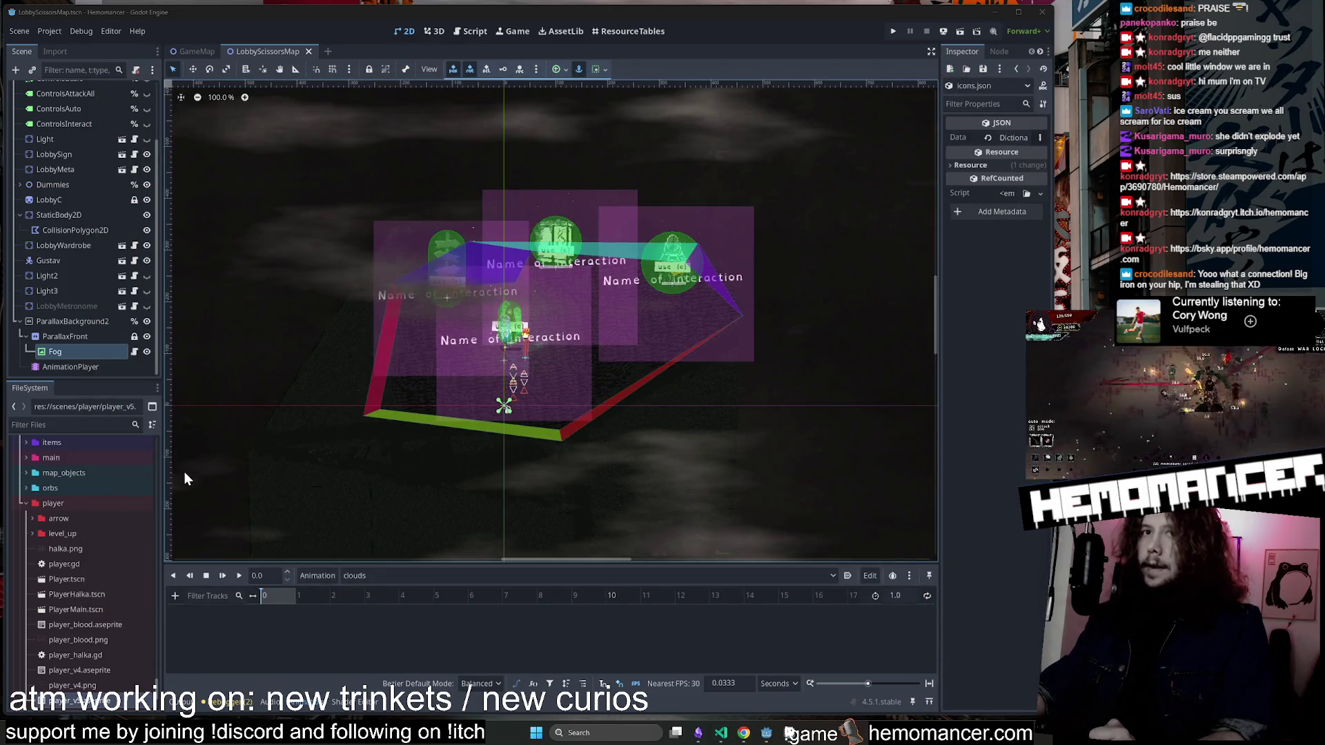
# Collapse the player, database and resources folders to the top-level list, then switch to Visual Studio Code.
pyautogui.doubleClick(64, 508)
pyautogui.scroll(15, 69, 488)
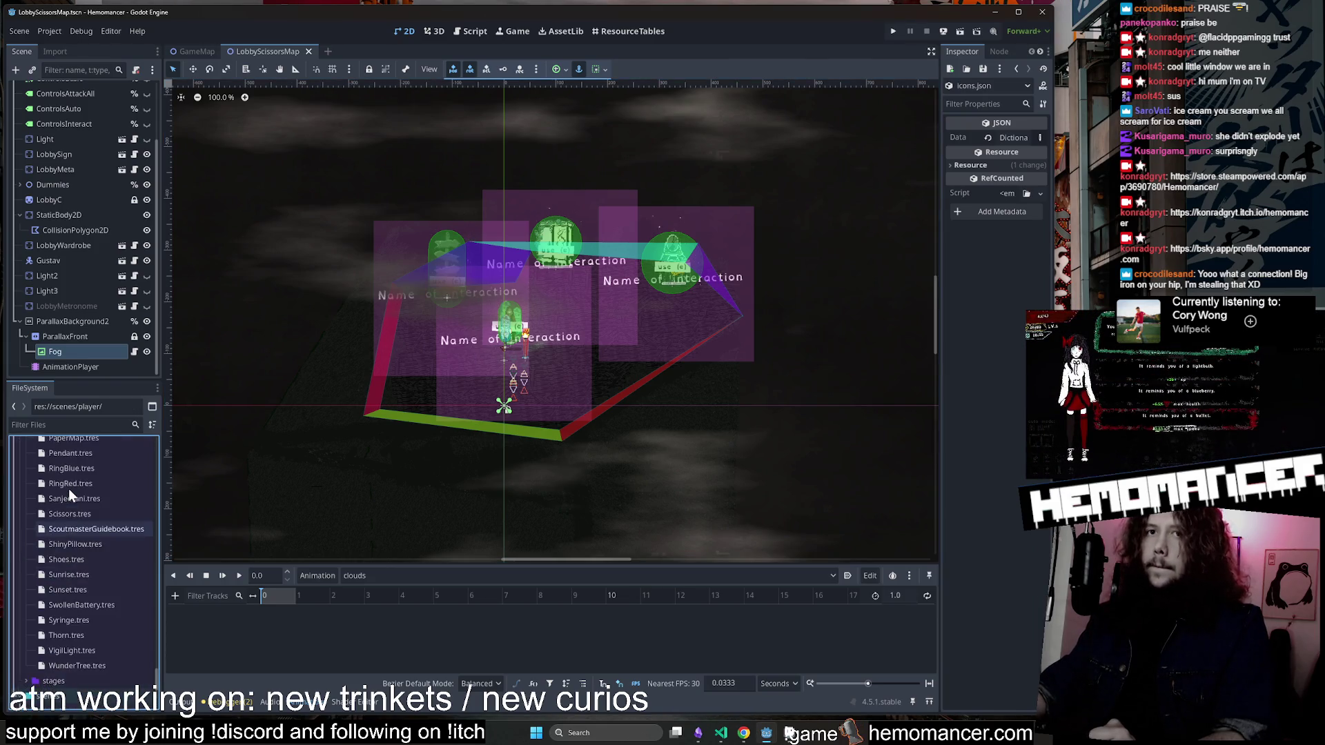
pyautogui.scroll(15, 69, 497)
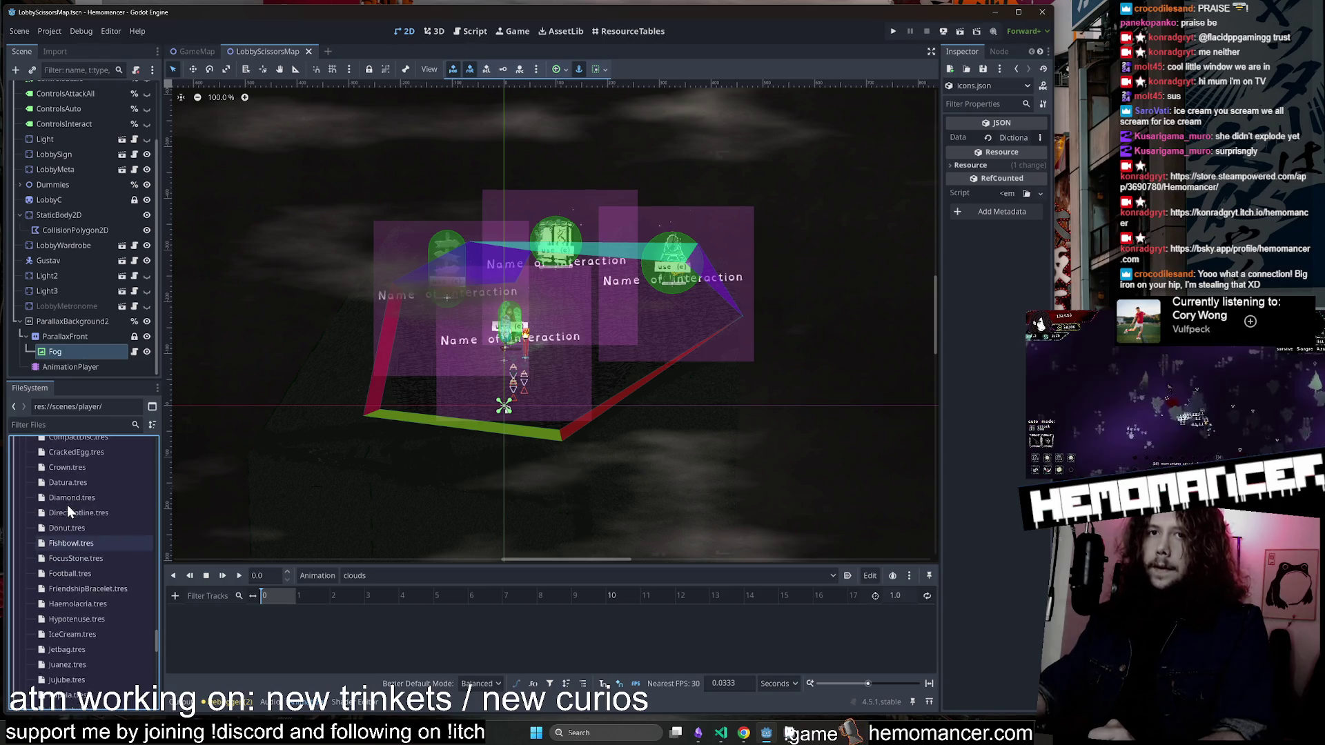
pyautogui.scroll(15, 68, 517)
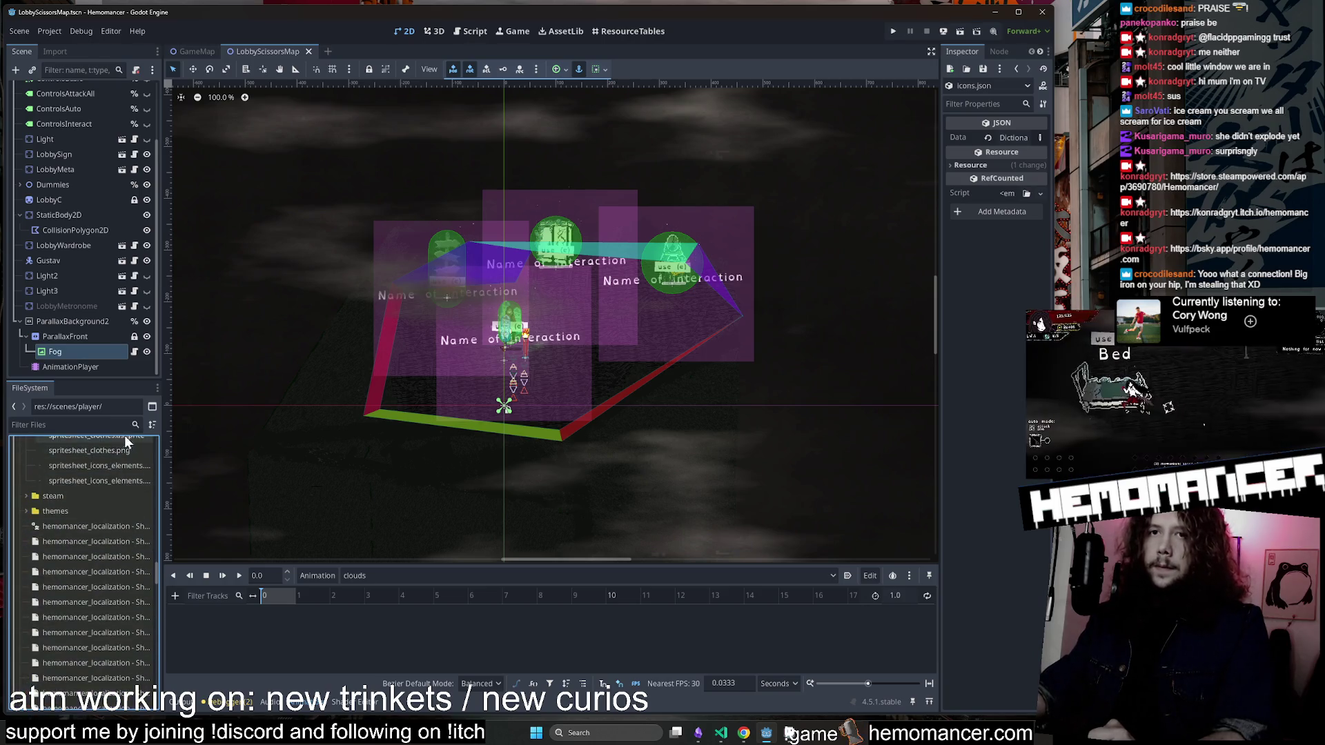
pyautogui.scroll(15, 72, 495)
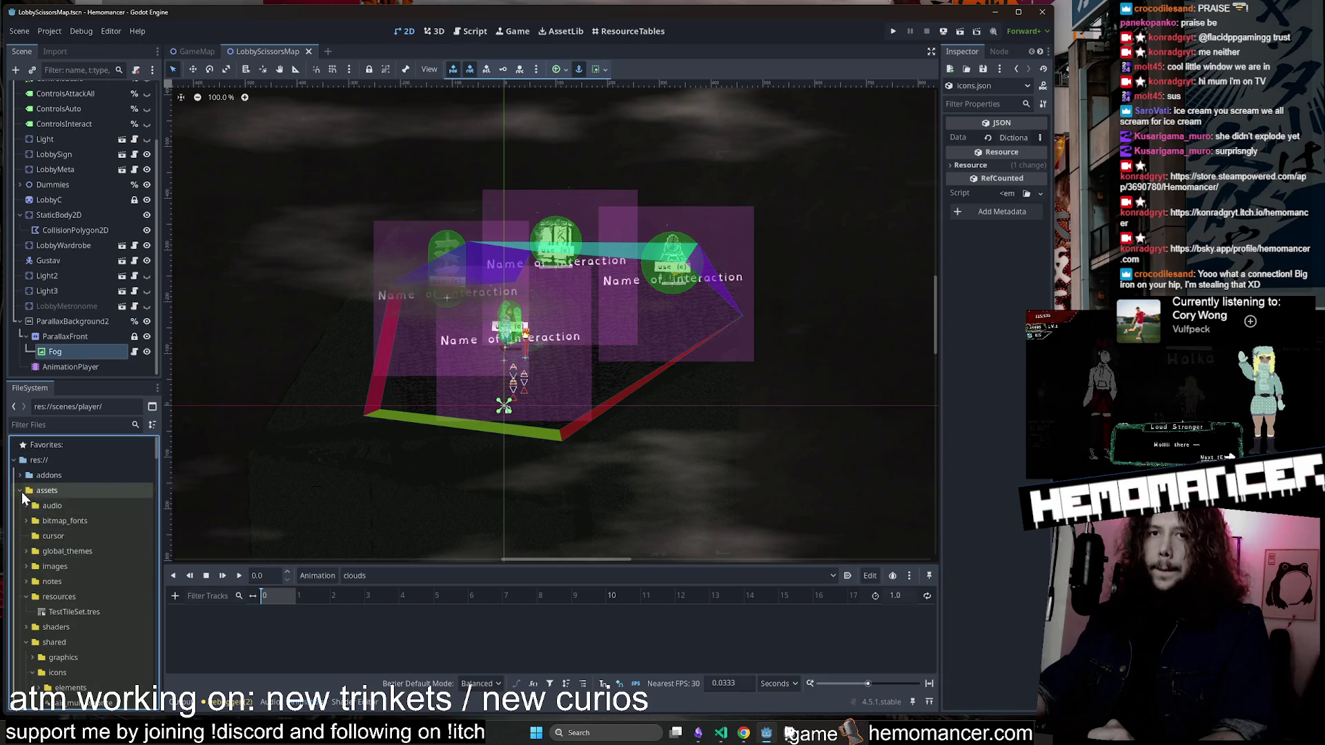
pyautogui.click(19, 551)
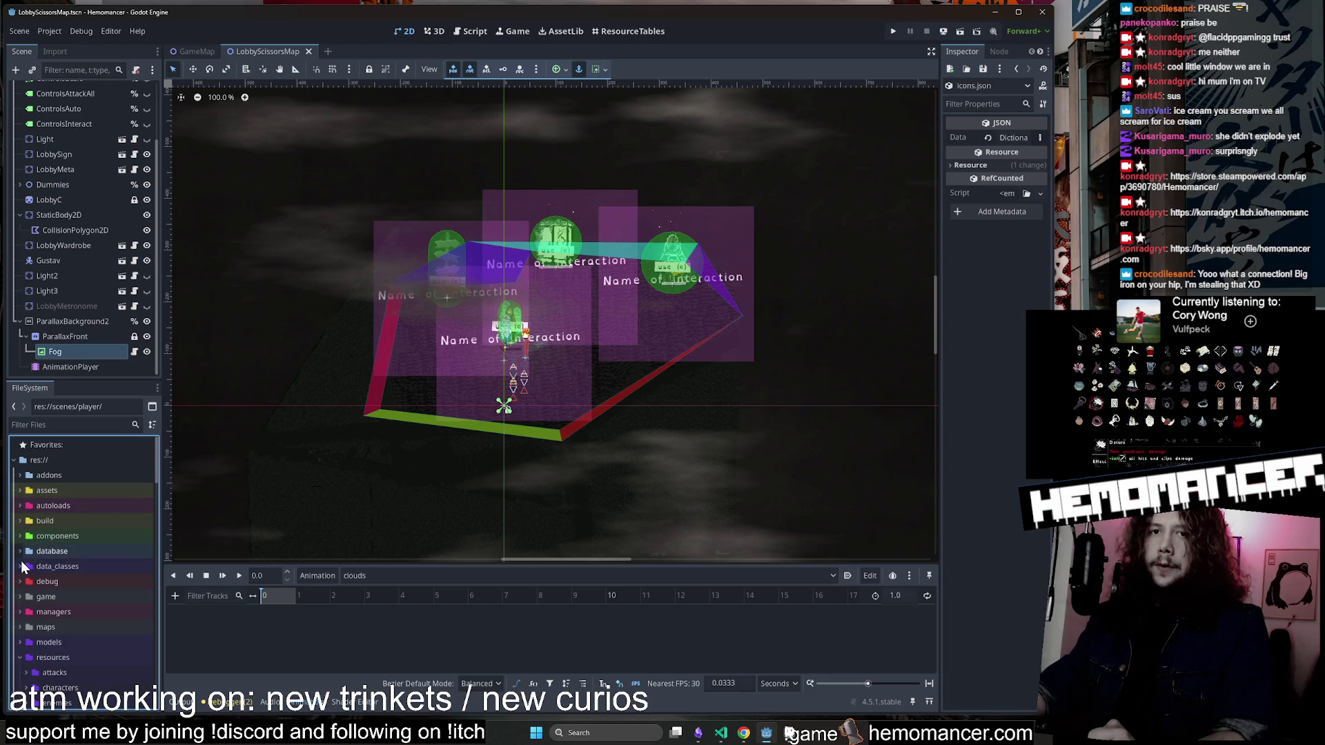
pyautogui.click(20, 658)
pyautogui.click(20, 658)
pyautogui.scroll(-3, 30, 601)
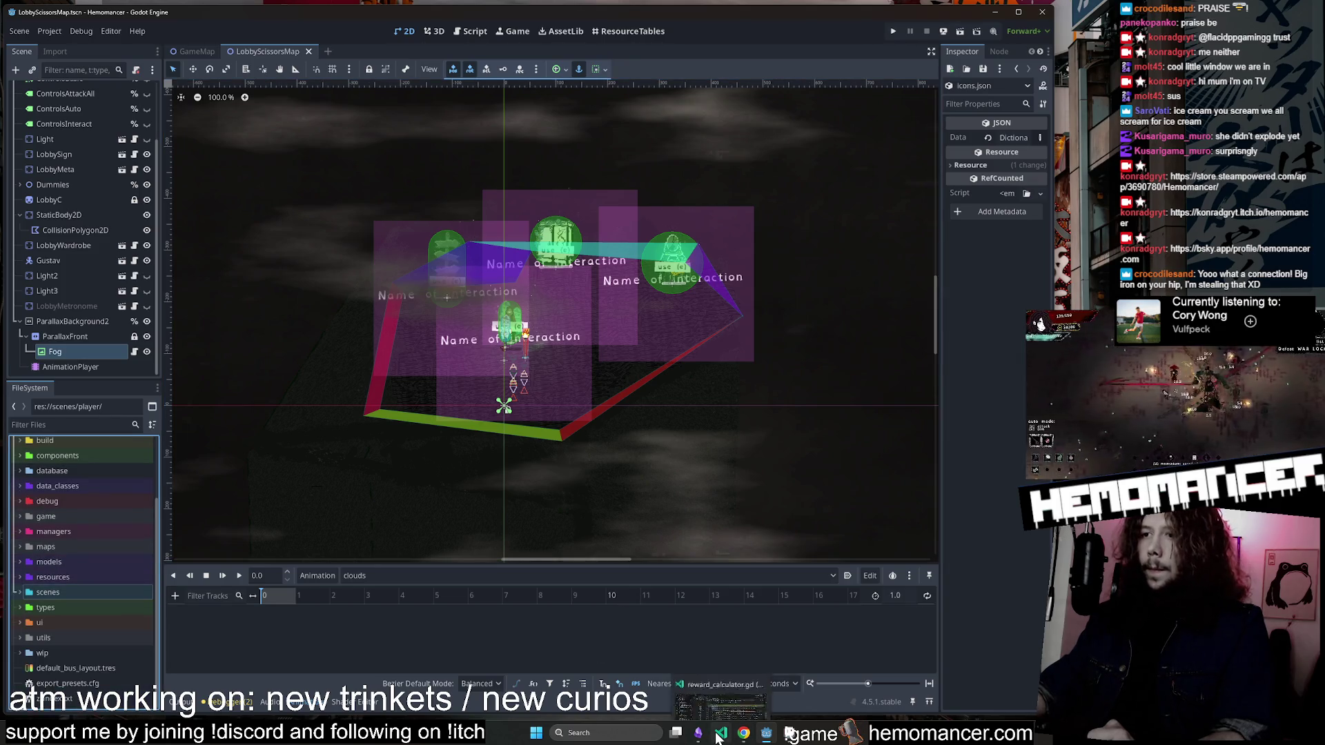
pyautogui.click(721, 733)
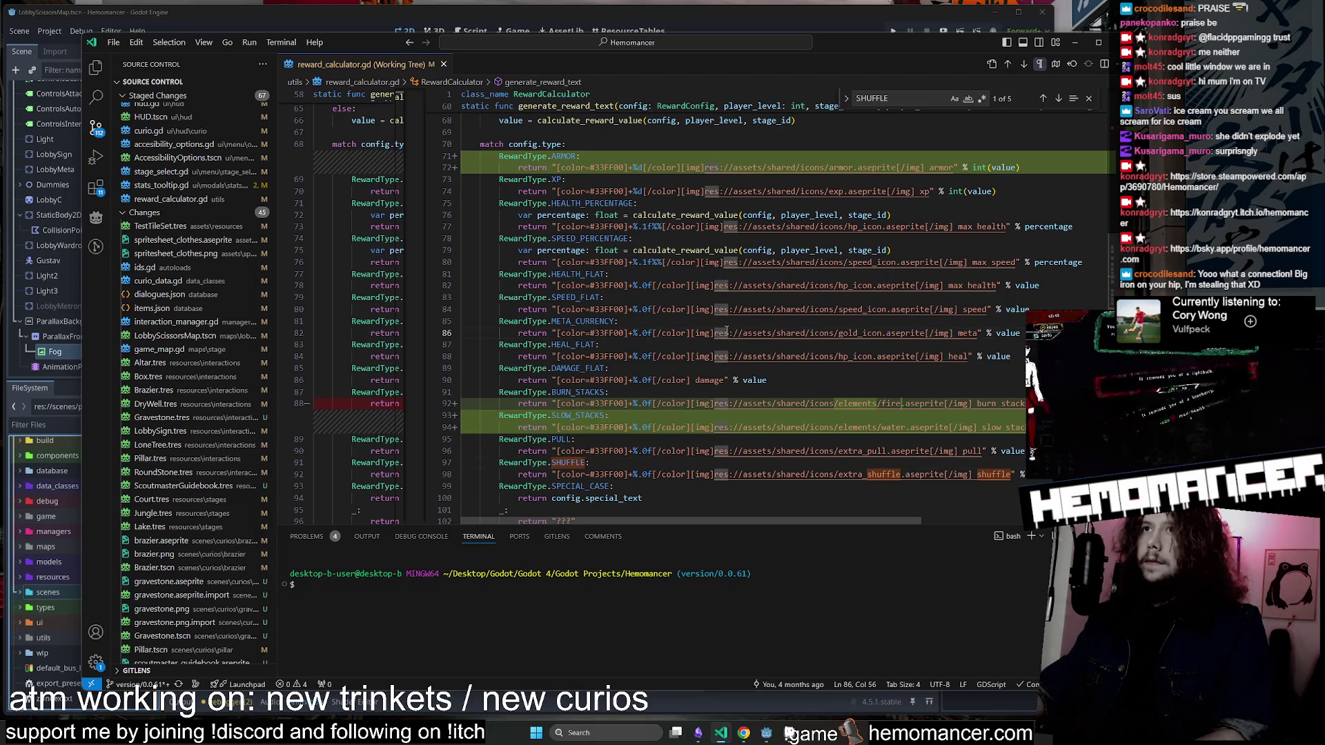
# Widen the diff panes and show game_map.gd's uncommitted curio-spawning changes.
pyautogui.moveTo(408, 243); pyautogui.dragTo(595, 242)
pyautogui.moveTo(84, 345); pyautogui.dragTo(40, 345)
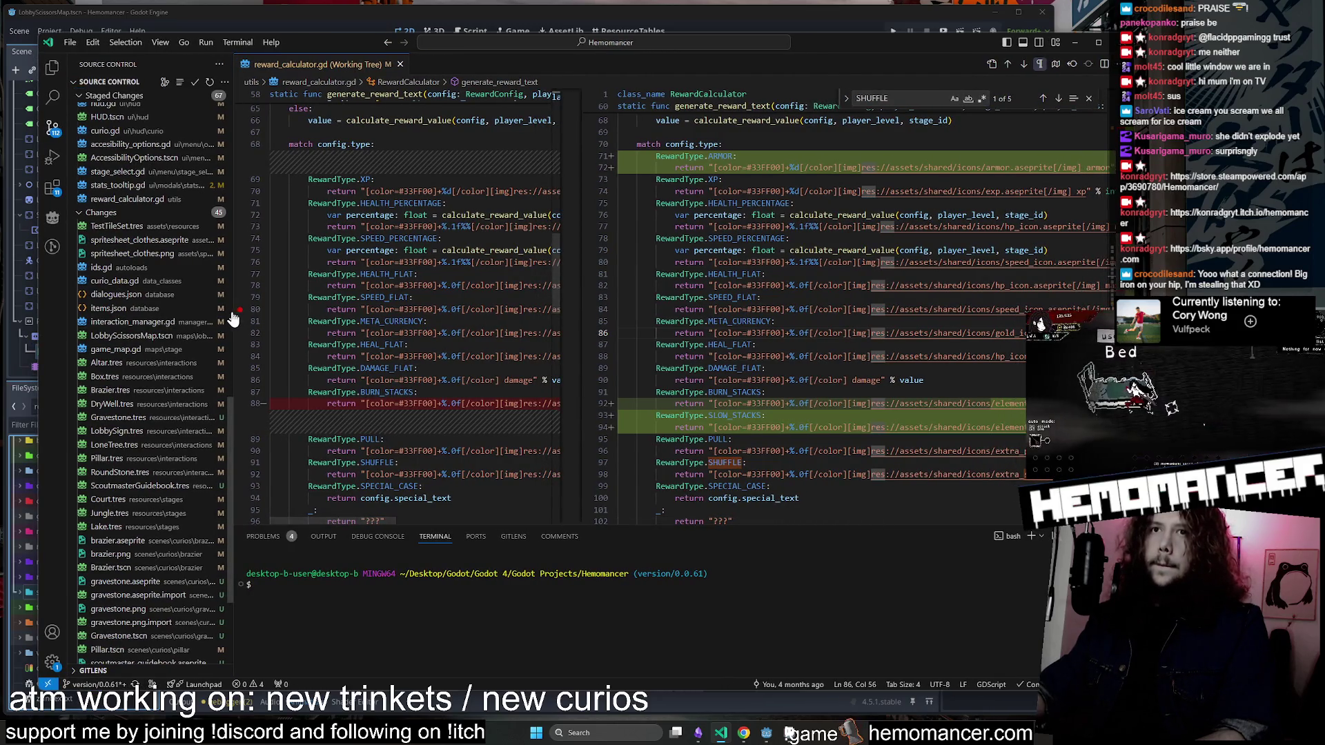
pyautogui.scroll(-2, 178, 345)
pyautogui.click(172, 296)
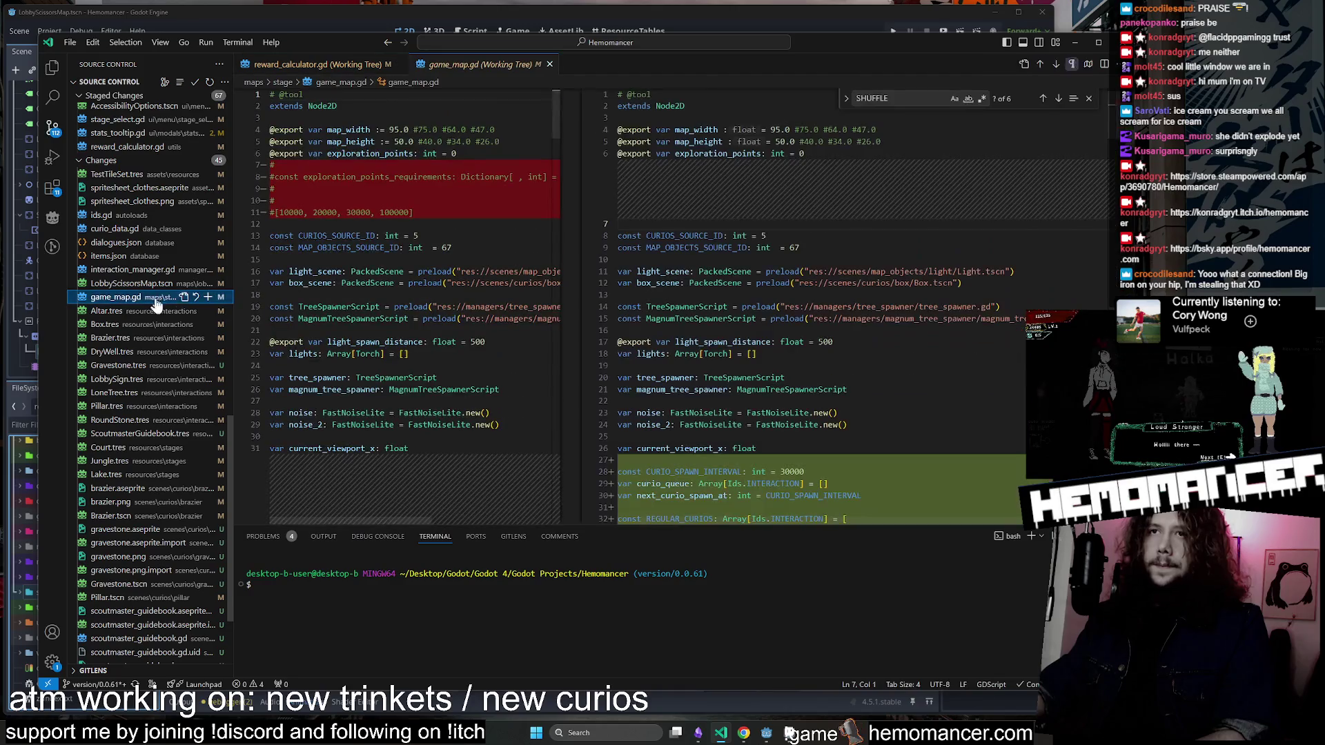
pyautogui.scroll(-5, 660, 363)
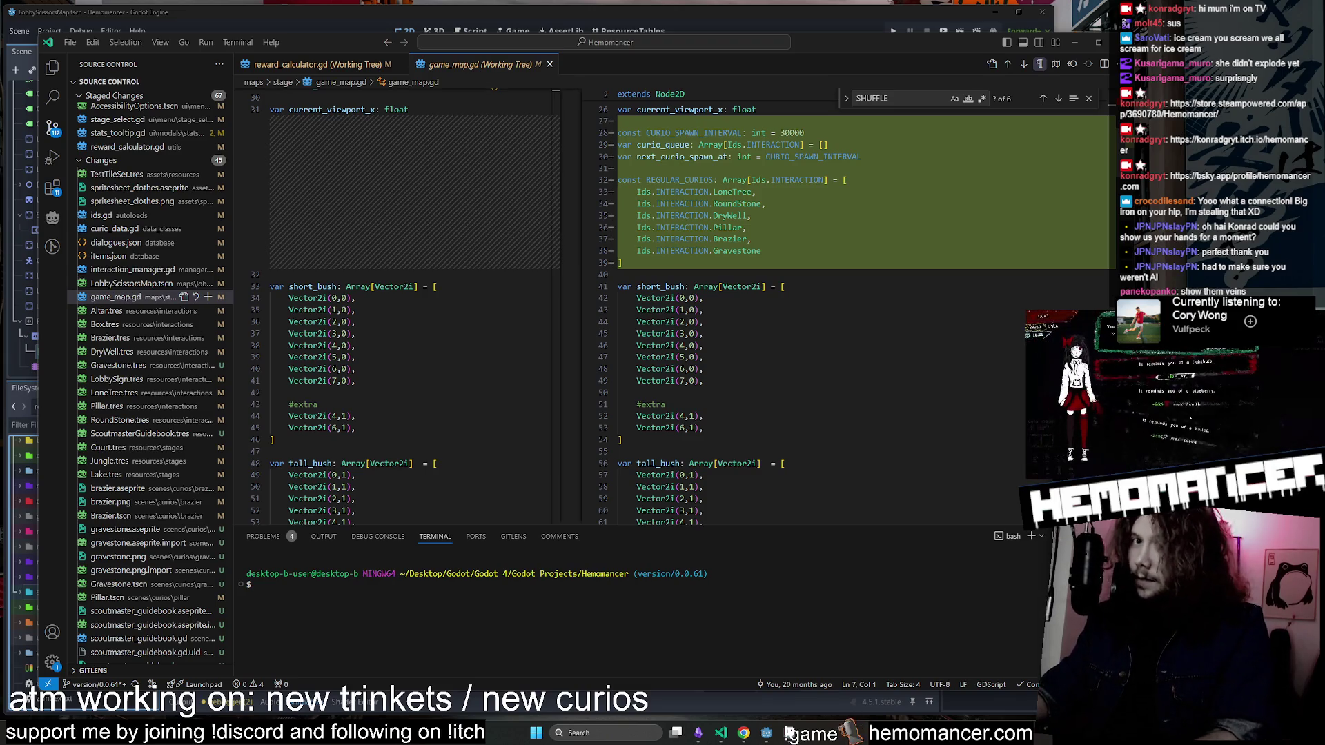
# Scroll through the modified side of game_map.gd, then show the interaction_manager.gd diff.
pyautogui.click(841, 286)
pyautogui.scroll(6, 840, 276)
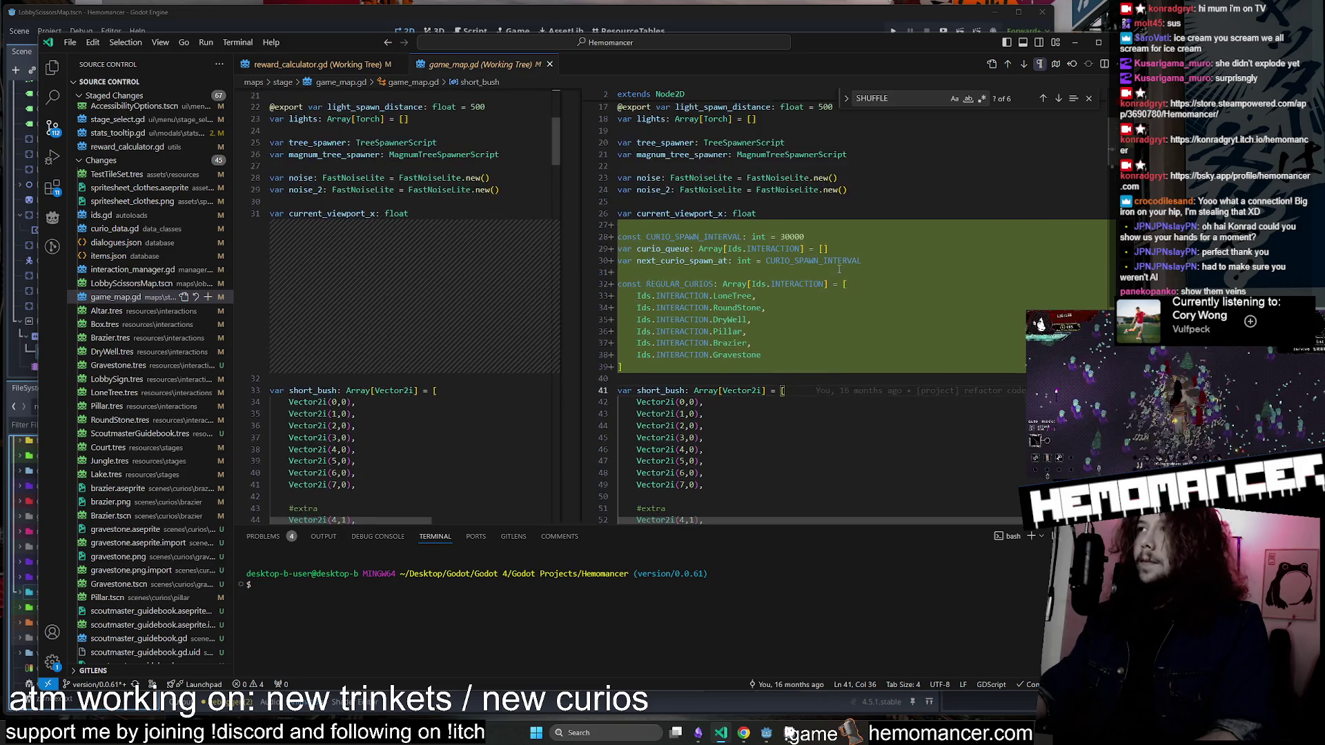
pyautogui.scroll(-7, 840, 276)
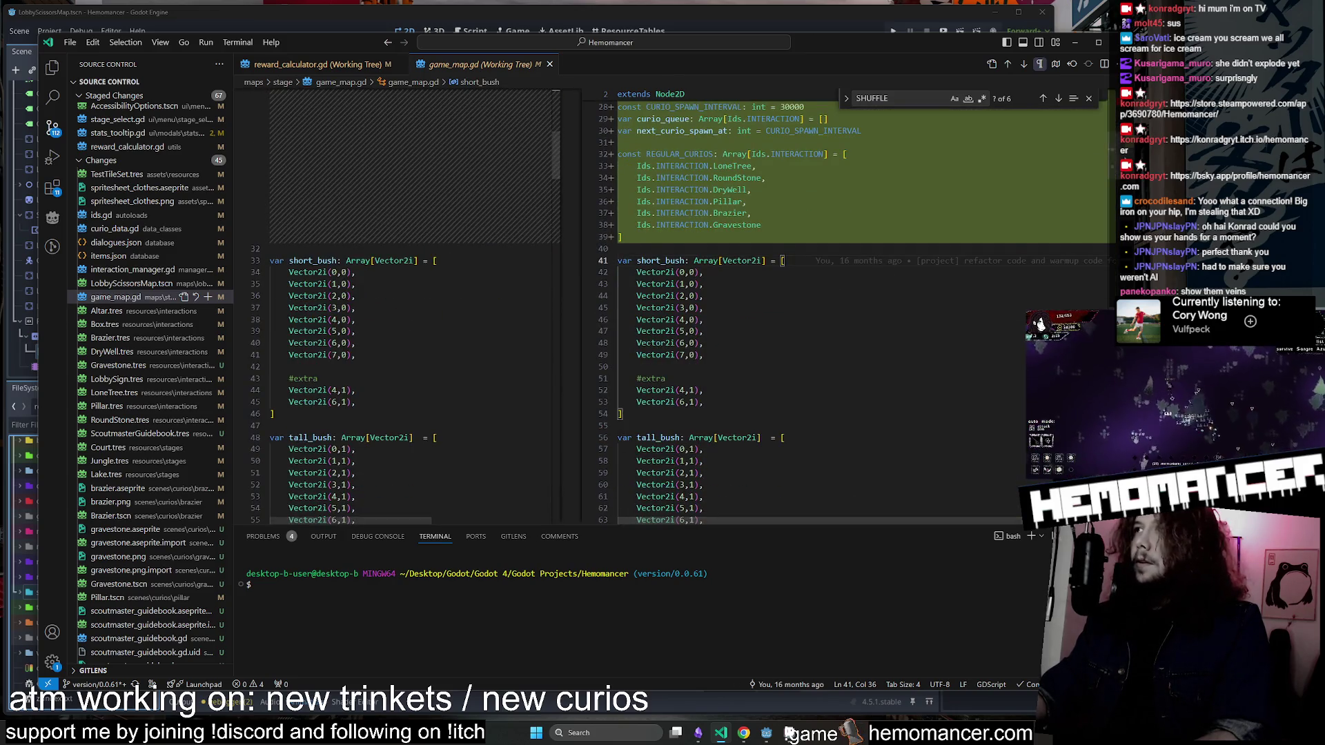
pyautogui.scroll(-20, 920, 250)
pyautogui.scroll(2, 921, 250)
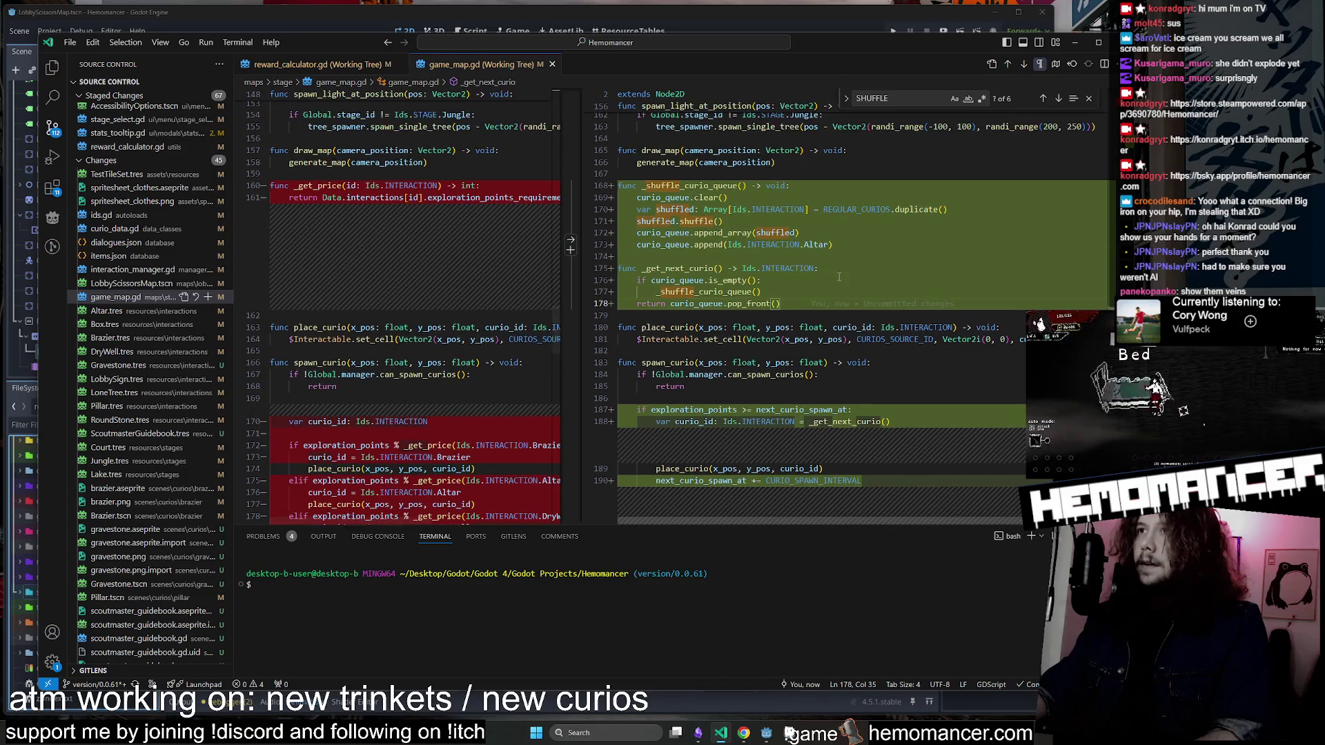
pyautogui.click(126, 270)
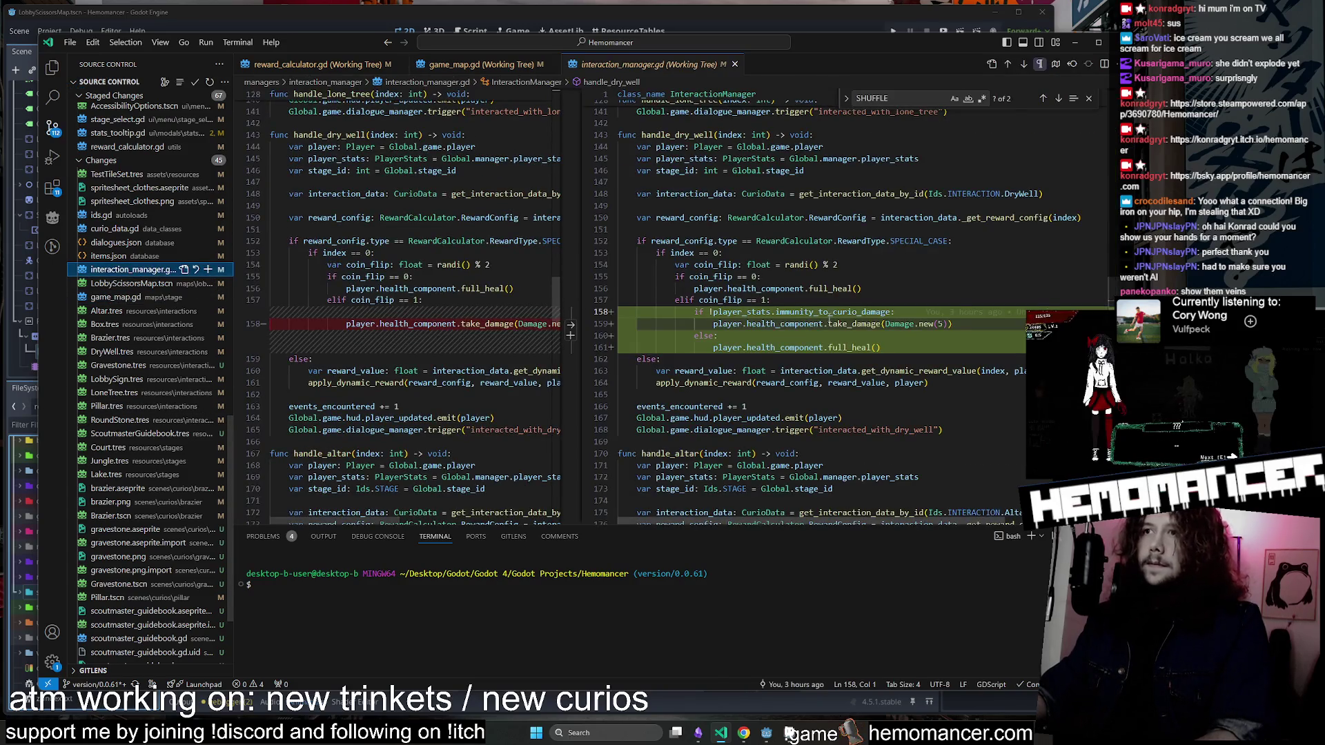
# Delete the stray blank line 244 after handle_gravestone in interaction_manager.gd.
pyautogui.scroll(-15, 1101, 304)
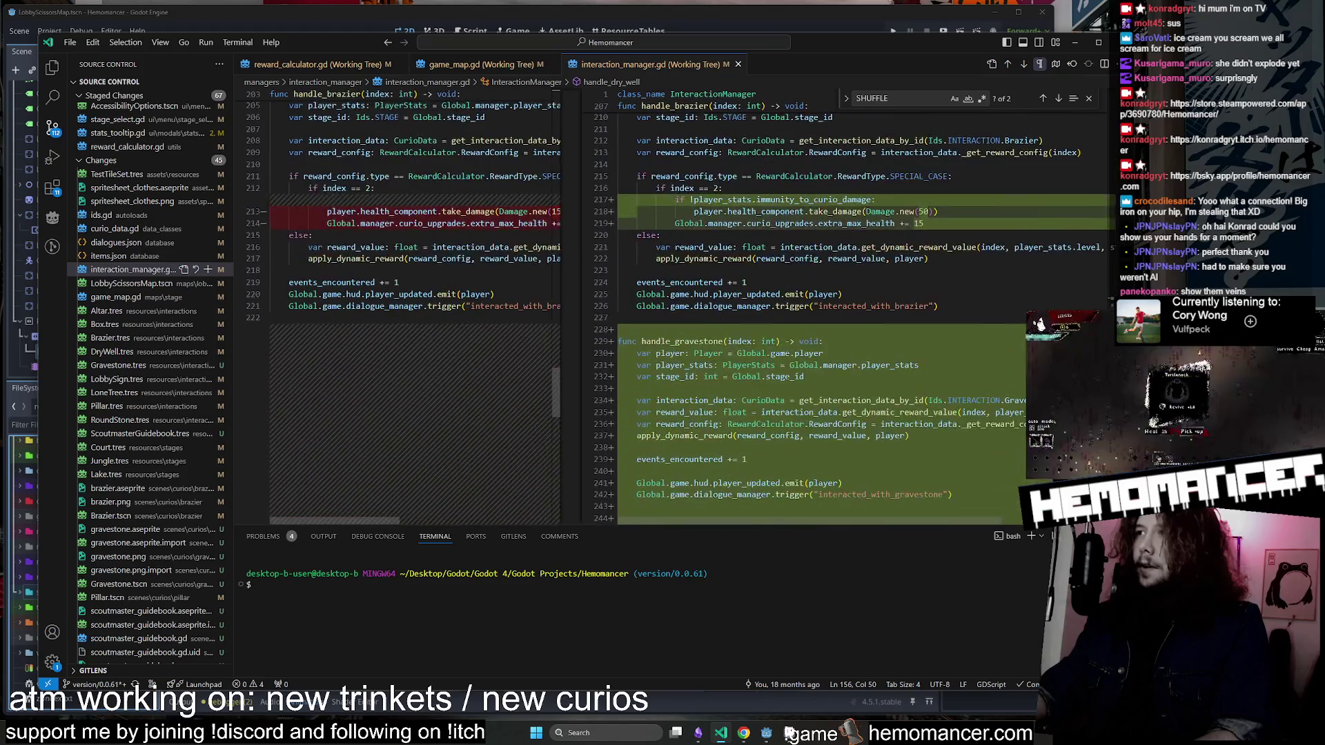
pyautogui.scroll(-1, 875, 305)
pyautogui.scroll(-2, 811, 371)
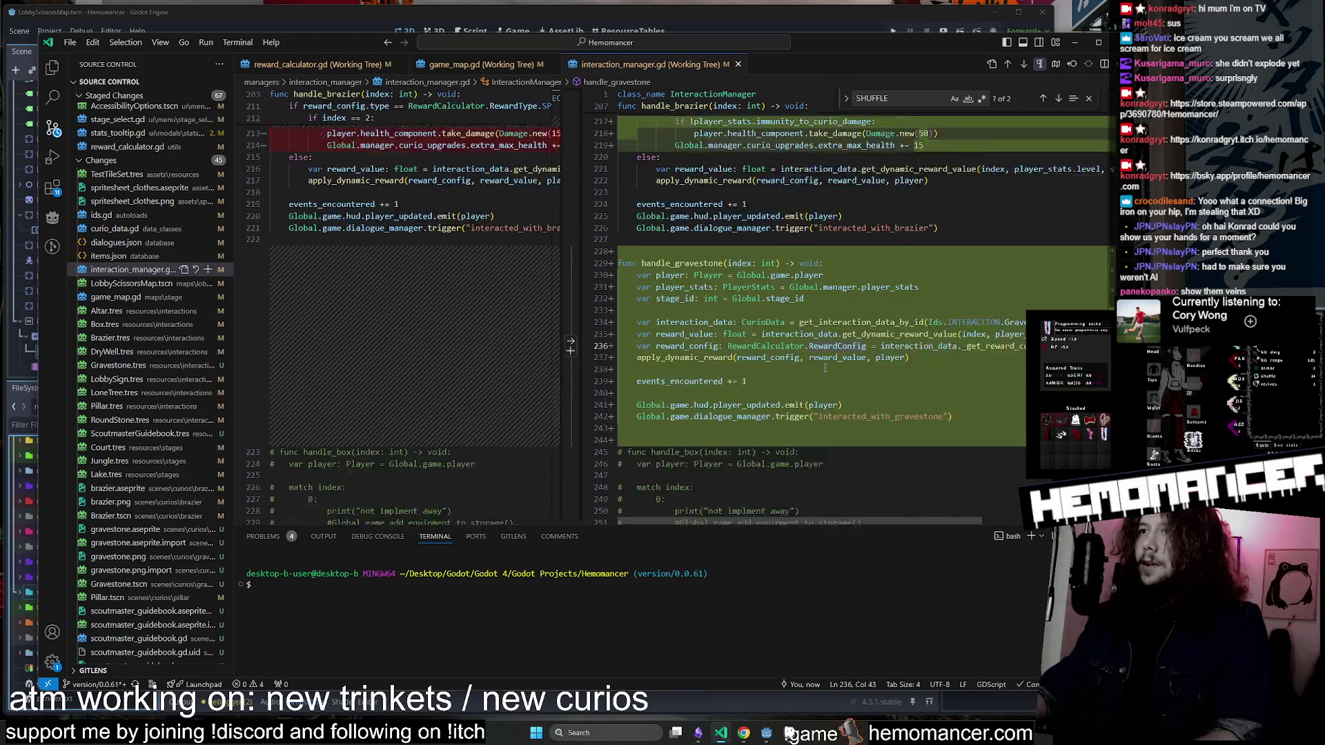
pyautogui.press('BackSpace')
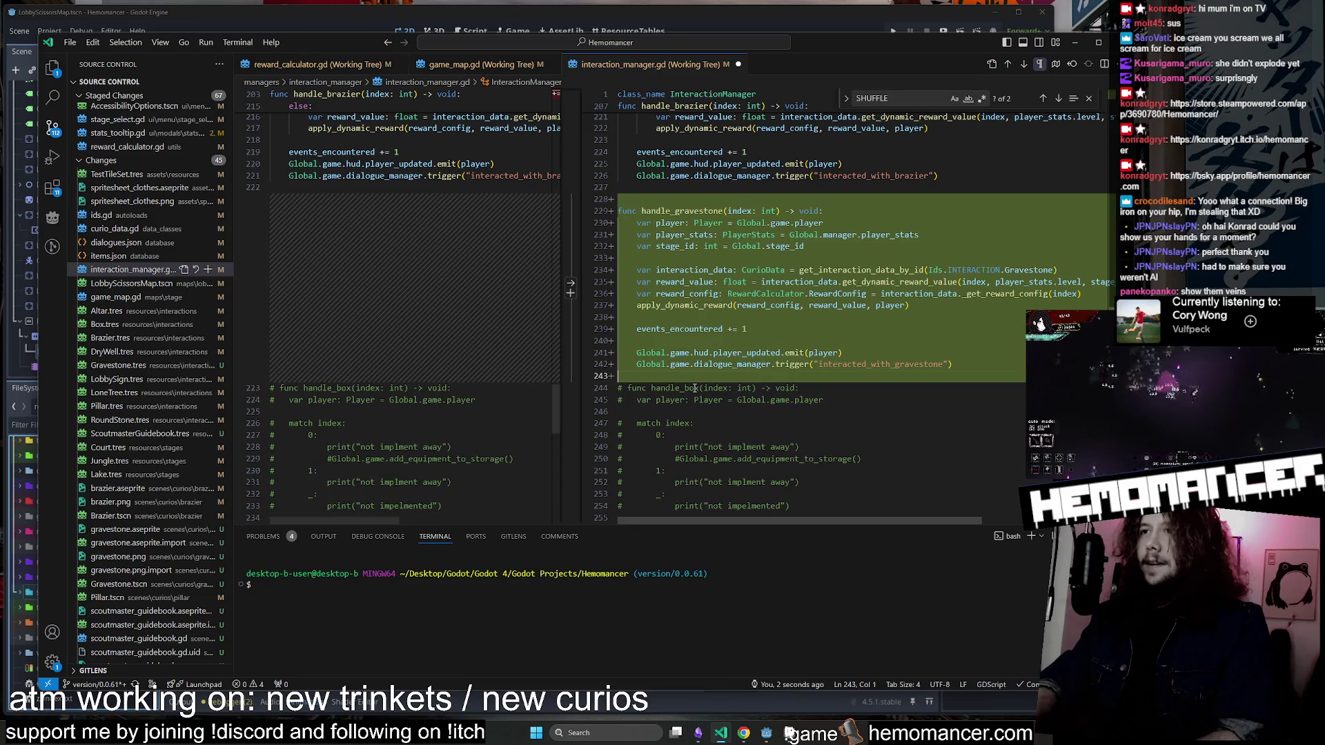
# Review the side-by-side diff past handle_brazier's immunity check, then minimize VS Code.
pyautogui.scroll(20, 814, 310)
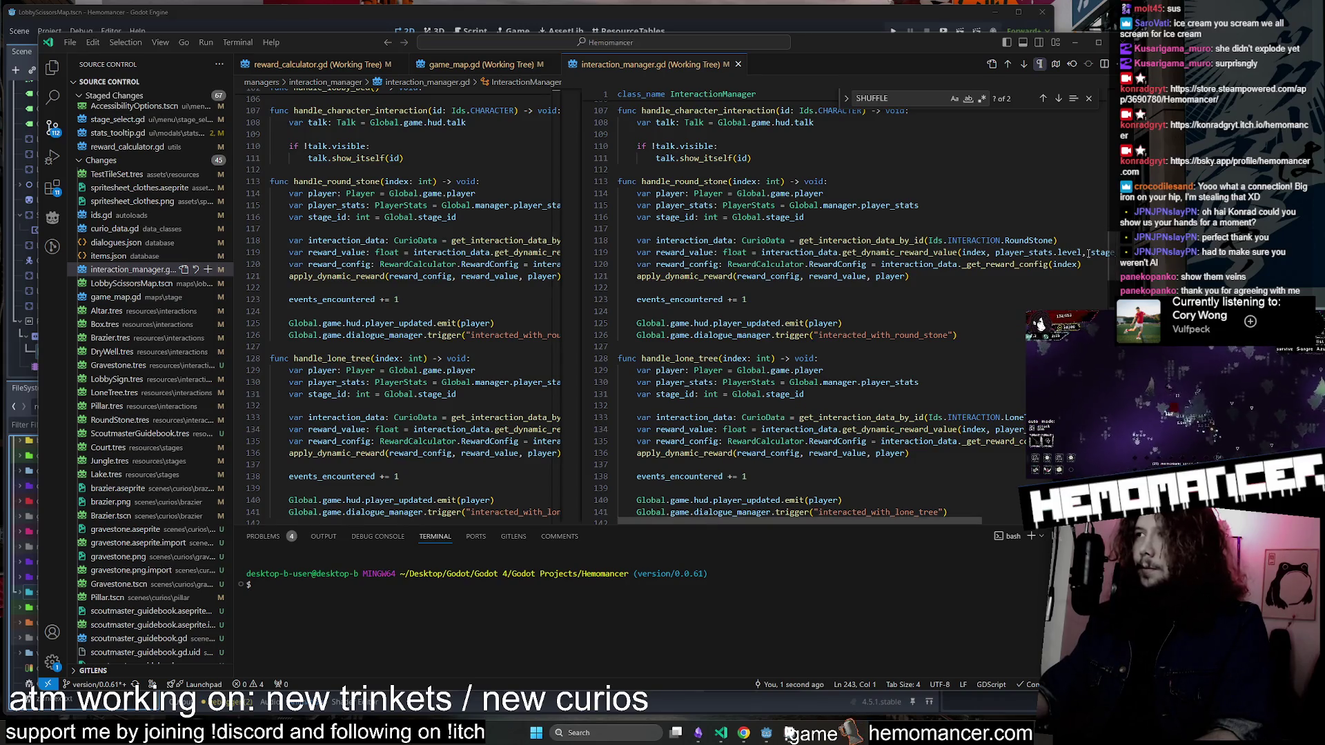
pyautogui.scroll(-10, 1088, 253)
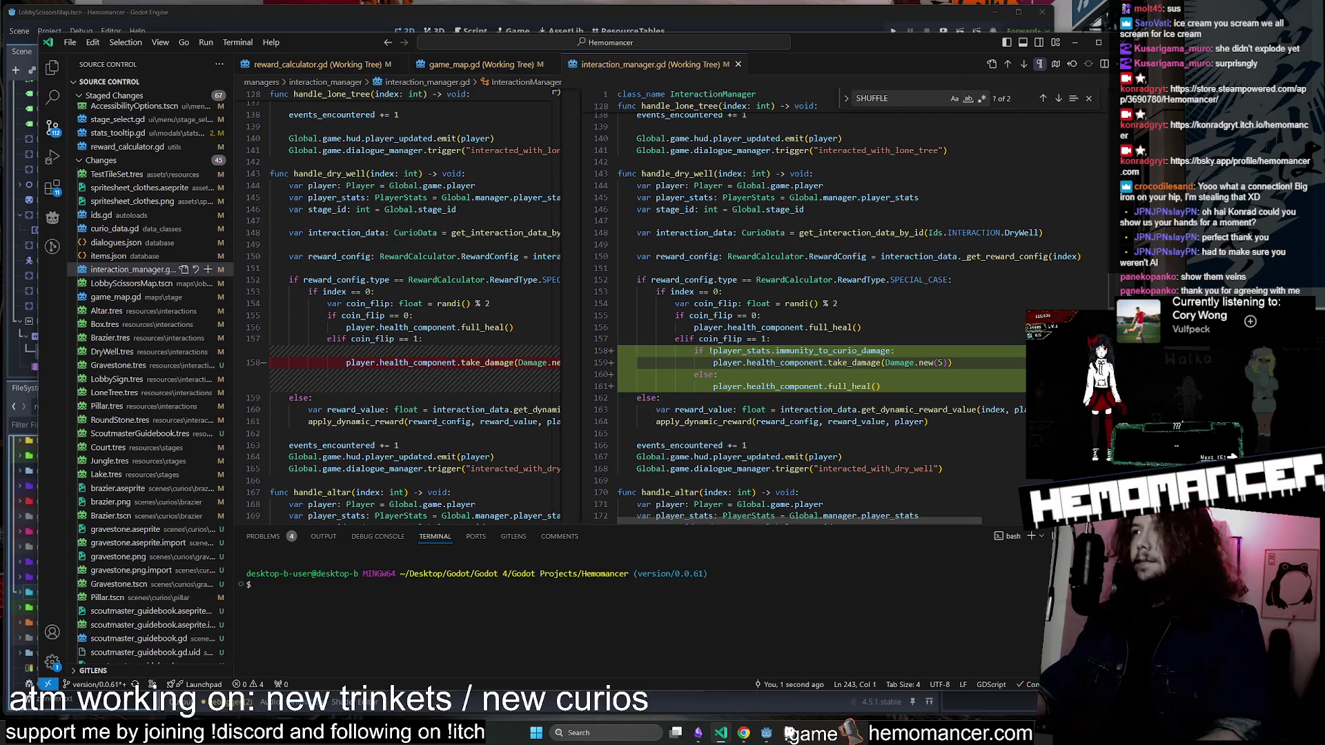
pyautogui.scroll(-6, 663, 307)
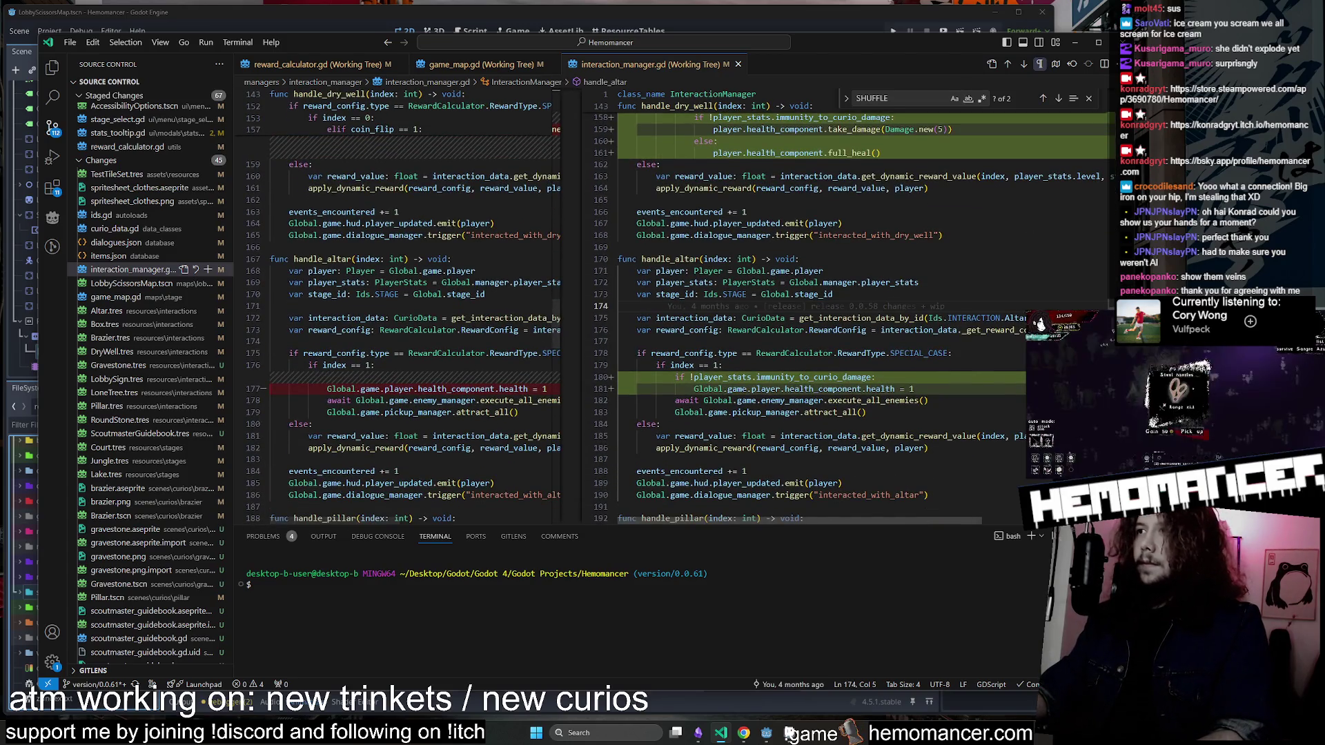
pyautogui.scroll(-10, 849, 381)
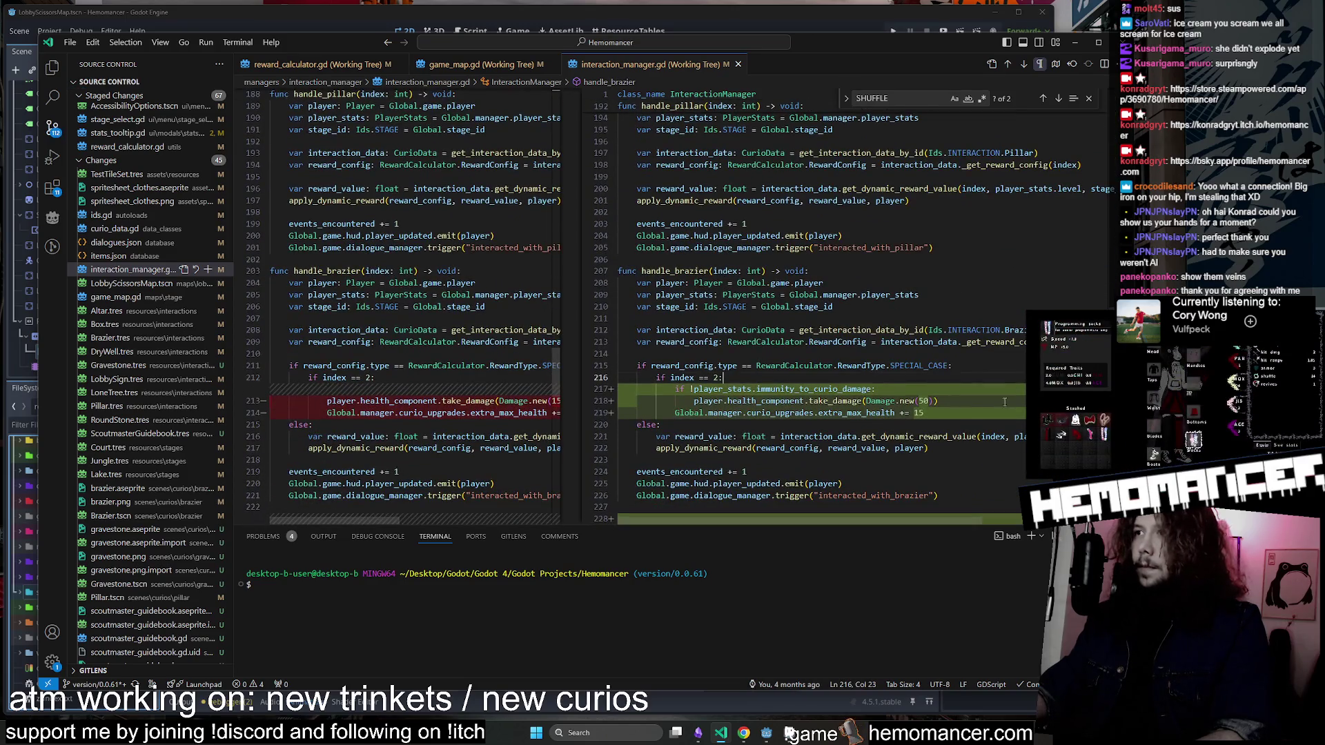
pyautogui.scroll(-3, 993, 372)
pyautogui.click(993, 371)
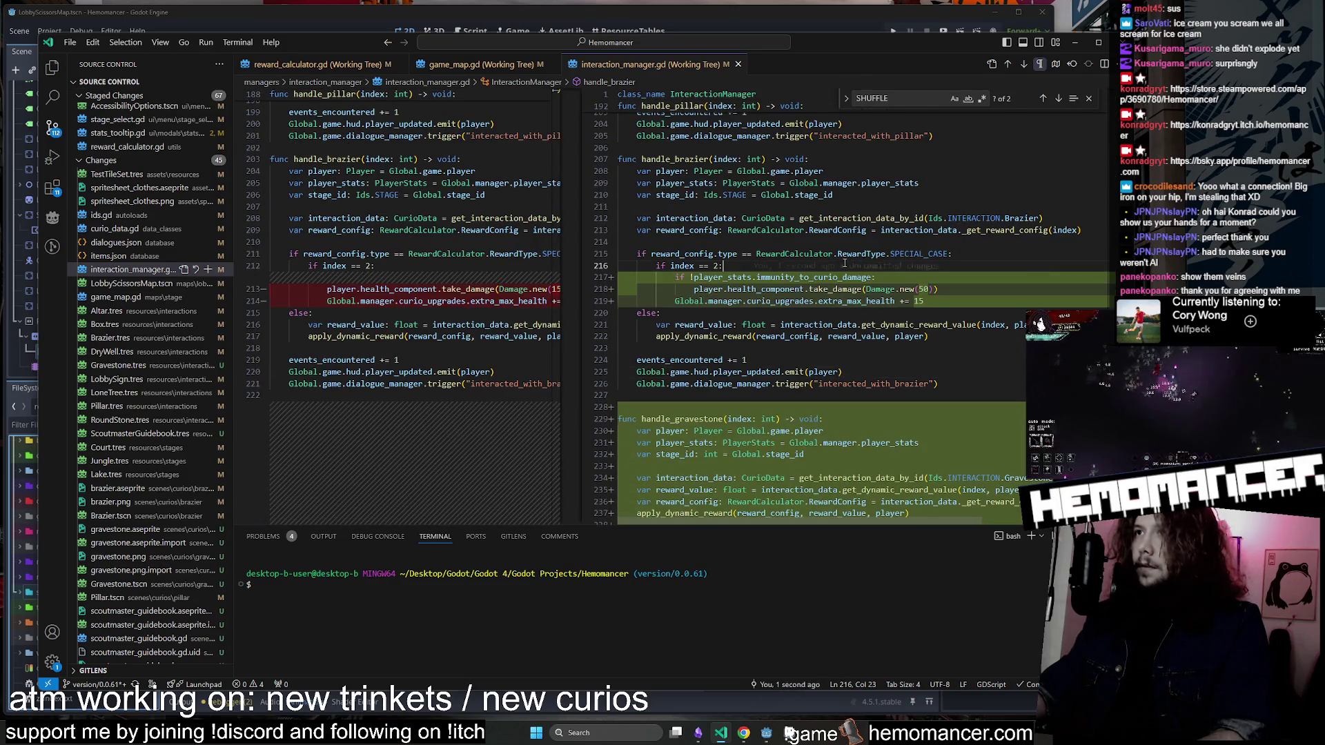
pyautogui.scroll(-3, 730, 343)
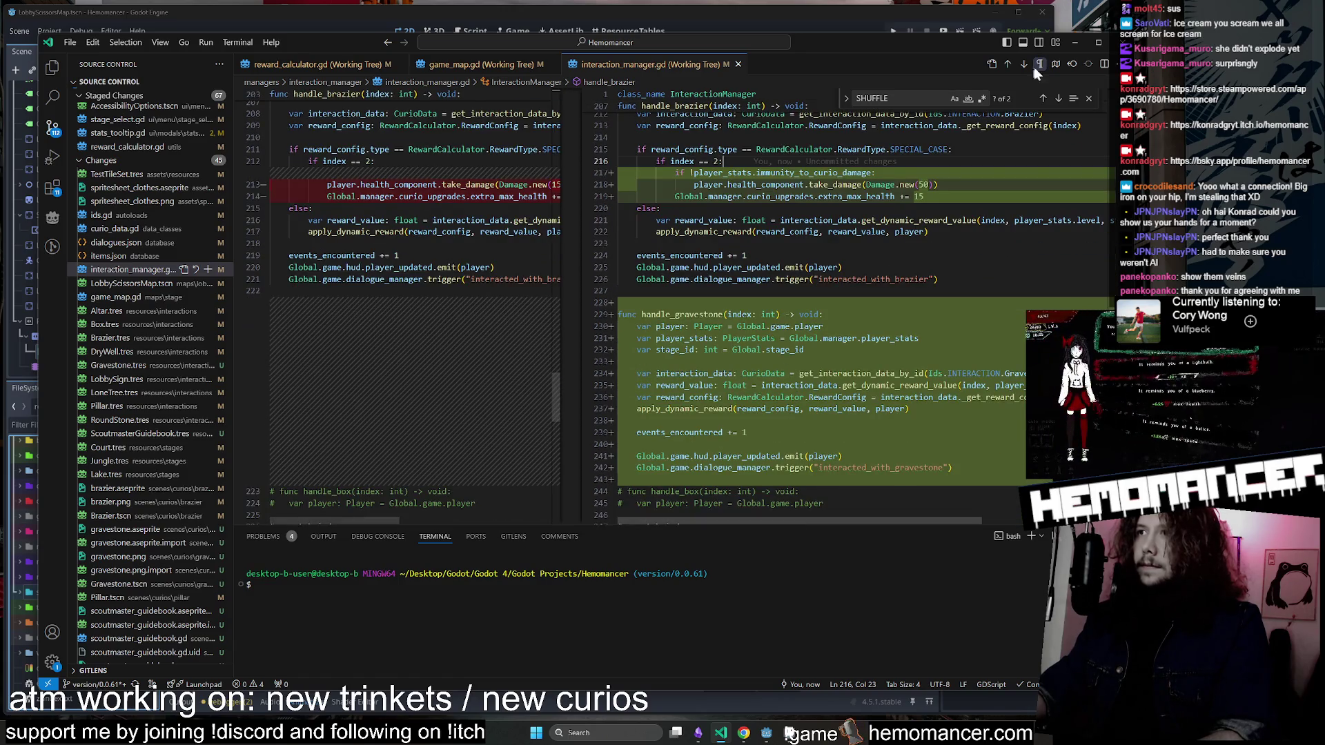
pyautogui.click(1076, 44)
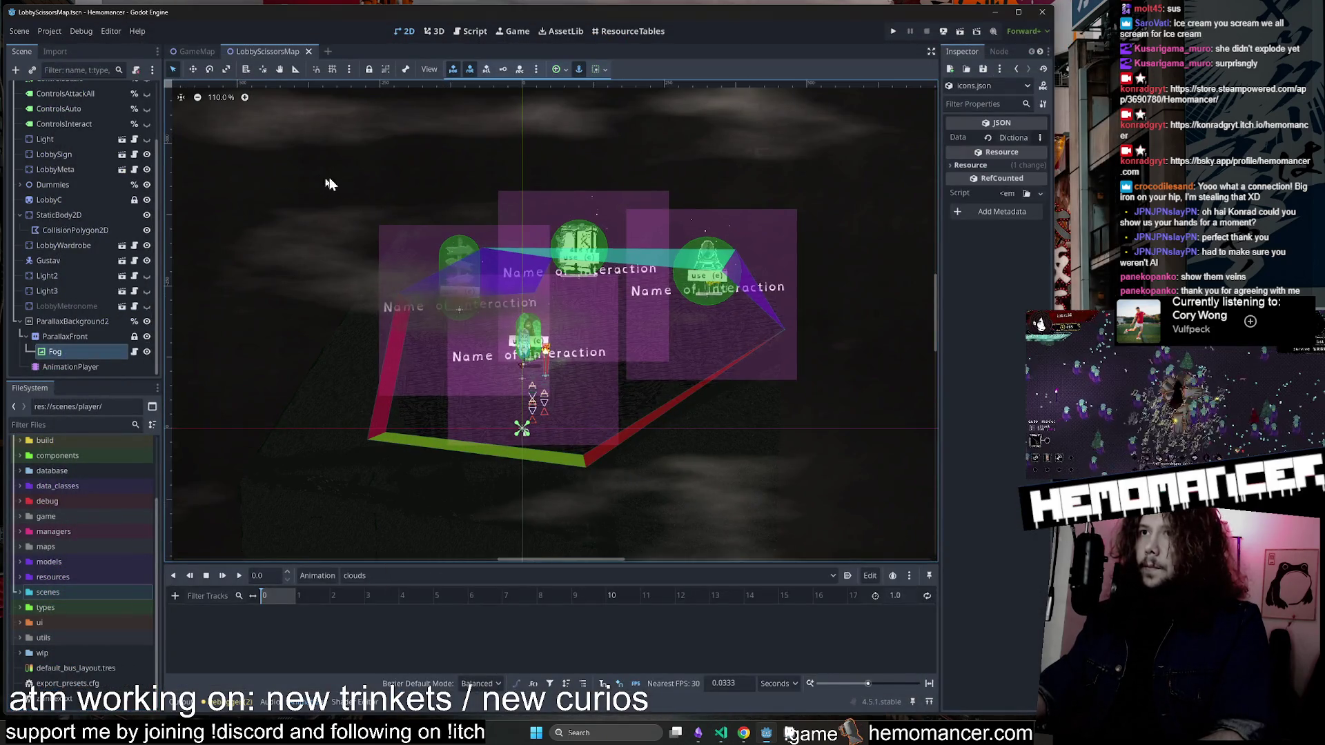
# Pan the lobby map, collapse ParallaxBackground2, and select the LobbyScissorsMap root node.
pyautogui.moveTo(386, 170)
pyautogui.mouseDown()
pyautogui.moveTo(310, 175)
pyautogui.moveTo(532, 172)
pyautogui.mouseUp()
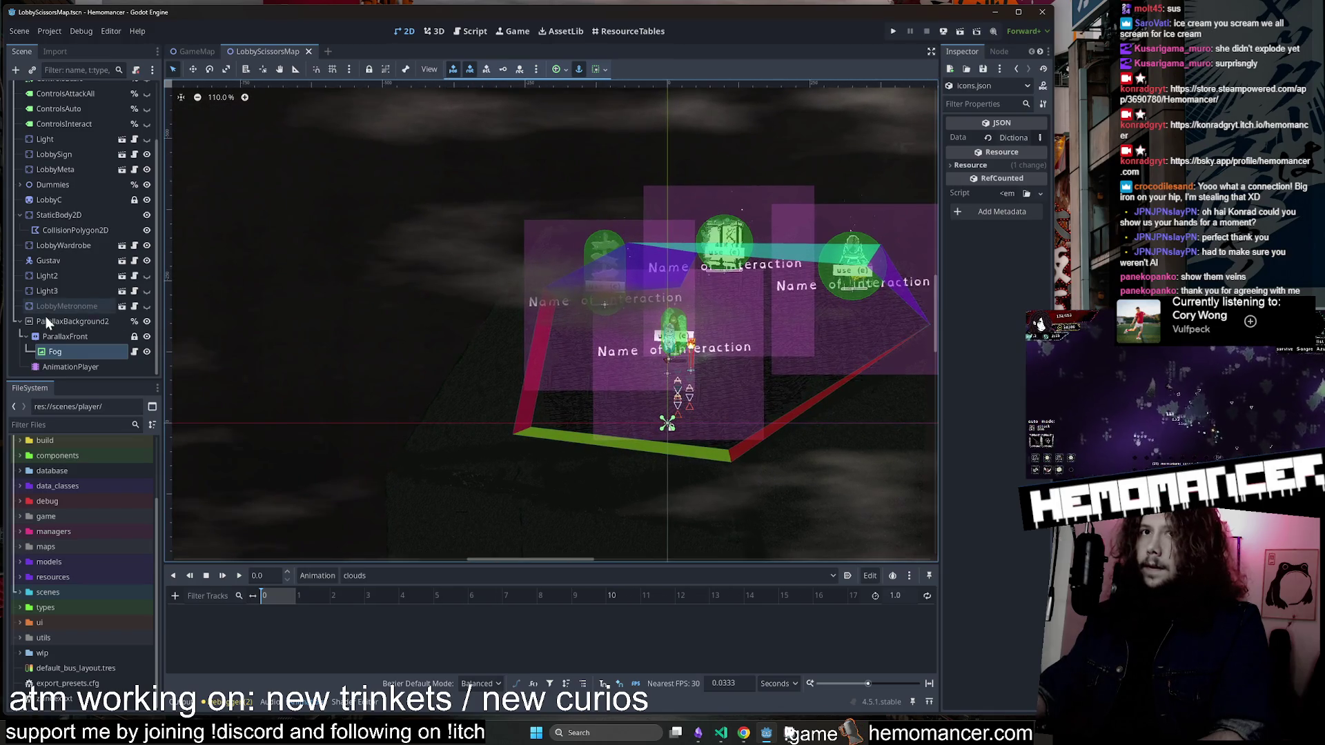
pyautogui.click(18, 323)
pyautogui.scroll(2, 70, 243)
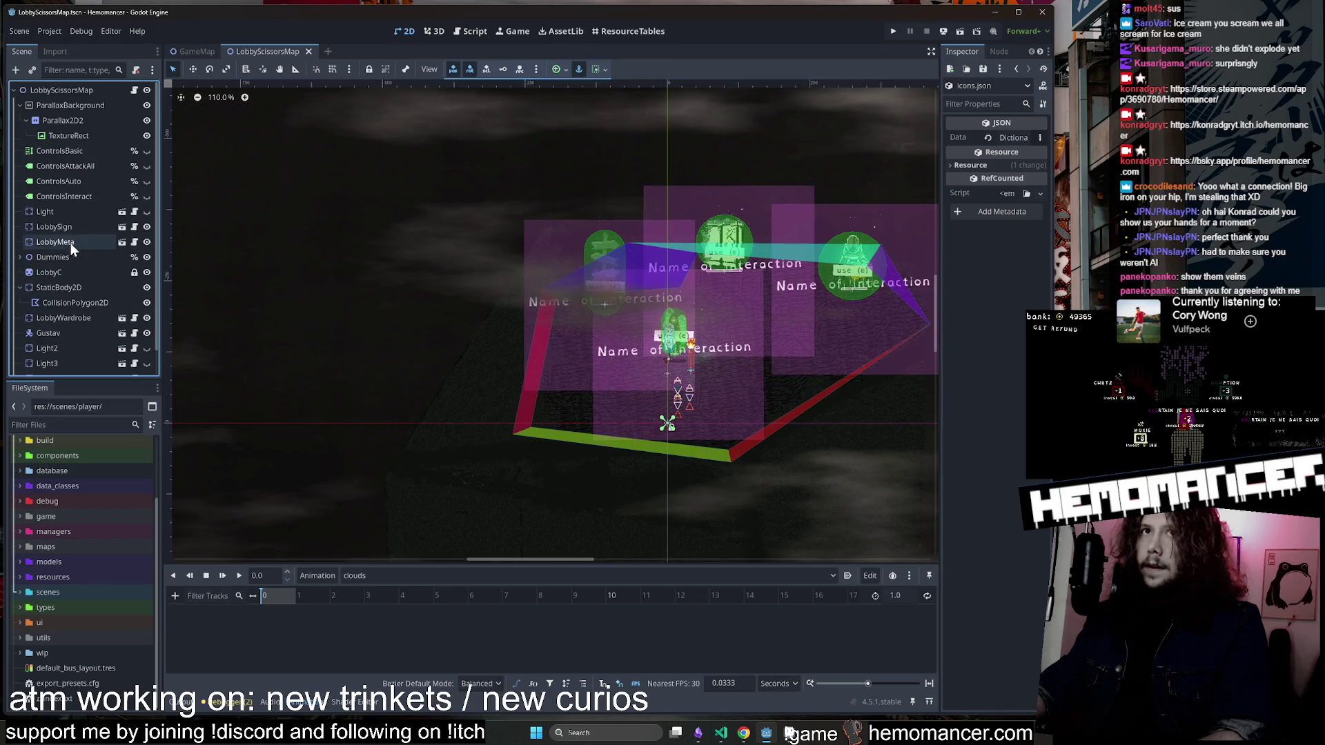
pyautogui.rightClick(80, 93)
# Filter files for 'Bed', place LobbyBed.tscn on the lobby floor's left side, and run with F5.
pyautogui.click(70, 425)
pyautogui.write('Bed')
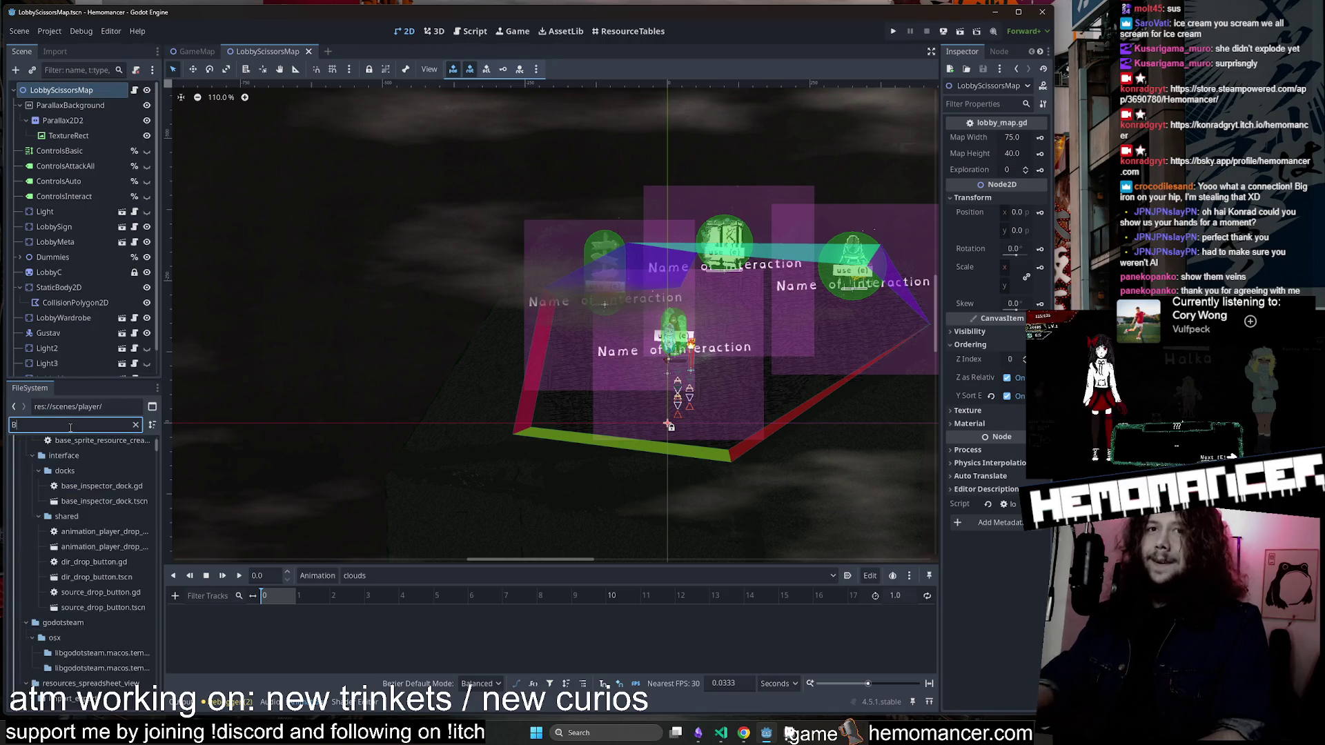
pyautogui.moveTo(87, 518)
pyautogui.mouseDown()
pyautogui.moveTo(707, 408)
pyautogui.moveTo(585, 388)
pyautogui.mouseUp()
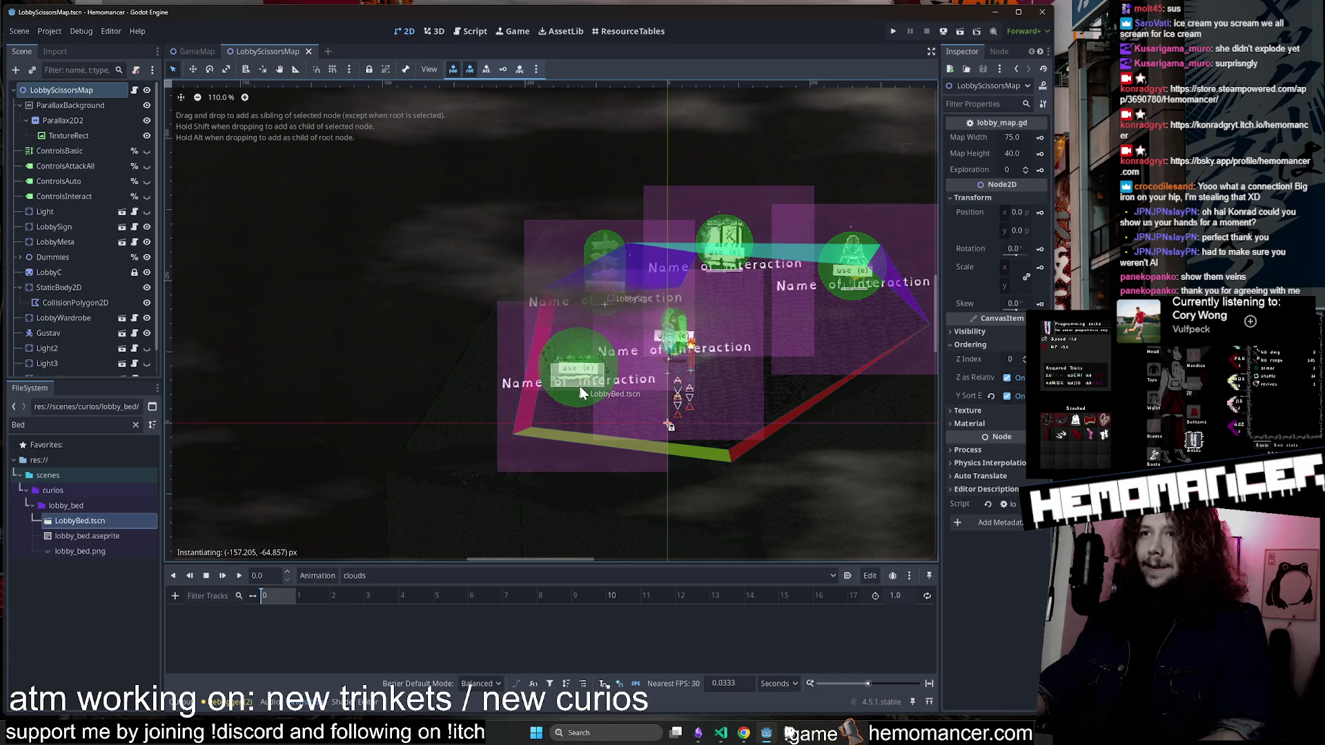
pyautogui.click(436, 370)
pyautogui.scroll(1, 436, 370)
pyautogui.press('F5')
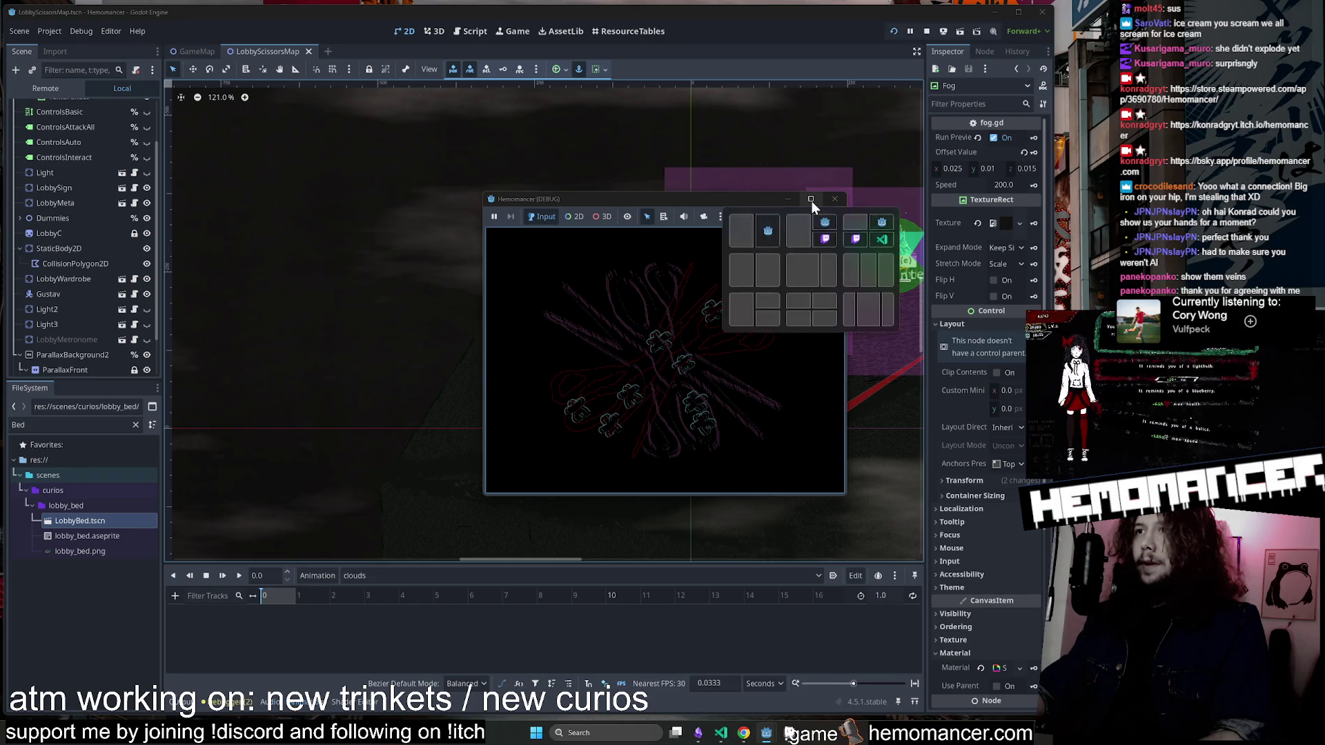
# Maximize the game window and walk the character onto and off the new bed.
pyautogui.click(812, 199)
pyautogui.press('a')
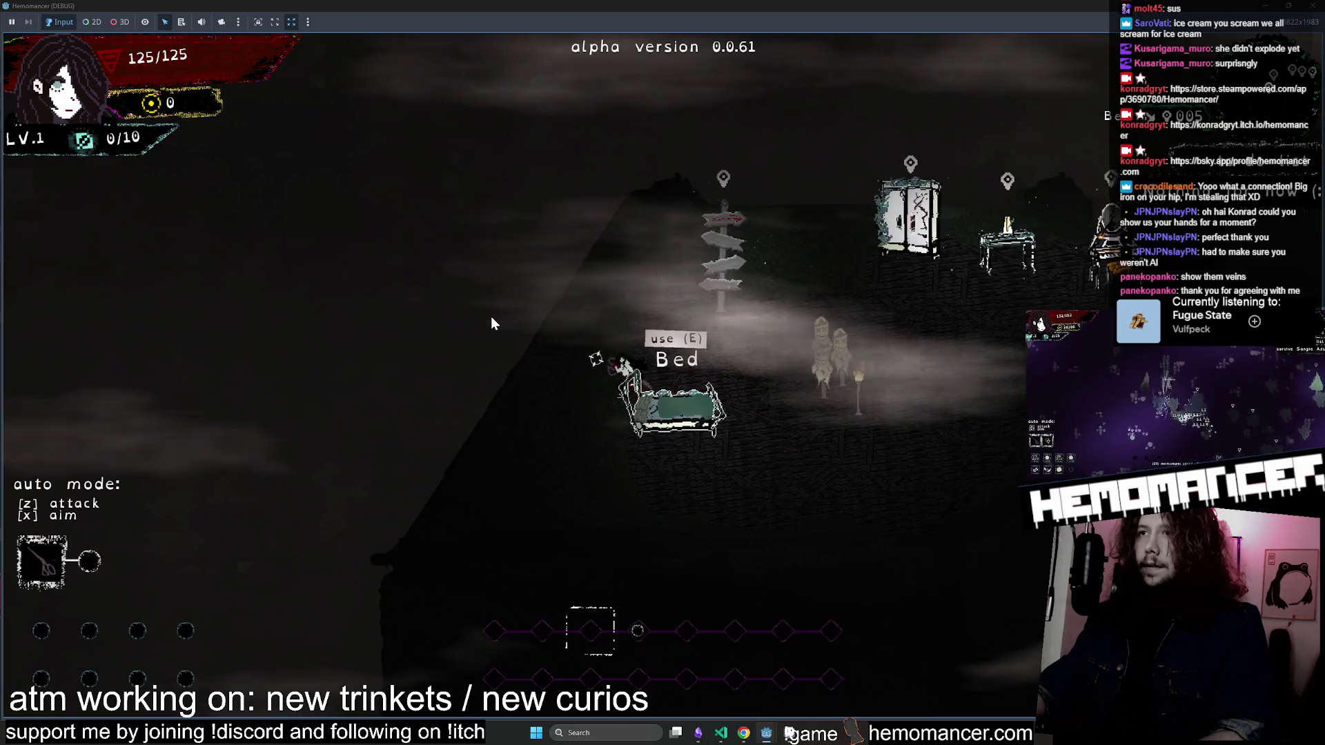
pyautogui.press('d')
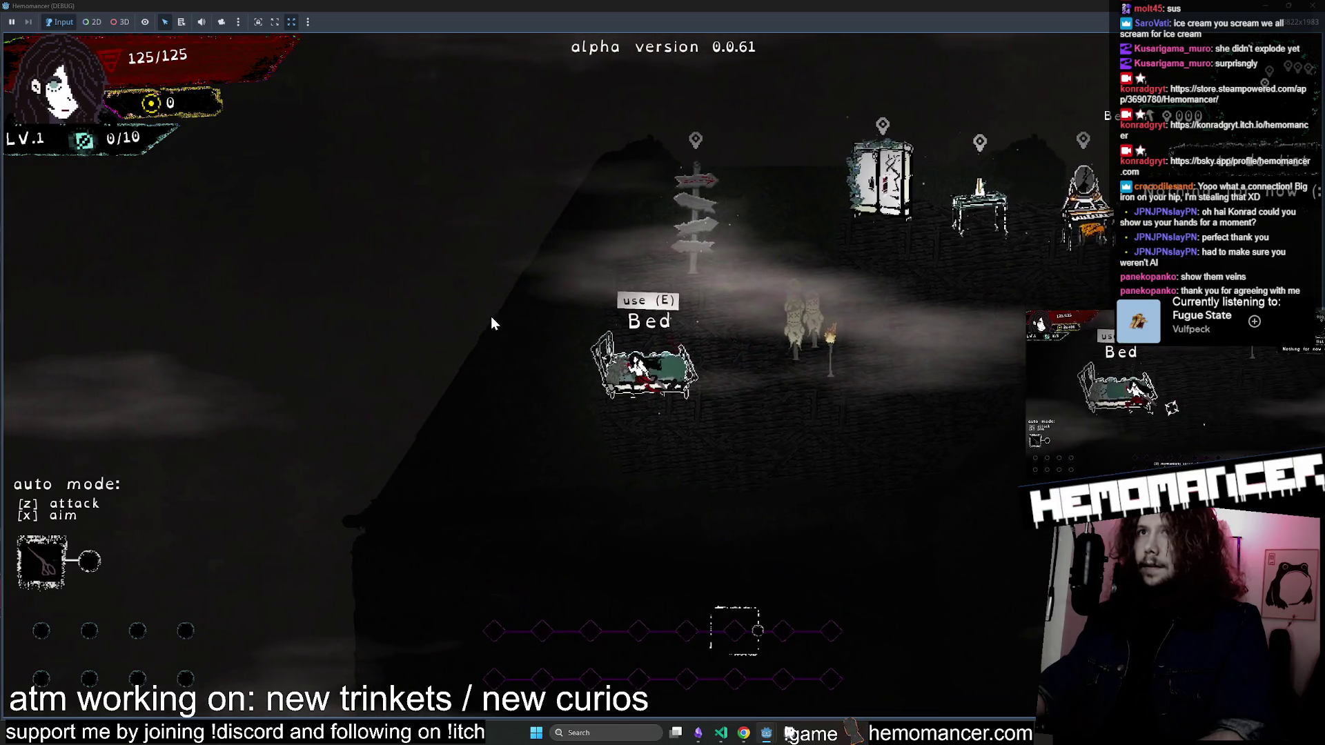
pyautogui.press('w')
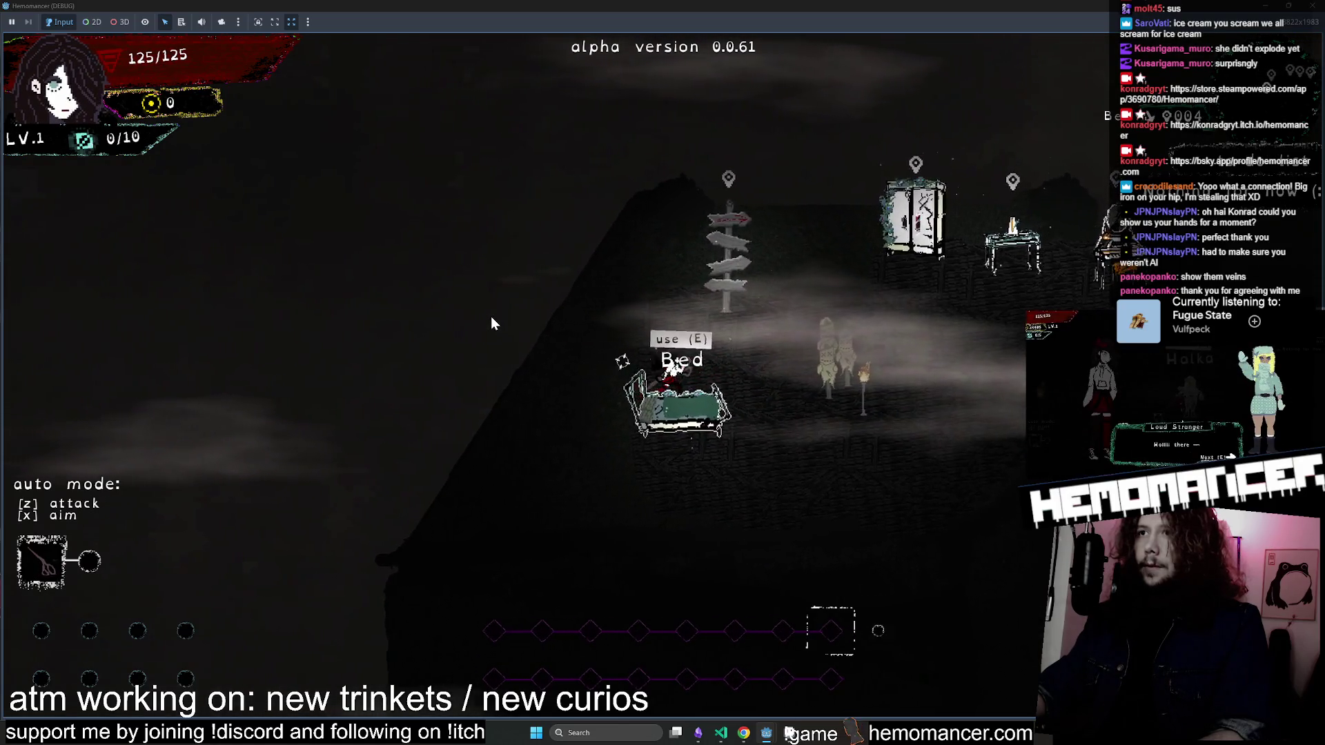
pyautogui.press('s')
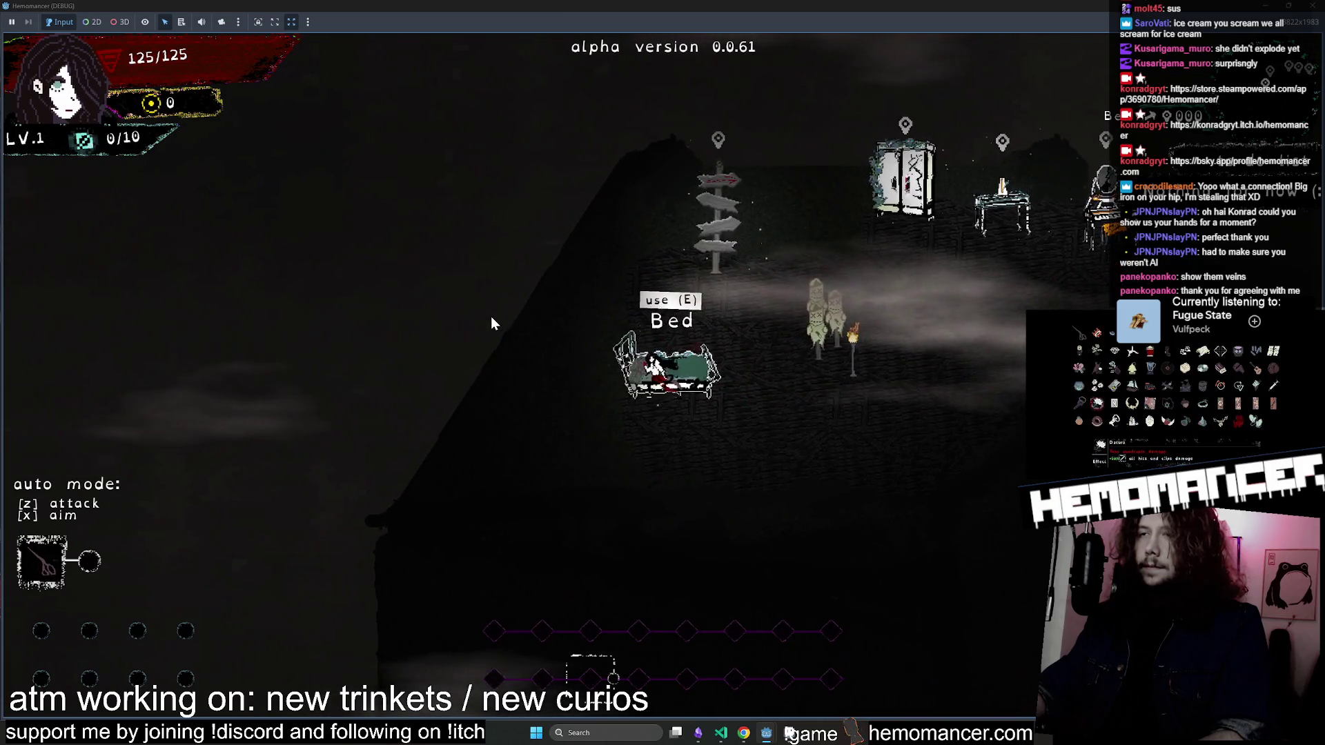
pyautogui.press('w')
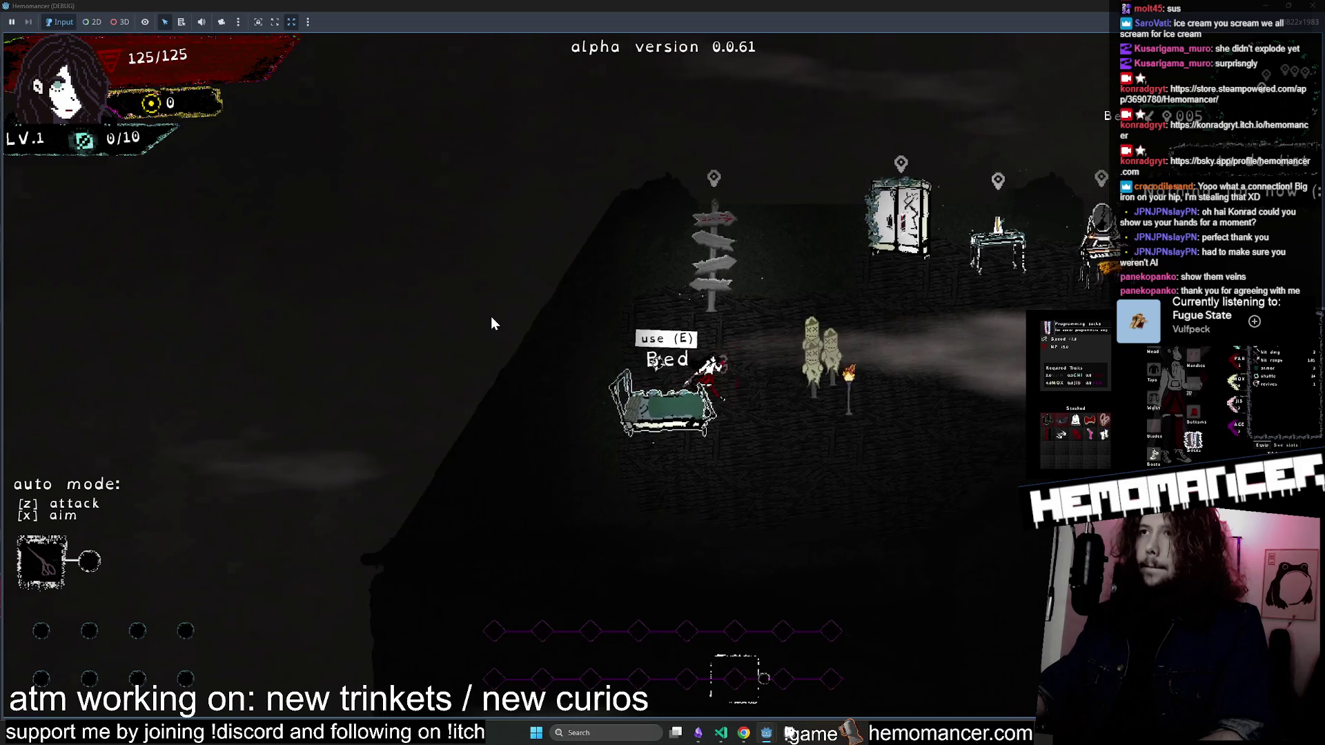
# Start the trip to Cheag Amar, open the debug tools, and browse then dismiss the trinket list.
pyautogui.press('e')
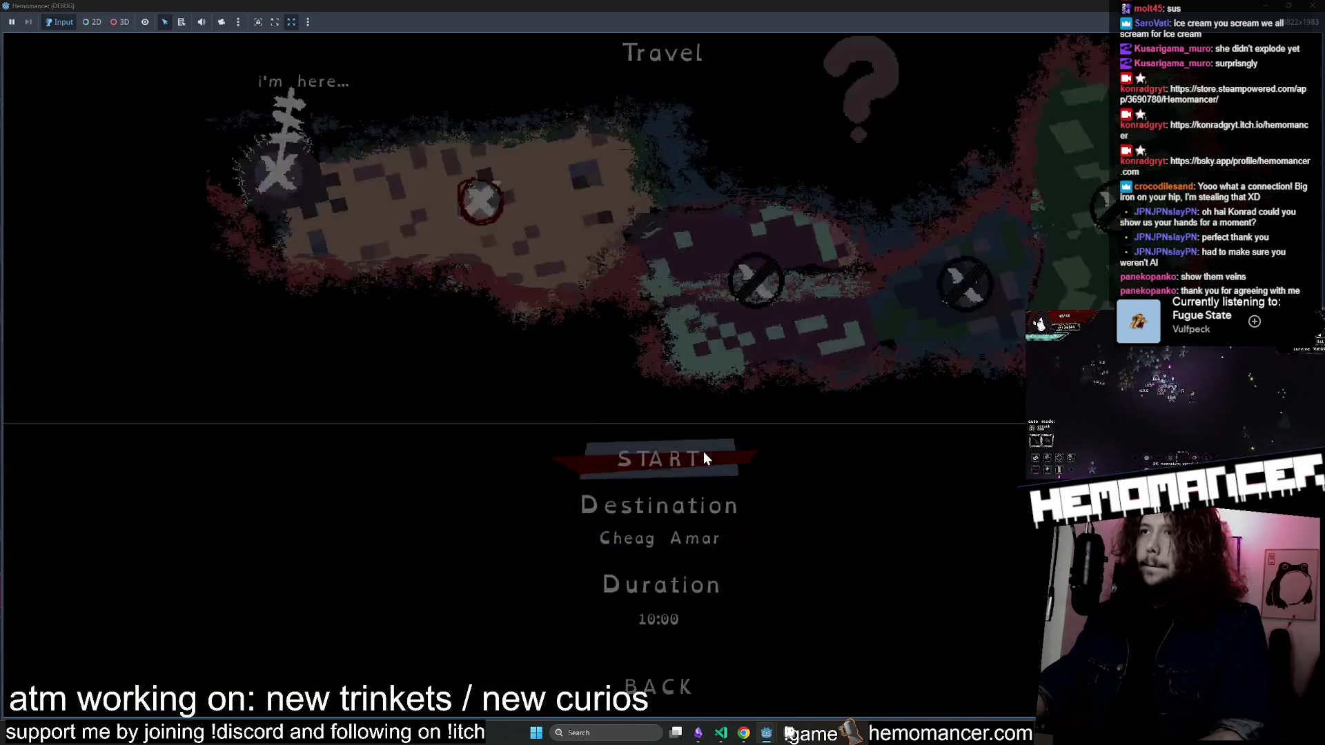
pyautogui.click(694, 452)
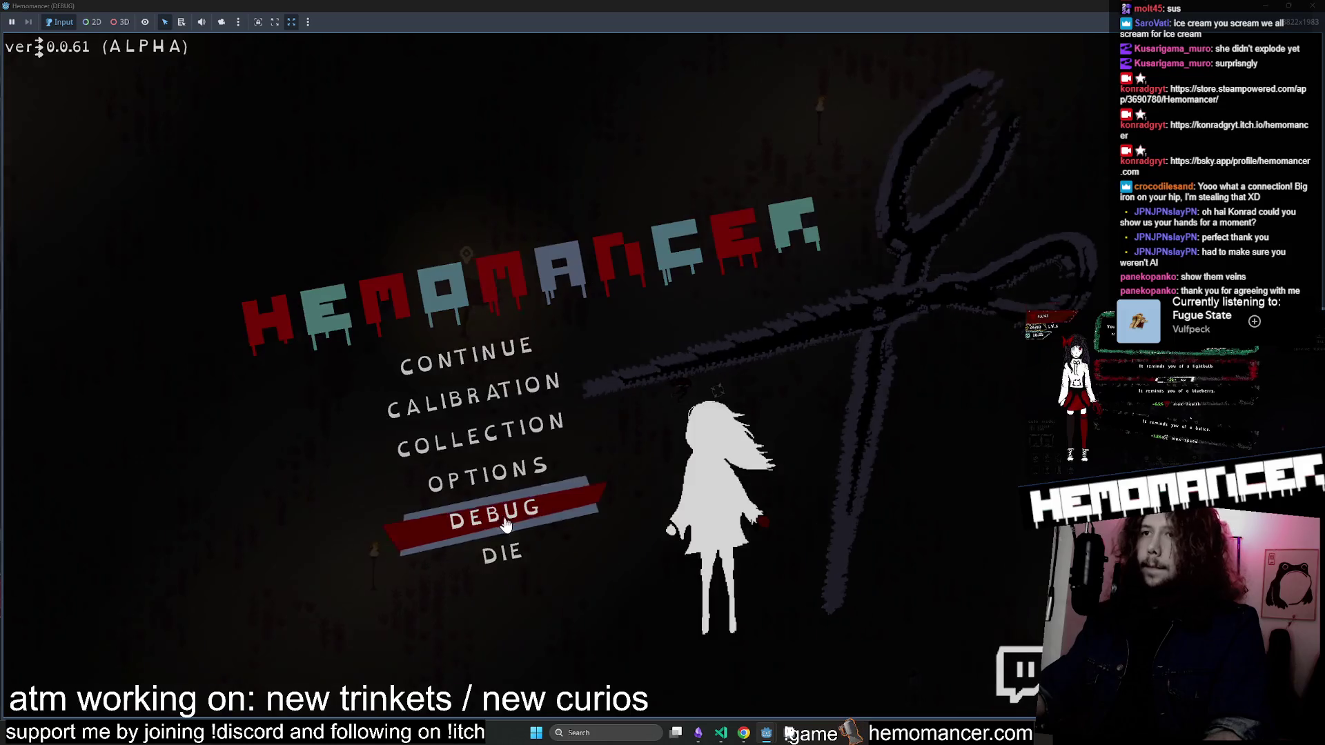
pyautogui.click(545, 514)
pyautogui.click(437, 177)
pyautogui.scroll(-10, 394, 635)
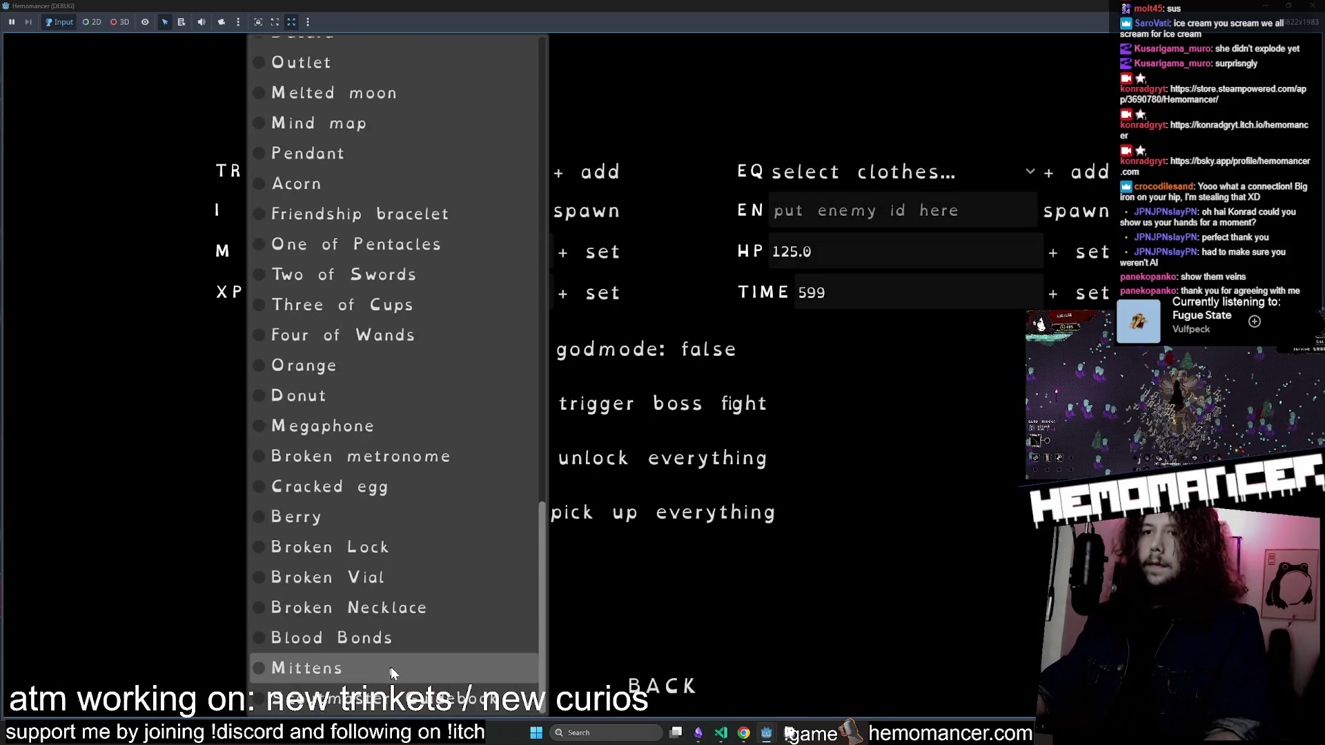
pyautogui.scroll(10, 396, 663)
pyautogui.press('Escape')
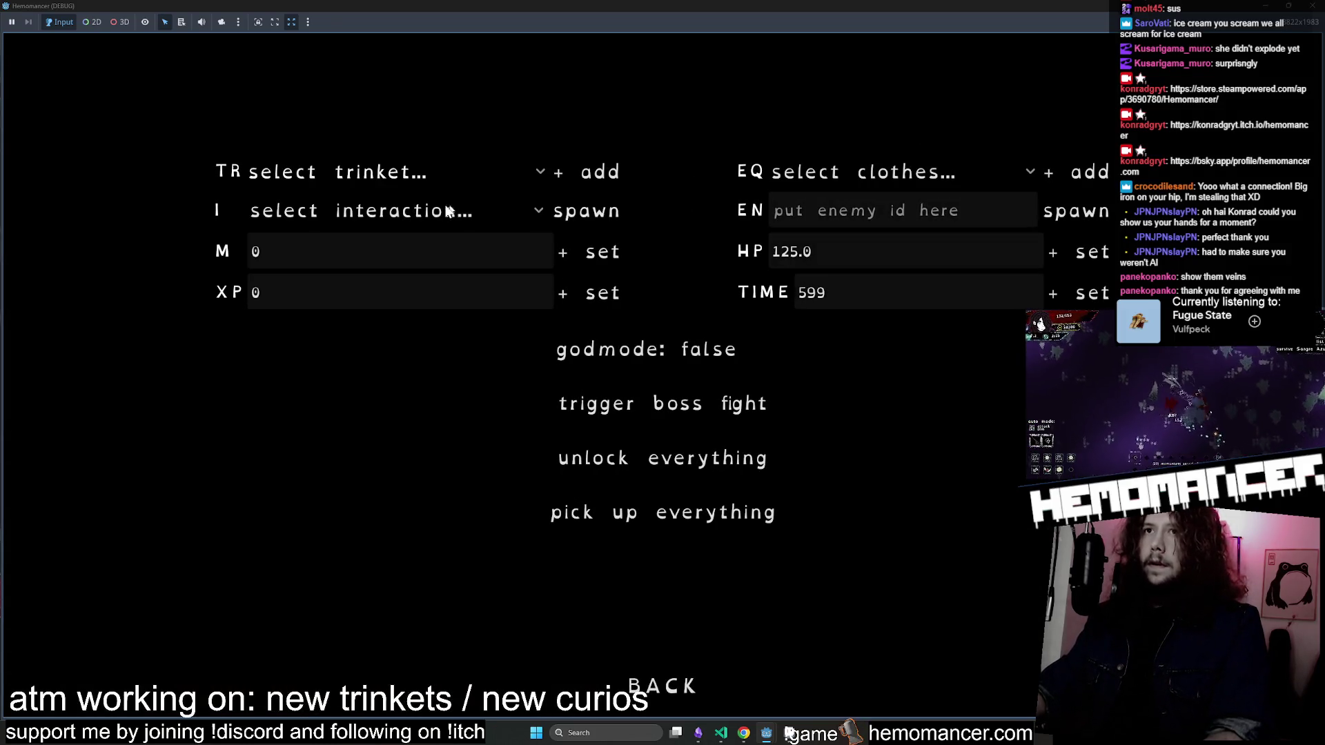
# Choose Brazier as the interaction and spawn it in the game.
pyautogui.click(414, 210)
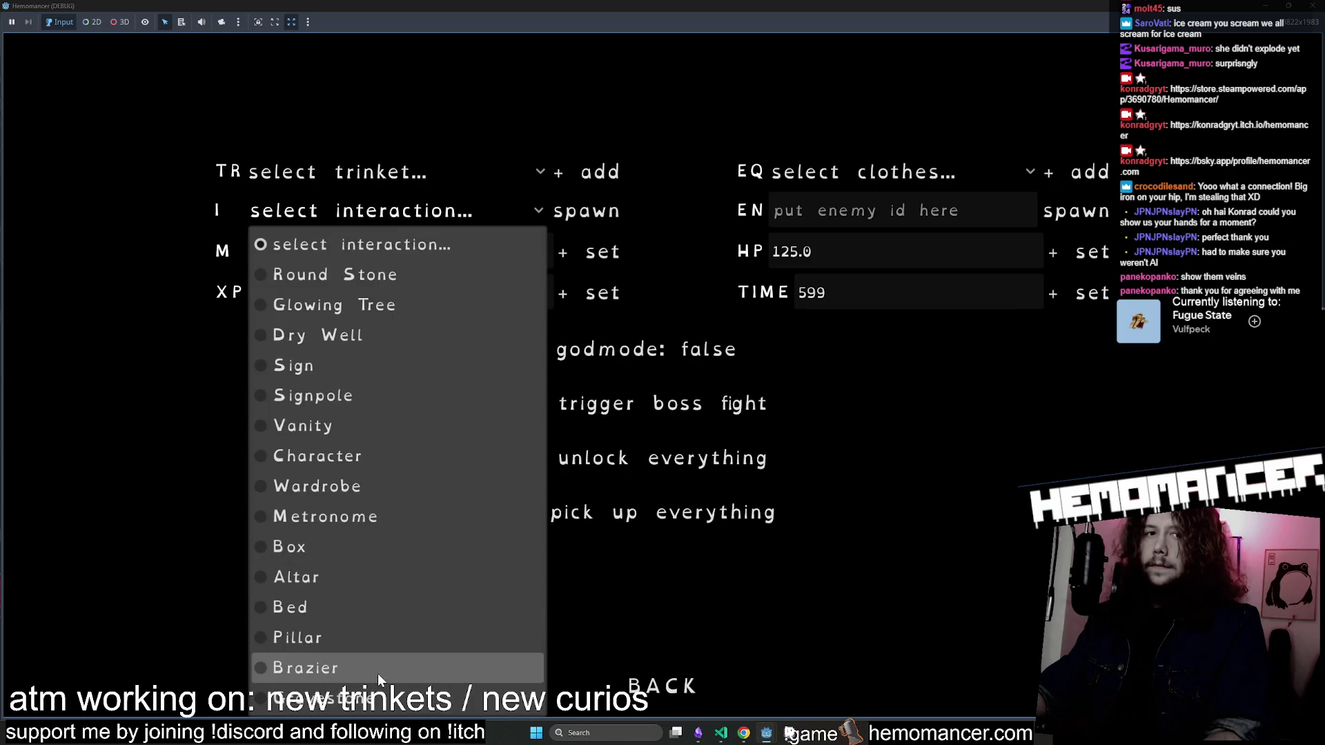
pyautogui.click(378, 674)
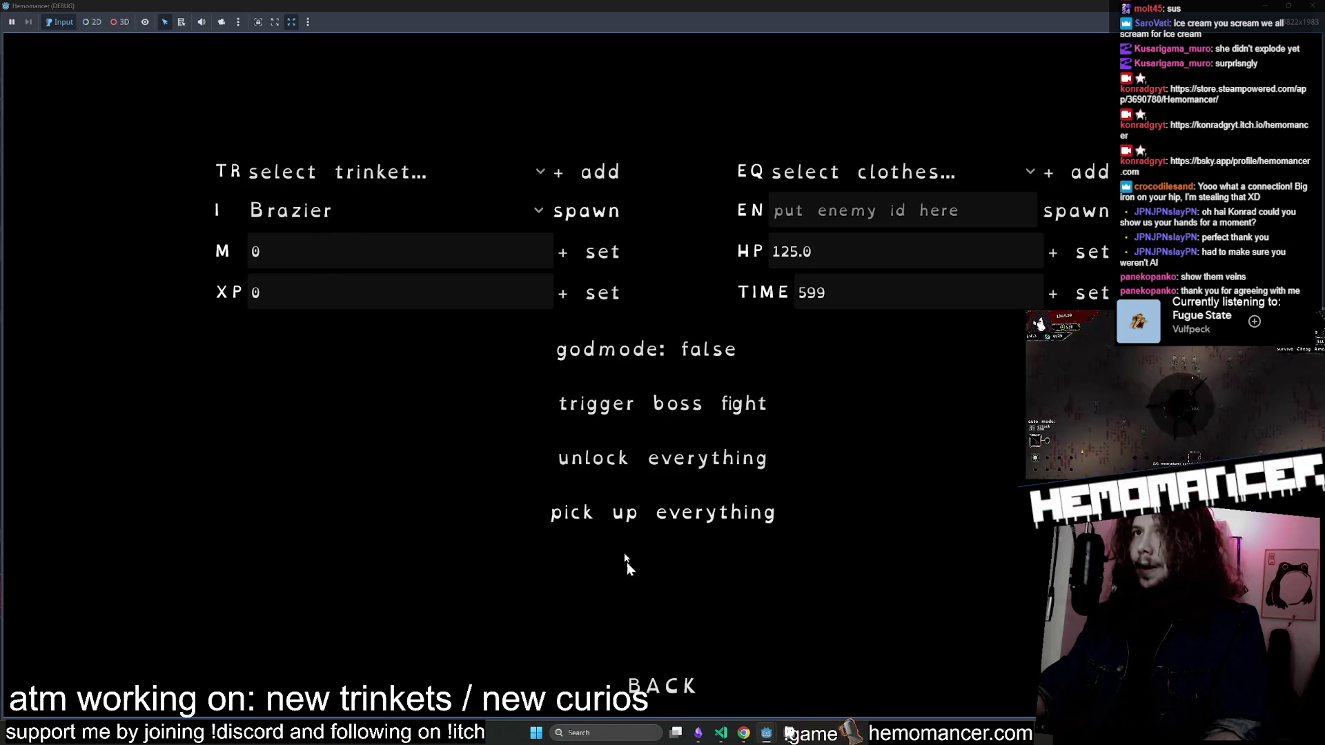
pyautogui.click(697, 686)
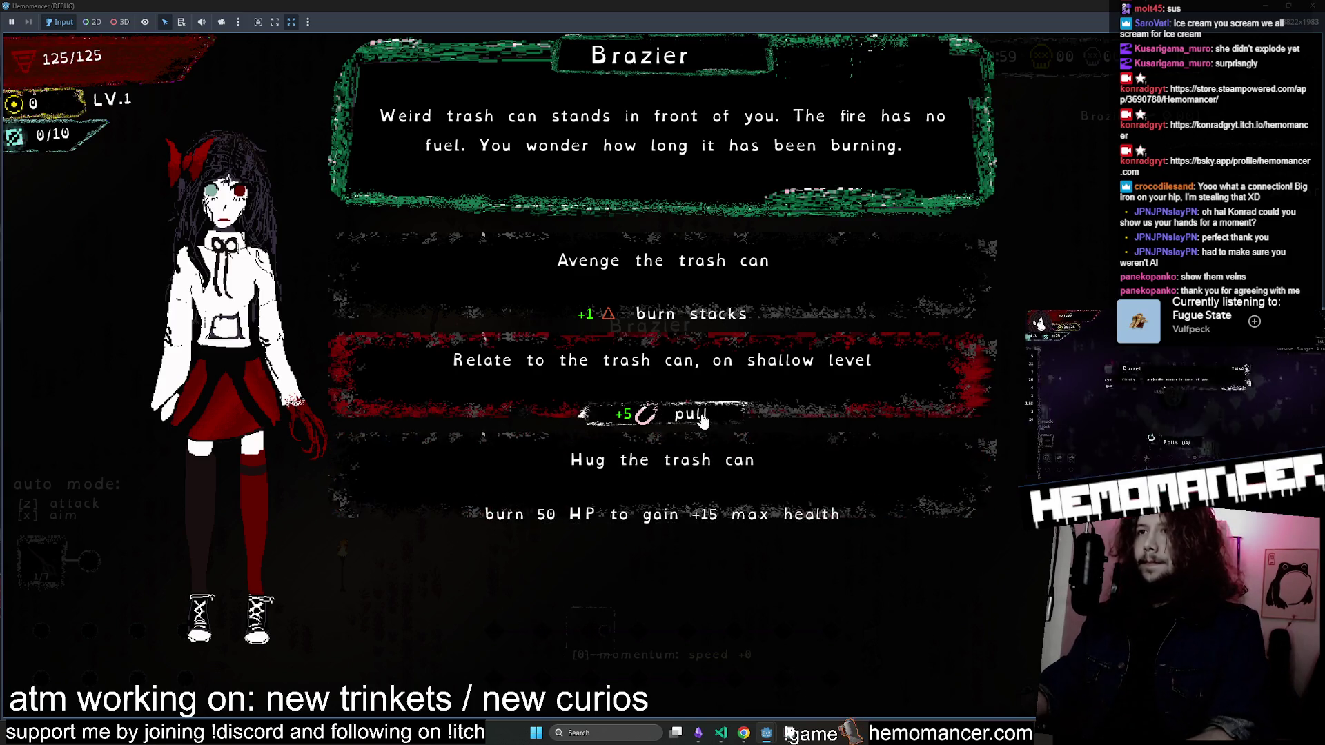
# Pick a Brazier event option and move the character up-right, then down-right, gaining experience.
pyautogui.click(659, 383)
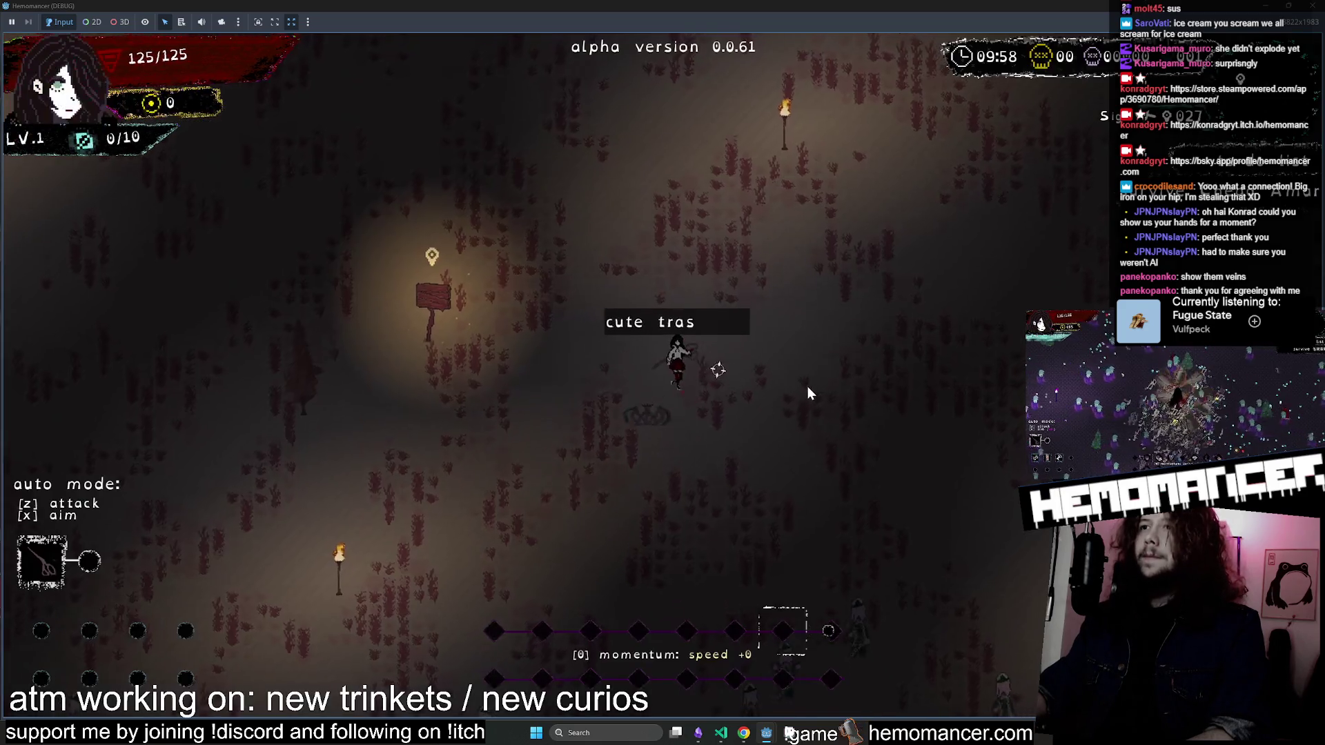
pyautogui.press('w')
pyautogui.press('d')
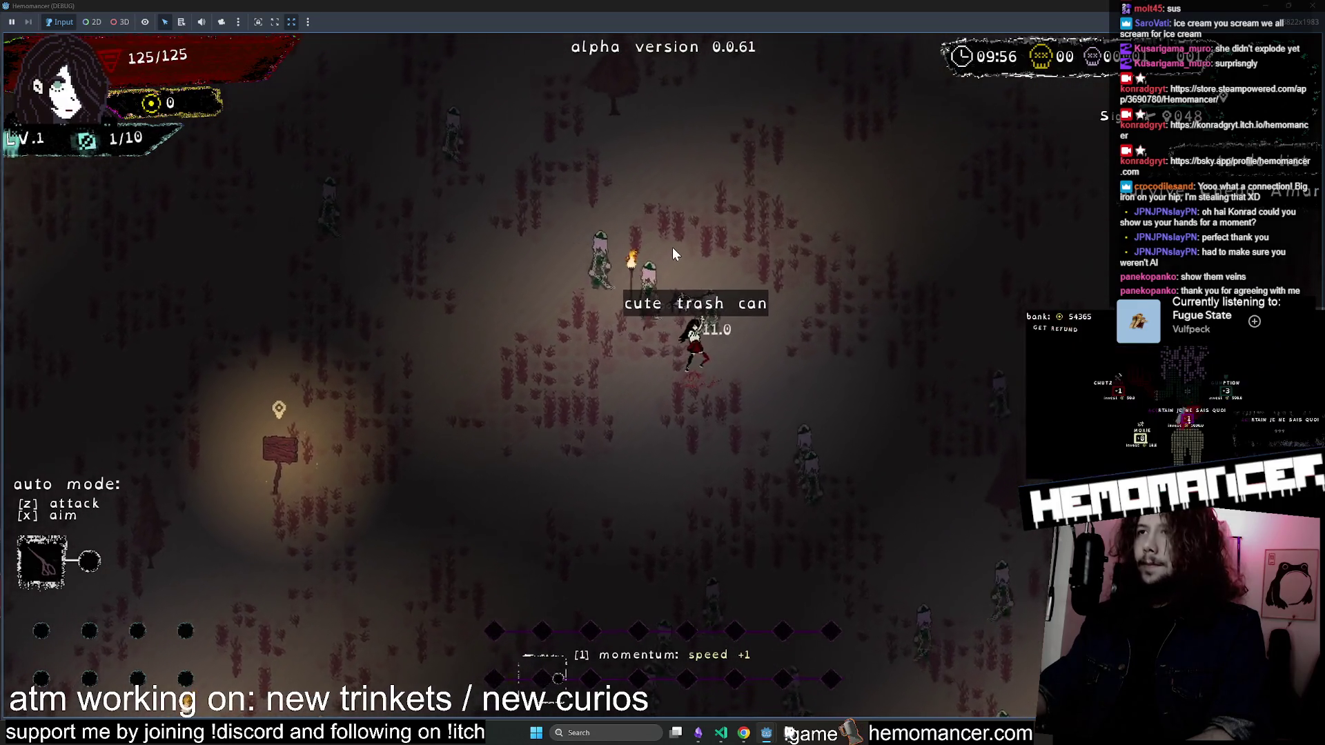
pyautogui.press('w')
pyautogui.press('d')
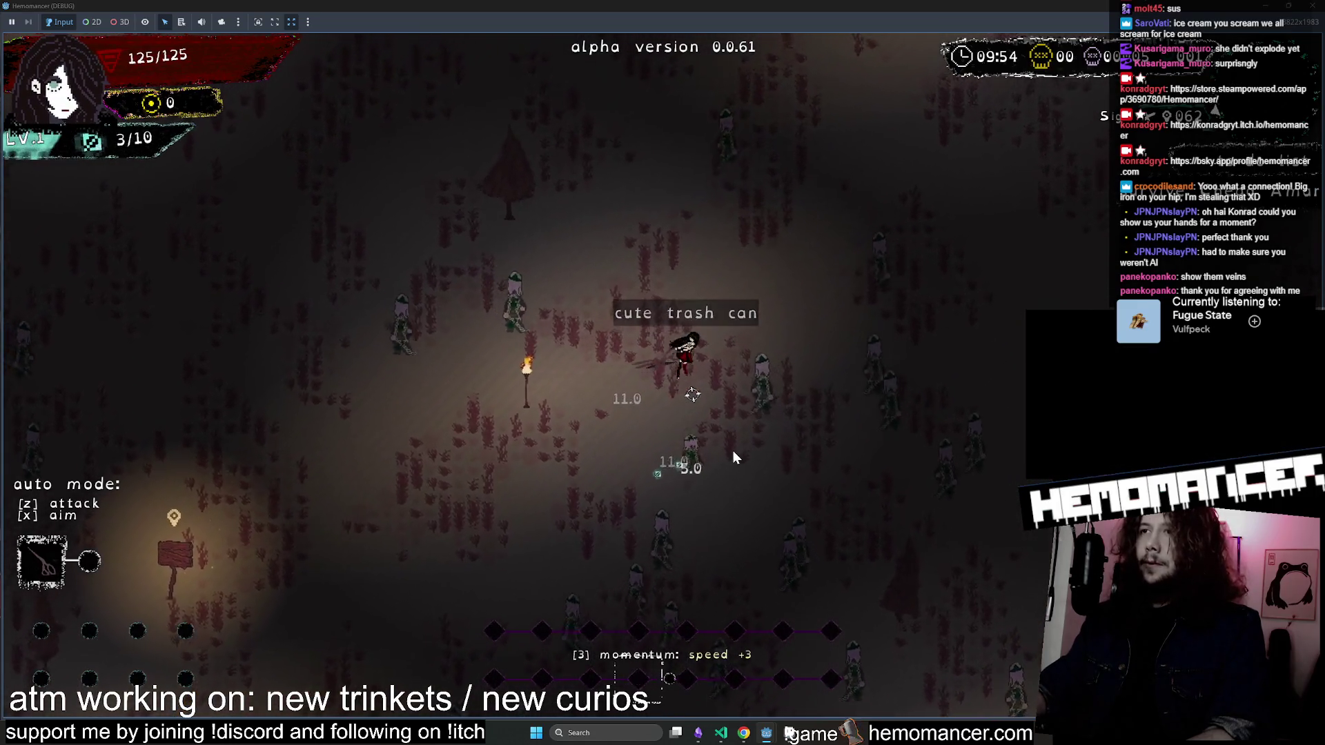
pyautogui.press('w')
pyautogui.press('d')
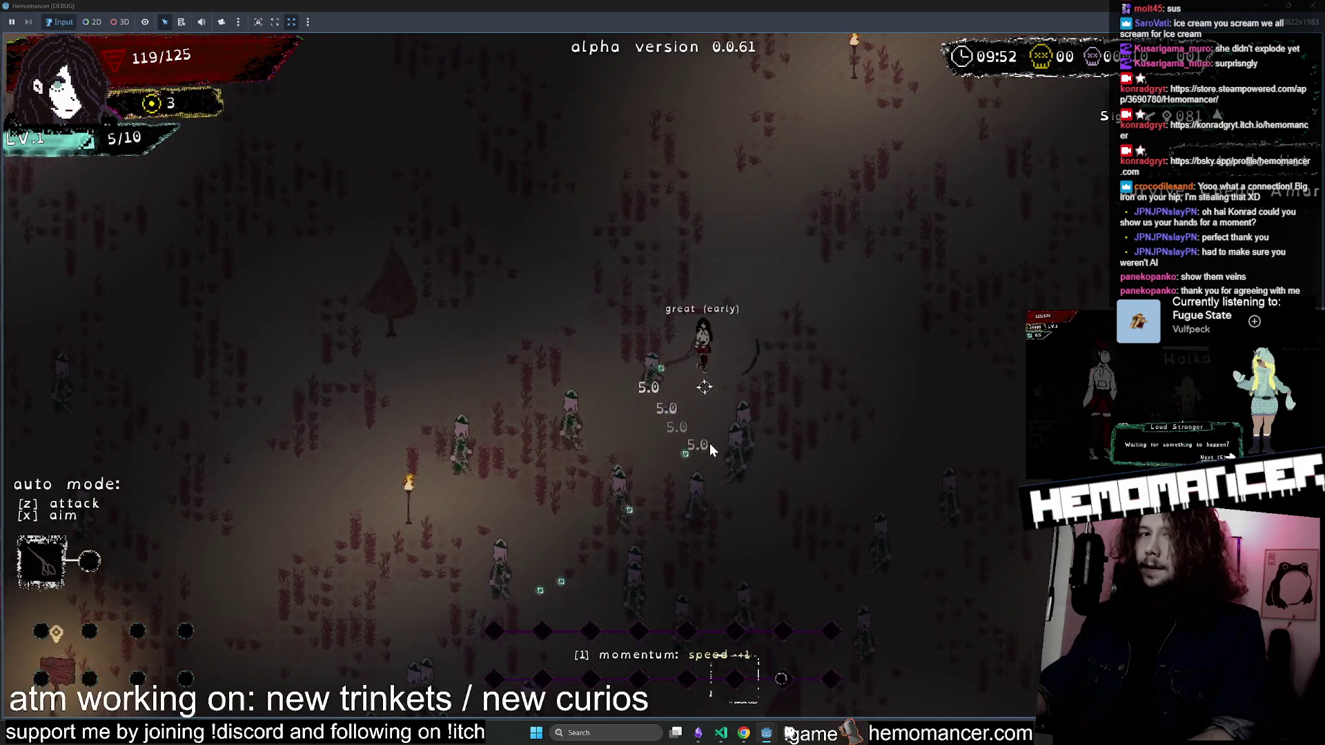
pyautogui.press('d')
pyautogui.press('s')
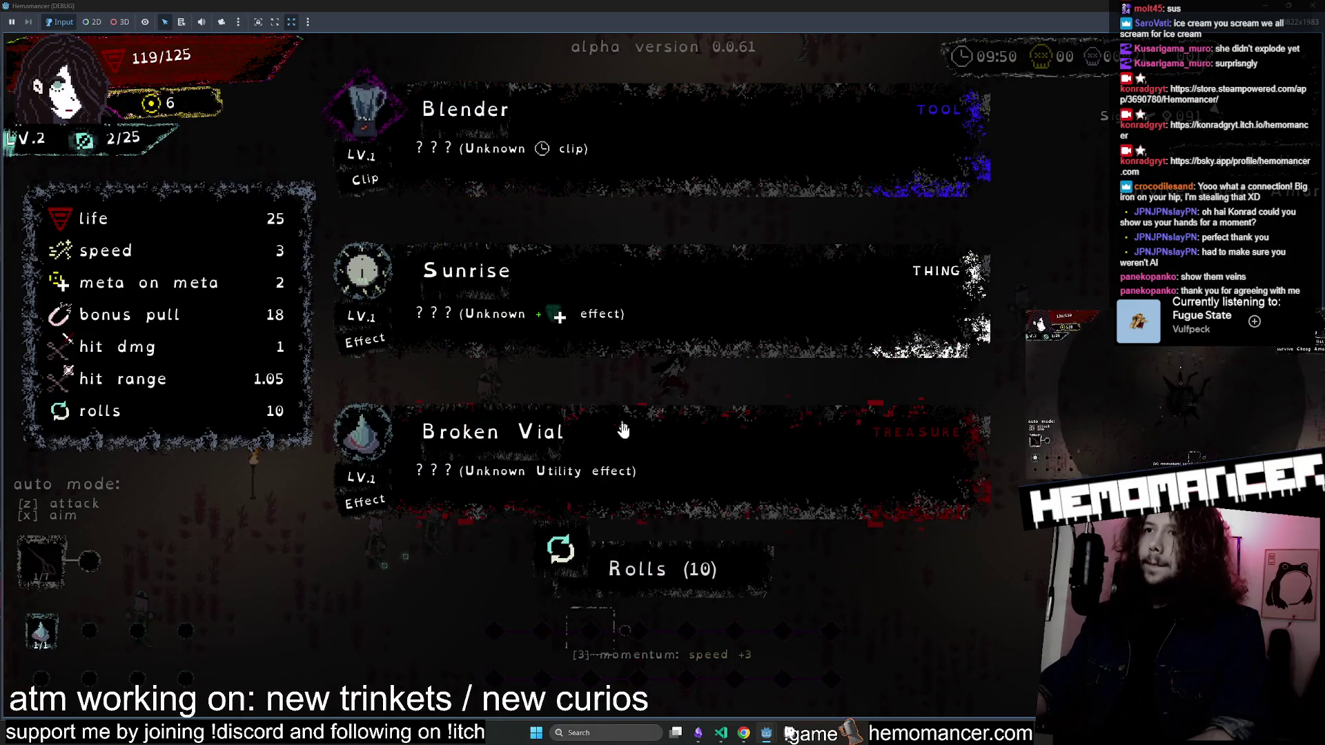
# Take the Broken Vial slow-immunity upgrade, move briefly, then pause the game with Esc.
pyautogui.click(660, 467)
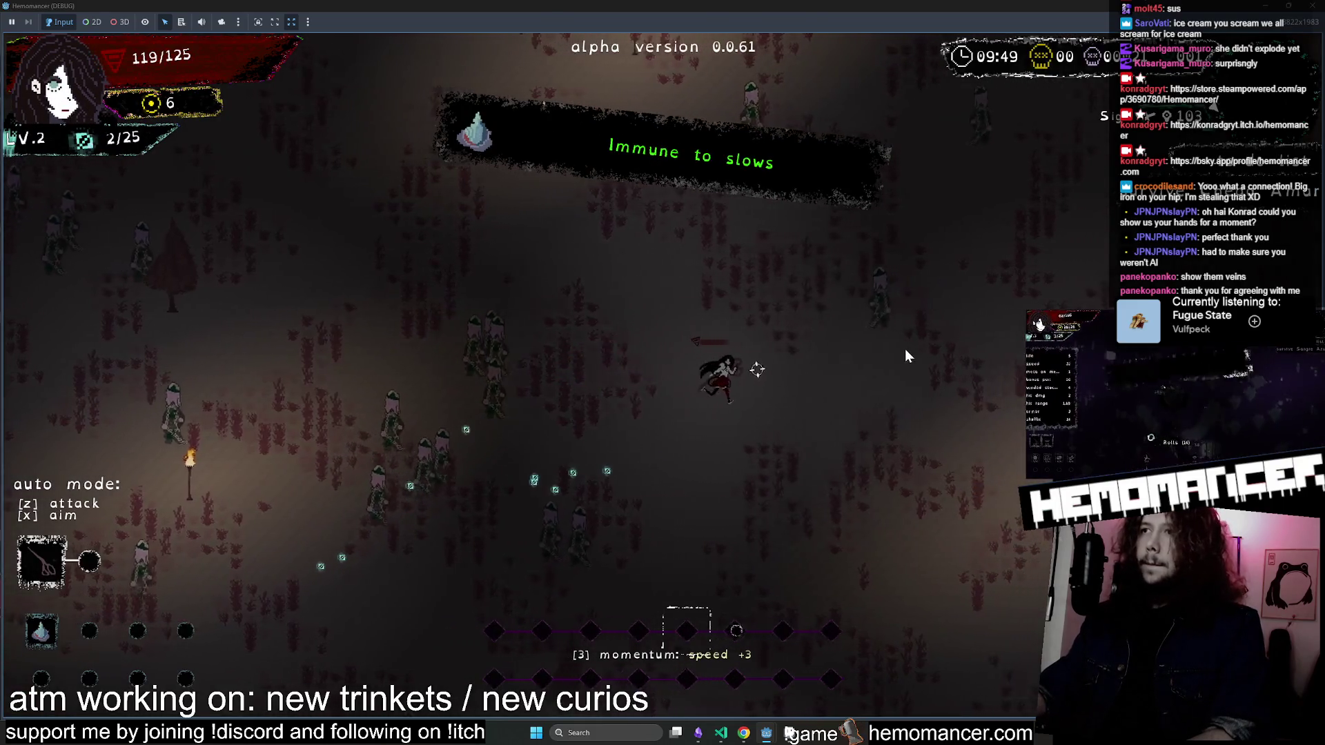
pyautogui.press('d')
pyautogui.press('s')
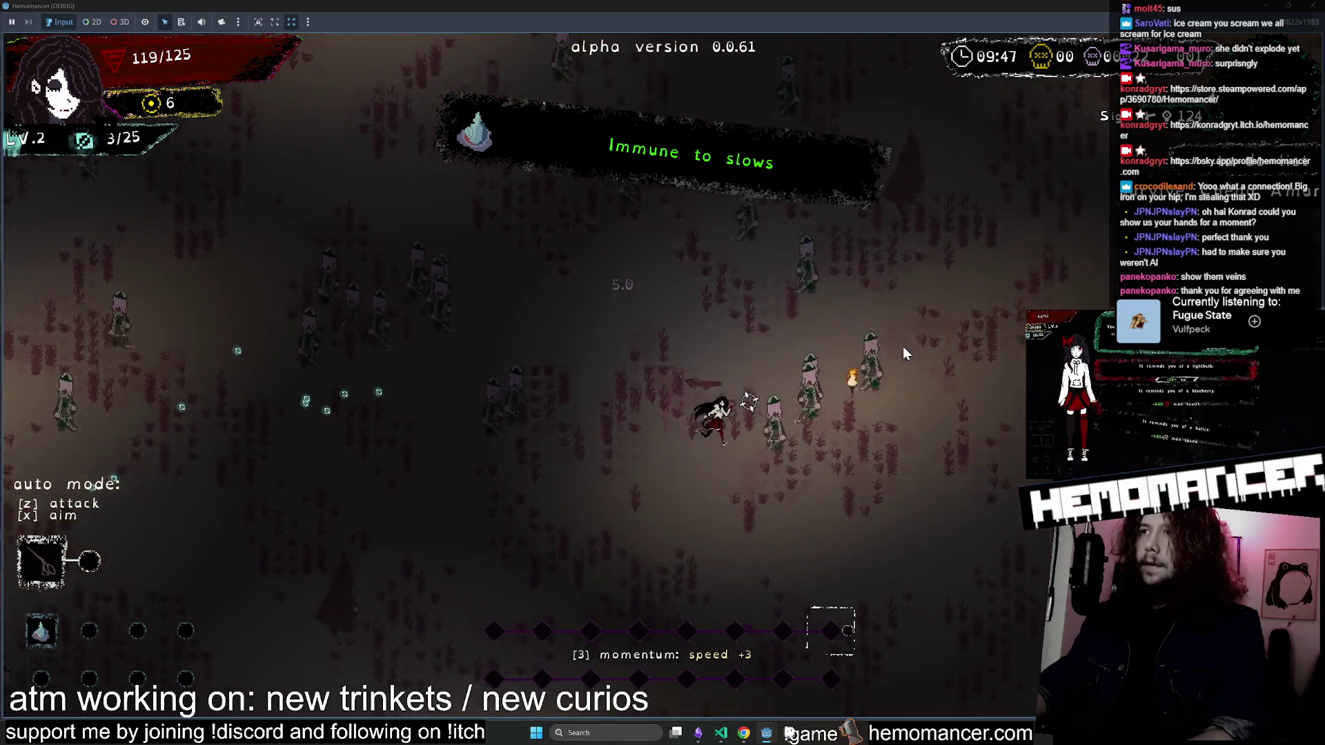
pyautogui.press('Escape')
pyautogui.press('Up')
pyautogui.press('Up')
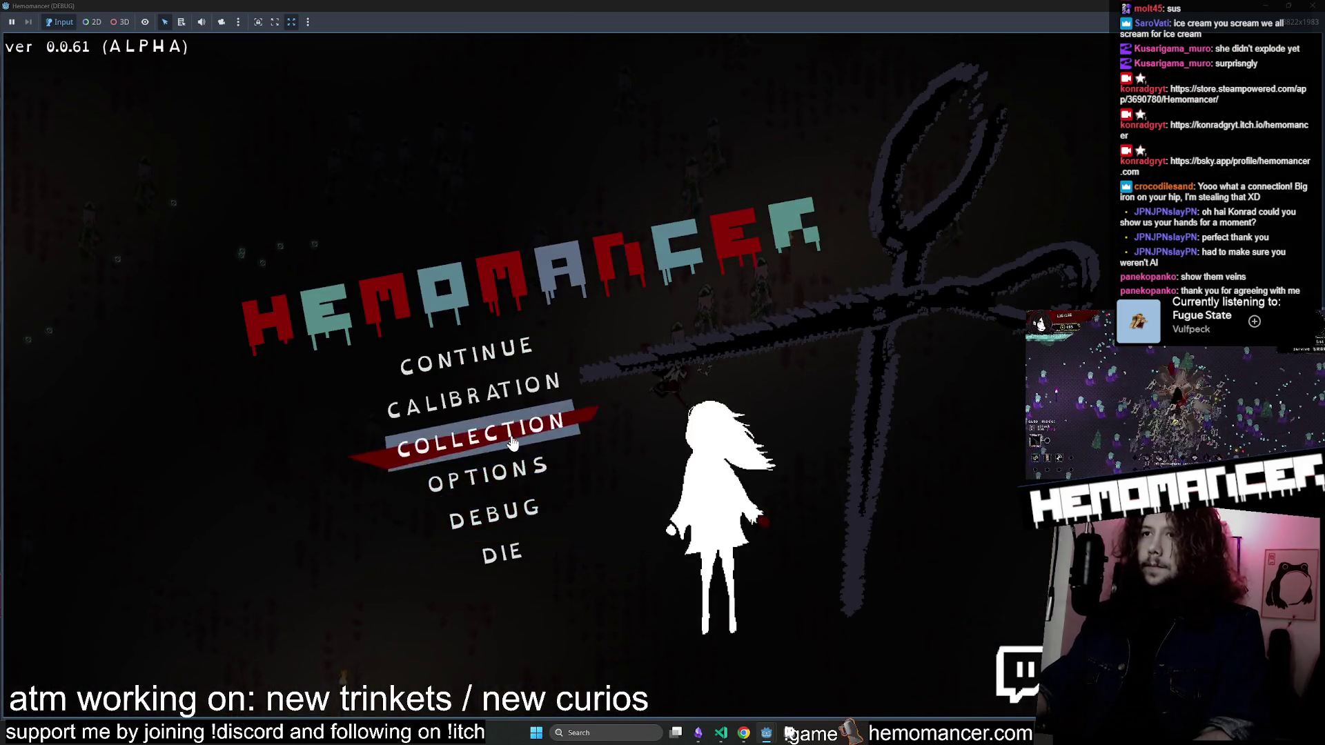
# From the pause menu, open and close the item collection and the debug menu.
pyautogui.press('Return')
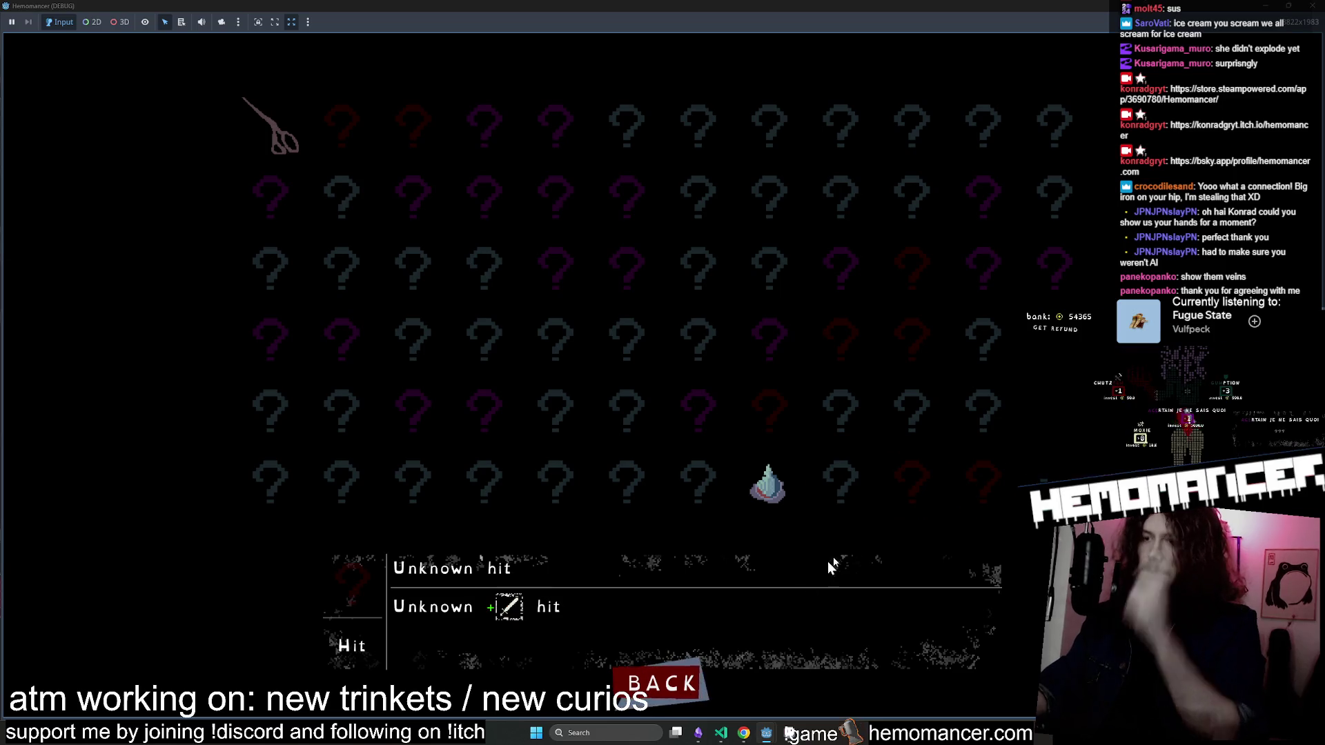
pyautogui.click(668, 682)
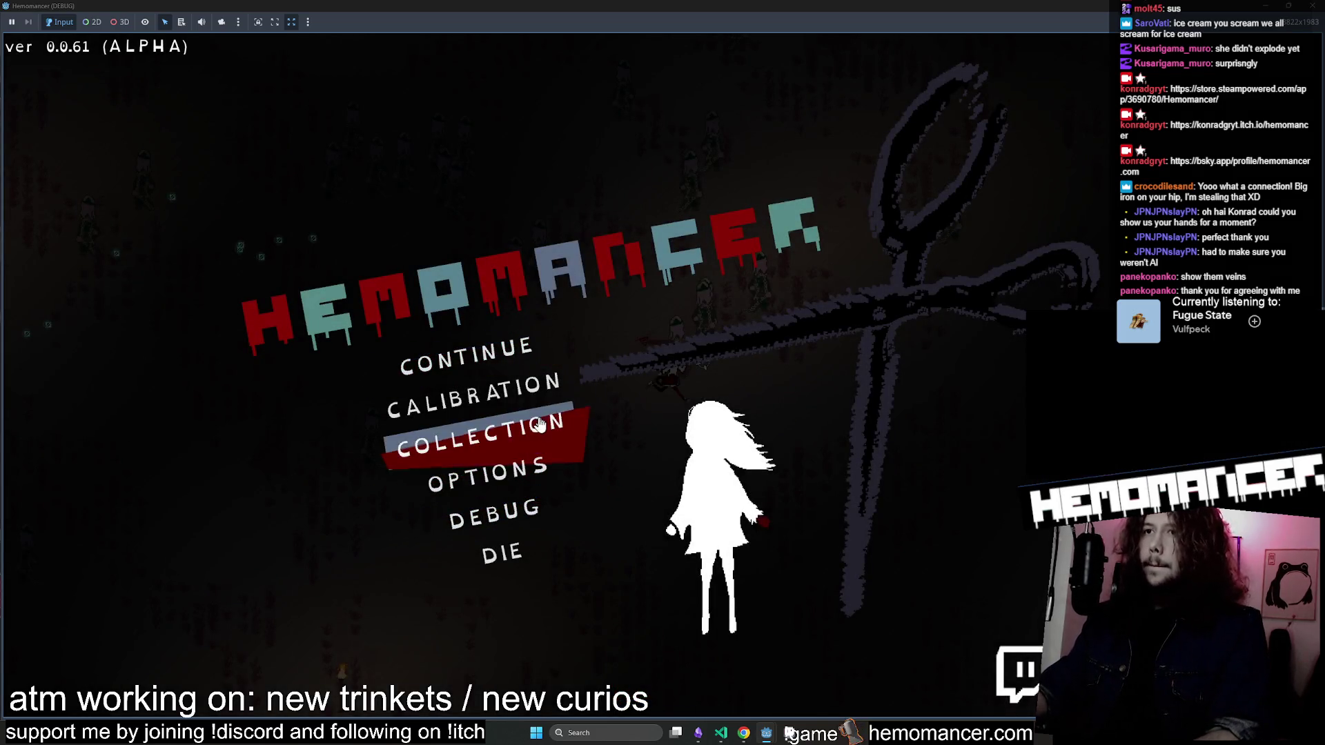
pyautogui.click(483, 442)
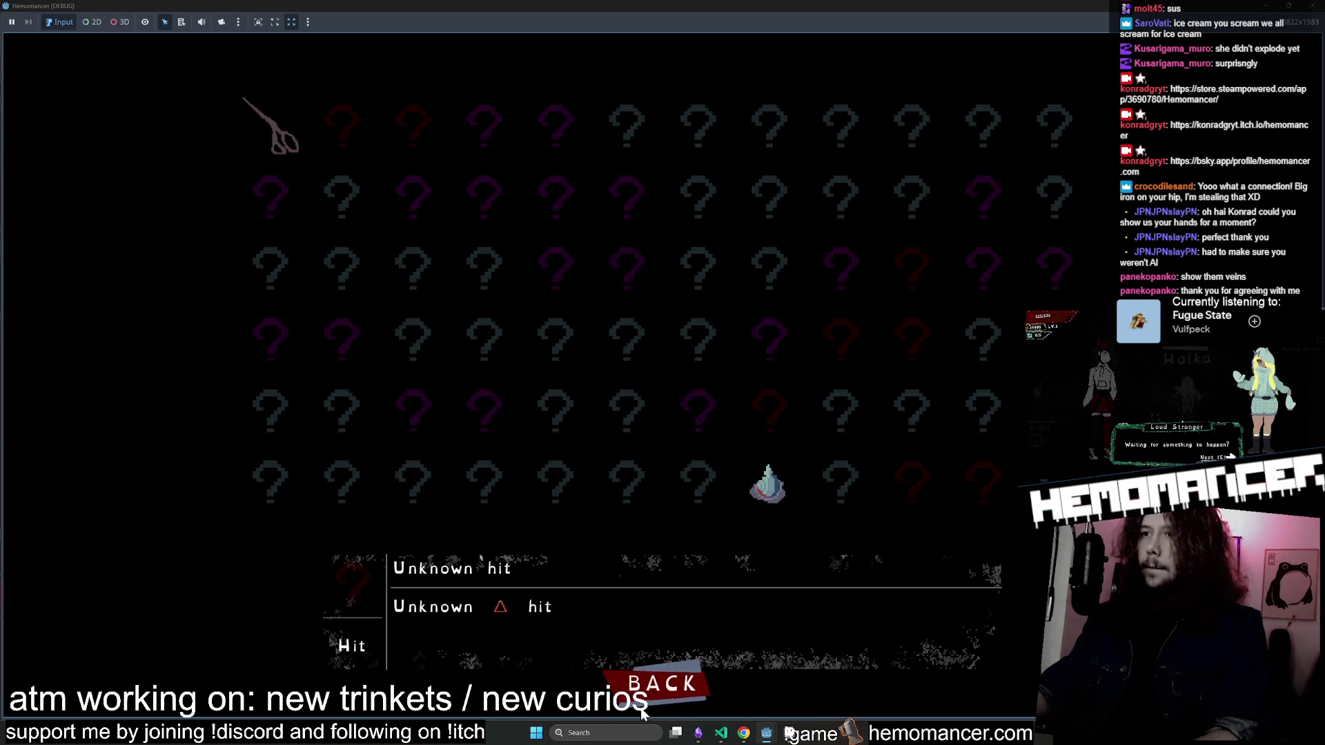
pyautogui.click(641, 711)
pyautogui.click(483, 526)
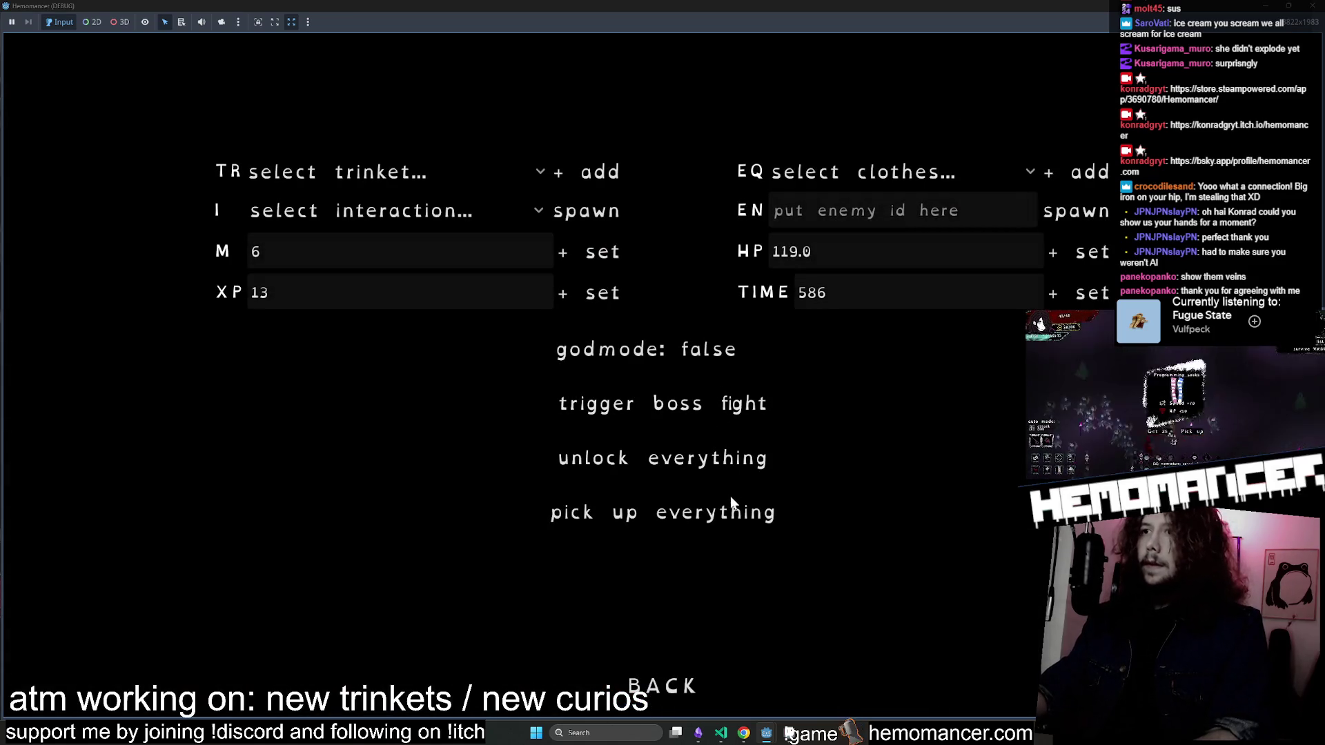
pyautogui.click(662, 683)
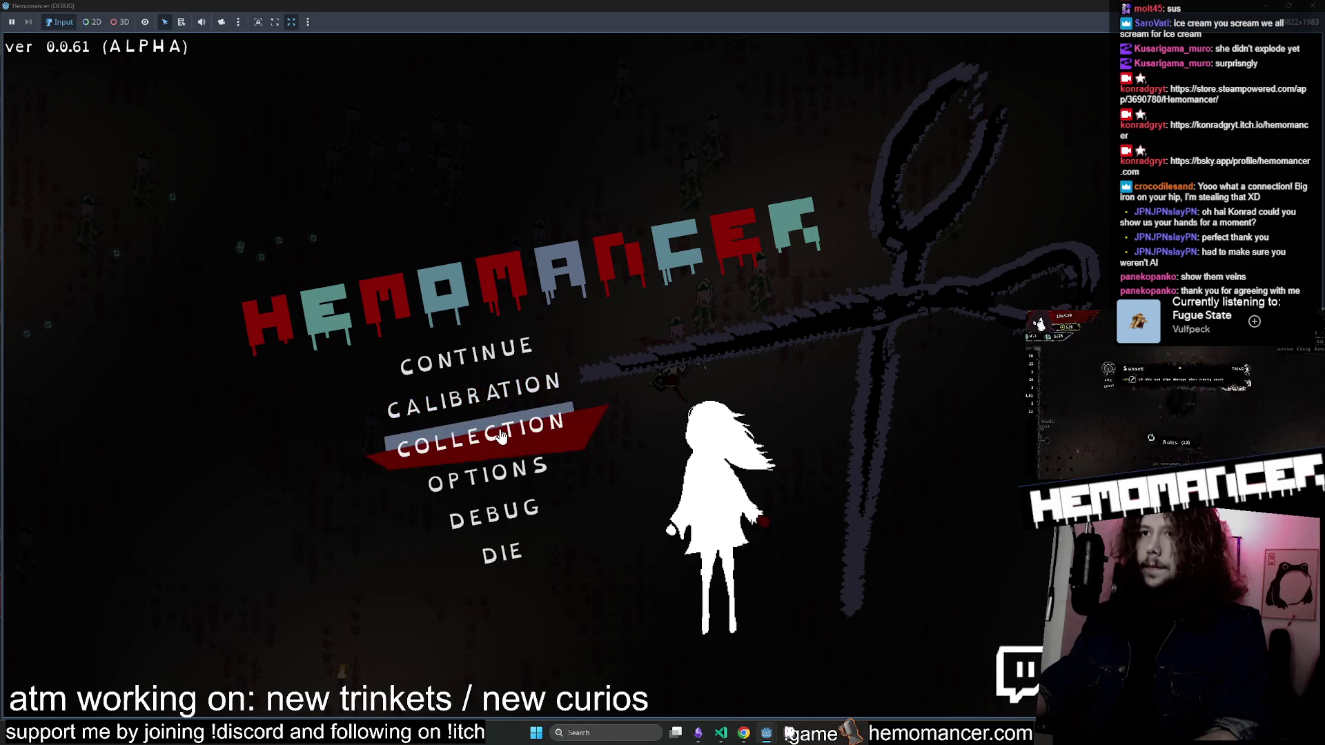
# Check the collection once more, then open the Options > Gameplay settings.
pyautogui.click(483, 444)
pyautogui.click(662, 683)
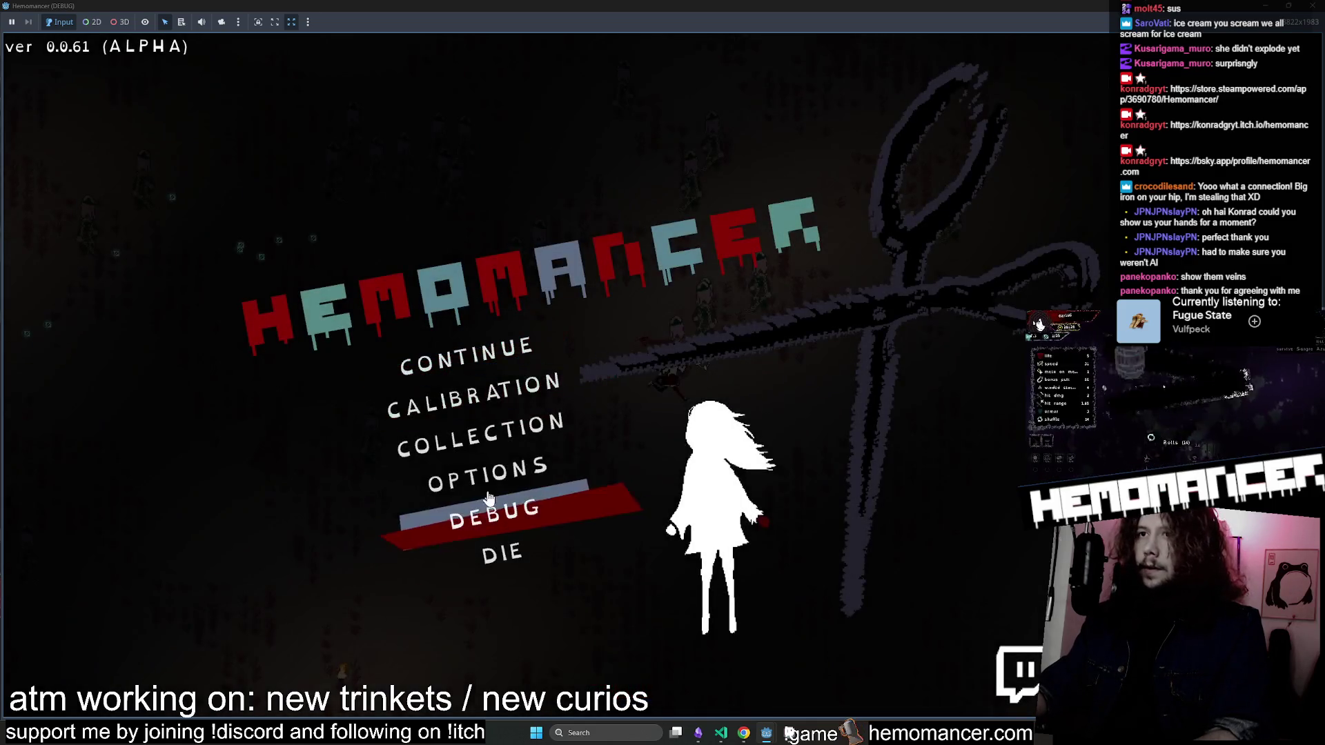
pyautogui.click(828, 476)
pyautogui.click(679, 306)
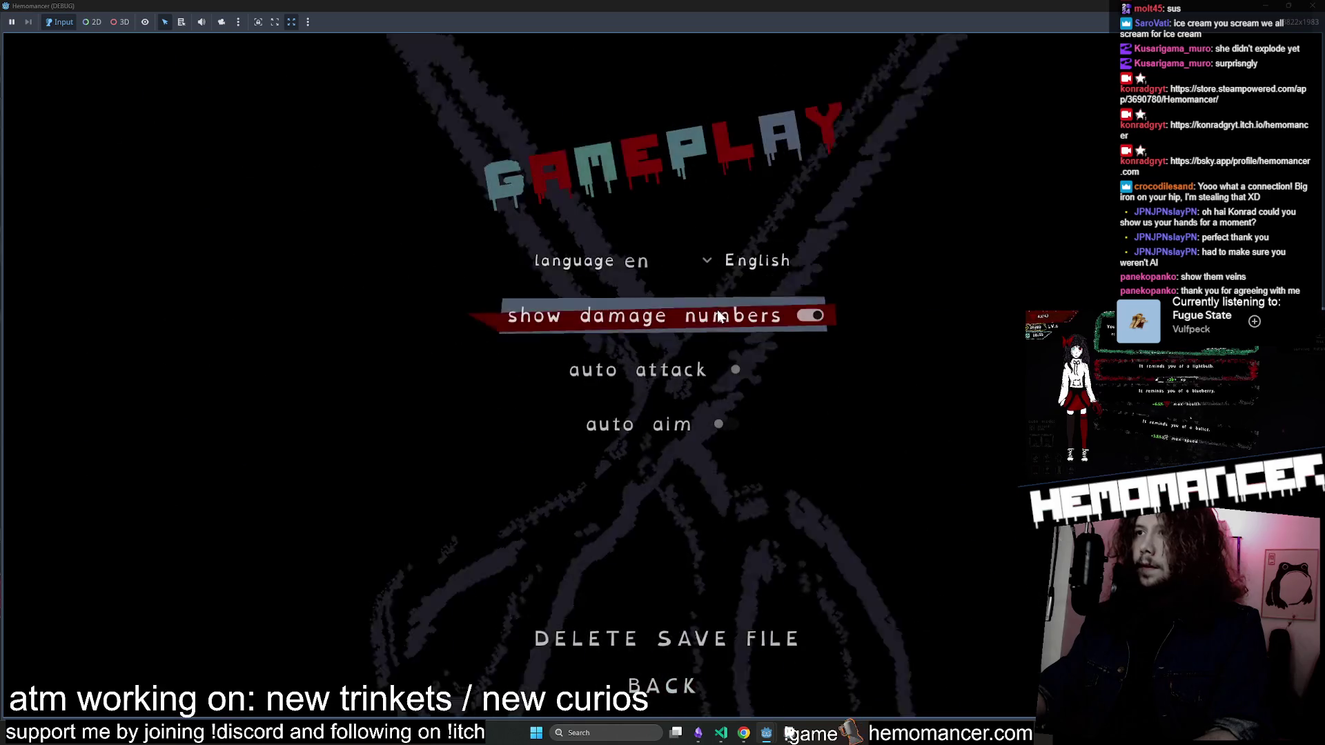
# Browse between the options list, Gameplay settings, debug menu and main game menu.
pyautogui.click(663, 679)
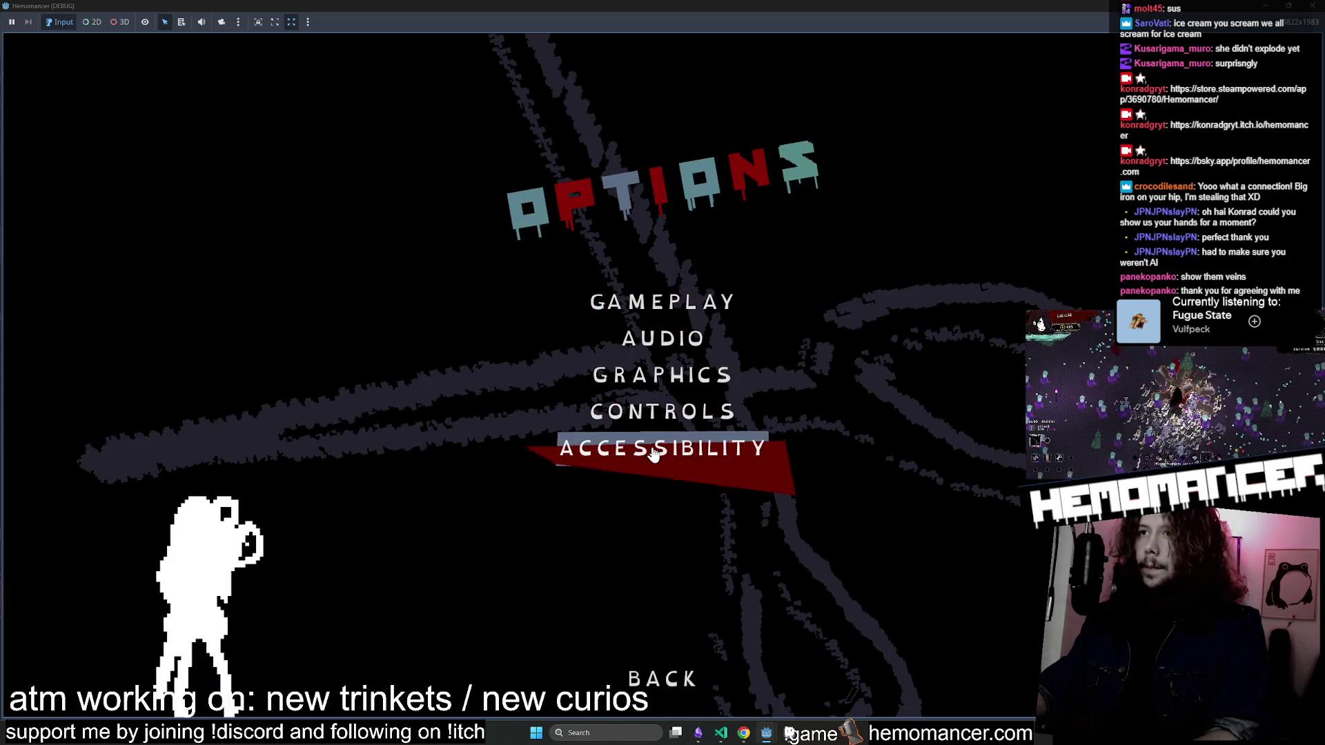
pyautogui.click(676, 682)
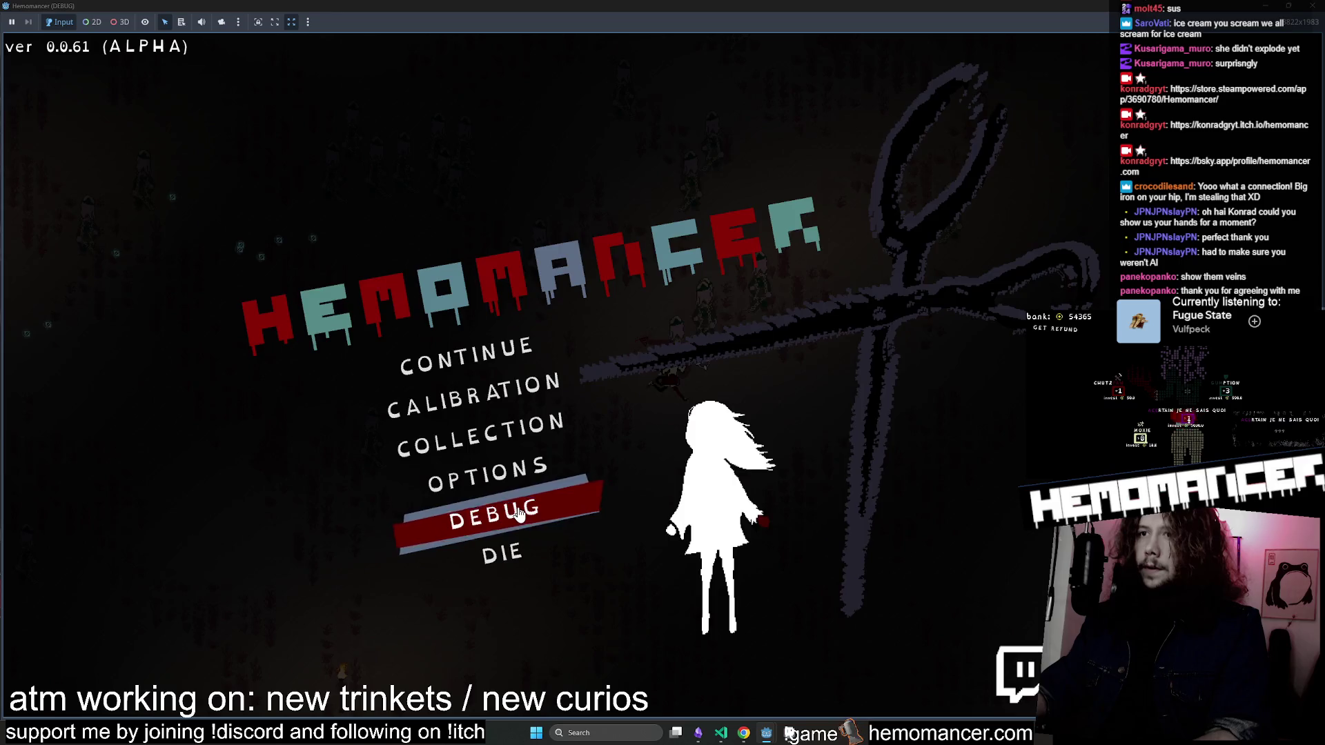
pyautogui.click(545, 525)
pyautogui.click(640, 699)
pyautogui.click(483, 474)
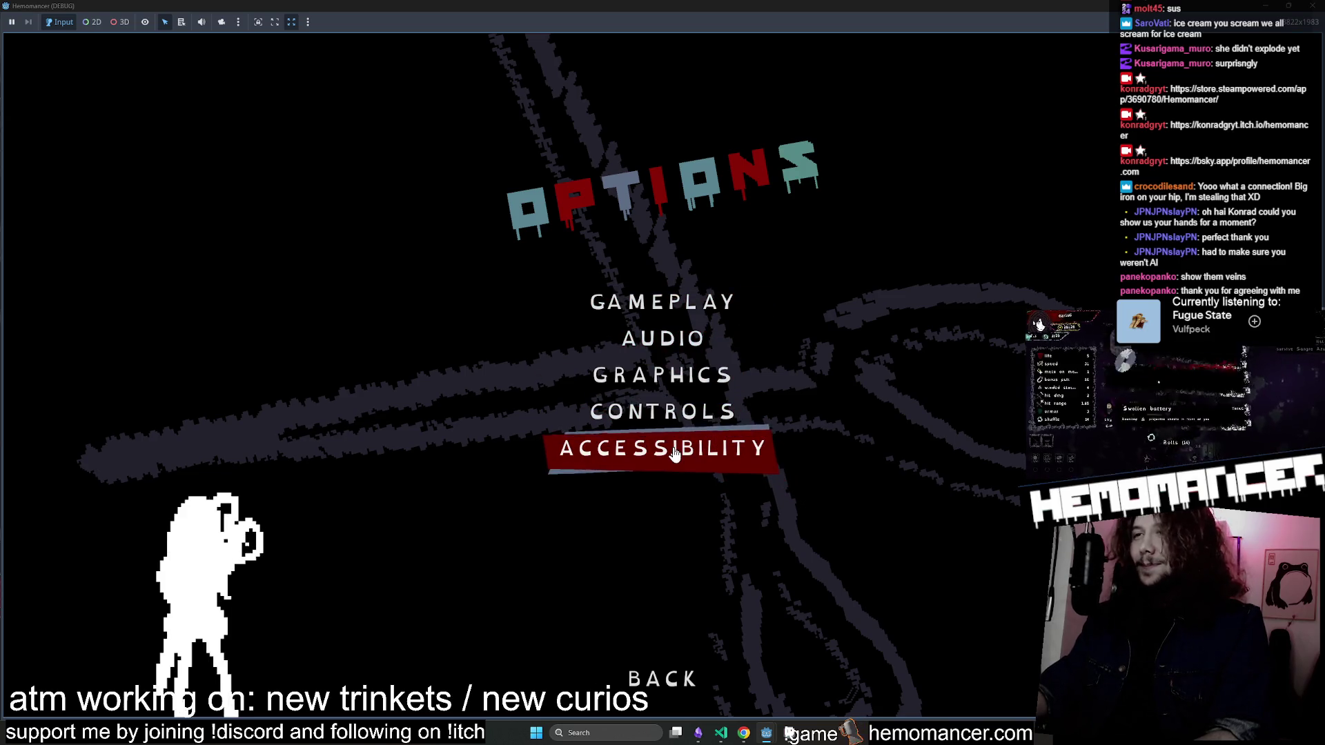
pyautogui.click(661, 677)
pyautogui.click(507, 472)
pyautogui.click(661, 302)
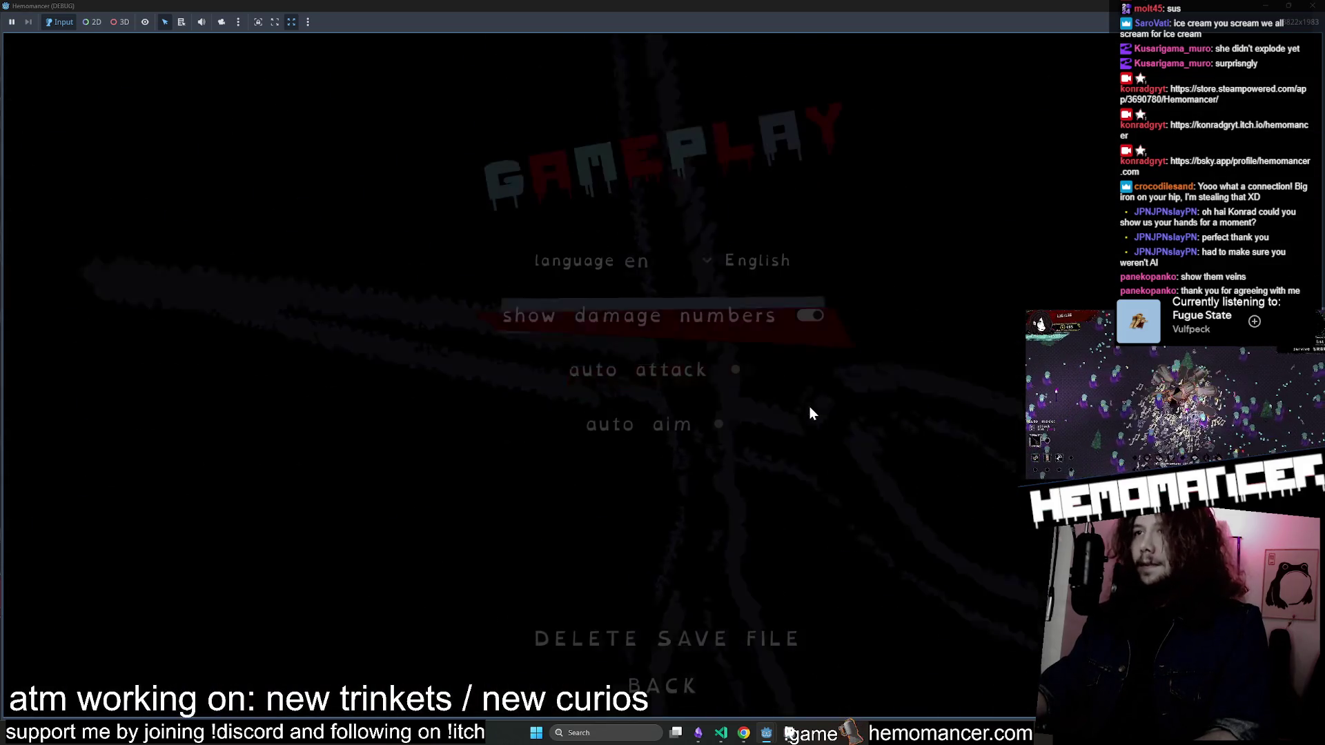
pyautogui.click(670, 685)
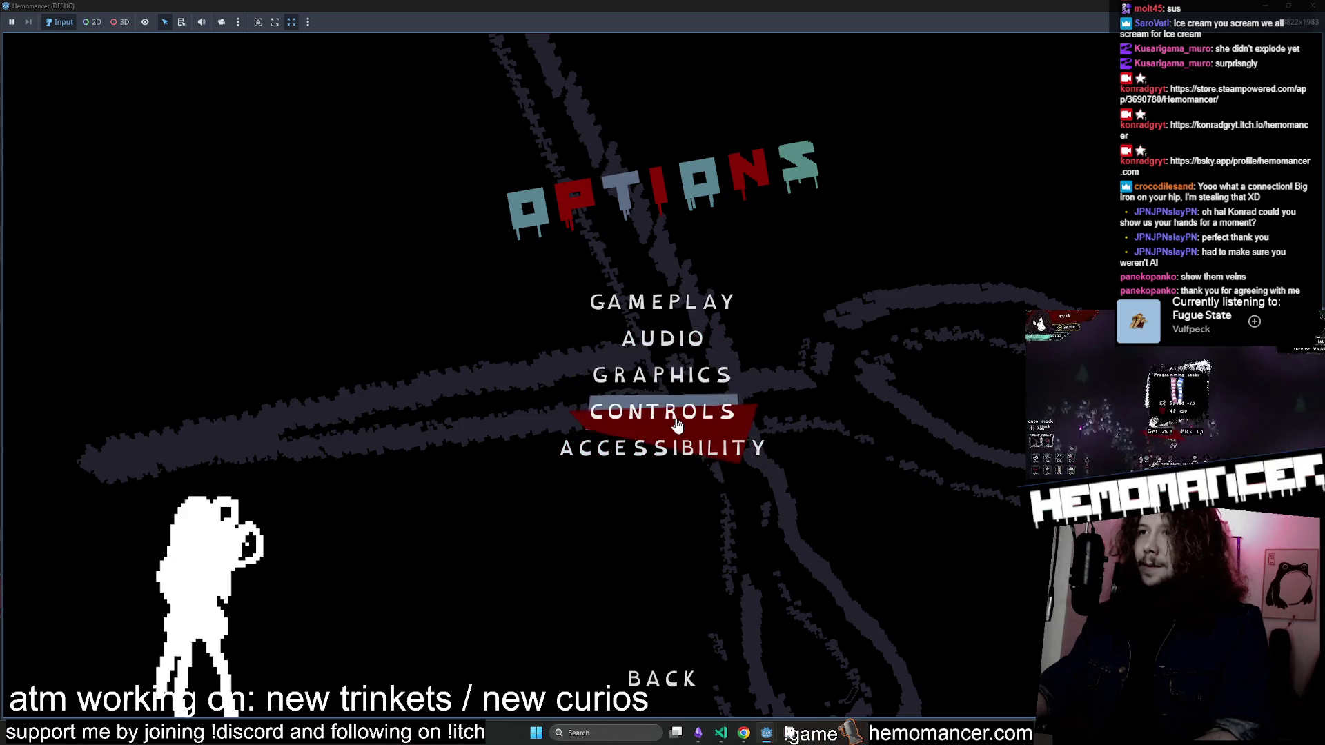
pyautogui.click(662, 679)
# Use the debug menu's unlock-everything option, then view the full item collection.
pyautogui.click(528, 519)
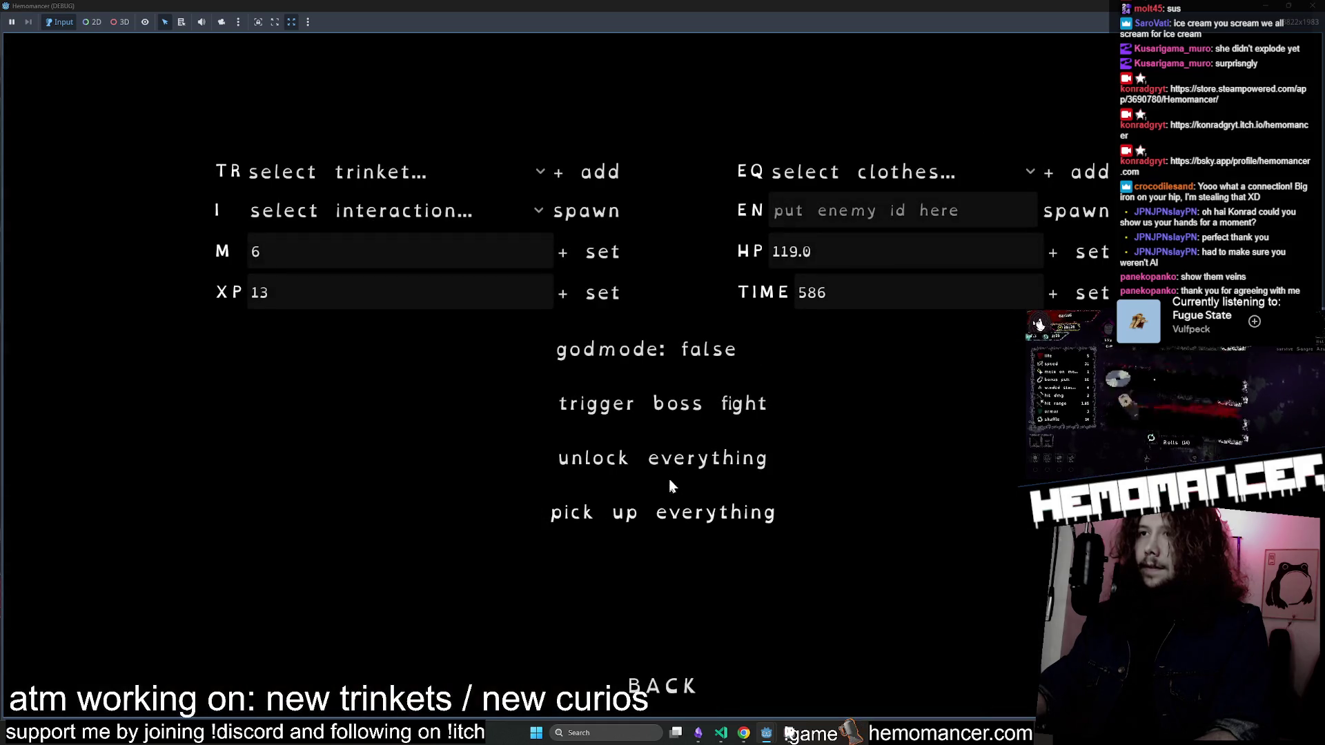
pyautogui.click(661, 686)
pyautogui.click(509, 427)
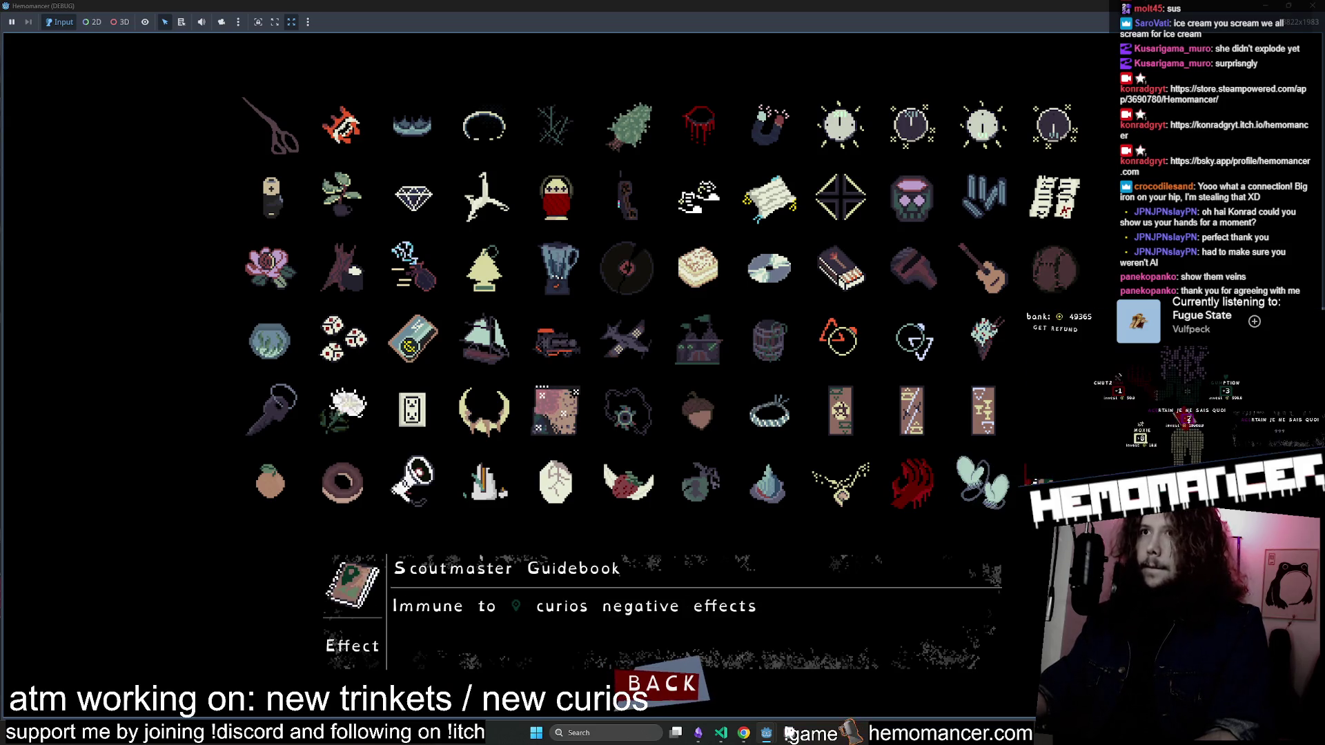
pyautogui.click(684, 686)
# Resume the run, then end it with Die > Yes and start fresh in the lobby.
pyautogui.press('Return')
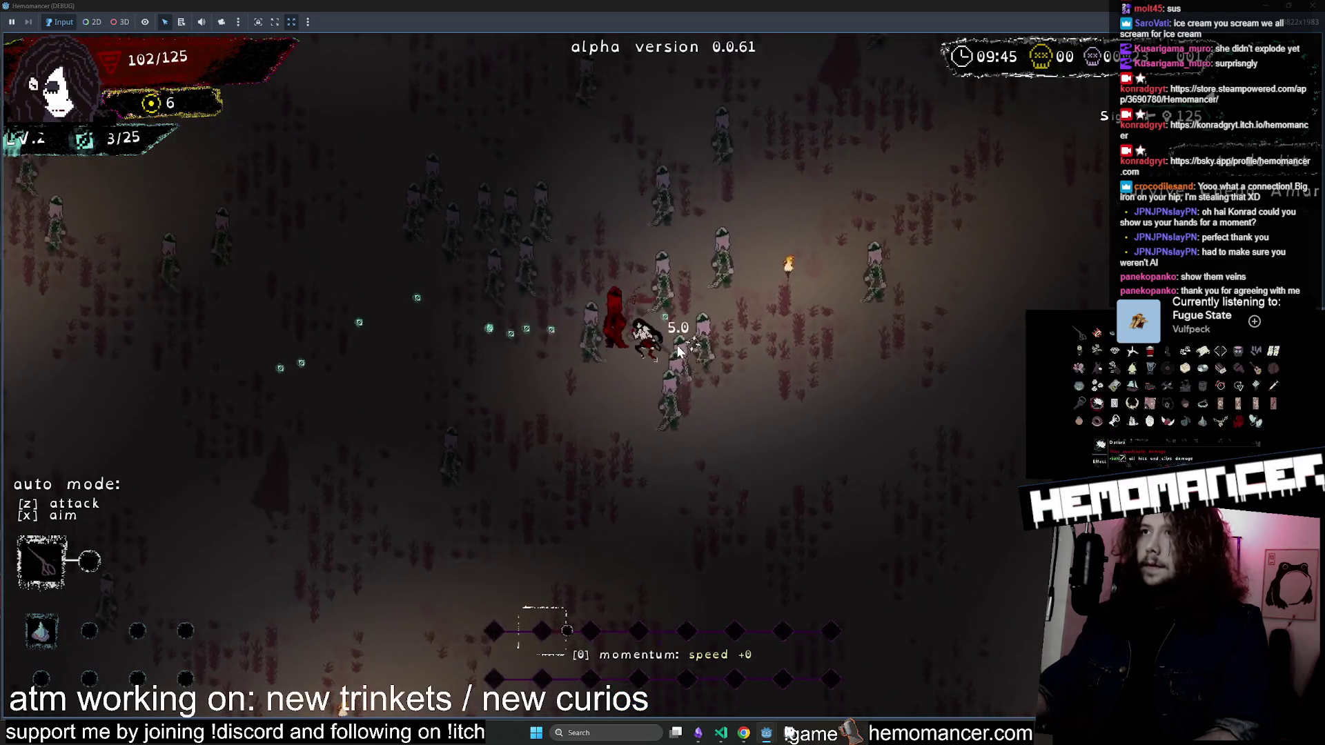
pyautogui.press('w')
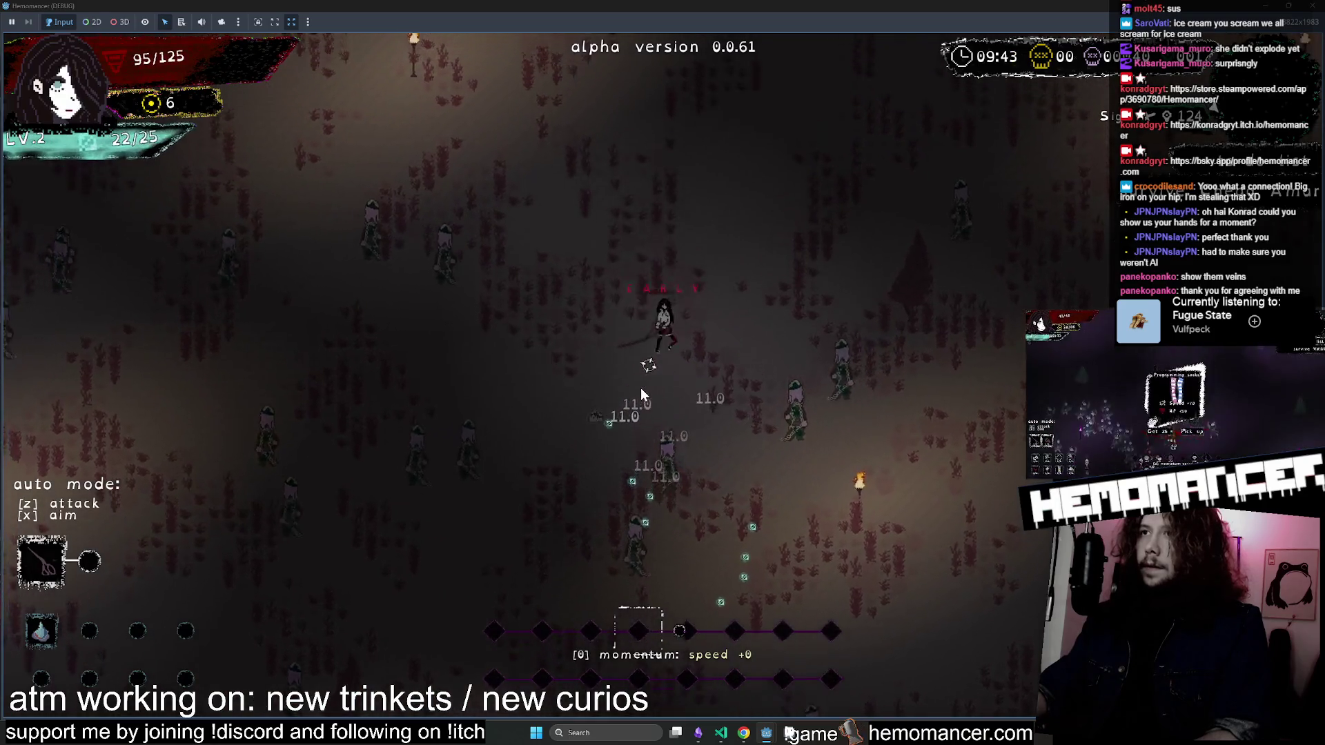
pyautogui.hotkey('w', 'd')
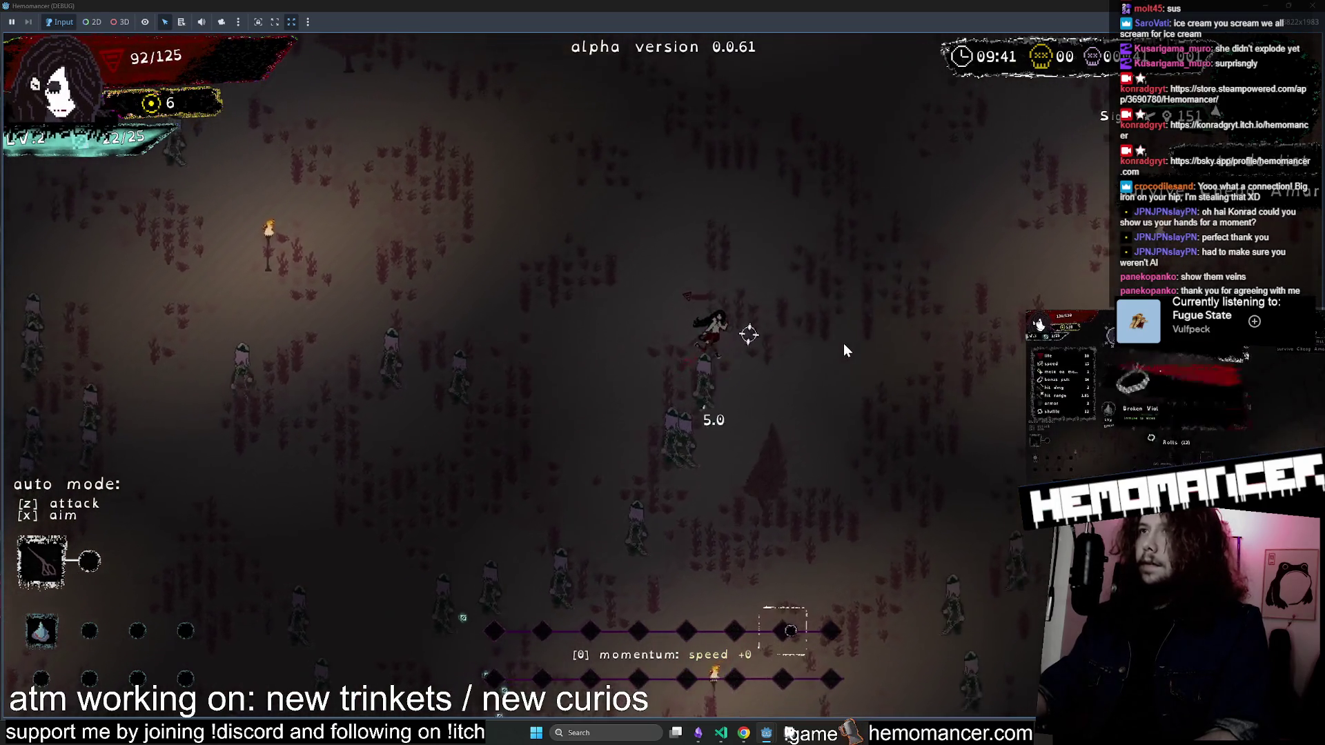
pyautogui.hotkey('w', 'd')
pyautogui.click(497, 550)
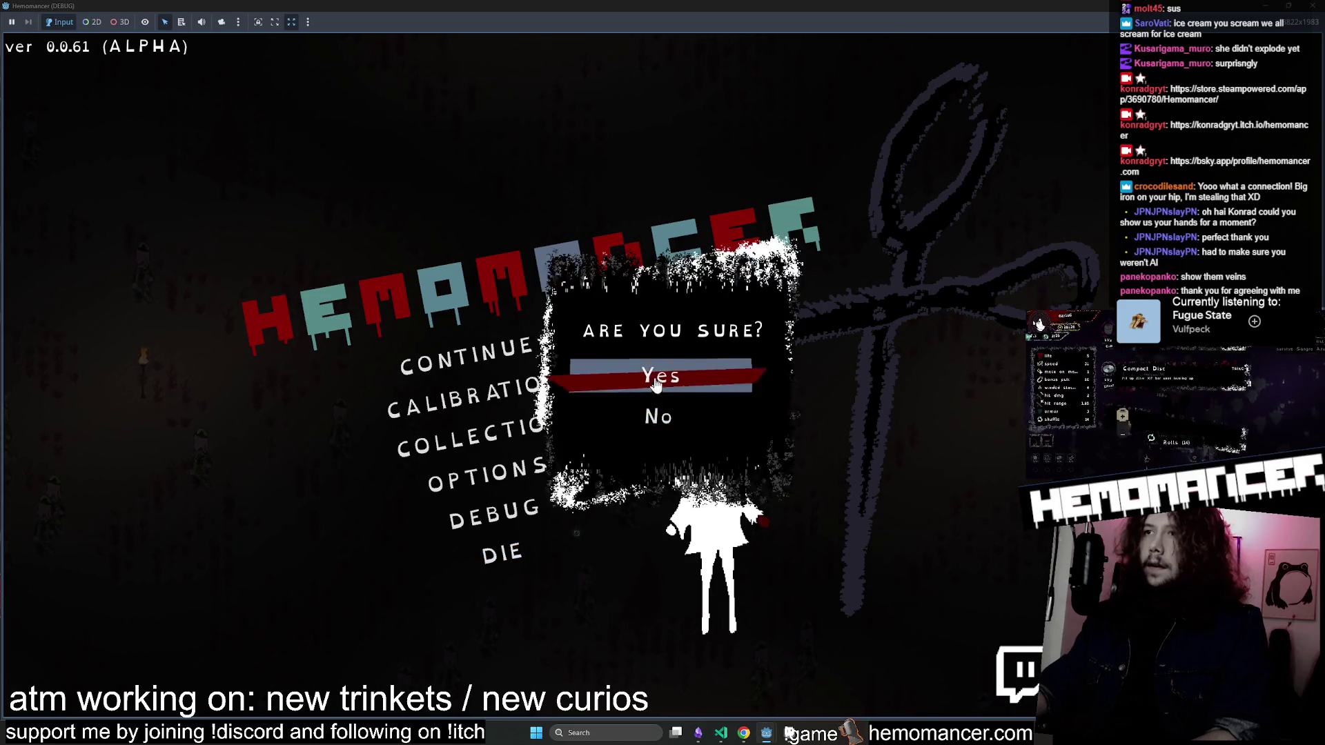
pyautogui.click(661, 370)
pyautogui.click(518, 360)
# Walk to the Vanity, interact with it, close its invest menu, then pause and close the game.
pyautogui.press('w')
pyautogui.press('d')
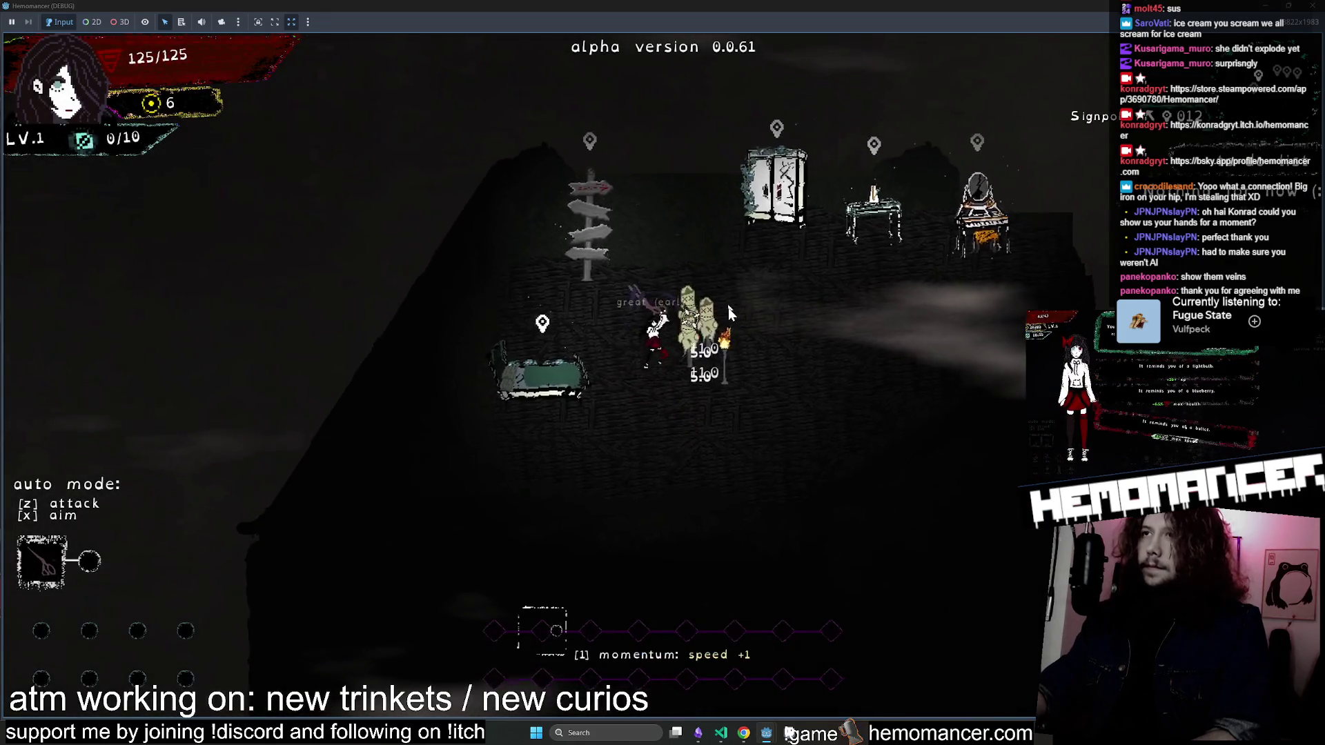
pyautogui.press('w')
pyautogui.press('d')
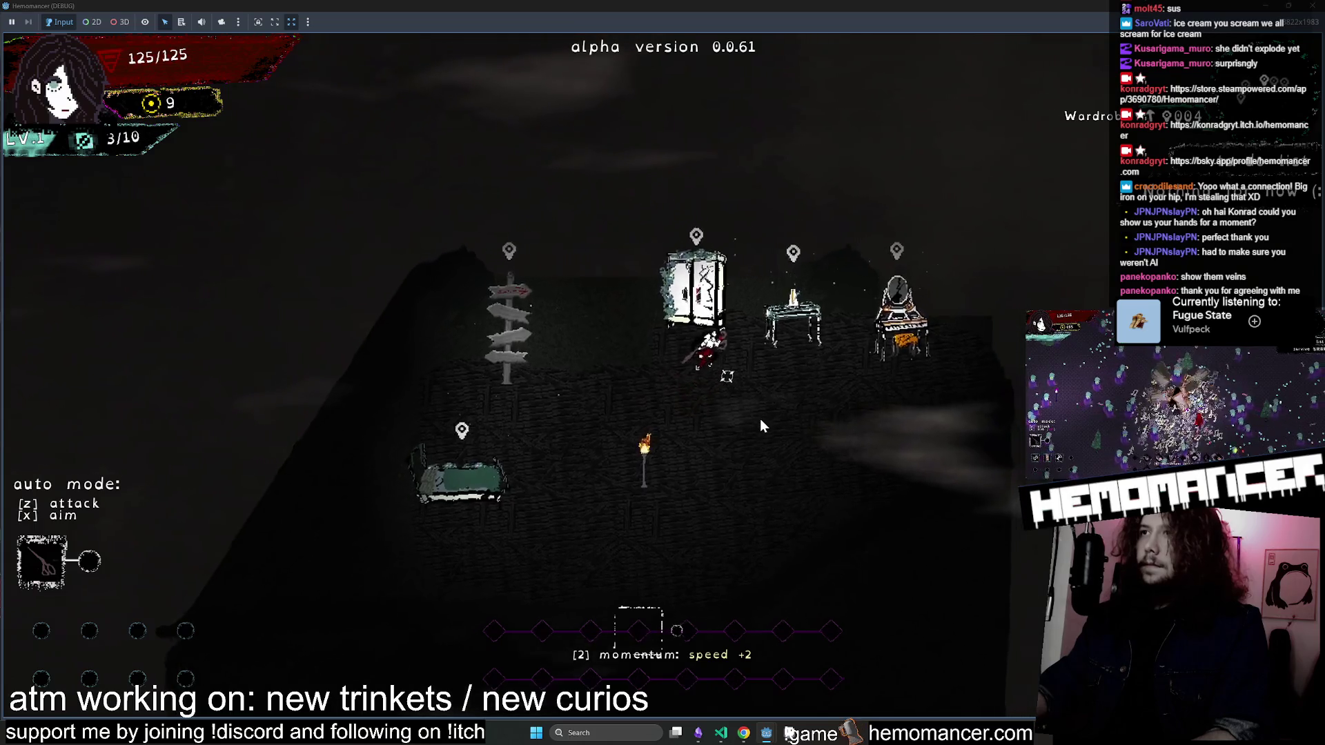
pyautogui.press('e')
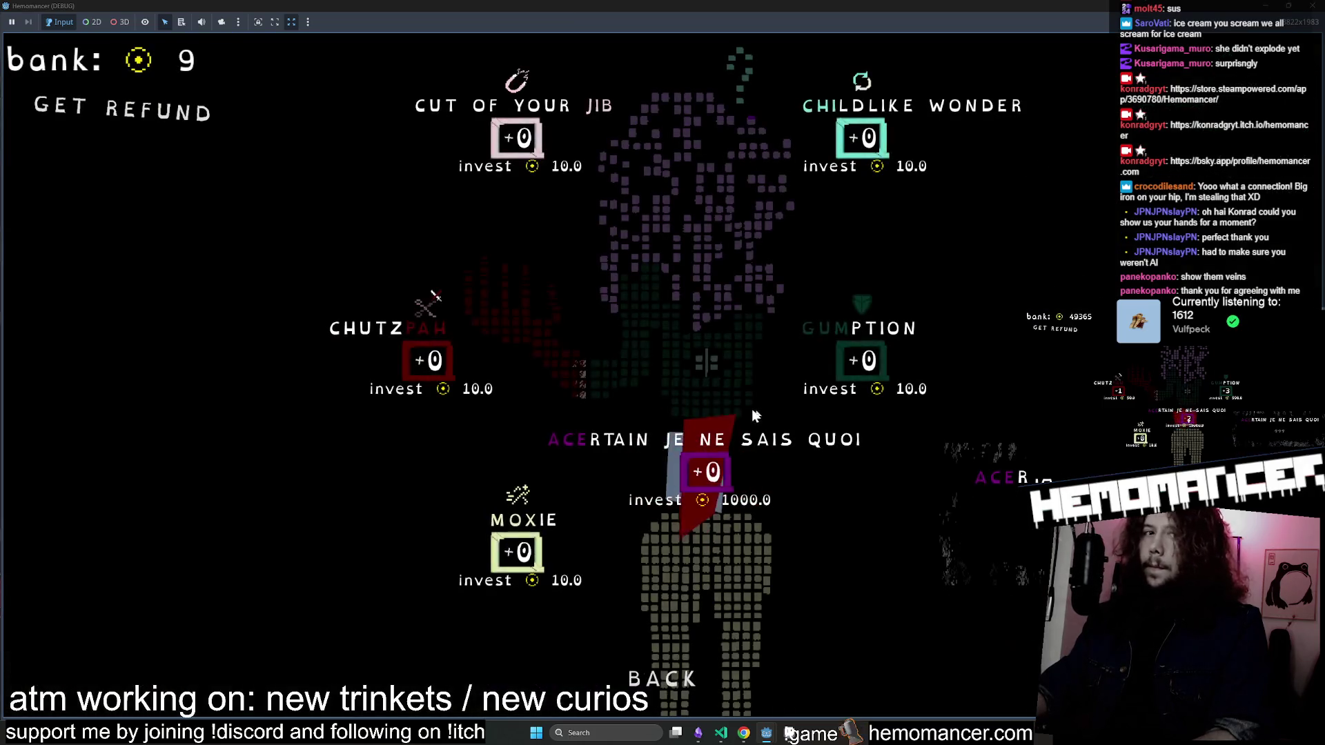
pyautogui.click(666, 680)
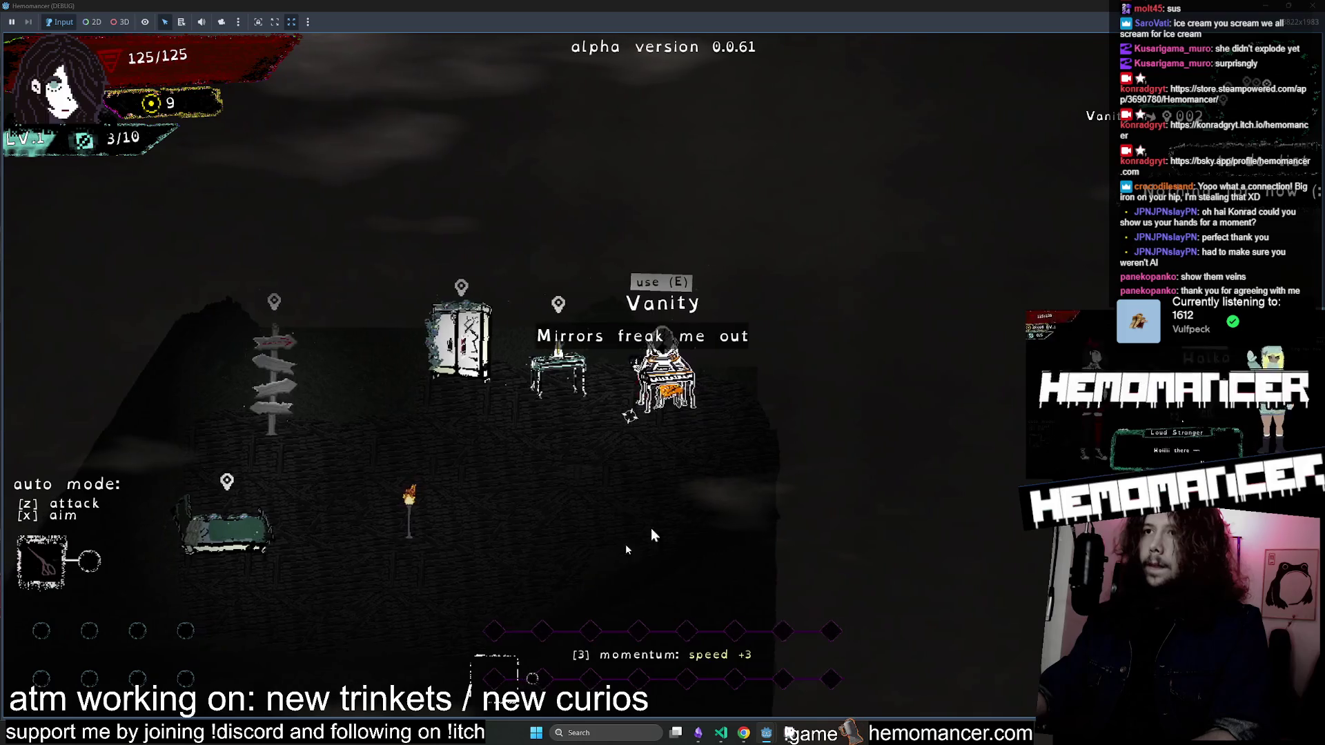
pyautogui.press('Escape')
pyautogui.click(1313, 6)
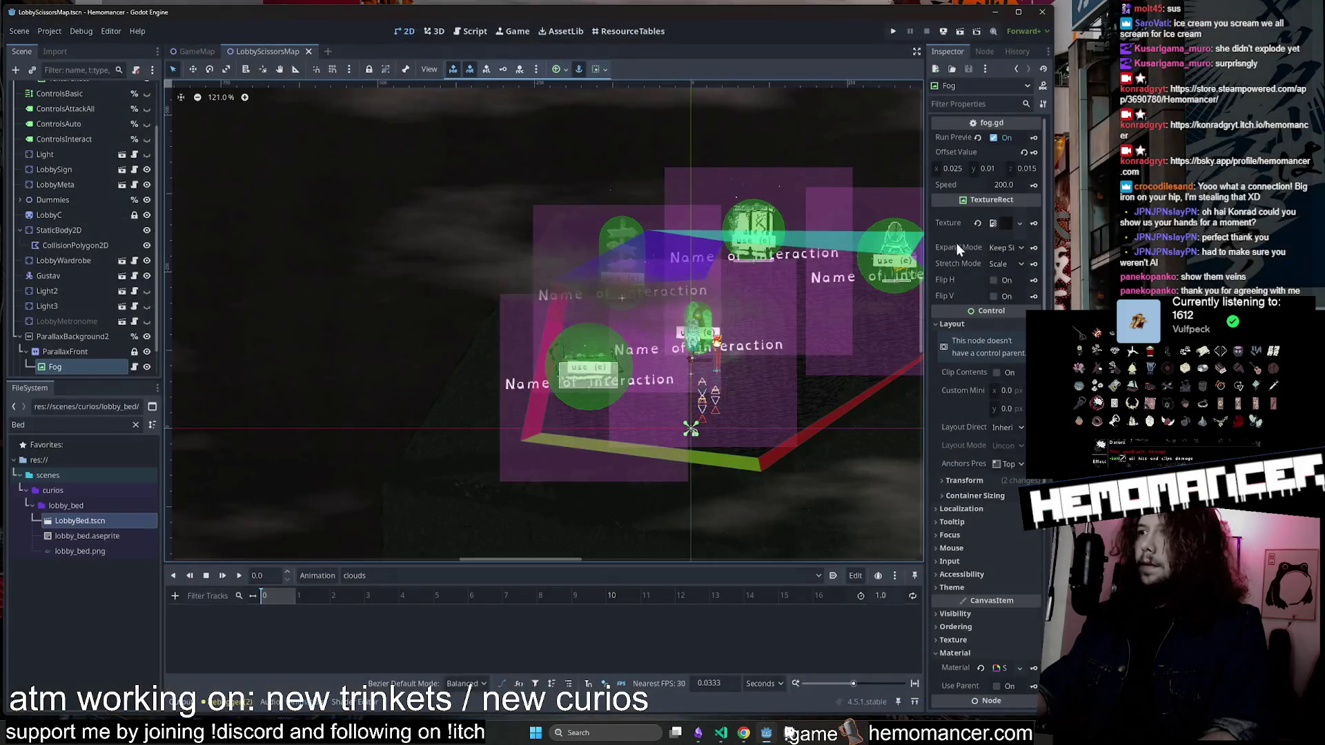
# Zoom and pan the 2D viewport to inspect the lobby scene's interaction areas.
pyautogui.scroll(-2, 483, 238)
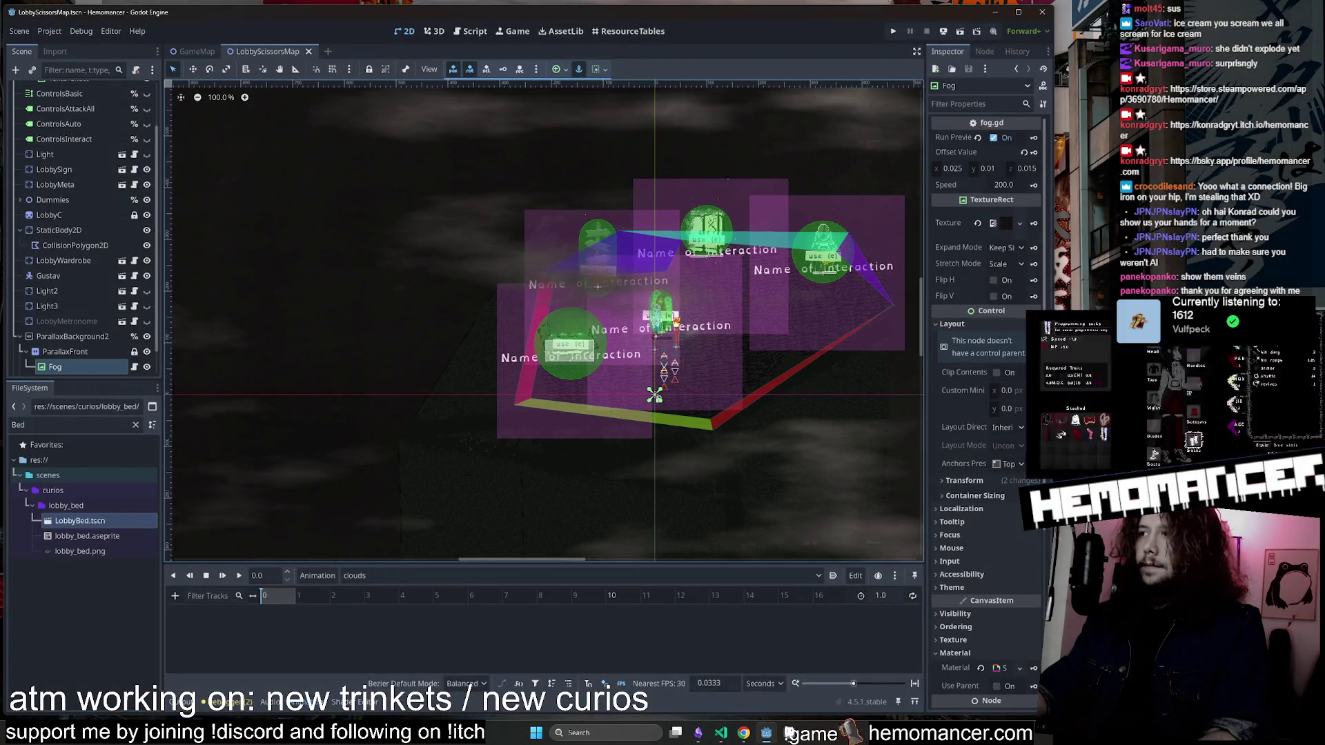
pyautogui.moveTo(446, 257); pyautogui.dragTo(356, 264)
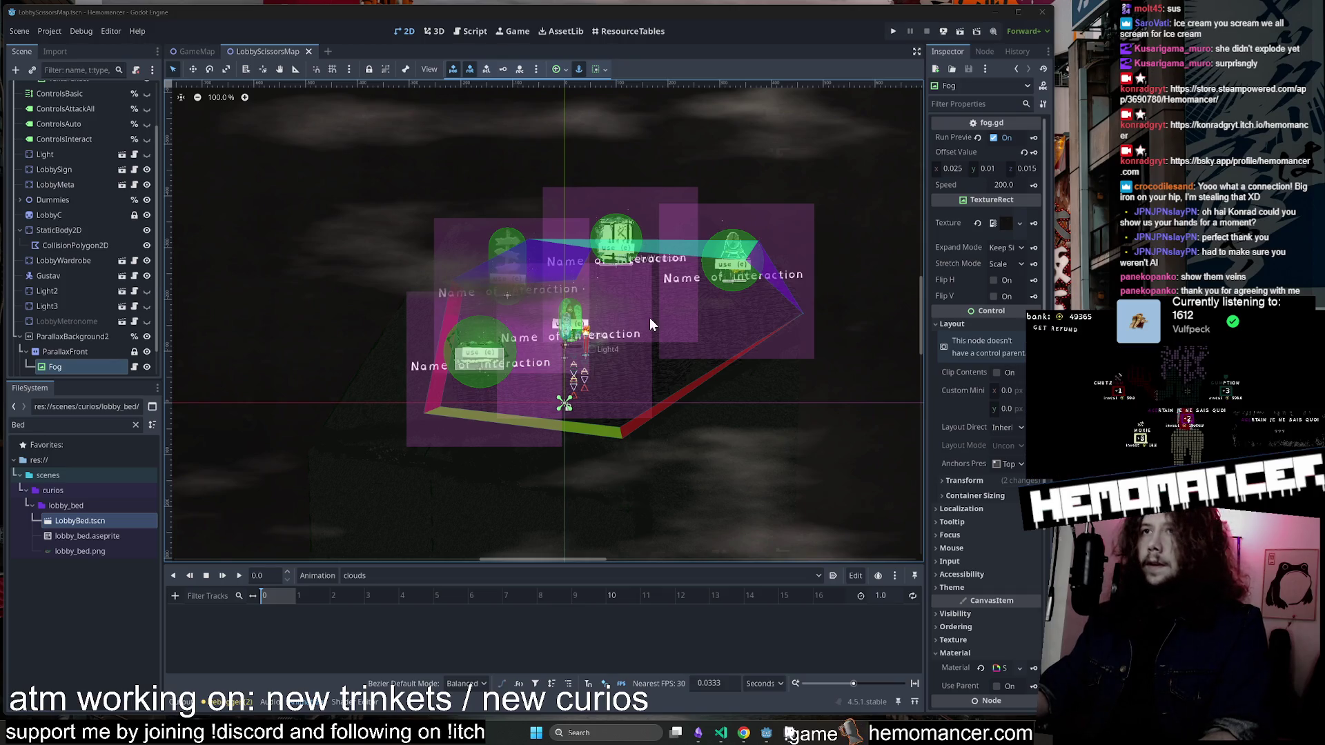
pyautogui.scroll(2, 438, 219)
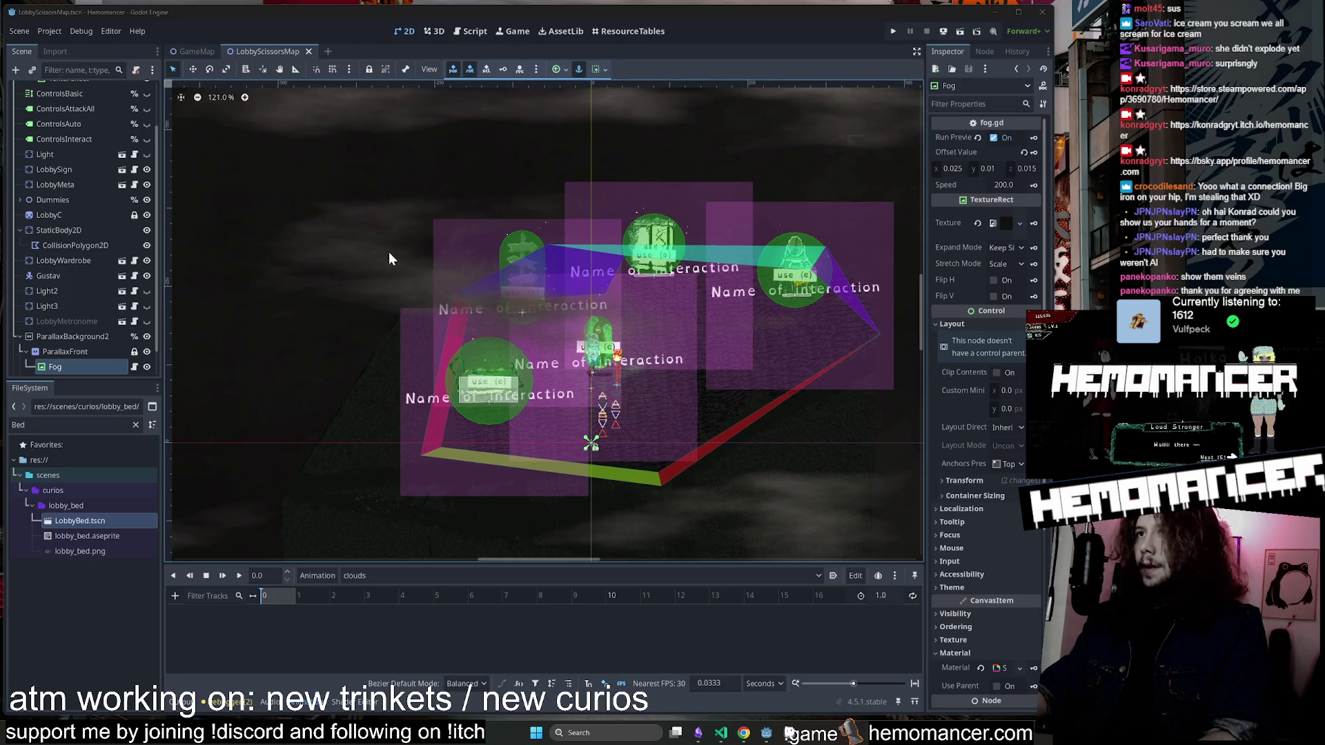
pyautogui.scroll(3, 61, 234)
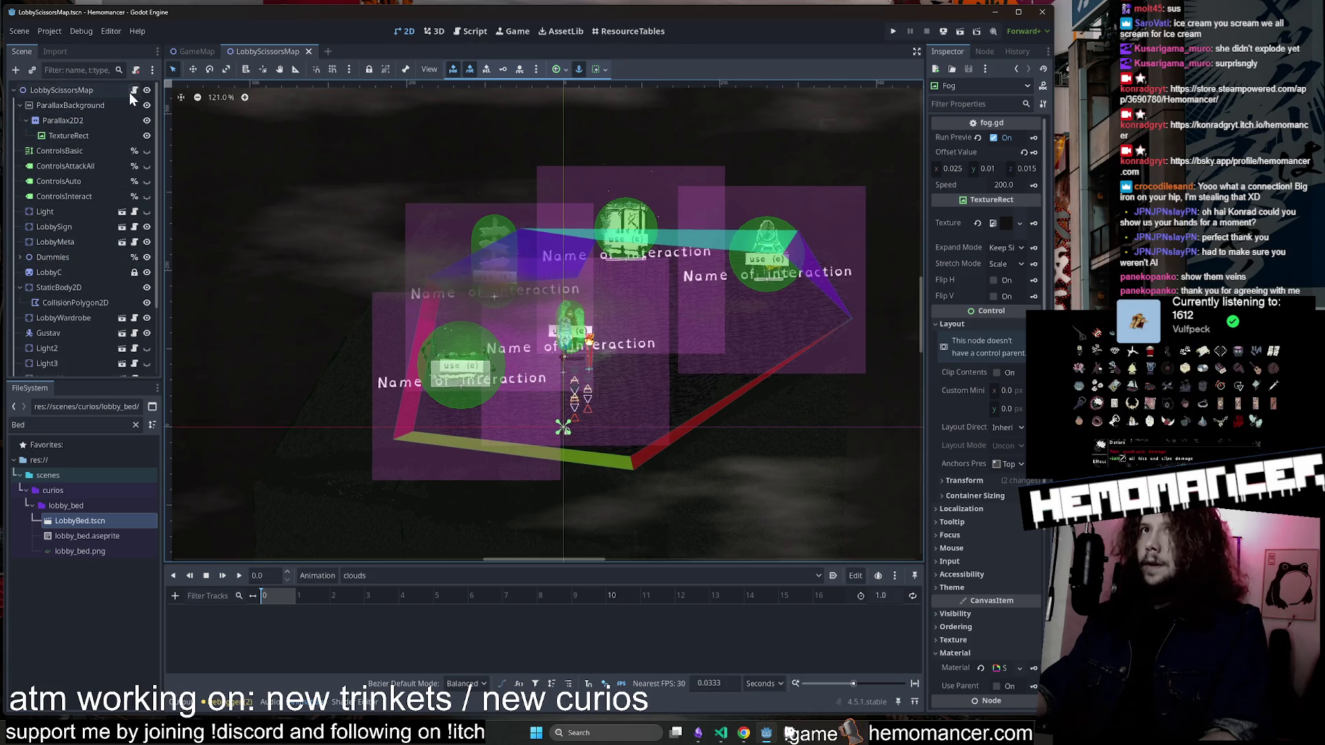
# Switch to lobby_map.gd in the Script workspace and close the GameMap scene tab.
pyautogui.click(134, 91)
pyautogui.middleClick(185, 51)
pyautogui.scroll(-10, 897, 119)
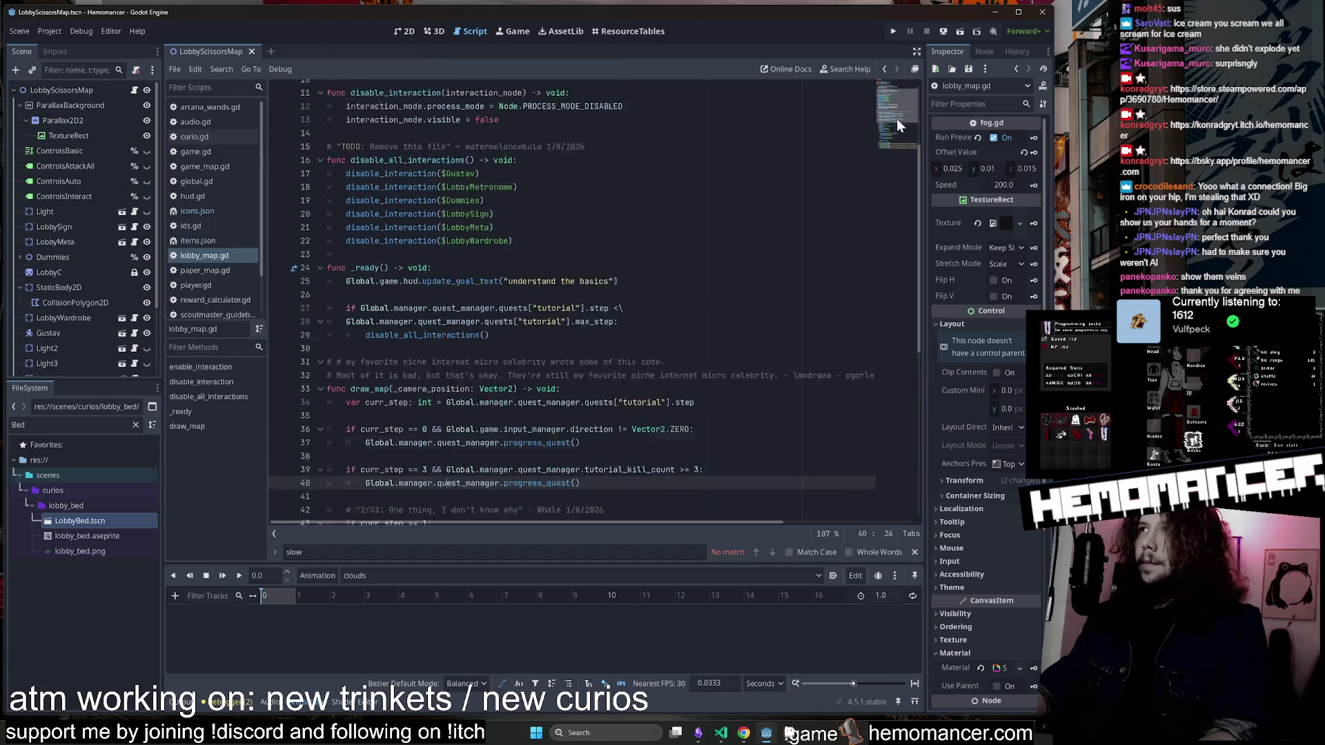
# Read lobby_map.gd's LobbyWardrobe disable line and disable_interaction helper, then return to the LobbyScissorsMap 2D view.
pyautogui.click(619, 372)
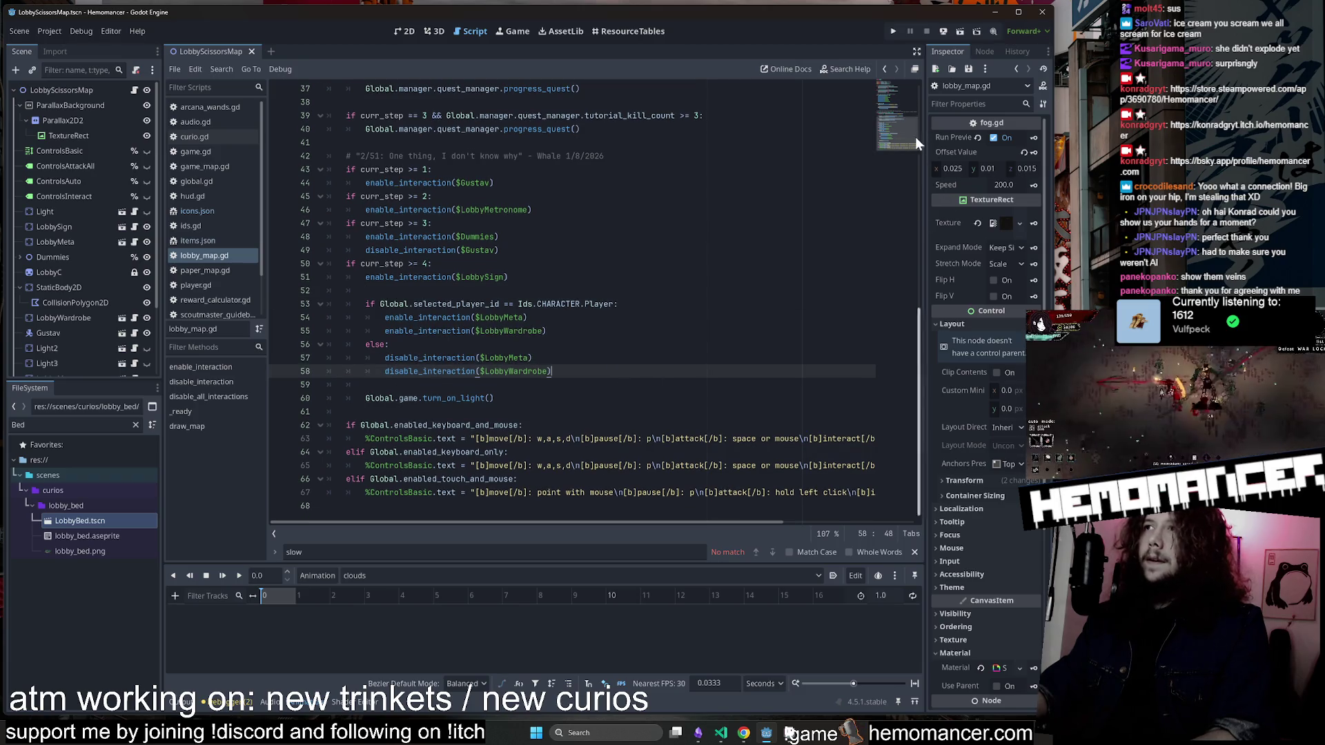
pyautogui.scroll(10, 915, 137)
pyautogui.scroll(2, 652, 385)
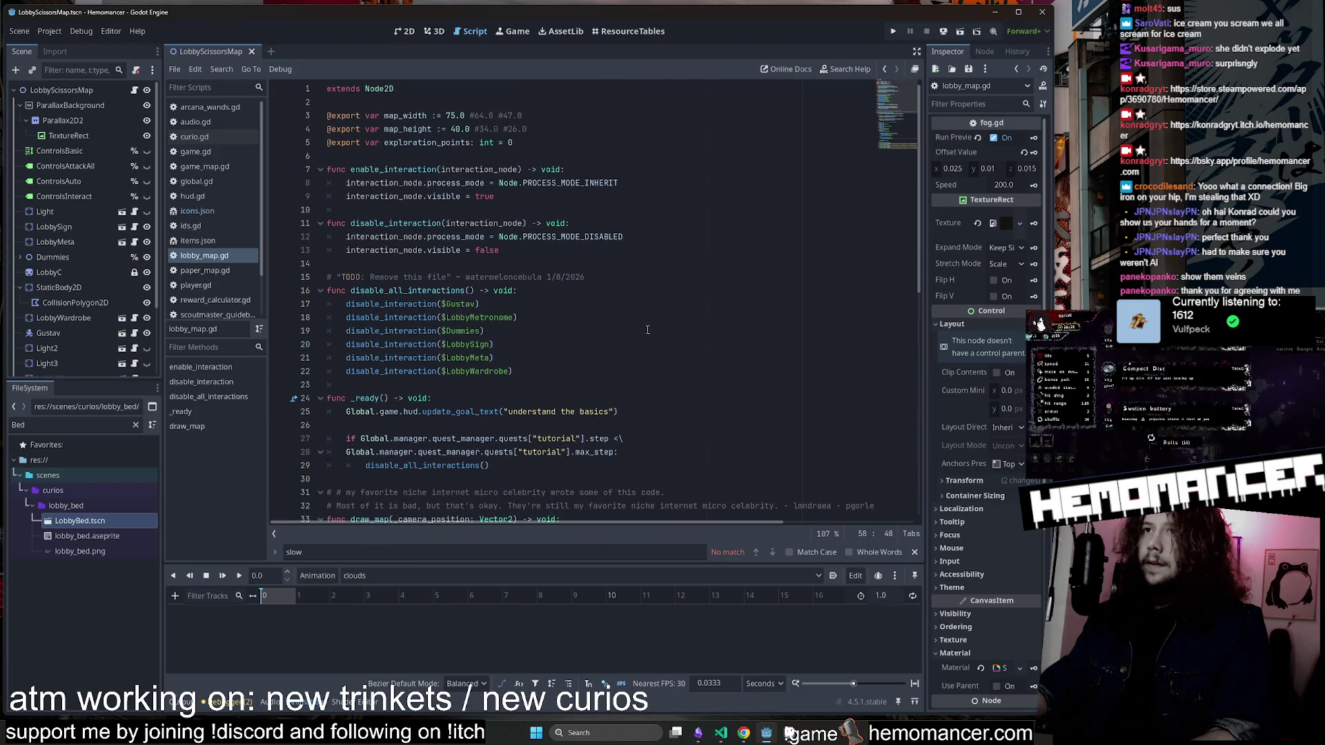
pyautogui.click(645, 238)
pyautogui.click(612, 227)
pyautogui.click(404, 32)
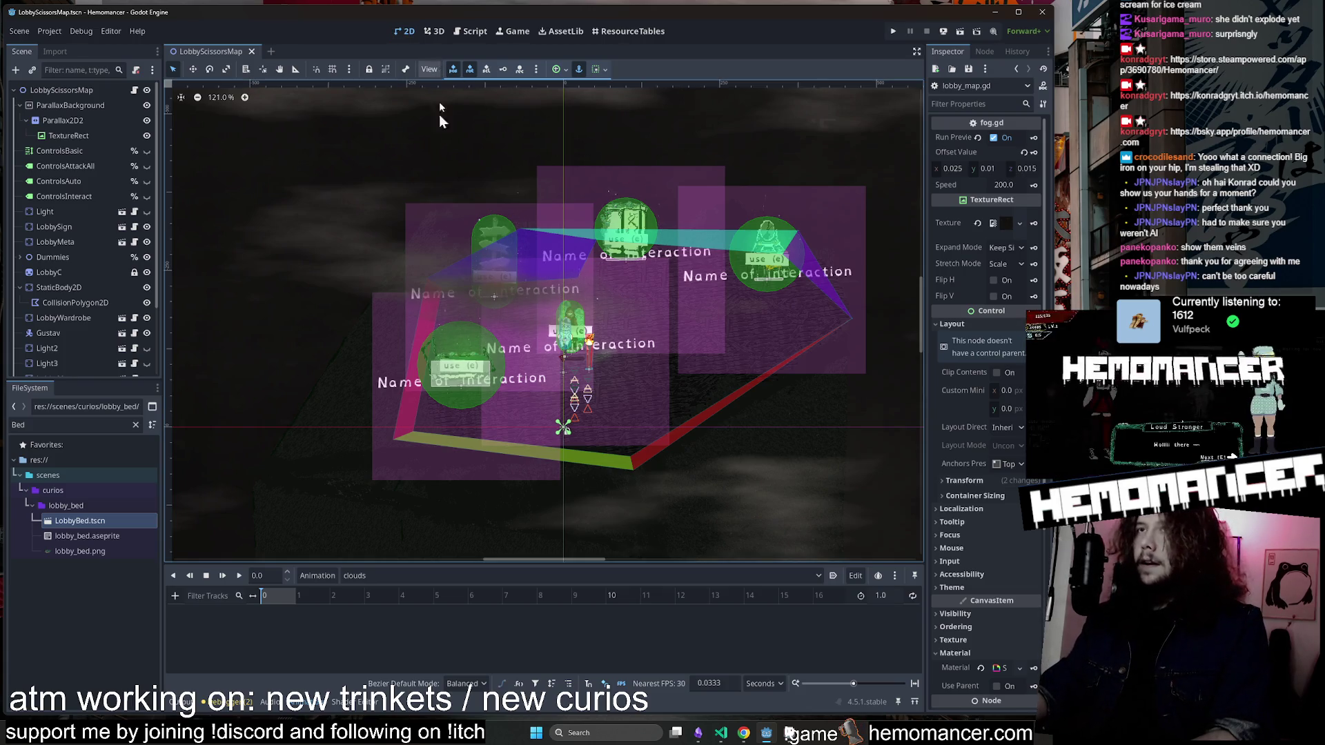
# Clear the Bed filter in FileSystem, collapse curios, expand scenes > player and open player.gd.
pyautogui.click(136, 424)
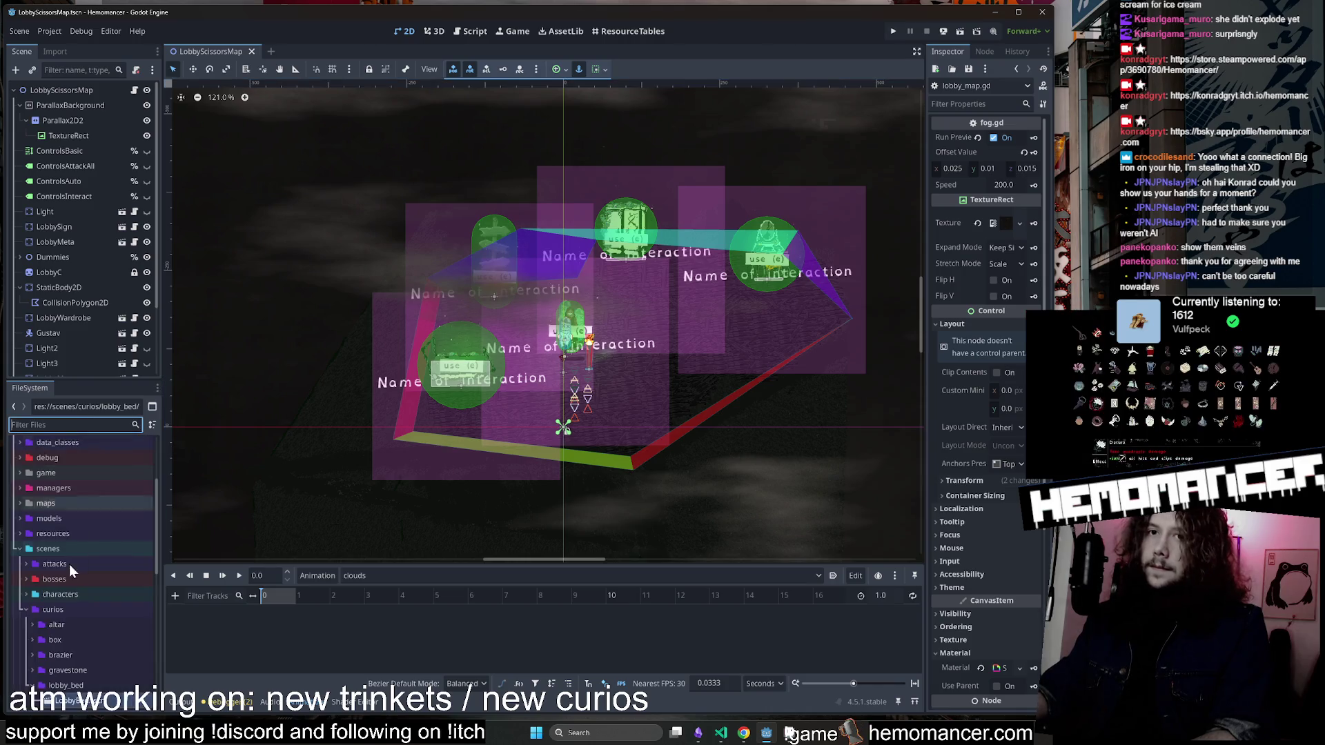
pyautogui.click(26, 575)
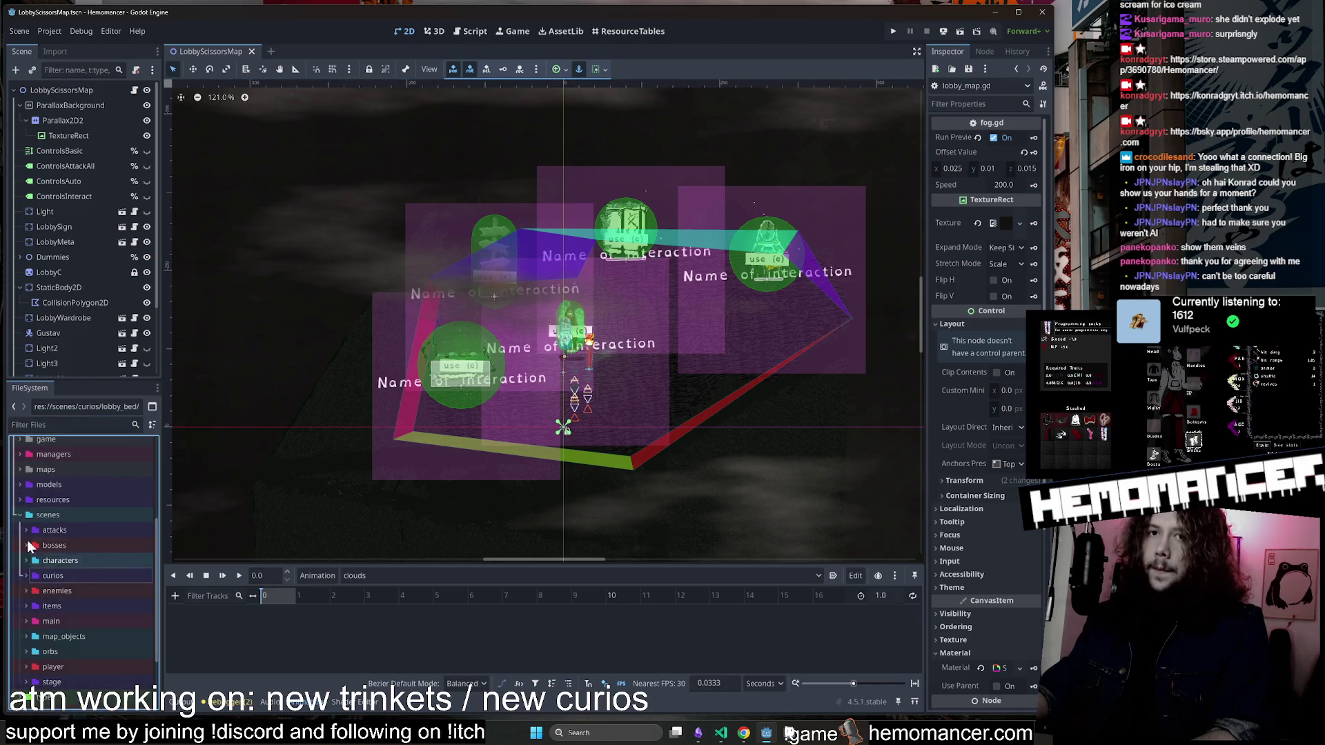
pyautogui.click(20, 593)
pyautogui.click(20, 593)
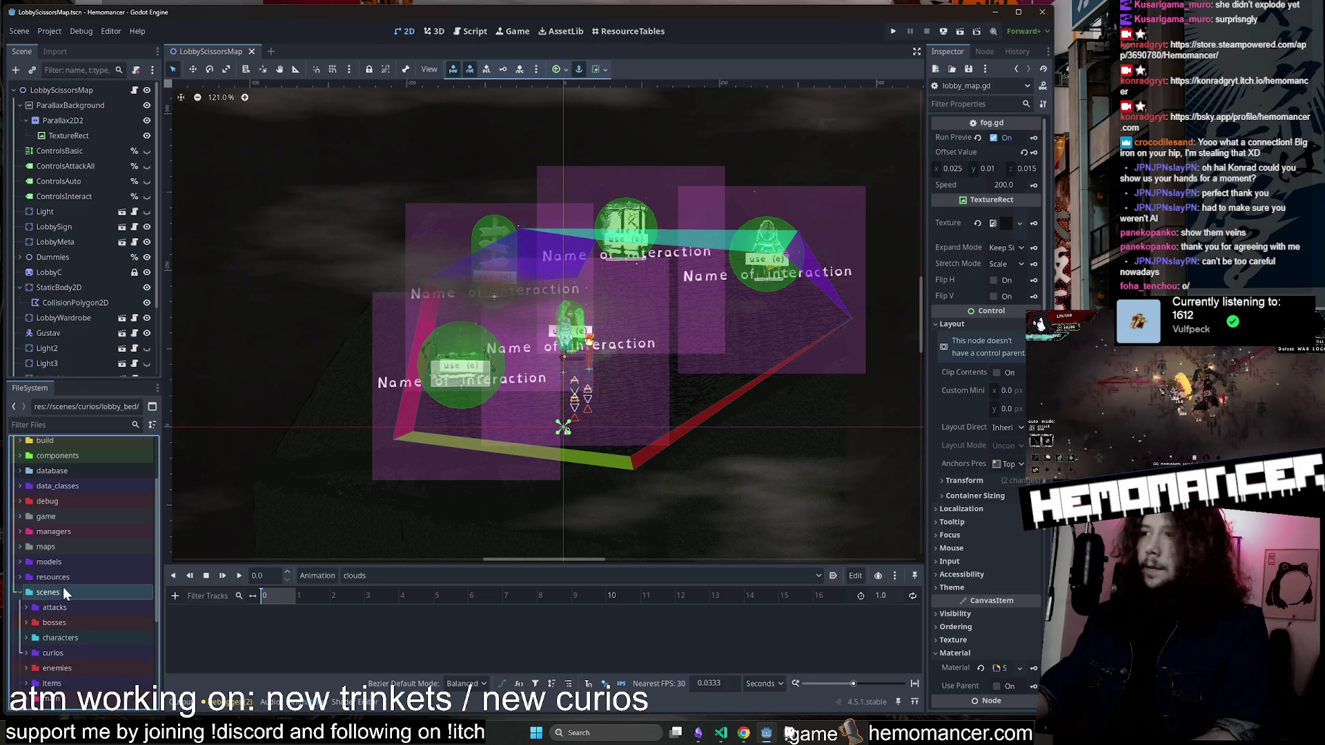
pyautogui.scroll(-4, 67, 573)
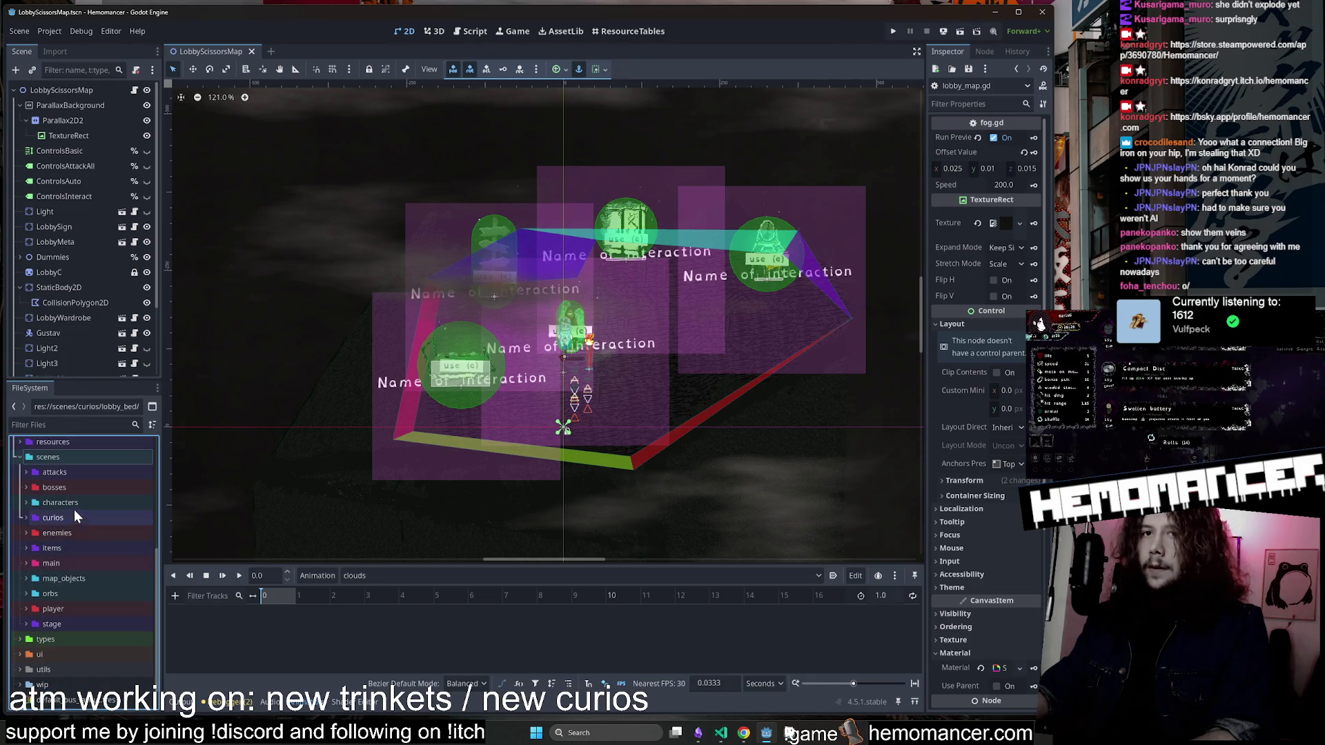
pyautogui.doubleClick(80, 608)
pyautogui.scroll(-5, 86, 593)
pyautogui.scroll(2, 89, 518)
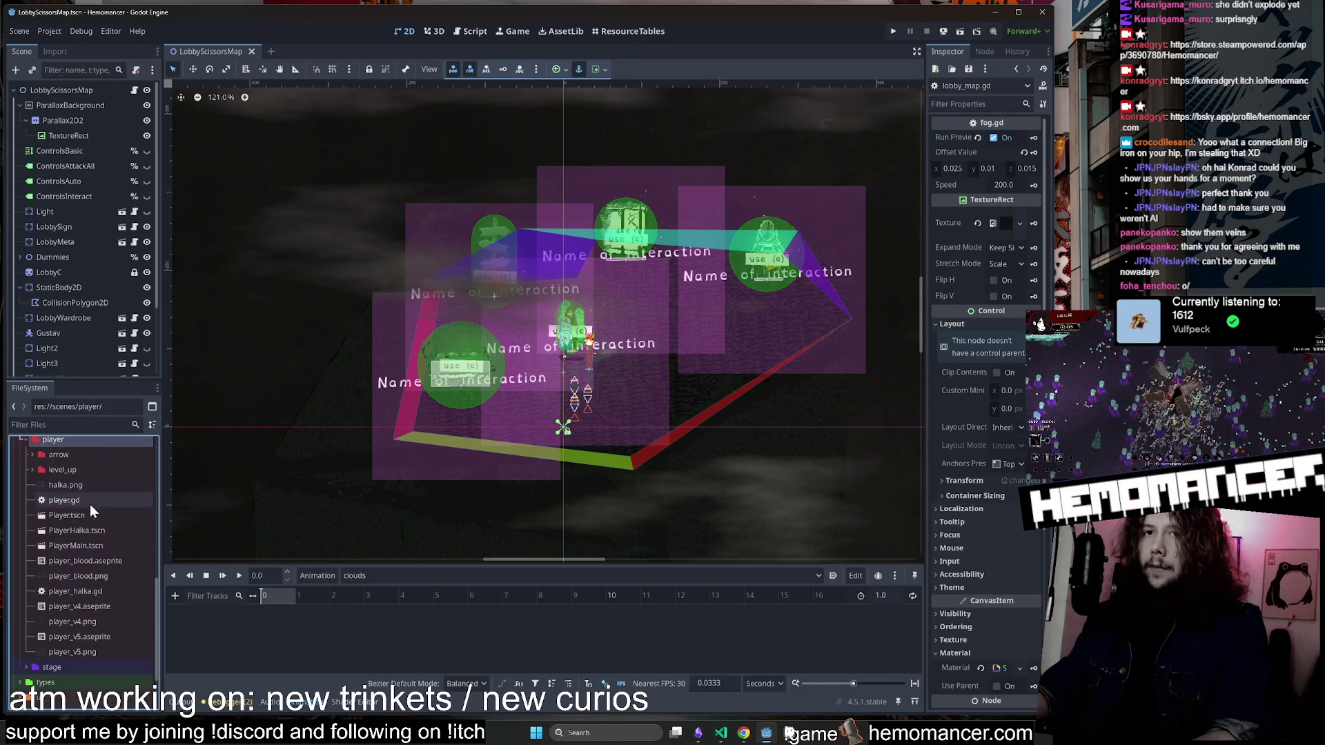
pyautogui.doubleClick(89, 498)
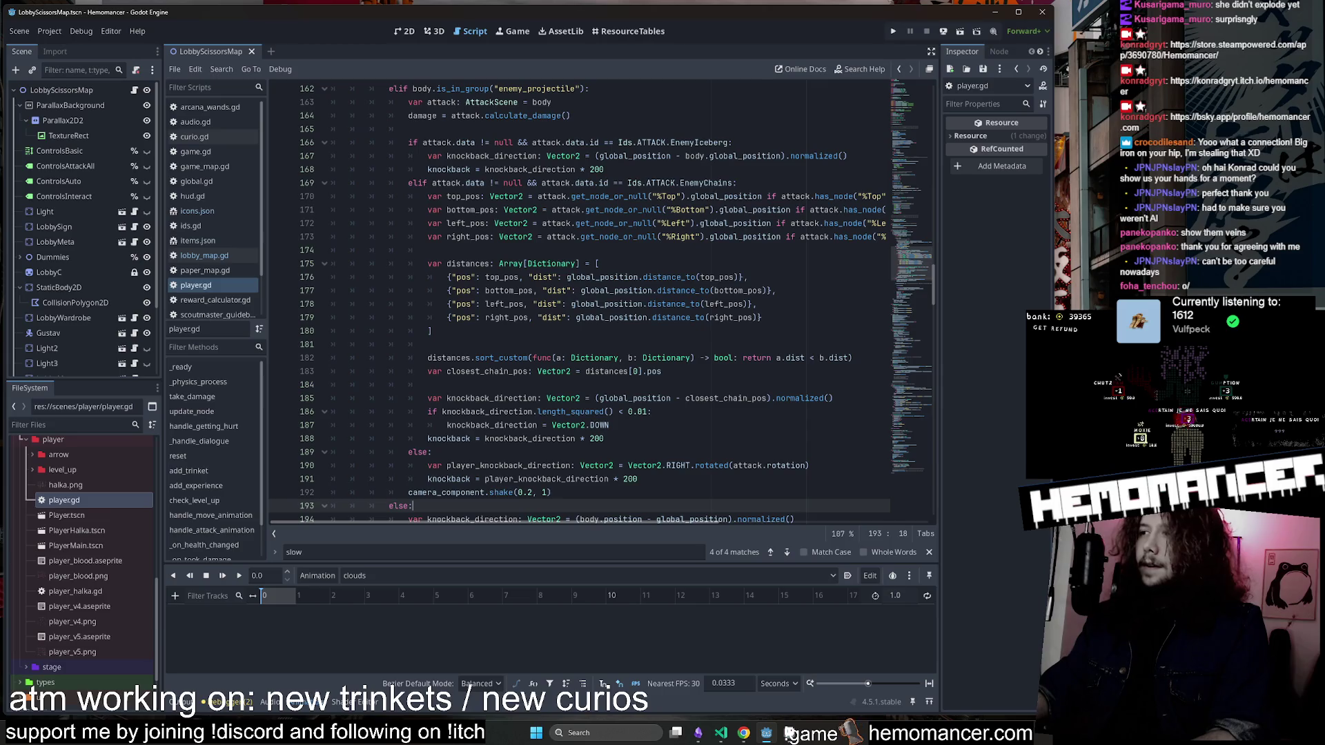
# Read through player.gd's handle_getting_hurt code near the top of the script.
pyautogui.click(762, 318)
pyautogui.scroll(2, 460, 376)
pyautogui.scroll(5, 459, 376)
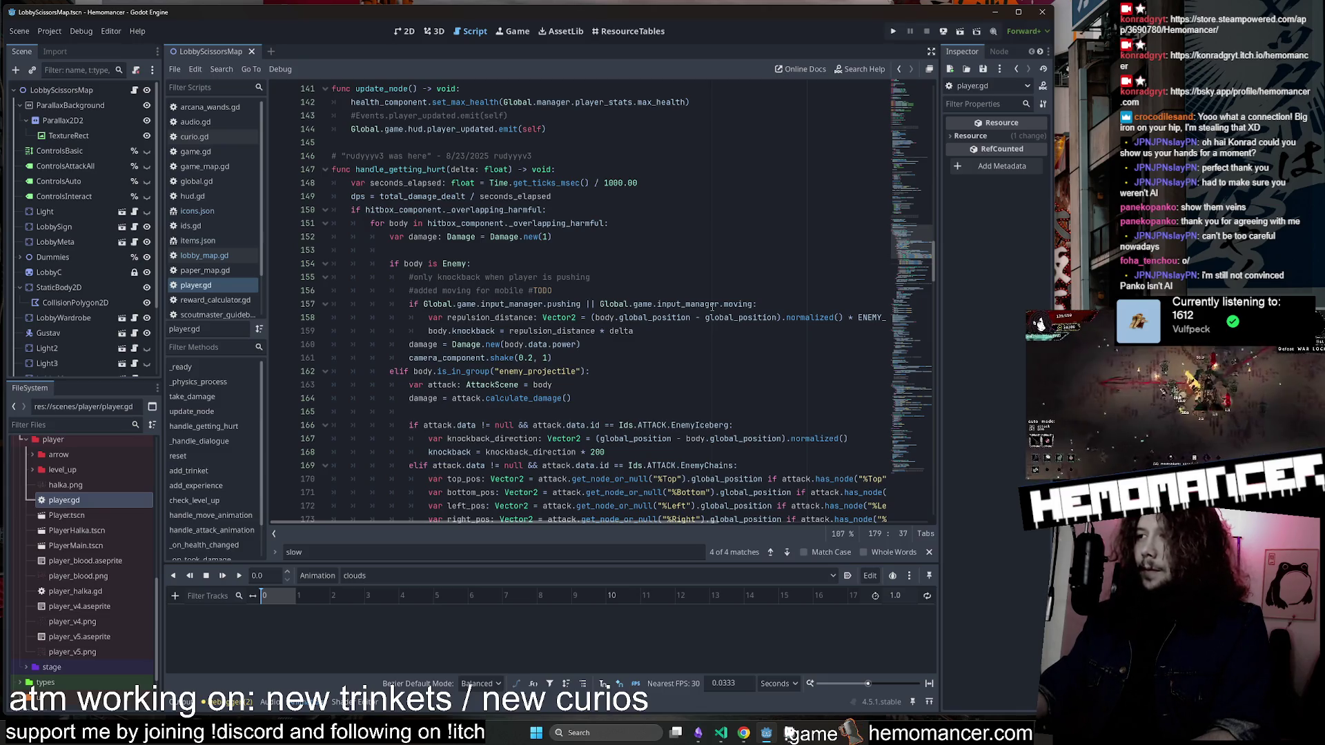
pyautogui.scroll(20, 713, 307)
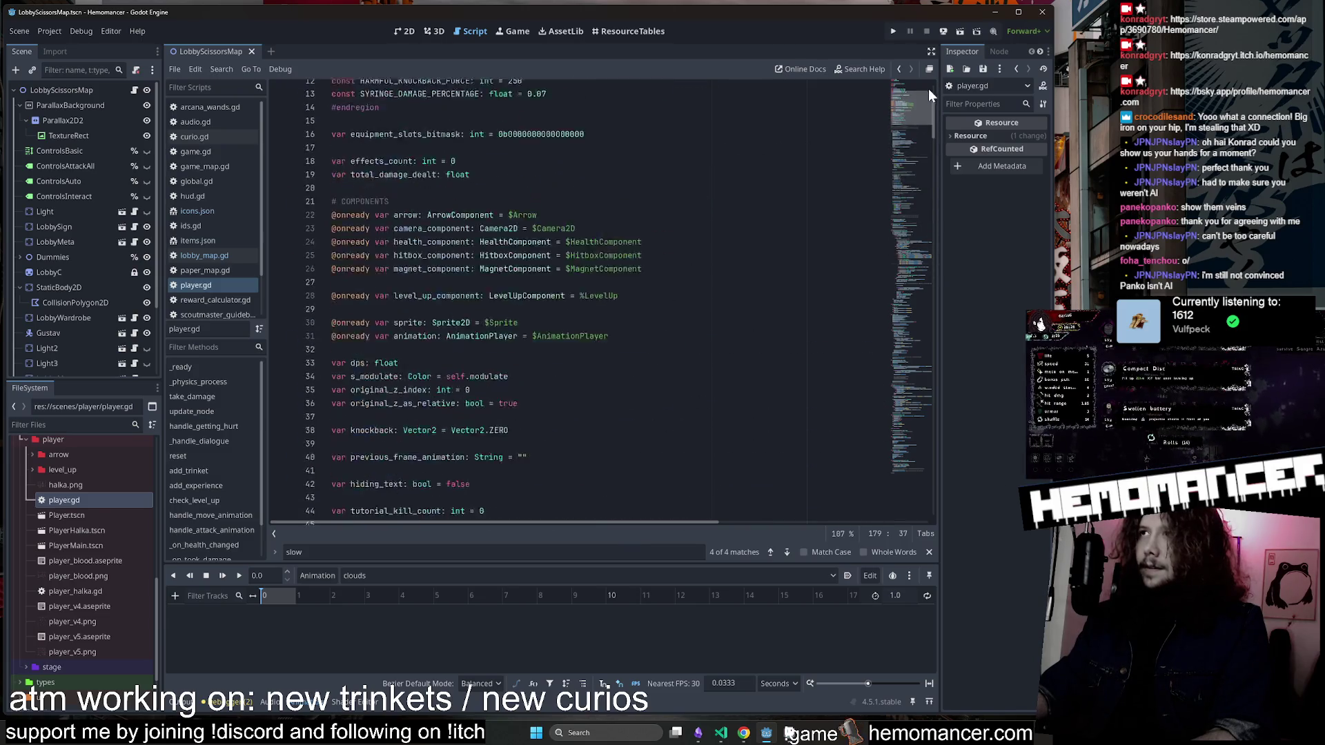
pyautogui.click(566, 250)
pyautogui.scroll(-20, 900, 239)
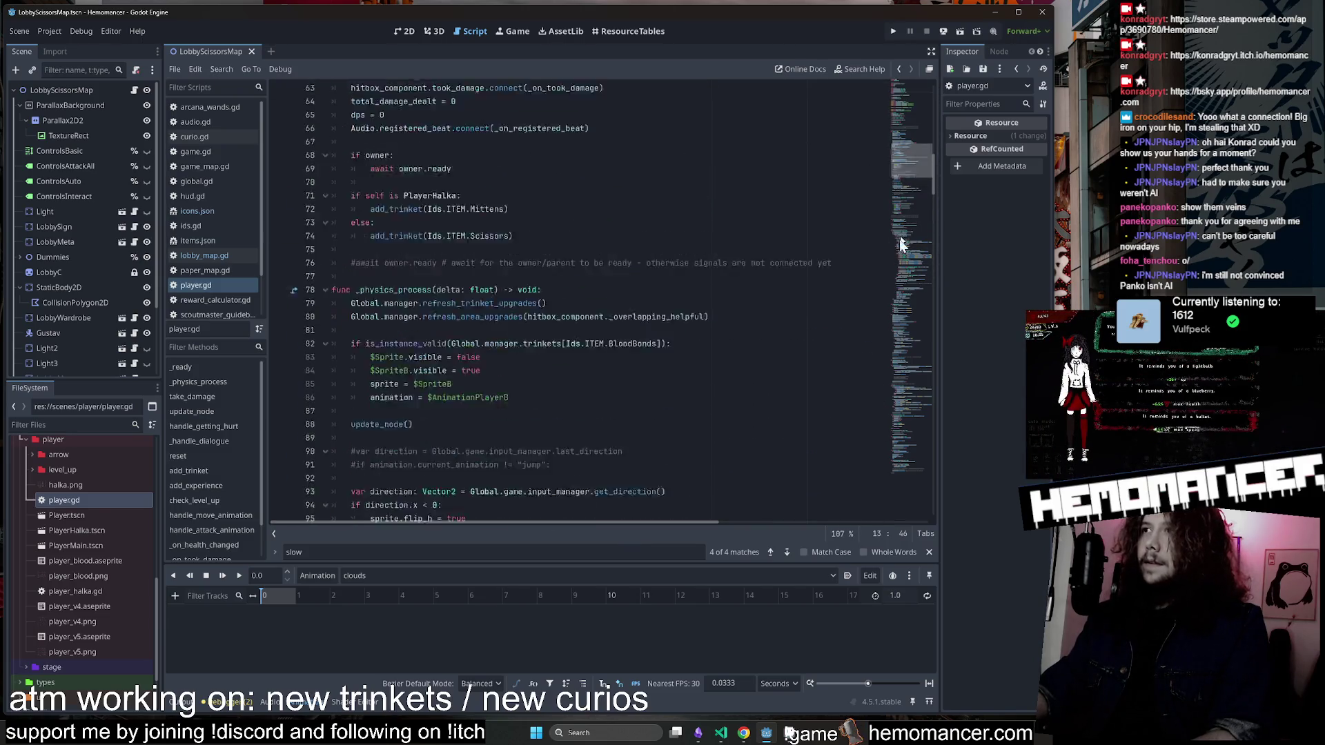
pyautogui.scroll(-20, 898, 263)
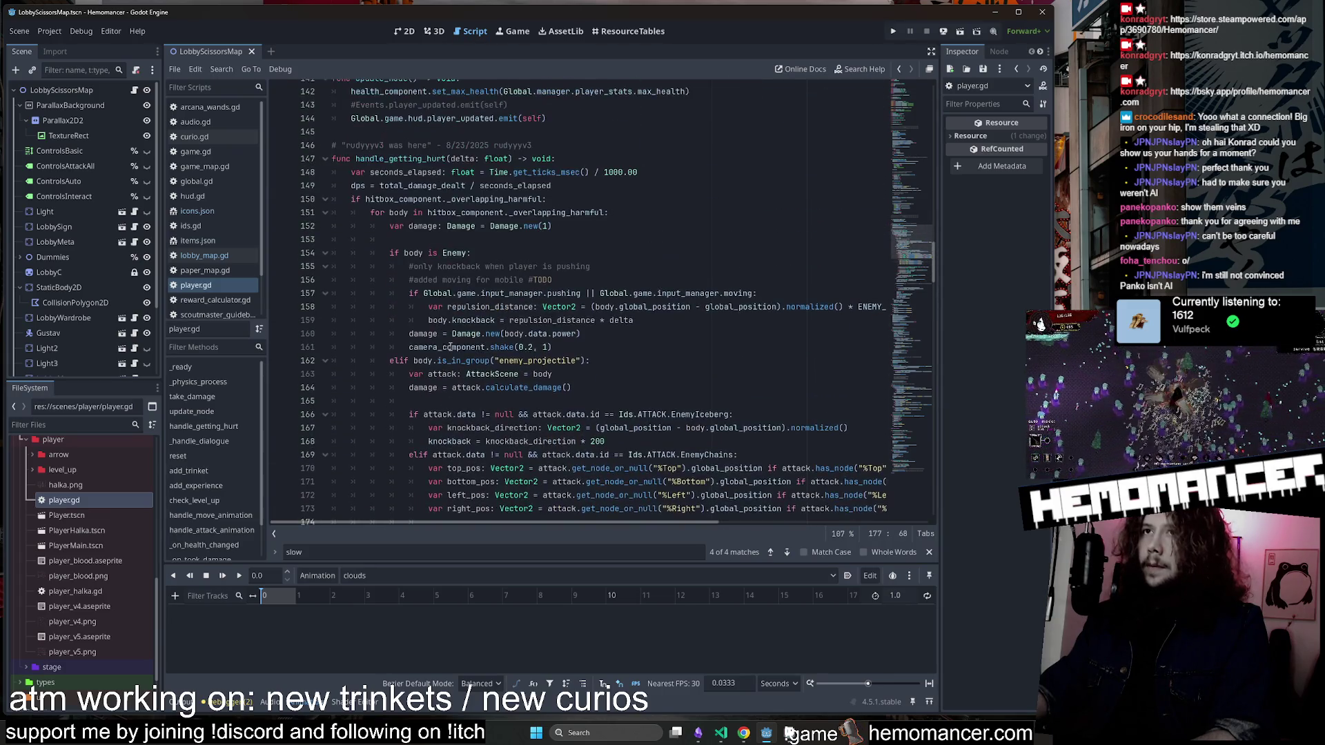
pyautogui.scroll(2, 435, 352)
pyautogui.moveTo(619, 316); pyautogui.dragTo(616, 229)
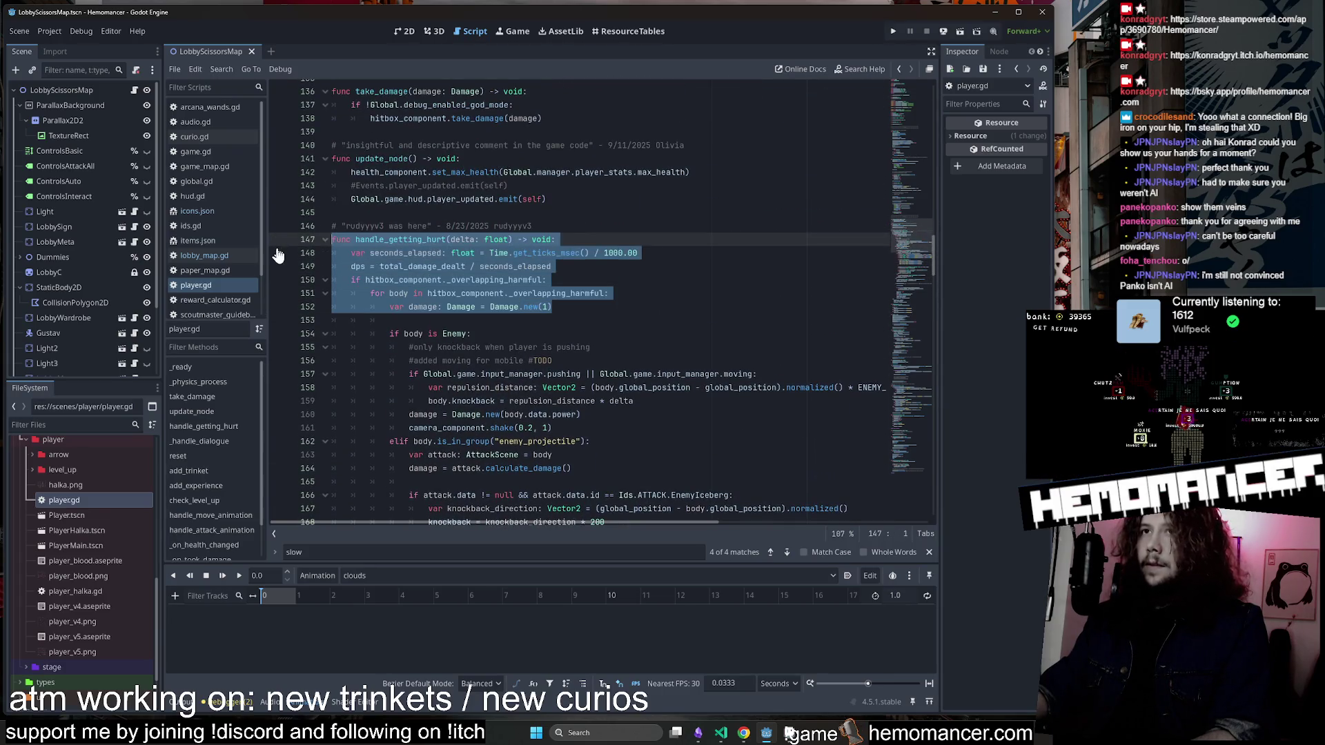
pyautogui.click(617, 226)
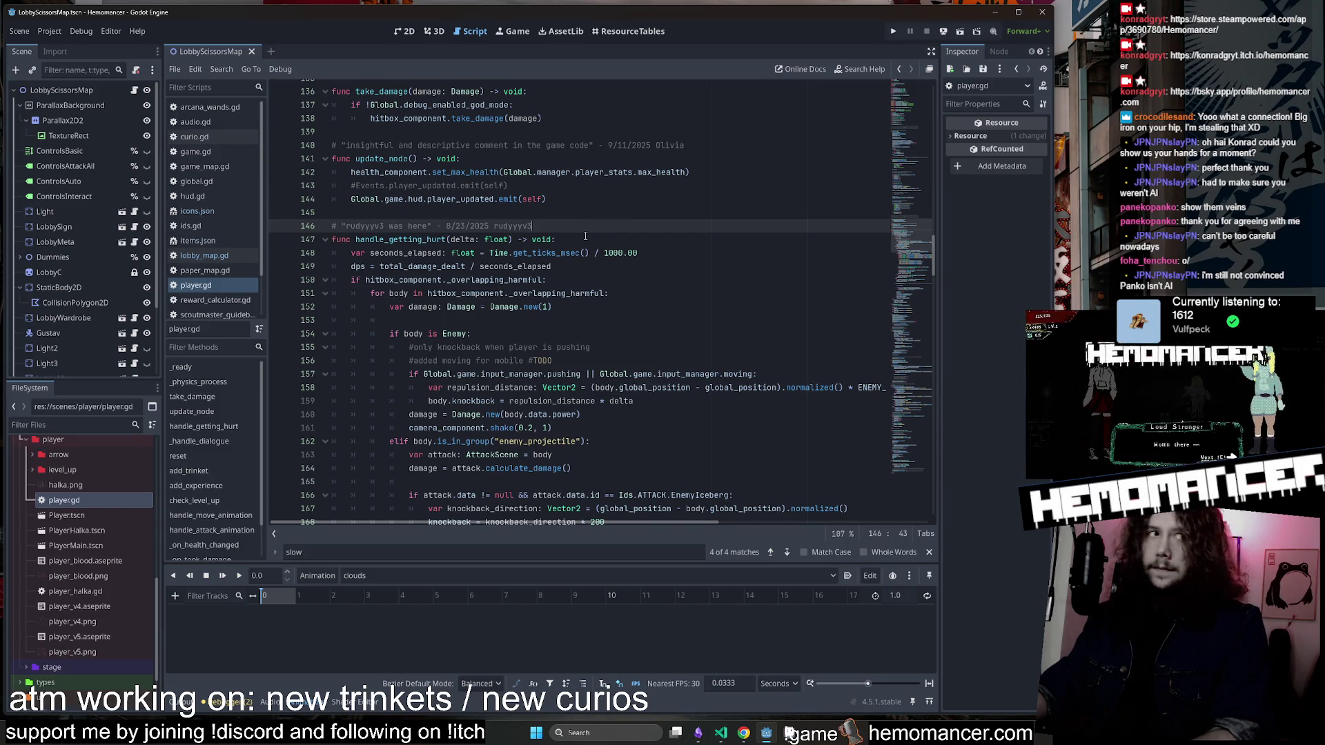
# Jump to _on_death, save, open player_halka.gd, then return to the LobbyScissorsMap 2D view.
pyautogui.moveTo(904, 235); pyautogui.dragTo(897, 470)
pyautogui.click(592, 398)
pyautogui.hotkey('ctrl', 's')
pyautogui.scroll(5, 592, 398)
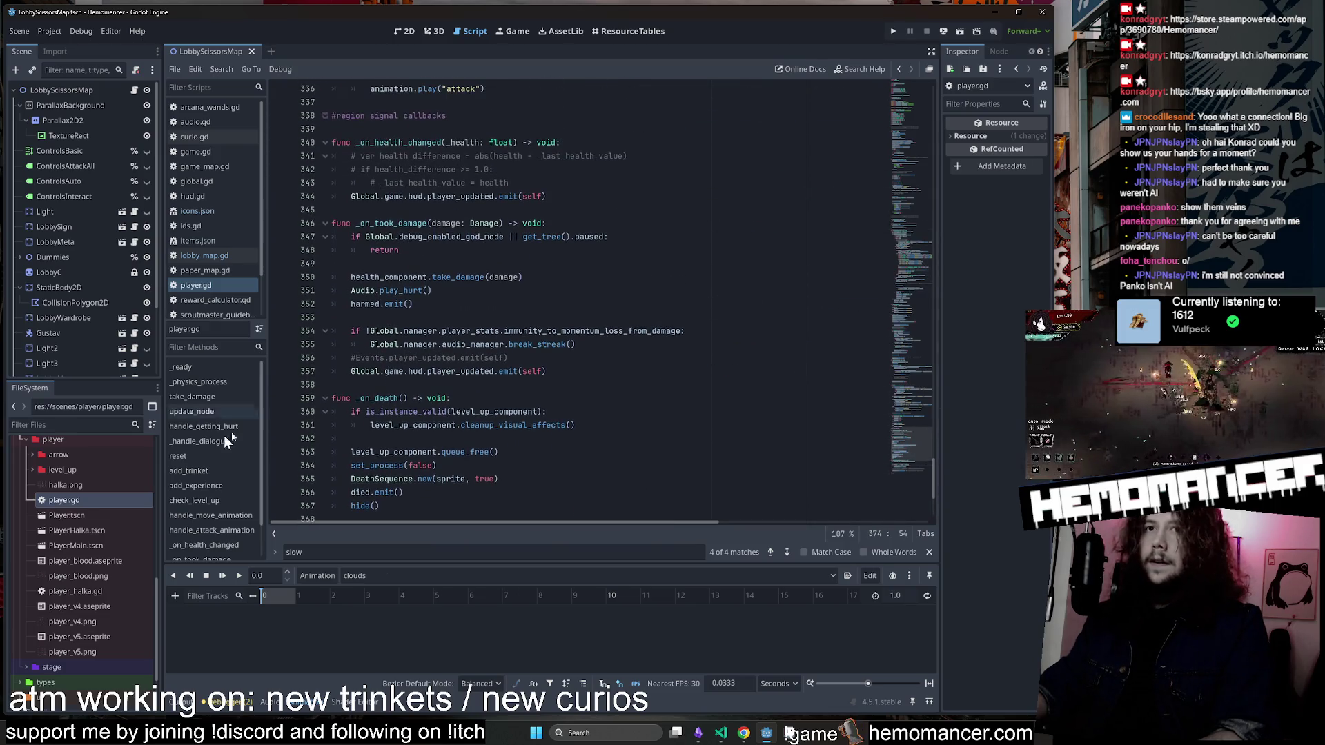
pyautogui.doubleClick(80, 590)
pyautogui.doubleClick(69, 504)
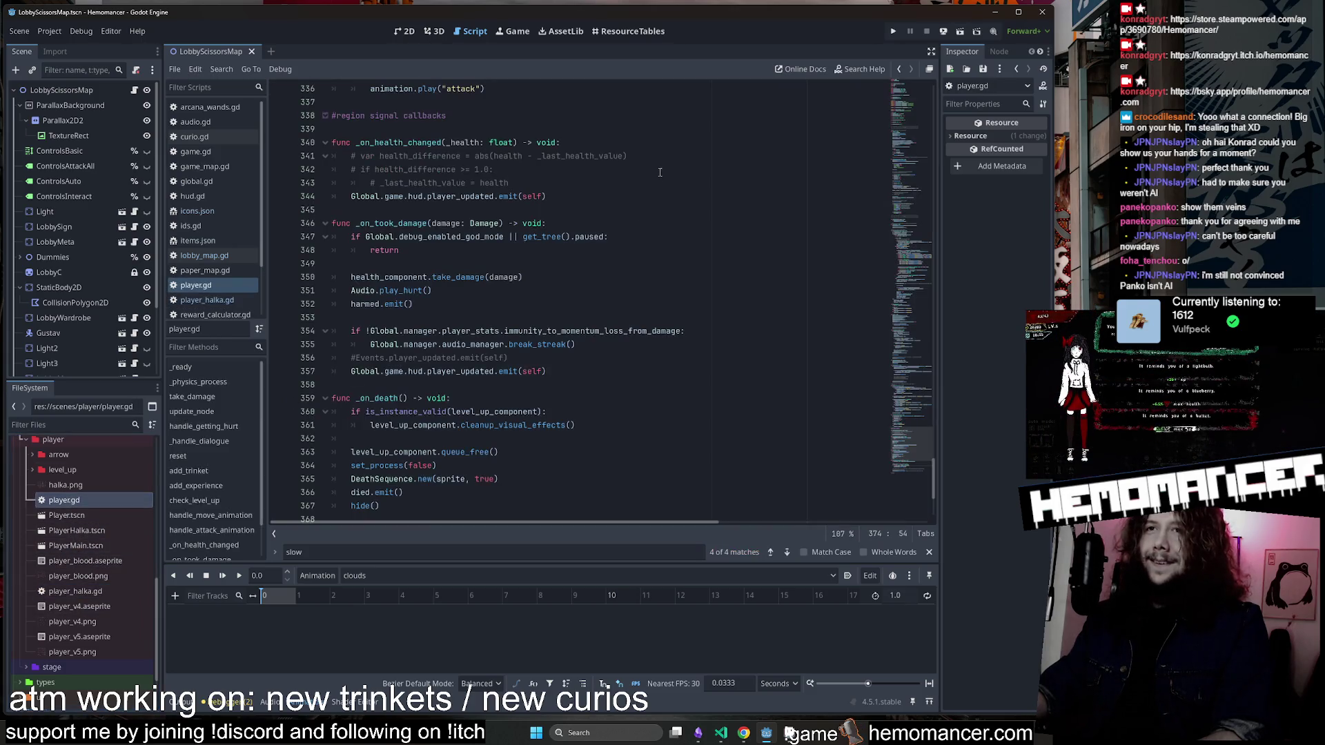
pyautogui.click(407, 32)
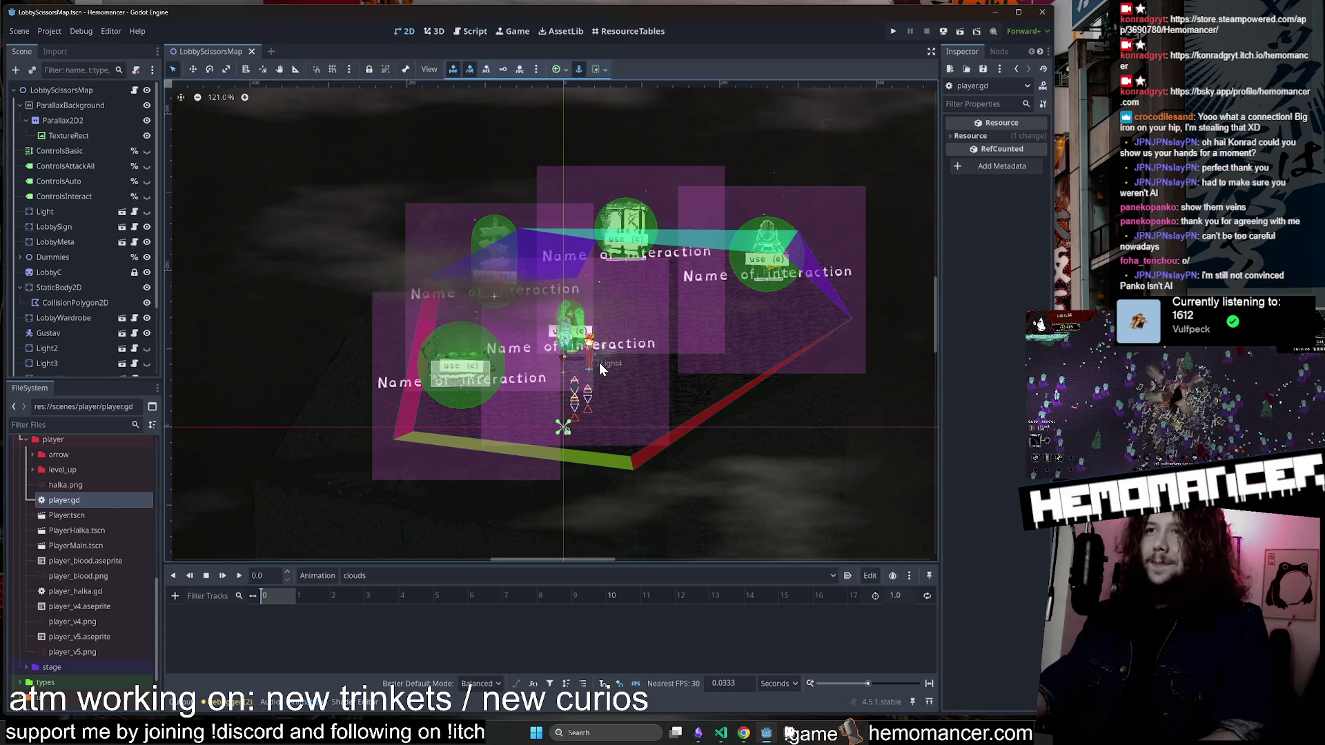
# Open scenes/player/player_v5.aseprite in Aseprite and step to frame 63 of the jump sequence.
pyautogui.scroll(-8, 599, 363)
pyautogui.click(673, 189)
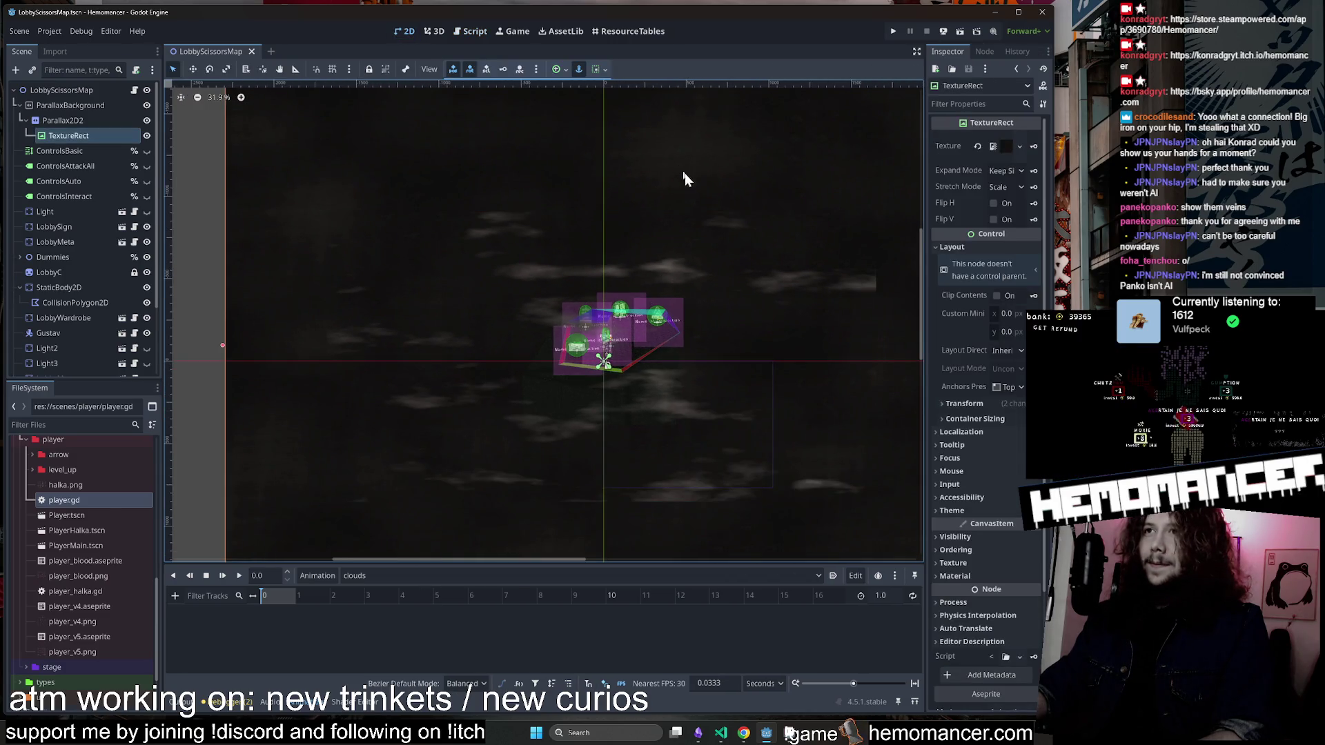
pyautogui.scroll(8, 663, 331)
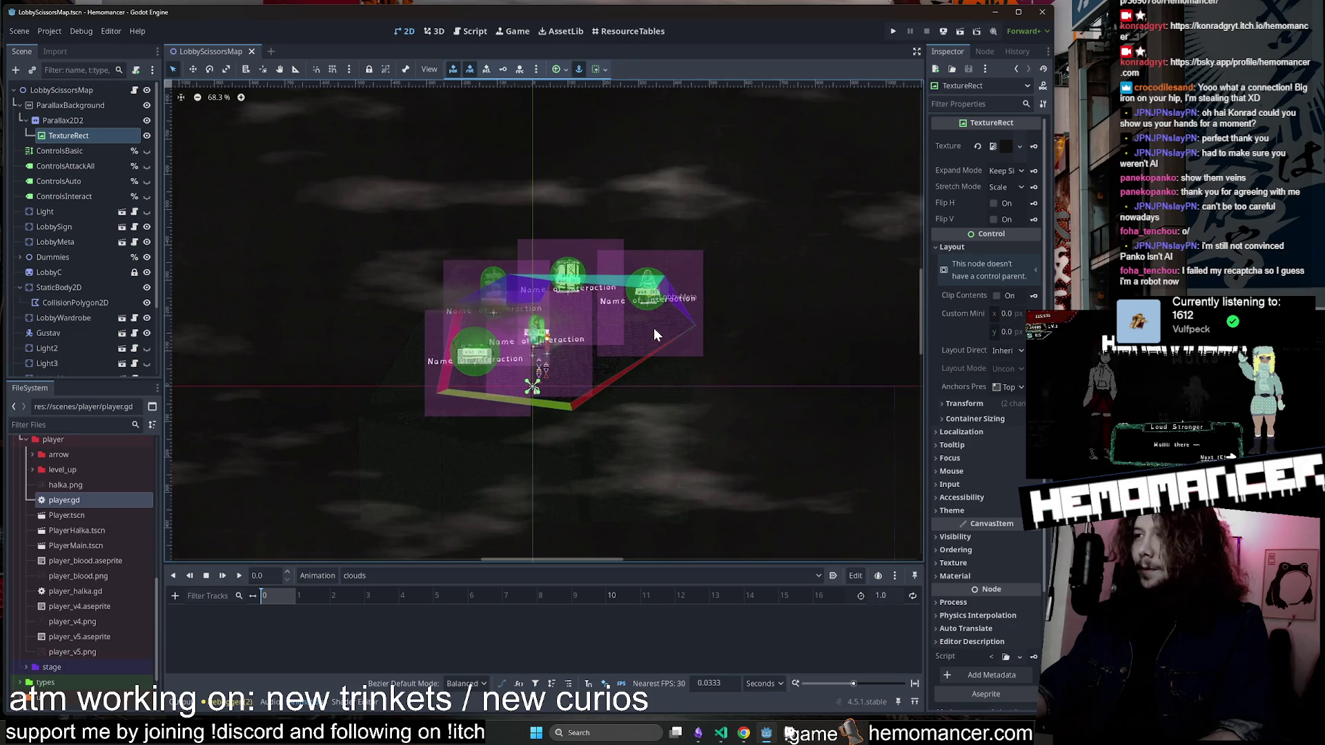
pyautogui.scroll(3, 659, 325)
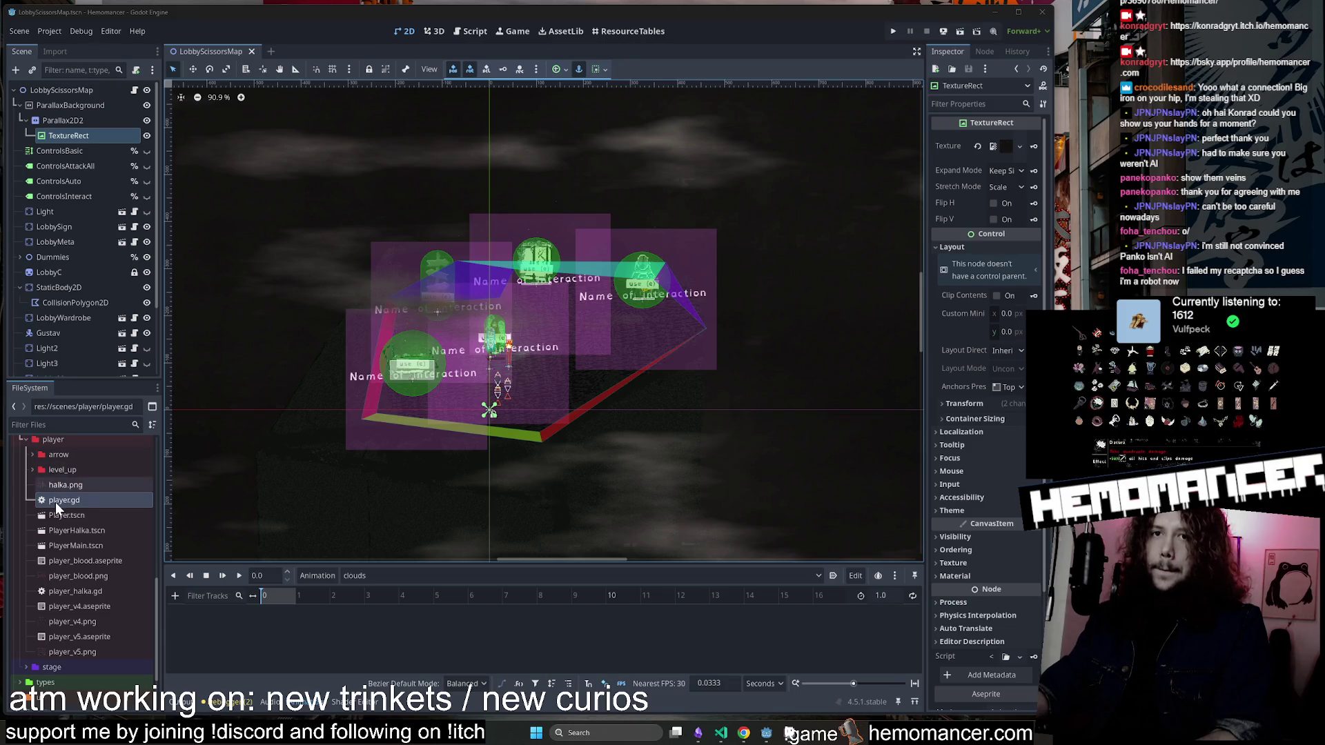
pyautogui.scroll(2, 62, 472)
pyautogui.doubleClick(72, 670)
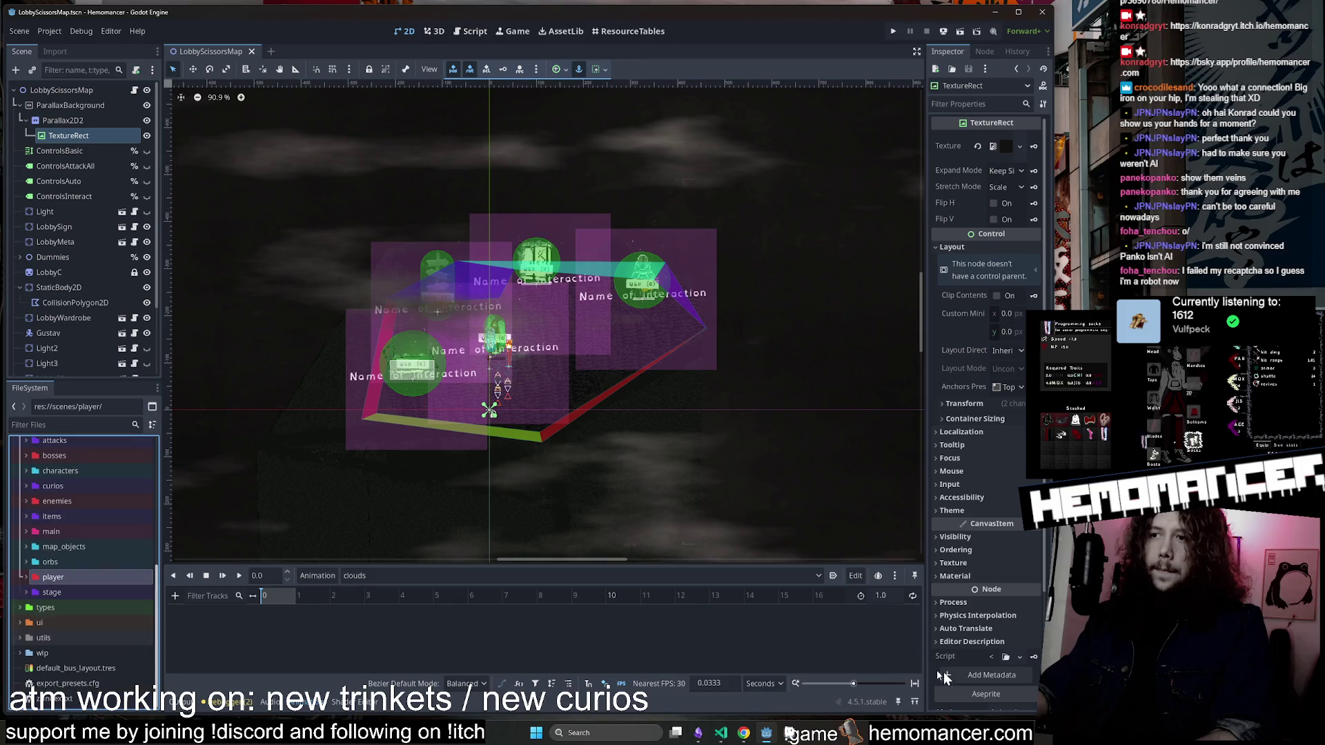
pyautogui.press('Left')
pyautogui.press('Left')
pyautogui.press('Right')
pyautogui.press('Right')
pyautogui.press('Right')
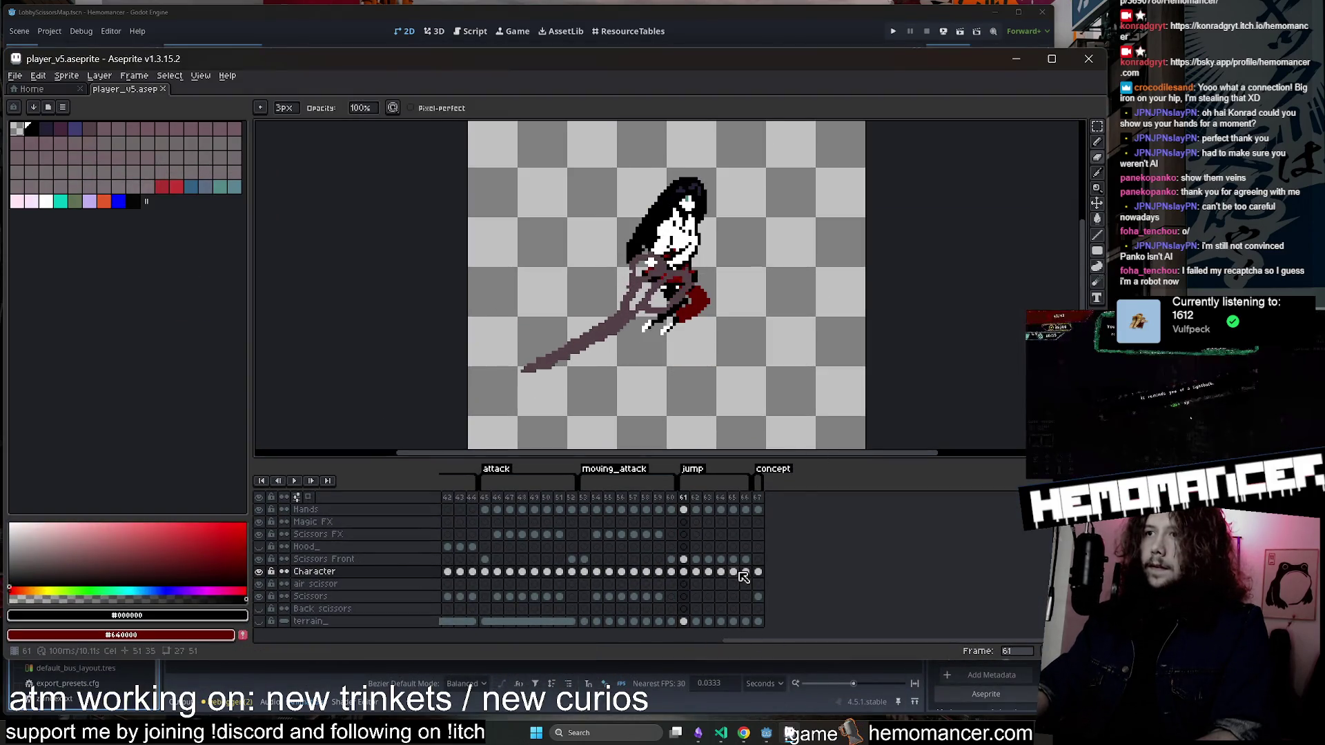
# Pencil #554143 pixels along the scissor blade on frame 65's Scissors Front layer.
pyautogui.click(708, 559)
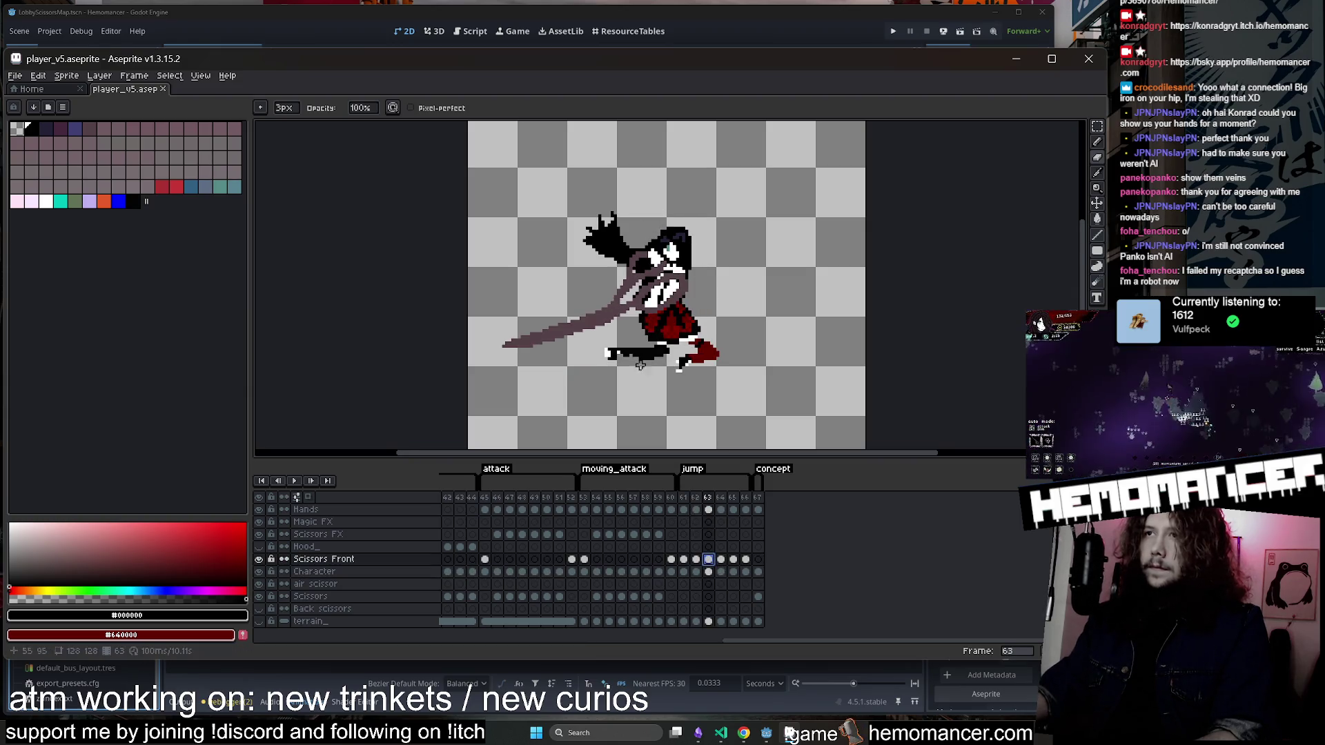
pyautogui.scroll(2, 605, 256)
pyautogui.press('b')
pyautogui.keyDown('alt'); pyautogui.click(604, 255); pyautogui.keyUp('alt')
pyautogui.press('Right')
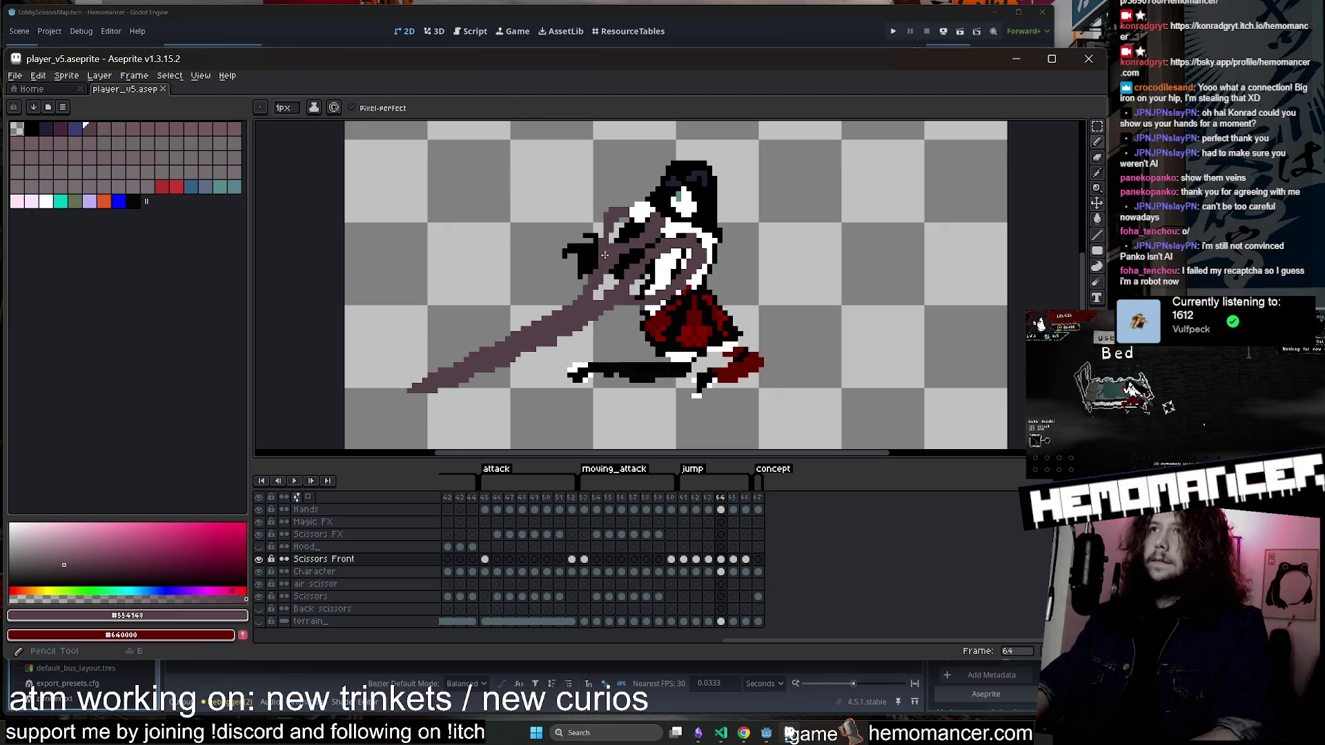
pyautogui.press('Right')
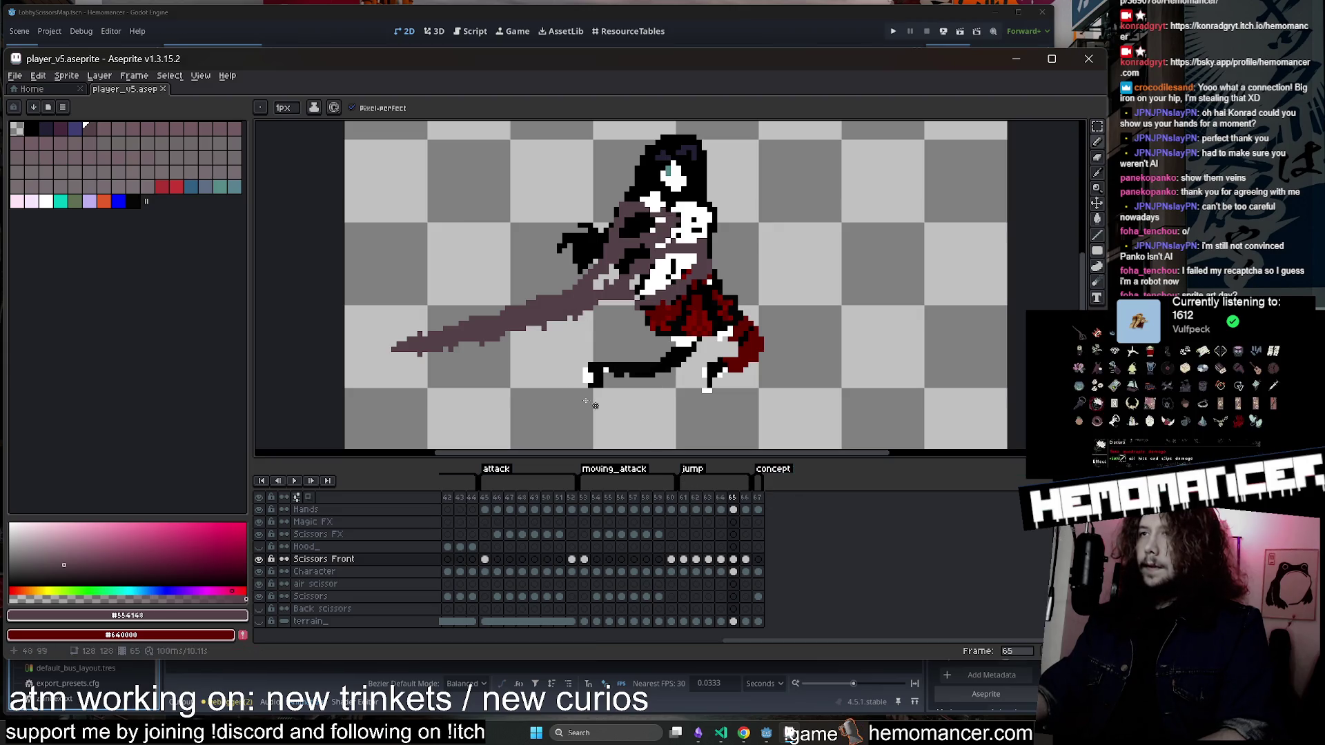
pyautogui.moveTo(570, 314); pyautogui.dragTo(514, 325)
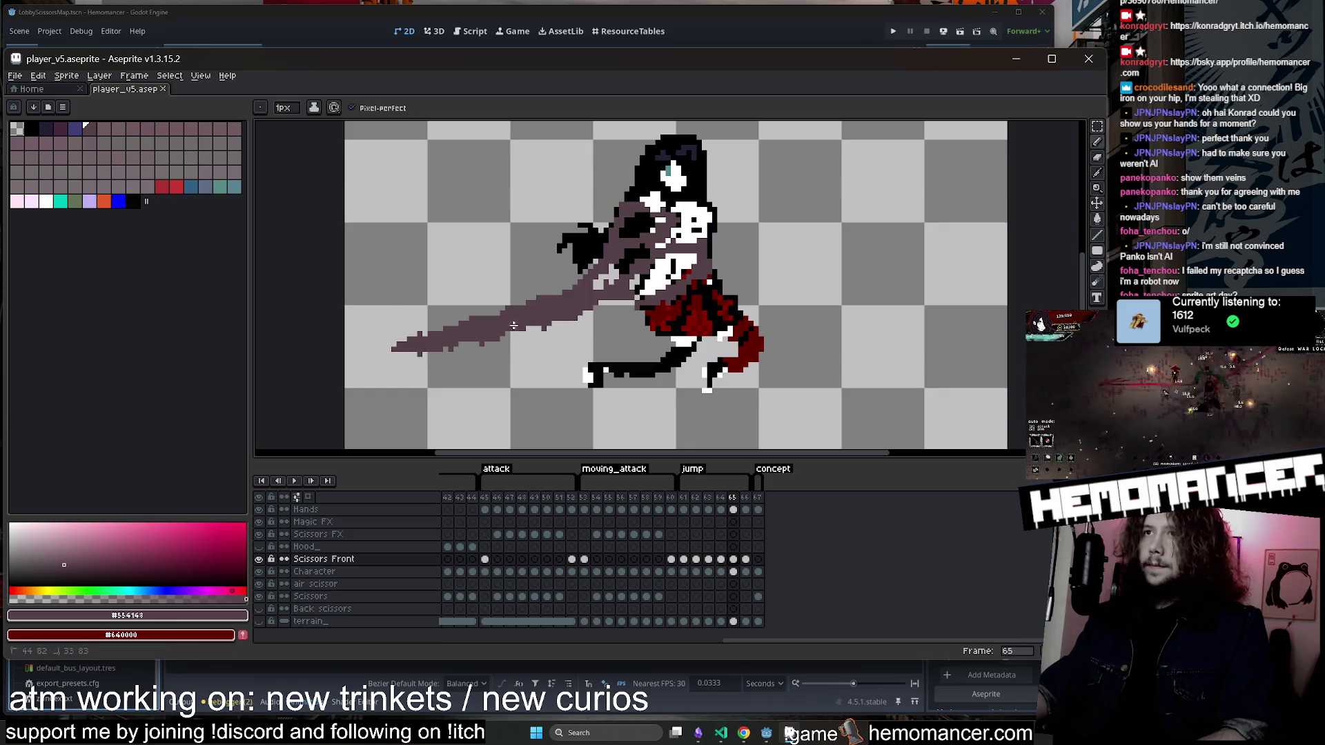
pyautogui.moveTo(439, 343); pyautogui.dragTo(542, 319)
# Switch to the eraser, save player_v5.aseprite, and bring VS Code forward.
pyautogui.press('e')
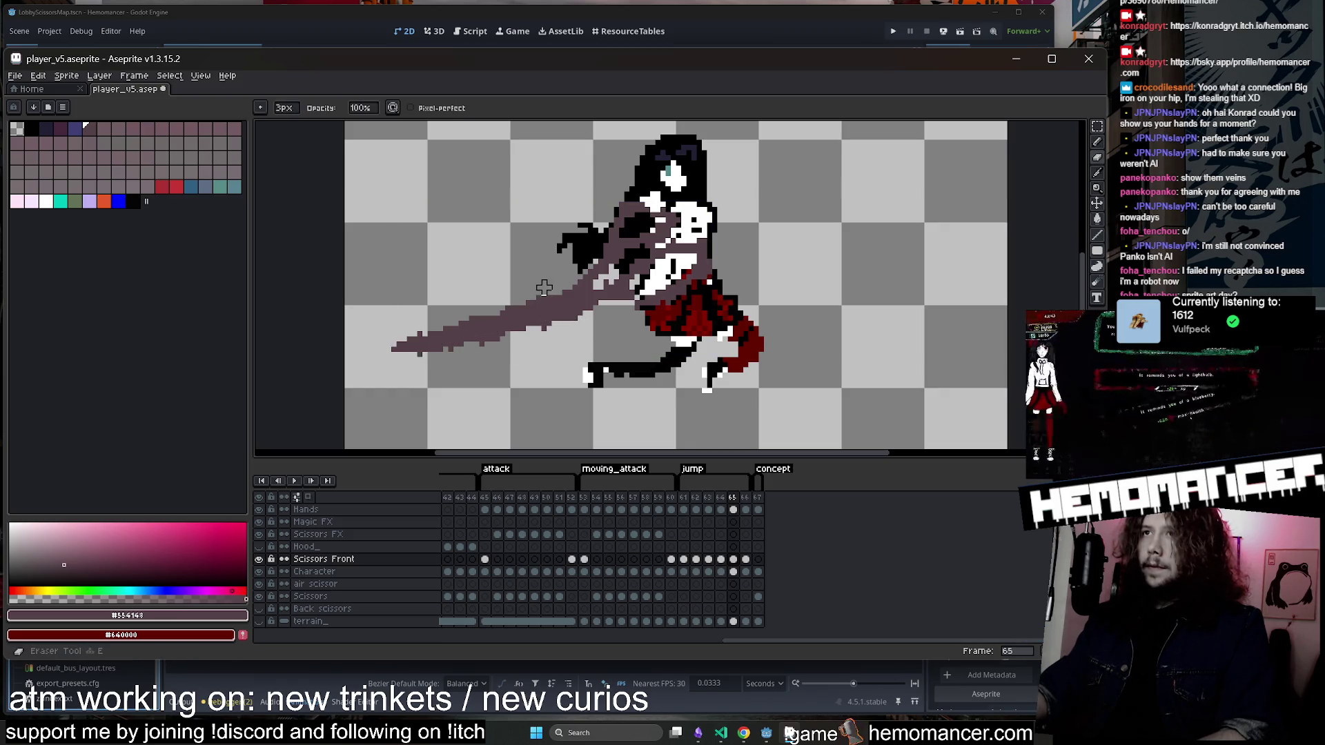
pyautogui.scroll(-2, 410, 329)
pyautogui.hotkey('ctrl', 's')
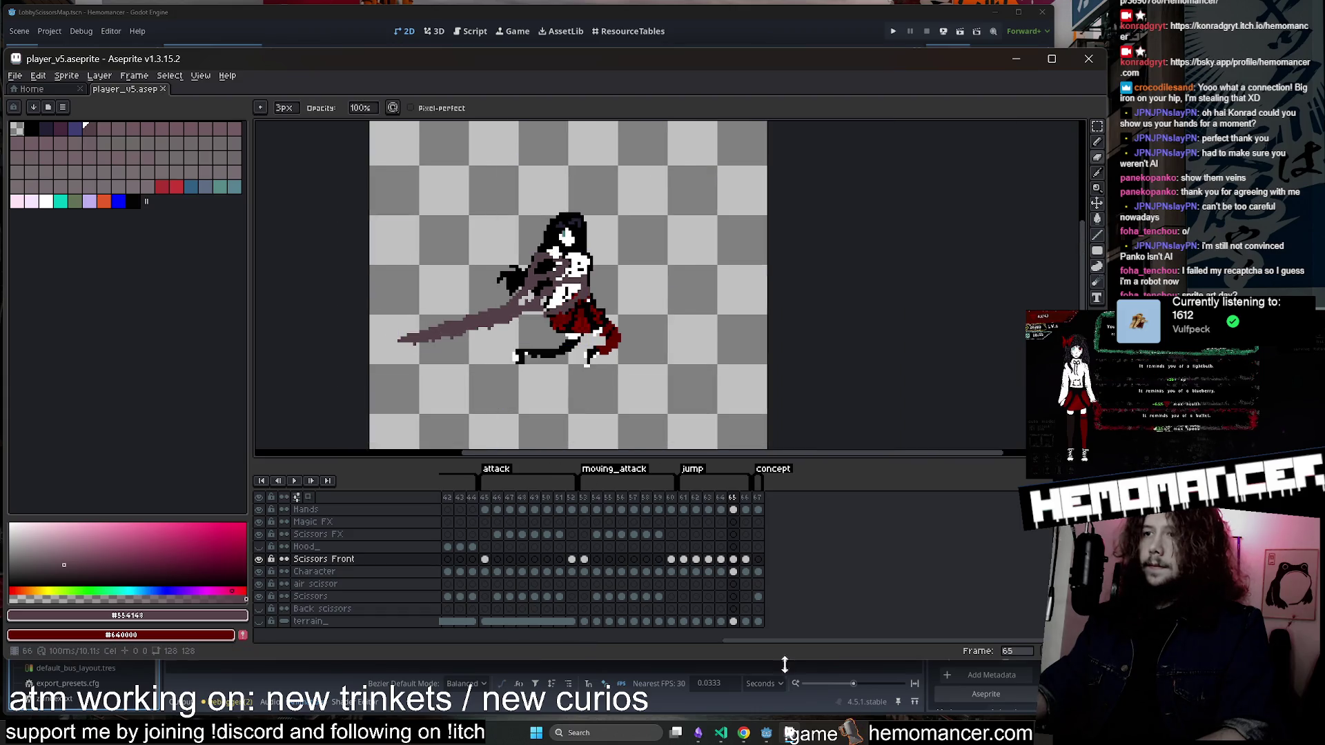
pyautogui.click(721, 733)
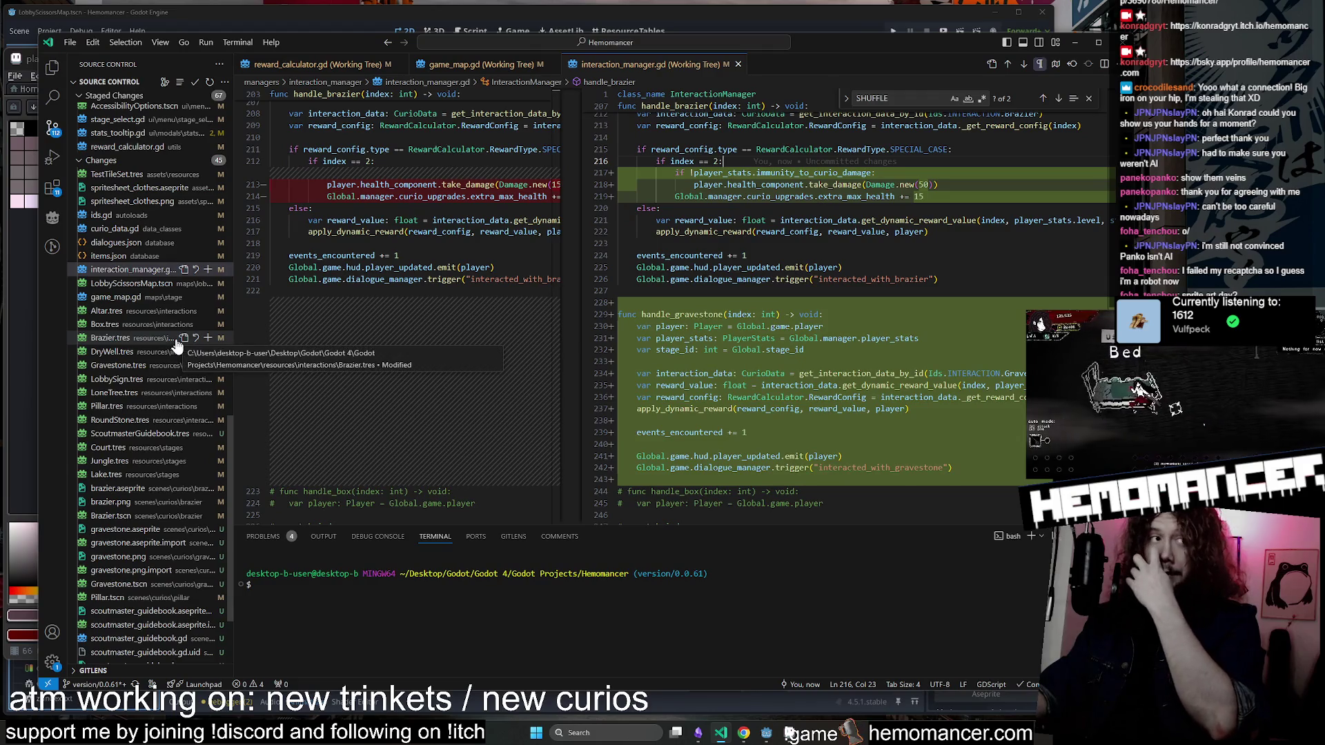
# Review diffs for dialogues.json, items.json, Gravestone.tres, stats.gd and hud.gd, then return to Aseprite.
pyautogui.scroll(-3, 169, 352)
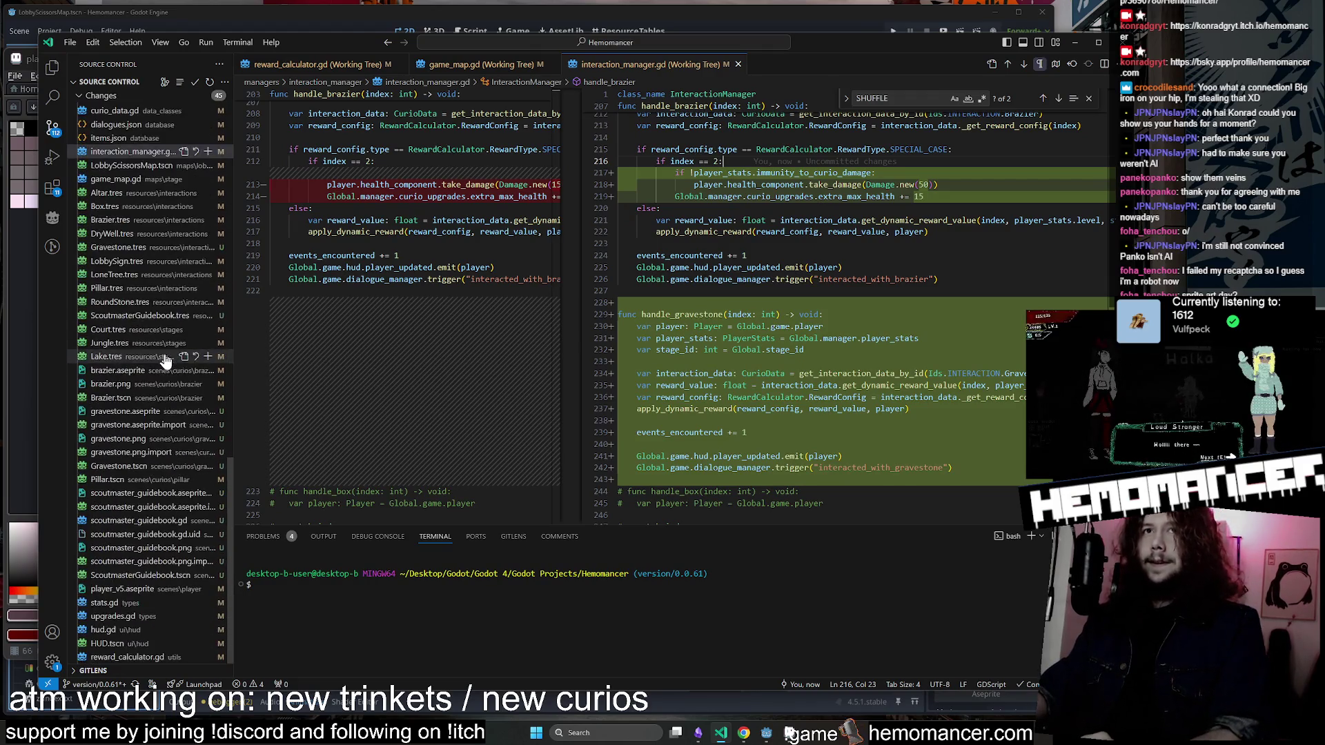
pyautogui.click(116, 125)
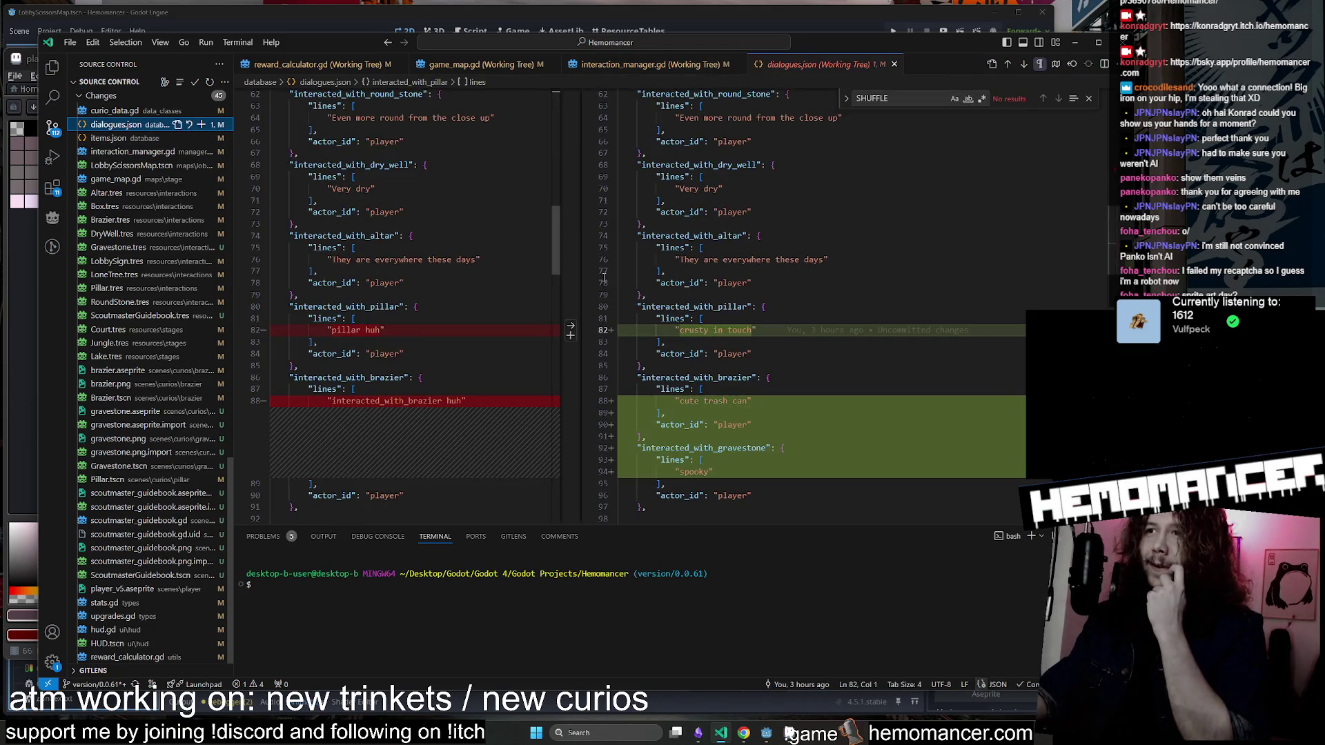
pyautogui.click(110, 138)
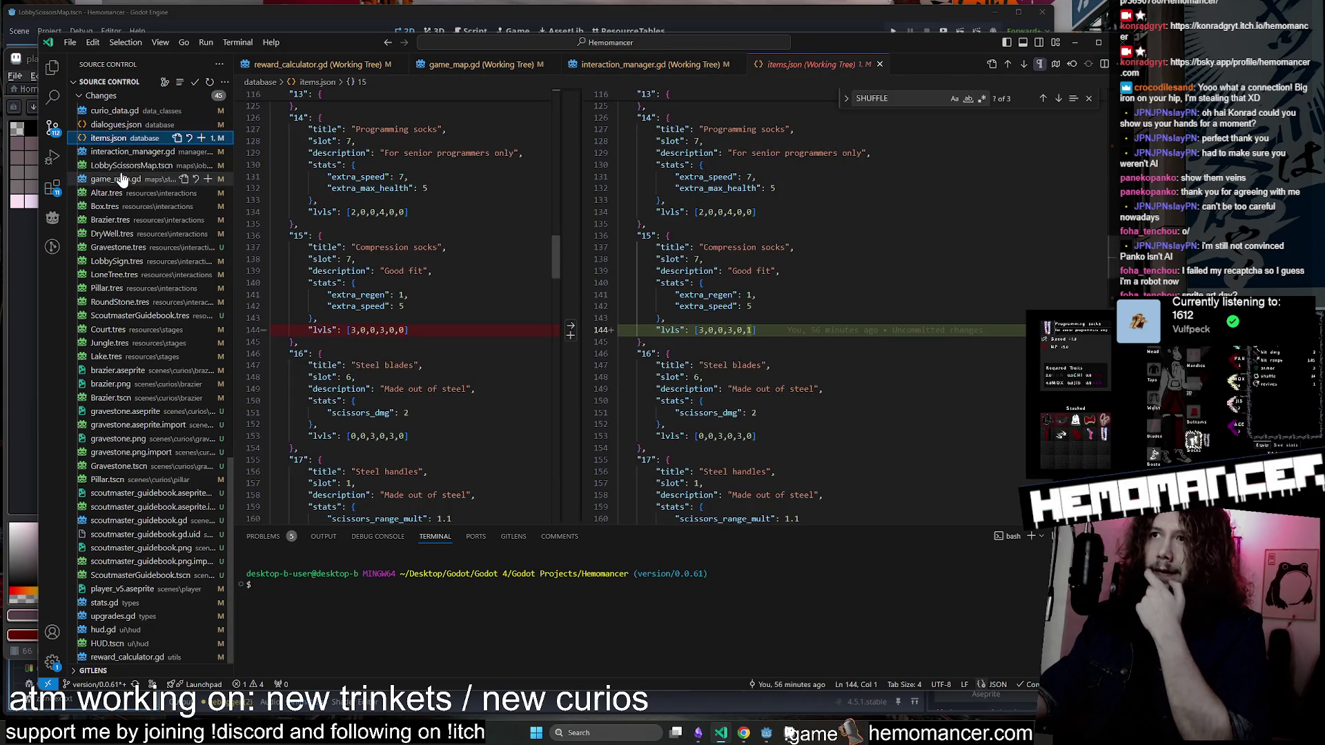
pyautogui.click(119, 247)
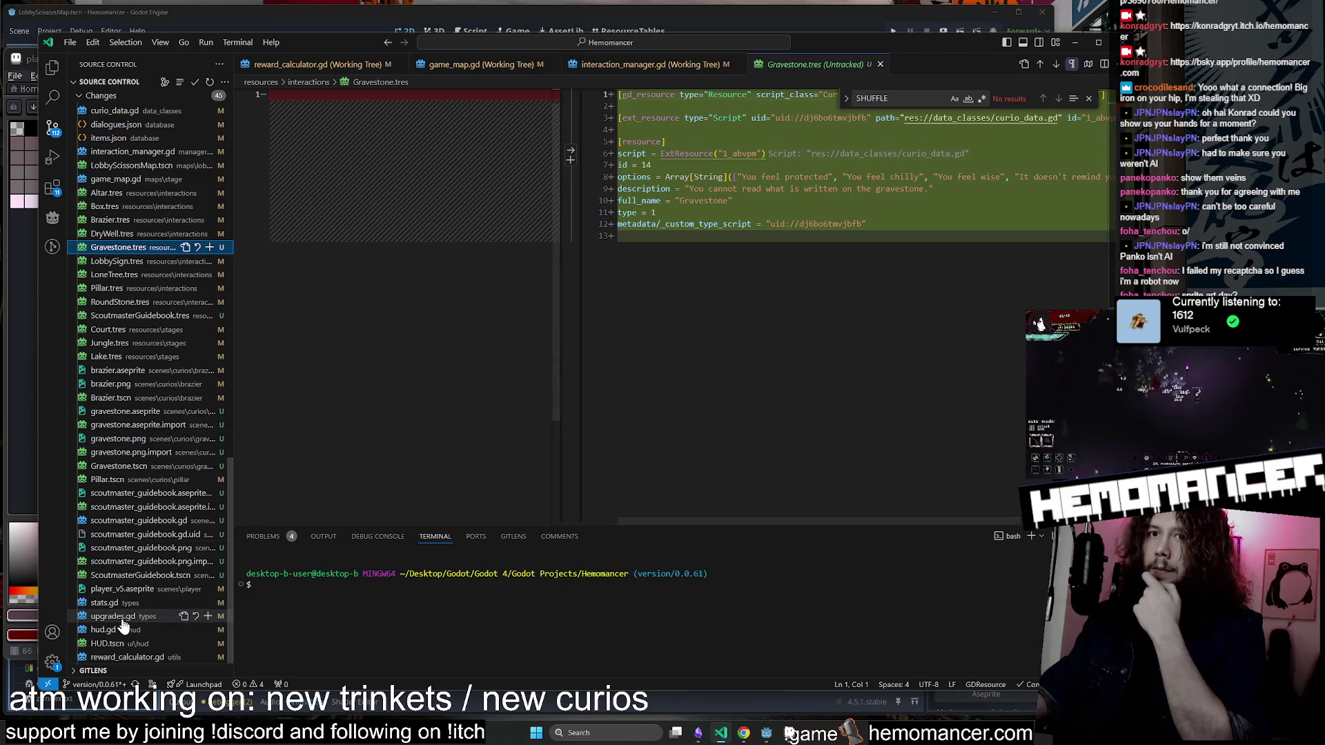
pyautogui.click(126, 603)
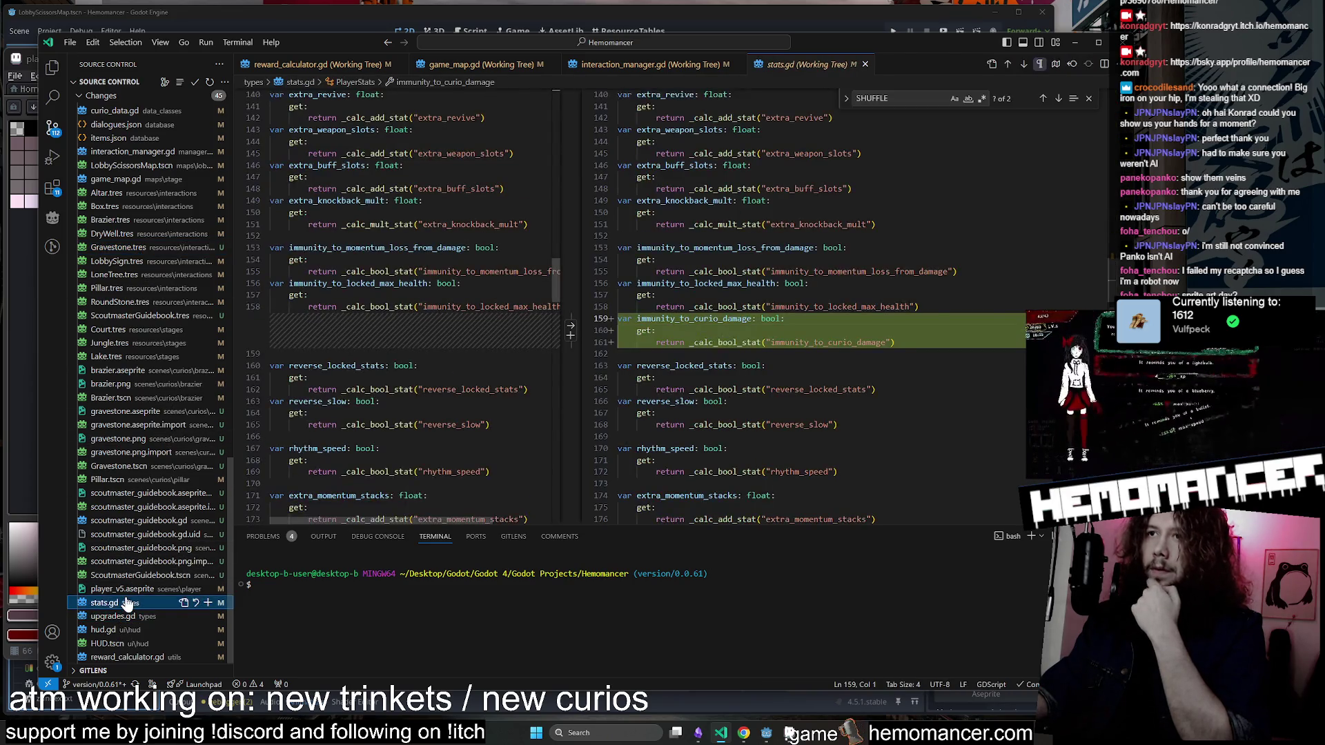
pyautogui.click(118, 629)
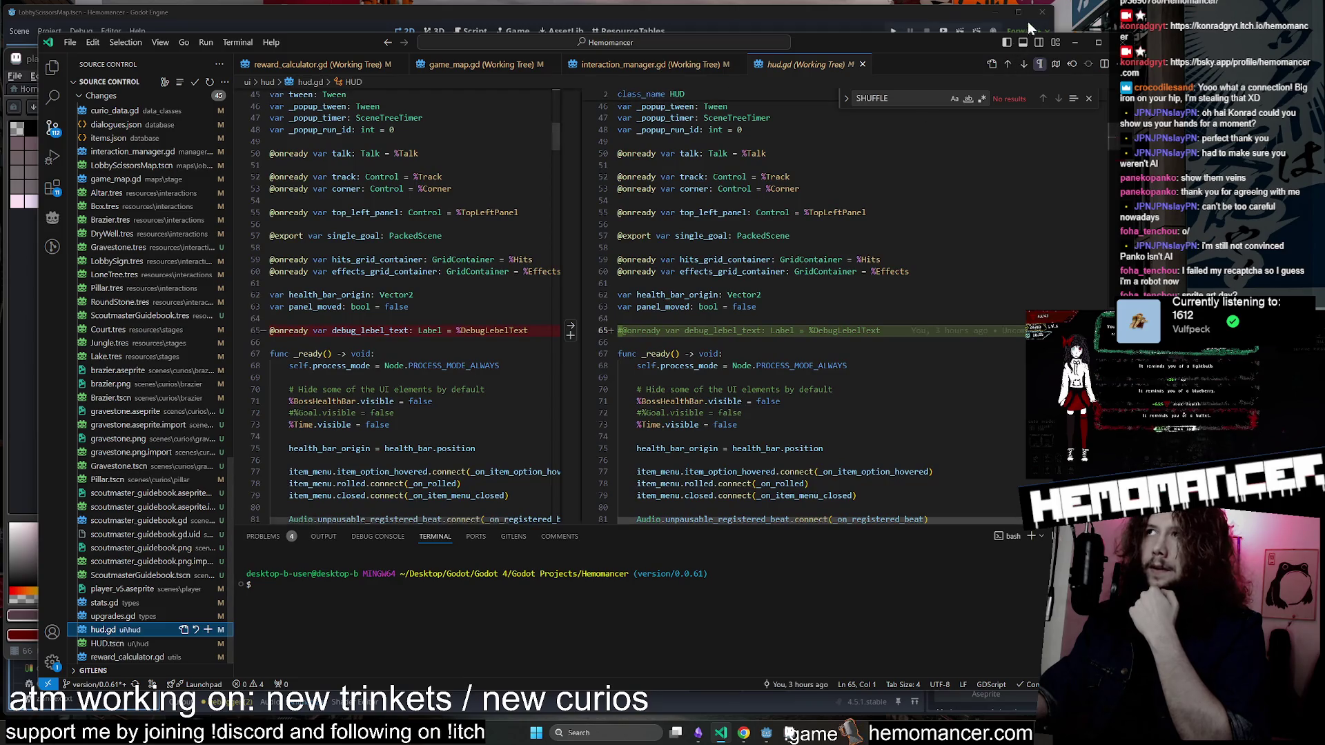
pyautogui.click(1075, 42)
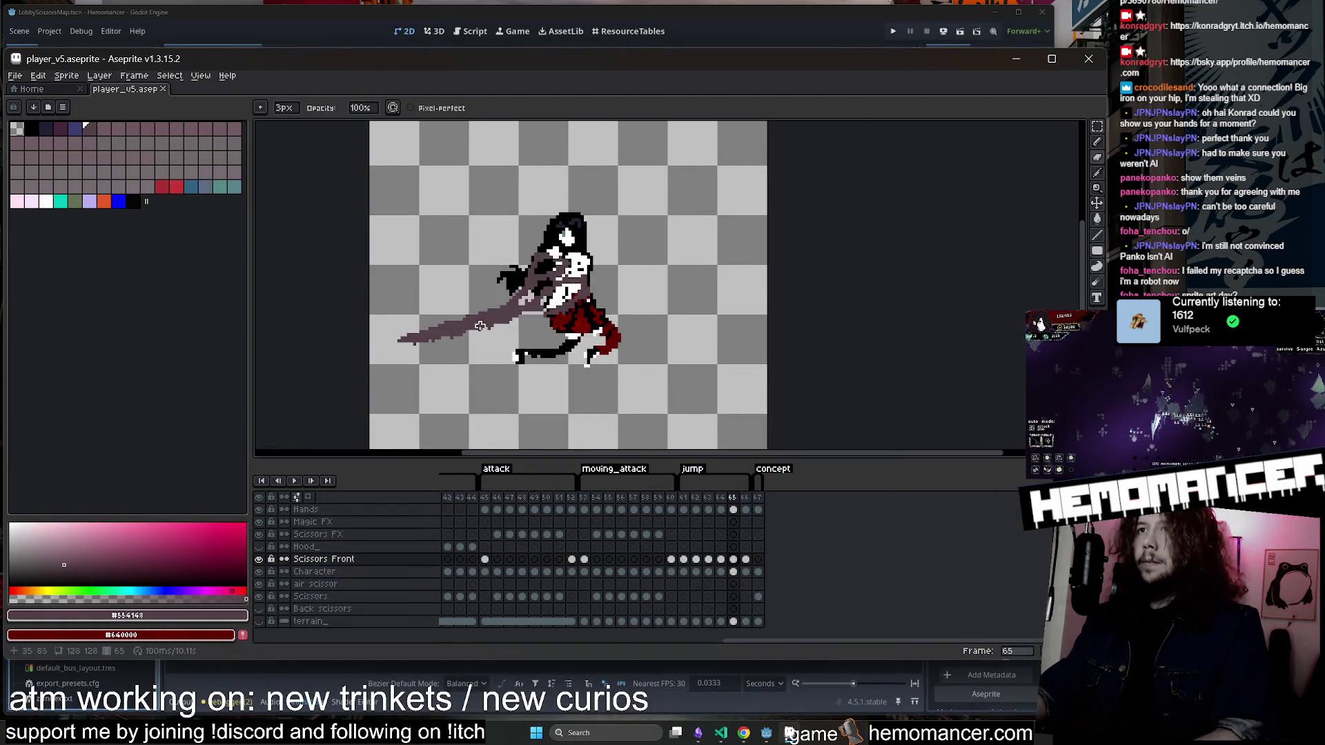
# Redraw a stroke along the scissor blade with the pixel-perfect pencil and save the sprite.
pyautogui.scroll(2, 480, 326)
pyautogui.moveTo(558, 300); pyautogui.dragTo(520, 313)
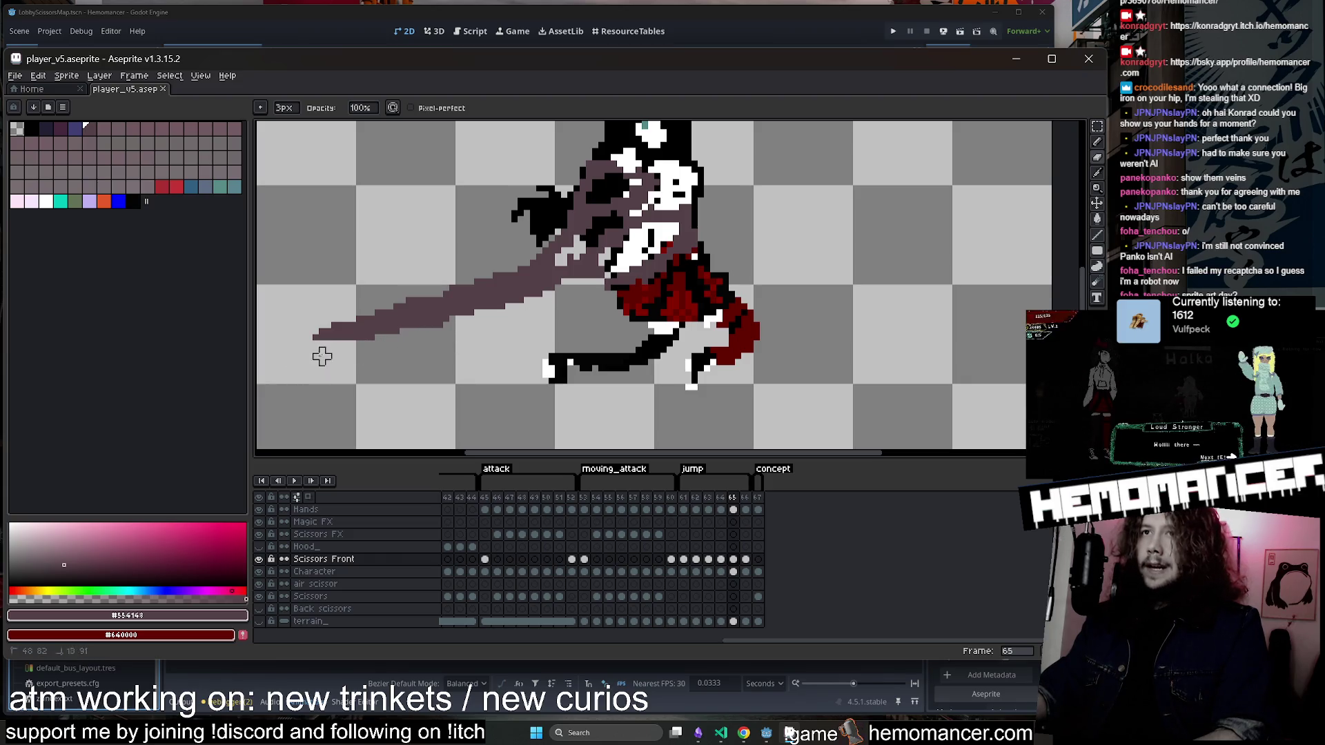
pyautogui.scroll(-1, 322, 356)
pyautogui.scroll(4, 372, 338)
pyautogui.press('b')
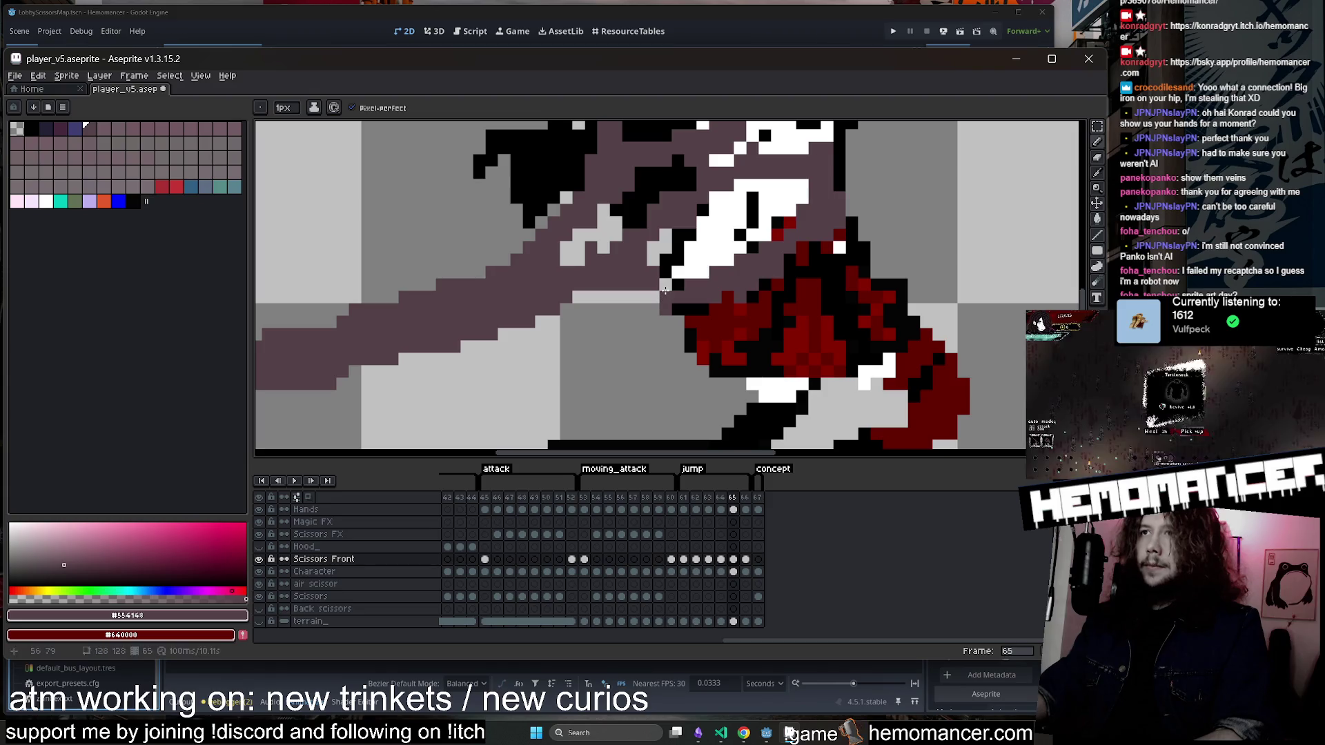
pyautogui.press('v')
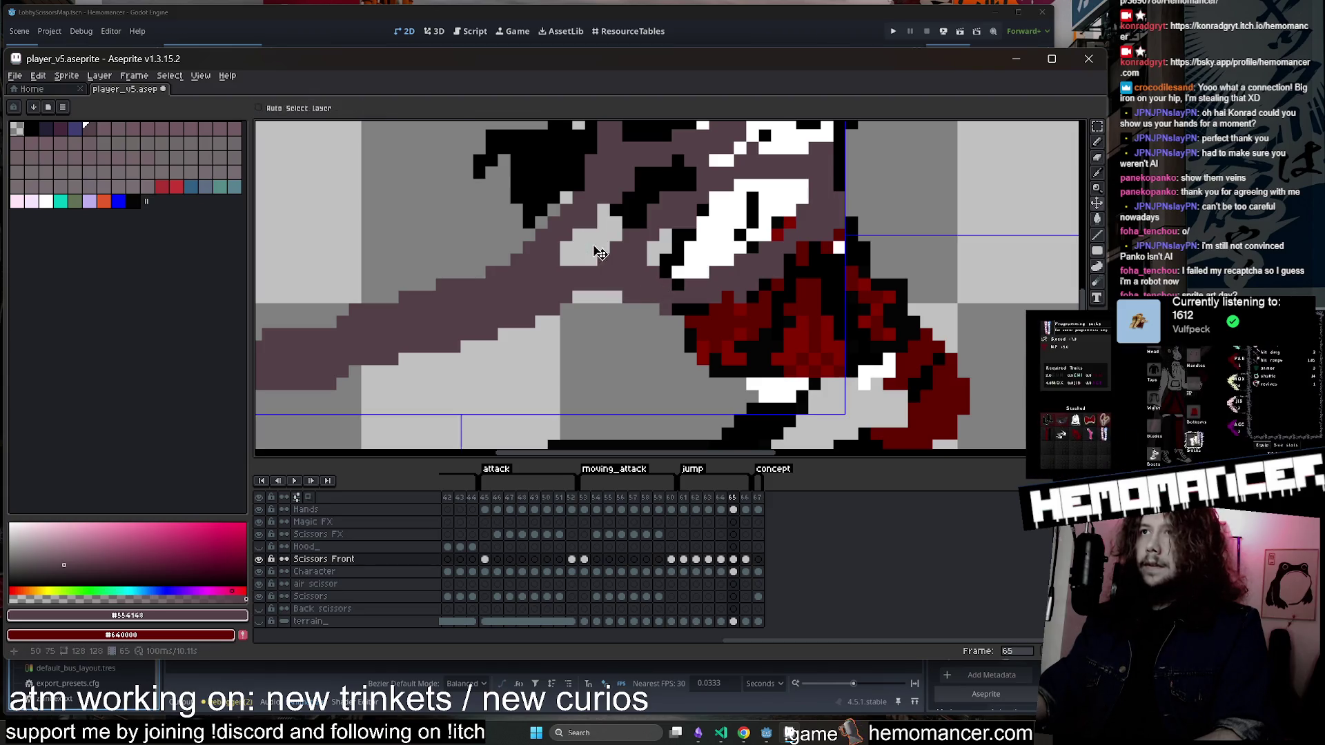
pyautogui.press('b')
pyautogui.scroll(-3, 691, 264)
pyautogui.hotkey('ctrl', 's')
pyautogui.scroll(2, 711, 302)
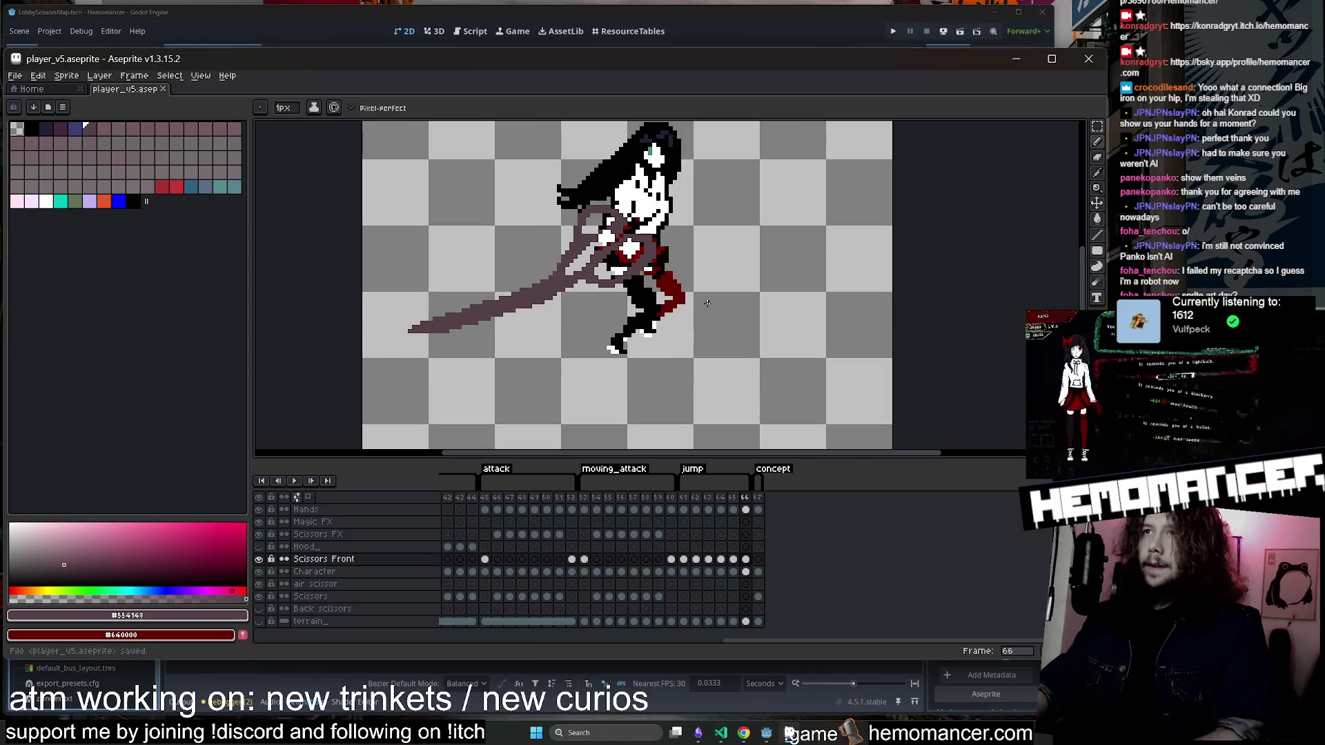
# Open a live animation preview (F7), shrinking it slightly and moving it right.
pyautogui.press('F7')
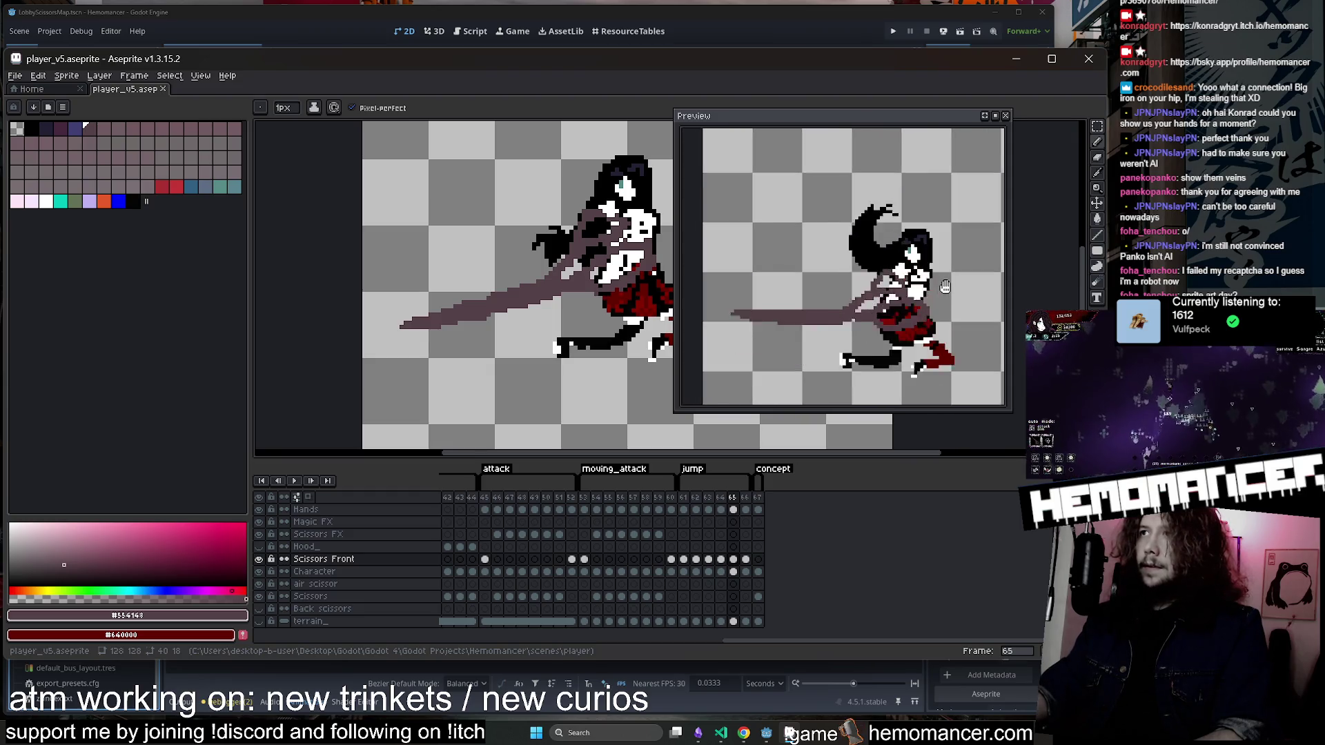
pyautogui.moveTo(834, 114)
pyautogui.mouseDown()
pyautogui.moveTo(834, 126)
pyautogui.moveTo(1063, 86)
pyautogui.moveTo(965, 70)
pyautogui.moveTo(980, 69)
pyautogui.mouseUp()
pyautogui.moveTo(695, 260)
pyautogui.mouseDown()
pyautogui.moveTo(729, 262)
pyautogui.moveTo(592, 284)
pyautogui.mouseUp()
pyautogui.scroll(1, 592, 285)
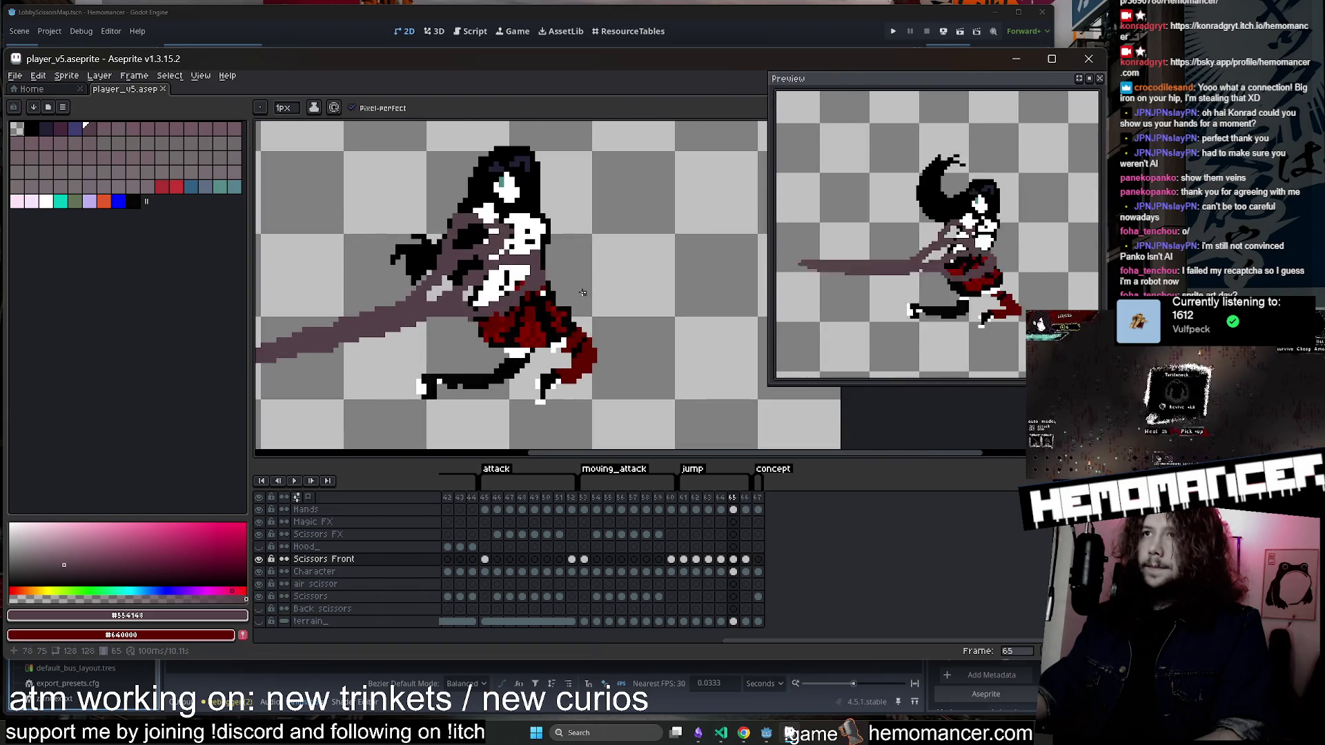
# Try erasing on frame 61's Character cel, then undo the erase.
pyautogui.click(683, 571)
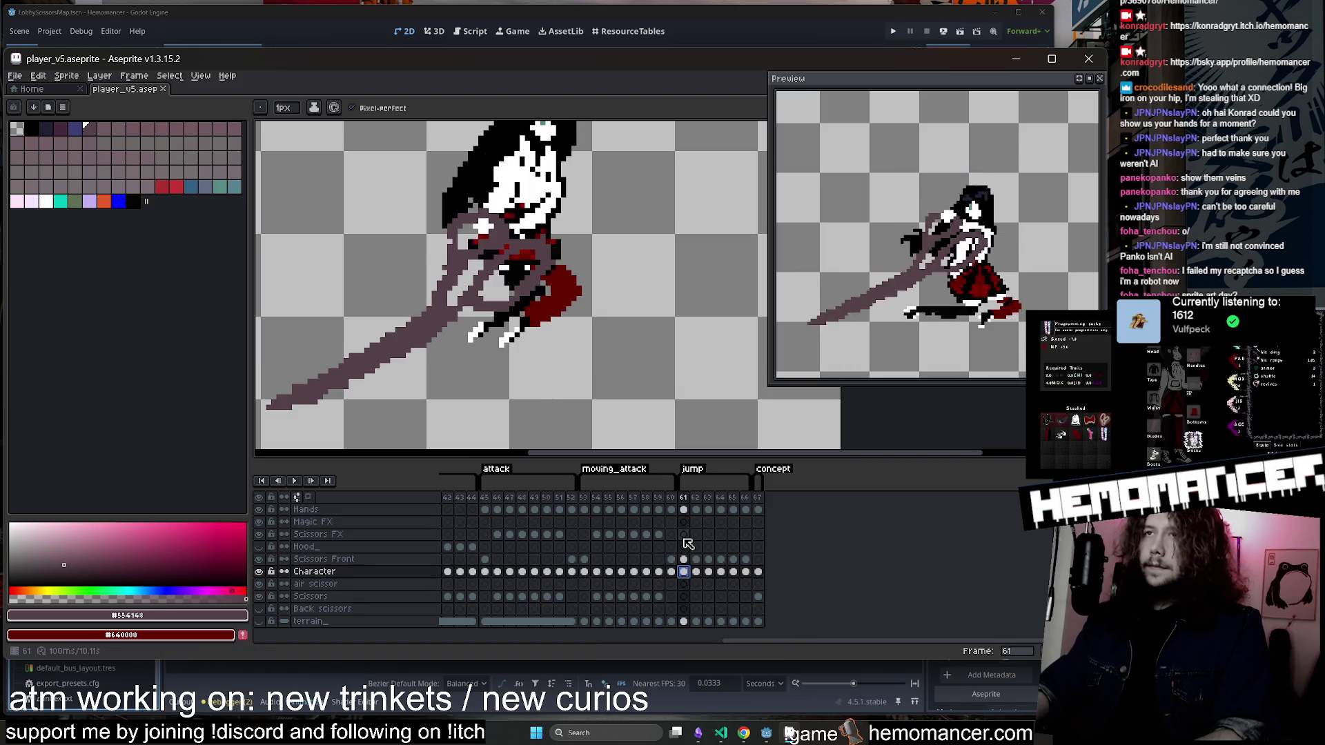
pyautogui.scroll(2, 540, 319)
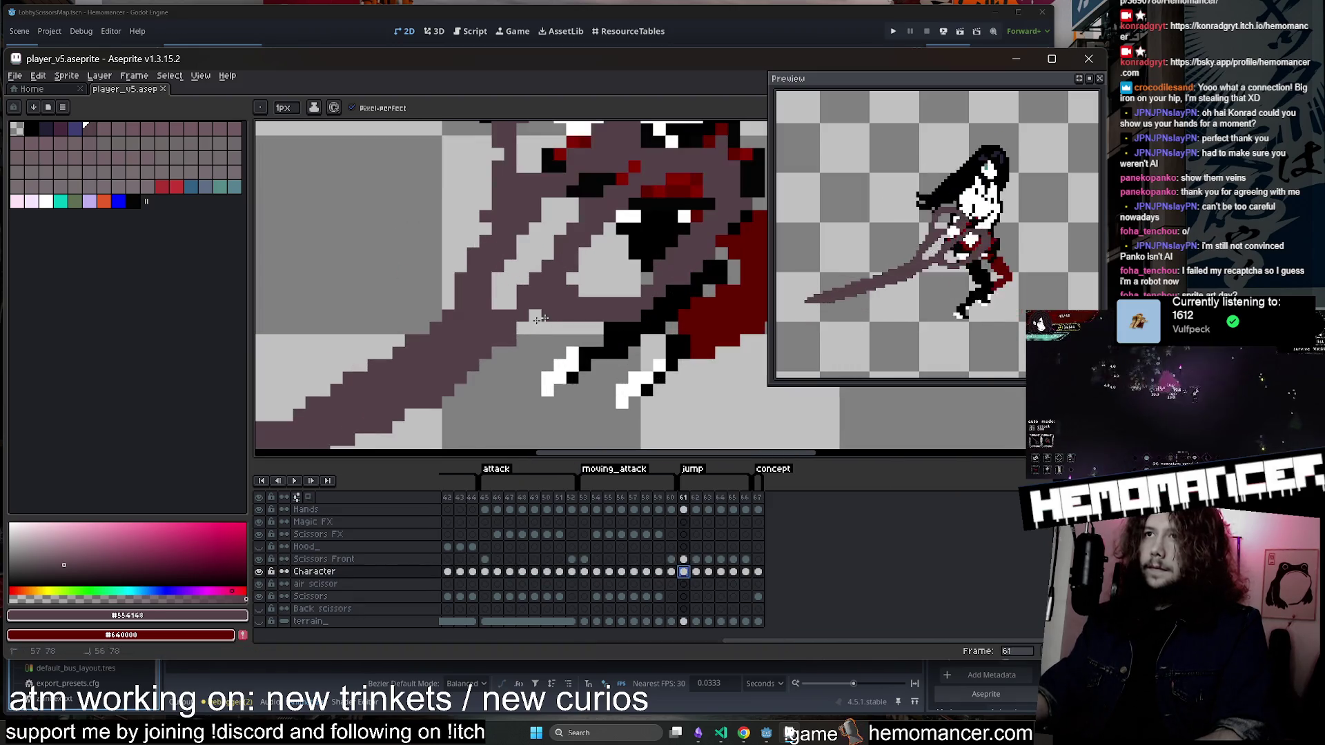
pyautogui.scroll(-3, 499, 191)
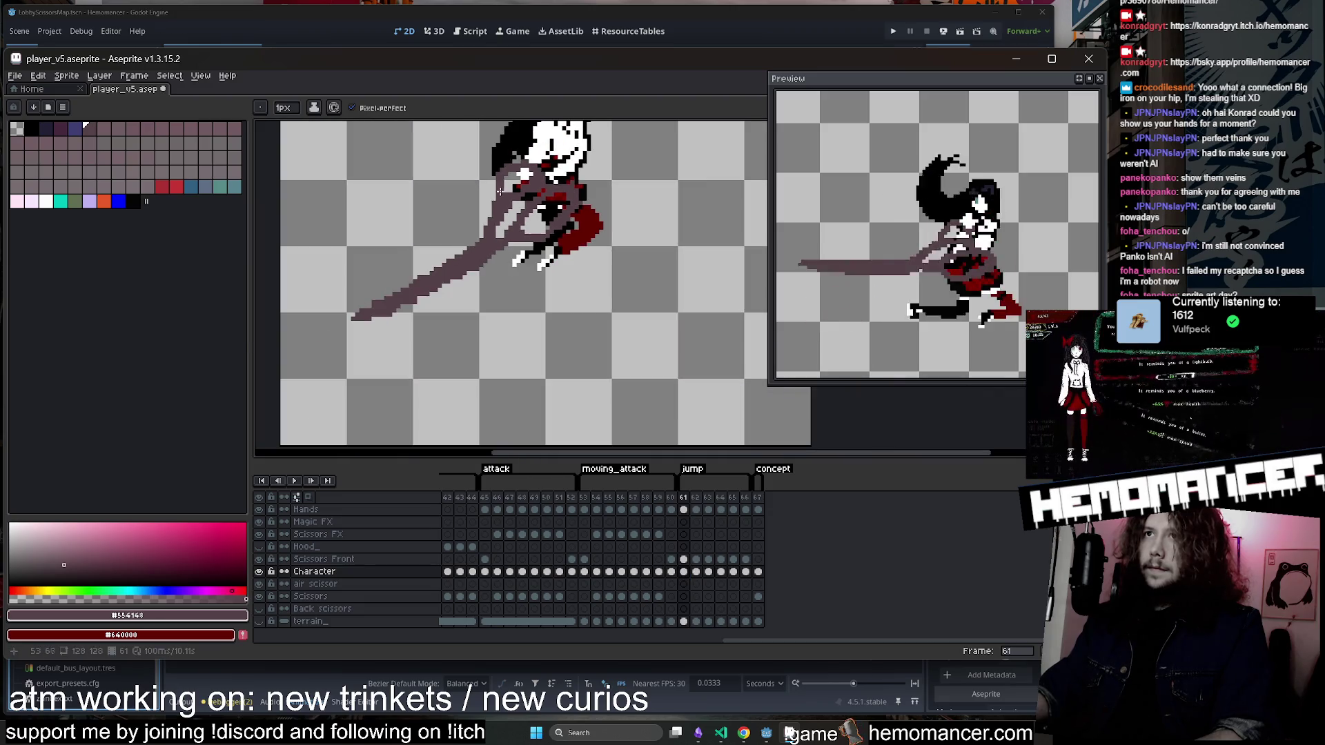
pyautogui.scroll(1, 494, 200)
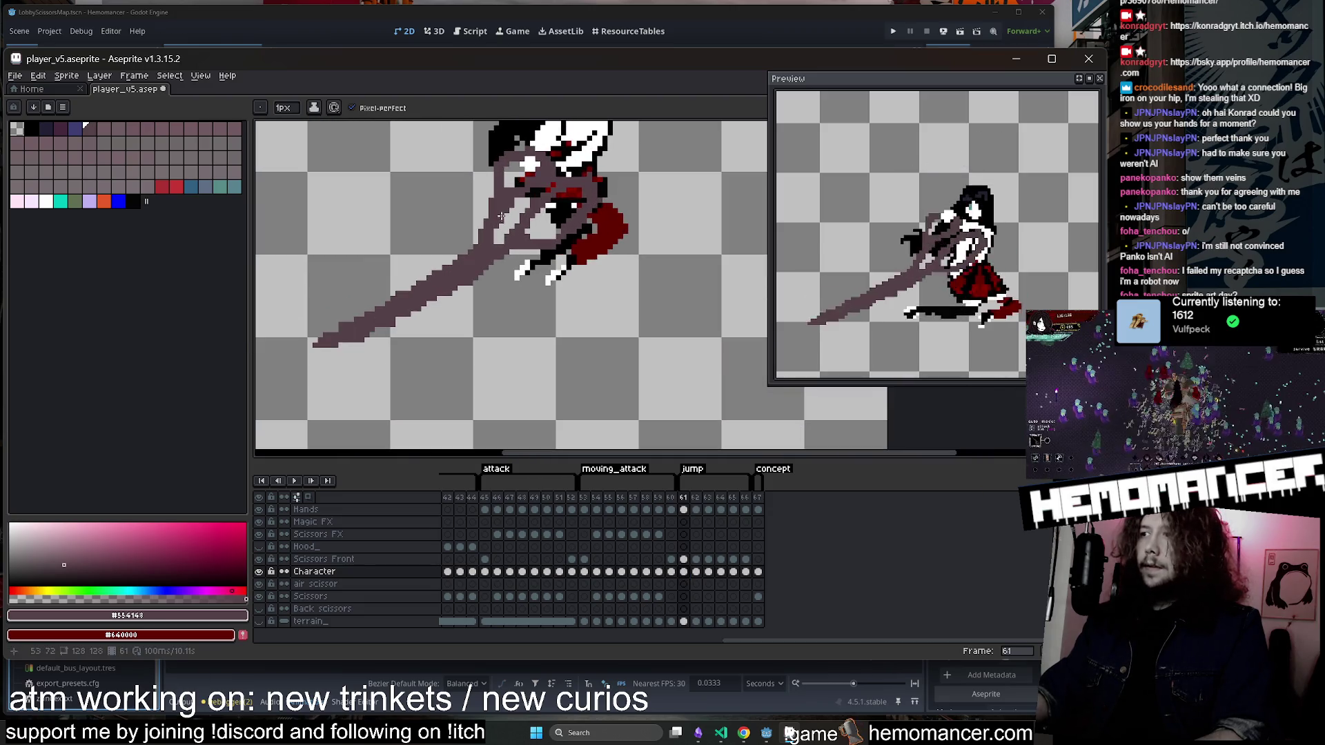
pyautogui.scroll(1, 469, 242)
pyautogui.press('e')
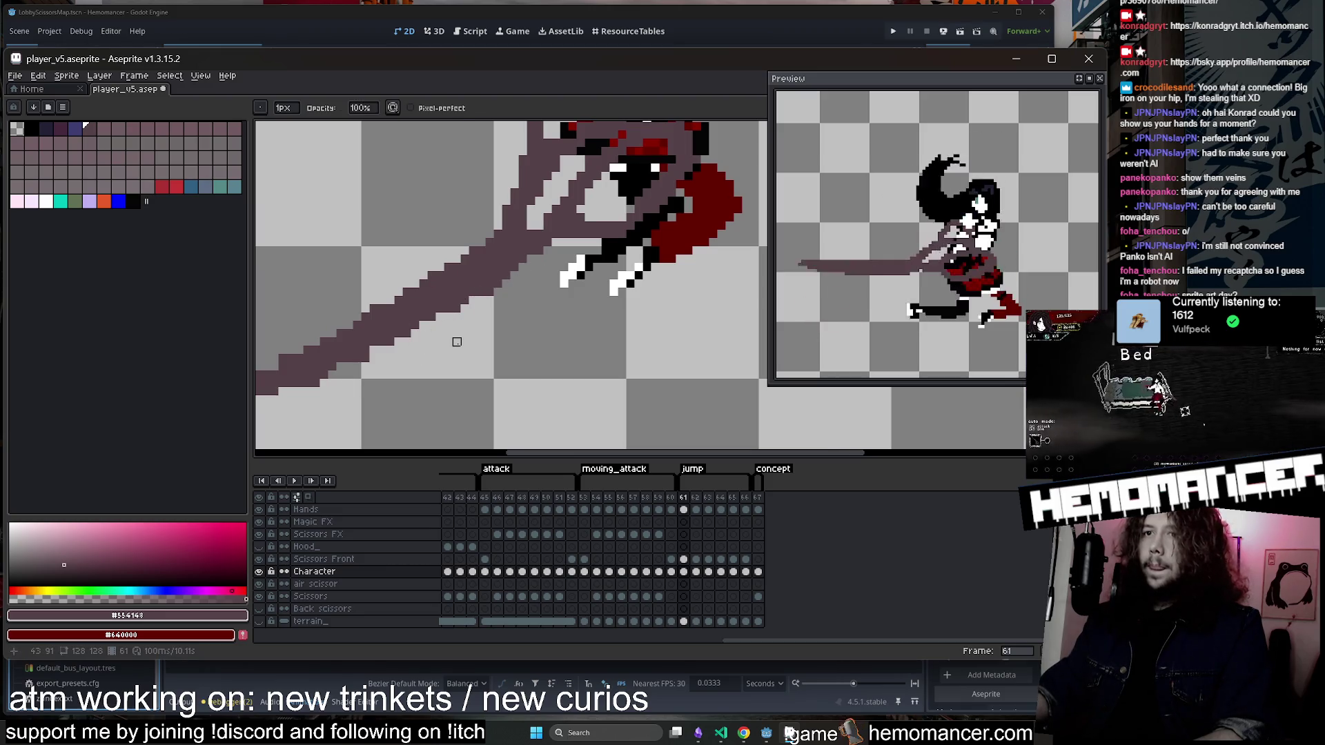
pyautogui.hotkey('ctrl', 'z')
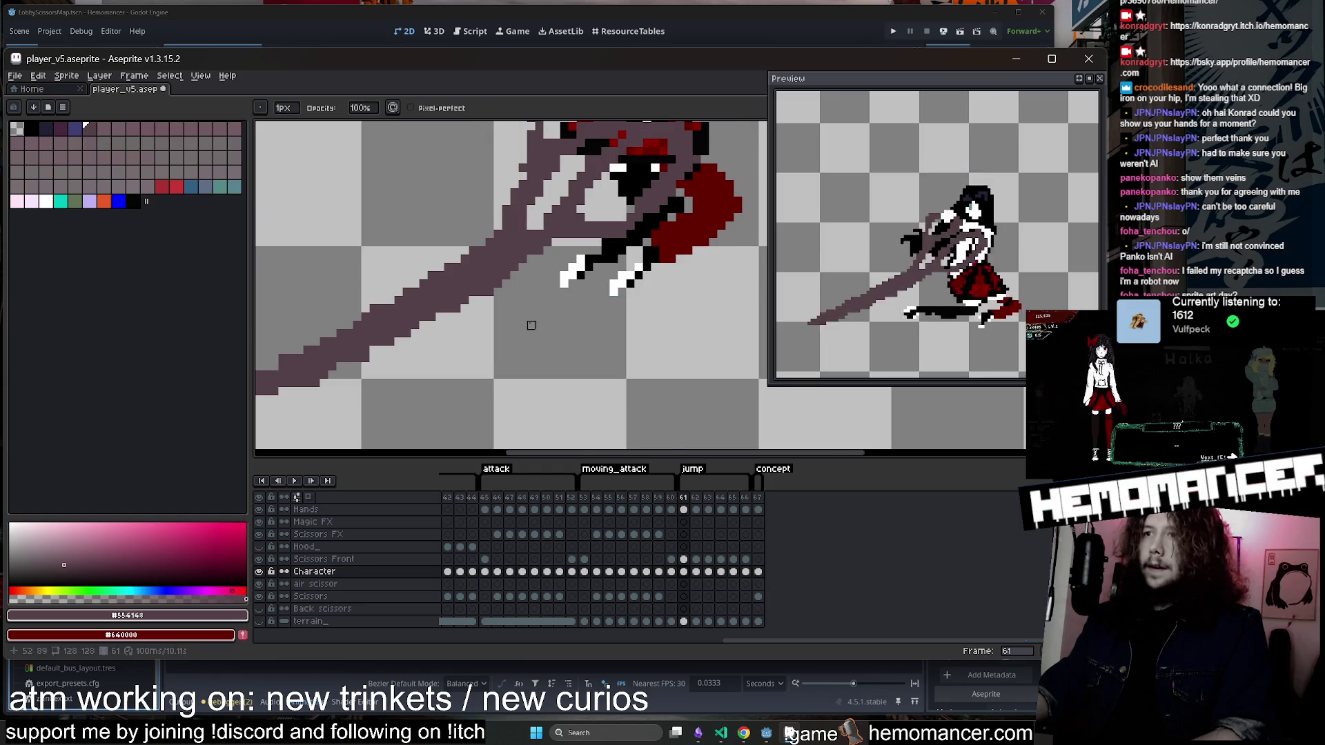
pyautogui.scroll(-1, 532, 325)
# Redraw the blade pixels on frame 61's Scissors Front cel and save player_v5.aseprite.
pyautogui.click(686, 559)
pyautogui.press('b')
pyautogui.scroll(1, 508, 222)
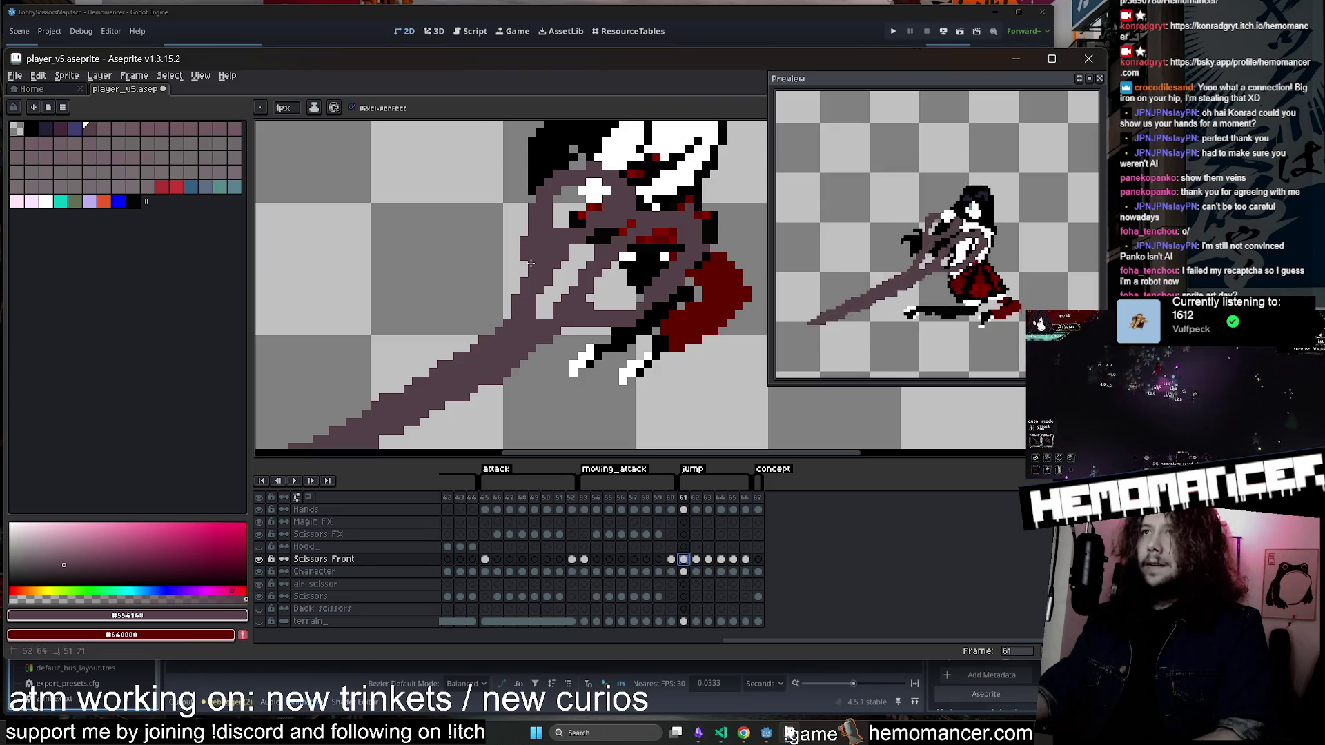
pyautogui.moveTo(535, 202)
pyautogui.mouseDown()
pyautogui.moveTo(522, 268)
pyautogui.moveTo(540, 212)
pyautogui.mouseUp()
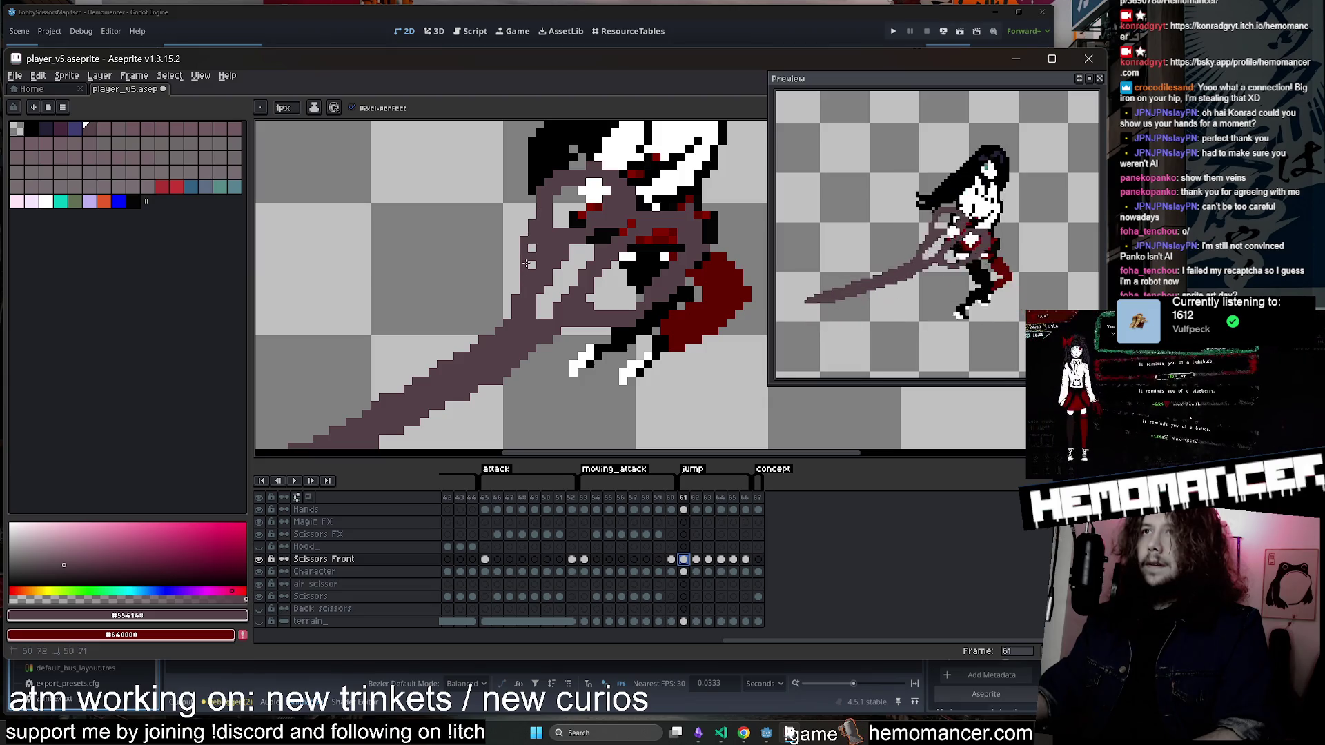
pyautogui.press('e')
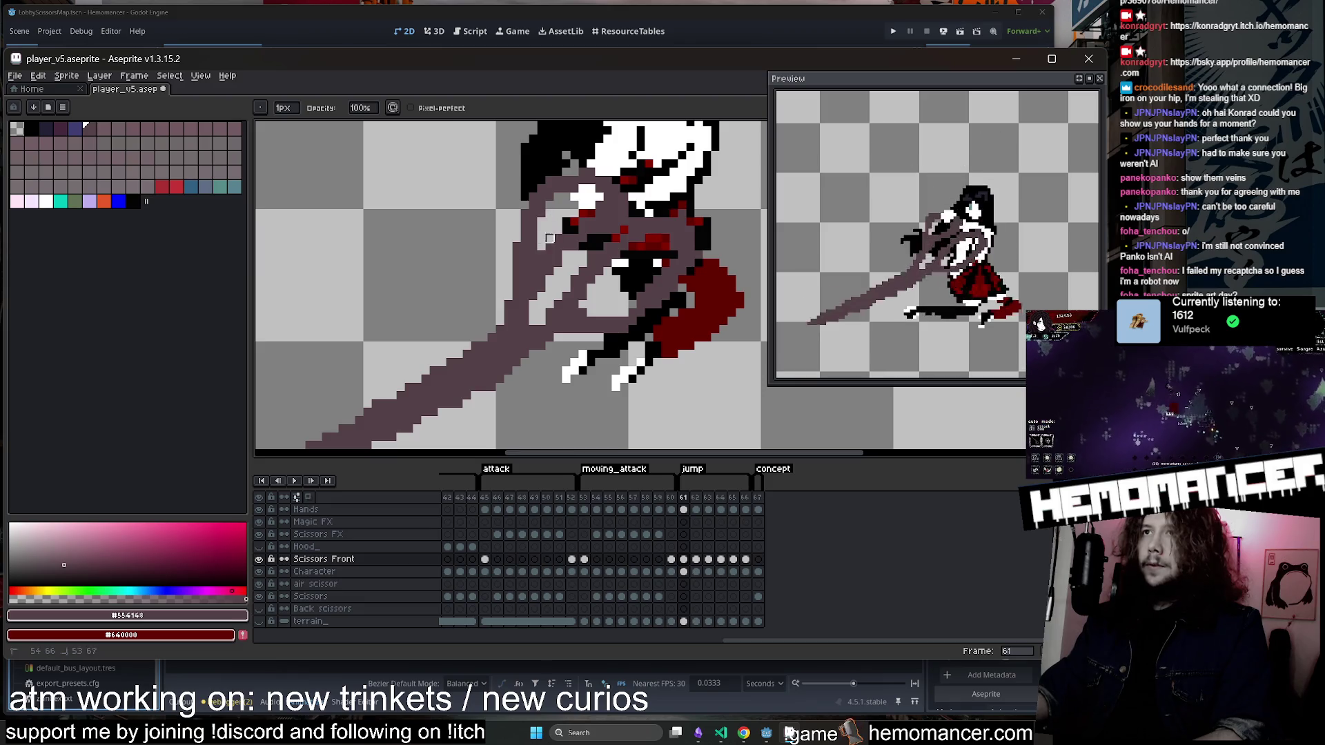
pyautogui.press('b')
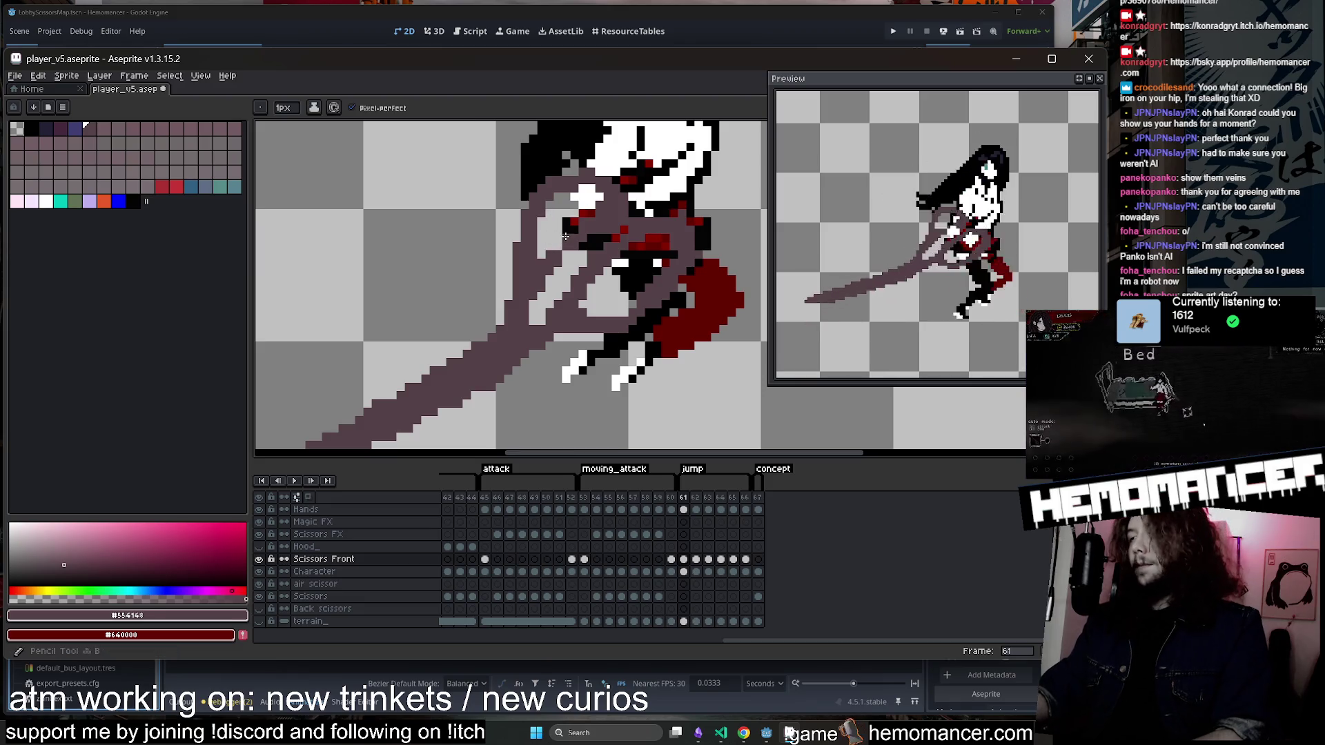
pyautogui.scroll(1, 571, 240)
pyautogui.hotkey('ctrl', 's')
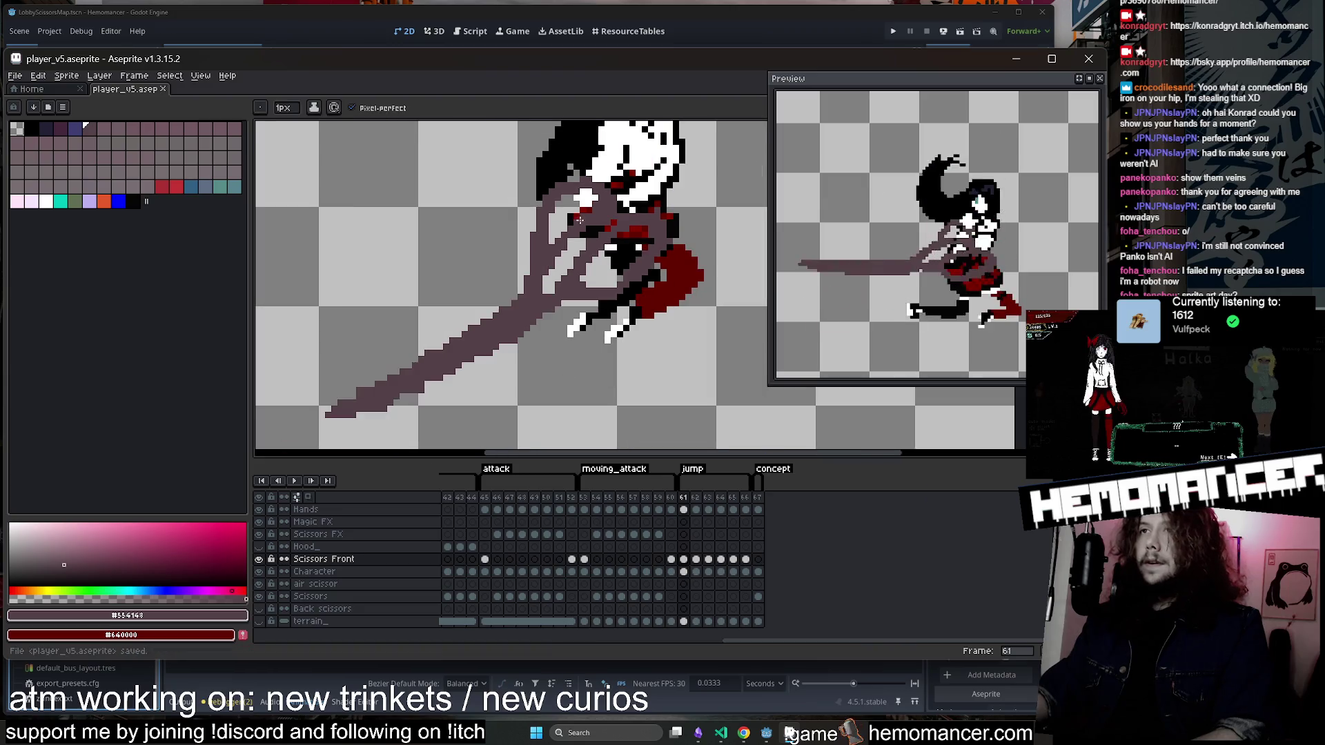
pyautogui.scroll(-2, 564, 231)
pyautogui.press('.')
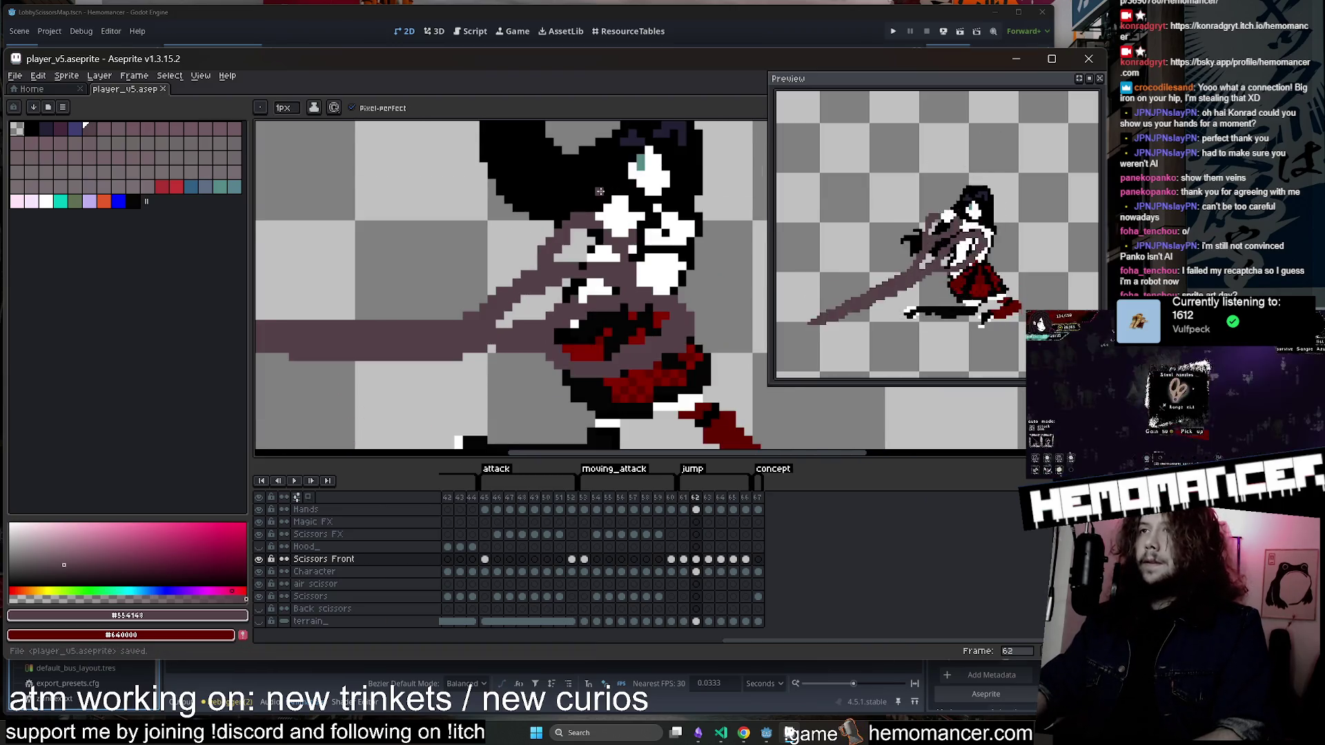
# Step through frames 63 to 66 to review the animation, then save.
pyautogui.scroll(-2, 600, 191)
pyautogui.press('.')
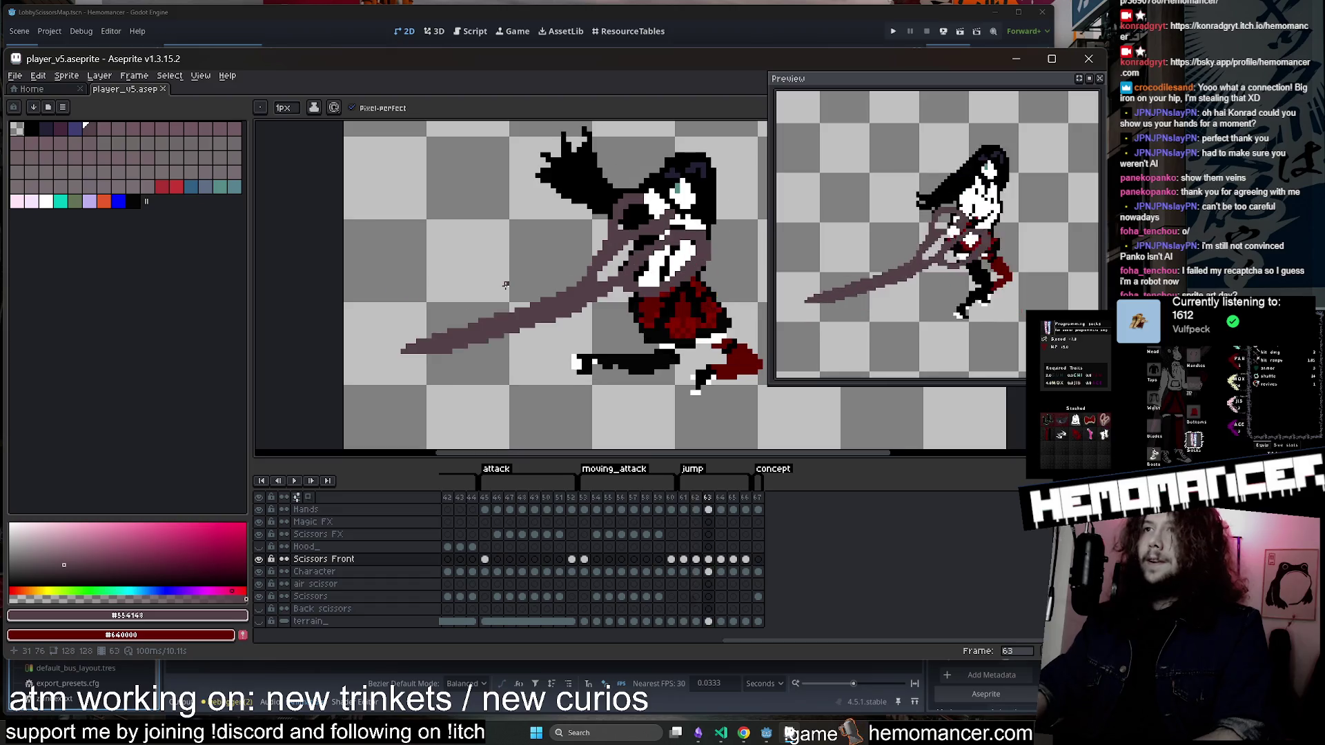
pyautogui.press('.')
pyautogui.press('.')
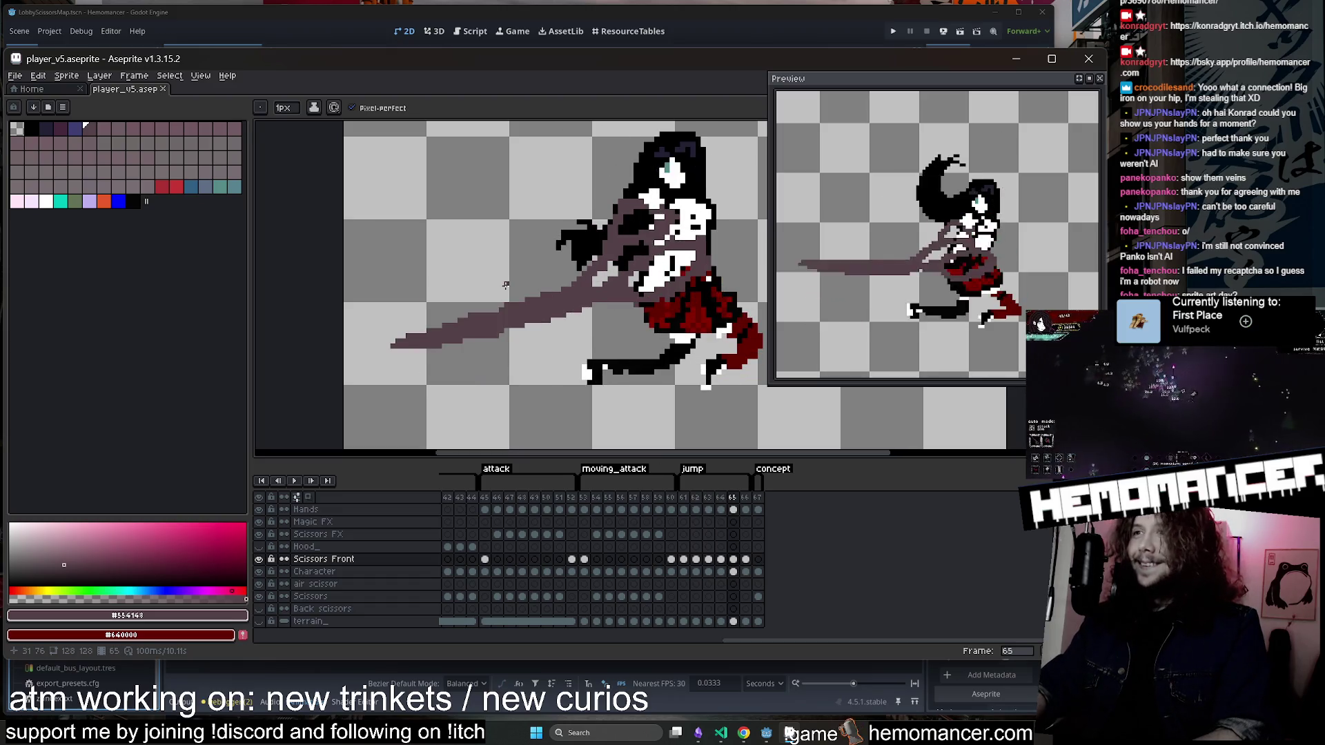
pyautogui.press('.')
pyautogui.scroll(2, 506, 285)
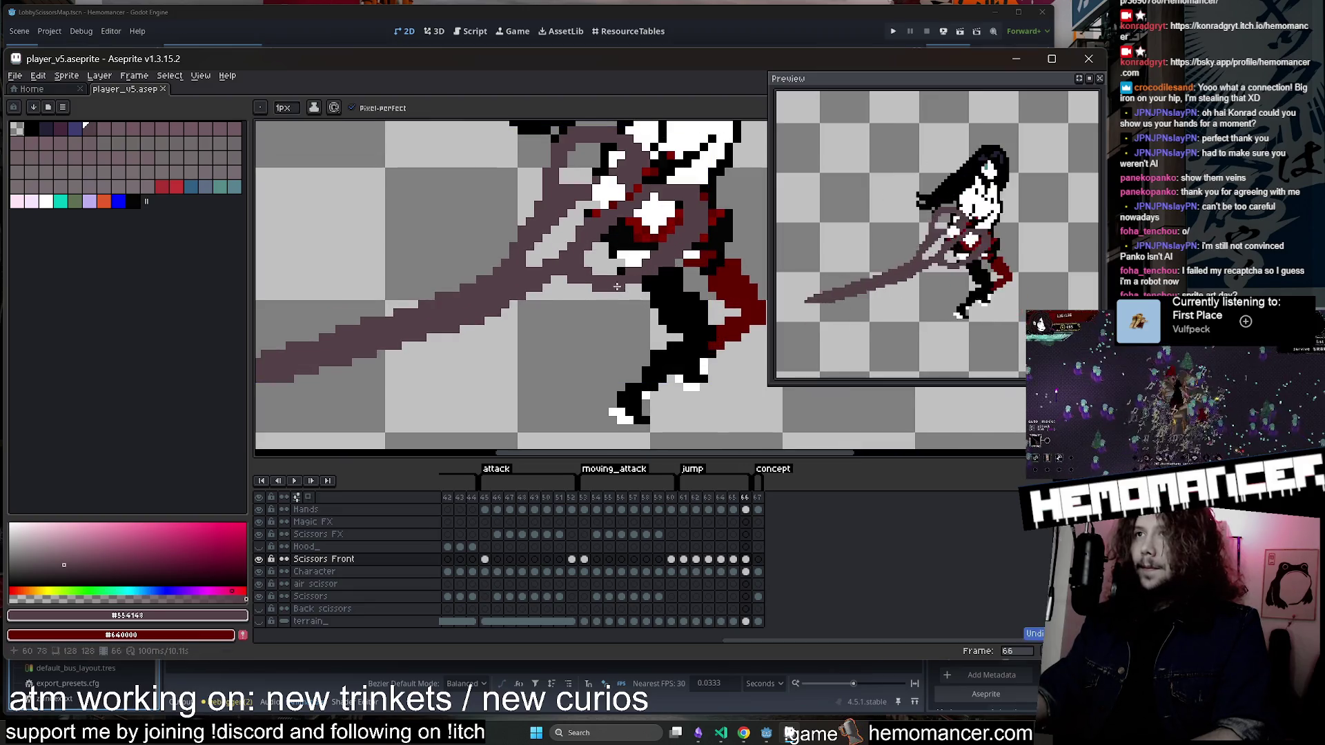
pyautogui.scroll(-2, 576, 276)
pyautogui.hotkey('ctrl', 's')
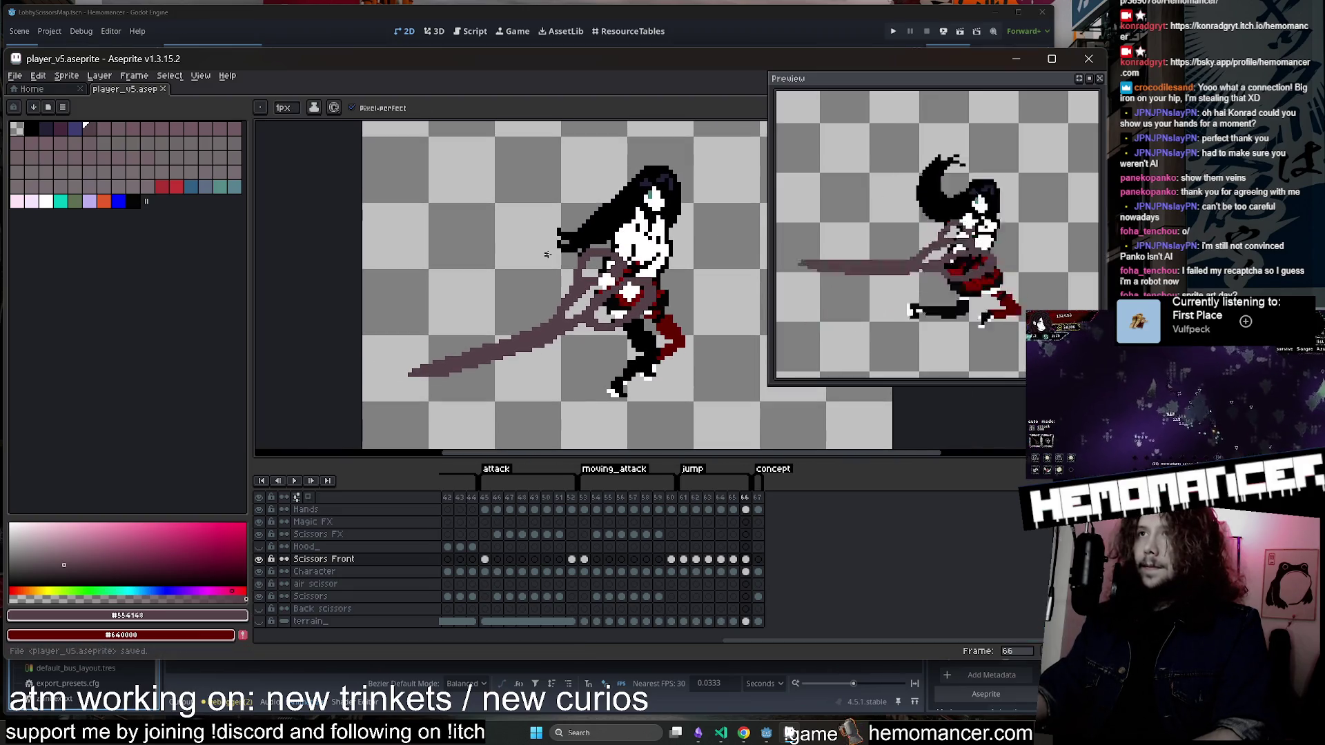
# Erase and redraw the scissor blade and handle pixels on frame 64, then save.
pyautogui.press('Left')
pyautogui.press('Left')
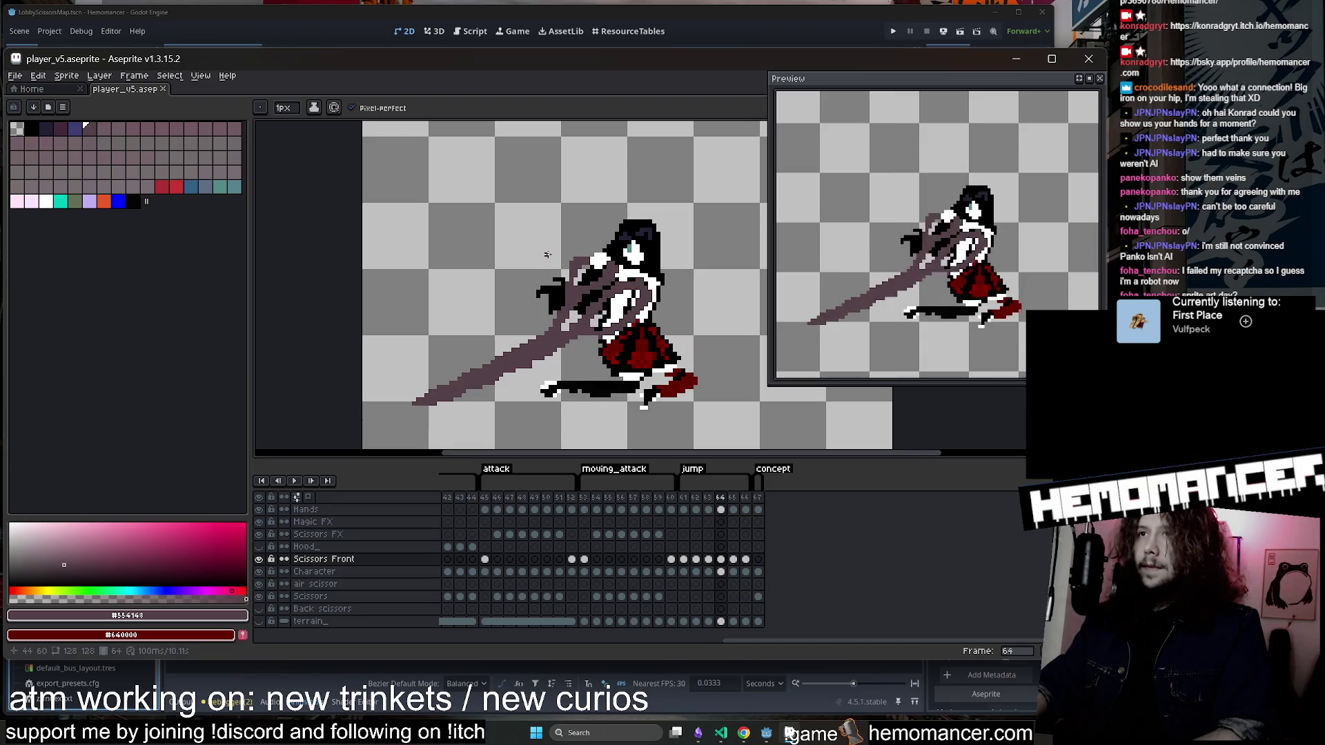
pyautogui.scroll(3, 480, 429)
pyautogui.press('e')
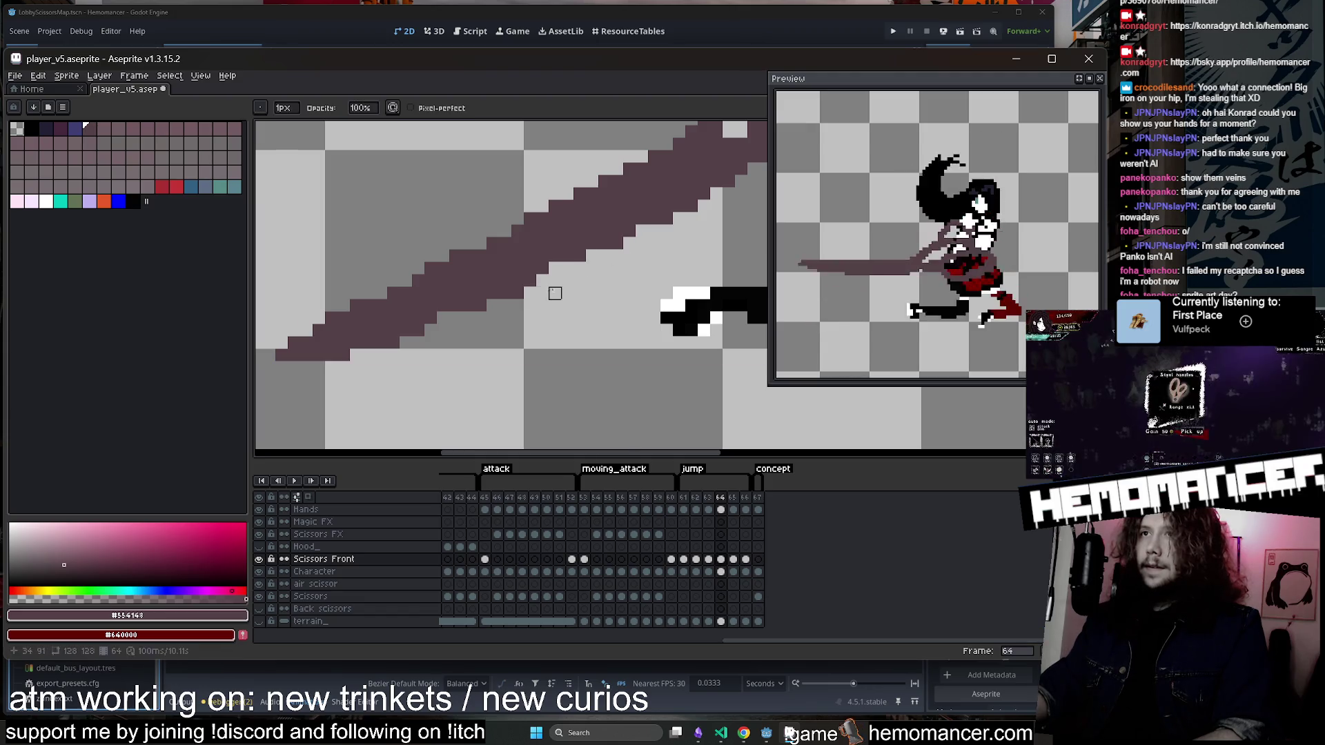
pyautogui.scroll(-4, 533, 314)
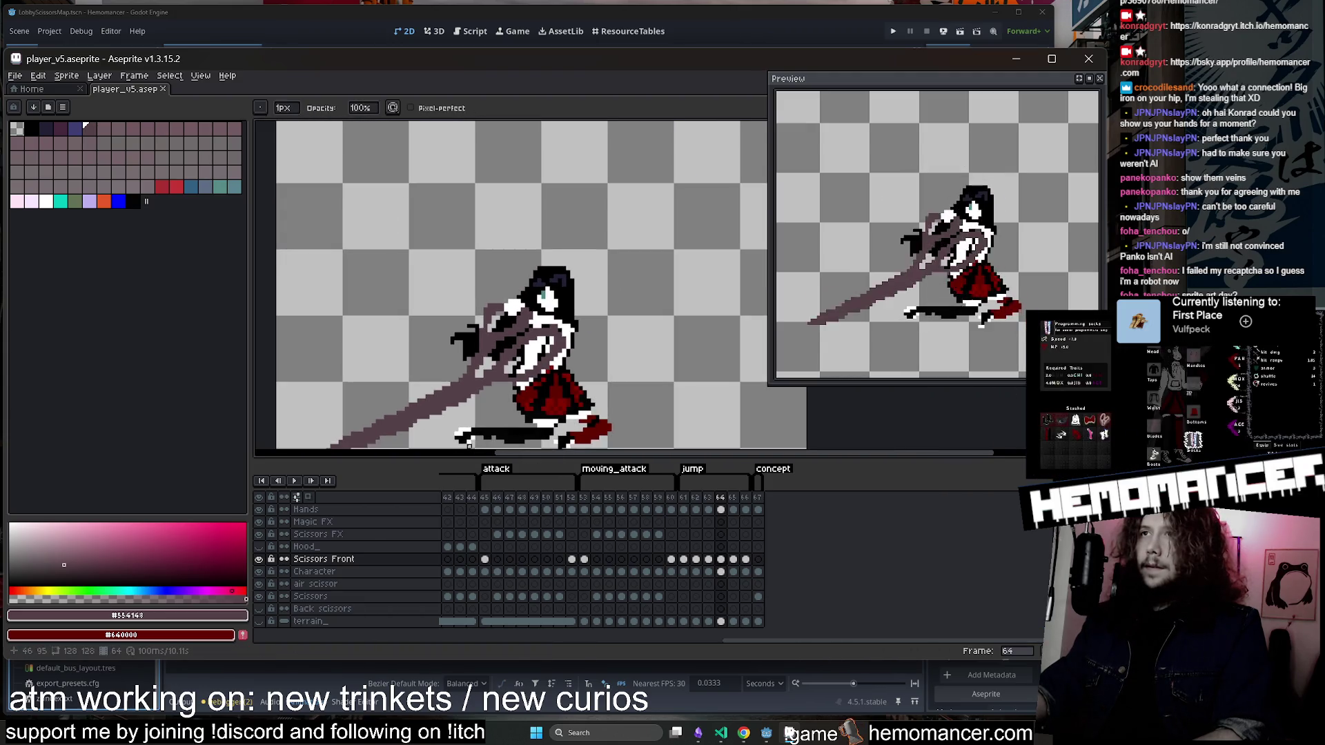
pyautogui.scroll(1, 523, 275)
pyautogui.press('b')
pyautogui.scroll(1, 531, 289)
pyautogui.press('e')
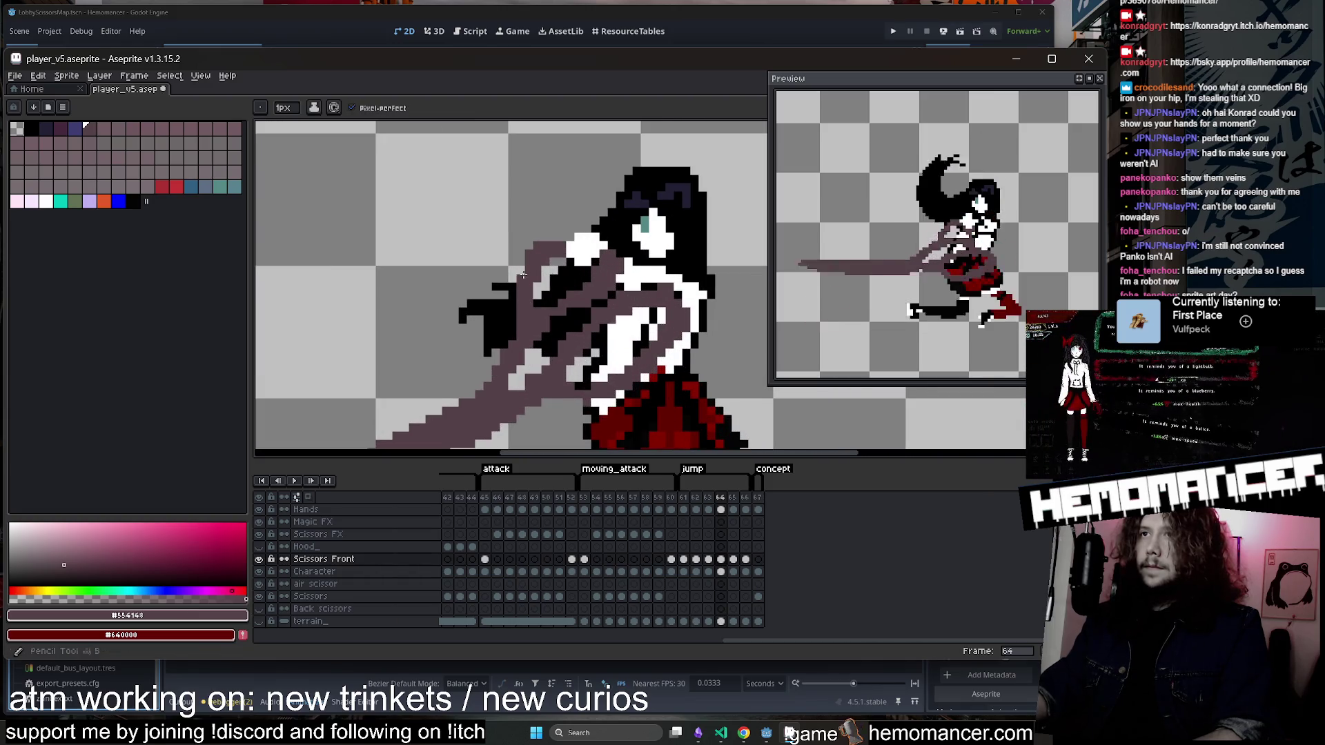
pyautogui.hotkey('ctrl', 's')
pyautogui.scroll(-1, 543, 258)
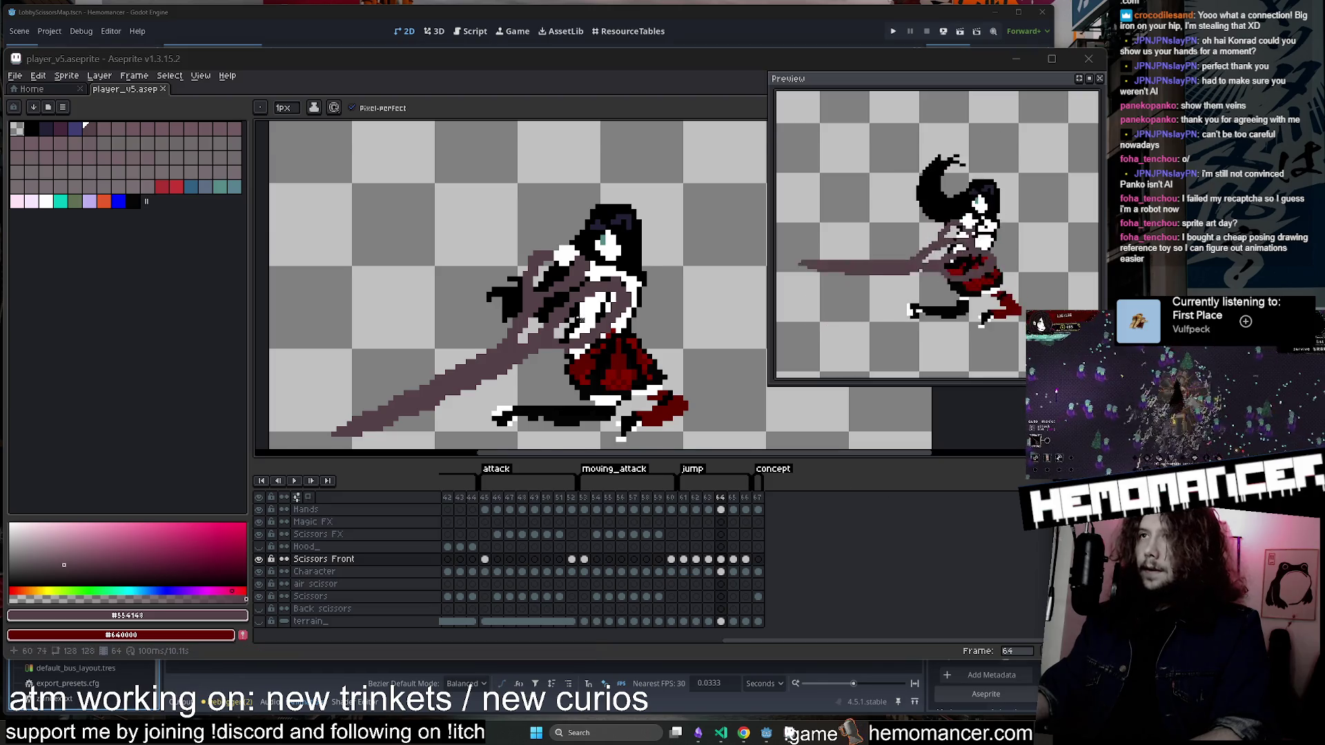
# Draw a corrective pixel on the character in frame 64 and save the sprite.
pyautogui.scroll(1, 622, 312)
pyautogui.press('b')
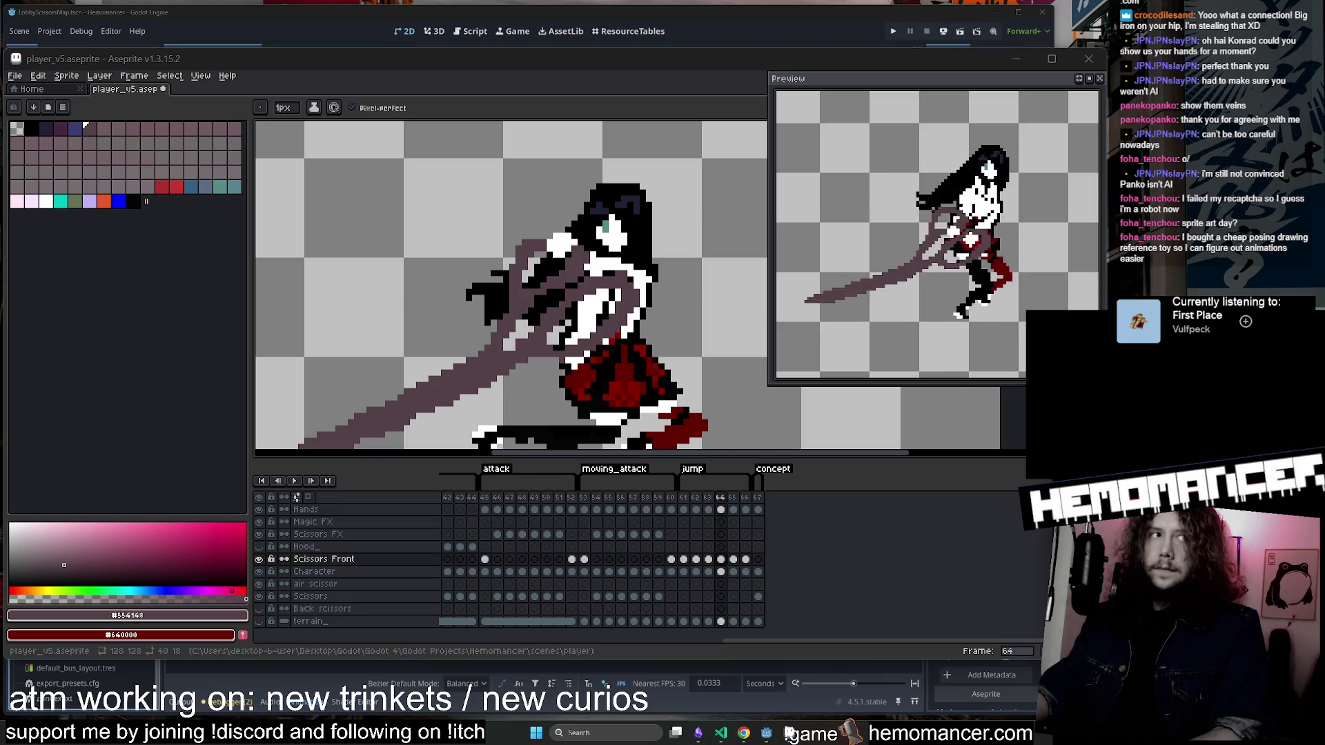
pyautogui.click(544, 238)
pyautogui.hotkey('ctrl', 's')
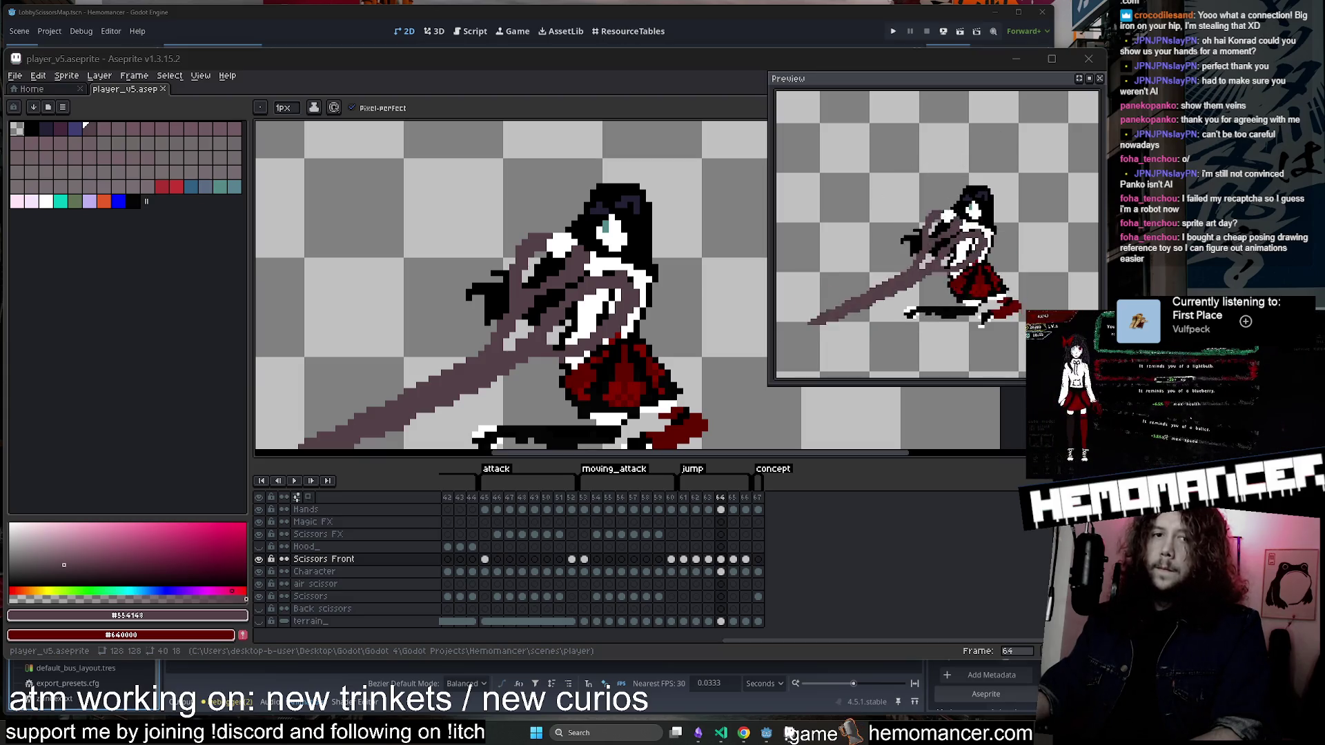
# Advance to frame 65 with the Eraser selected.
pyautogui.scroll(-1, 673, 345)
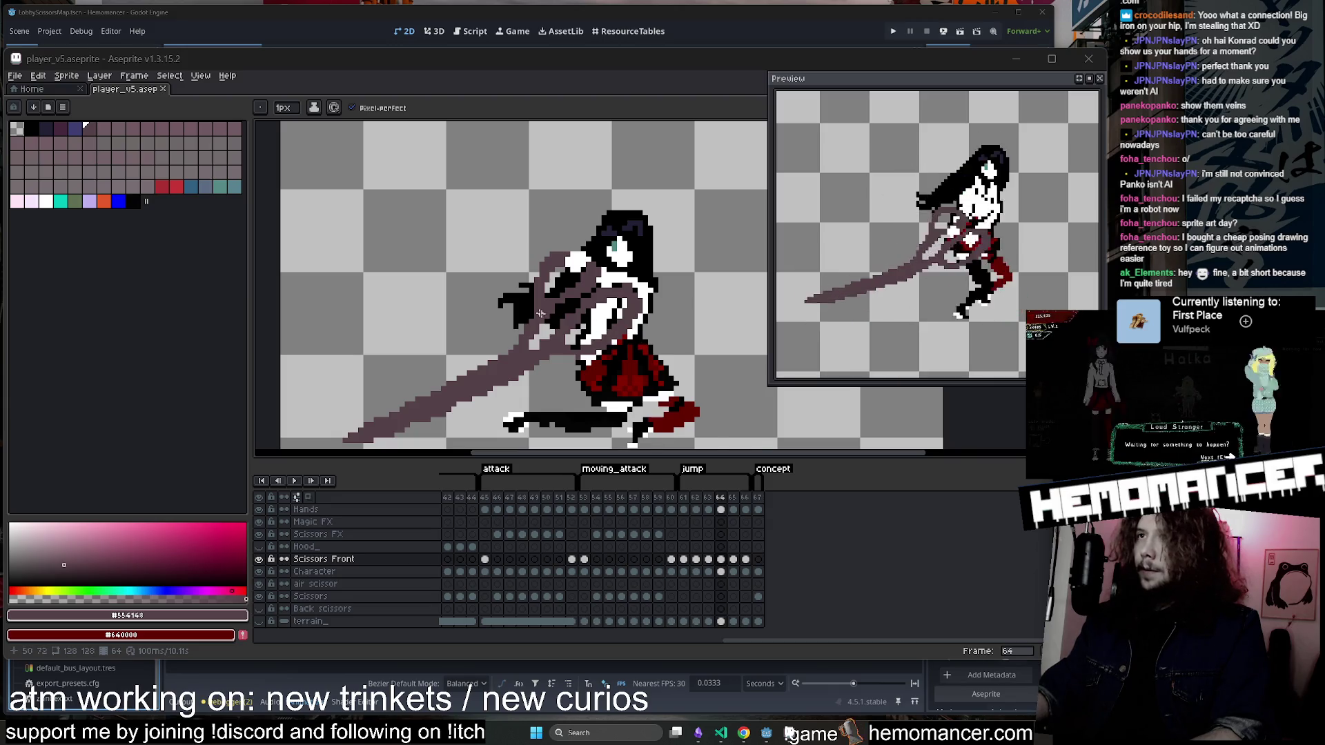
pyautogui.scroll(1, 540, 314)
pyautogui.scroll(1, 548, 290)
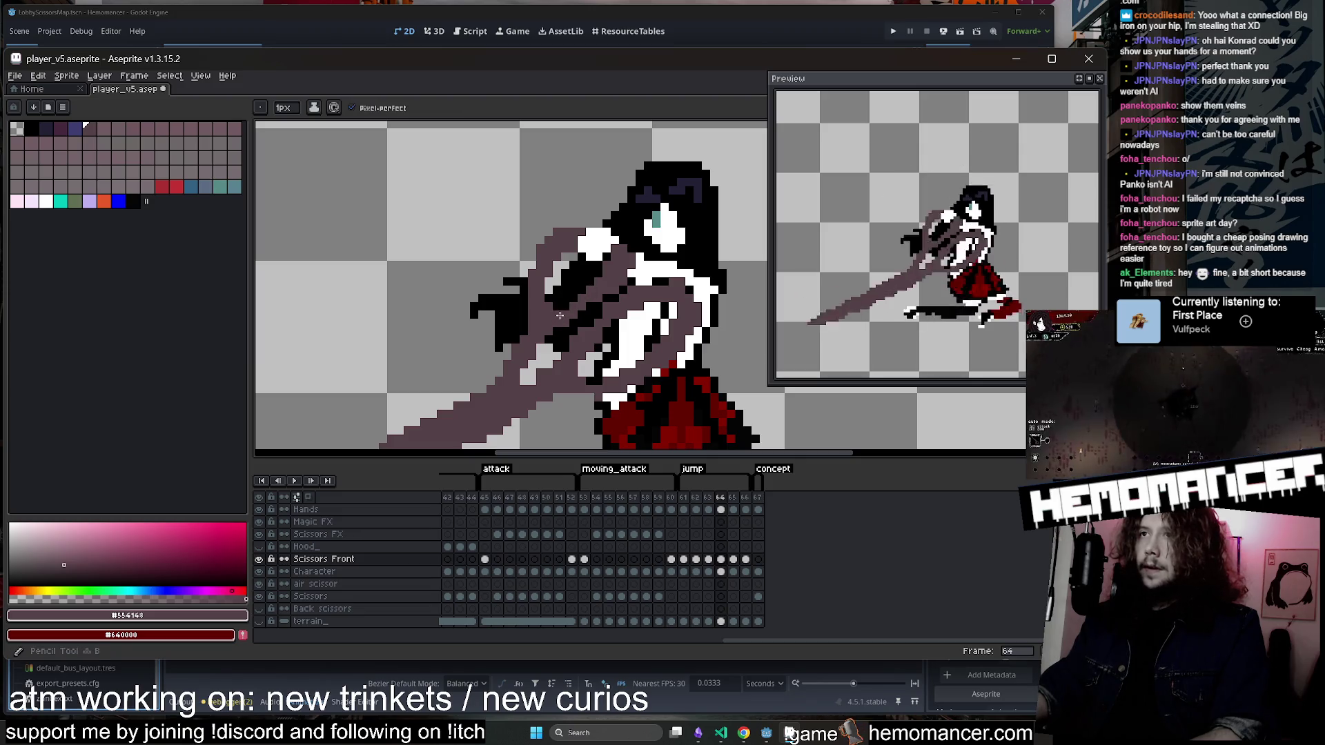
pyautogui.scroll(-2, 569, 312)
pyautogui.scroll(1, 574, 298)
pyautogui.press('e')
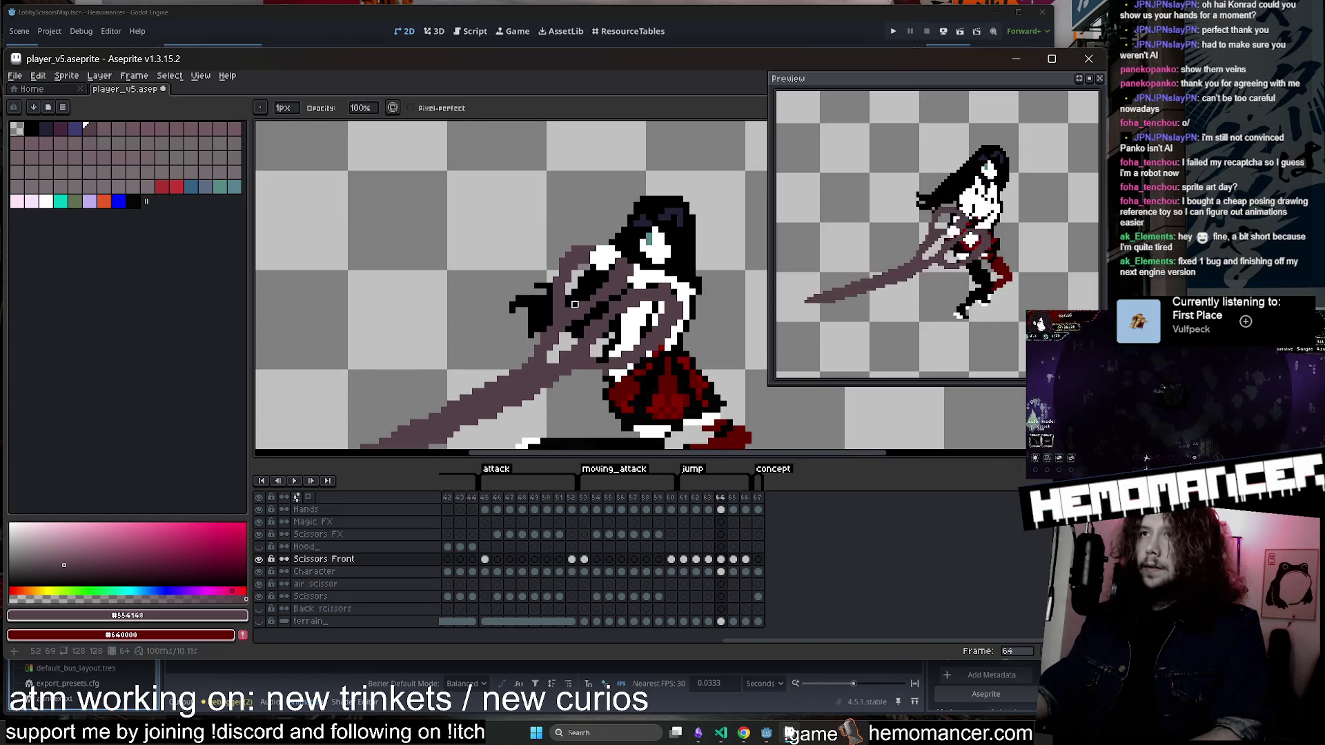
pyautogui.press('Right')
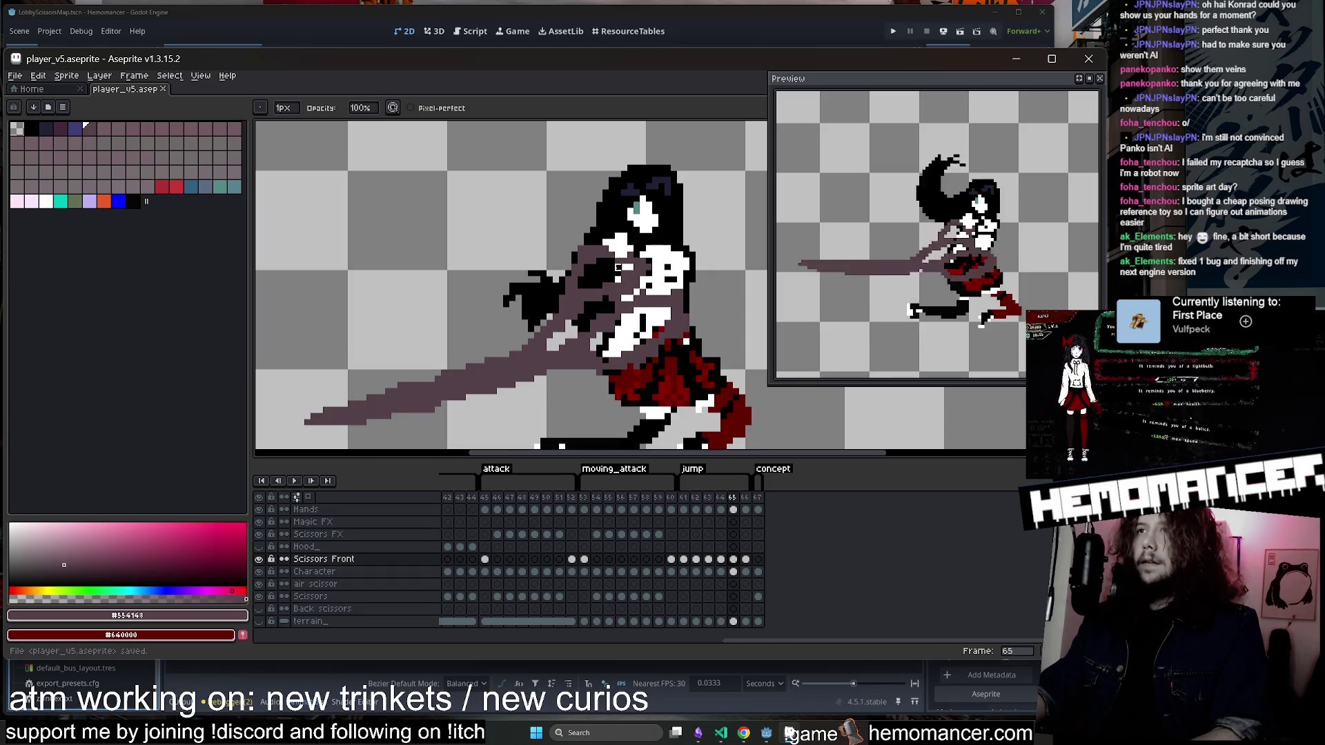
# Draw a pixel on the frame 65 pose with the Pencil.
pyautogui.scroll(2, 619, 267)
pyautogui.press('b')
pyautogui.scroll(-3, 586, 340)
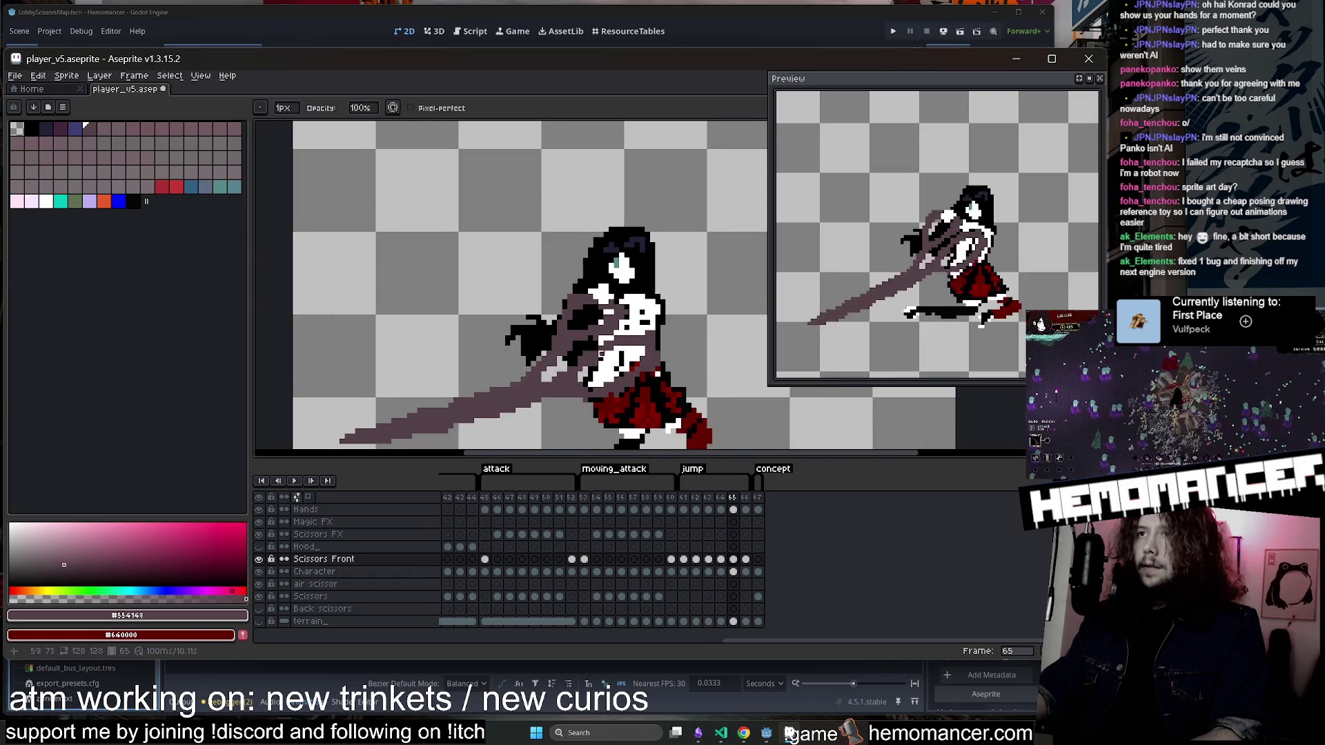
pyautogui.scroll(1, 647, 256)
pyautogui.press('b')
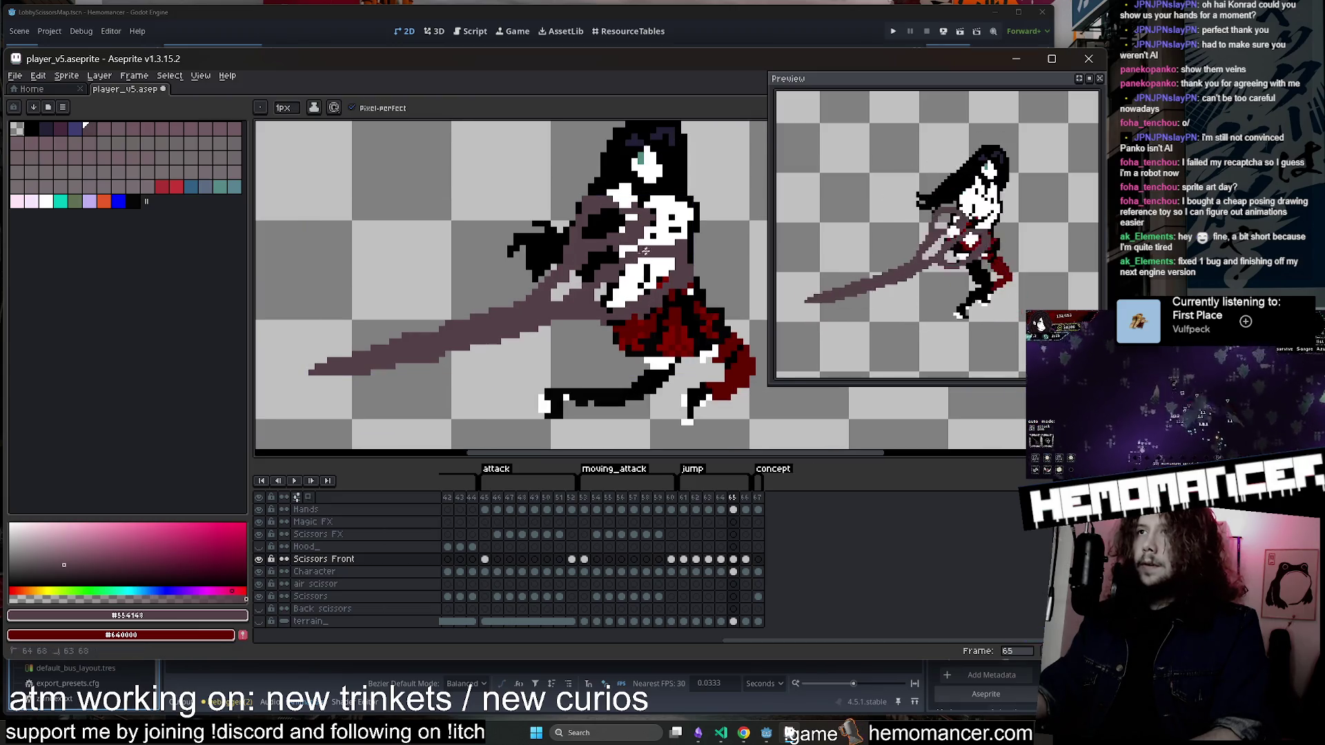
pyautogui.click(639, 254)
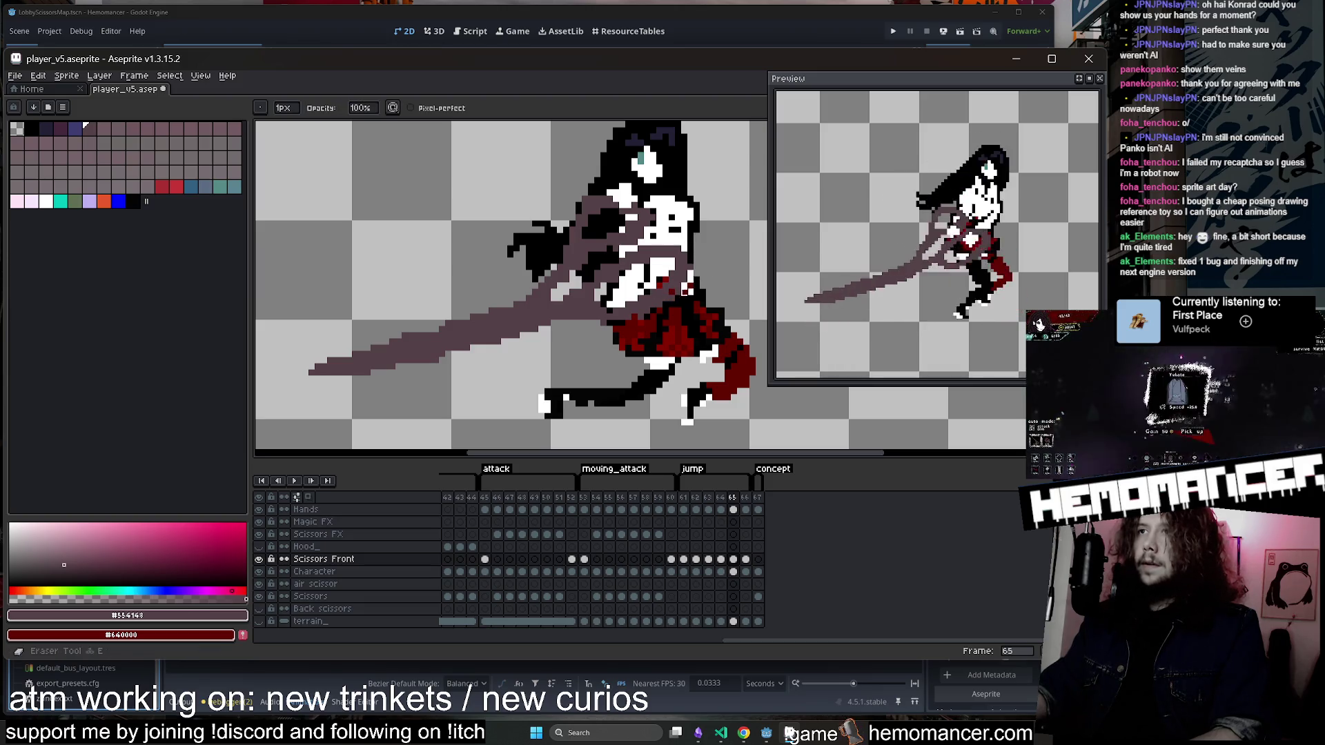
# Erase stray pixels near the scissors on frame 65, then run Hemomancer from Godot with F5.
pyautogui.press('b')
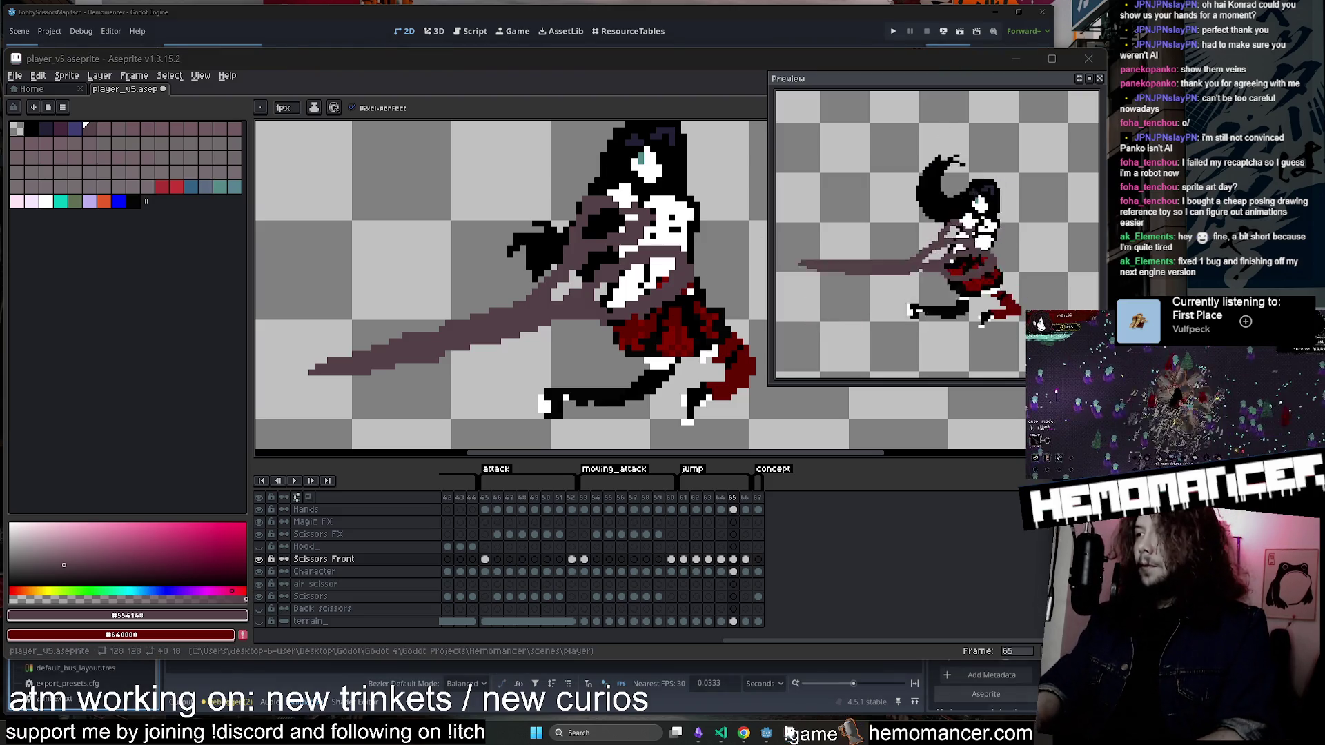
pyautogui.scroll(2, 609, 274)
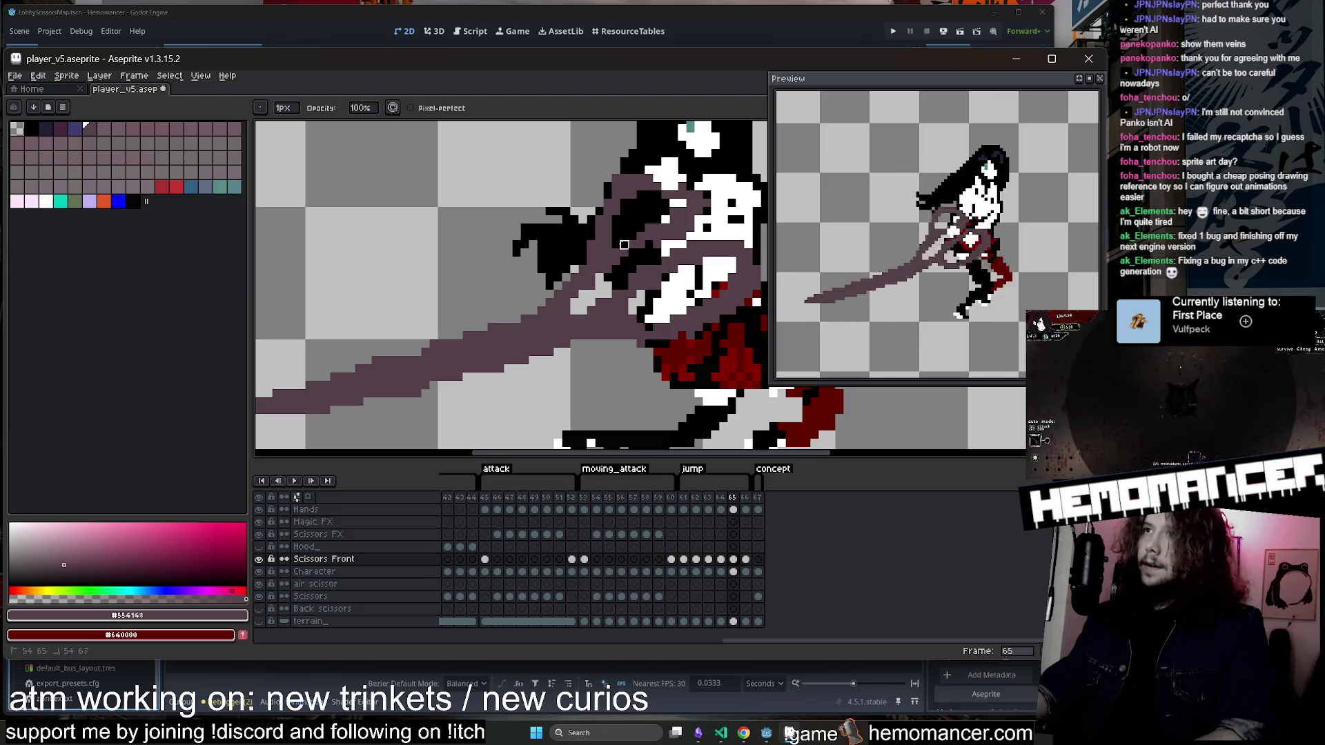
pyautogui.press('b')
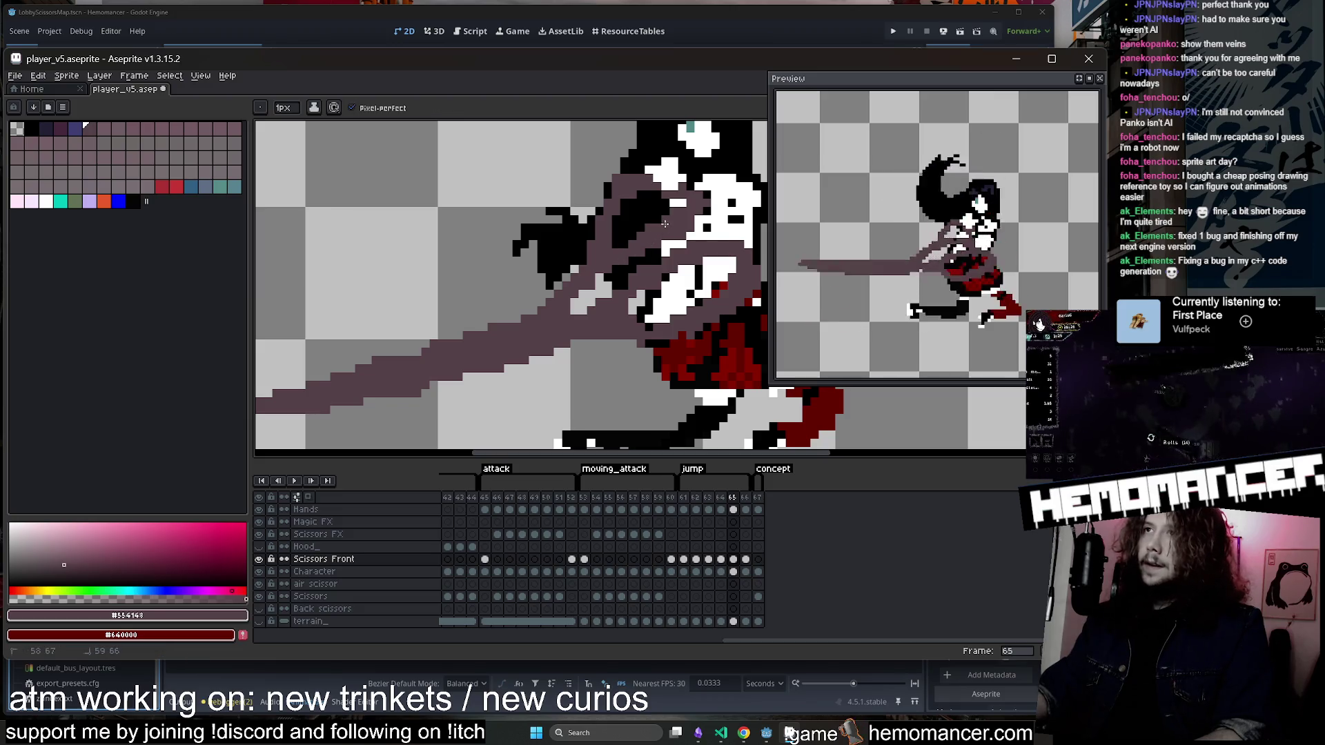
pyautogui.scroll(-3, 665, 223)
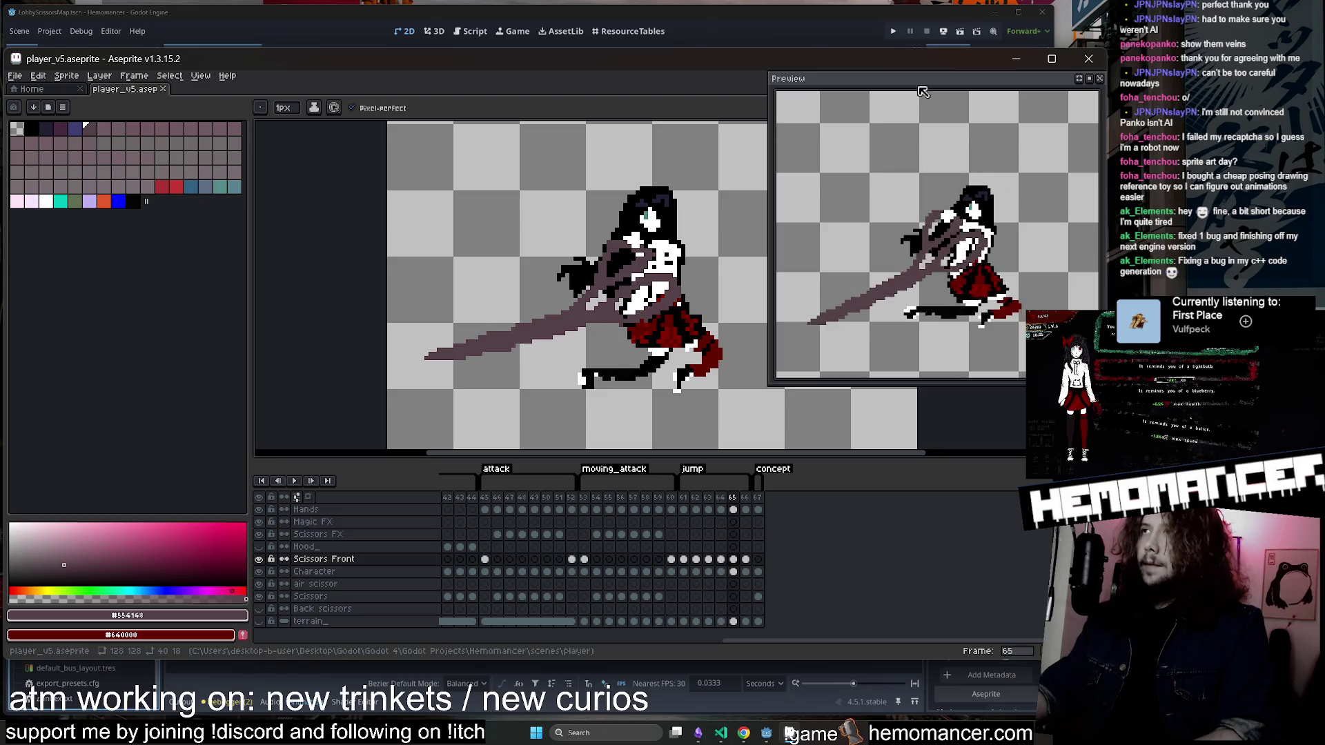
pyautogui.scroll(3, 596, 230)
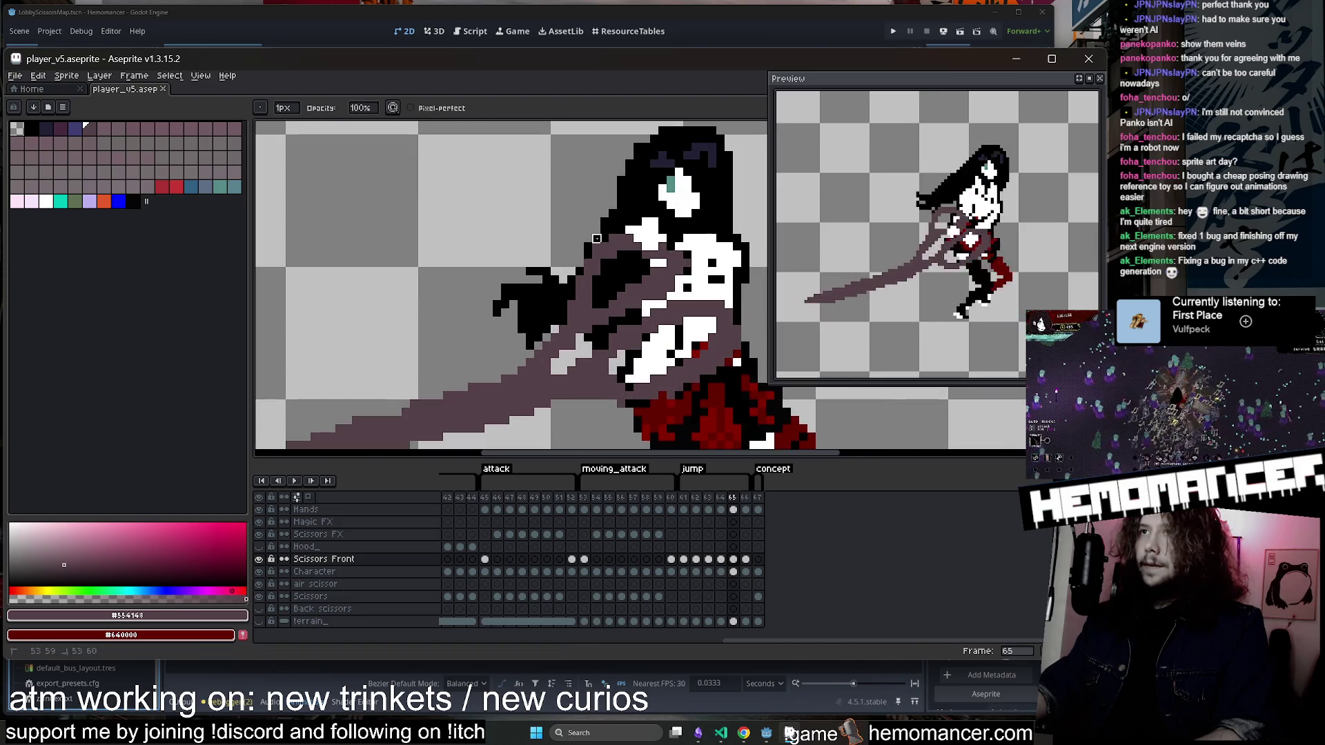
pyautogui.press('e')
pyautogui.click(587, 238)
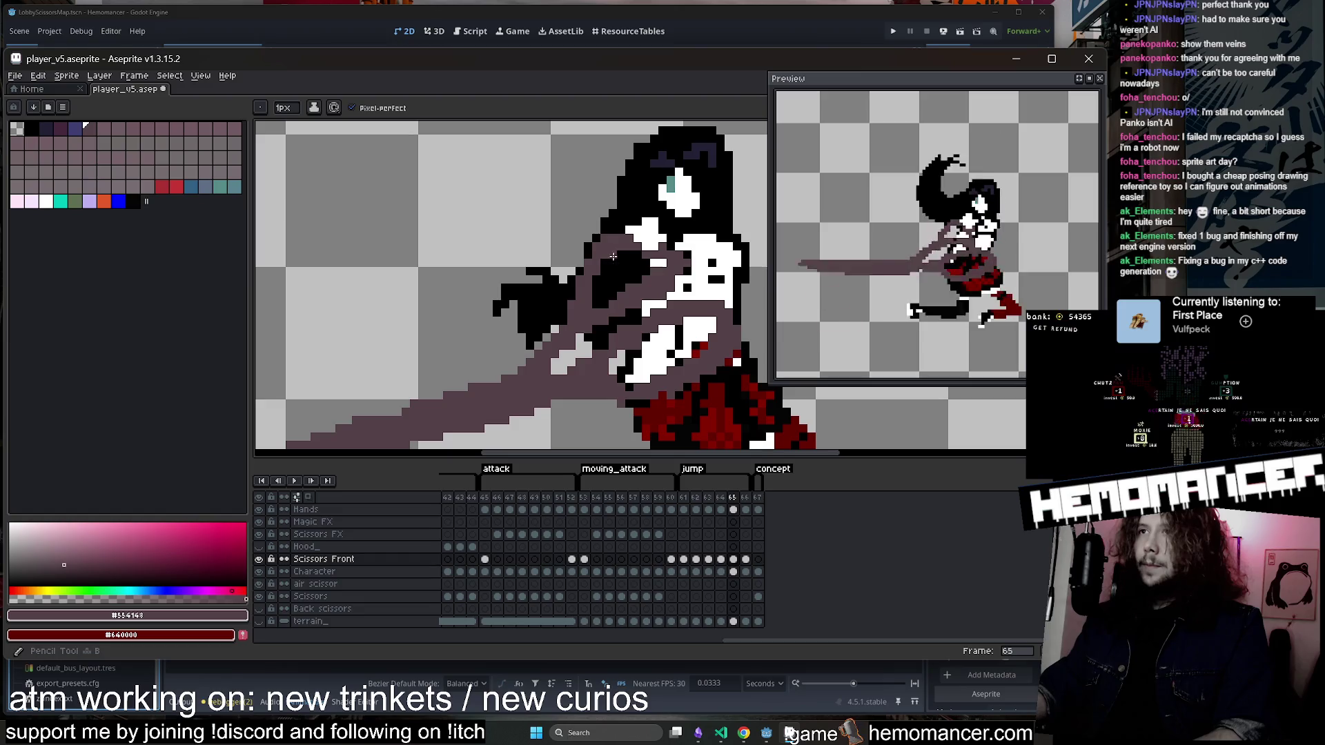
pyautogui.hotkey('alt', 'Tab')
pyautogui.press('F5')
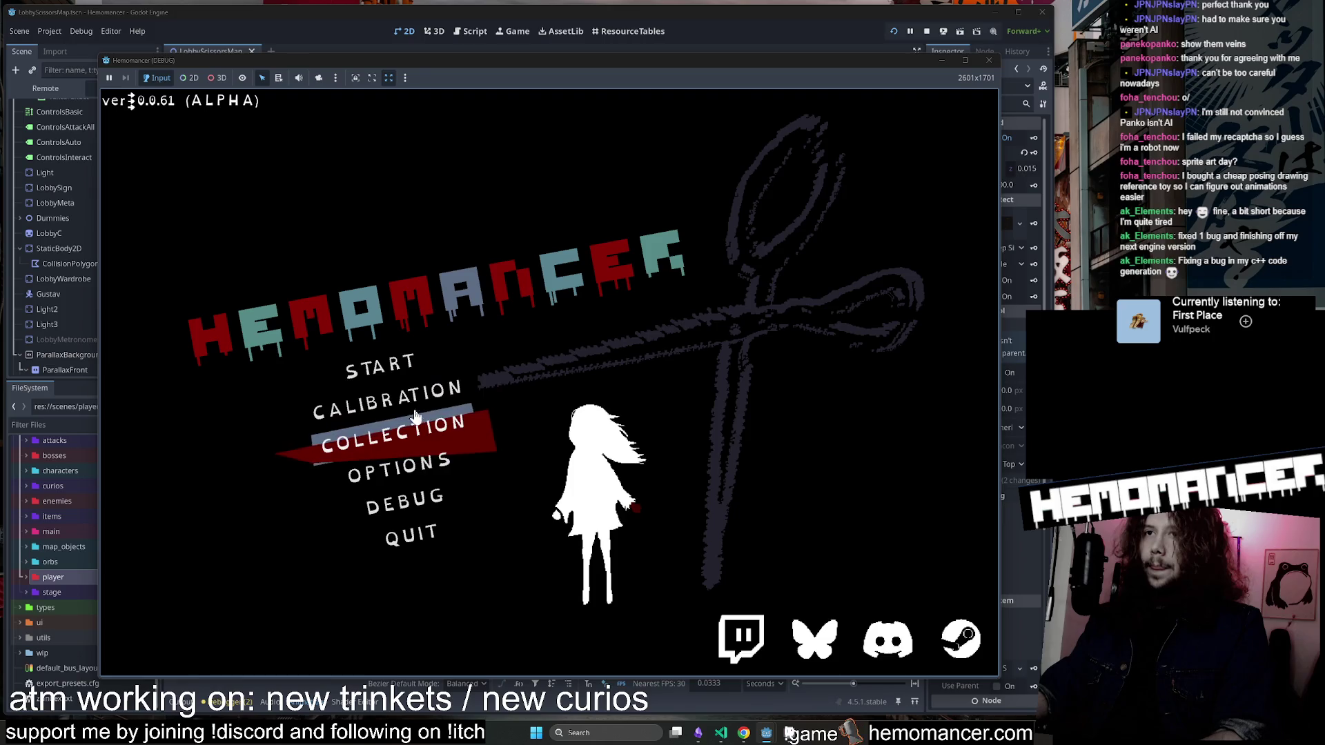
# Start the game, walk to the signpole to travel, then return to the title menu.
pyautogui.click(386, 369)
pyautogui.press('w')
pyautogui.press('a')
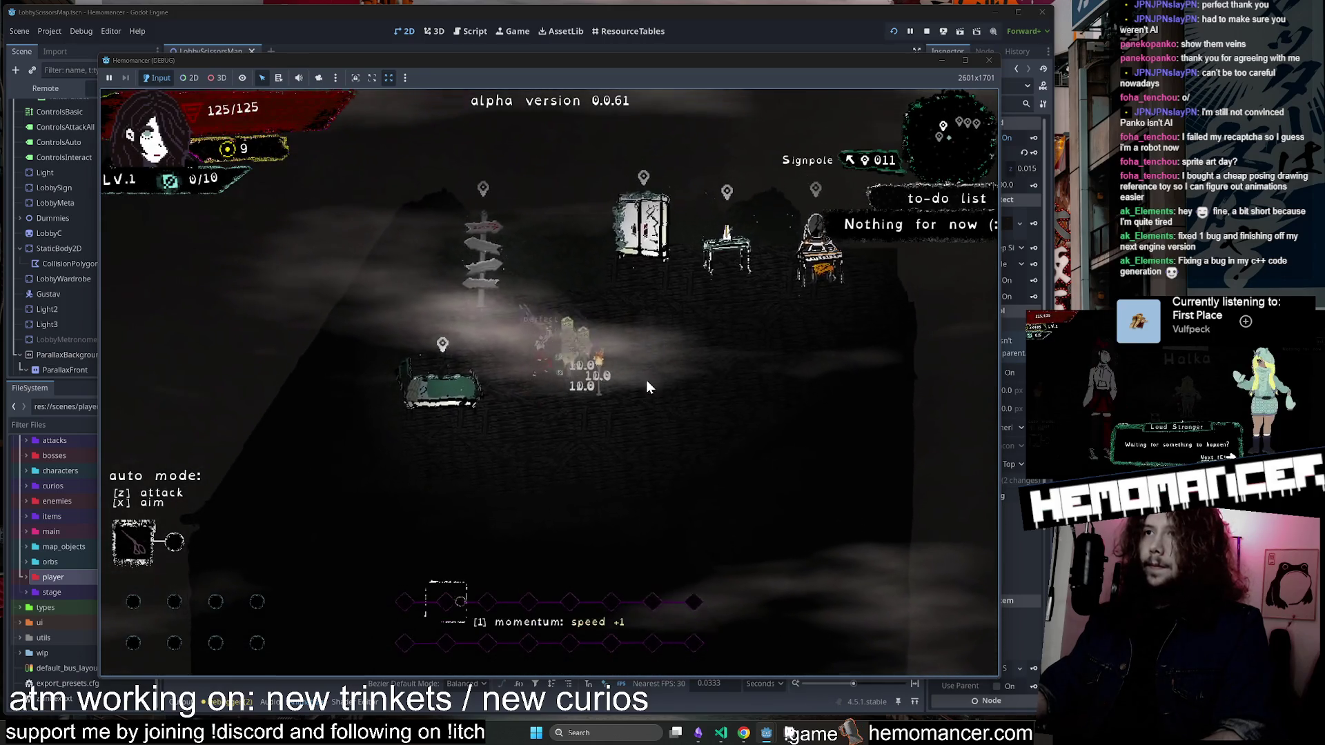
pyautogui.press('e')
pyautogui.press('e')
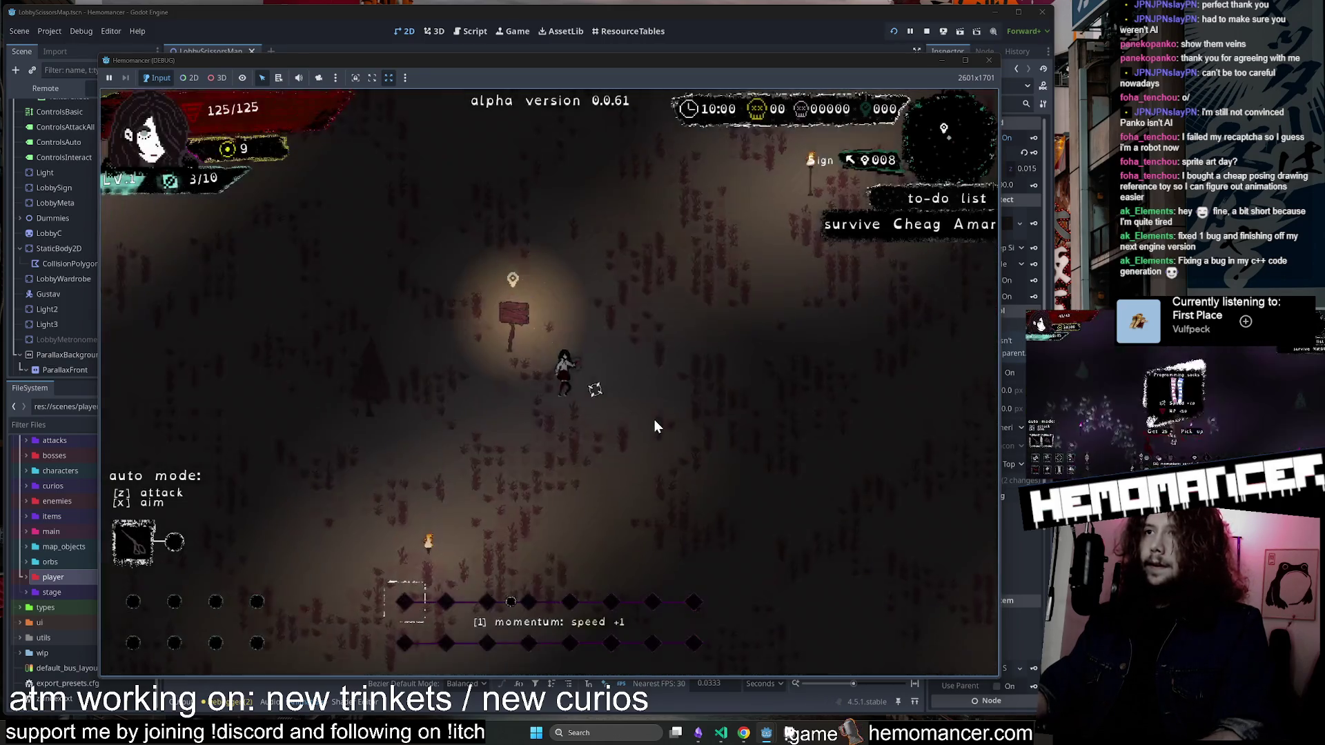
pyautogui.press('Escape')
# Spawn a Brazier from the DEBUG options, continue into the level, and interact with it.
pyautogui.click(409, 517)
pyautogui.click(362, 242)
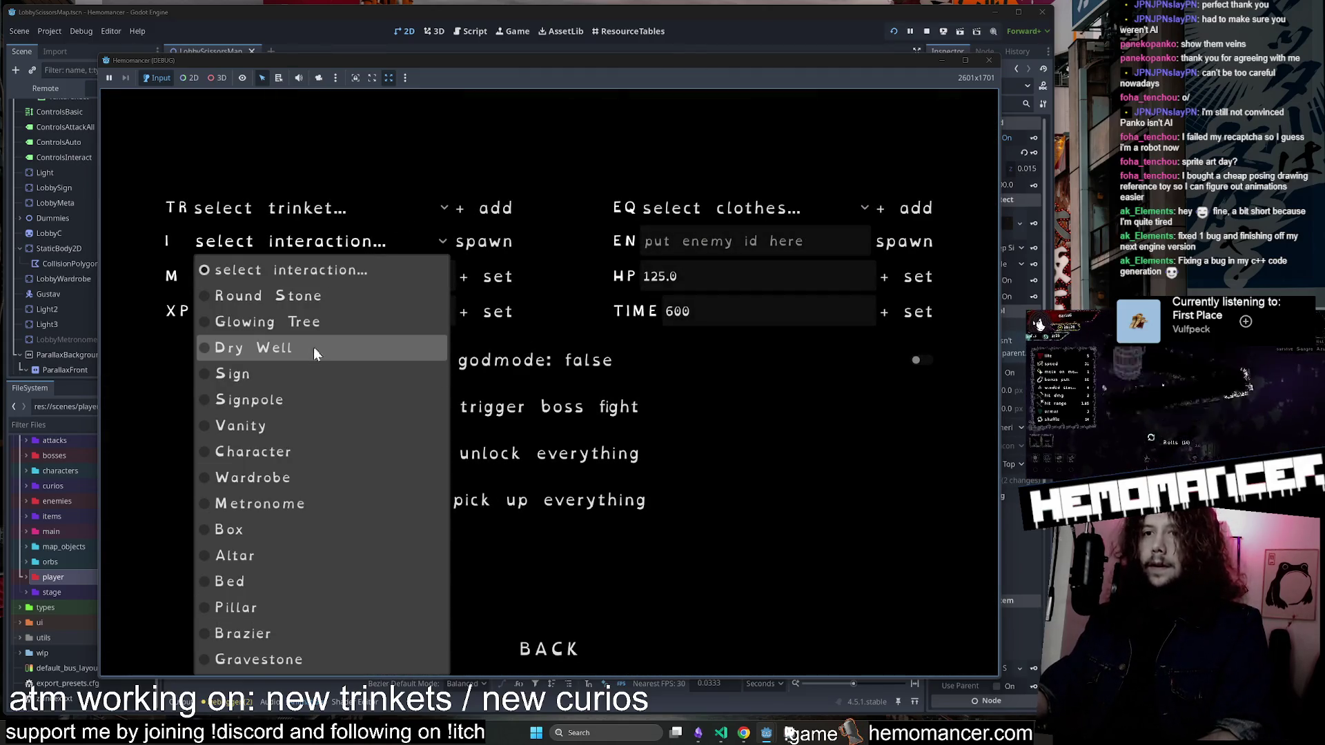
pyautogui.click(270, 636)
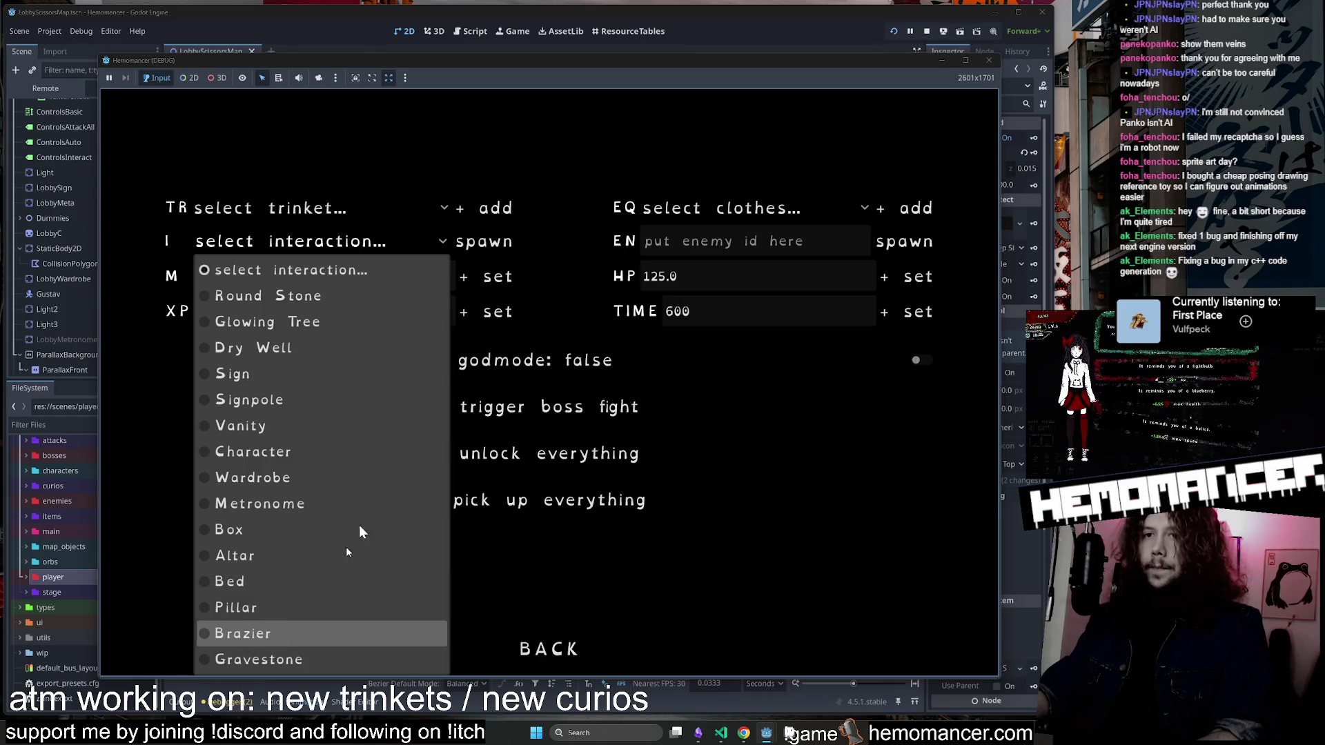
pyautogui.click(495, 243)
pyautogui.click(545, 649)
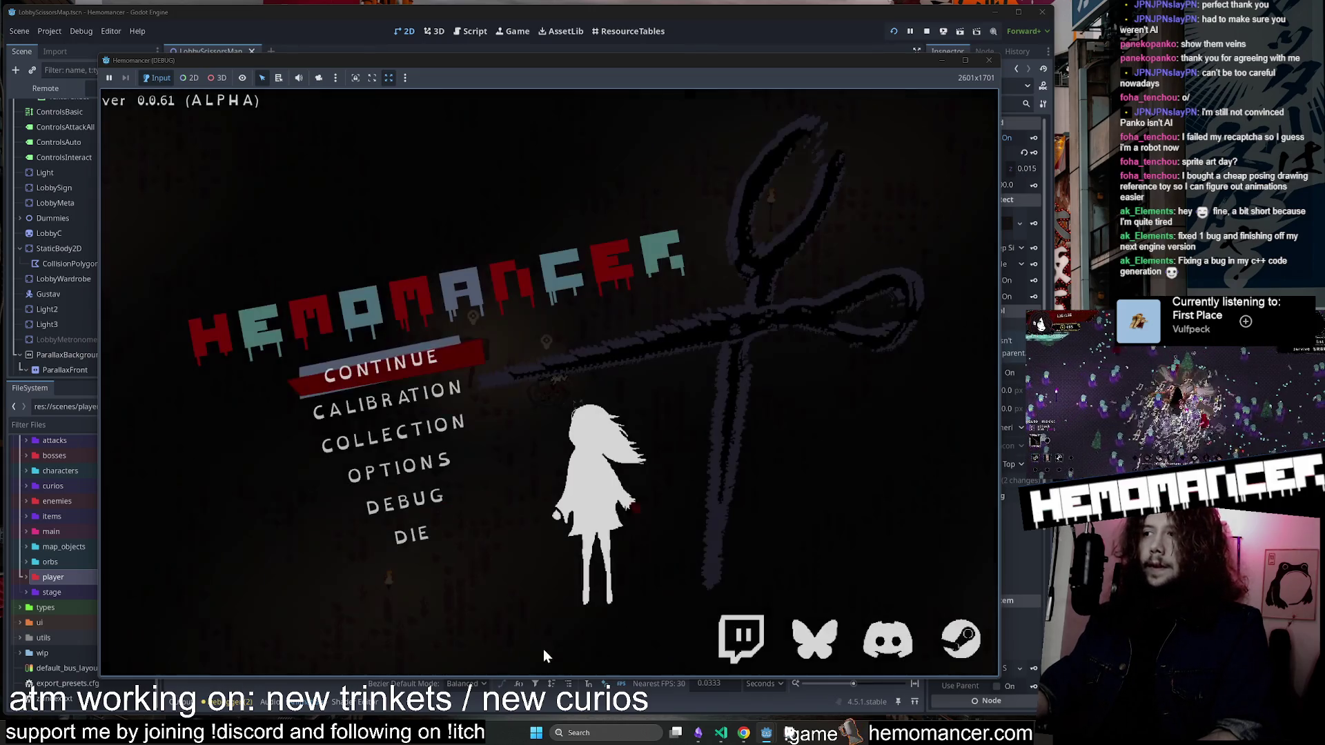
pyautogui.press('Return')
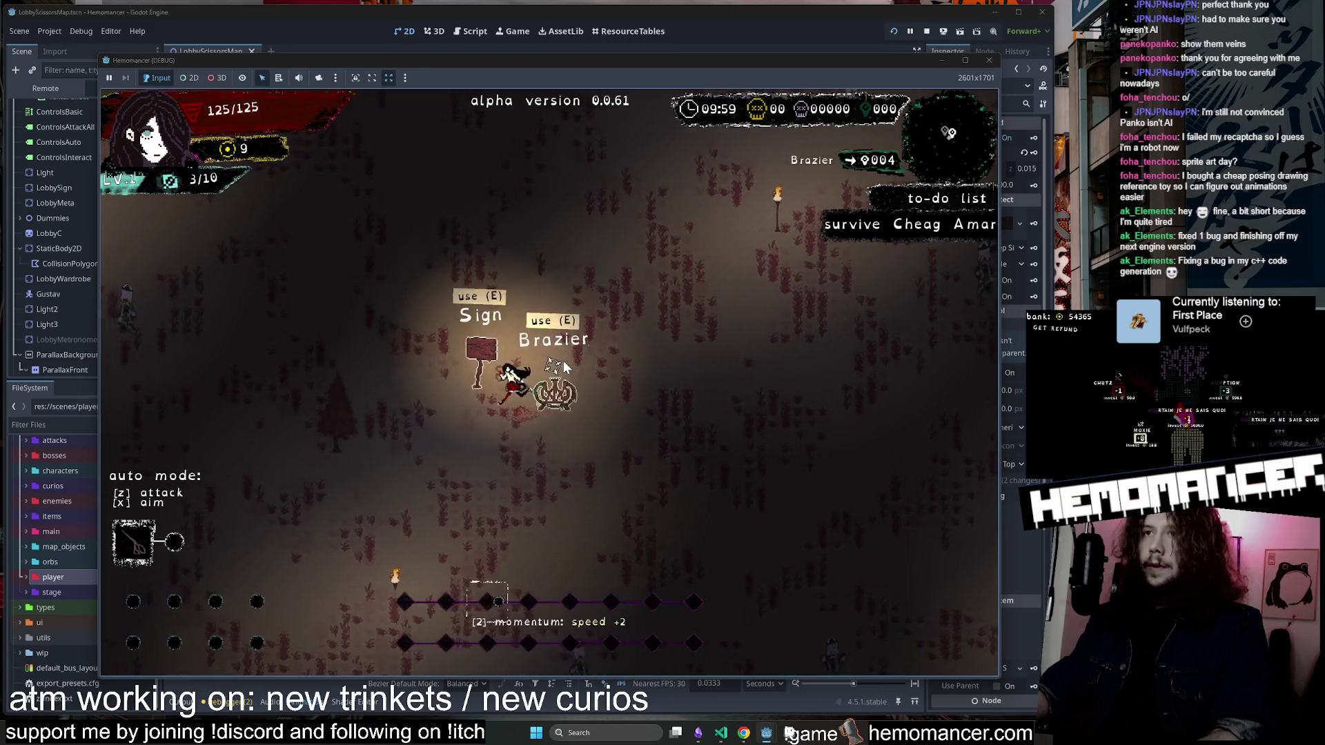
pyautogui.press('e')
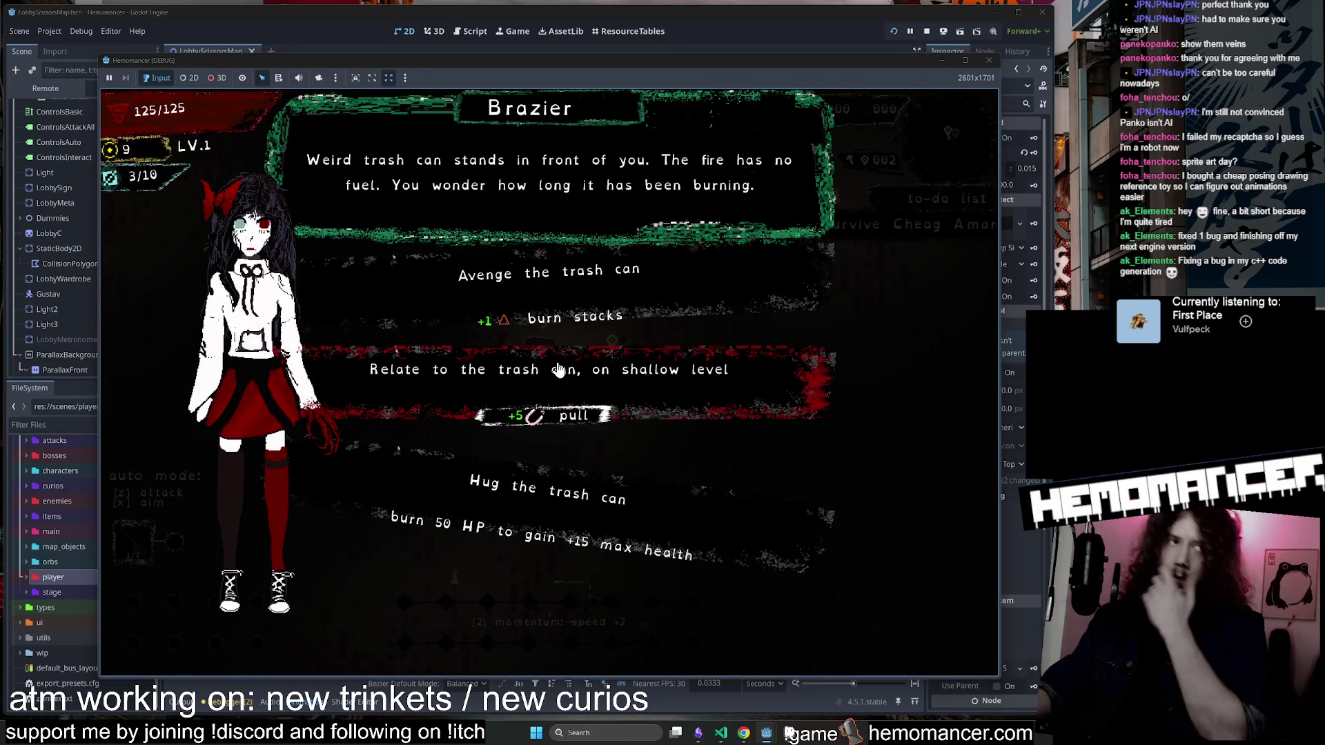
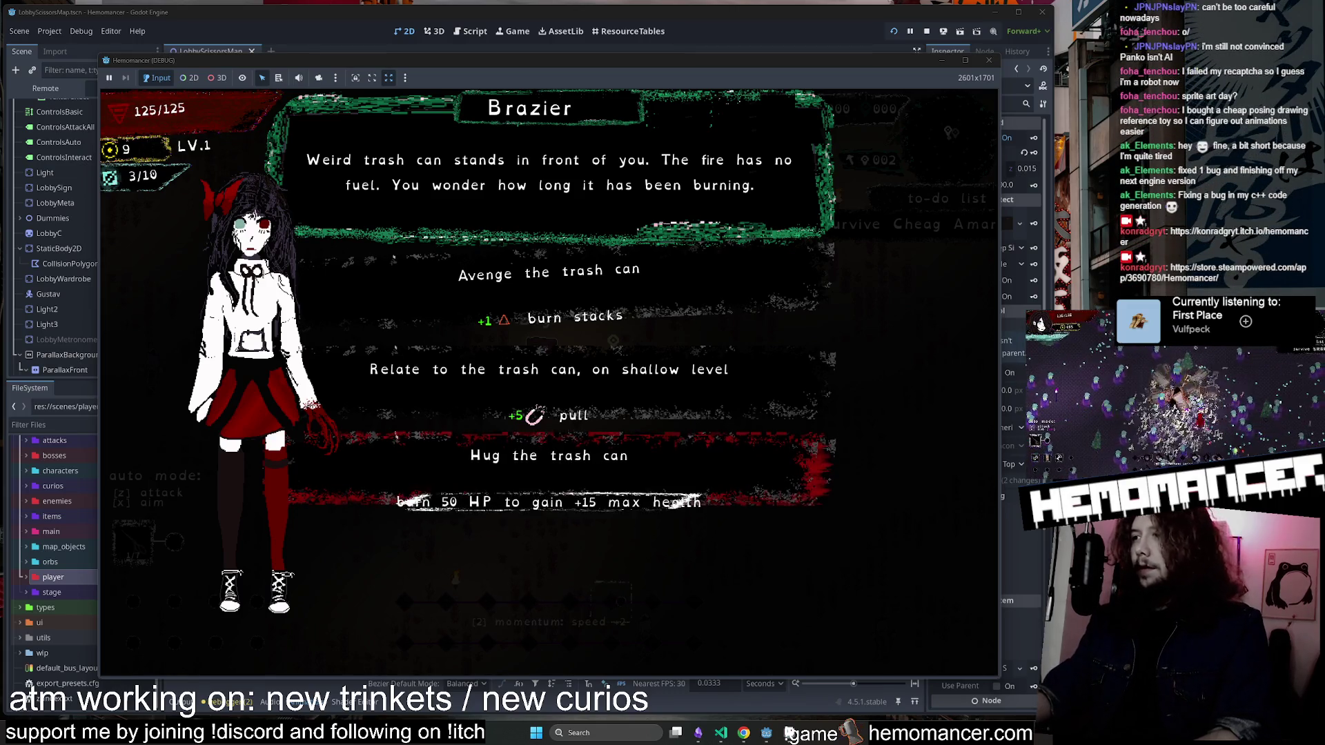
# Bring up the Obsidian _global_mind_map canvas and zoom in on the Twitch chat card.
pyautogui.click(697, 733)
pyautogui.scroll(-5, 276, 261)
pyautogui.scroll(5, 437, 266)
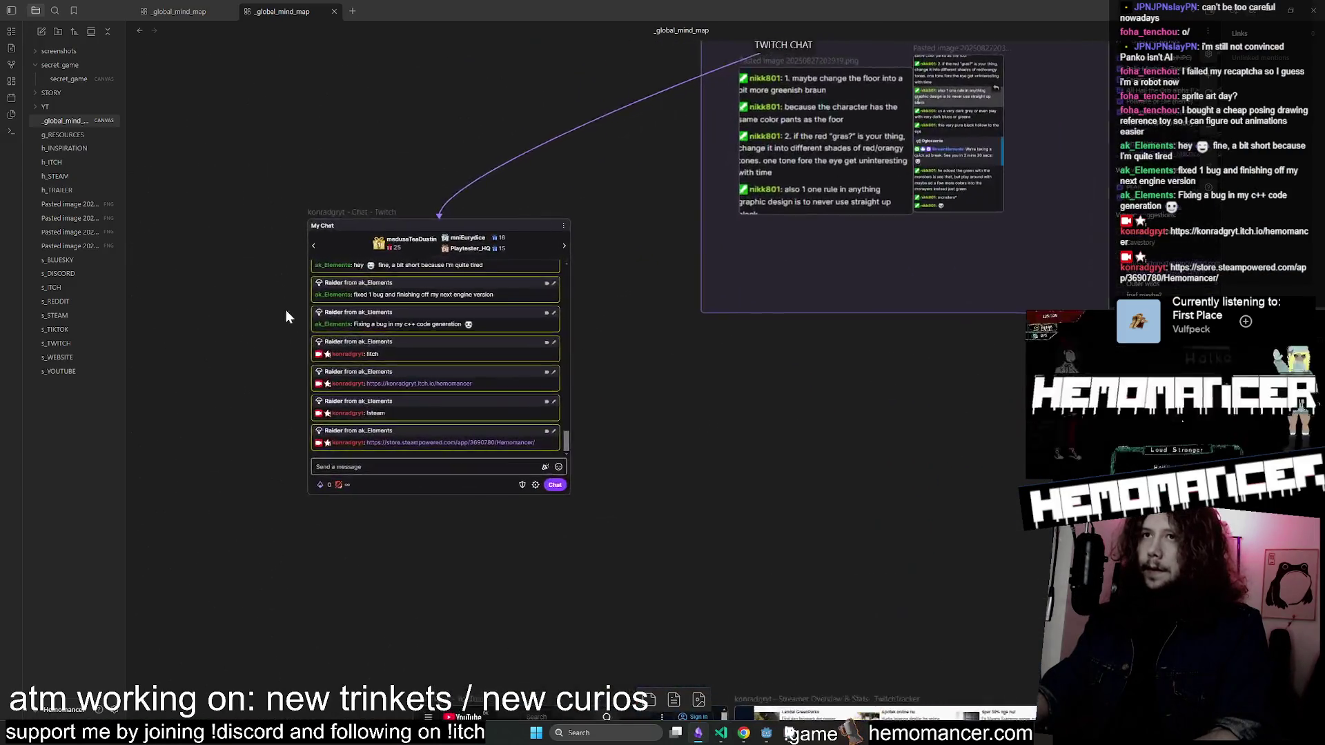
pyautogui.scroll(1, 250, 481)
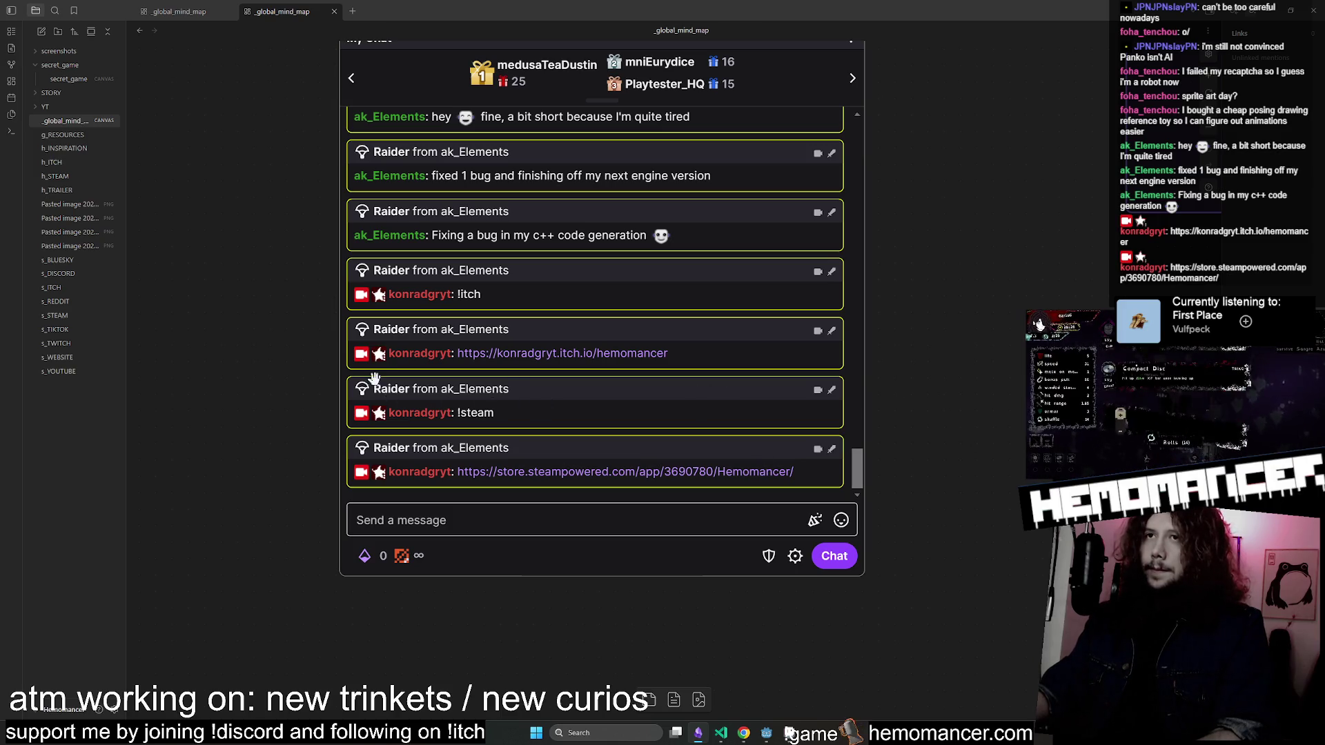
# Zoom out and pan across the other mind-map cards, then return to the running game.
pyautogui.scroll(-2, 391, 373)
pyautogui.scroll(-5, 1020, 409)
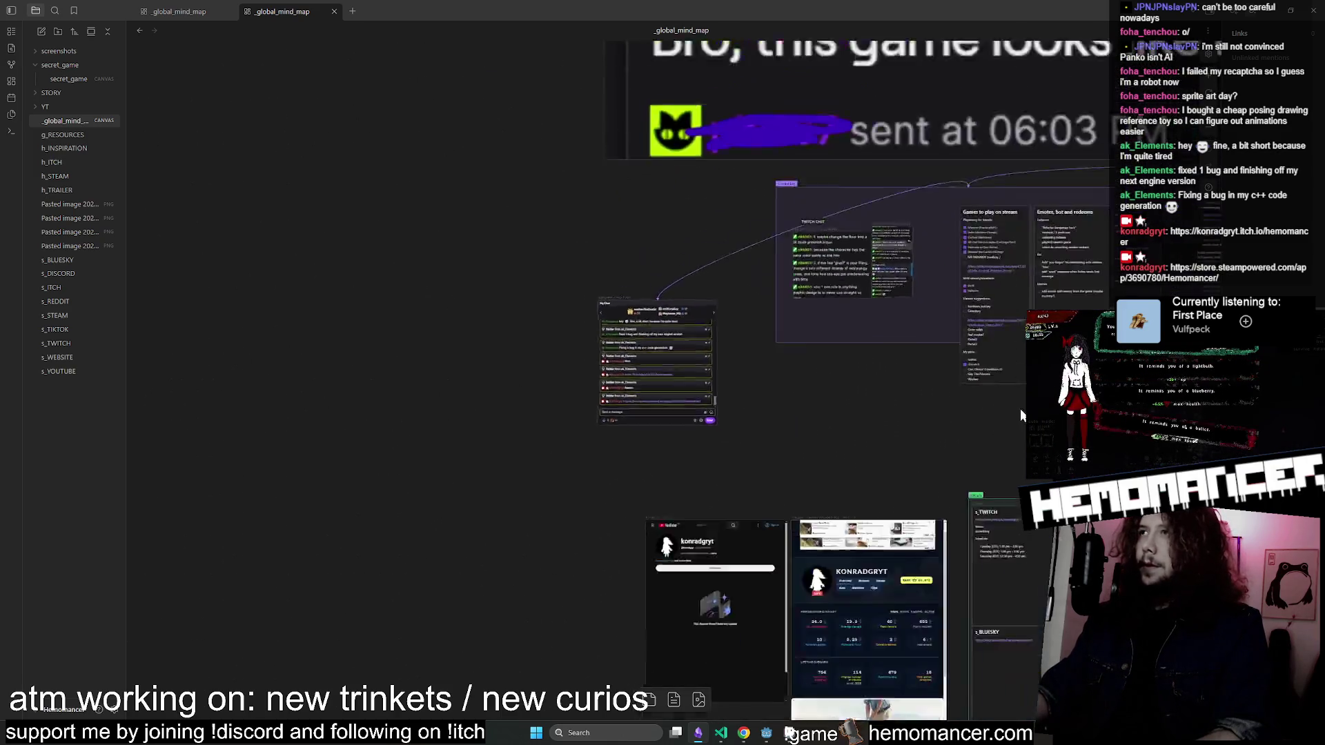
pyautogui.moveTo(993, 421); pyautogui.dragTo(709, 405)
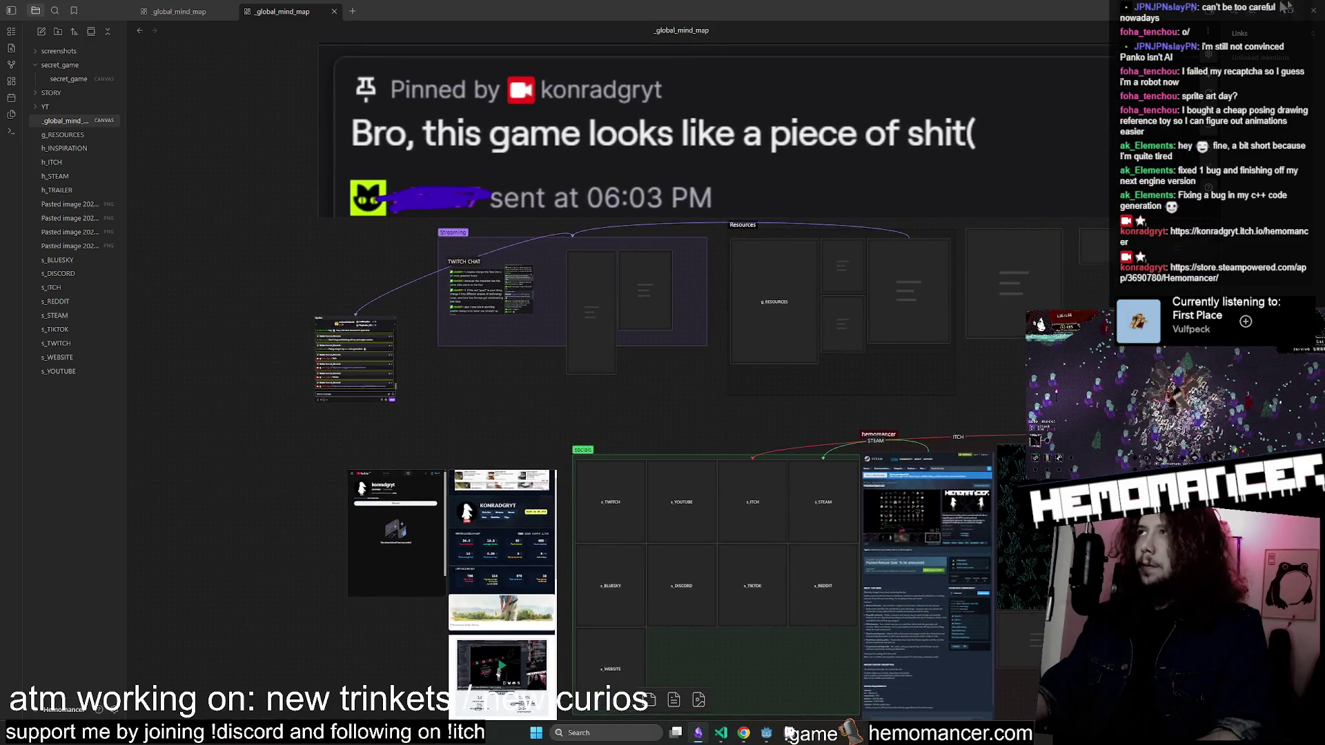
pyautogui.click(1262, 18)
# Pick 'Relate to the trash can' at the brazier, then move through the field.
pyautogui.click(589, 396)
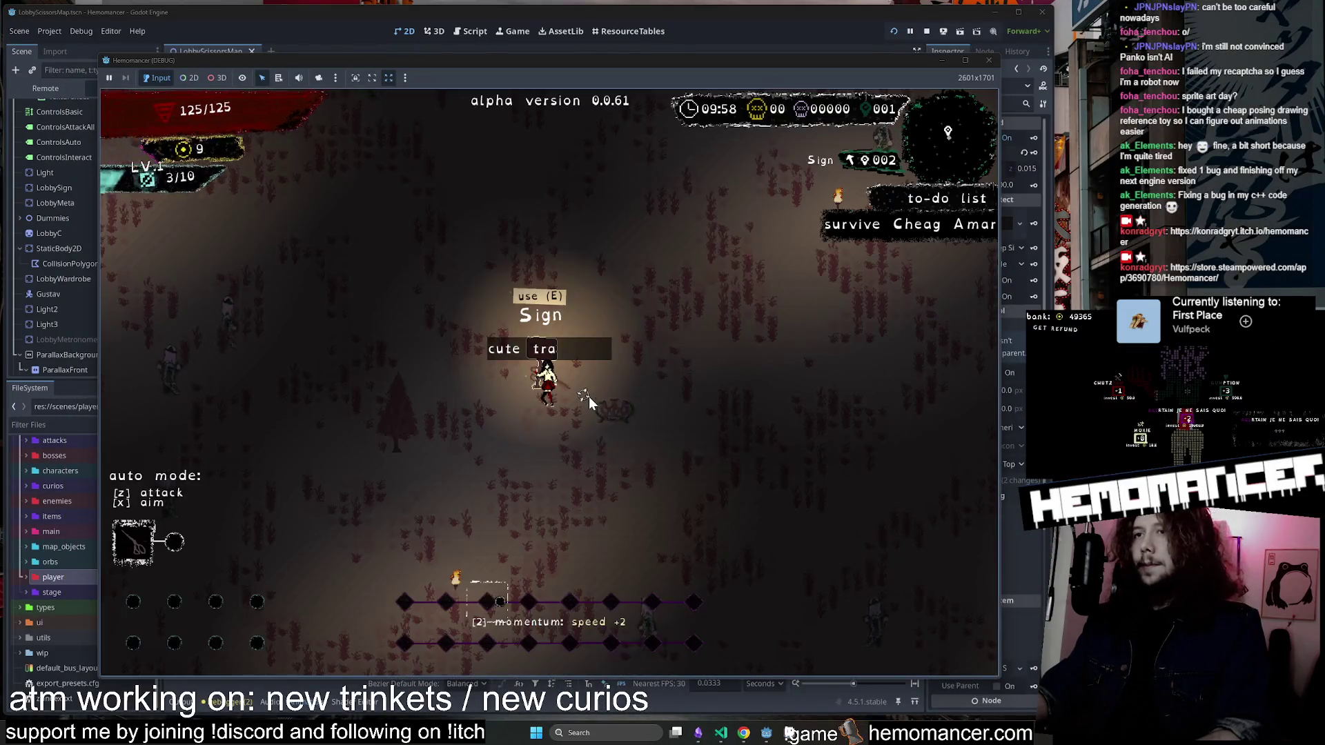
pyautogui.press('d')
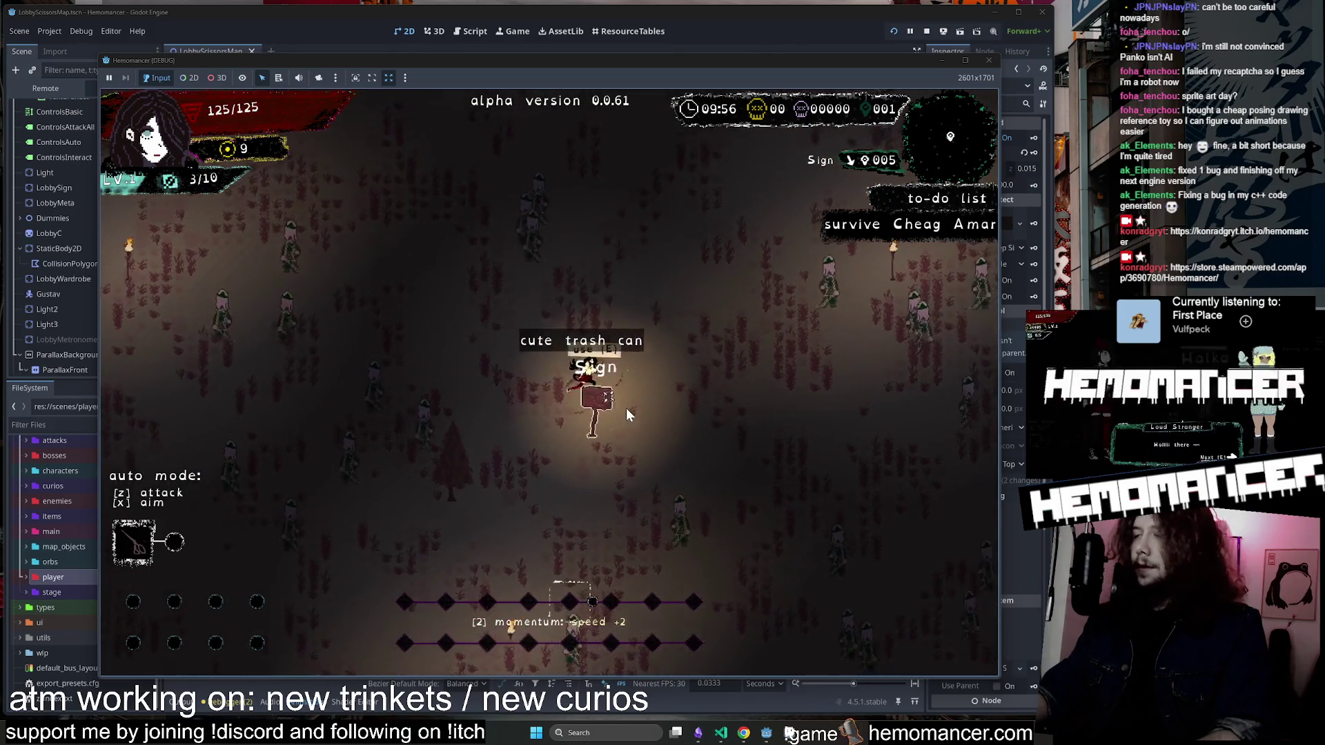
pyautogui.press('w')
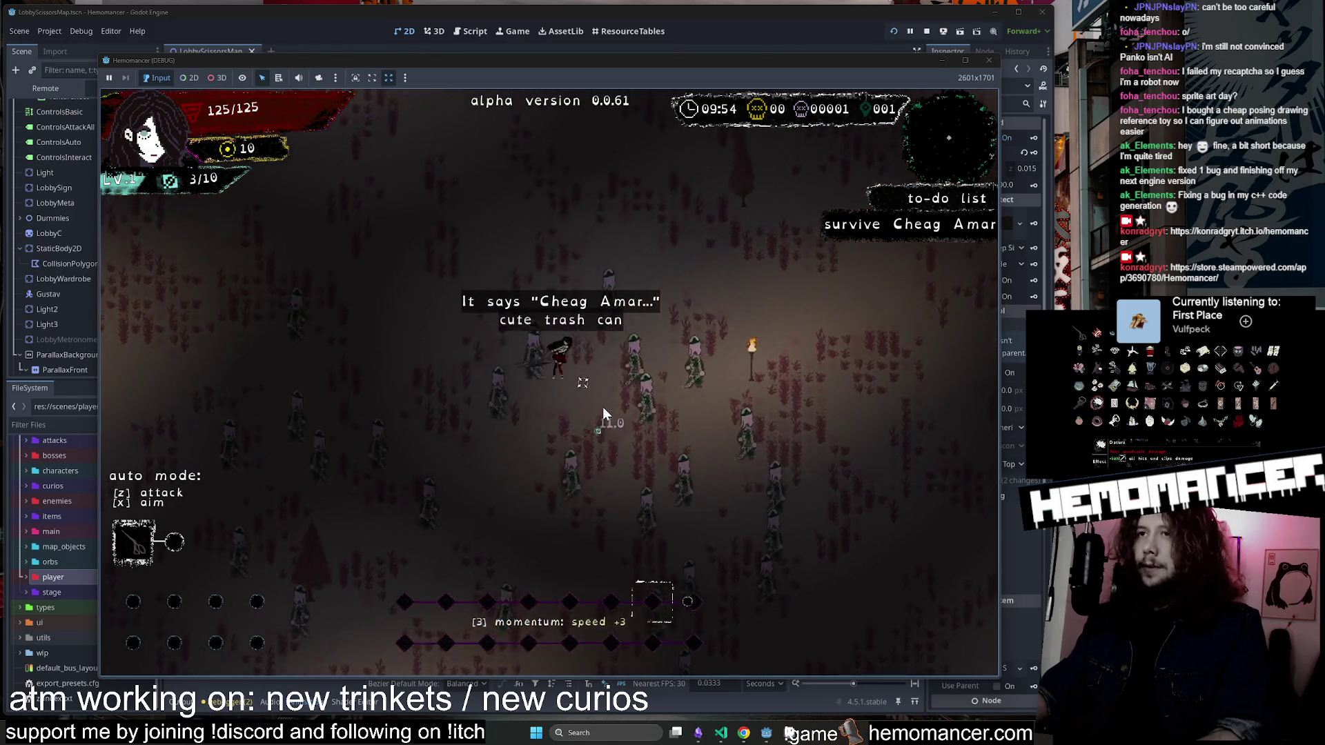
pyautogui.press('w')
pyautogui.press('d')
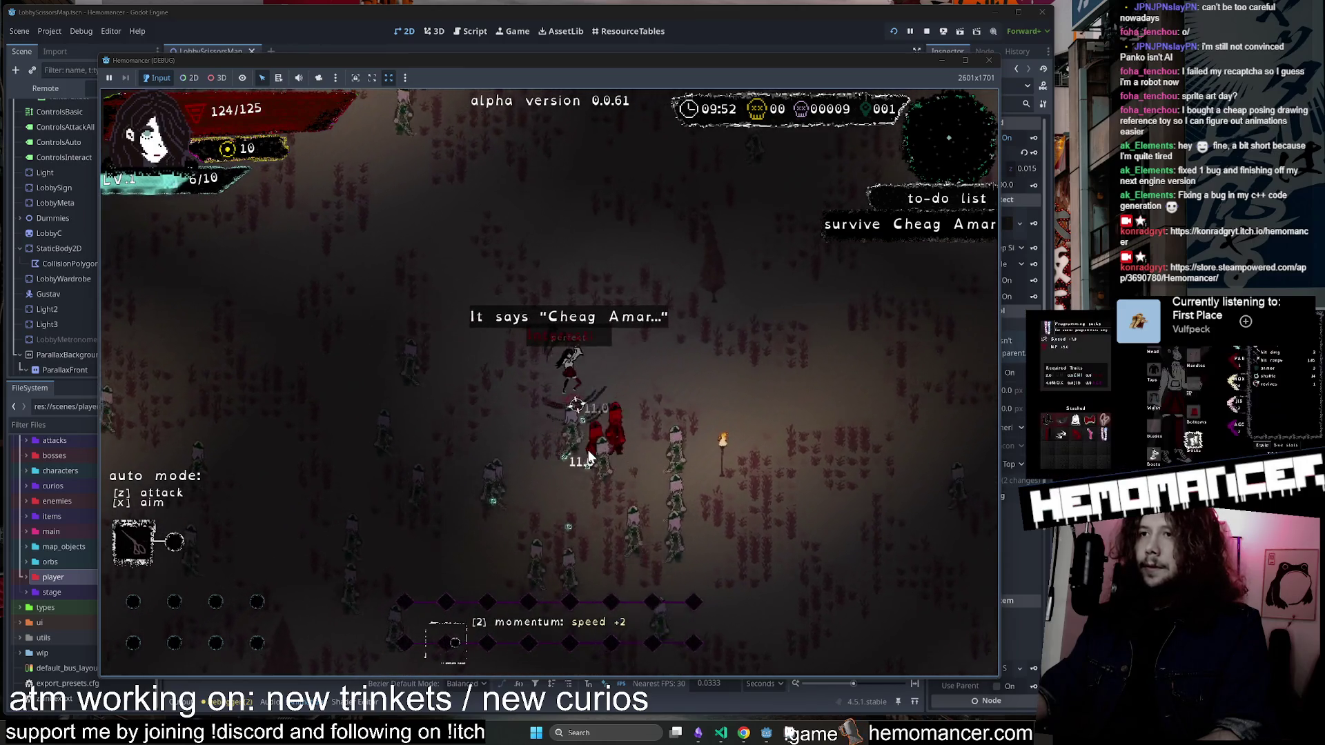
pyautogui.press('w')
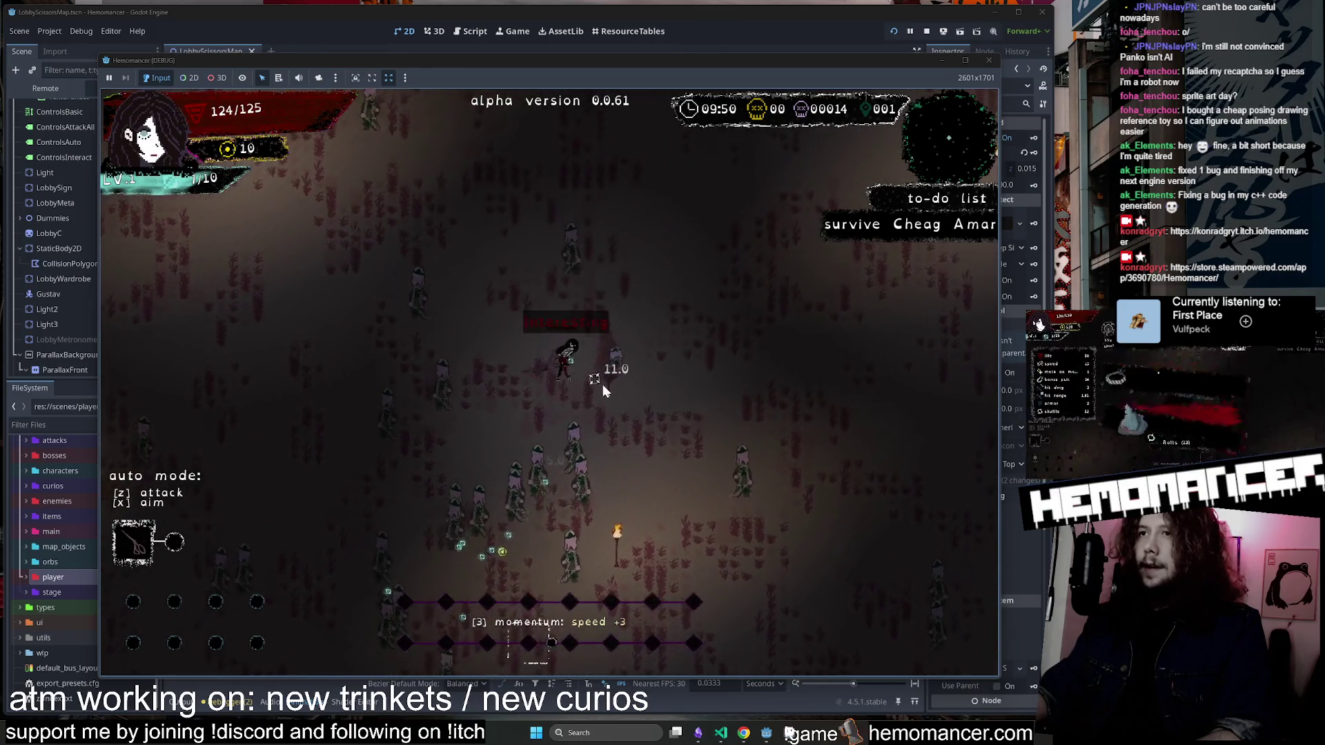
pyautogui.press('w')
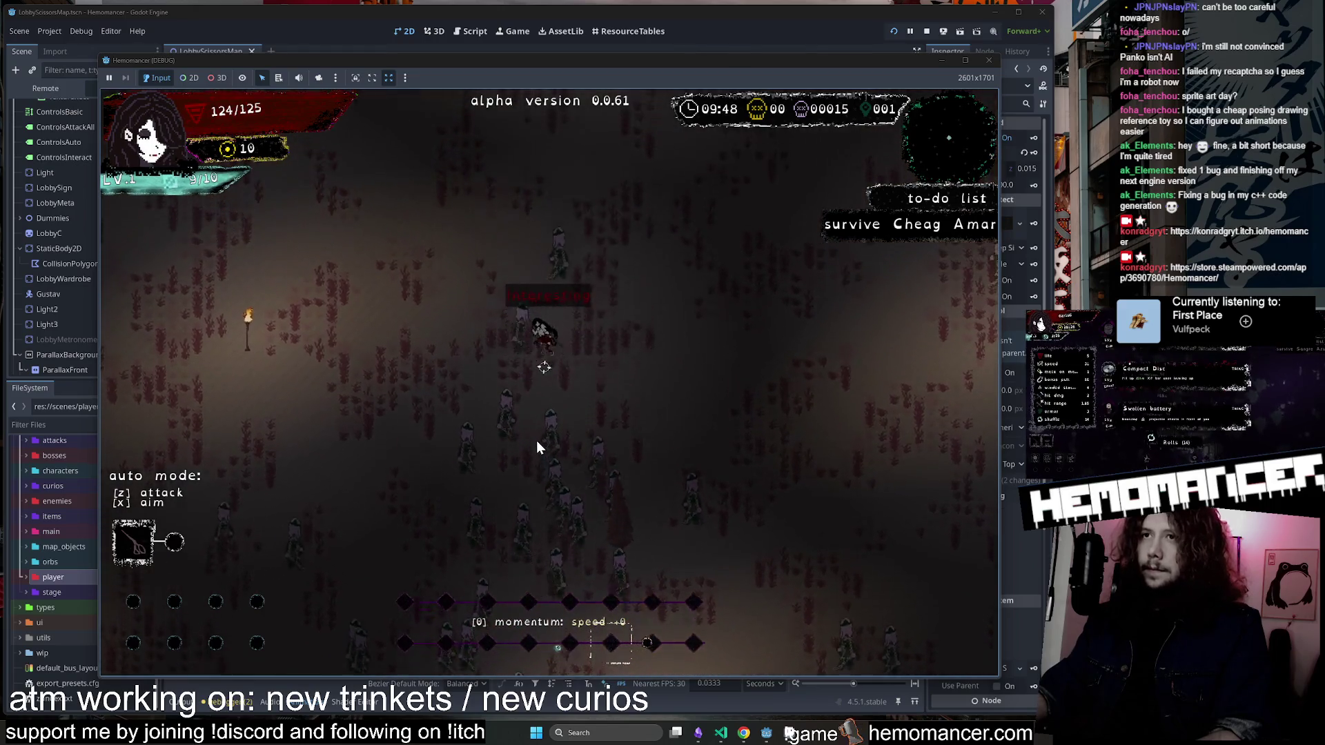
pyautogui.press('a')
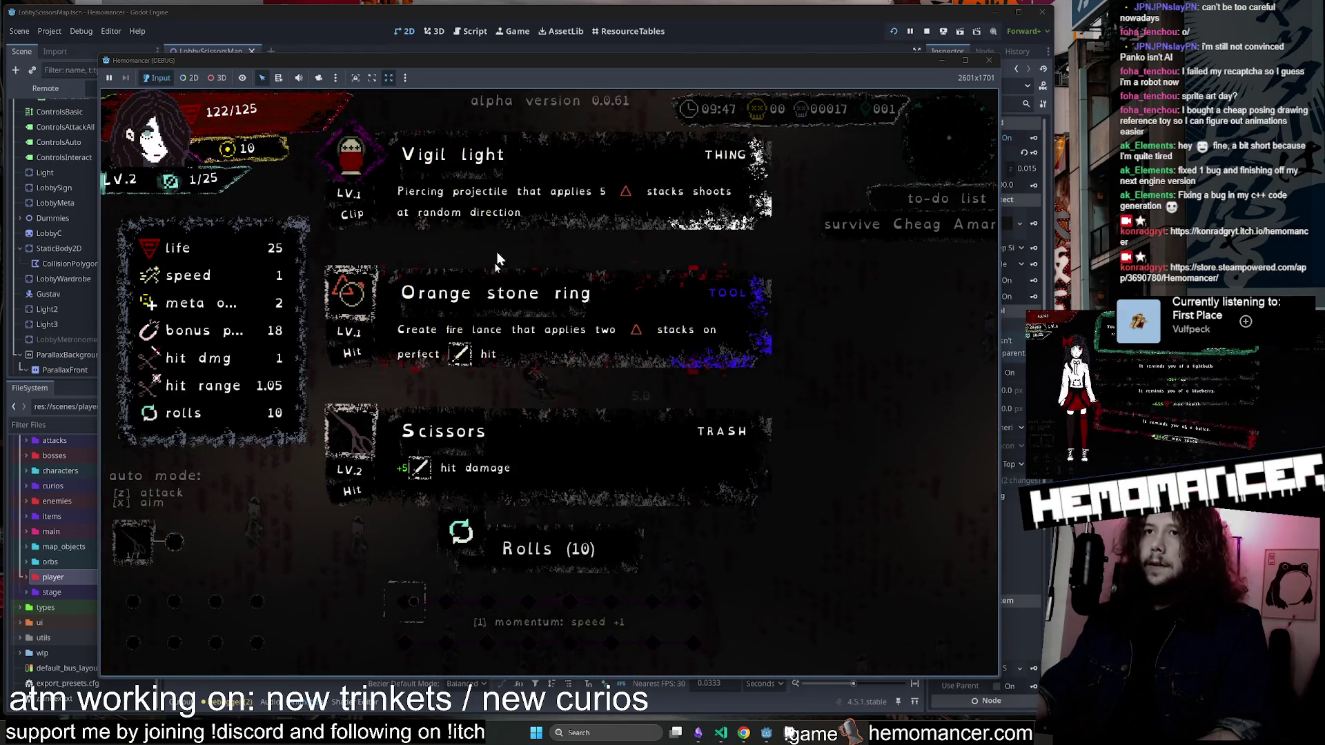
# Take a level-up upgrade and push through the enemy group.
pyautogui.click(544, 286)
pyautogui.press('d')
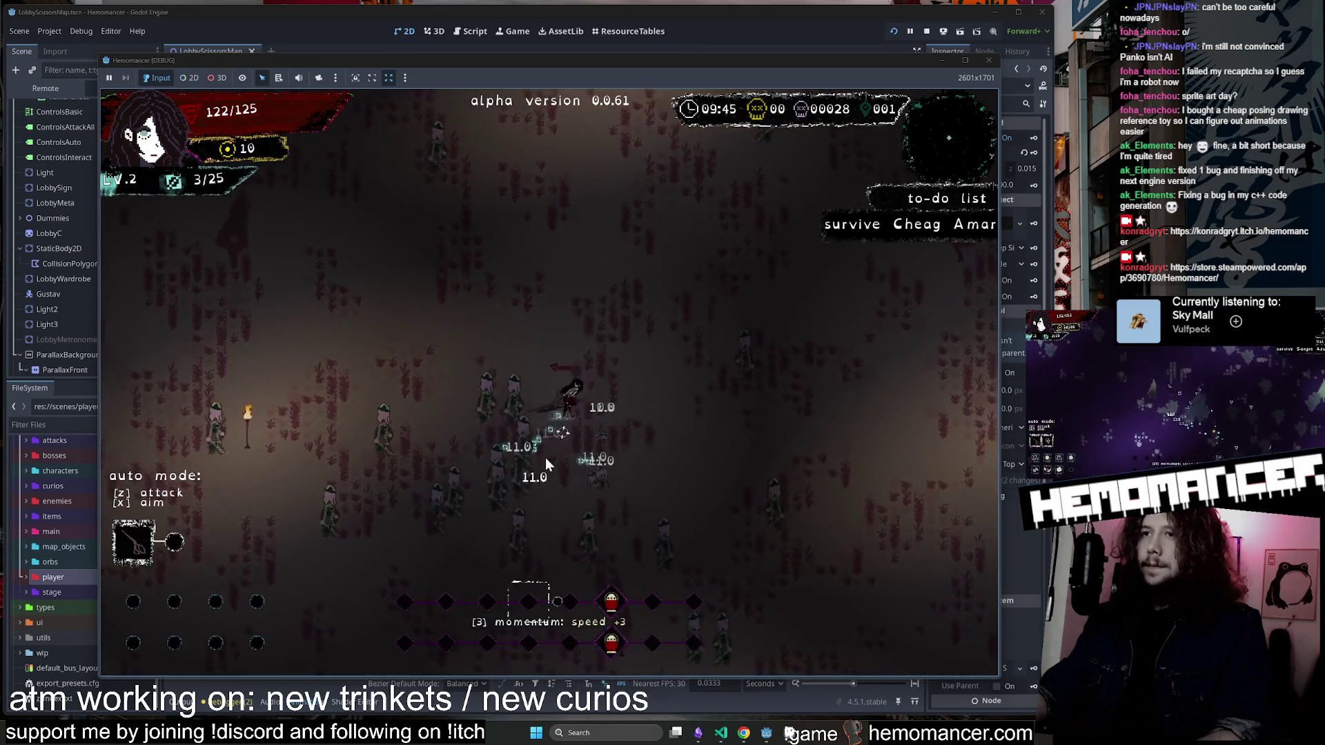
pyautogui.press('w')
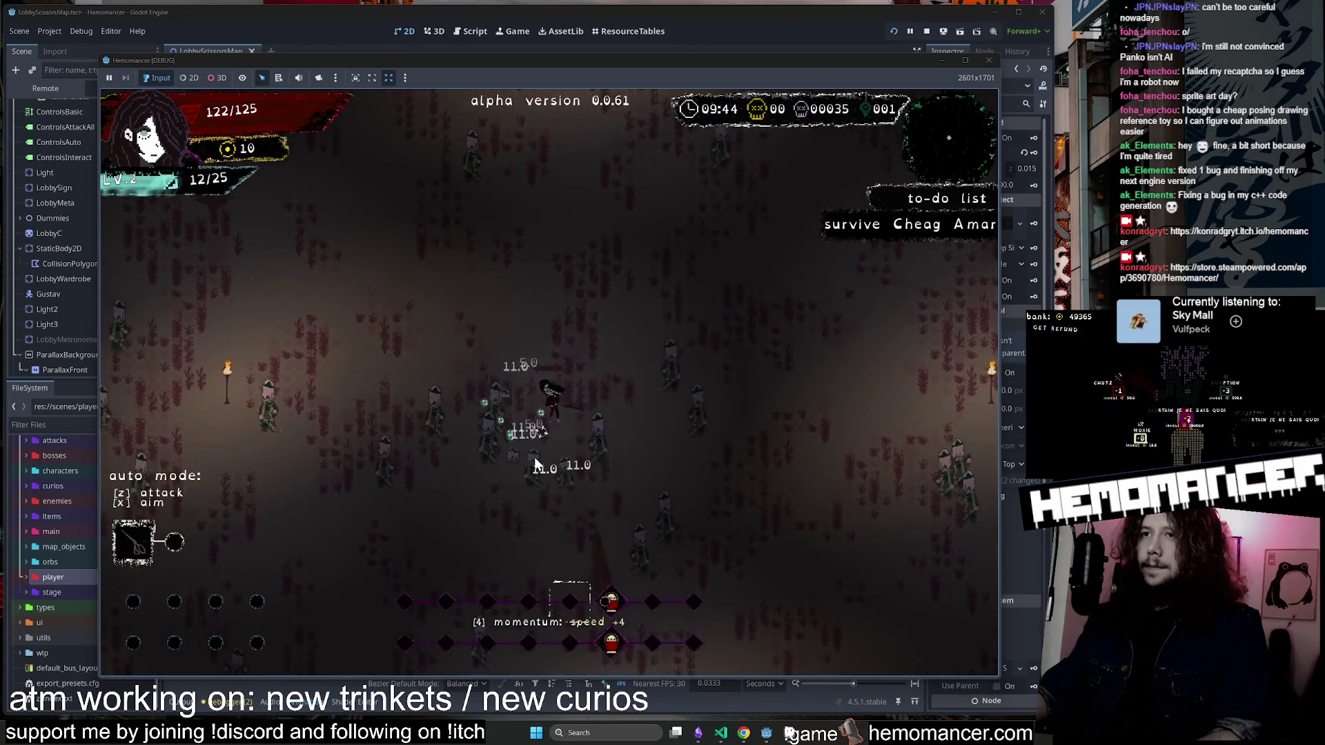
pyautogui.press('w')
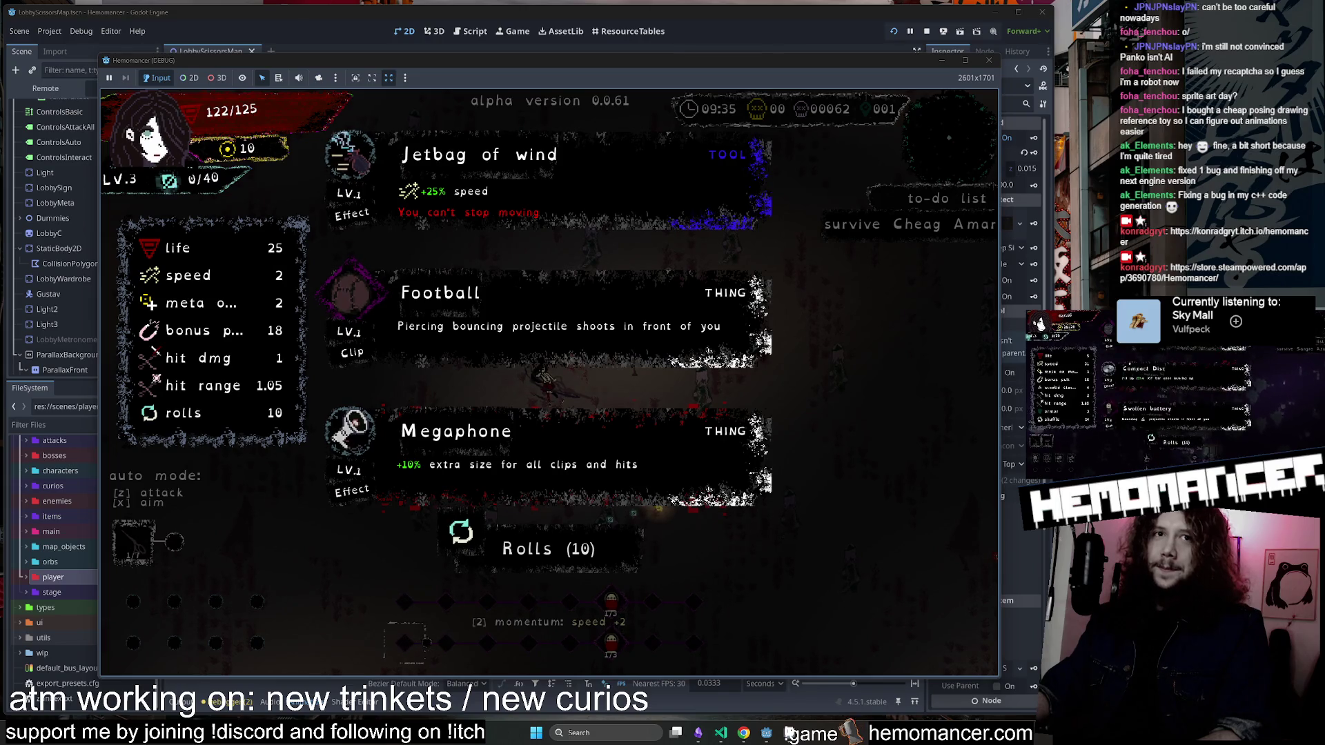
# Choose another upgrade, take the Beskaere Mask, then quit the debug run.
pyautogui.click(652, 367)
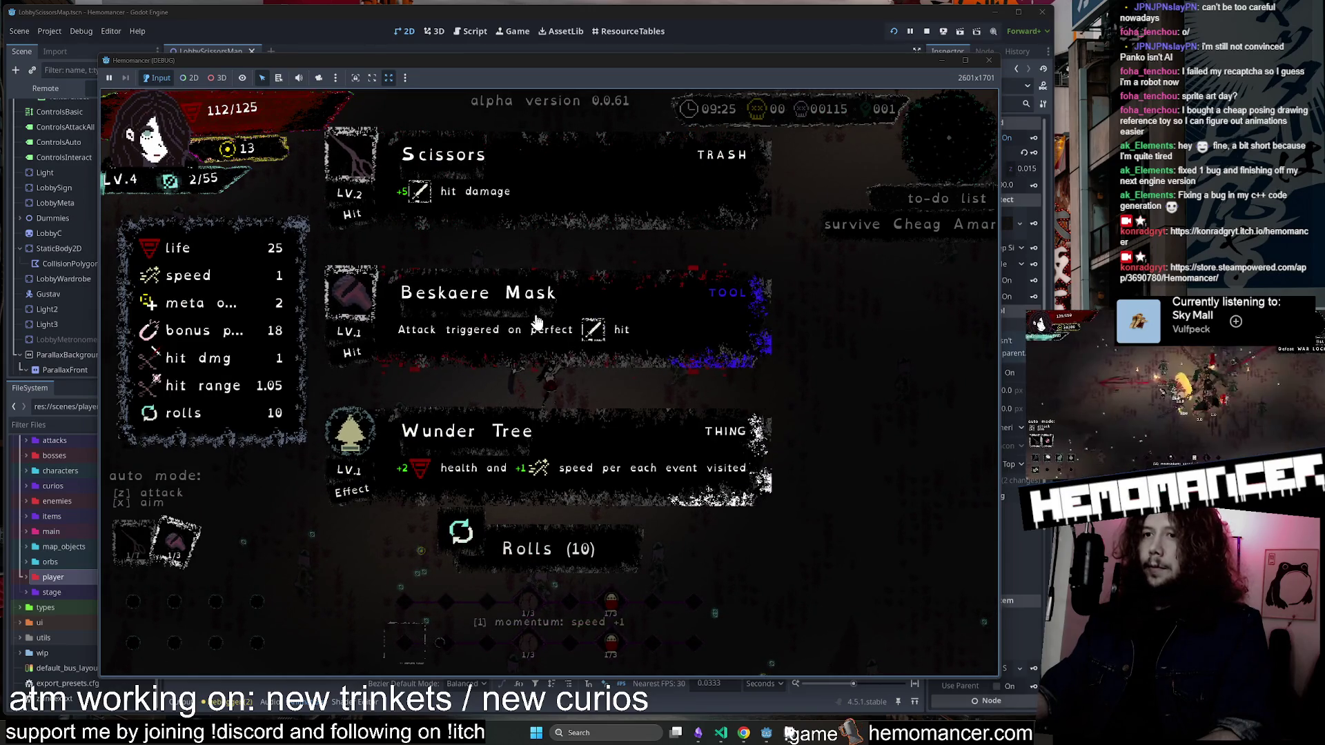
pyautogui.click(536, 317)
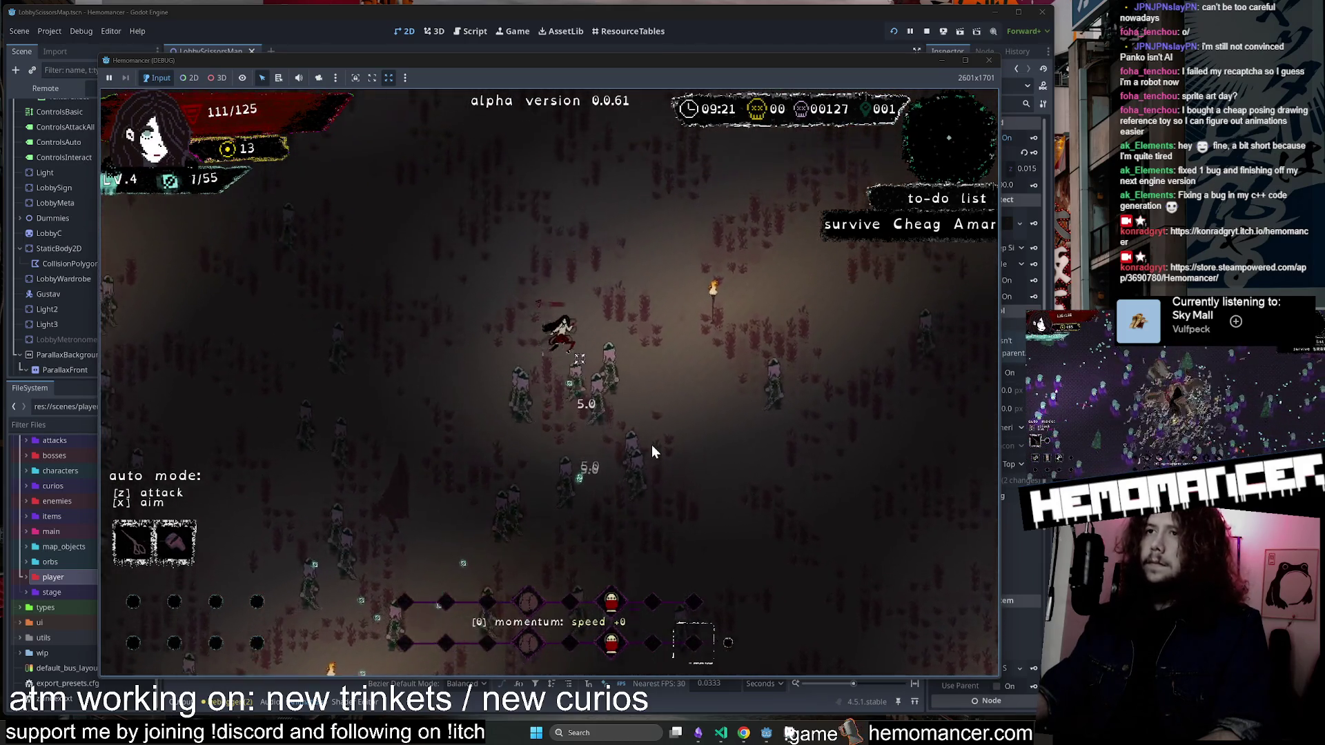
pyautogui.click(987, 60)
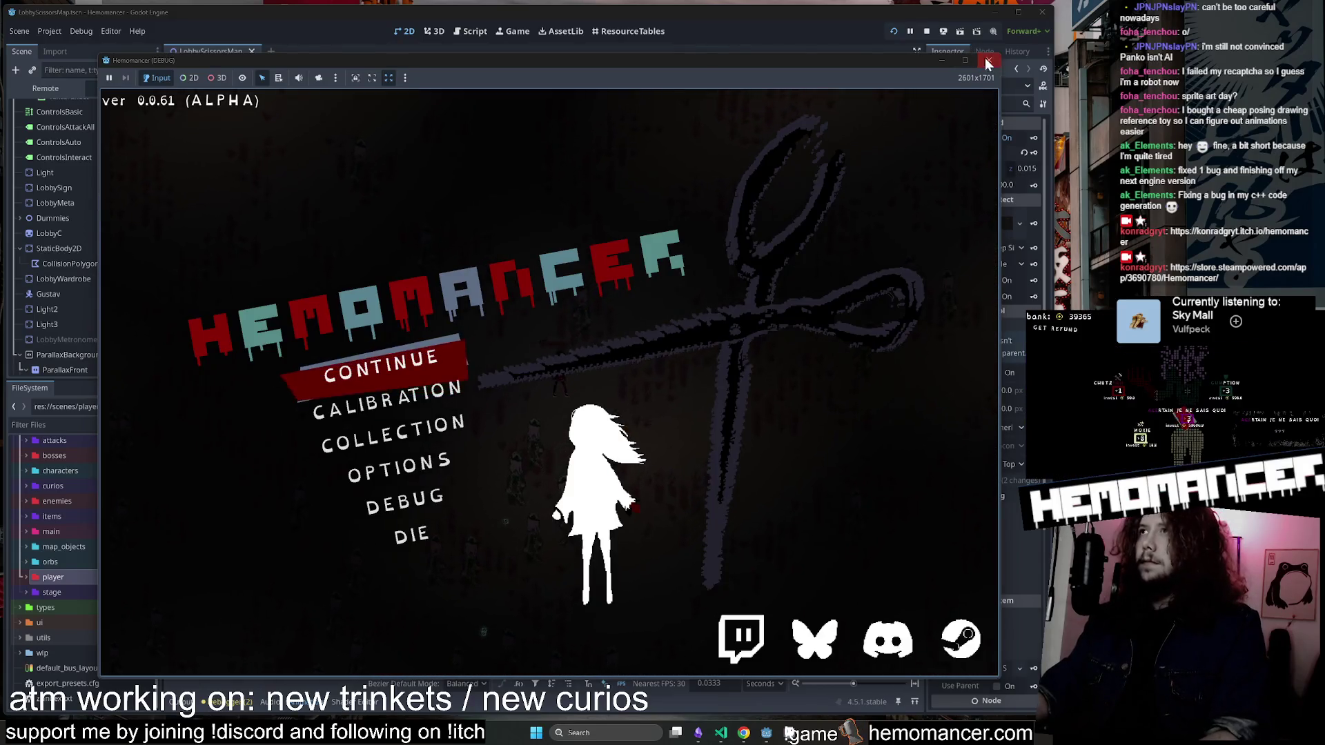
# In VS Code, read the interaction_manager.gd and game_map.gd diffs, closing each tab afterward.
pyautogui.click(721, 733)
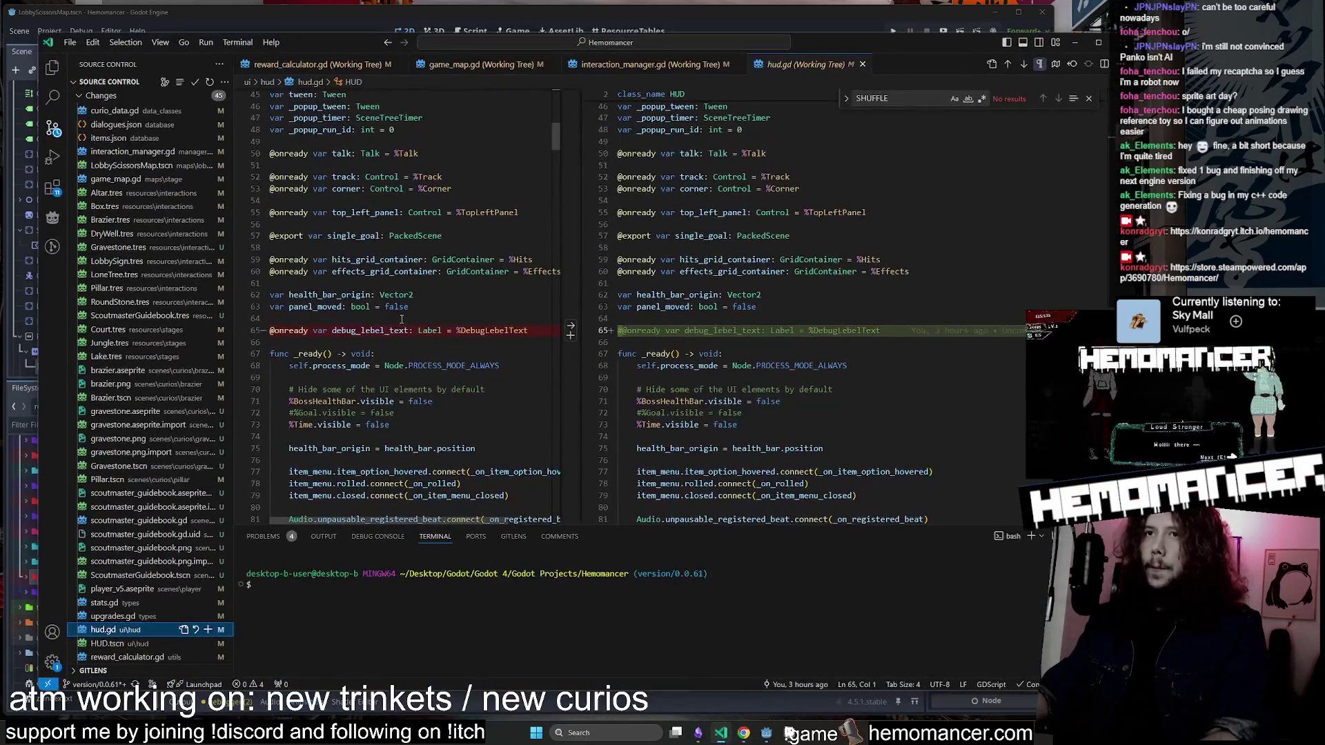
pyautogui.scroll(-3, 410, 309)
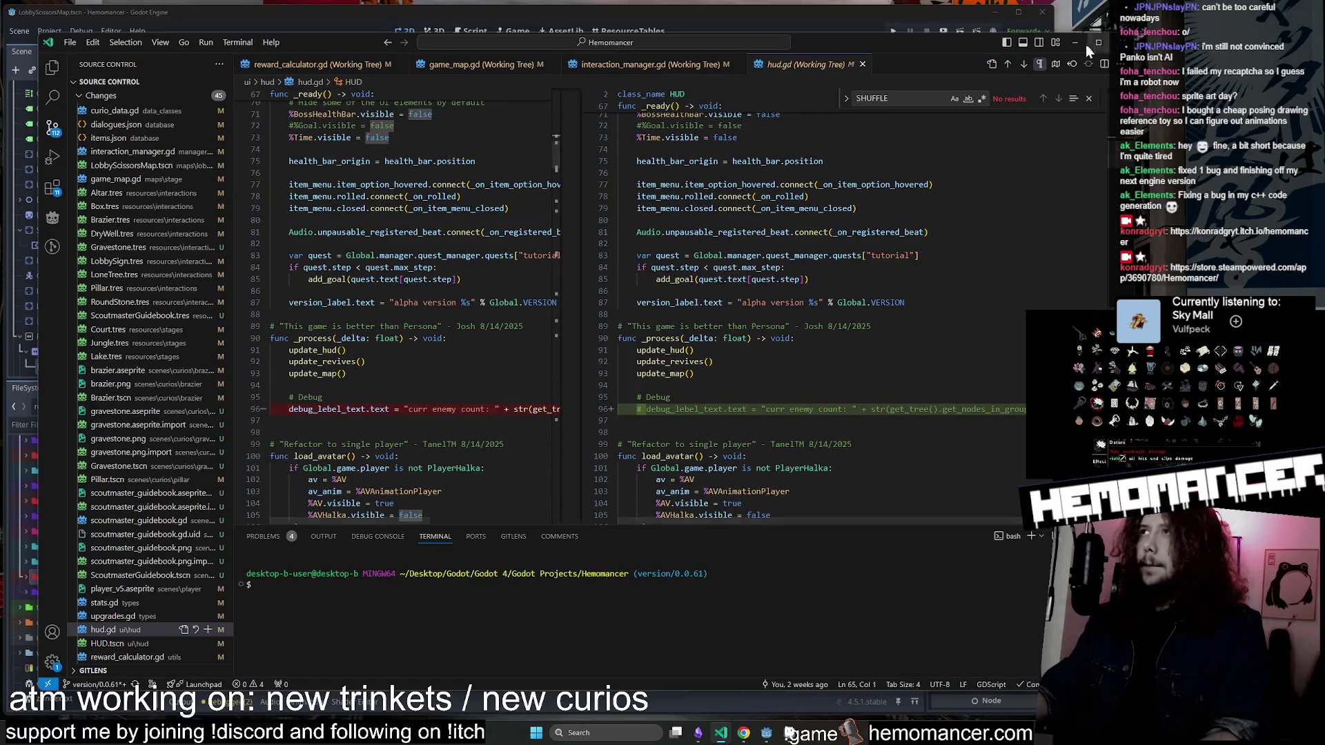
pyautogui.click(649, 65)
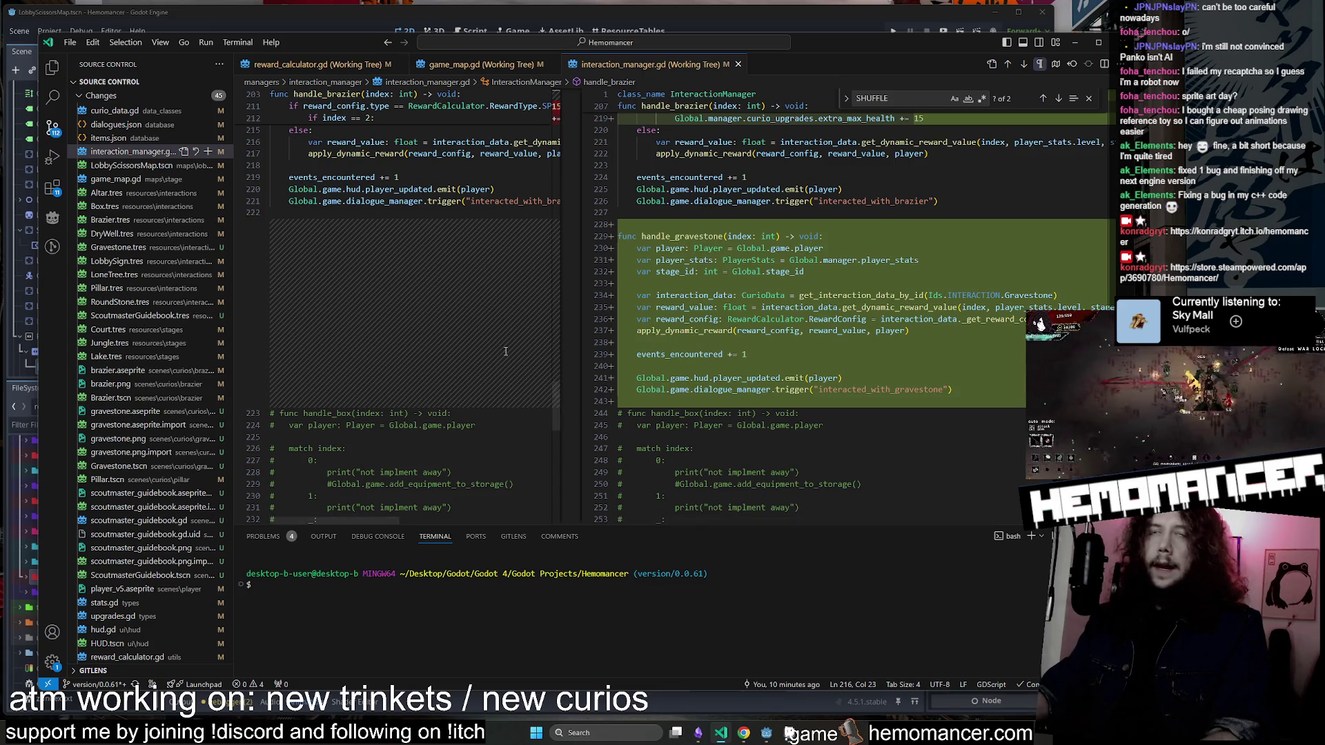
pyautogui.click(483, 64)
pyautogui.middleClick(621, 64)
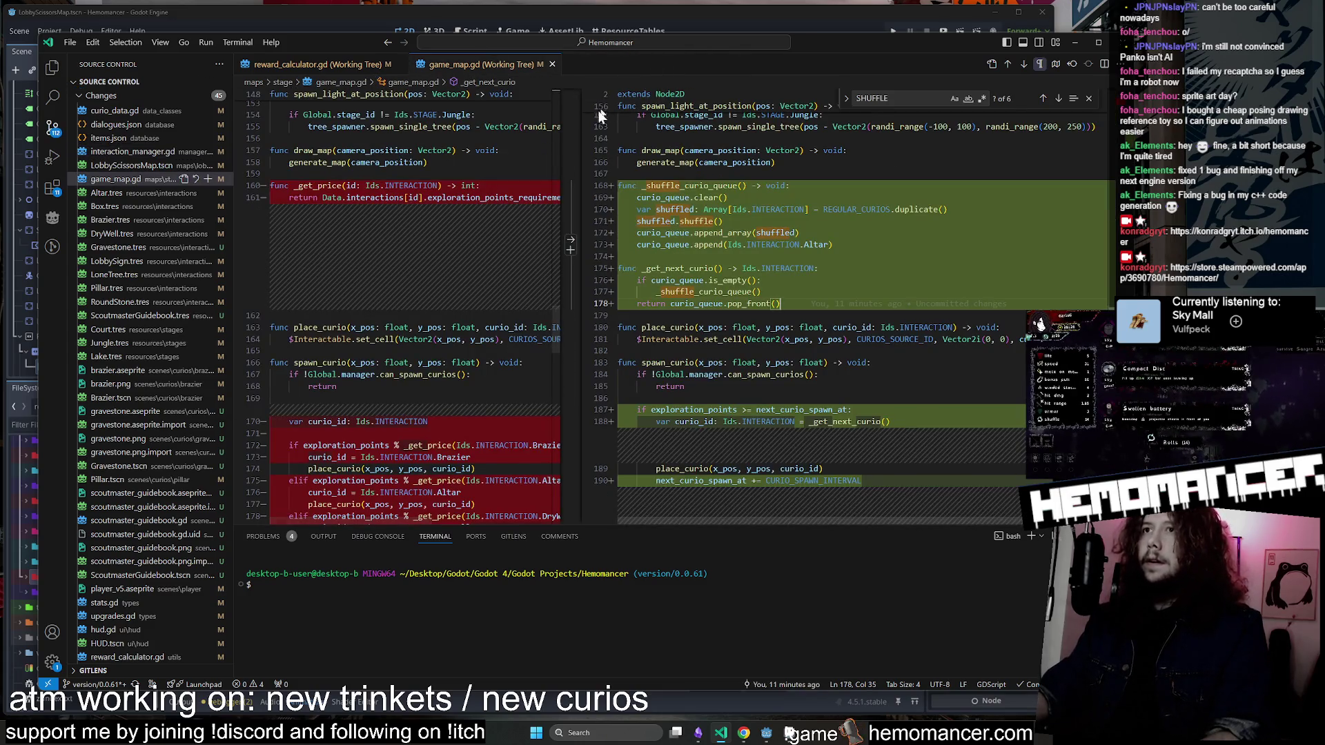
pyautogui.moveTo(580, 122); pyautogui.dragTo(683, 131)
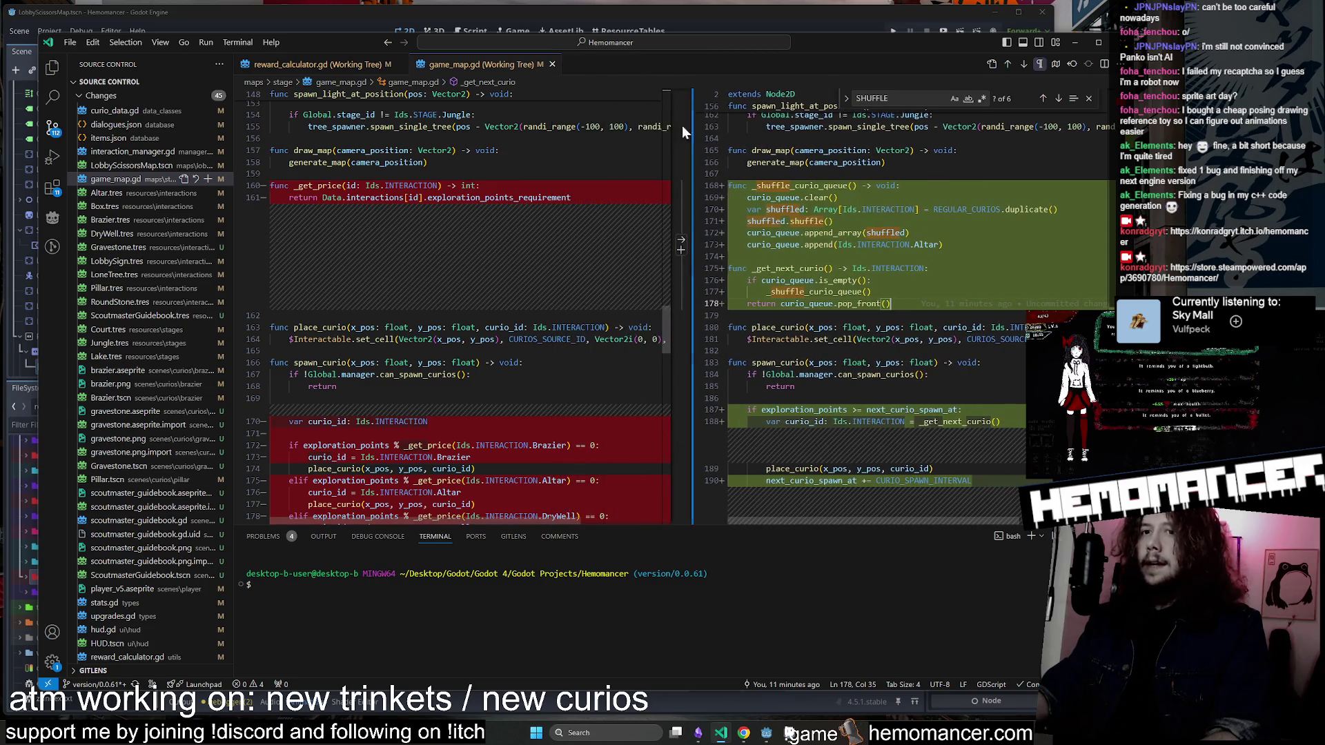
pyautogui.middleClick(473, 64)
pyautogui.moveTo(1111, 71); pyautogui.dragTo(985, 71)
# Close VS Code and browse the Project Settings tabs: Input Map, Localization, Autoload, General.
pyautogui.click(977, 40)
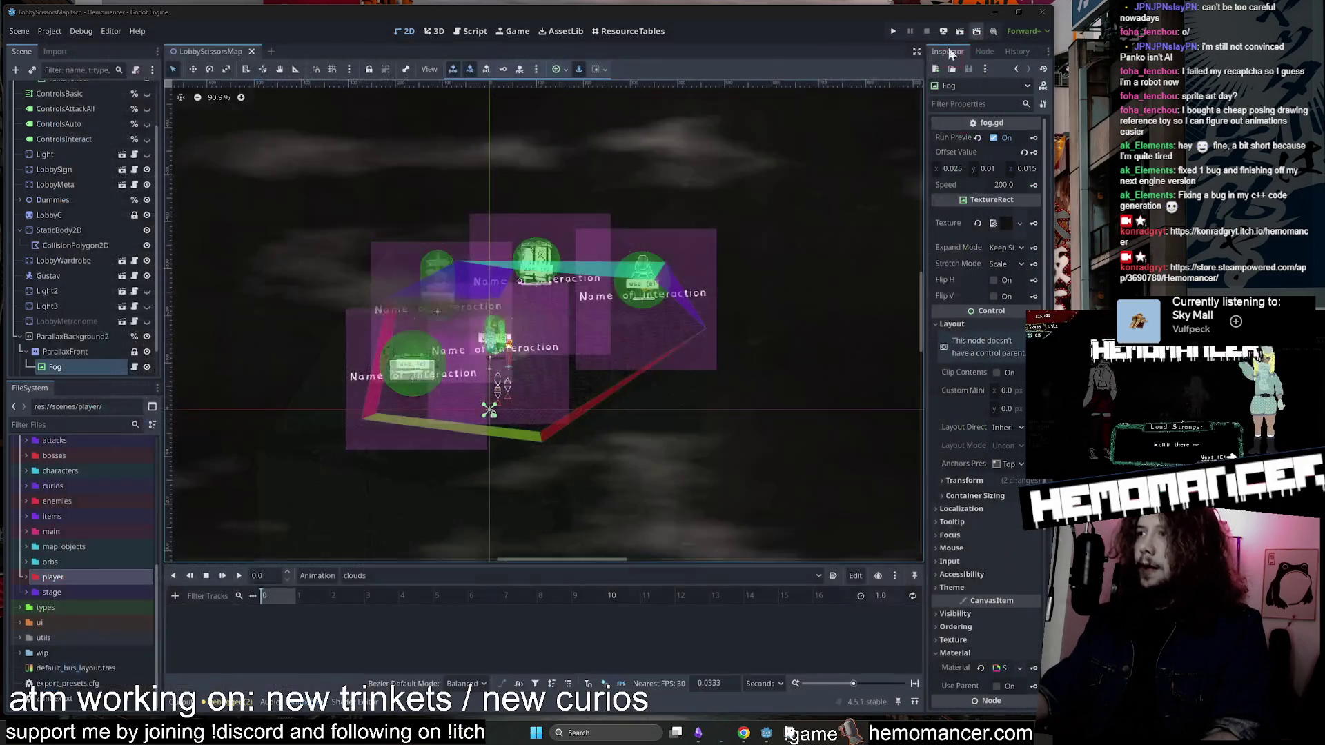
pyautogui.click(50, 31)
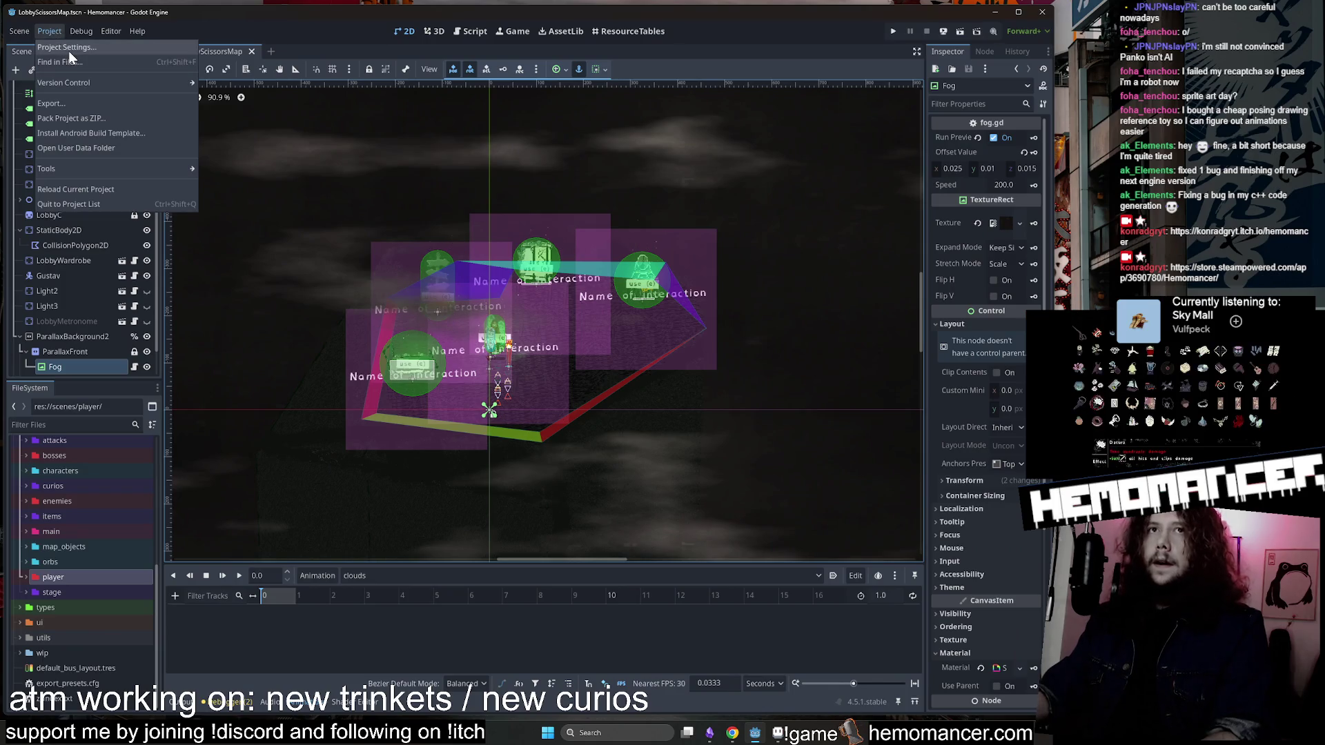
pyautogui.click(67, 47)
pyautogui.click(243, 110)
pyautogui.click(282, 111)
pyautogui.click(325, 107)
pyautogui.click(240, 110)
pyautogui.click(190, 109)
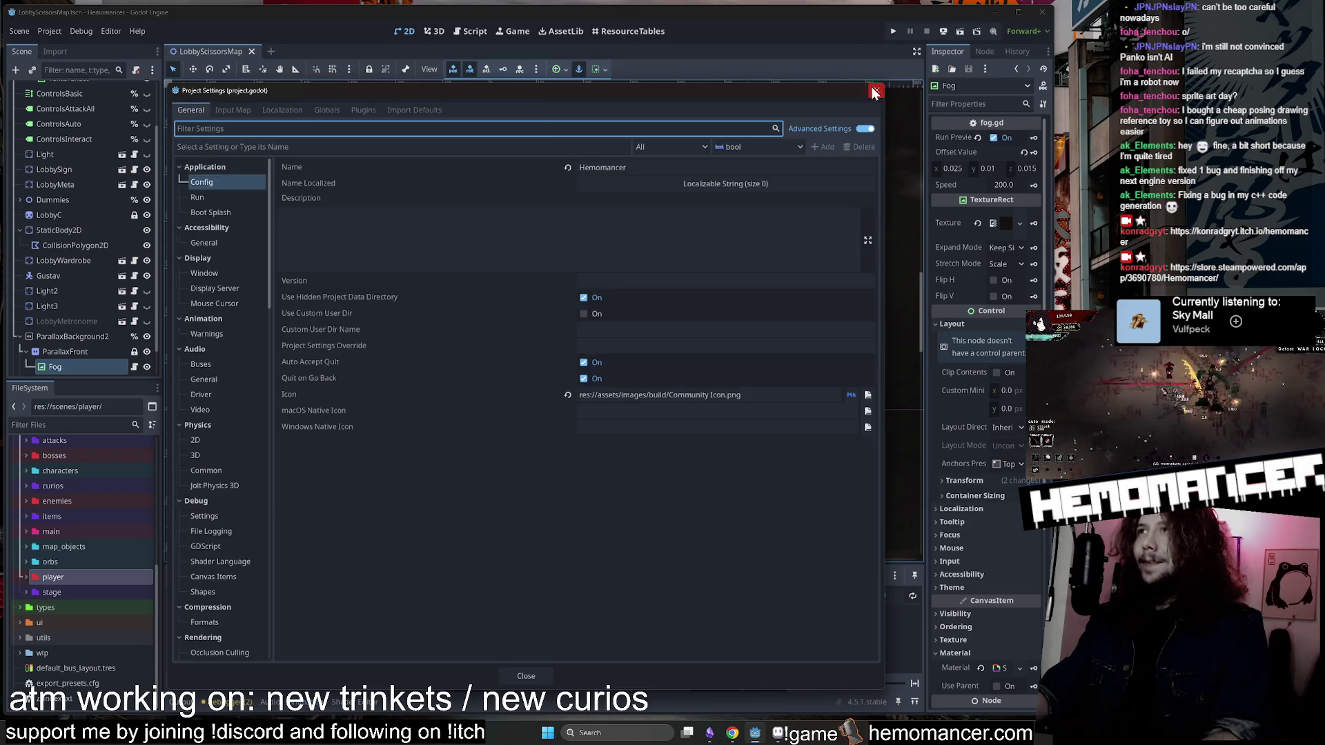
pyautogui.click(874, 92)
# Check the Debug menu, reopen Project Settings, and switch between Input Map and General.
pyautogui.click(87, 31)
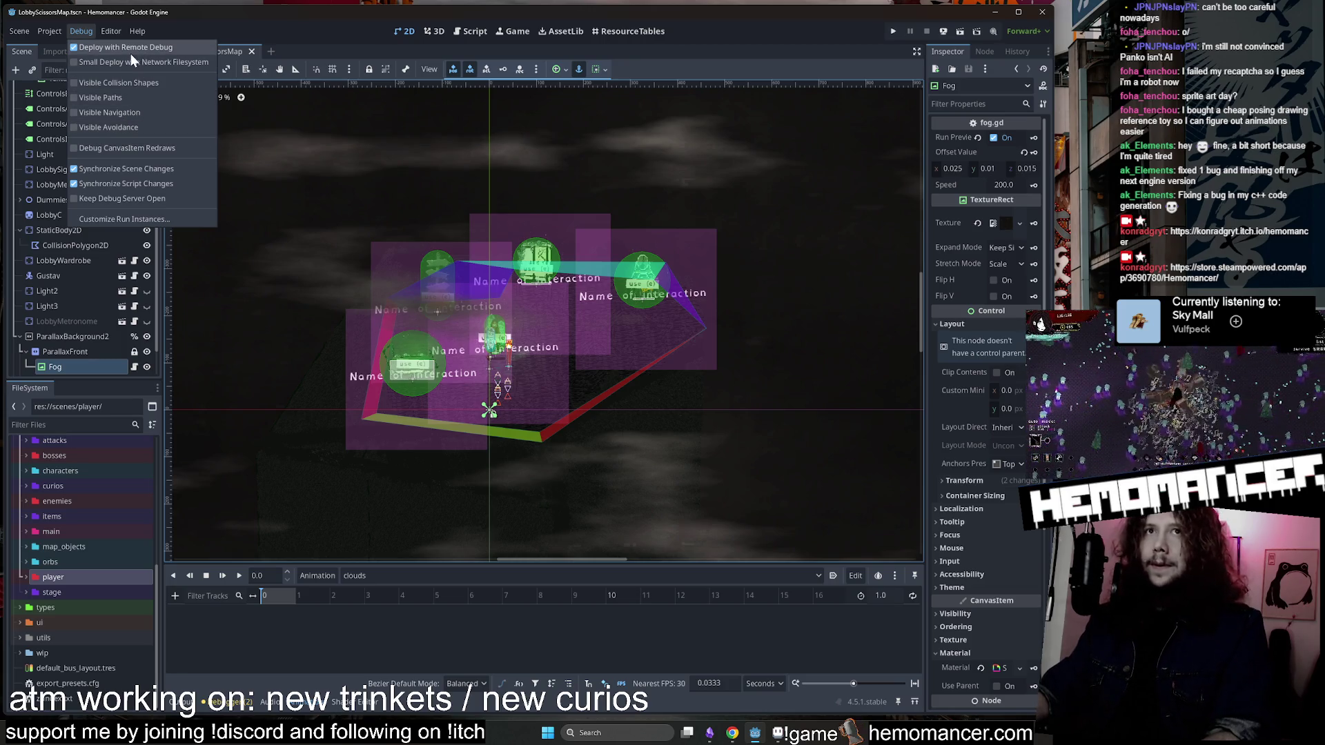
pyautogui.moveTo(63, 32)
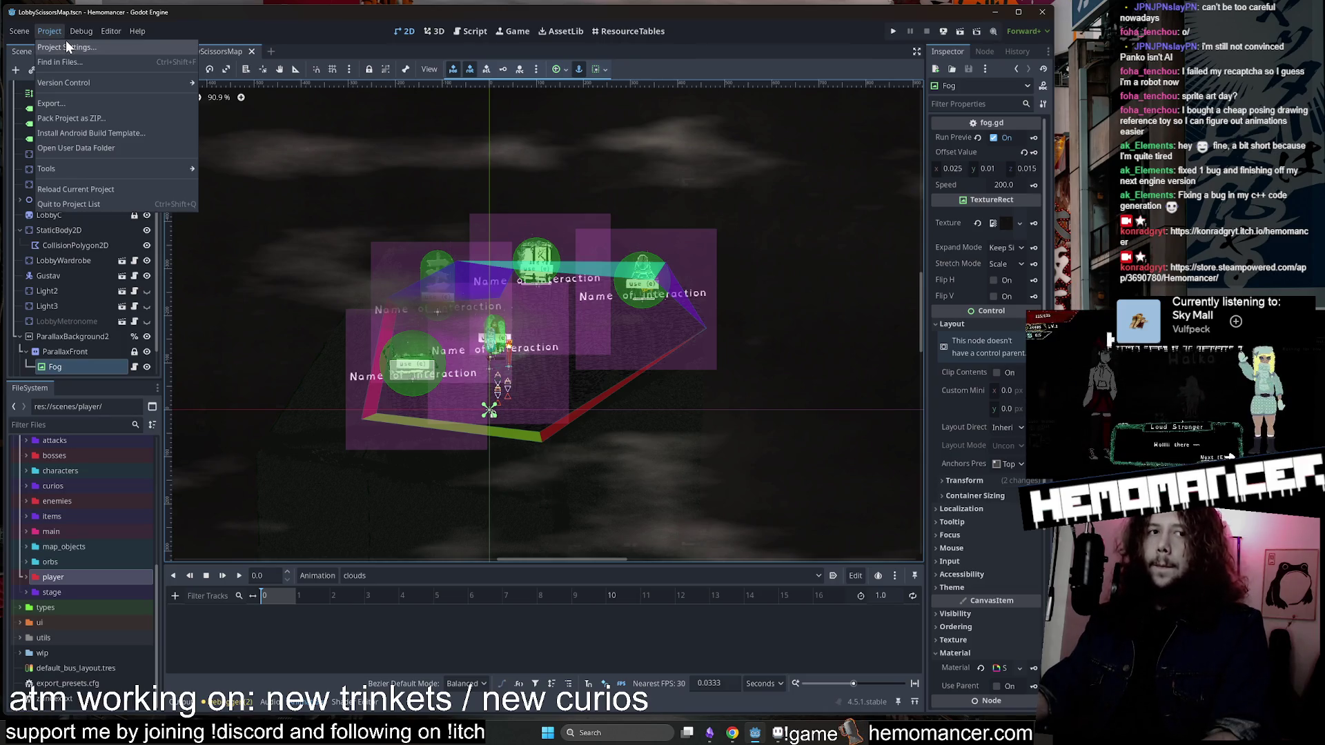
pyautogui.click(69, 44)
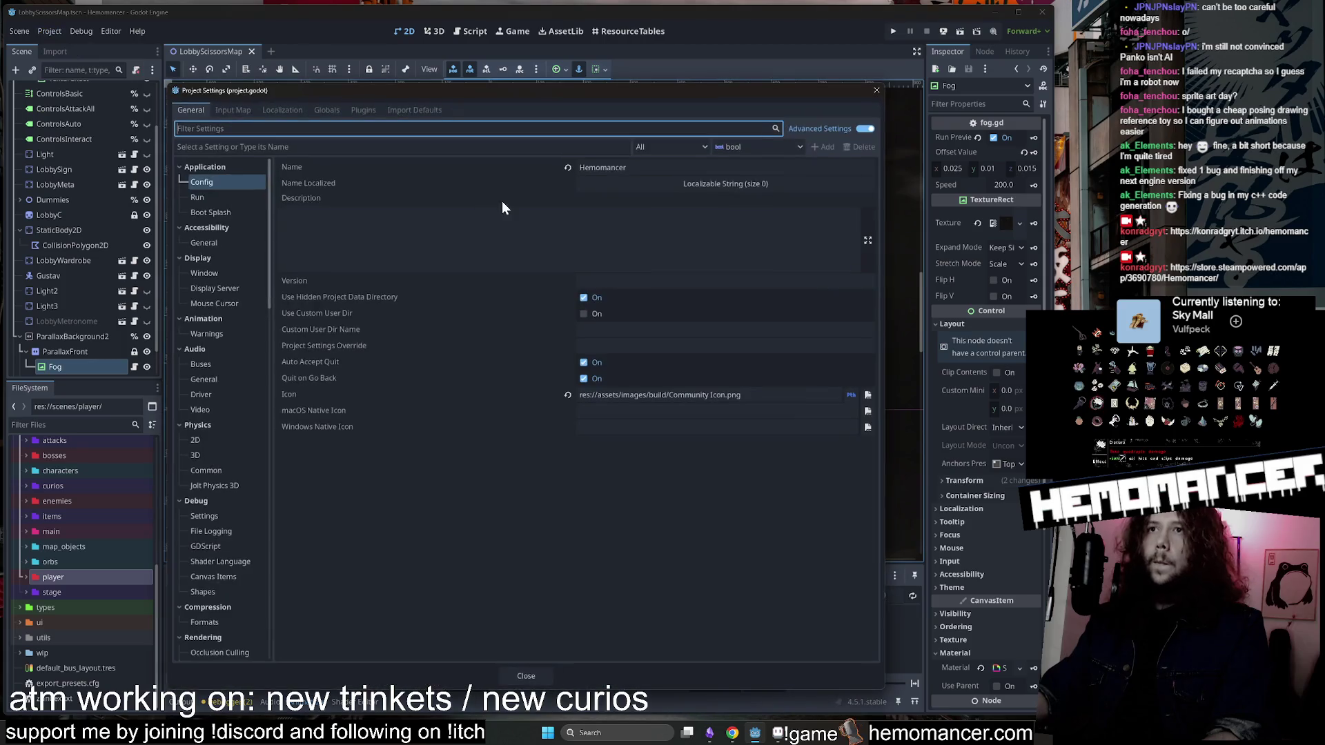
pyautogui.click(281, 127)
pyautogui.click(250, 110)
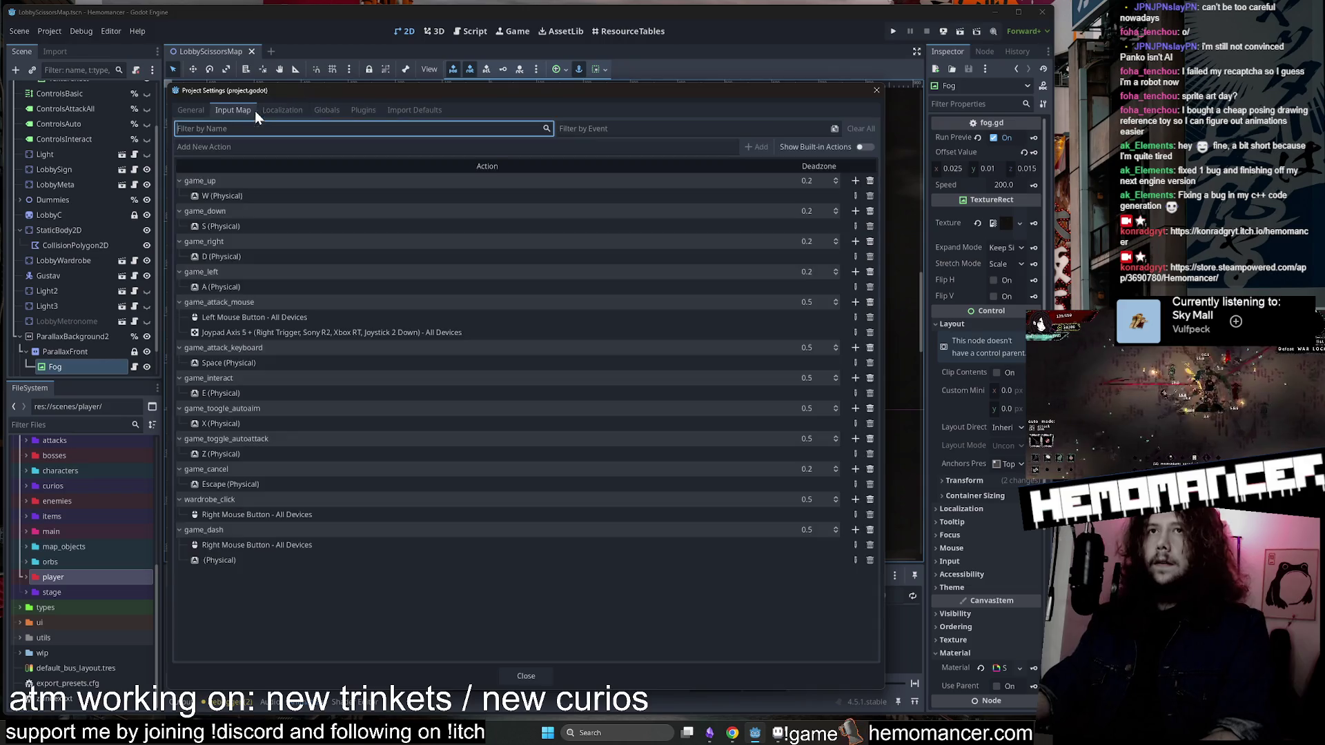
pyautogui.hotkey('ctrl', 'shift', 'Tab')
# Filter Project Settings for 'debug' and open the GDScript warning settings.
pyautogui.write('debug')
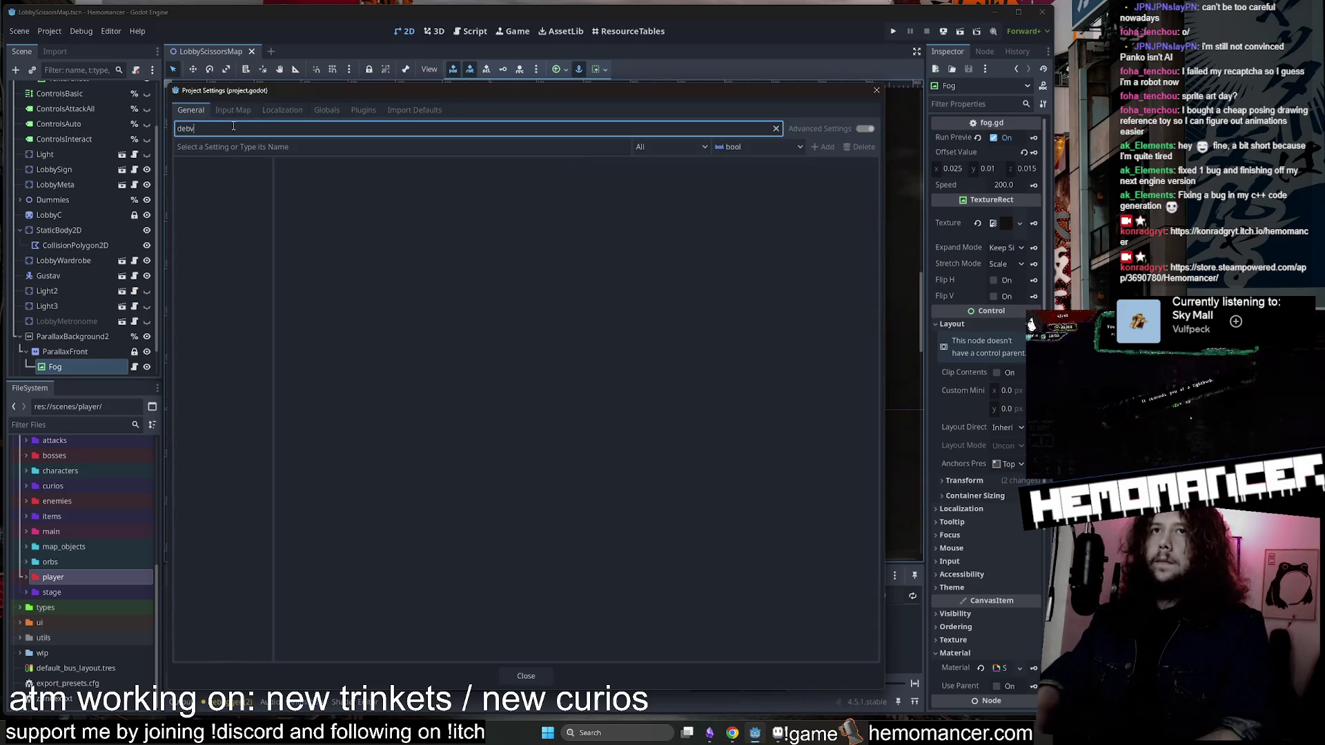
pyautogui.click(205, 183)
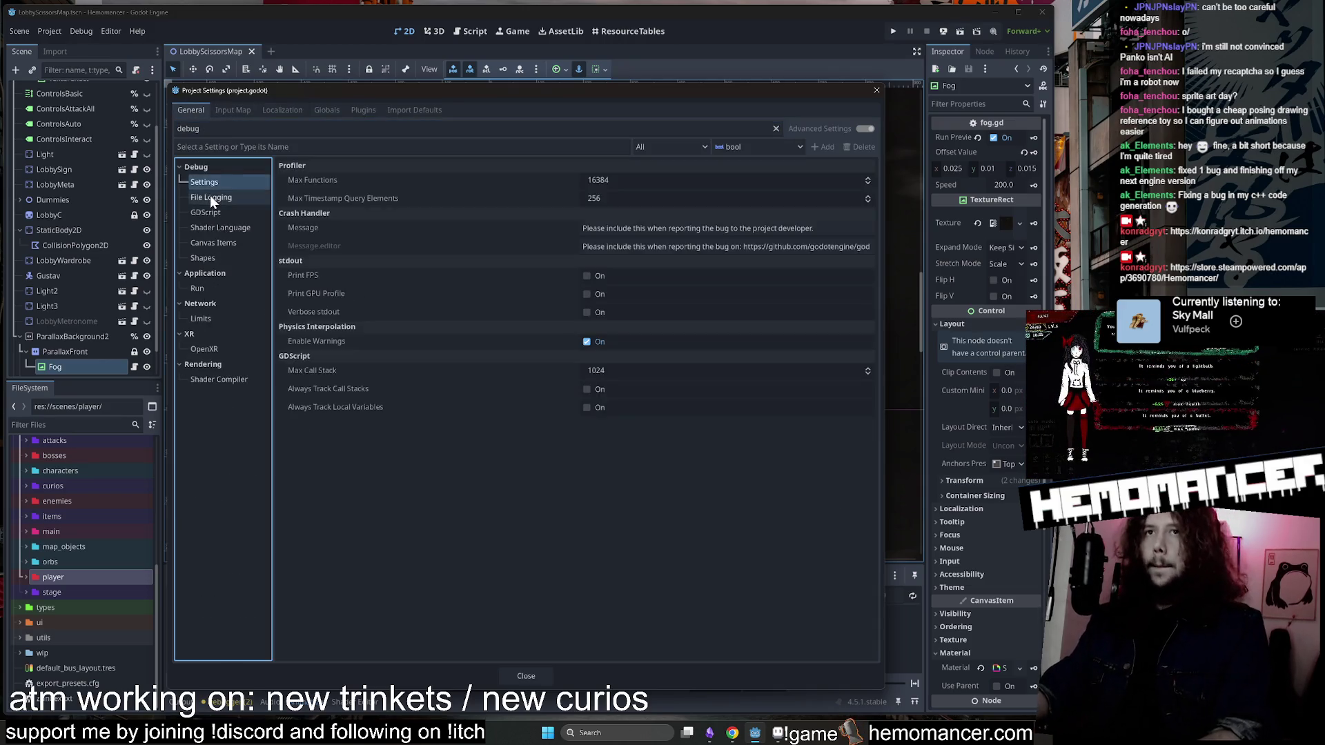
pyautogui.click(209, 212)
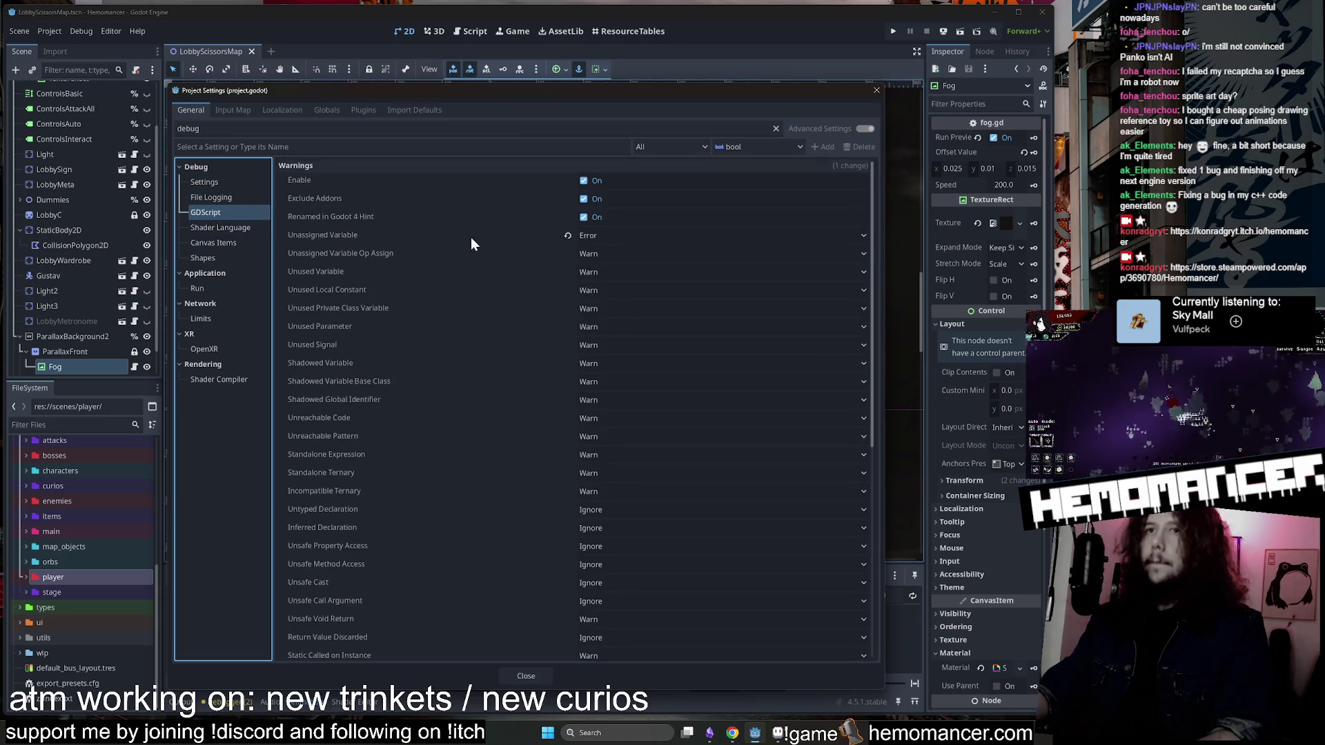
pyautogui.scroll(-5, 561, 292)
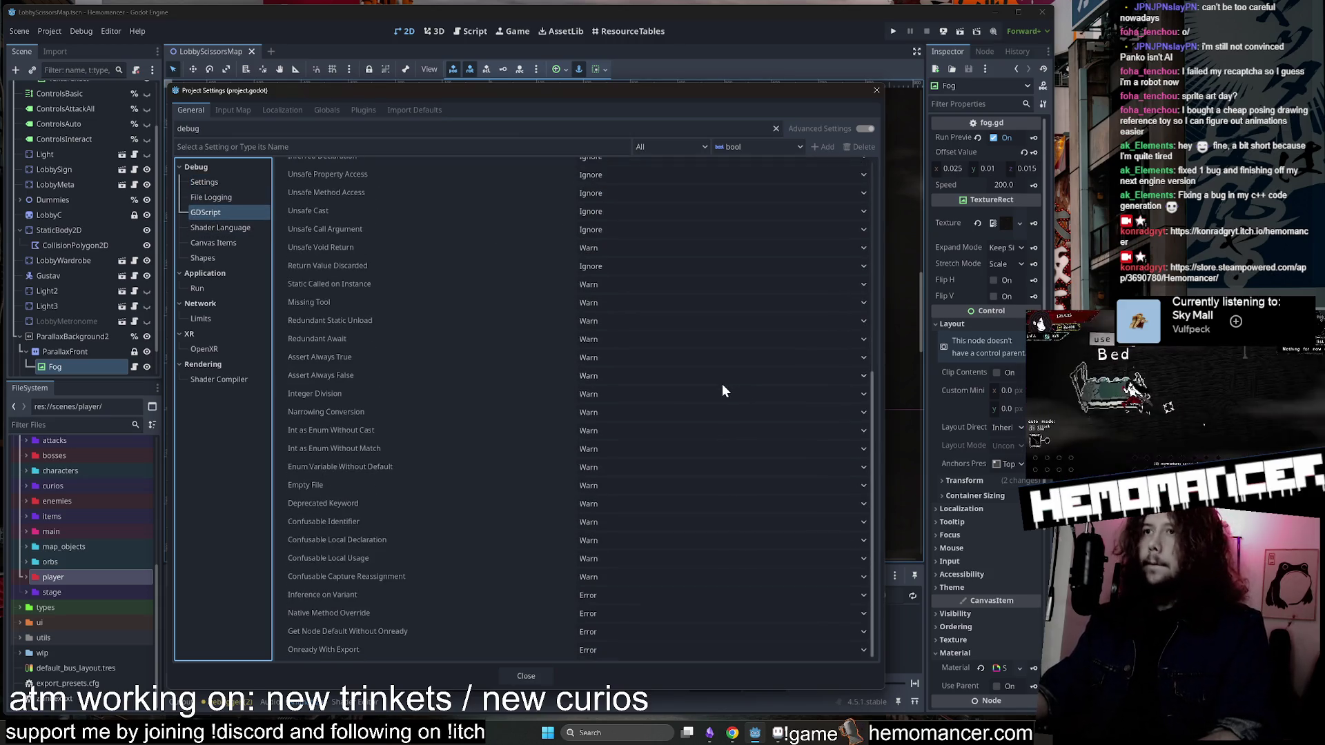
pyautogui.scroll(5, 720, 386)
pyautogui.scroll(-5, 706, 387)
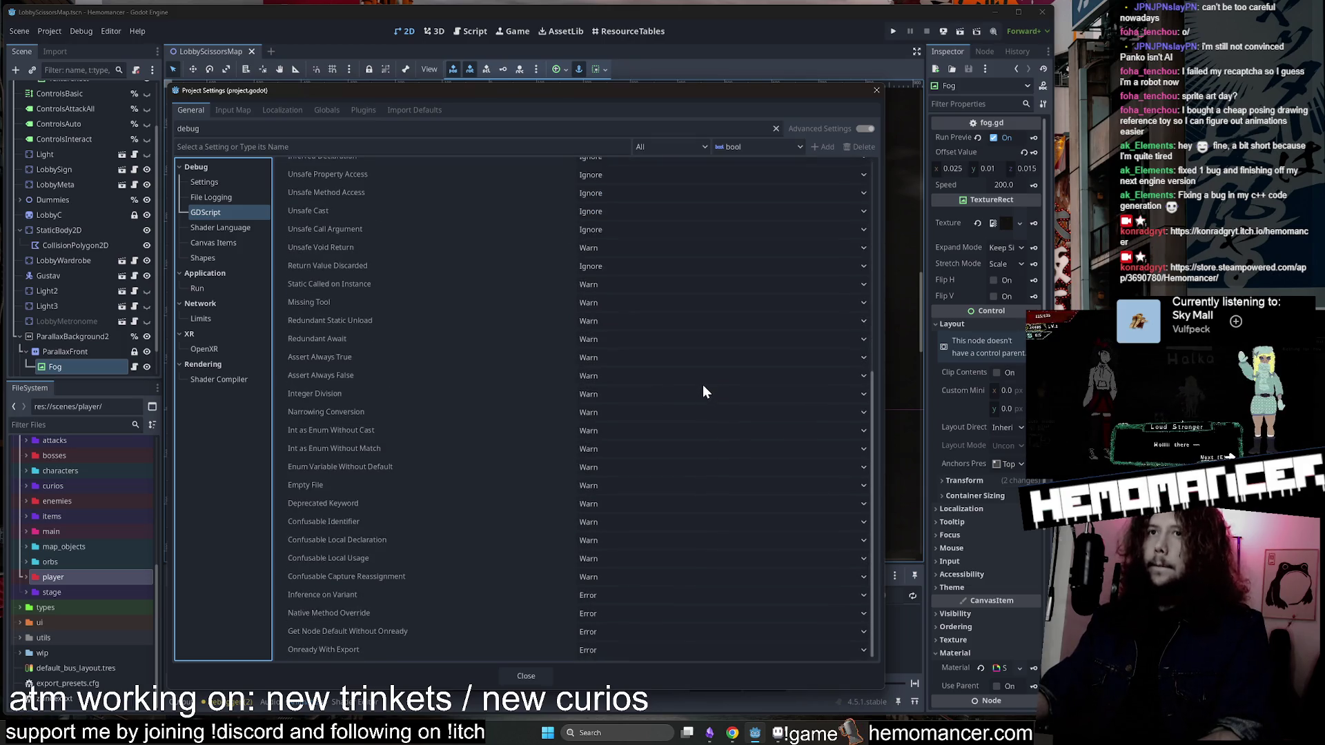
pyautogui.scroll(5, 414, 379)
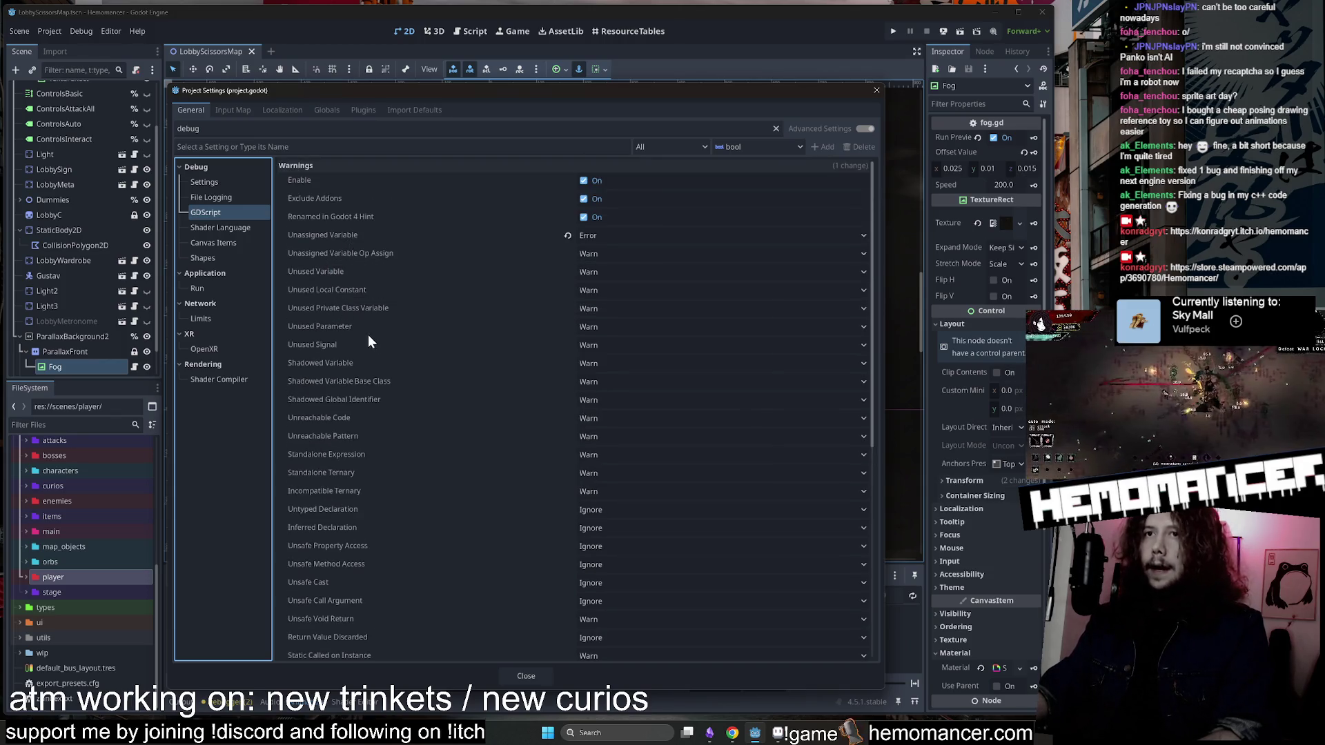
pyautogui.click(342, 294)
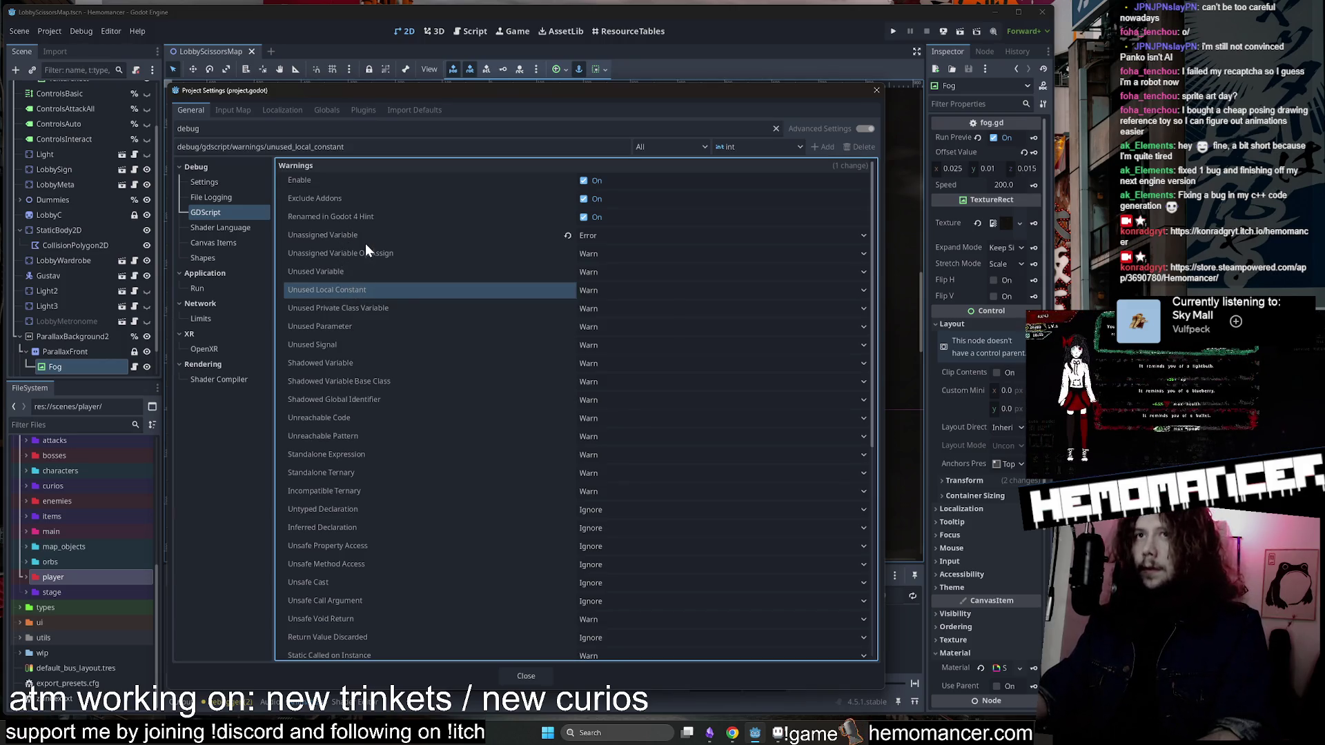
pyautogui.scroll(-3, 365, 247)
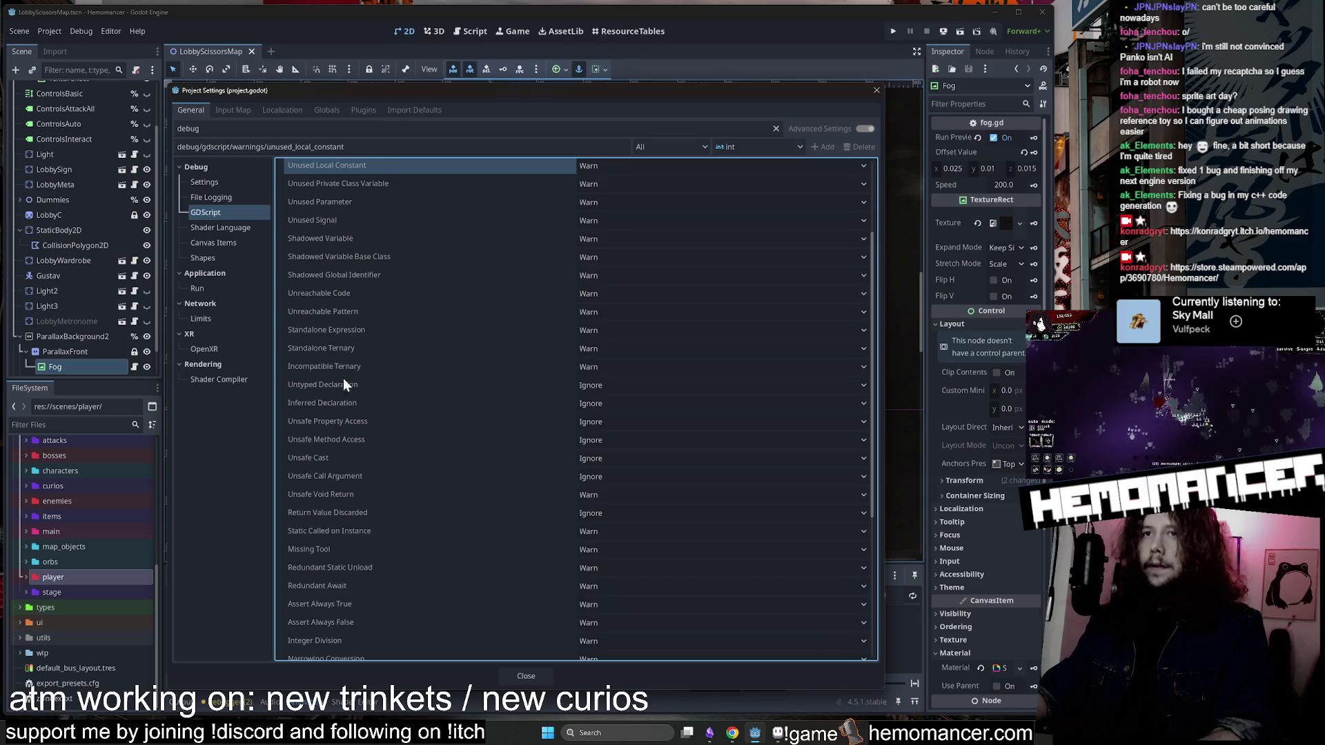
# Set Untyped Declaration to Warn, leave Inferred Declaration at Ignore, and close the settings.
pyautogui.click(407, 387)
pyautogui.click(654, 386)
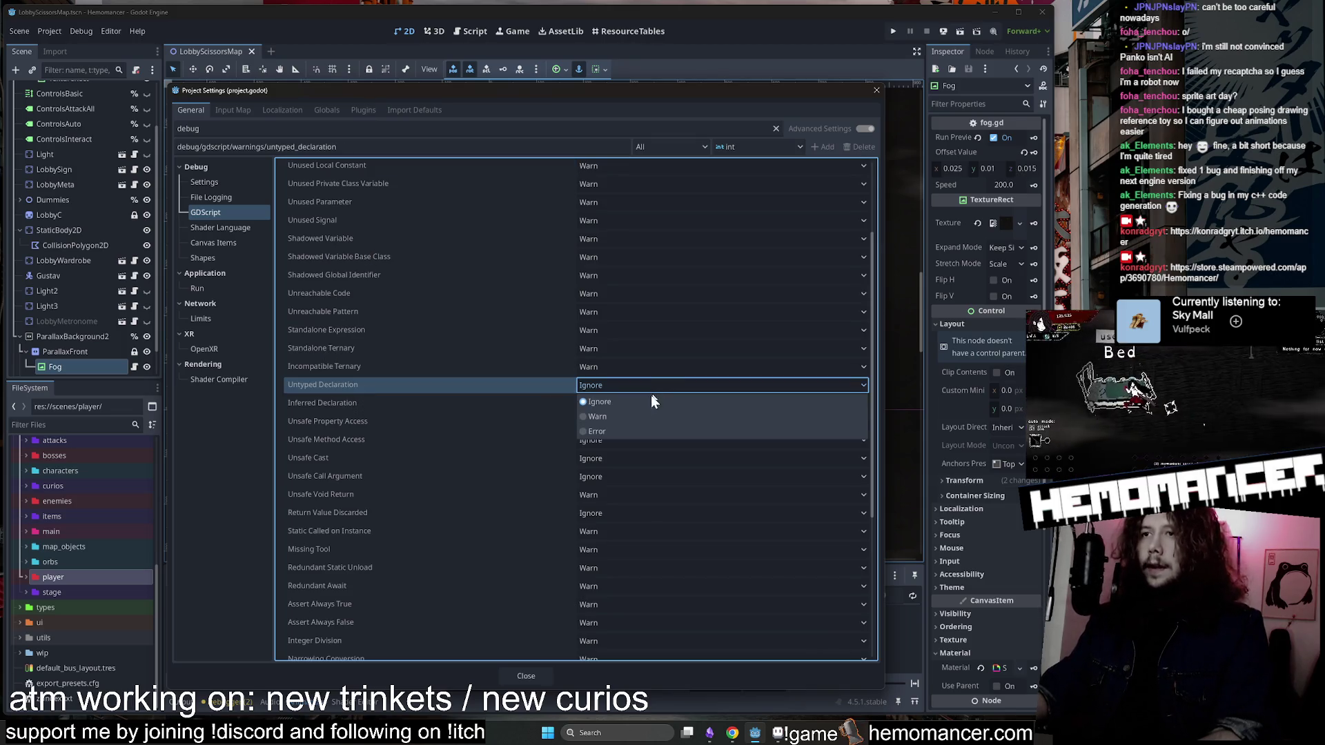
pyautogui.click(639, 417)
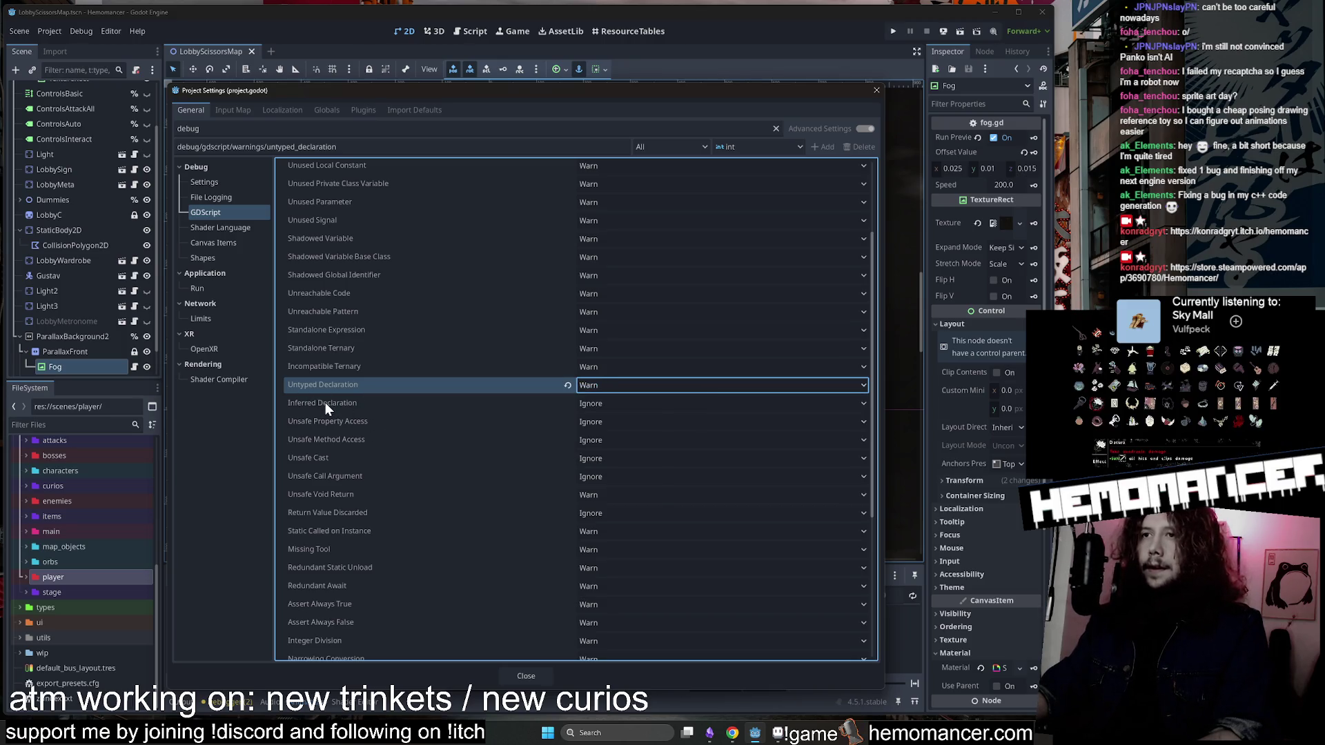
pyautogui.moveTo(325, 403)
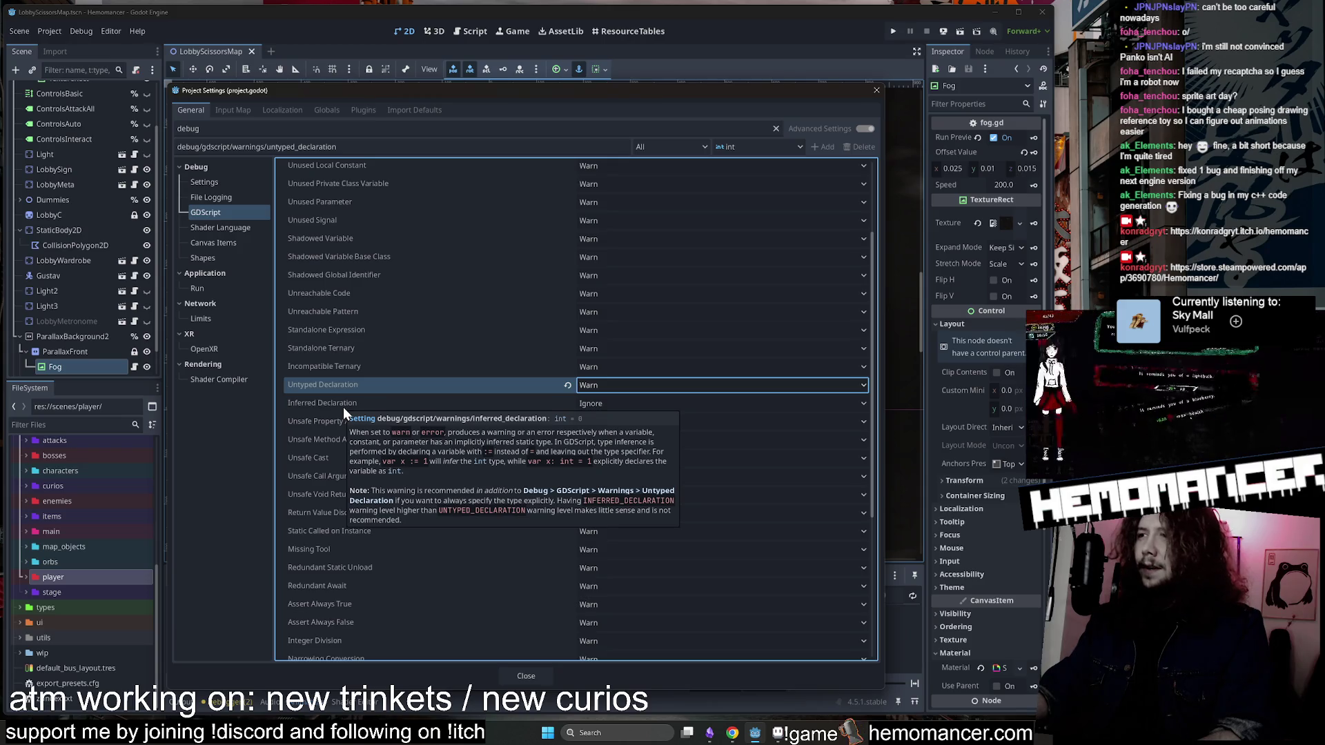
pyautogui.click(623, 406)
pyautogui.click(410, 406)
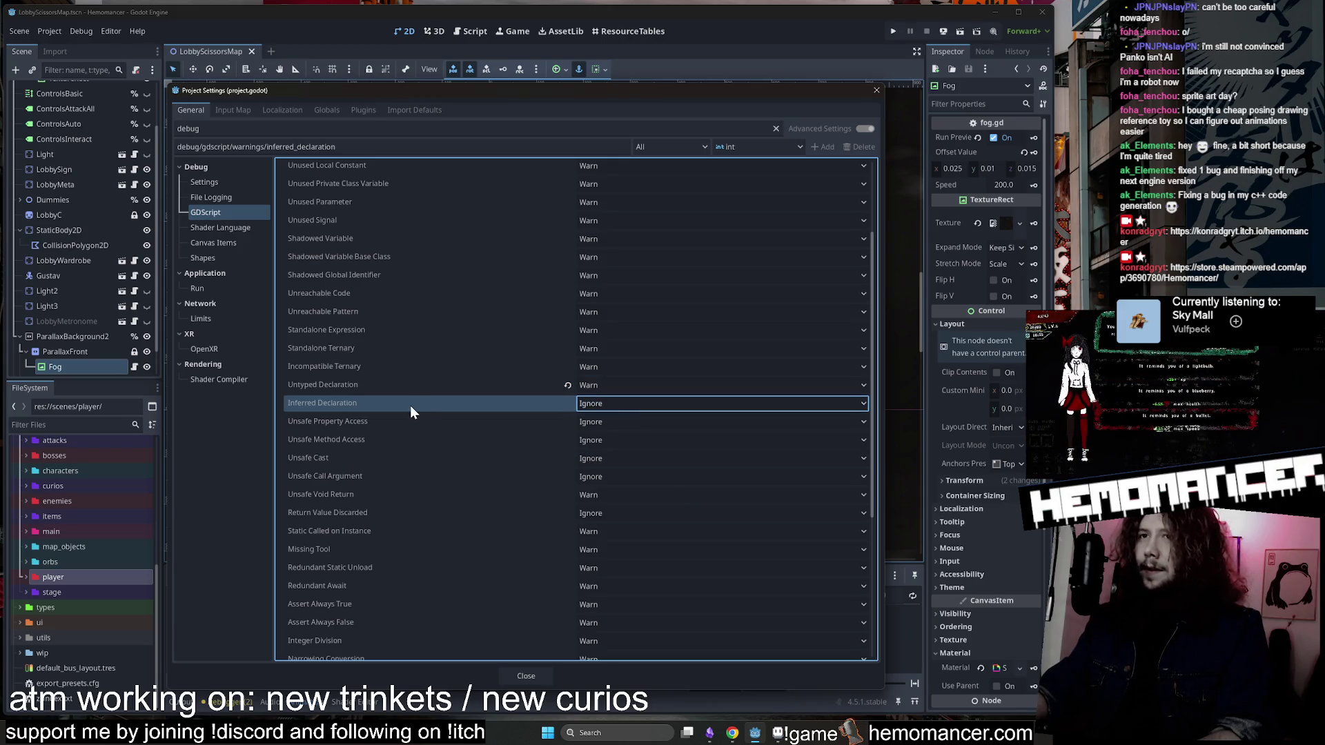
pyautogui.moveTo(410, 405)
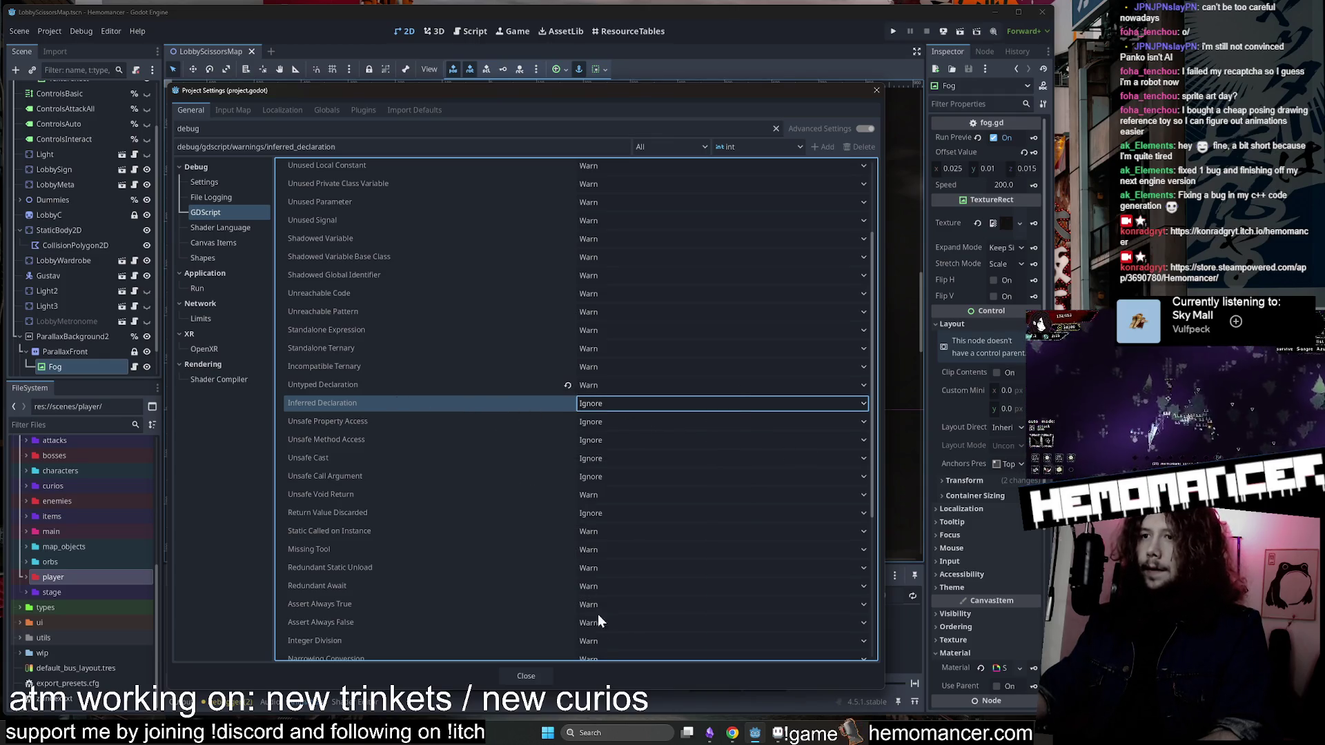
pyautogui.click(526, 675)
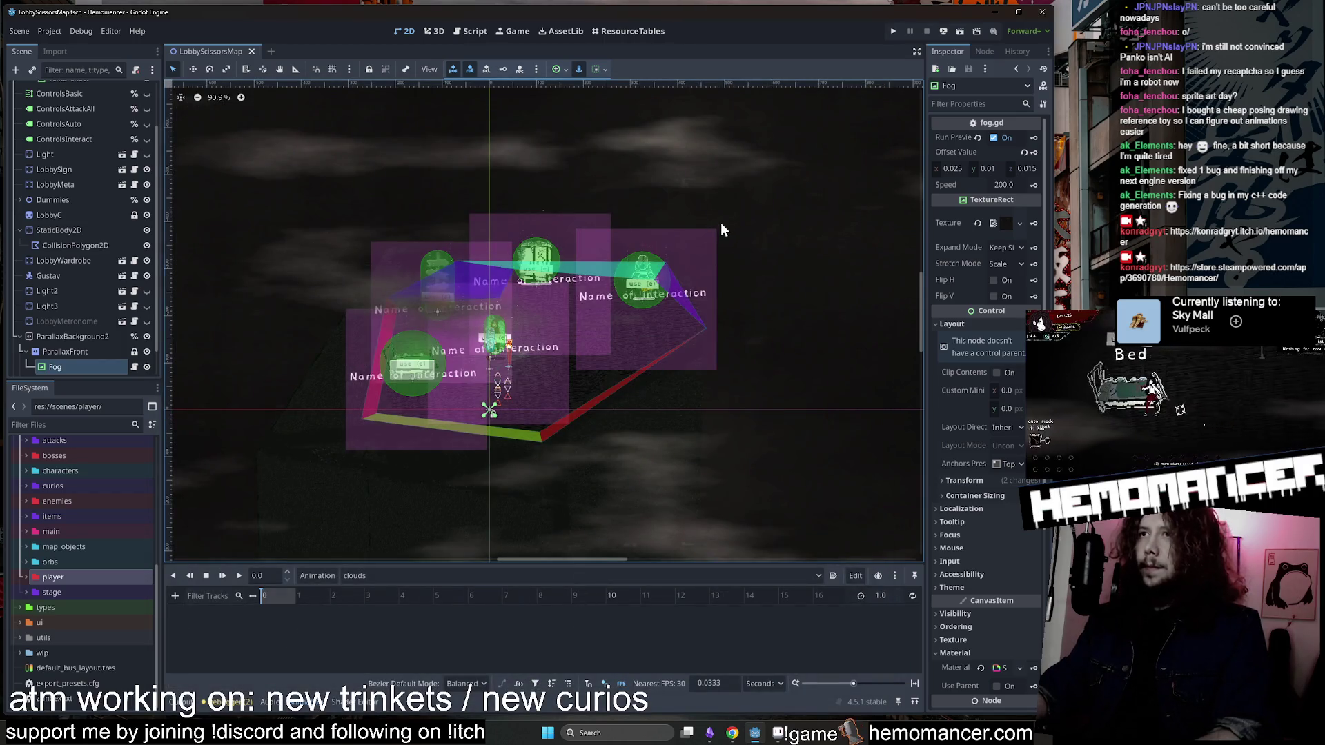
# Run the project with F5 and enlarge the Hemomancer (DEBUG) game window.
pyautogui.press('F5')
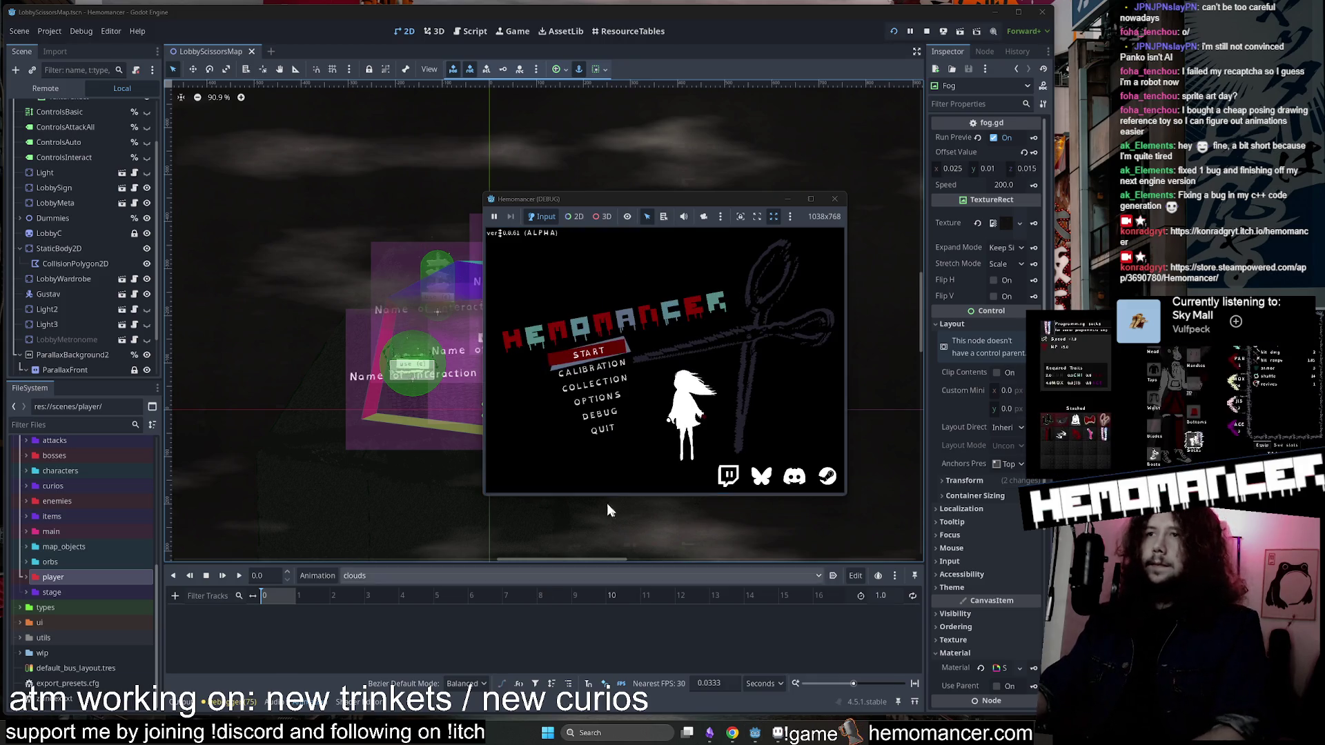
pyautogui.moveTo(490, 495)
pyautogui.mouseDown()
pyautogui.moveTo(479, 591)
pyautogui.moveTo(355, 601)
pyautogui.mouseUp()
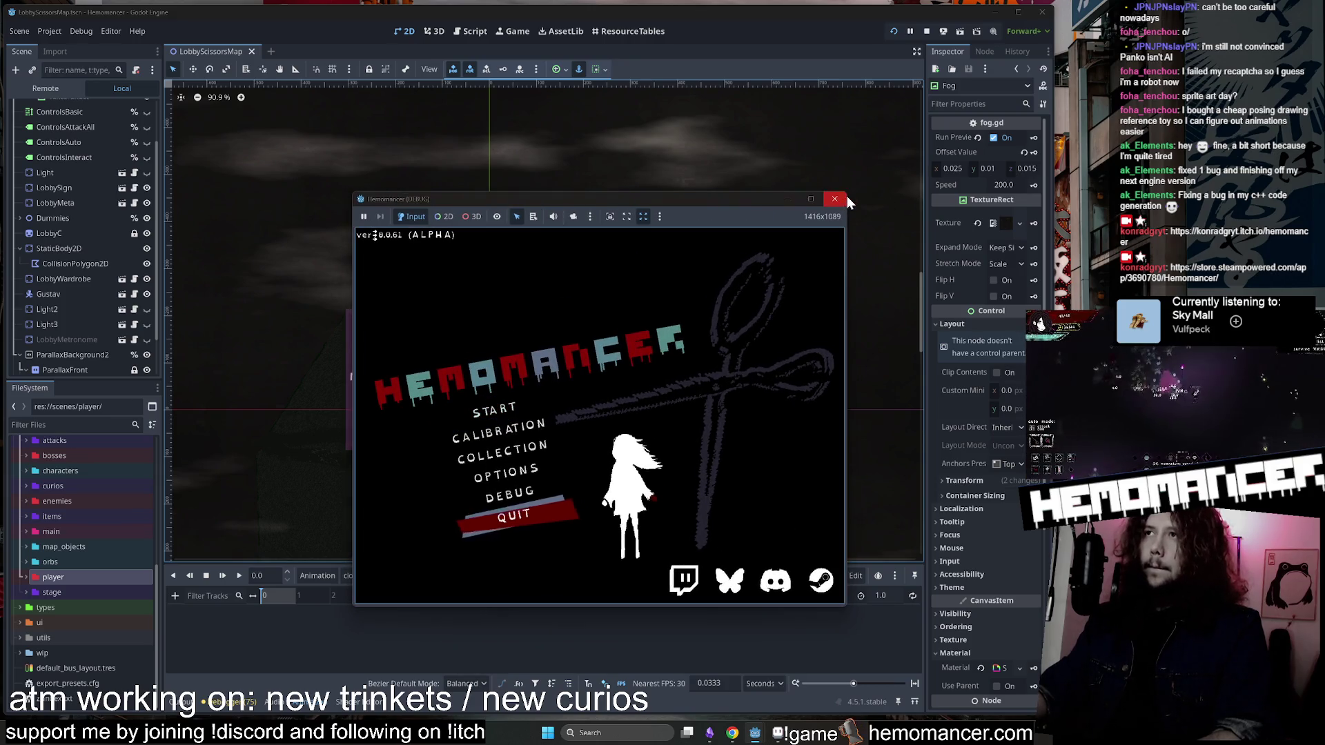
# Quit the game and show the 75 GDScript warnings in an enlarged Debugger Errors panel.
pyautogui.click(839, 198)
pyautogui.click(227, 702)
pyautogui.click(230, 573)
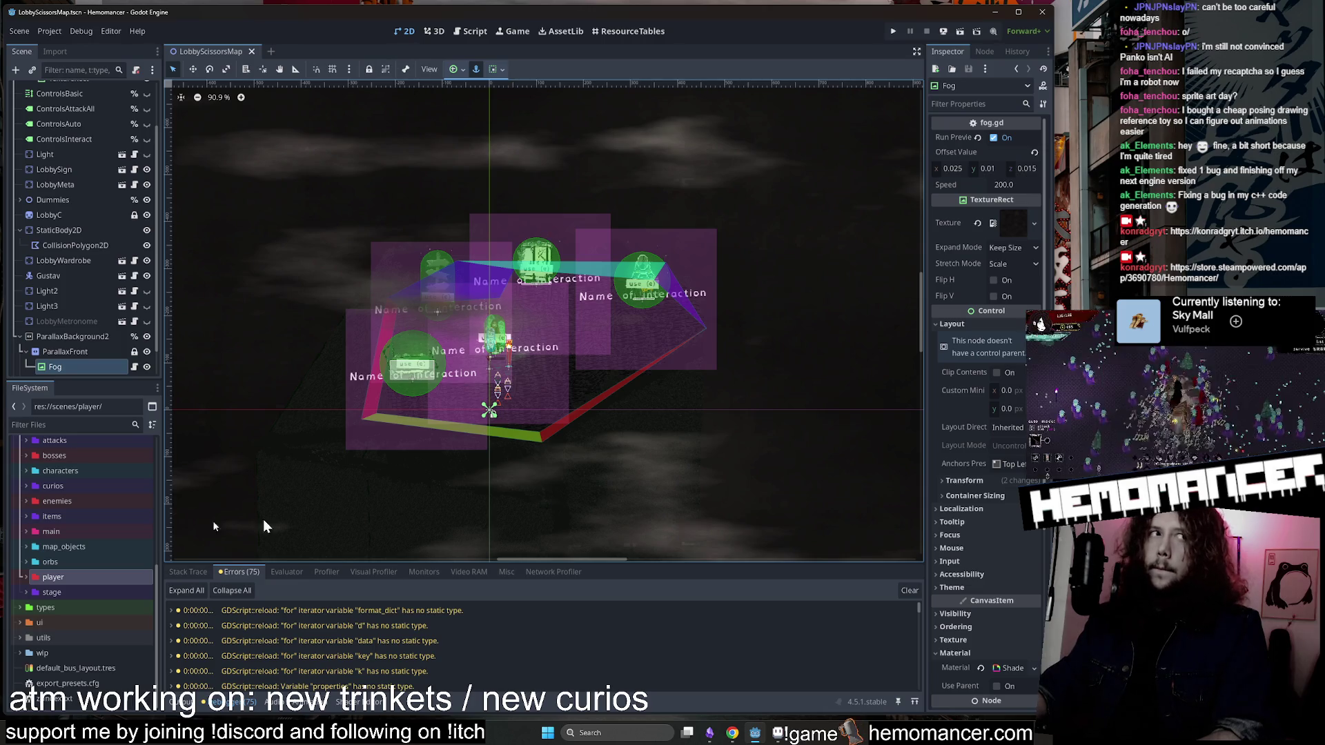
pyautogui.moveTo(467, 563); pyautogui.dragTo(463, 400)
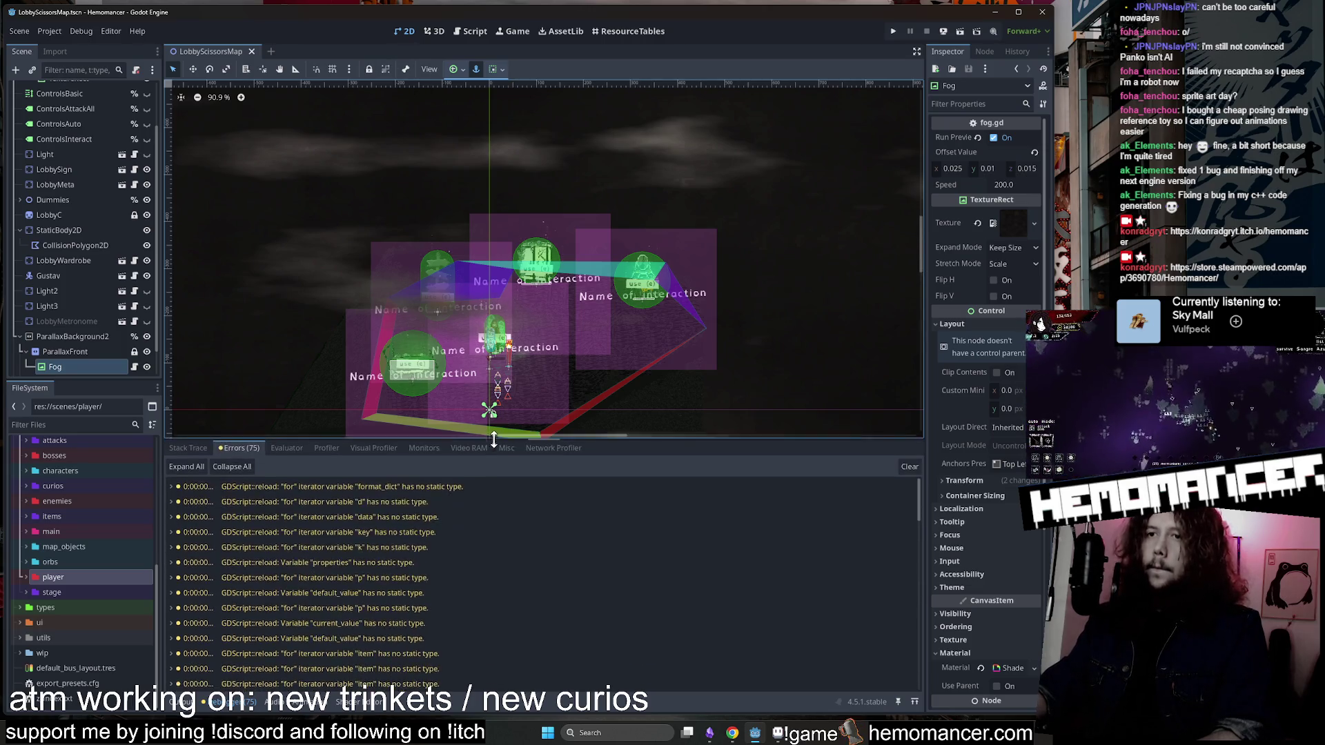
pyautogui.scroll(-10, 424, 534)
# Jump to warning sources in global.gd, level_up.gd, warlock.gd, upgrades.gd and database.gd.
pyautogui.doubleClick(347, 674)
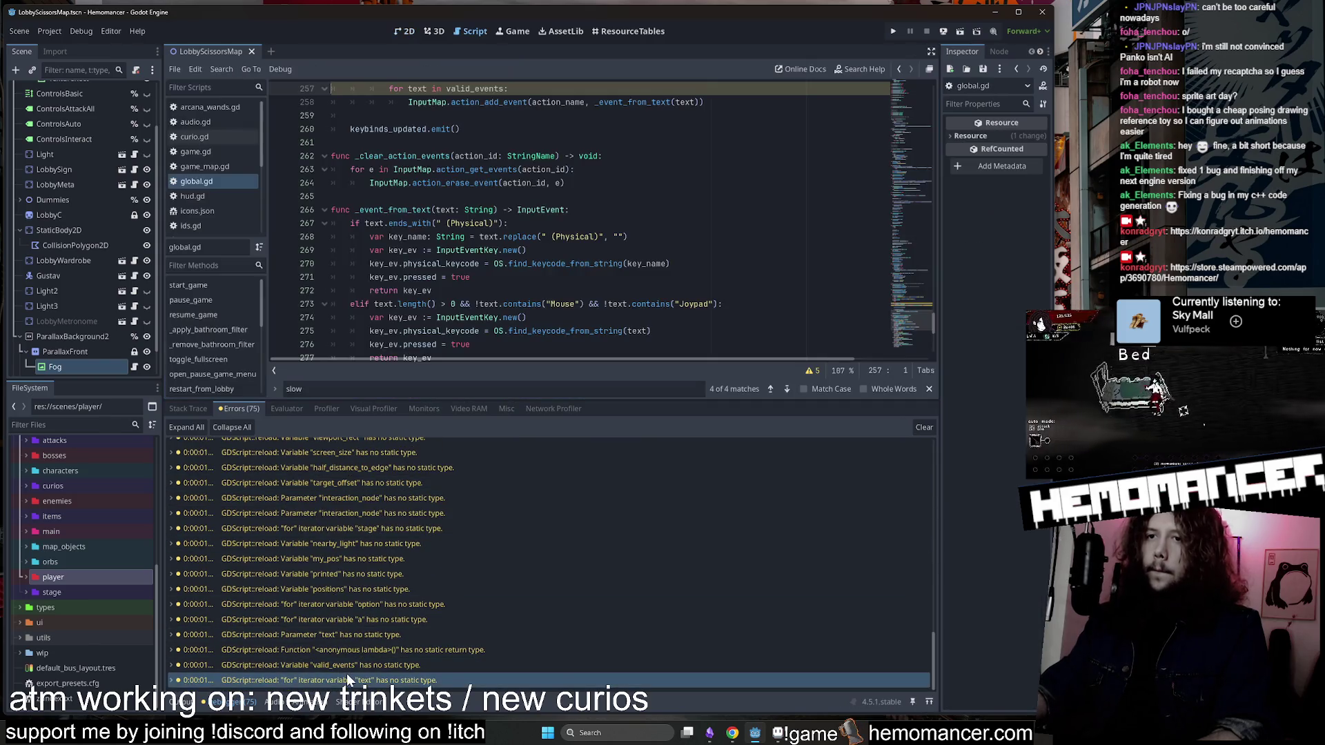
pyautogui.scroll(4, 391, 503)
pyautogui.doubleClick(383, 461)
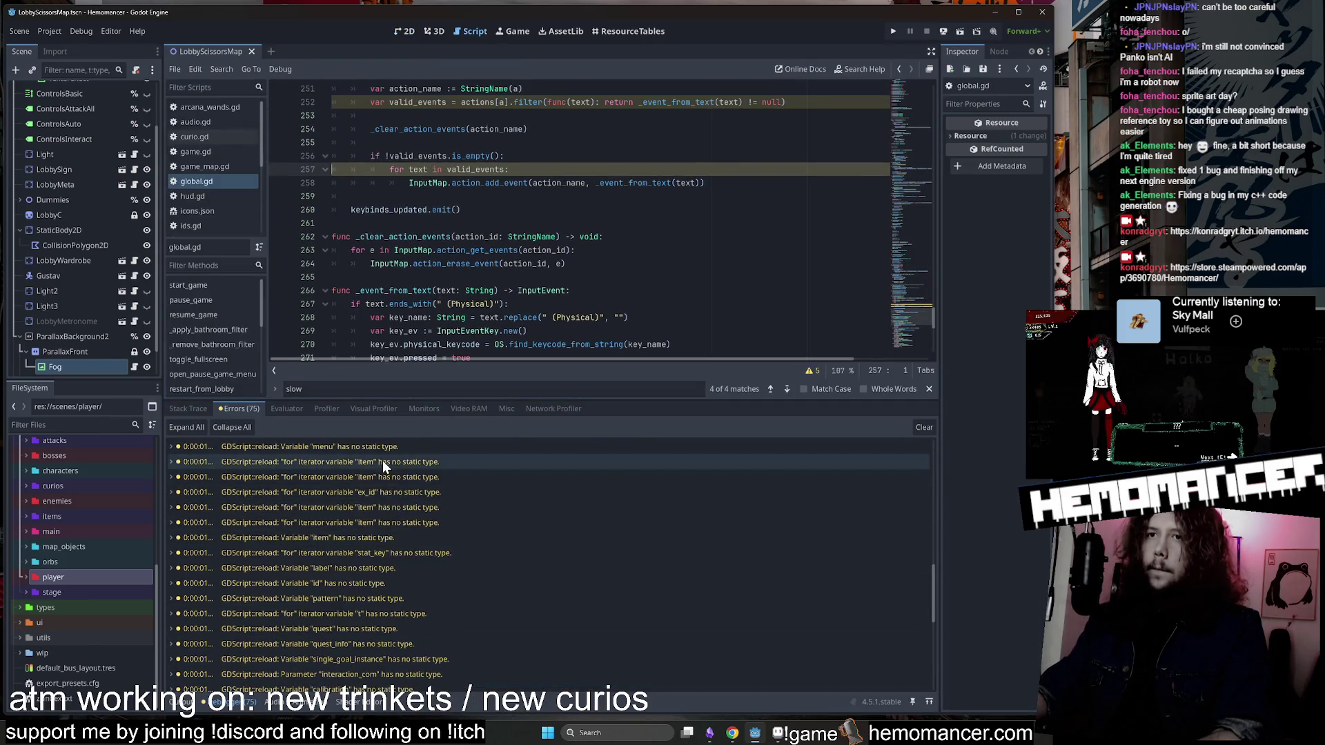
pyautogui.scroll(3, 374, 519)
pyautogui.doubleClick(296, 545)
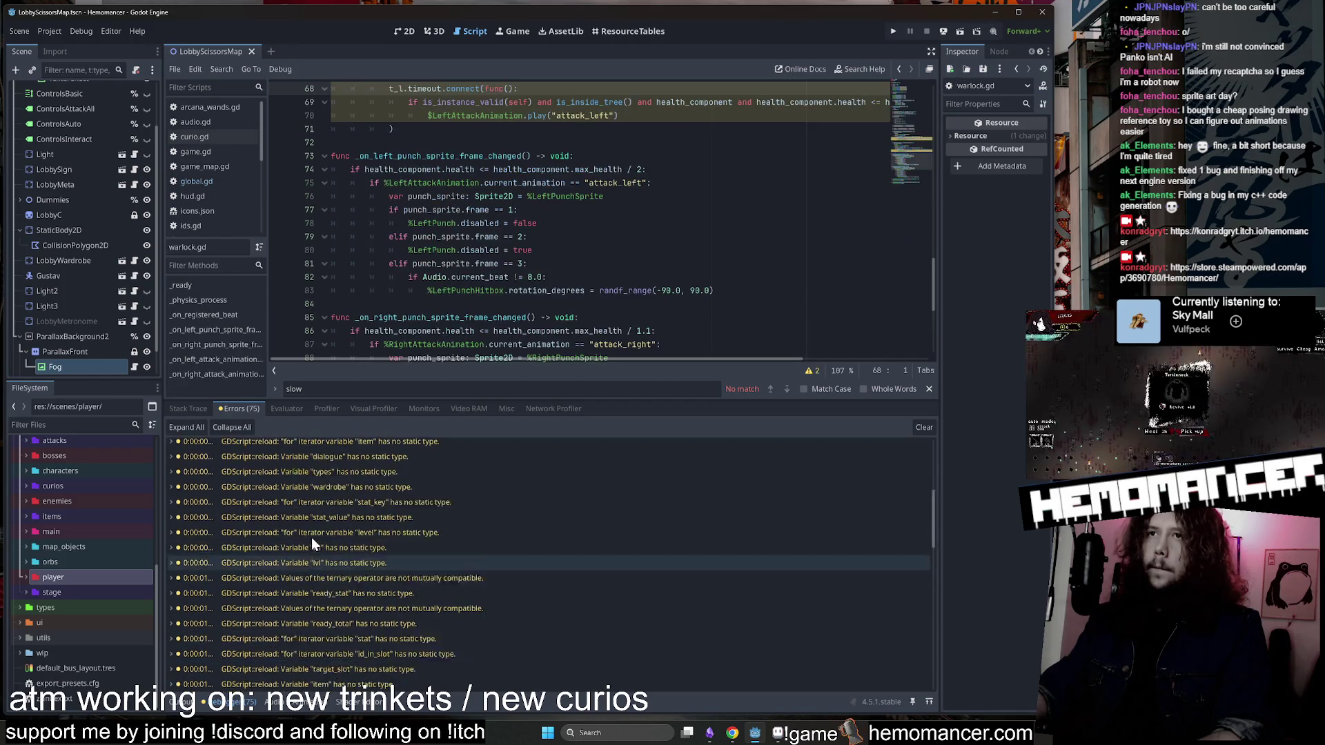
pyautogui.scroll(3, 344, 536)
pyautogui.doubleClick(308, 490)
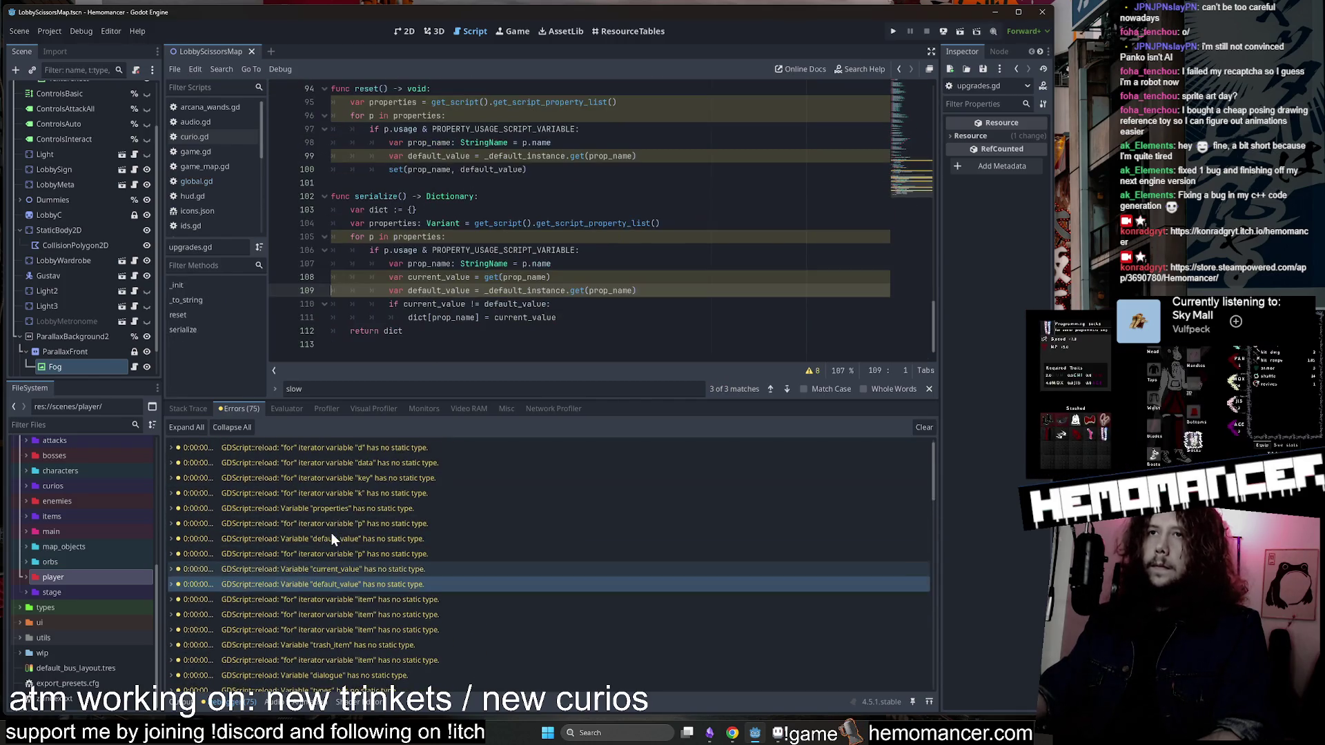
pyautogui.scroll(3, 331, 533)
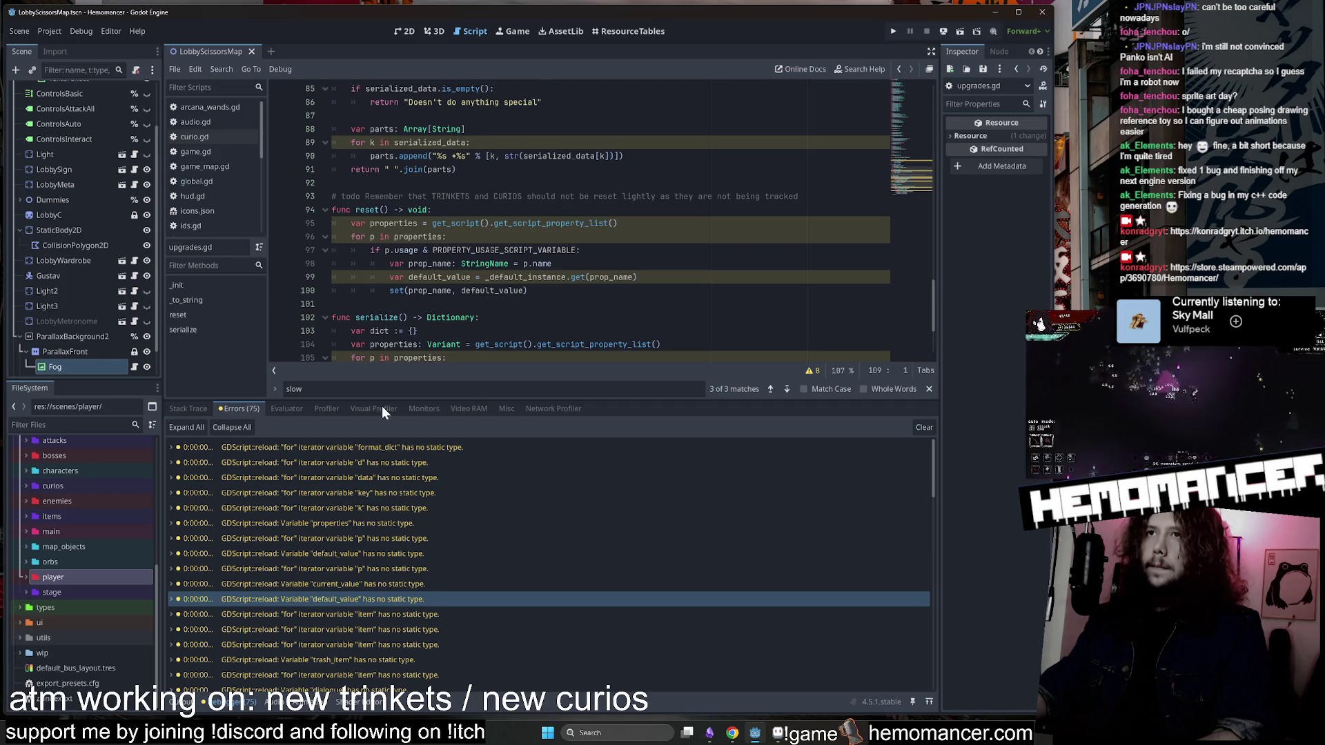
pyautogui.doubleClick(340, 477)
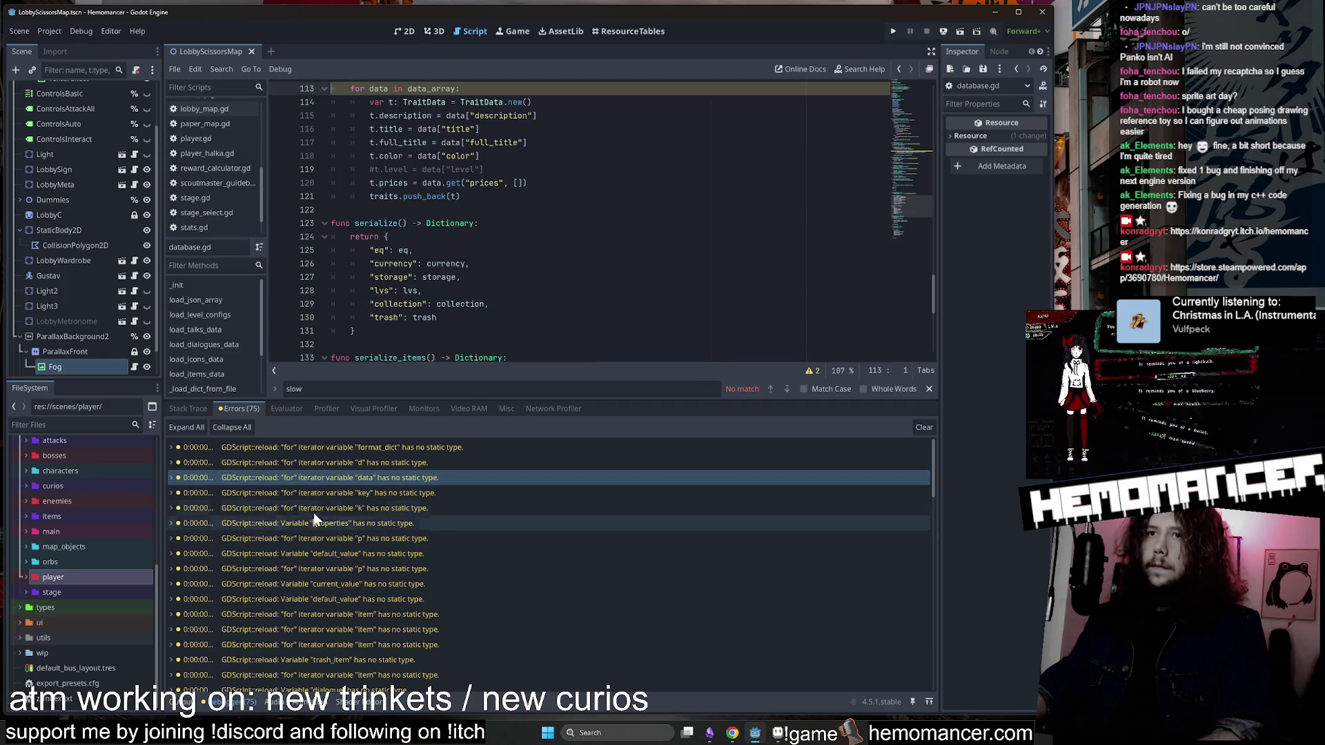
# Continue to upgrades.gd line 105, clothes_manager.gd, and the types warning in attack_data.gd.
pyautogui.doubleClick(334, 462)
pyautogui.doubleClick(308, 563)
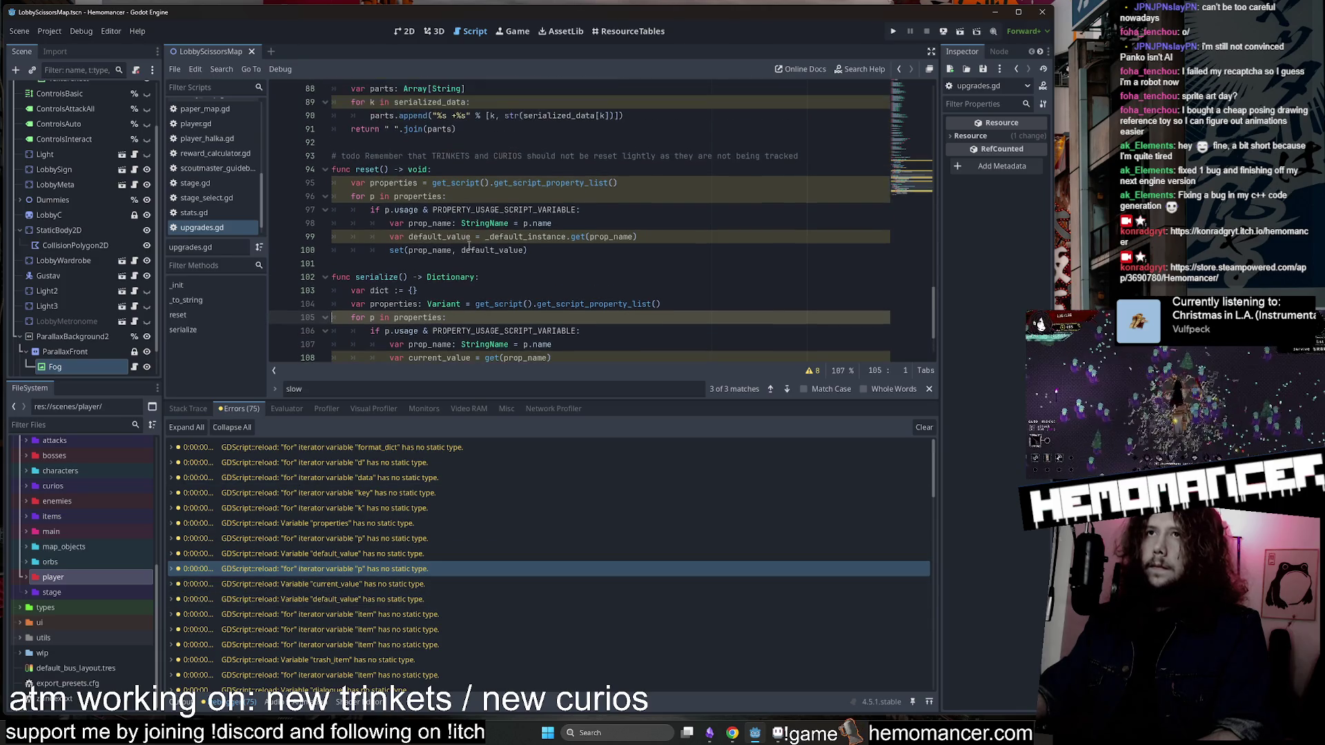
pyautogui.scroll(-3, 321, 573)
pyautogui.doubleClick(333, 533)
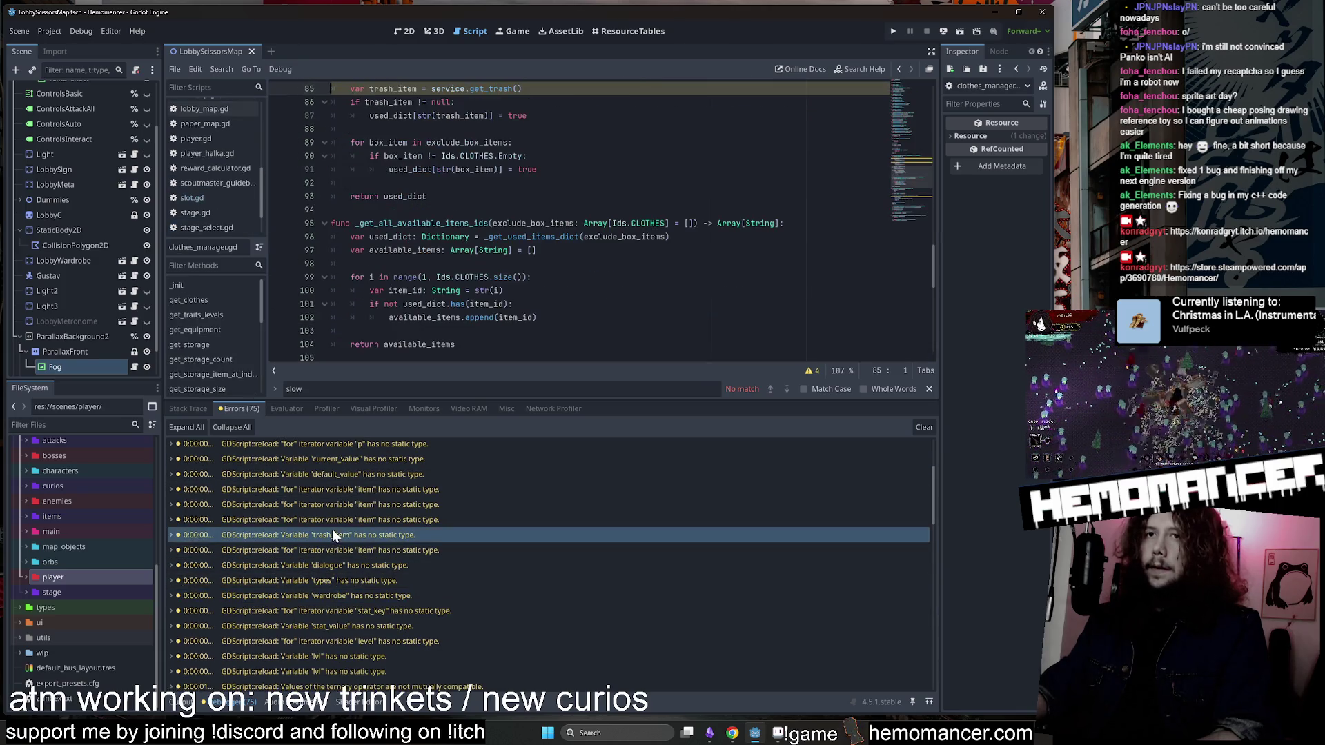
pyautogui.doubleClick(334, 582)
pyautogui.scroll(-2, 337, 600)
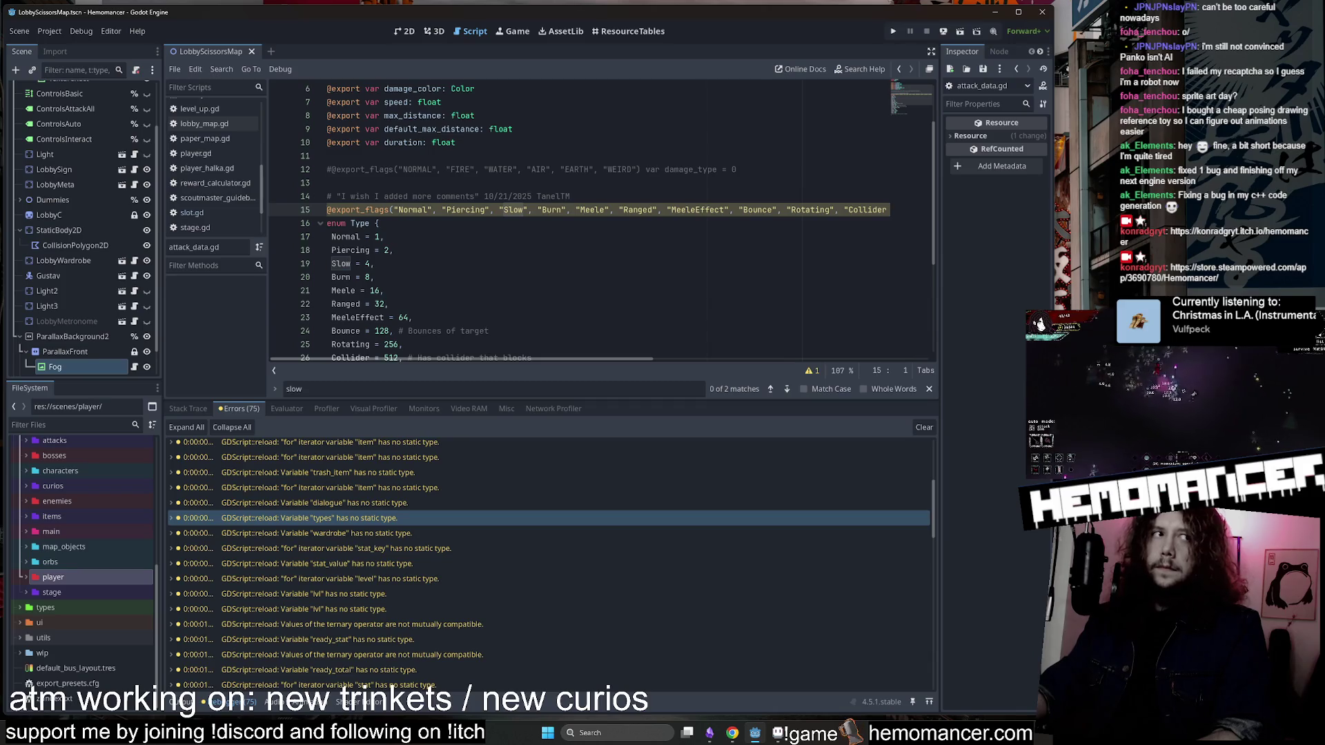
# Try a type annotation on line 15 of attack_data.gd, checking the Type enum on line 16.
pyautogui.moveTo(536, 359)
pyautogui.mouseDown()
pyautogui.moveTo(861, 347)
pyautogui.moveTo(469, 348)
pyautogui.mouseUp()
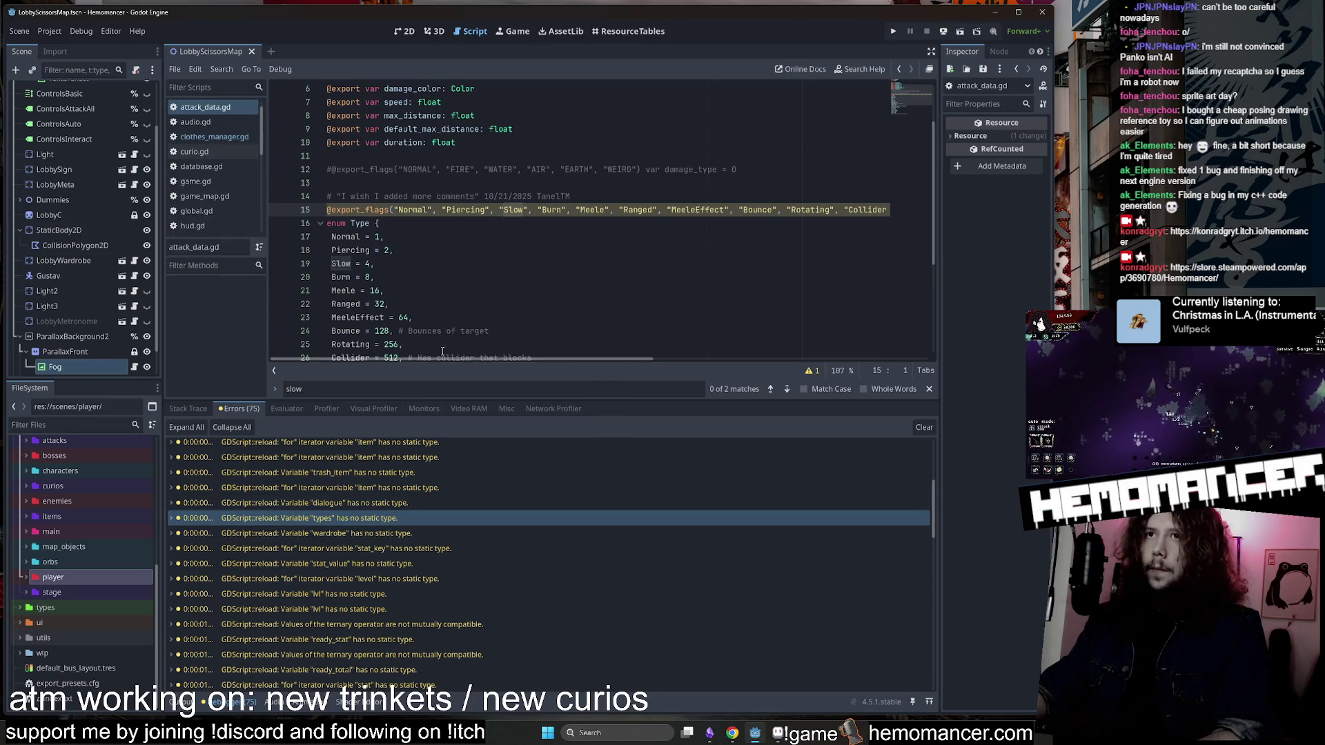
pyautogui.scroll(-3, 442, 351)
pyautogui.scroll(5, 483, 345)
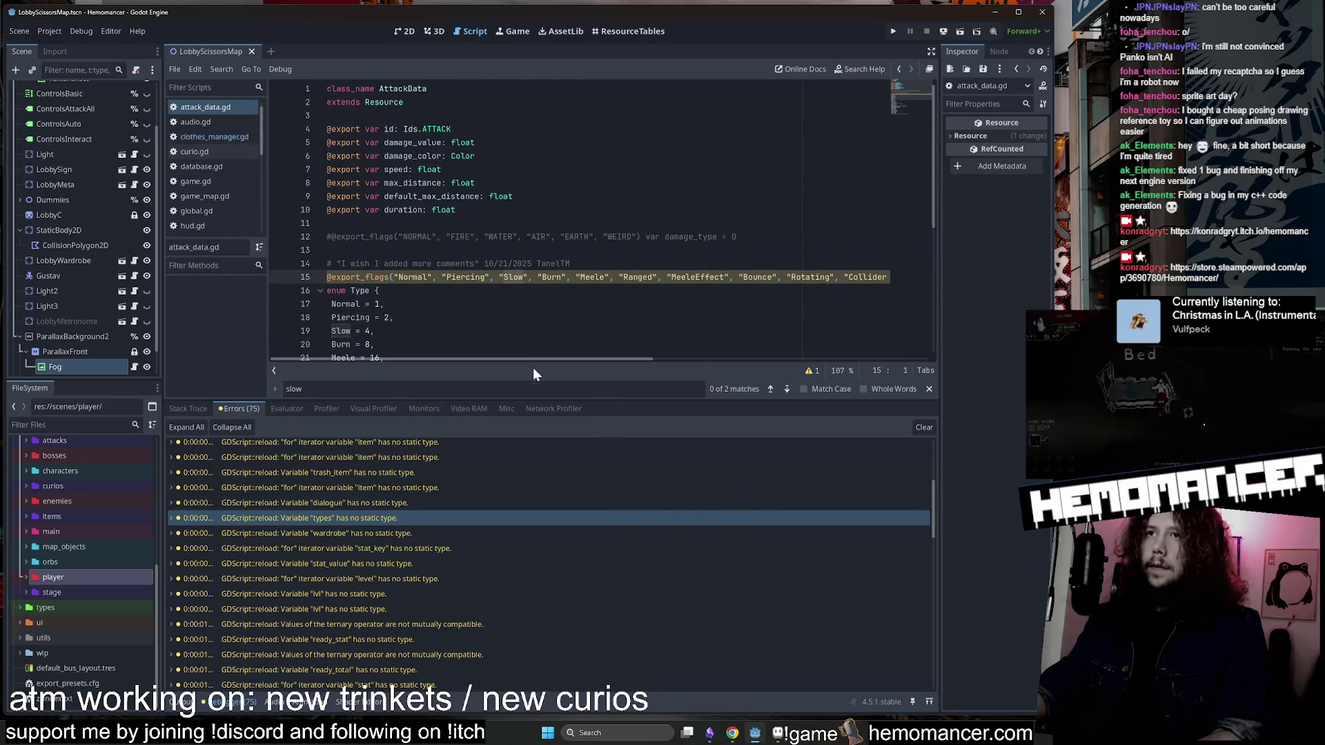
pyautogui.moveTo(538, 358); pyautogui.dragTo(871, 350)
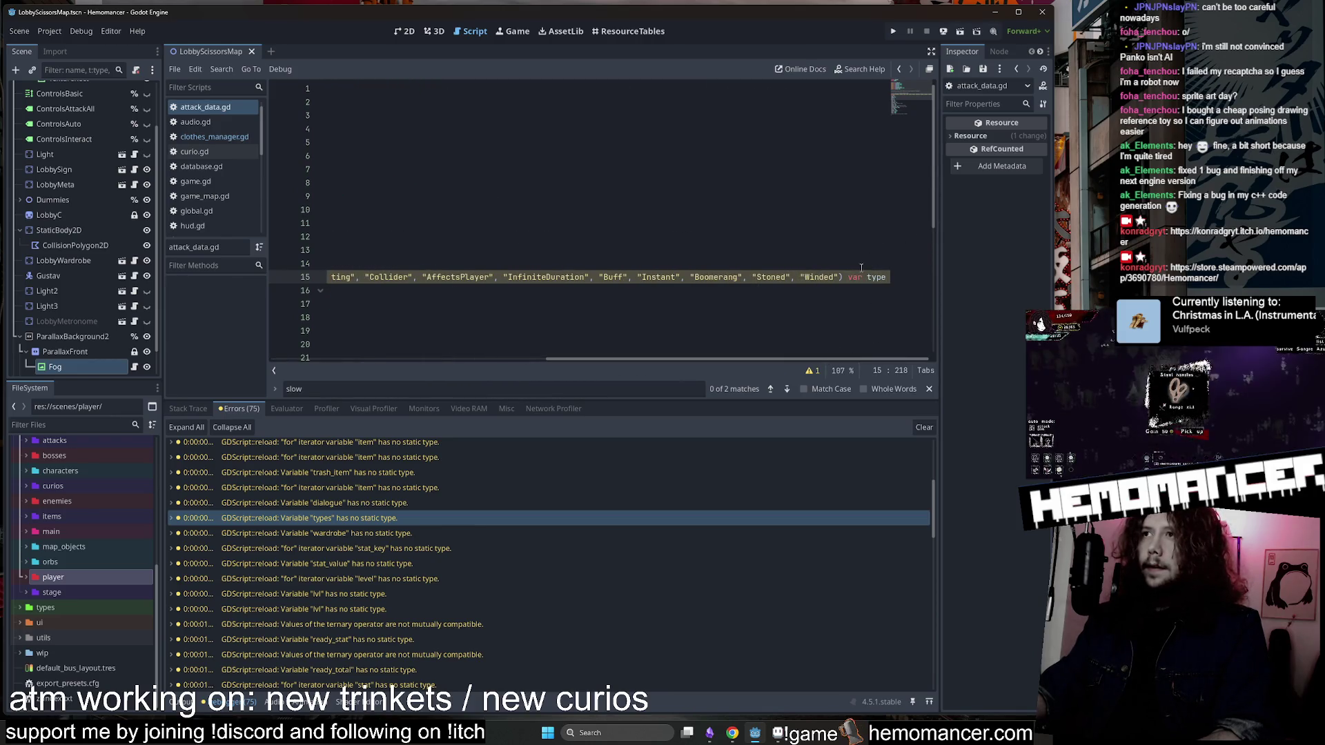
pyautogui.write(':')
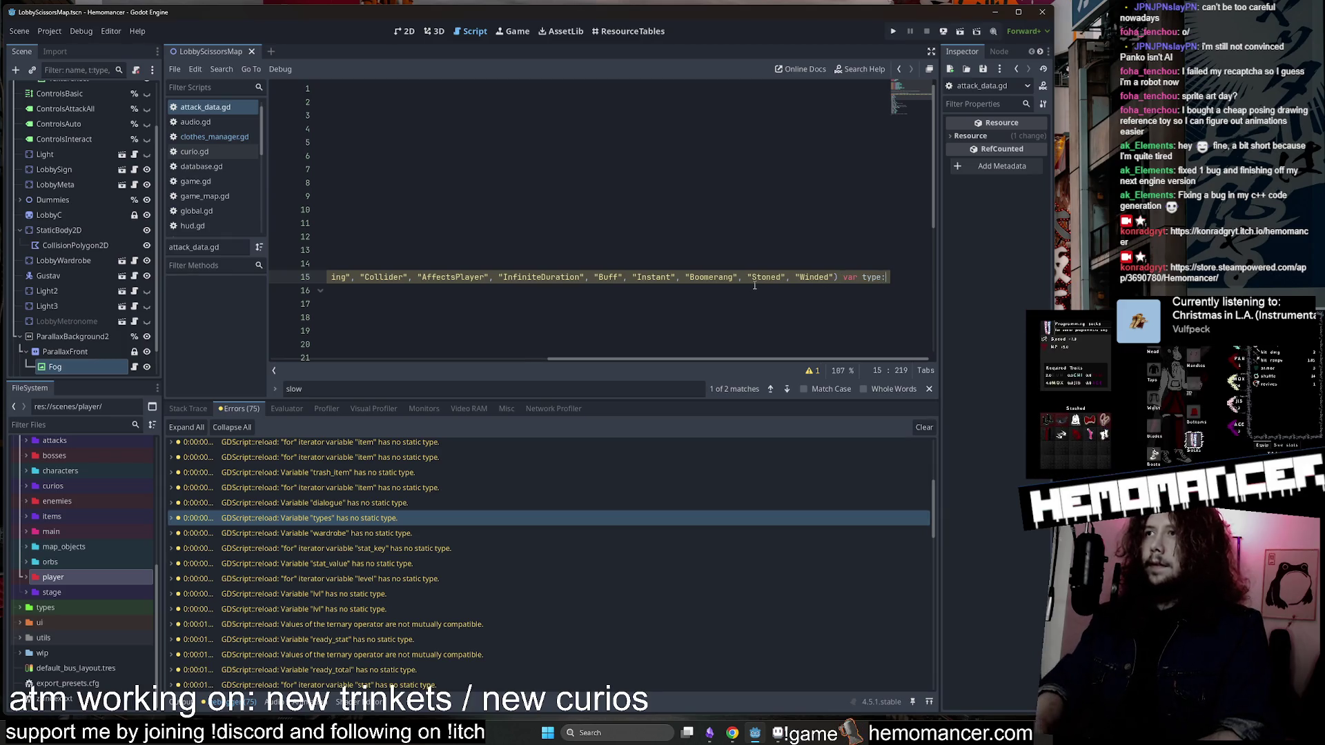
pyautogui.scroll(-1, 794, 293)
pyautogui.moveTo(795, 358); pyautogui.dragTo(433, 375)
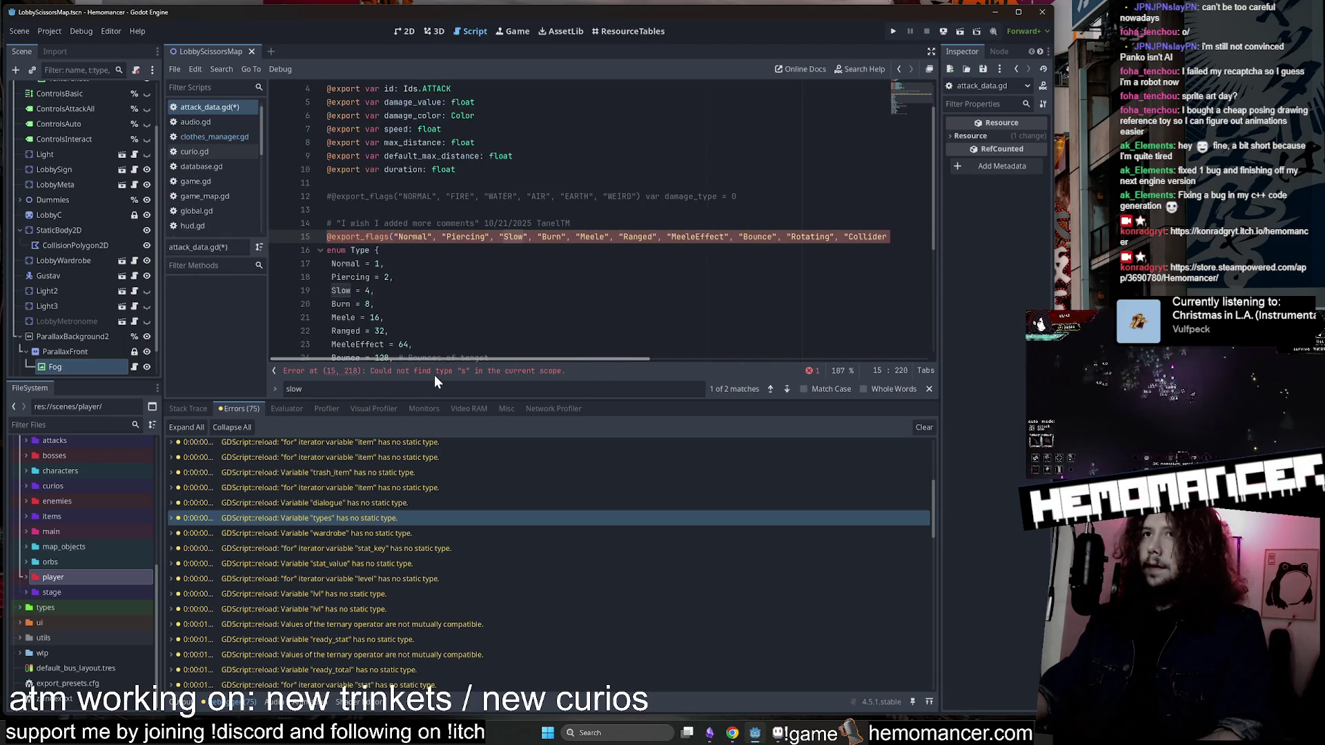
pyautogui.doubleClick(356, 250)
pyautogui.moveTo(561, 359); pyautogui.dragTo(928, 339)
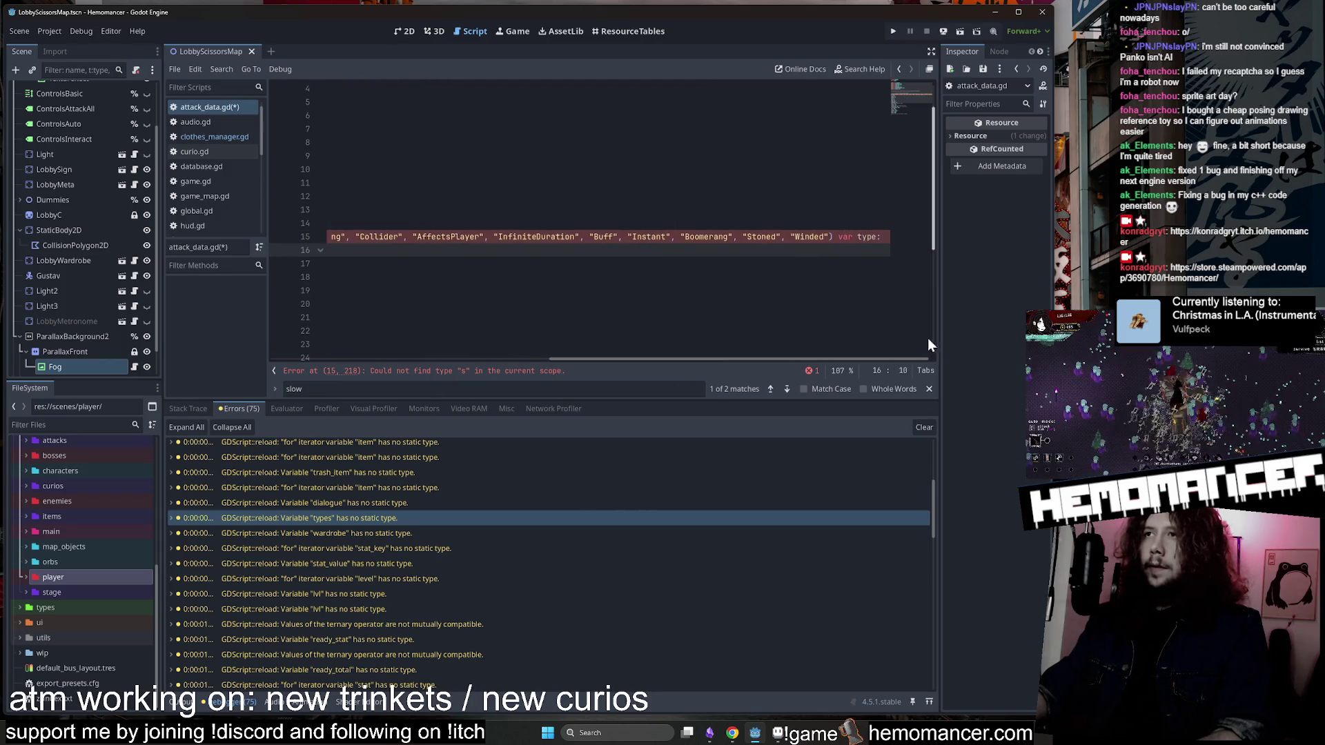
# Remove the trailing colon after 'var type', save attack_data.gd, and open talk.gd's dialogue warning.
pyautogui.click(889, 236)
pyautogui.press('BackSpace')
pyautogui.press('BackSpace')
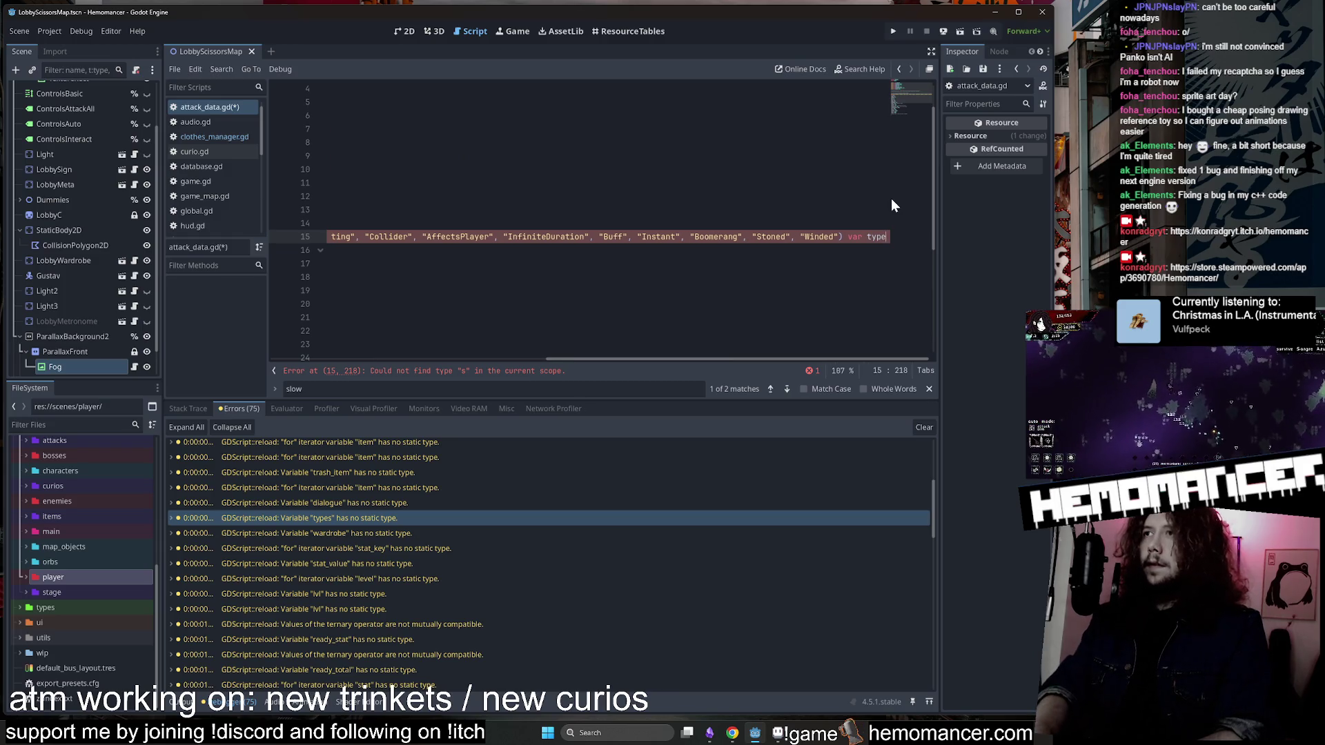
pyautogui.hotkey('ctrl', 's')
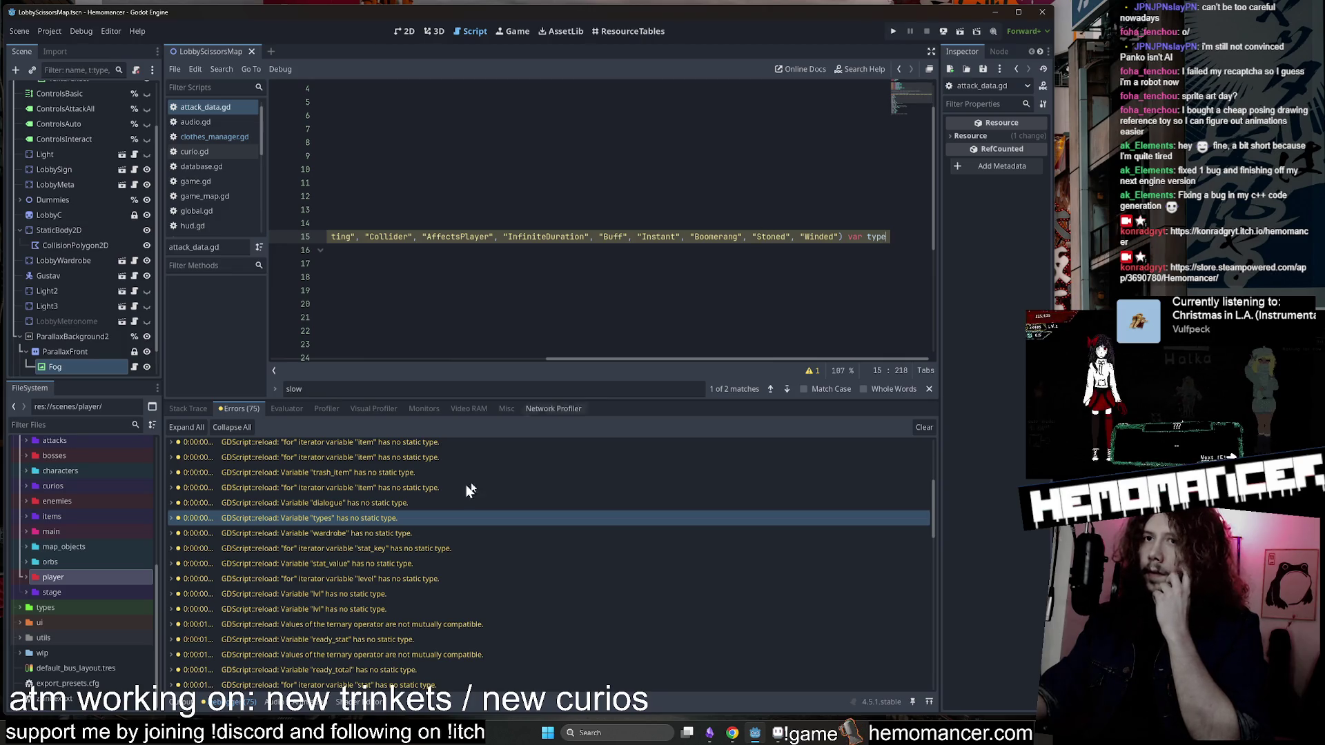
pyautogui.click(433, 501)
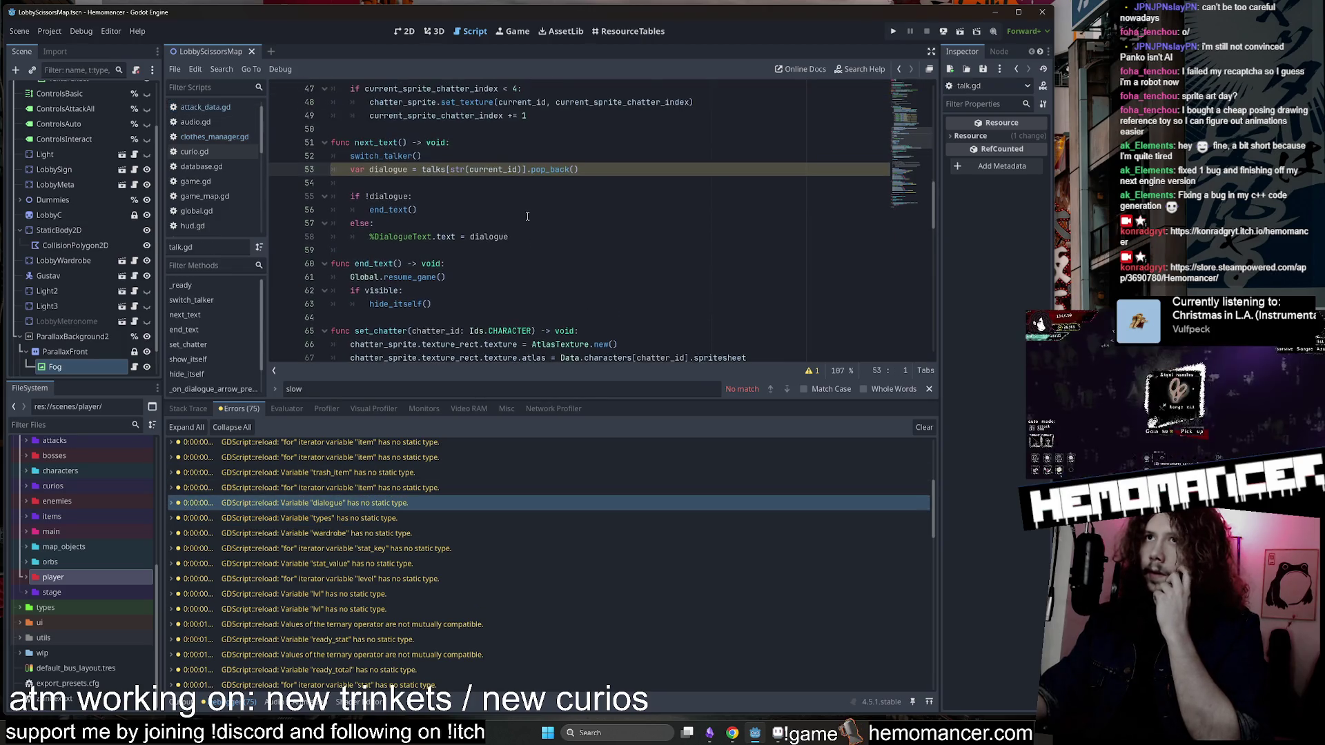
# Find the talks declaration on line 6 of talk.gd, dismissing the Array documentation popup.
pyautogui.scroll(1, 527, 216)
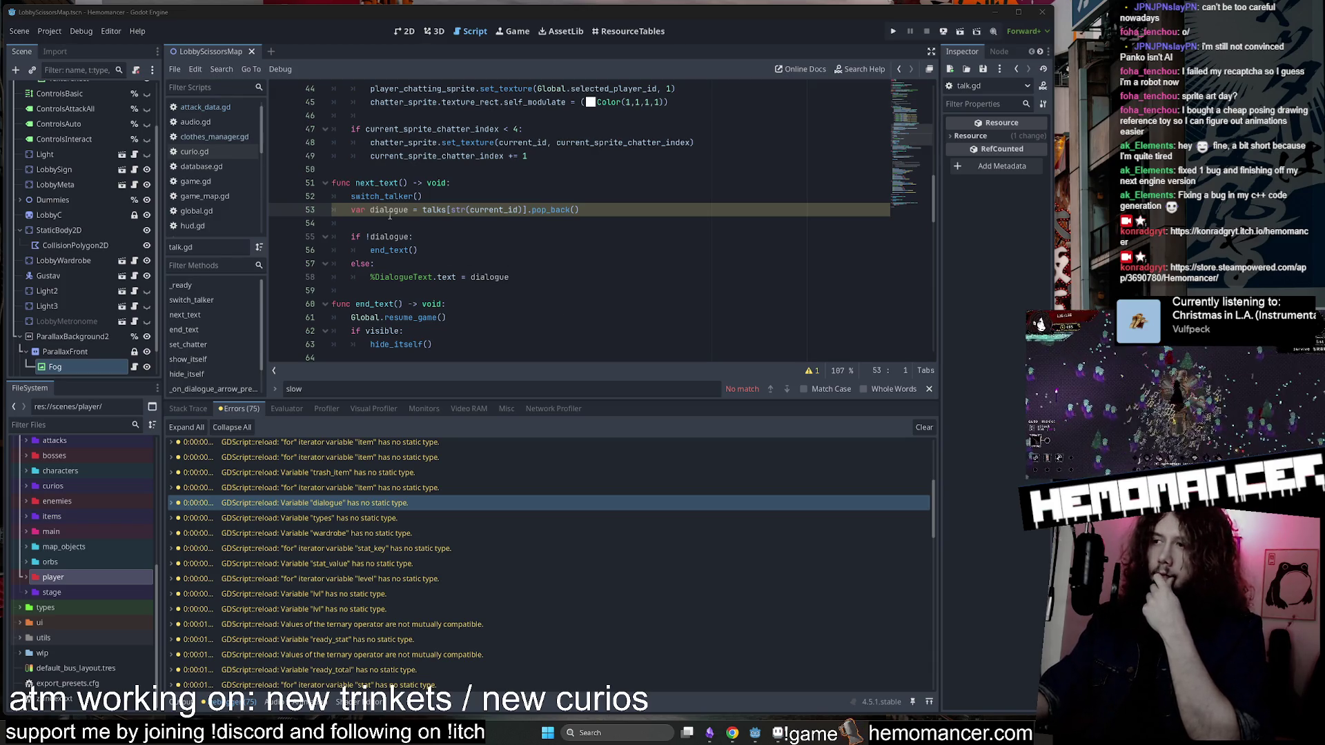
pyautogui.moveTo(545, 211)
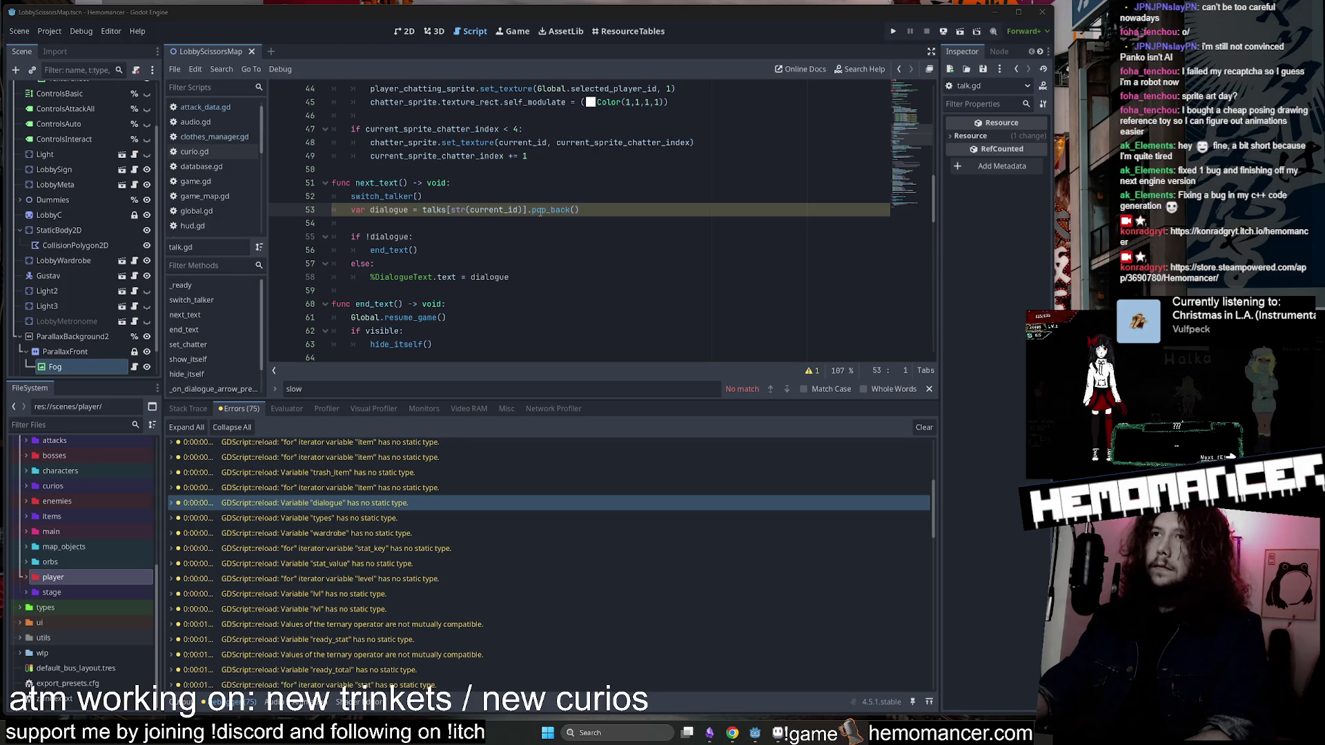
pyautogui.click(443, 210)
pyautogui.moveTo(440, 209)
pyautogui.click(787, 389)
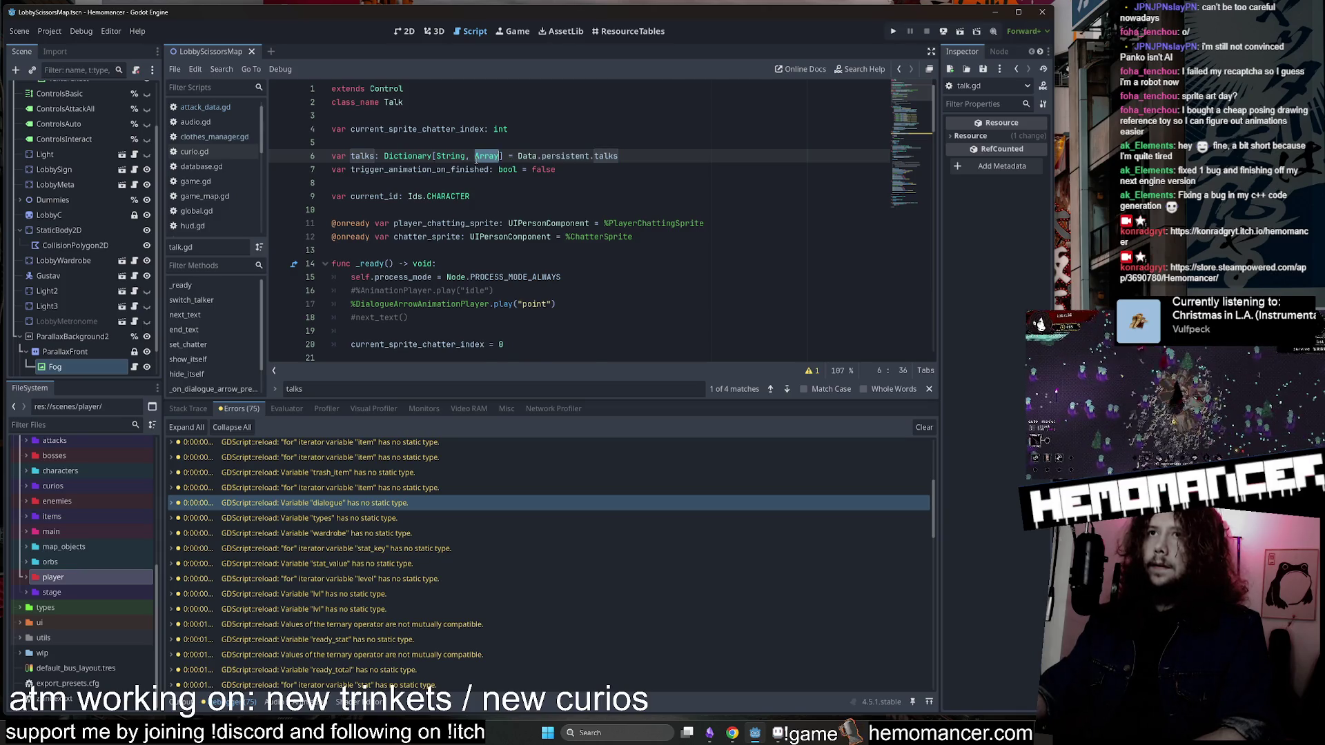
pyautogui.moveTo(477, 160)
pyautogui.click(594, 158)
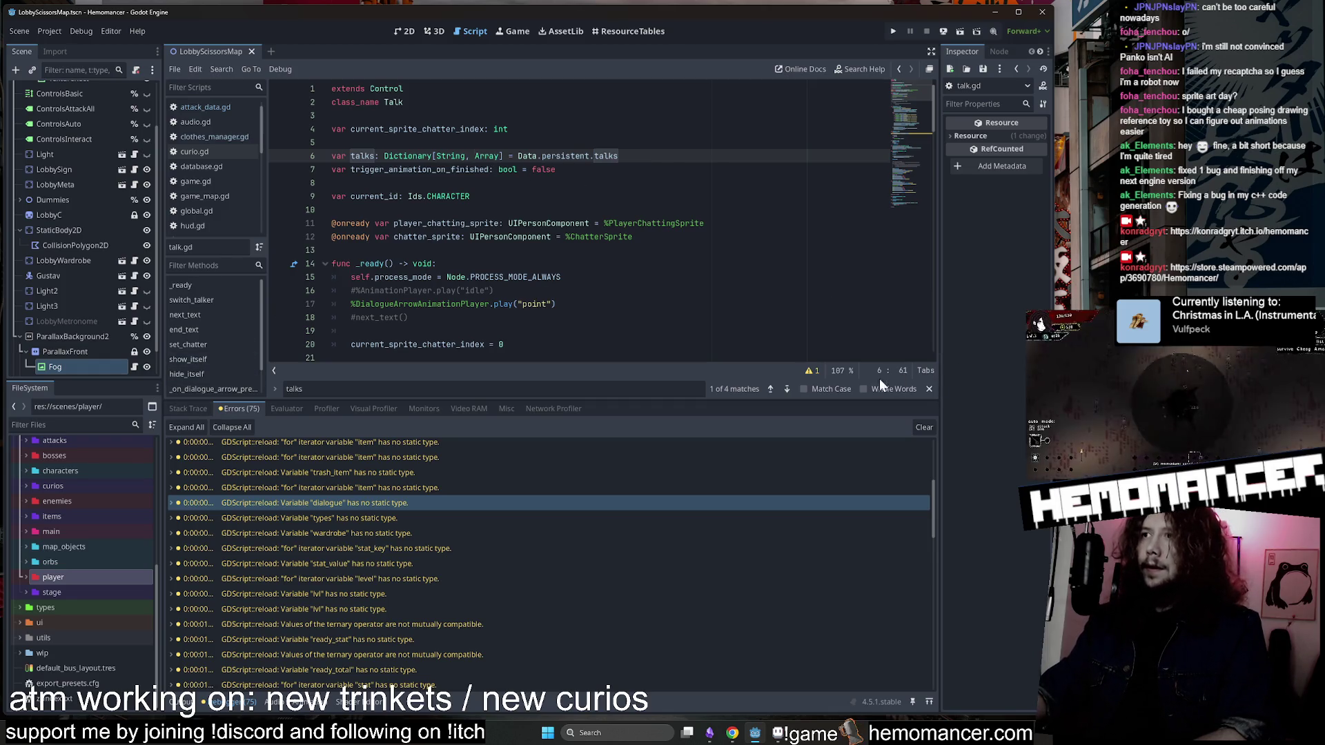
# Step through the talks matches, back to the dialogue use on line 53 and the declaration.
pyautogui.click(770, 389)
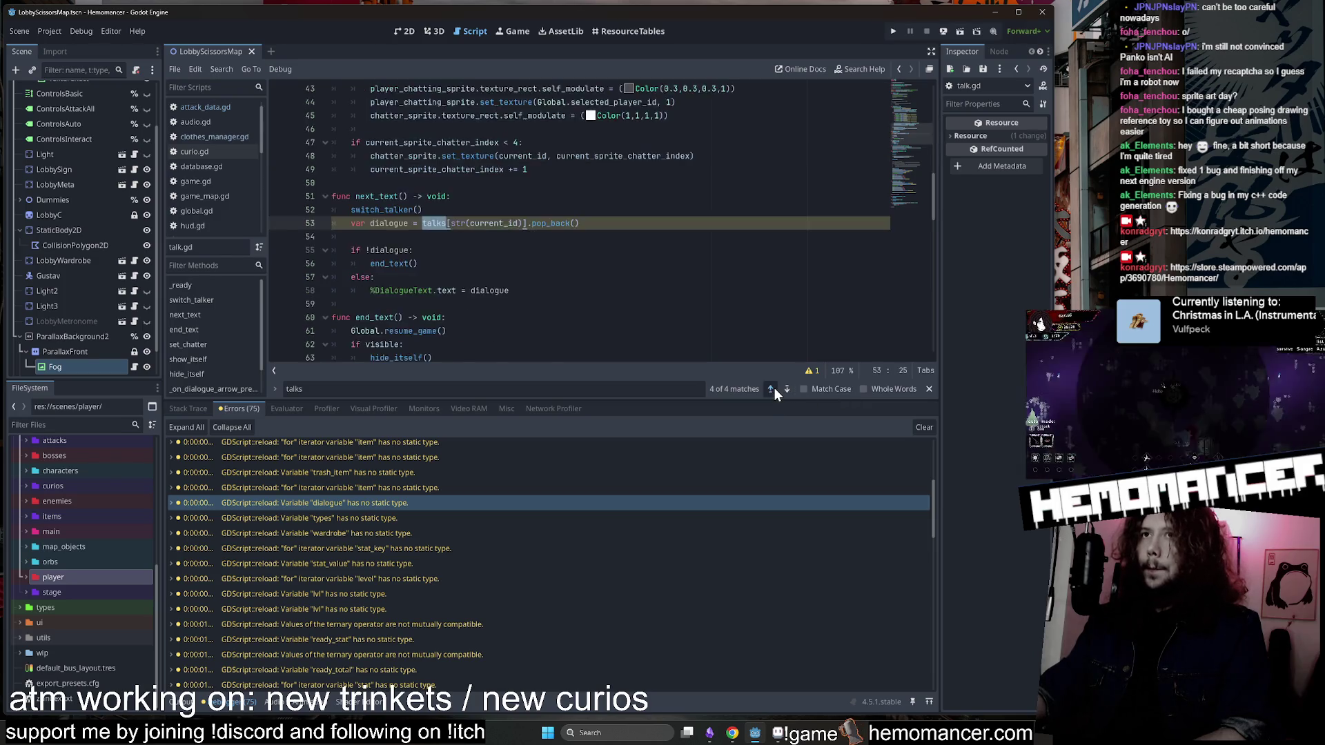
pyautogui.doubleClick(771, 389)
pyautogui.click(771, 388)
pyautogui.click(770, 389)
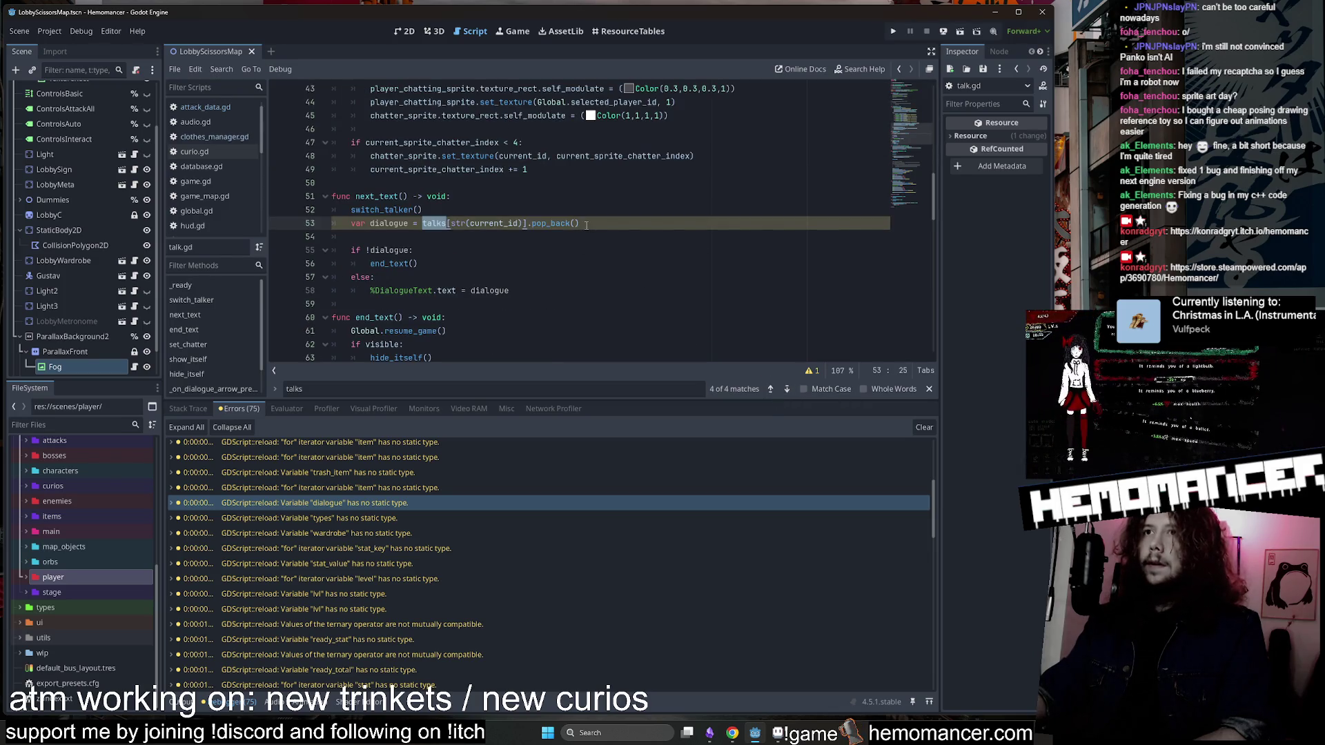
pyautogui.moveTo(586, 225); pyautogui.dragTo(593, 206)
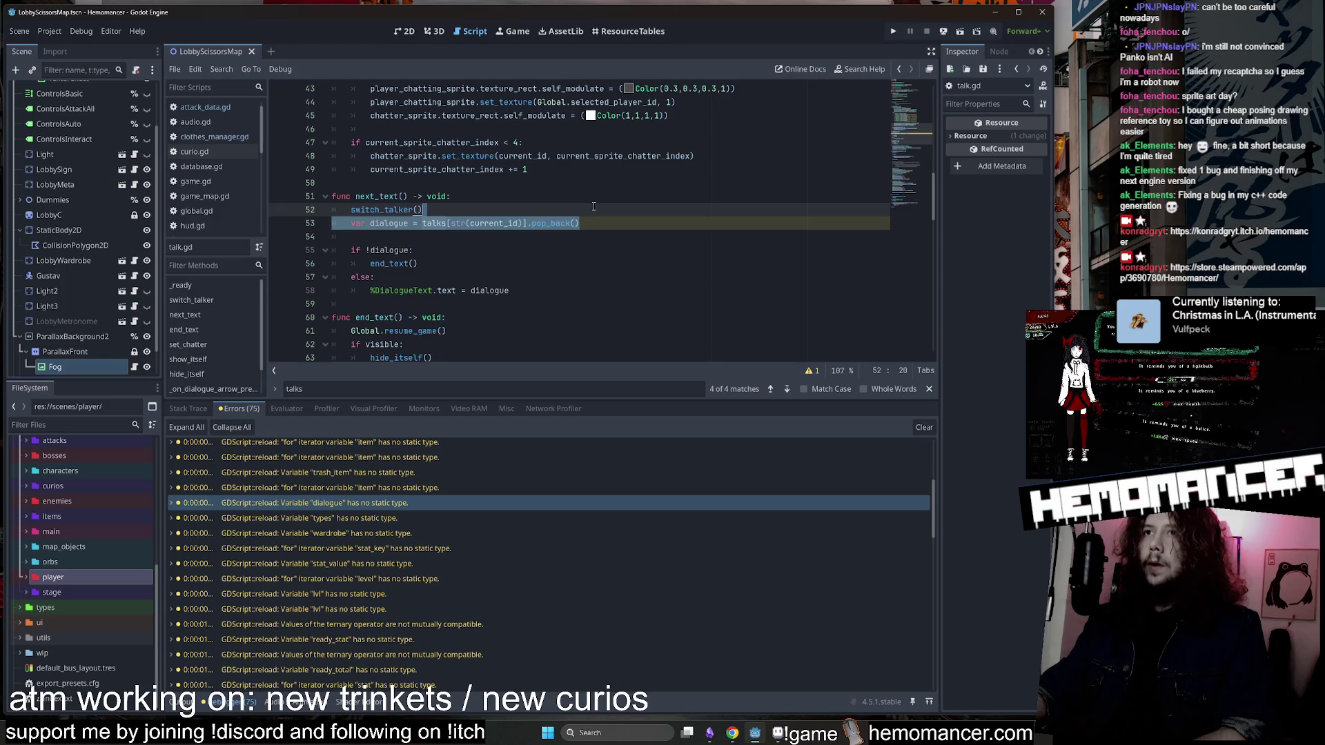
pyautogui.click(788, 390)
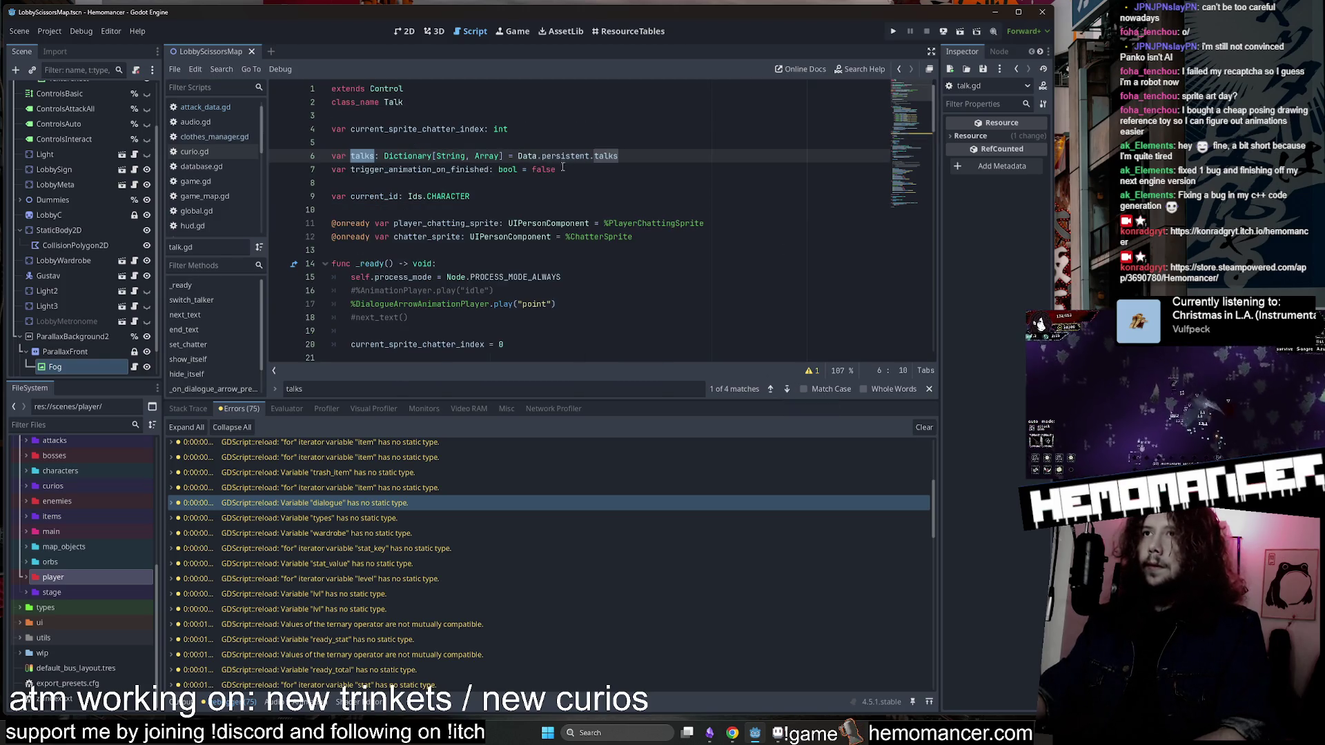
# Open the item warning in clothes_manager.gd and default_value in upgrades.gd, then switch to Aseprite.
pyautogui.click(348, 488)
pyautogui.scroll(2, 350, 467)
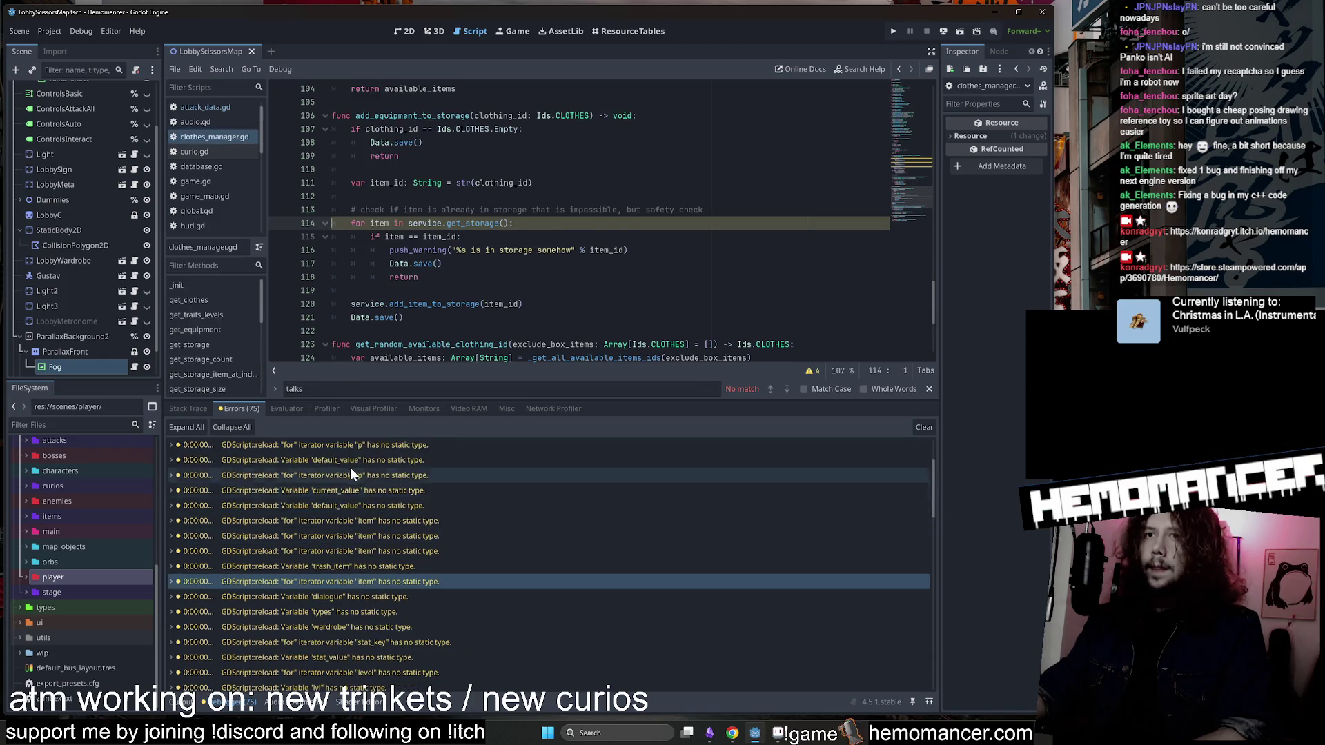
pyautogui.click(350, 463)
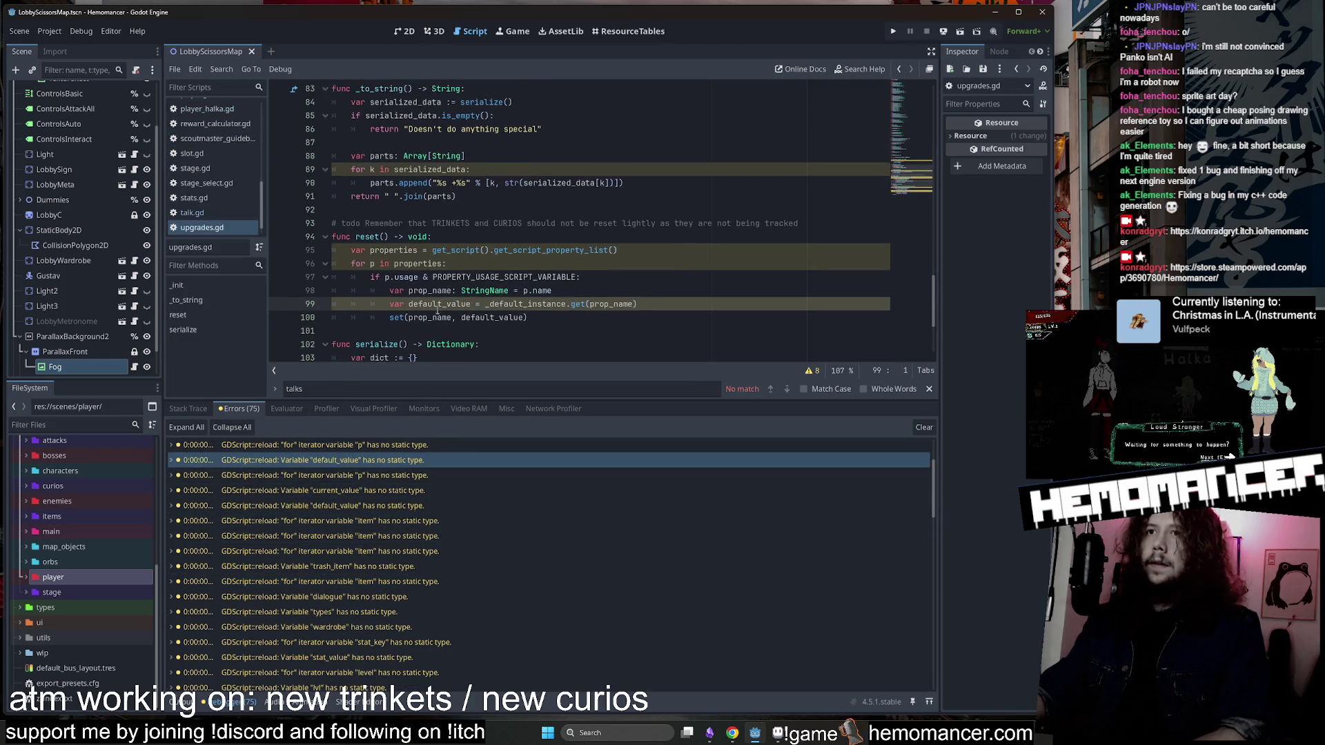
pyautogui.click(771, 737)
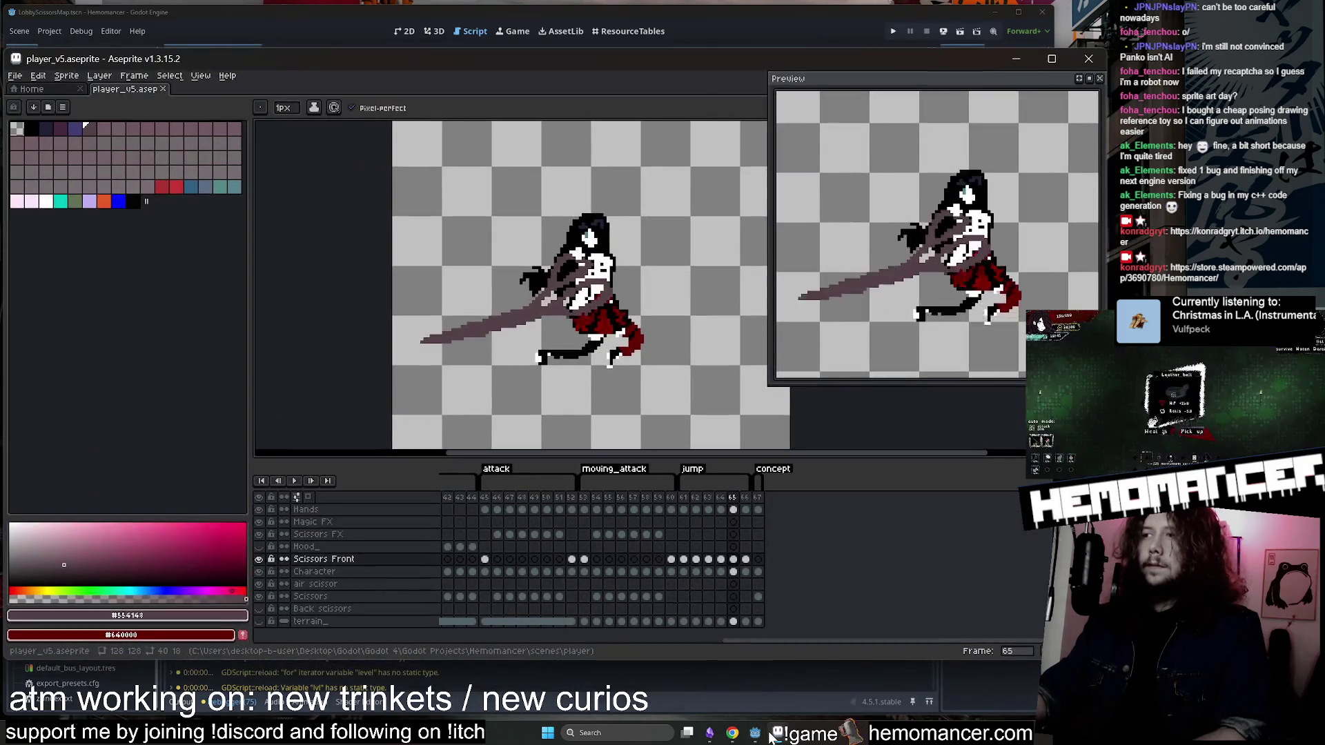
# Shift the Aseprite Preview window and main window down-left so moving_attack plays fully visible.
pyautogui.moveTo(939, 84)
pyautogui.mouseDown()
pyautogui.moveTo(830, 107)
pyautogui.moveTo(921, 111)
pyautogui.mouseUp()
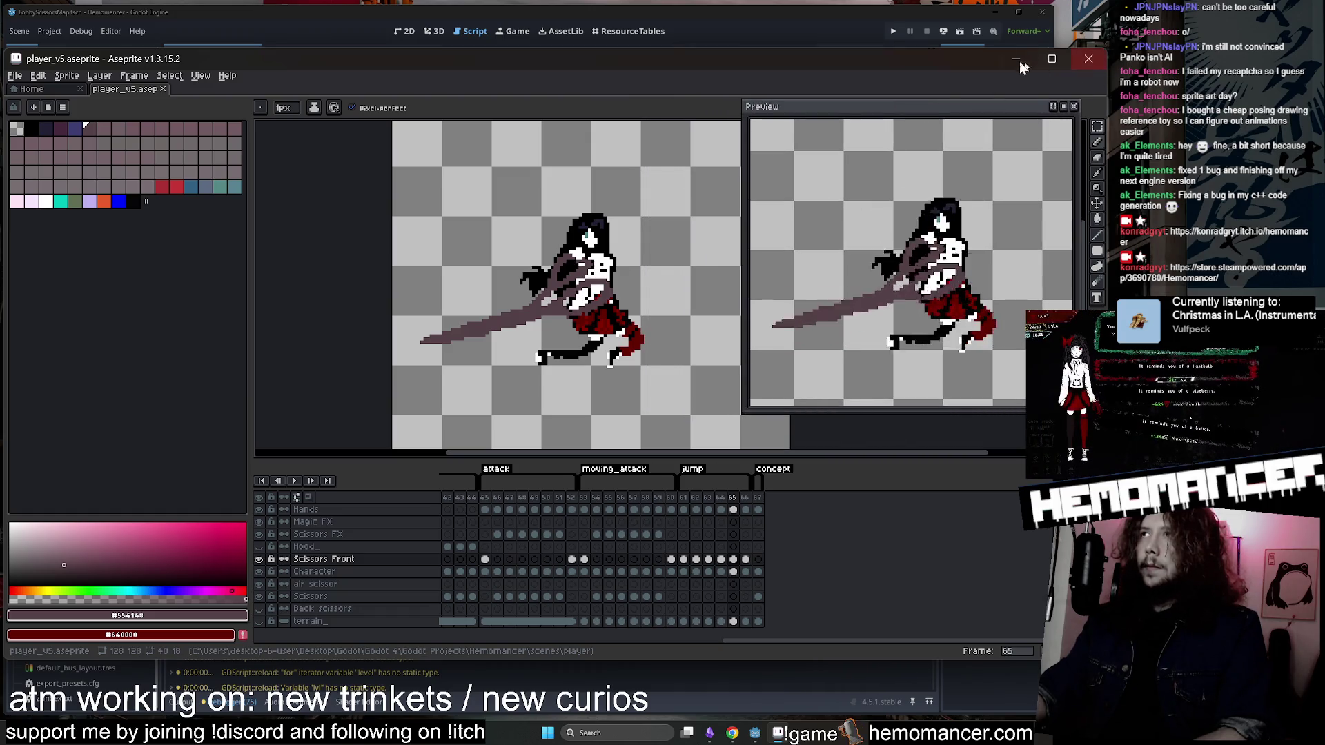
pyautogui.moveTo(955, 62); pyautogui.dragTo(940, 82)
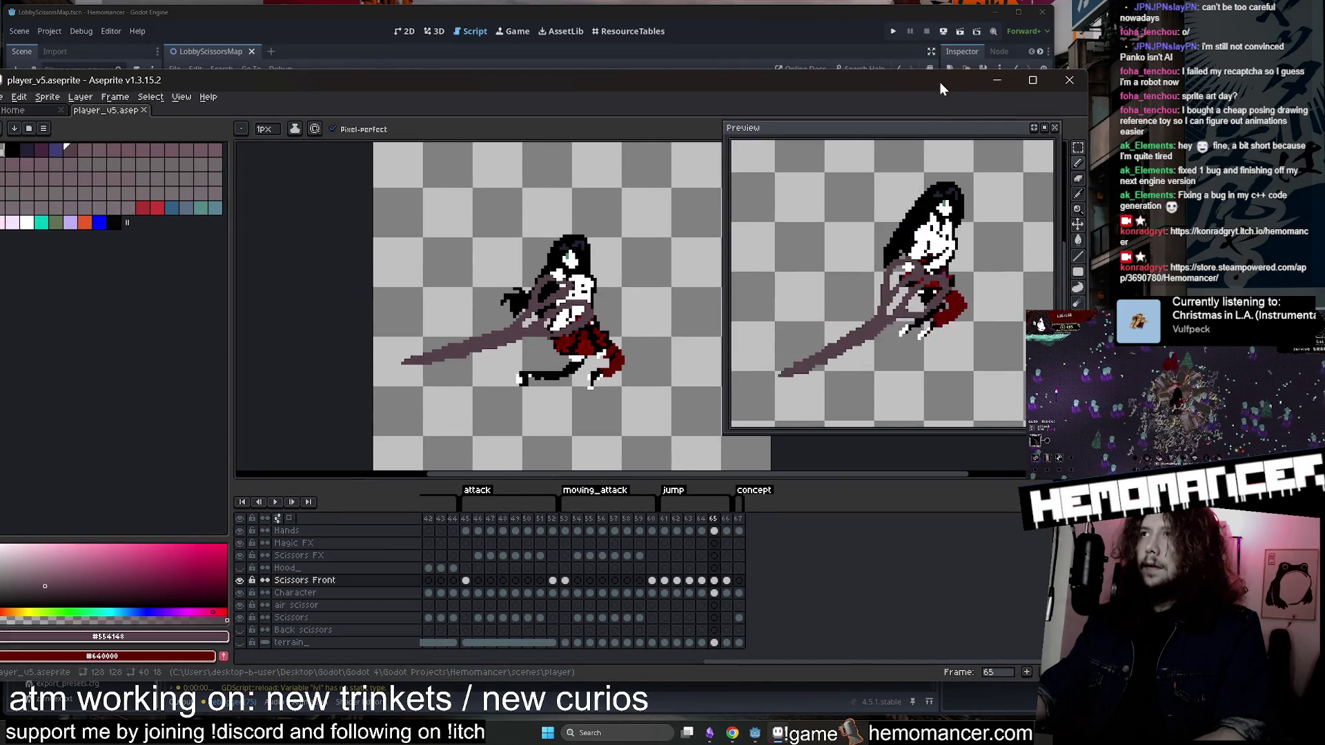
# Return to Godot, quick-open player.gd and shrink the debugger panel to enlarge the code area.
pyautogui.click(1005, 81)
pyautogui.hotkey('shift', 'alt', 'o')
pyautogui.write('player')
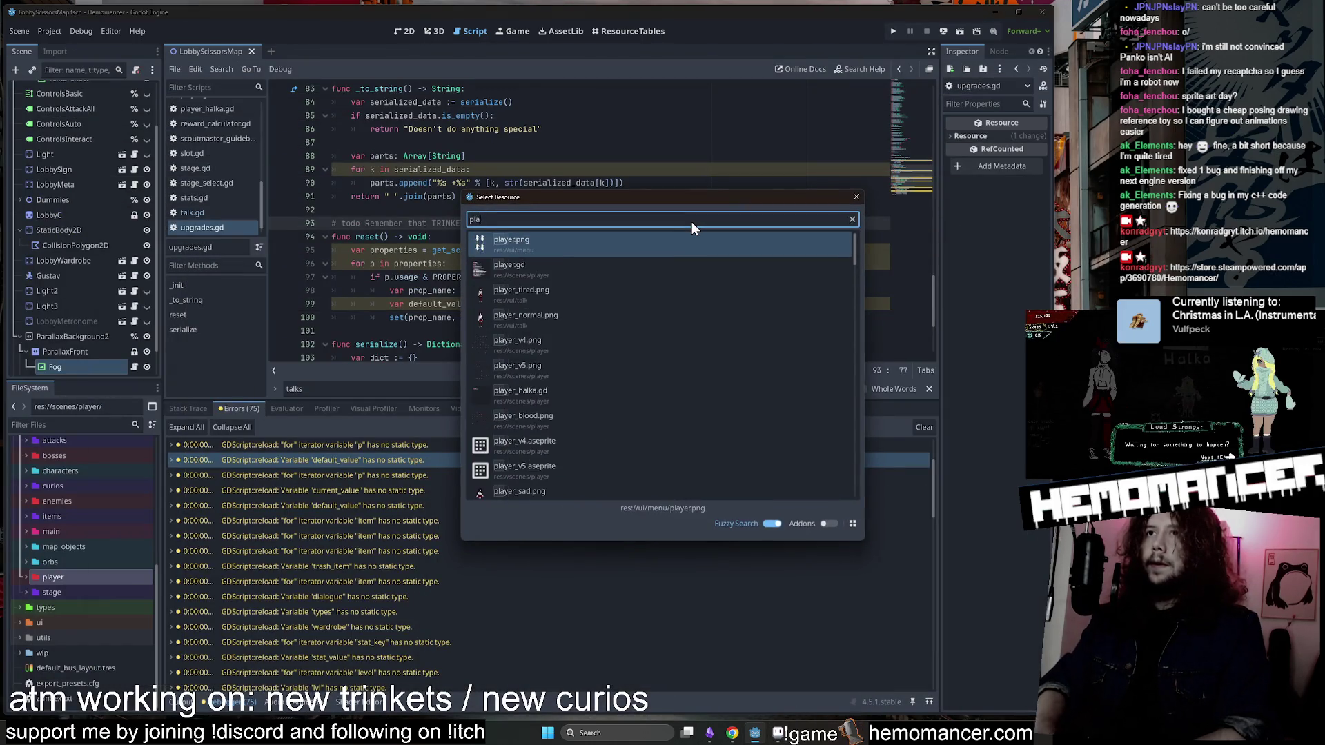
pyautogui.press('Return')
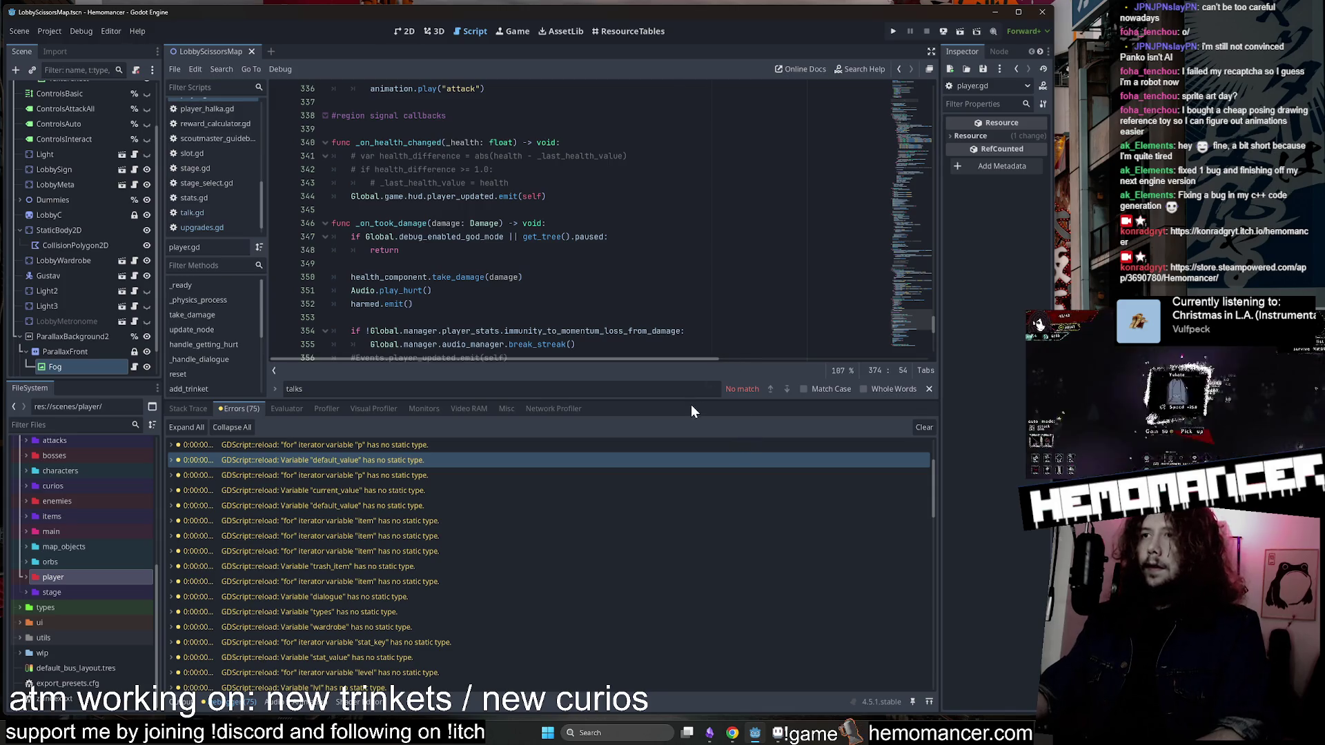
pyautogui.moveTo(691, 401); pyautogui.dragTo(652, 562)
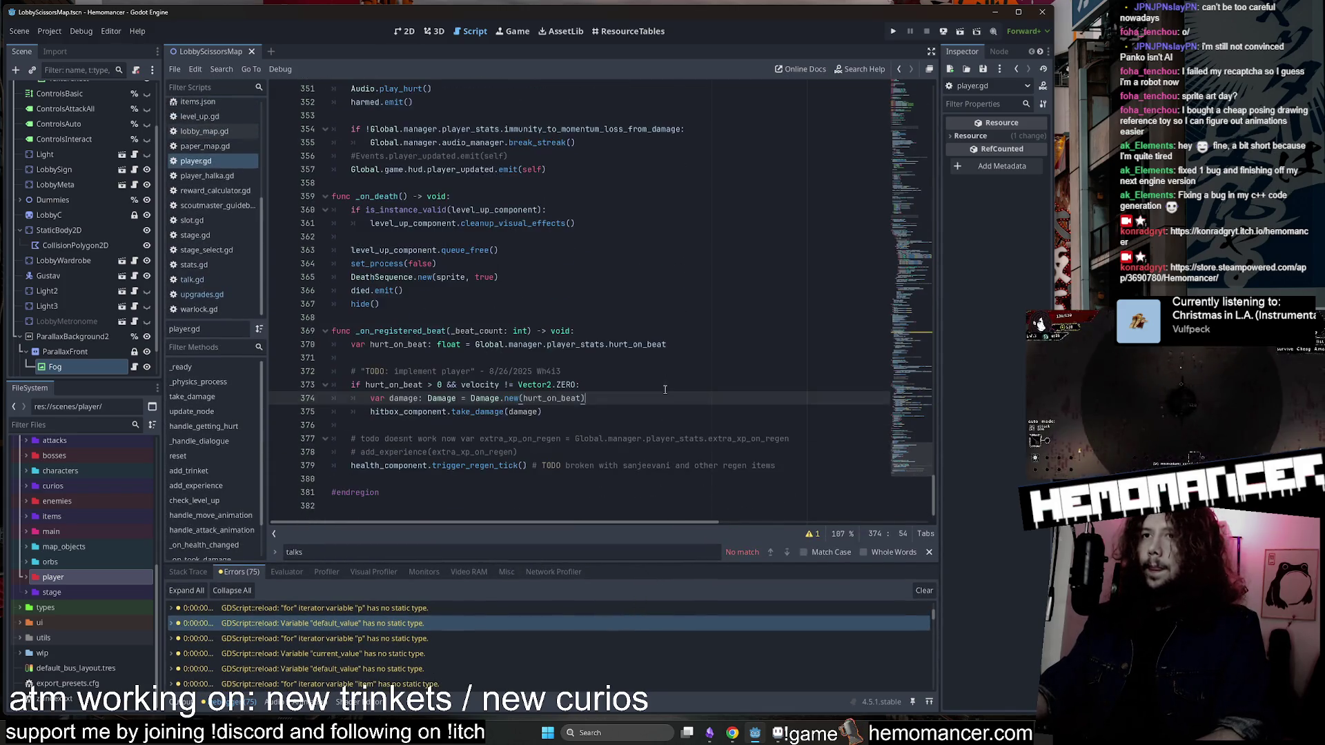
# Inspect handle_move_animation's movement-direction check and idle_to_walk branch on lines 310–314.
pyautogui.scroll(15, 908, 421)
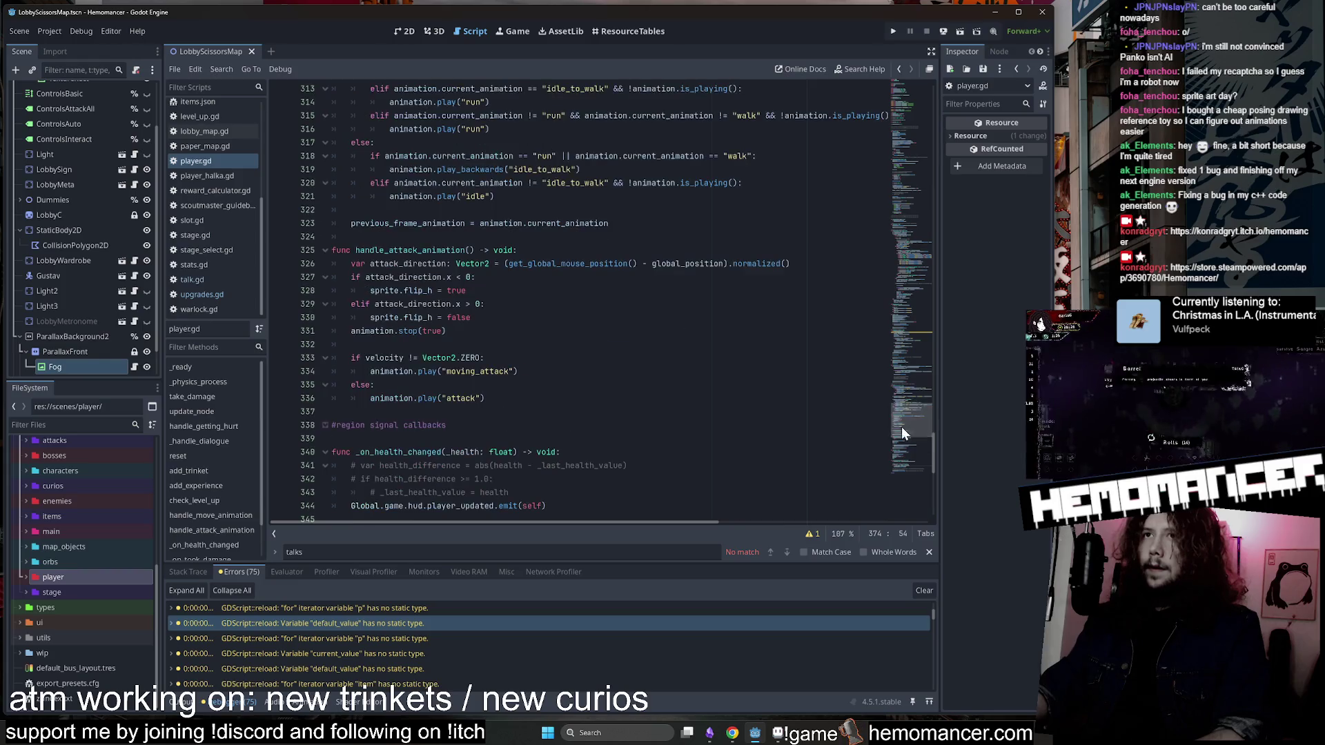
pyautogui.scroll(-12, 902, 402)
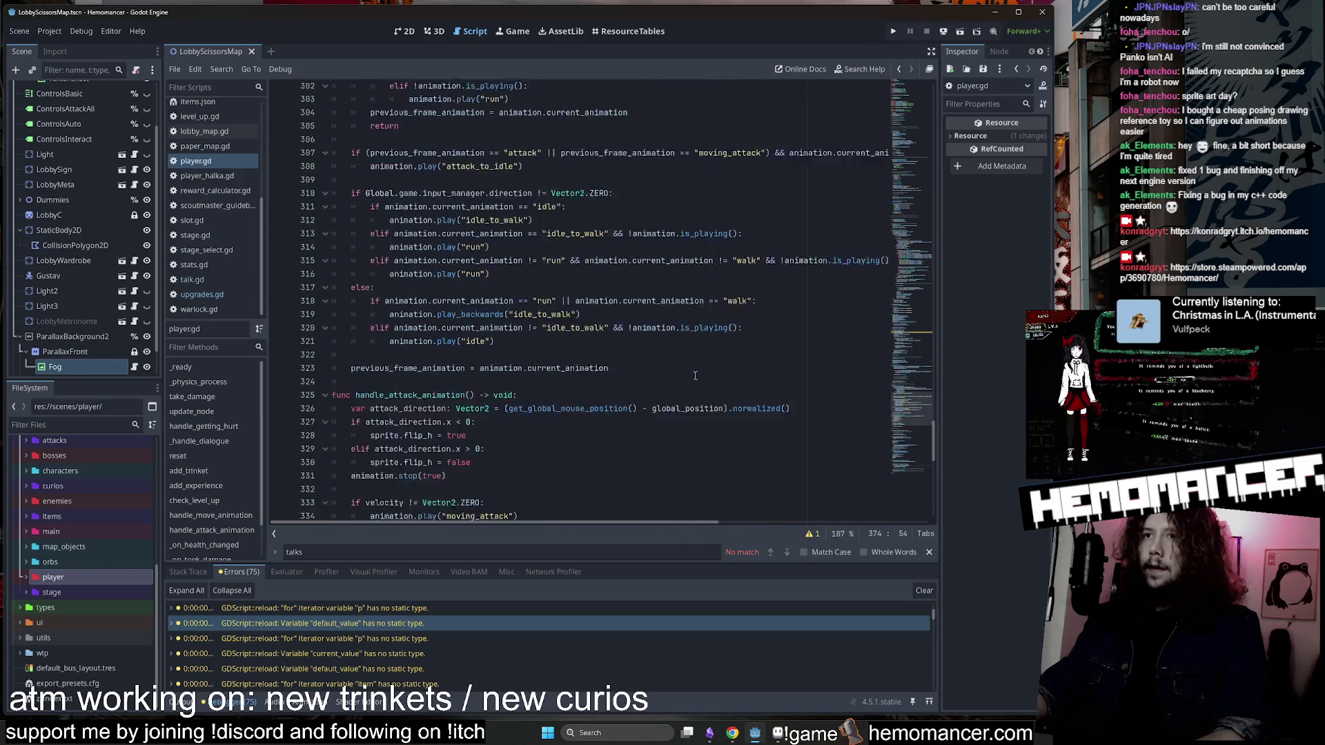
pyautogui.scroll(15, 694, 372)
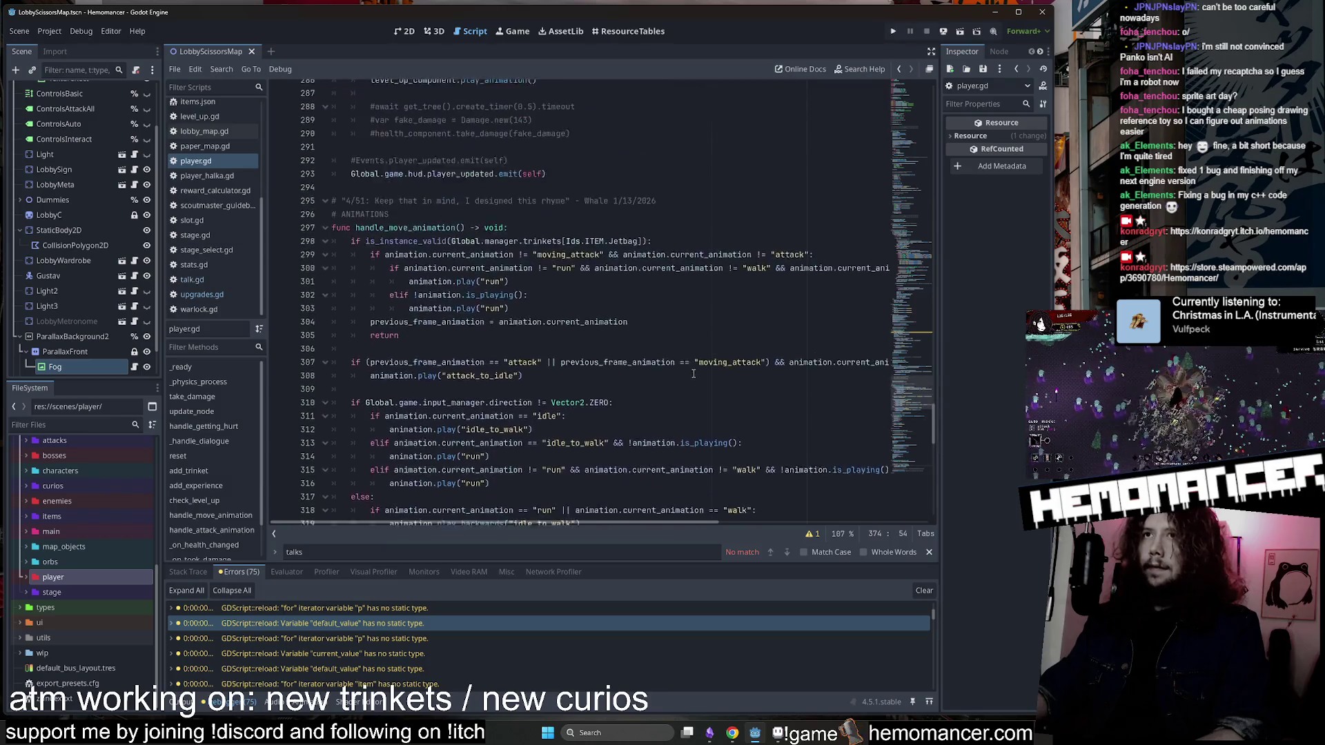
pyautogui.scroll(-4, 693, 372)
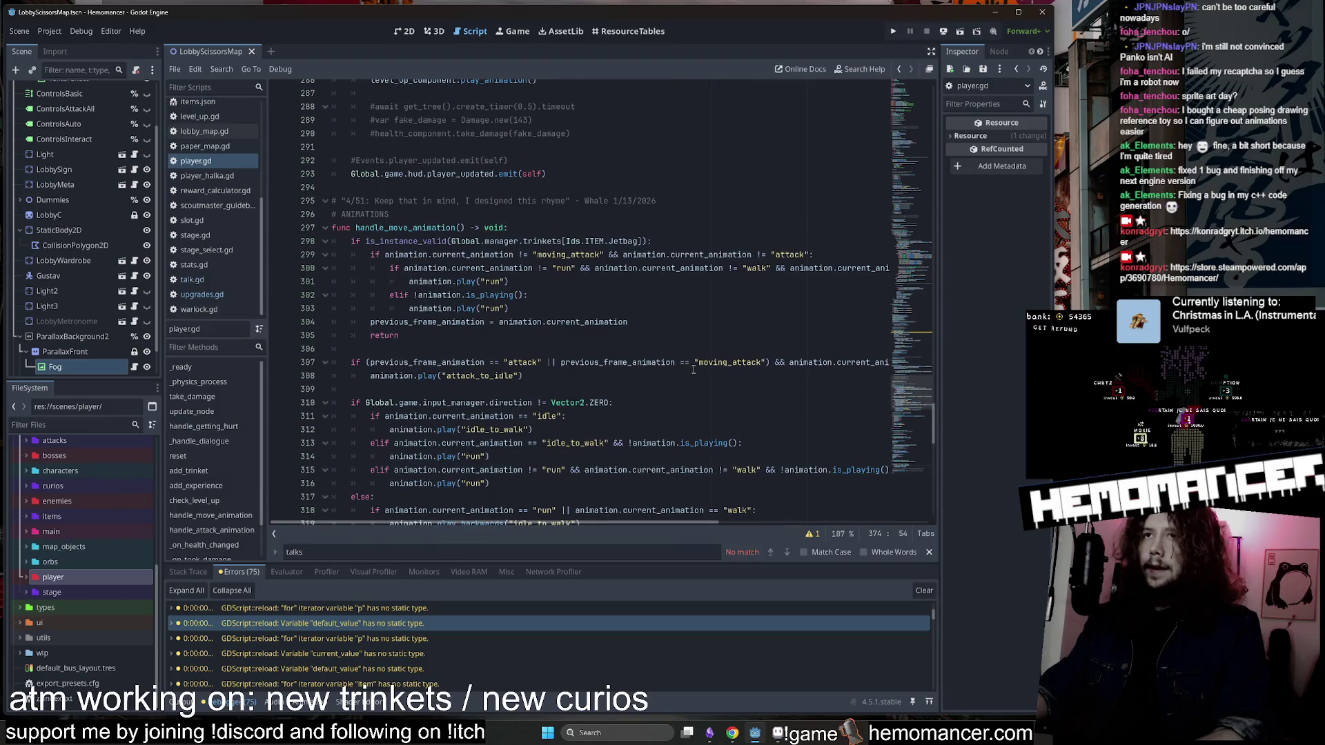
pyautogui.scroll(-5, 694, 369)
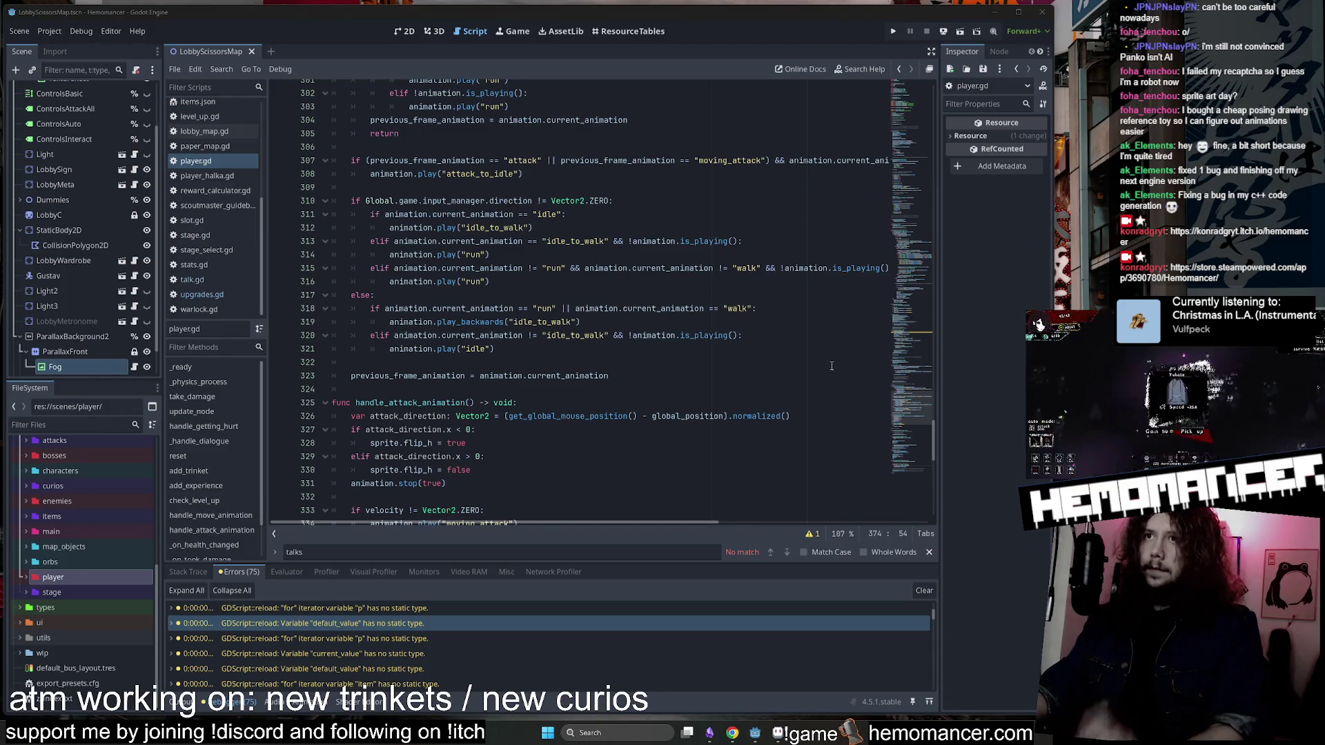
pyautogui.scroll(1, 517, 295)
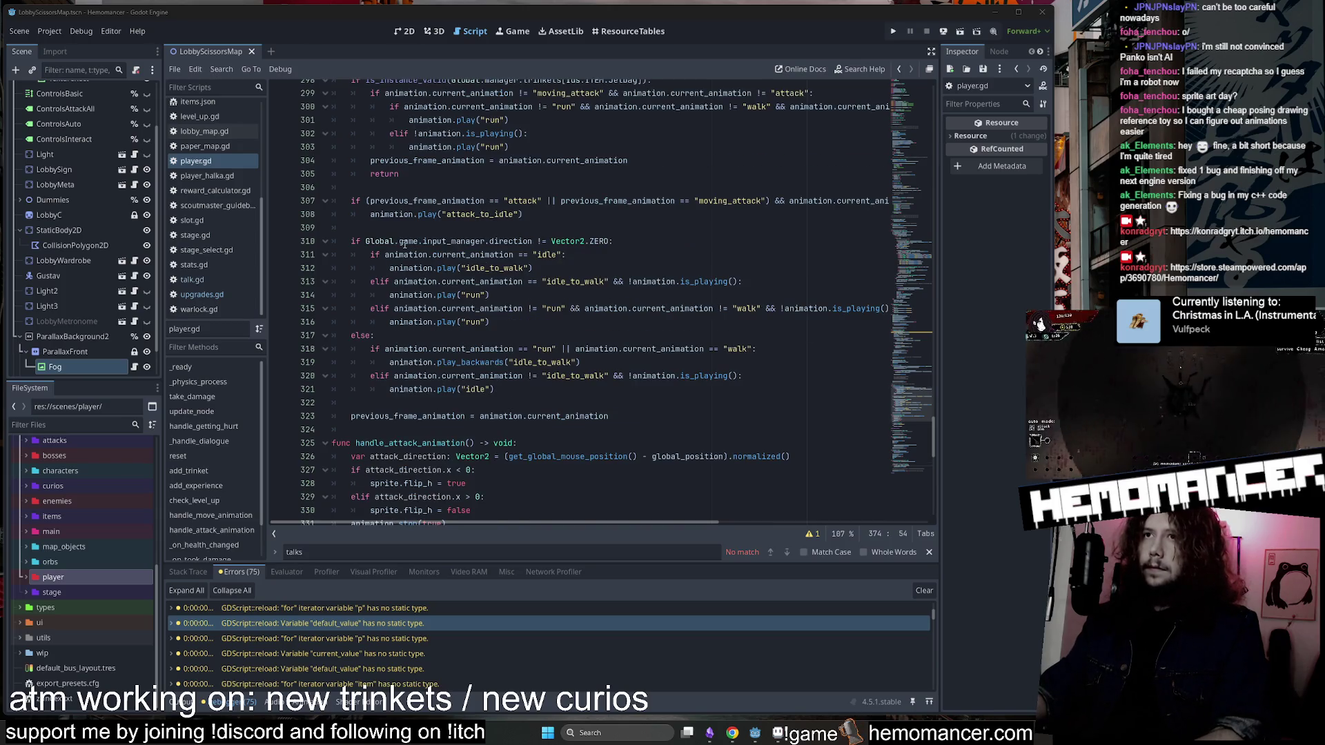
pyautogui.moveTo(612, 241)
pyautogui.mouseDown()
pyautogui.moveTo(352, 241)
pyautogui.moveTo(338, 255)
pyautogui.moveTo(636, 274)
pyautogui.mouseUp()
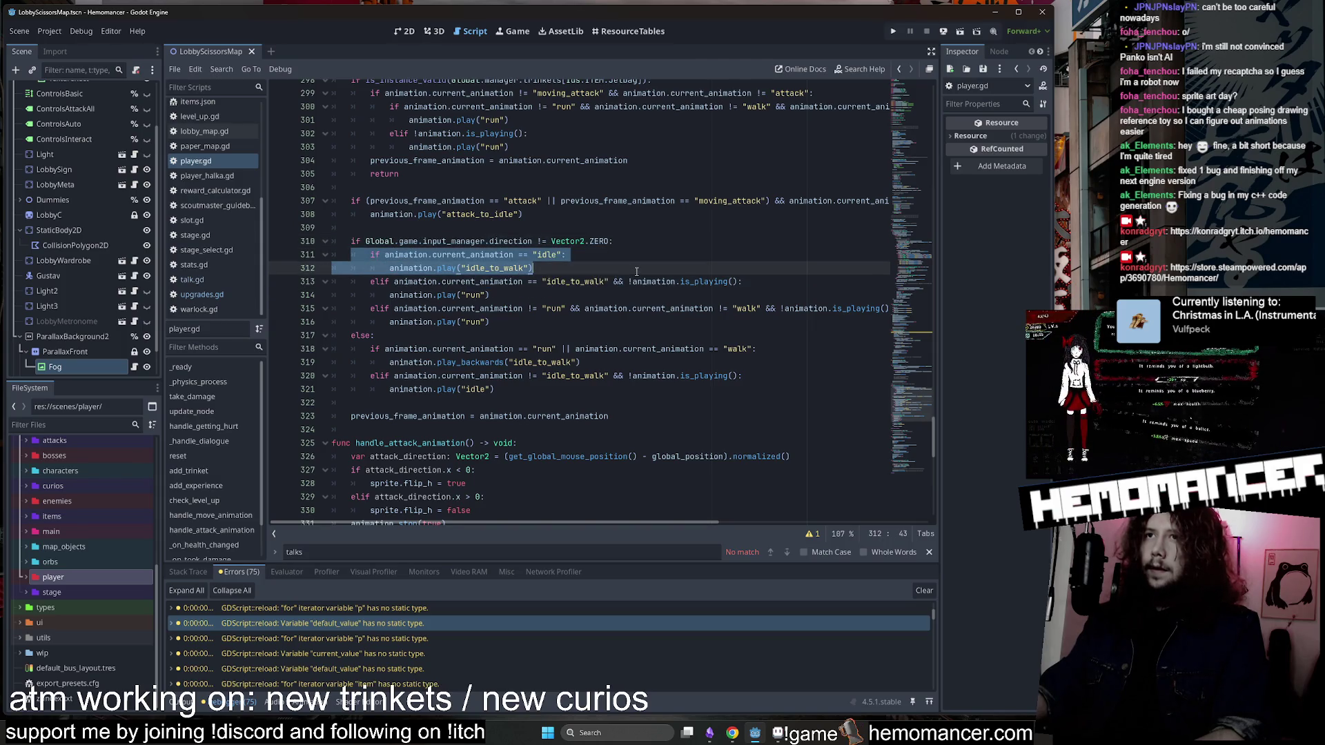
pyautogui.moveTo(334, 282); pyautogui.dragTo(694, 294)
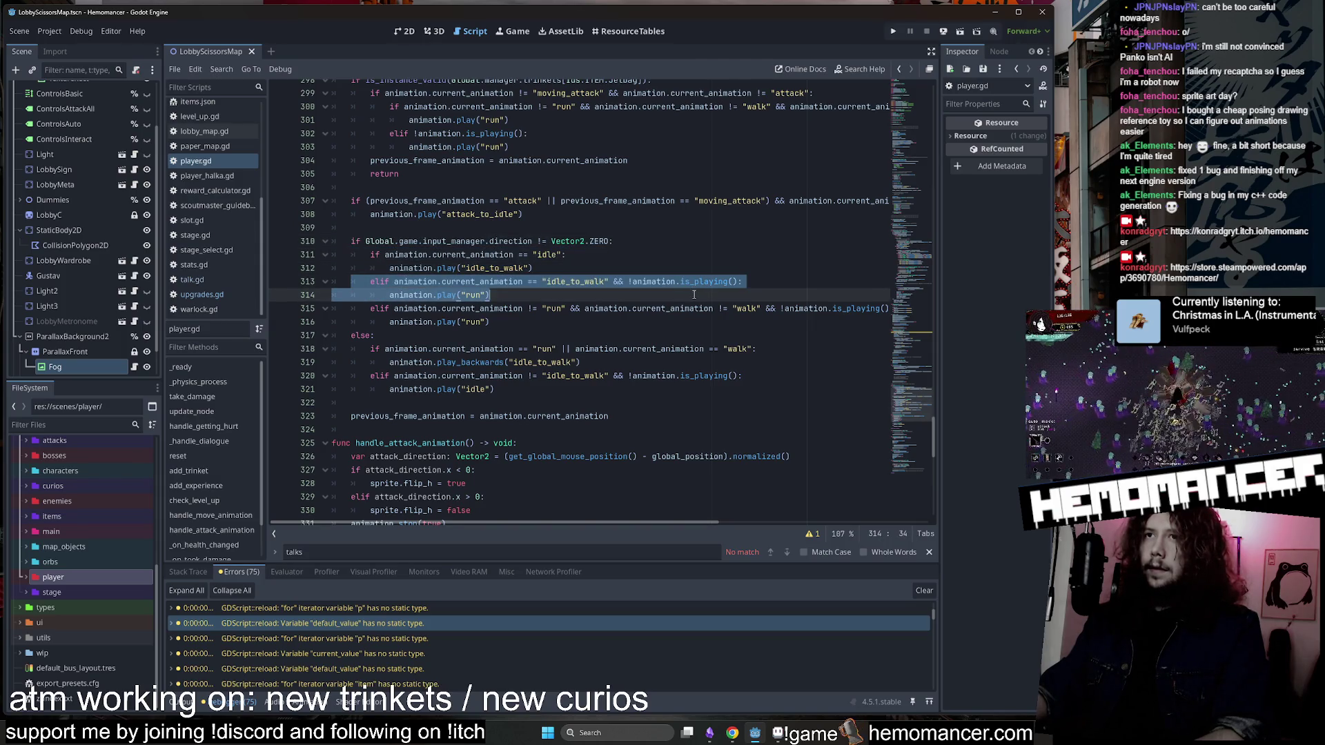
pyautogui.click(609, 270)
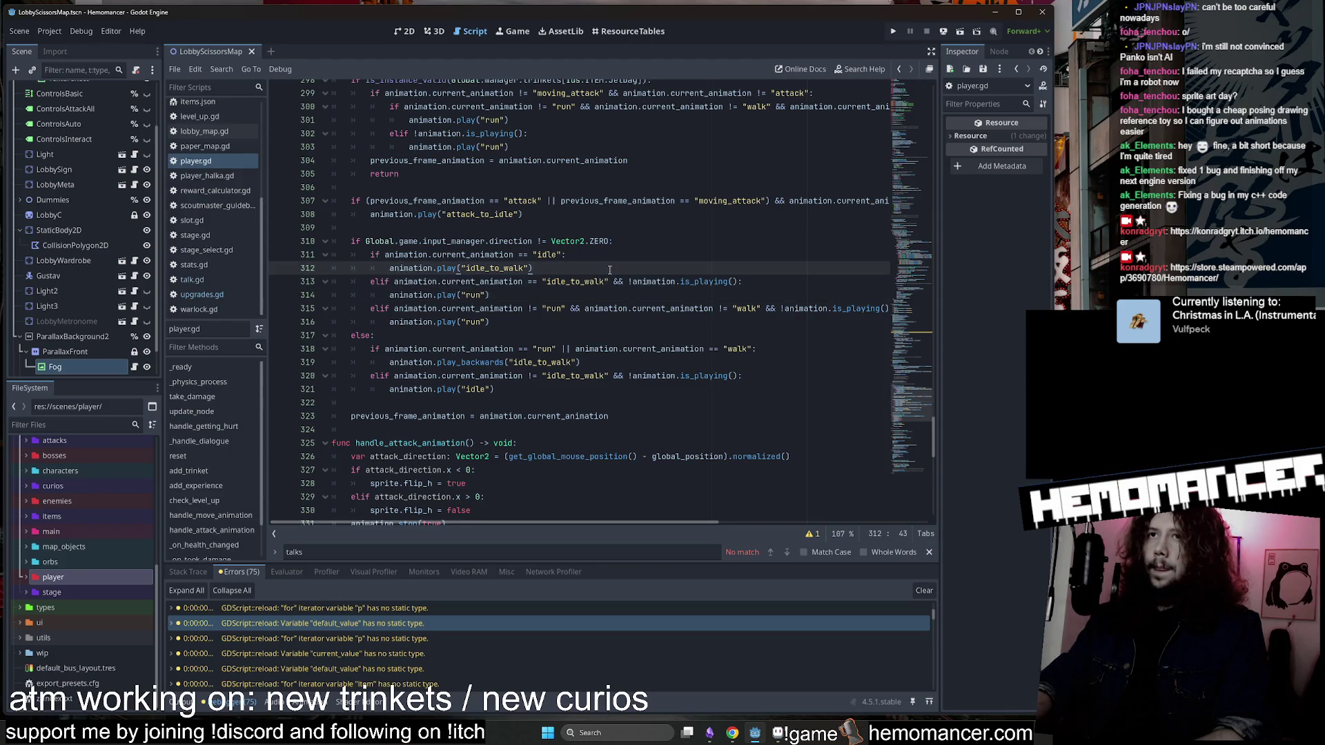
pyautogui.press('Return')
pyautogui.press('Return')
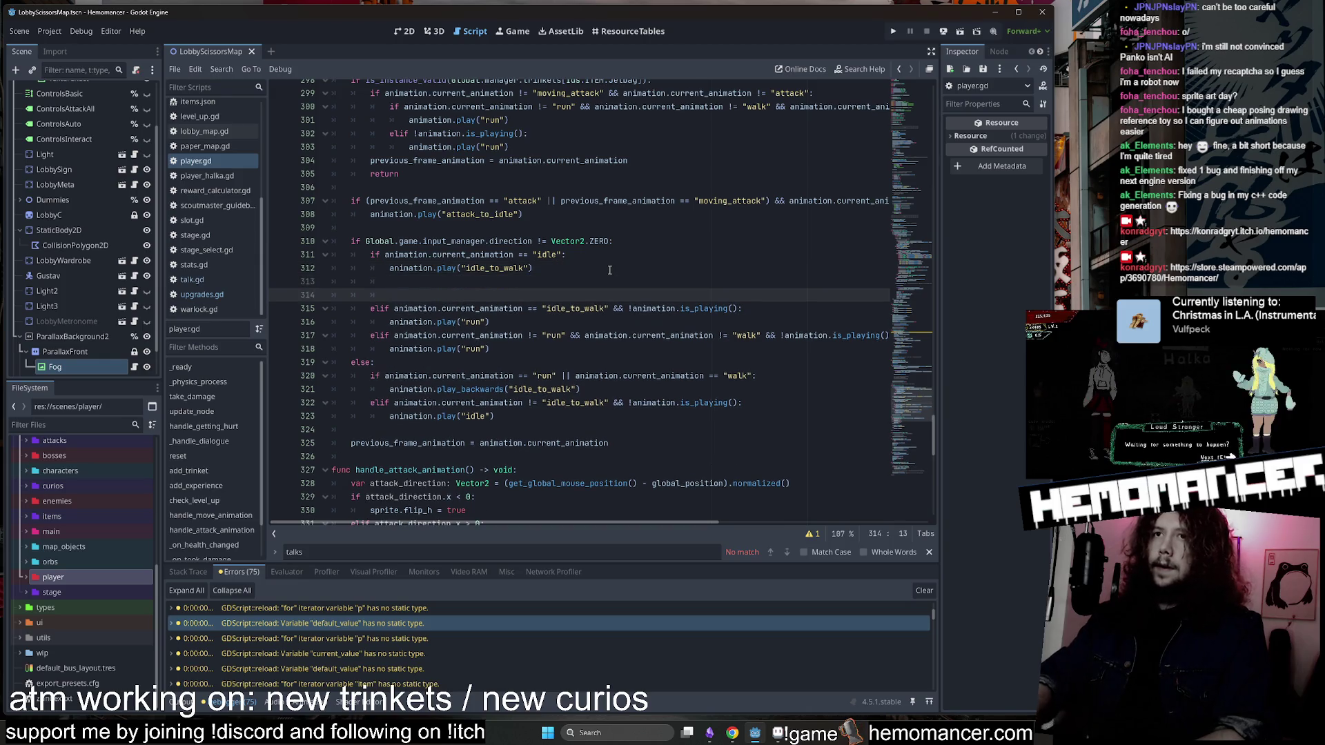
pyautogui.press('Up')
pyautogui.write('elif')
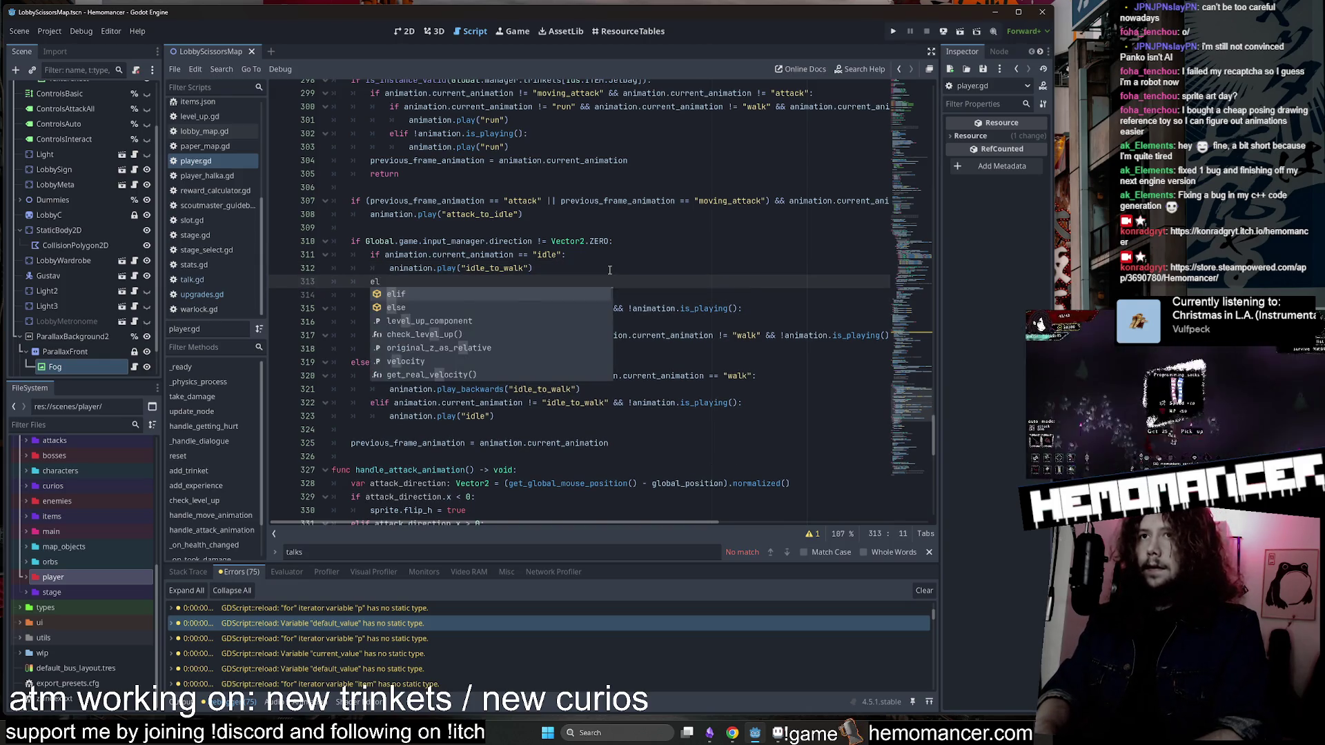
pyautogui.press('Return')
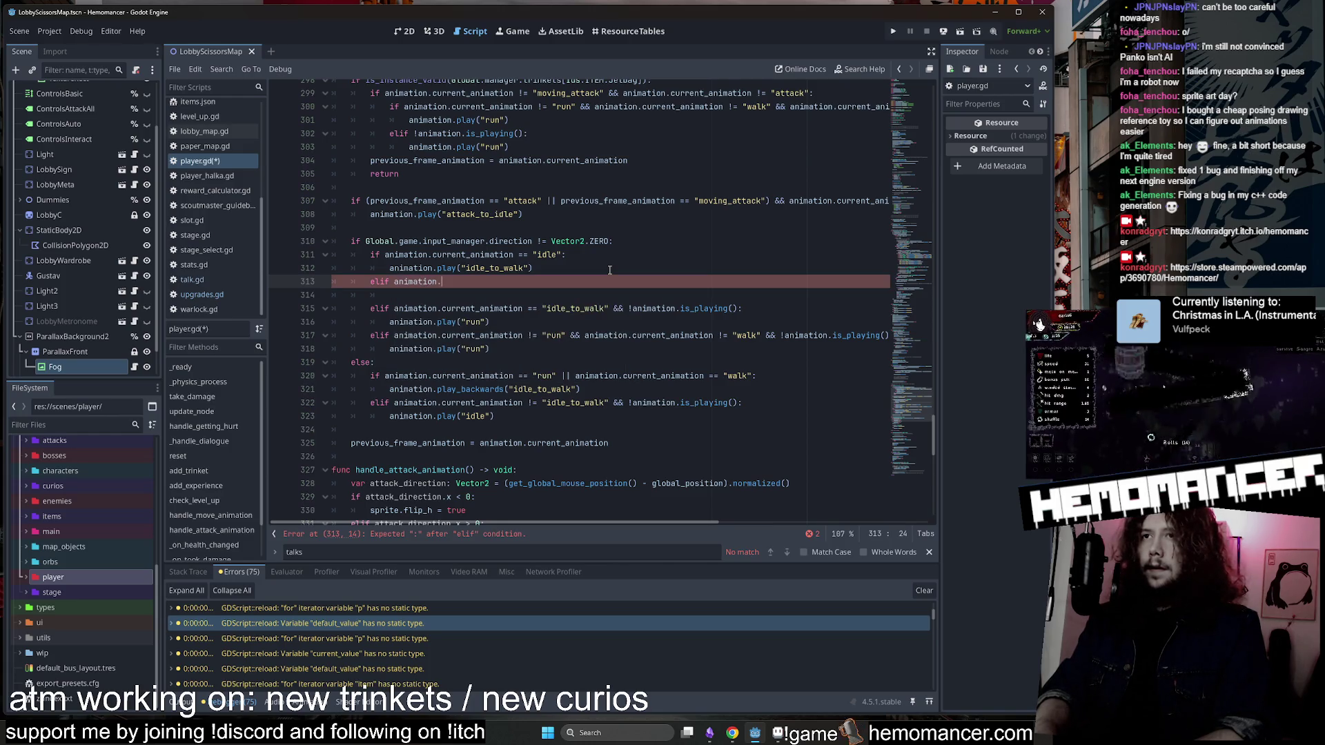
pyautogui.write('.')
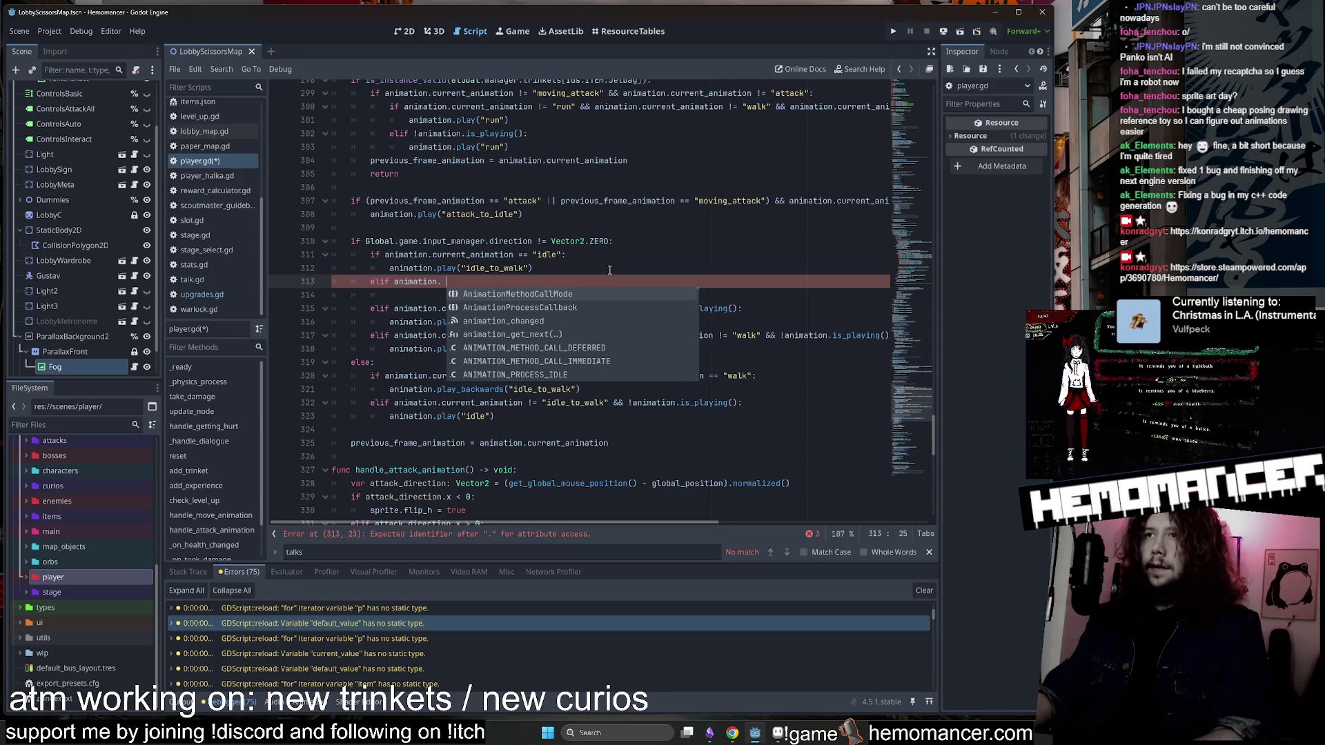
pyautogui.click(610, 269)
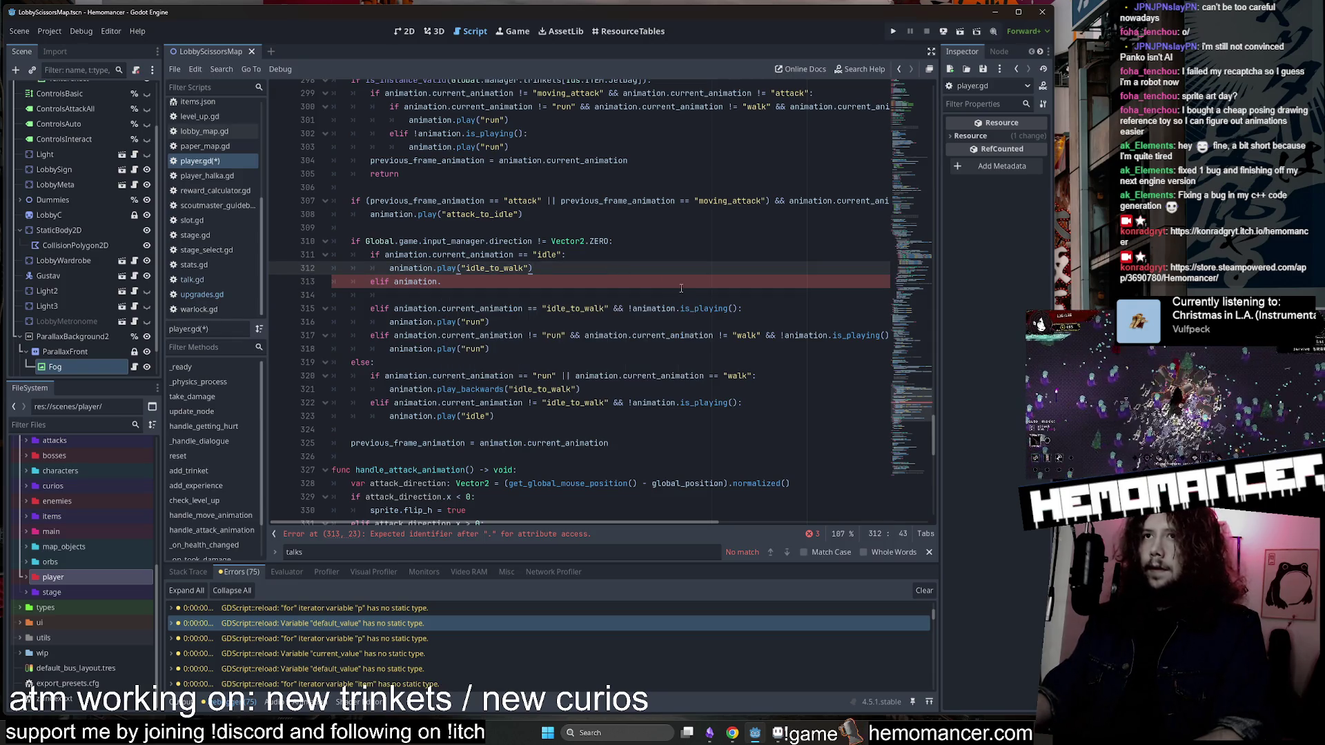
pyautogui.click(552, 294)
pyautogui.click(545, 283)
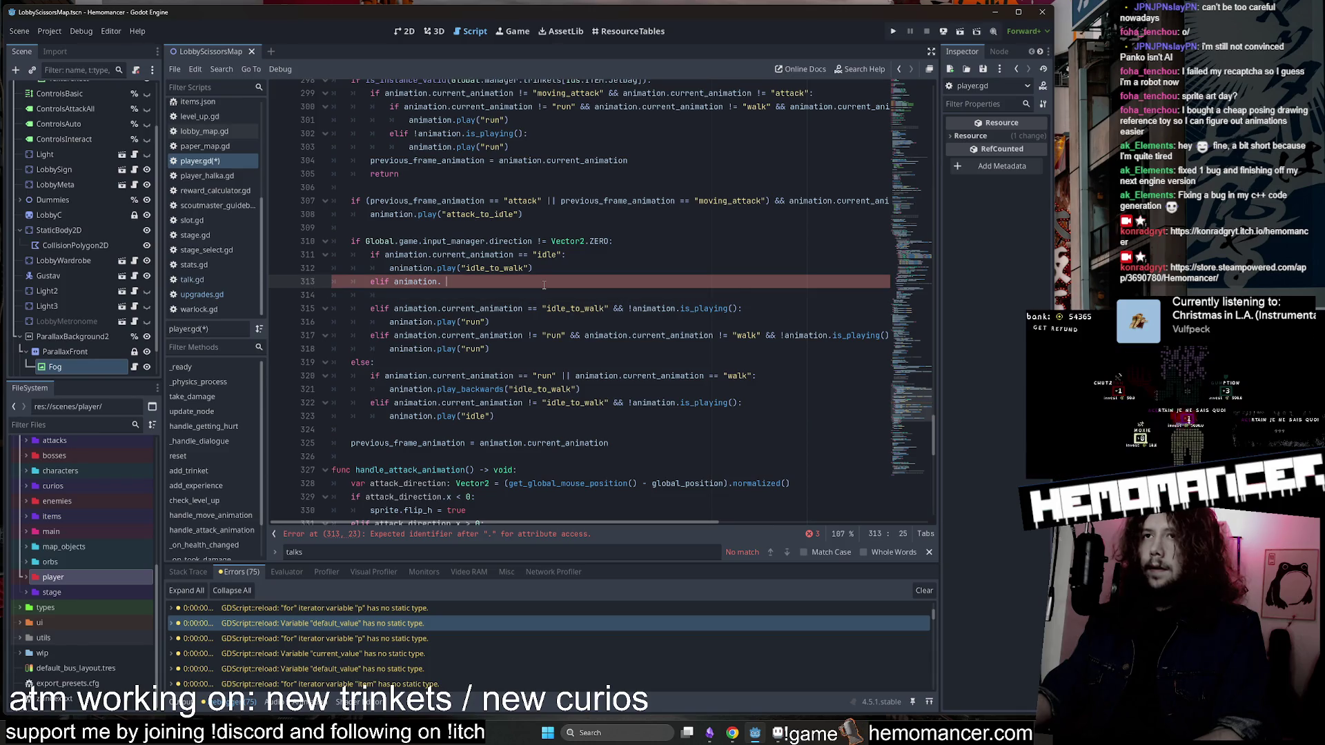
pyautogui.press('BackSpace')
pyautogui.press('BackSpace')
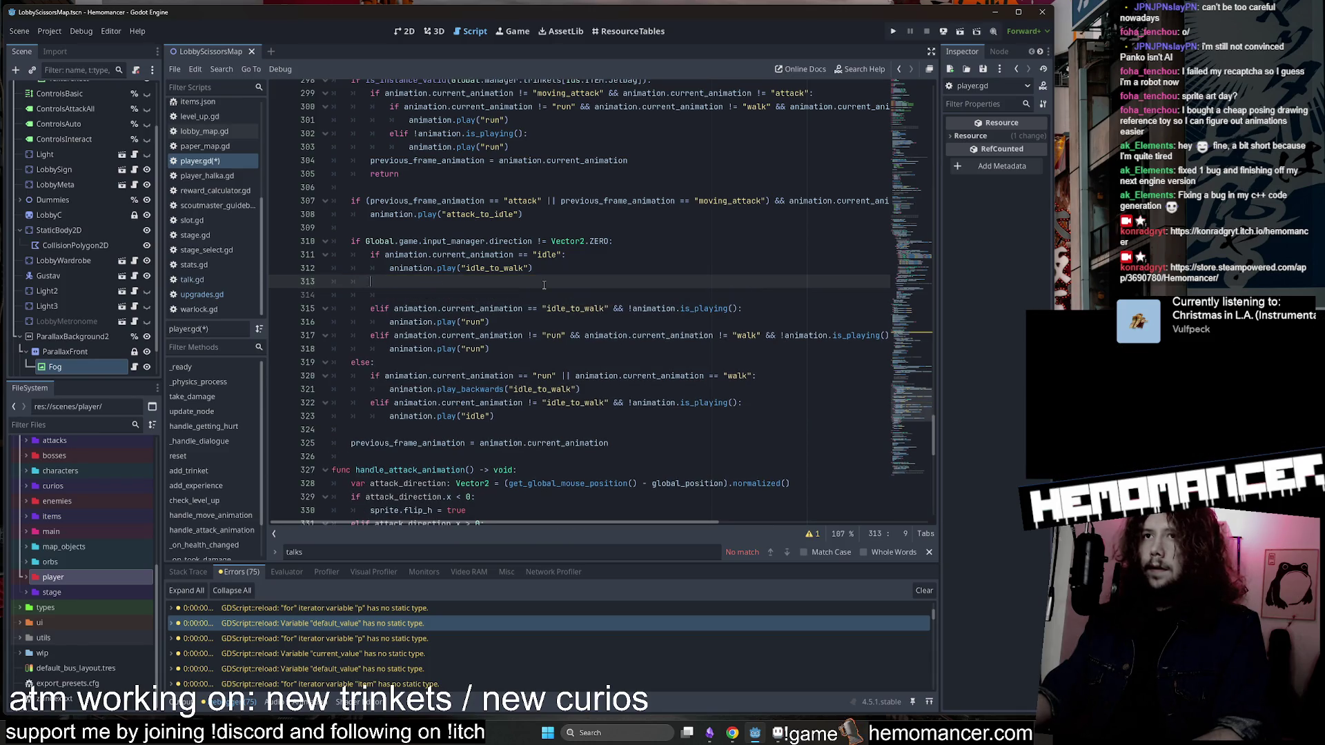
pyautogui.press('BackSpace')
pyautogui.press('BackSpace')
pyautogui.press('BackSpace')
pyautogui.hotkey('ctrl', 's')
pyautogui.moveTo(551, 245)
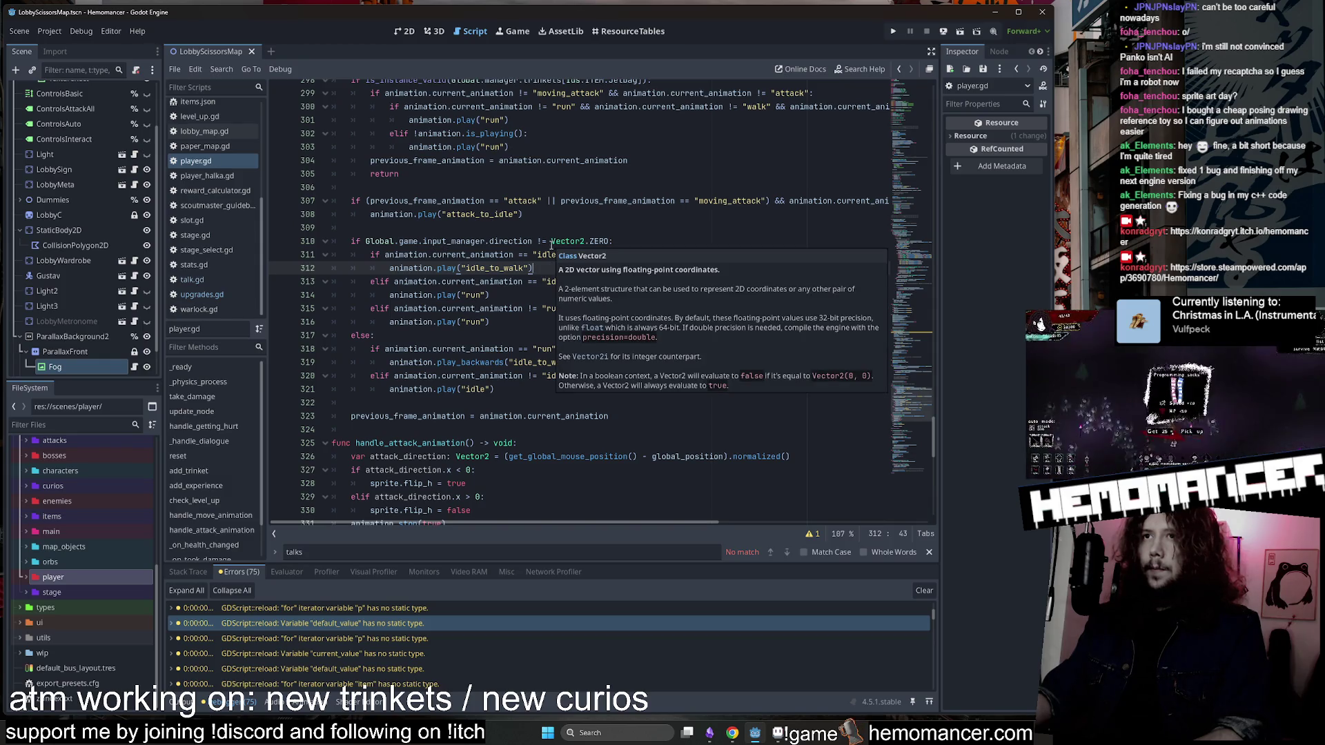
pyautogui.click(521, 227)
pyautogui.scroll(2, 520, 233)
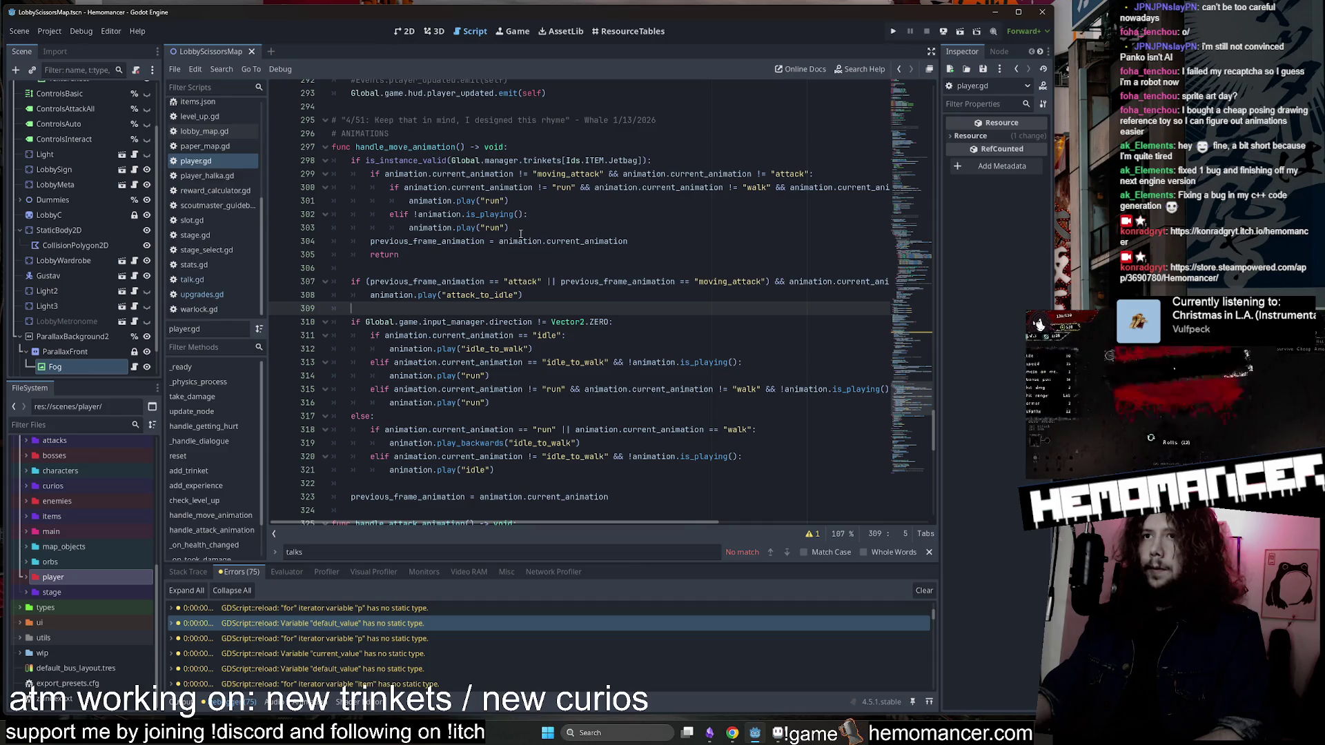
pyautogui.press('Return')
pyautogui.press('Return')
pyautogui.press('Up')
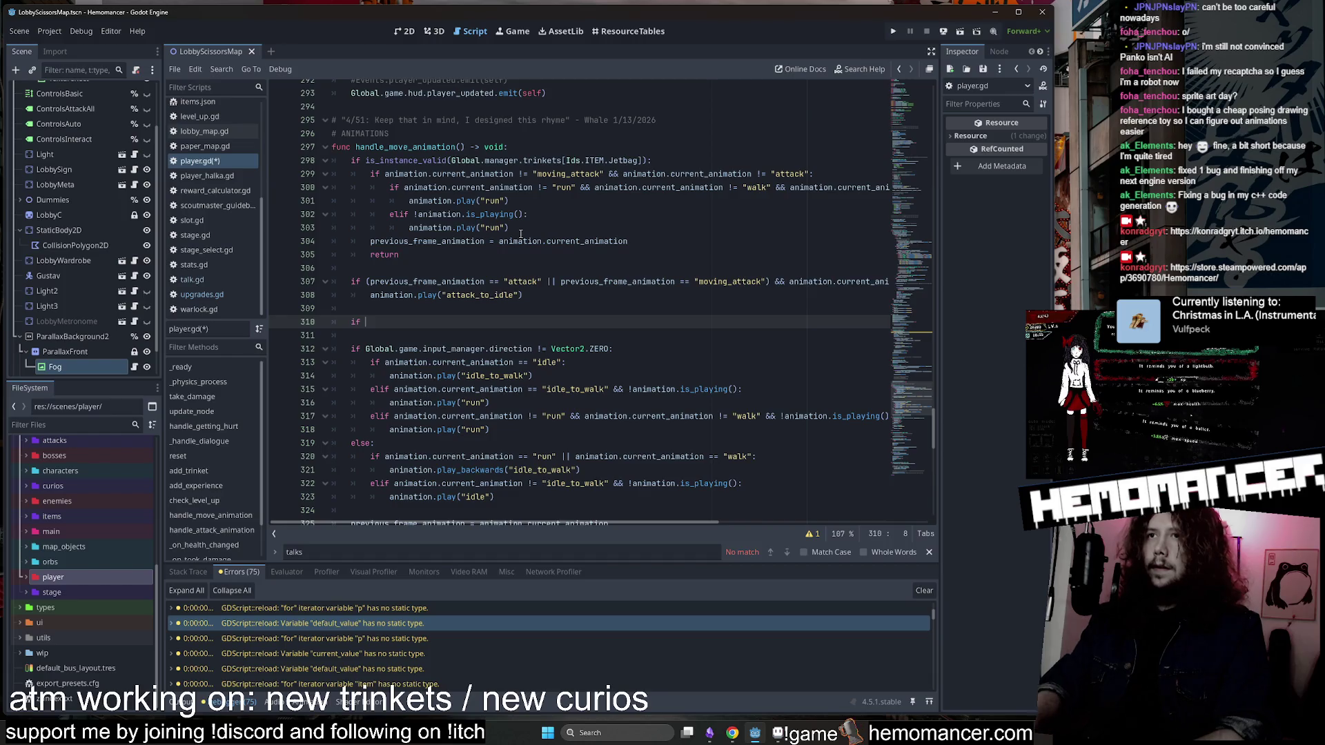
pyautogui.click(511, 174)
pyautogui.moveTo(512, 174); pyautogui.dragTo(385, 174)
pyautogui.hotkey('ctrl', 'c')
pyautogui.click(373, 322)
pyautogui.hotkey('ctrl', 'v')
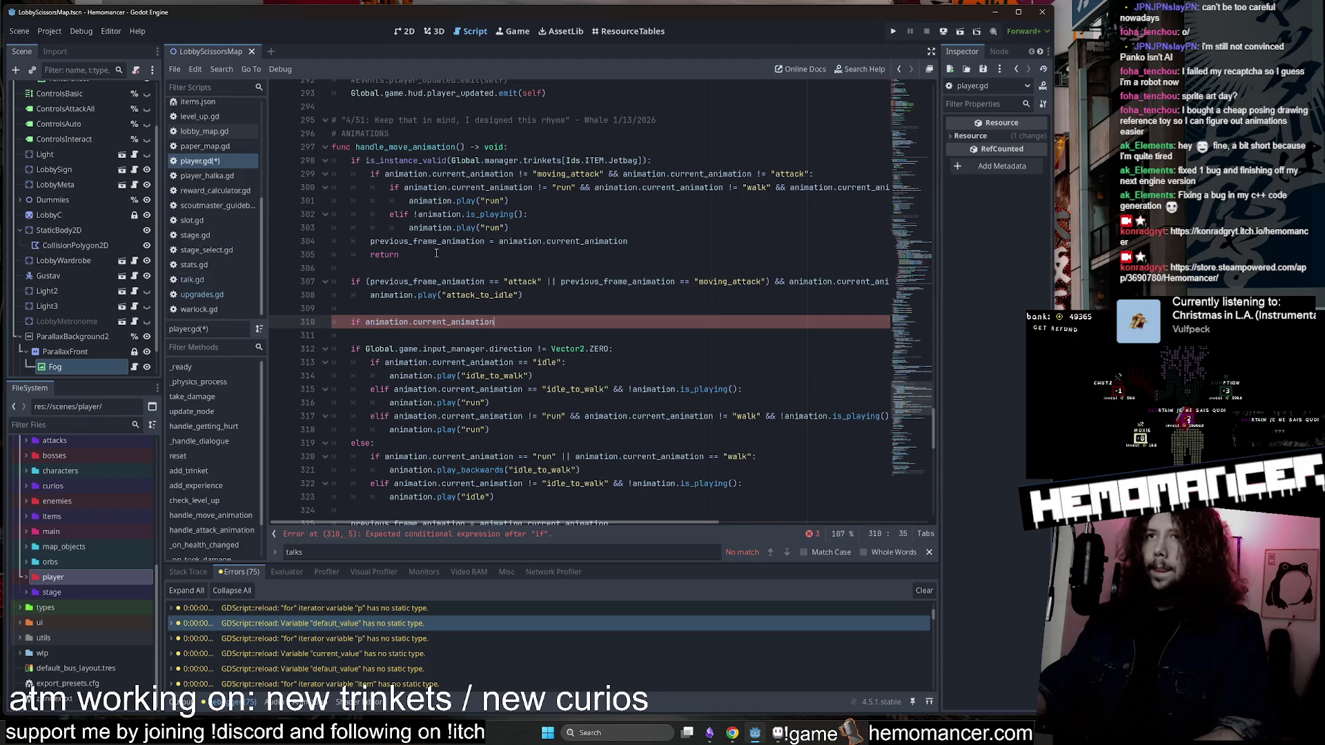
pyautogui.write(' == "ju')
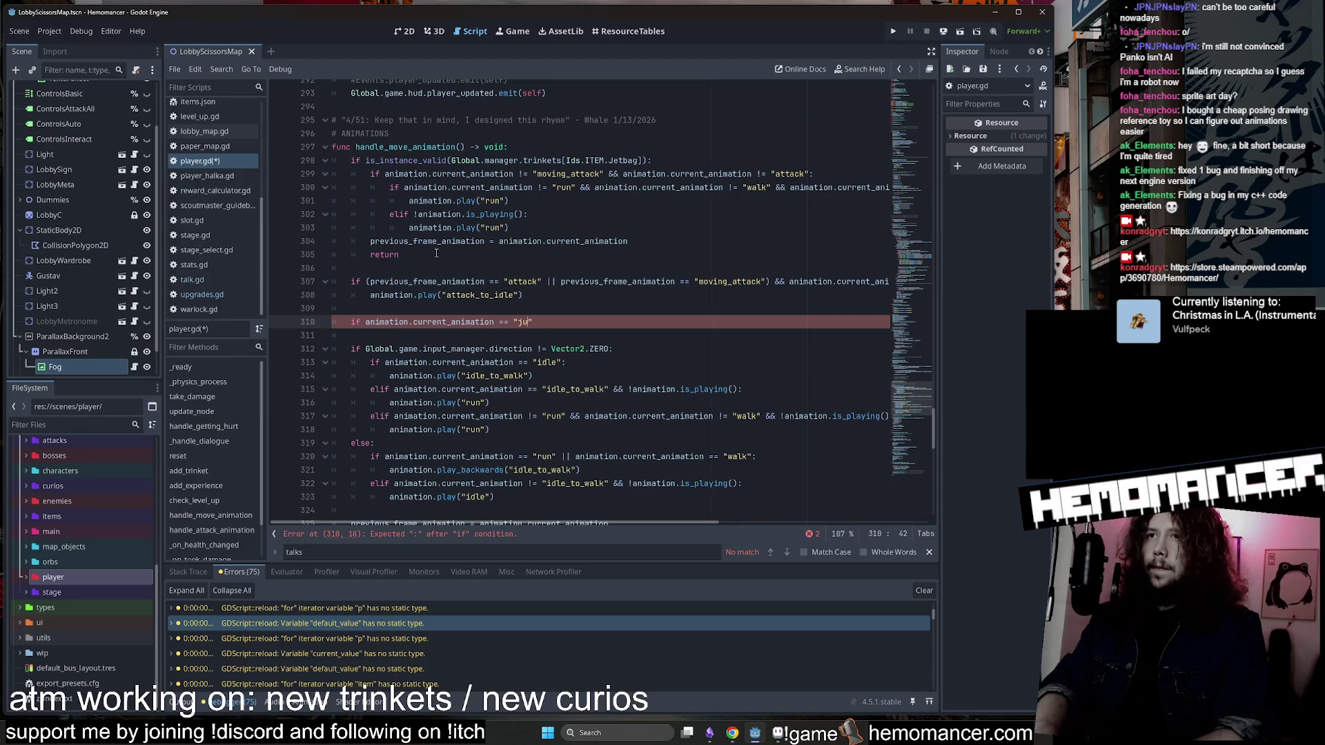
pyautogui.write('mp":')
pyautogui.press('Return')
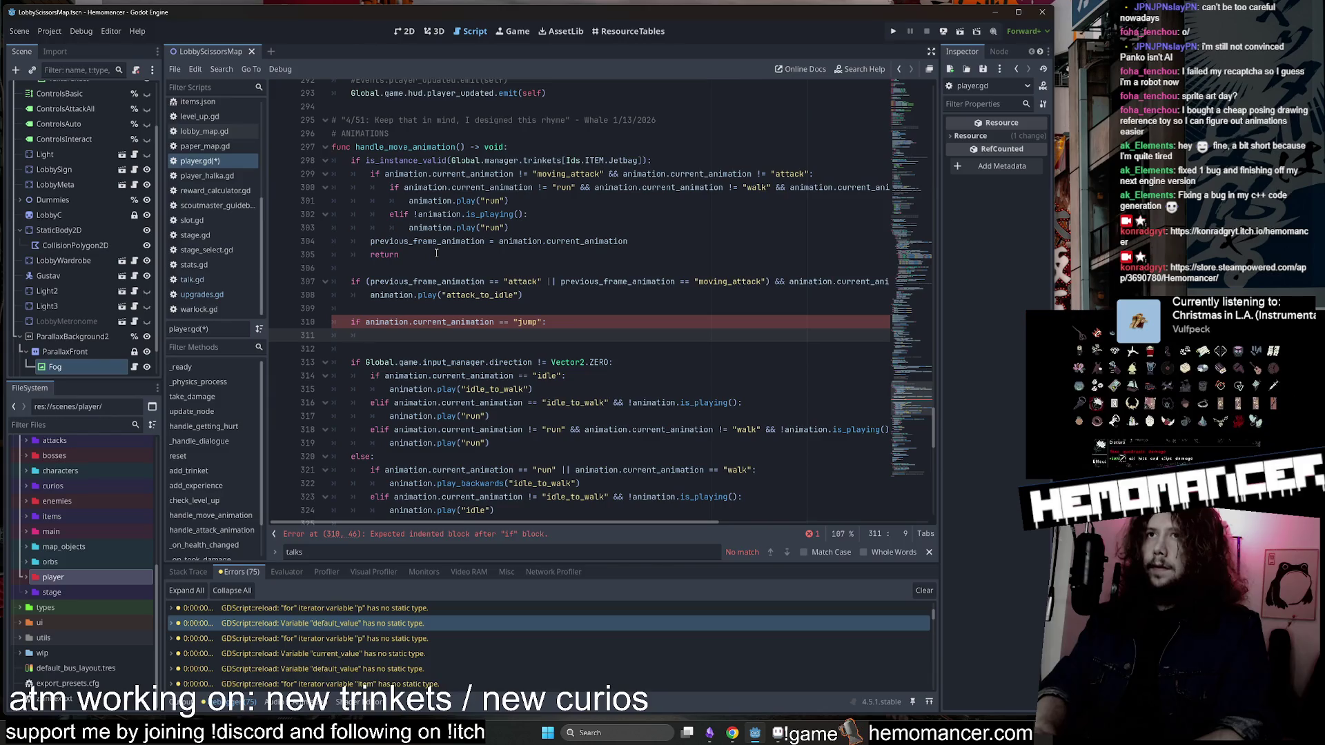
pyautogui.write('animation.play(')
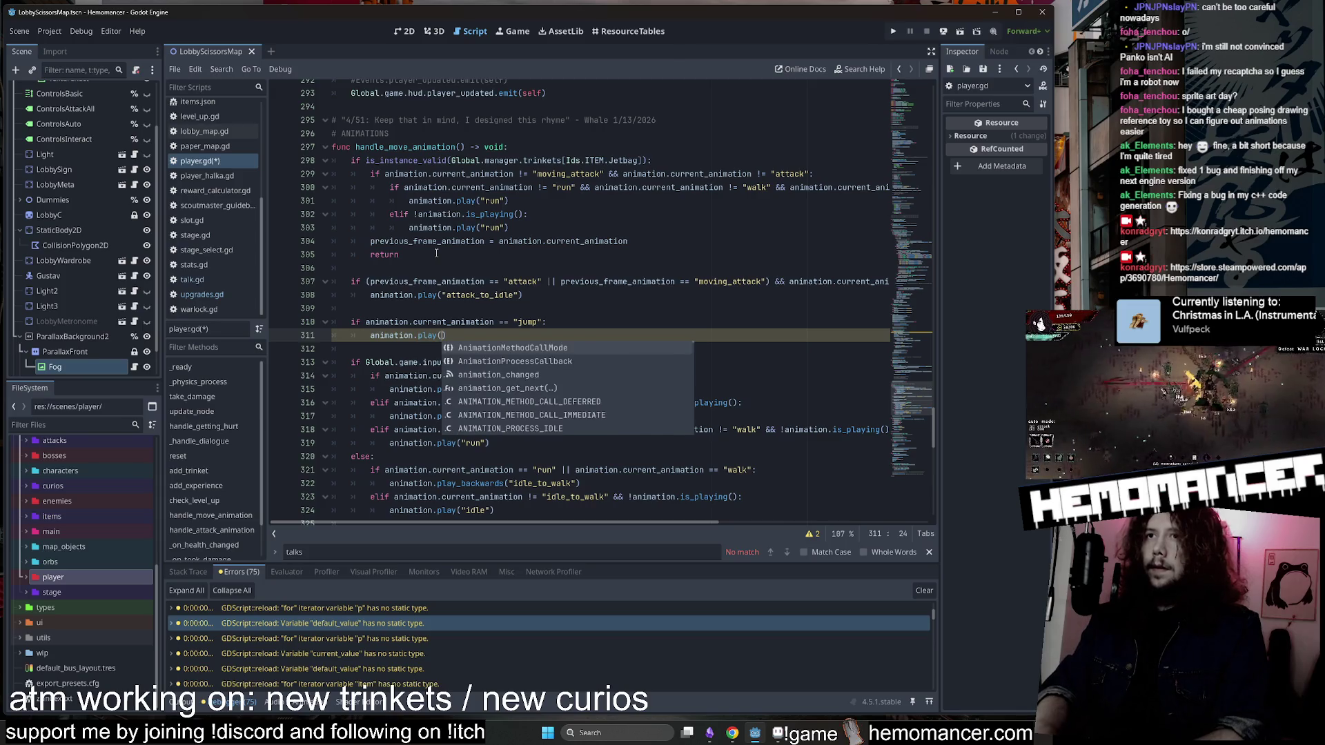
pyautogui.press('Return')
pyautogui.write('jump')
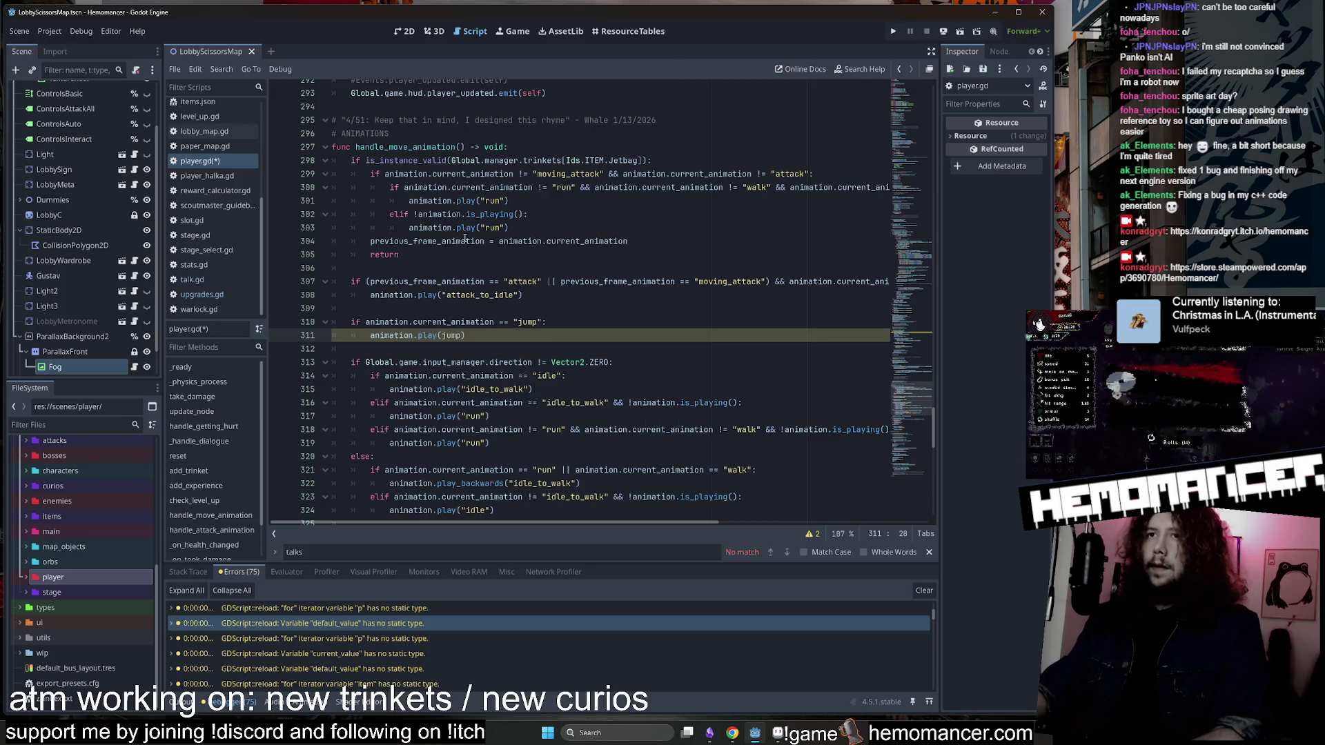
pyautogui.hotkey('ctrl', 'shift', 'k')
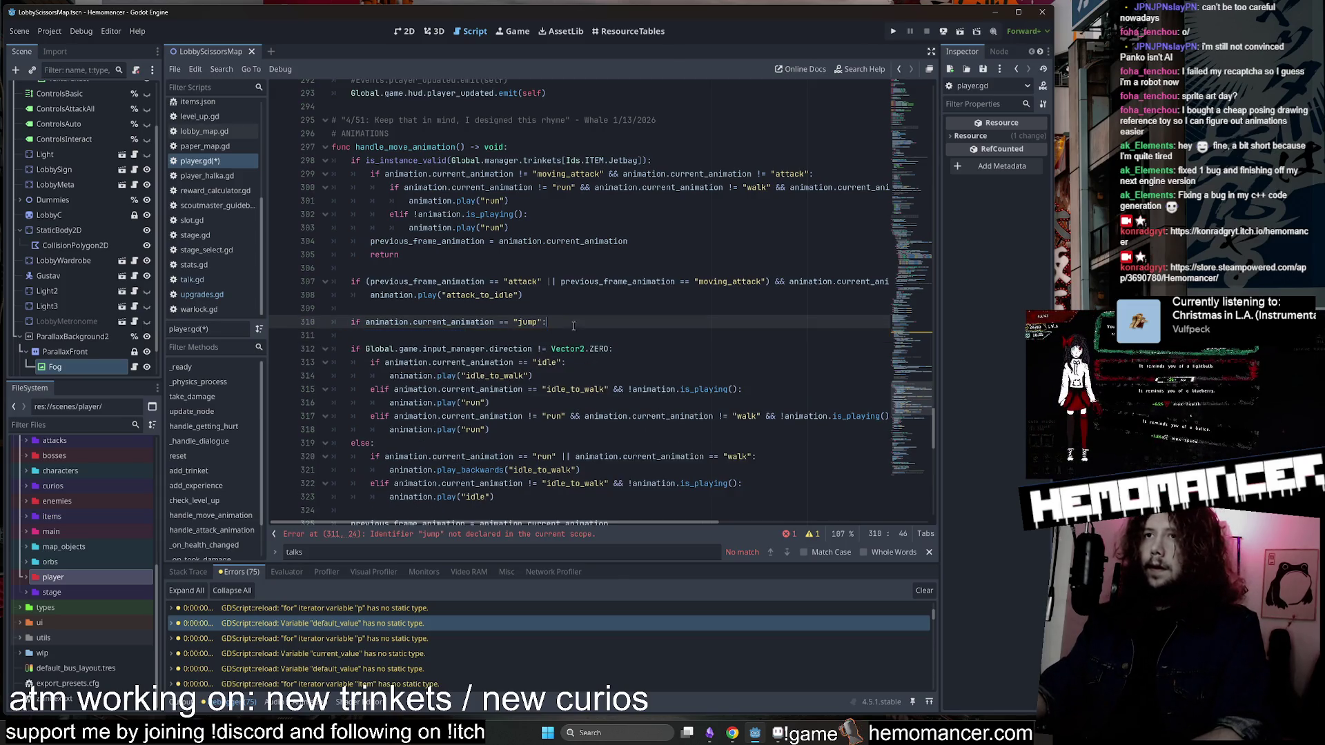
pyautogui.moveTo(566, 321); pyautogui.dragTo(579, 310)
pyautogui.press('BackSpace')
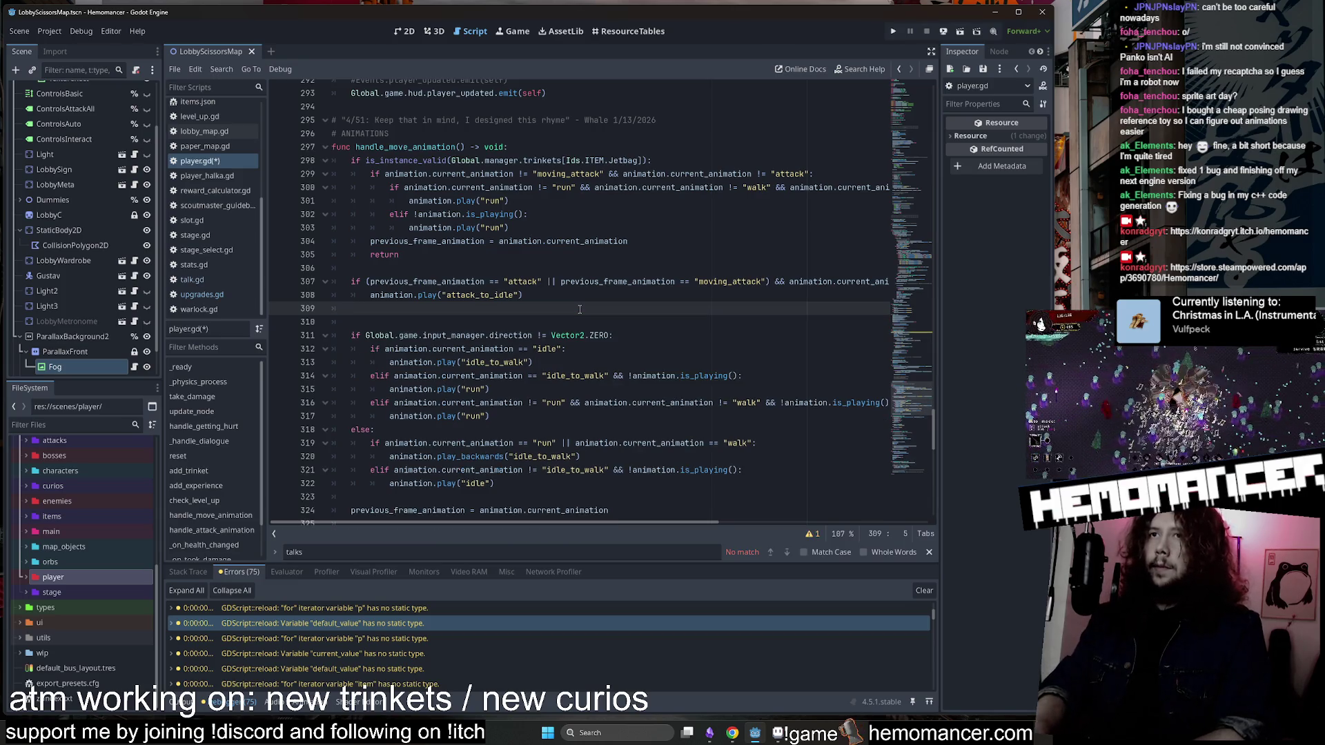
pyautogui.press('BackSpace')
pyautogui.press('BackSpace')
pyautogui.hotkey('ctrl', 's')
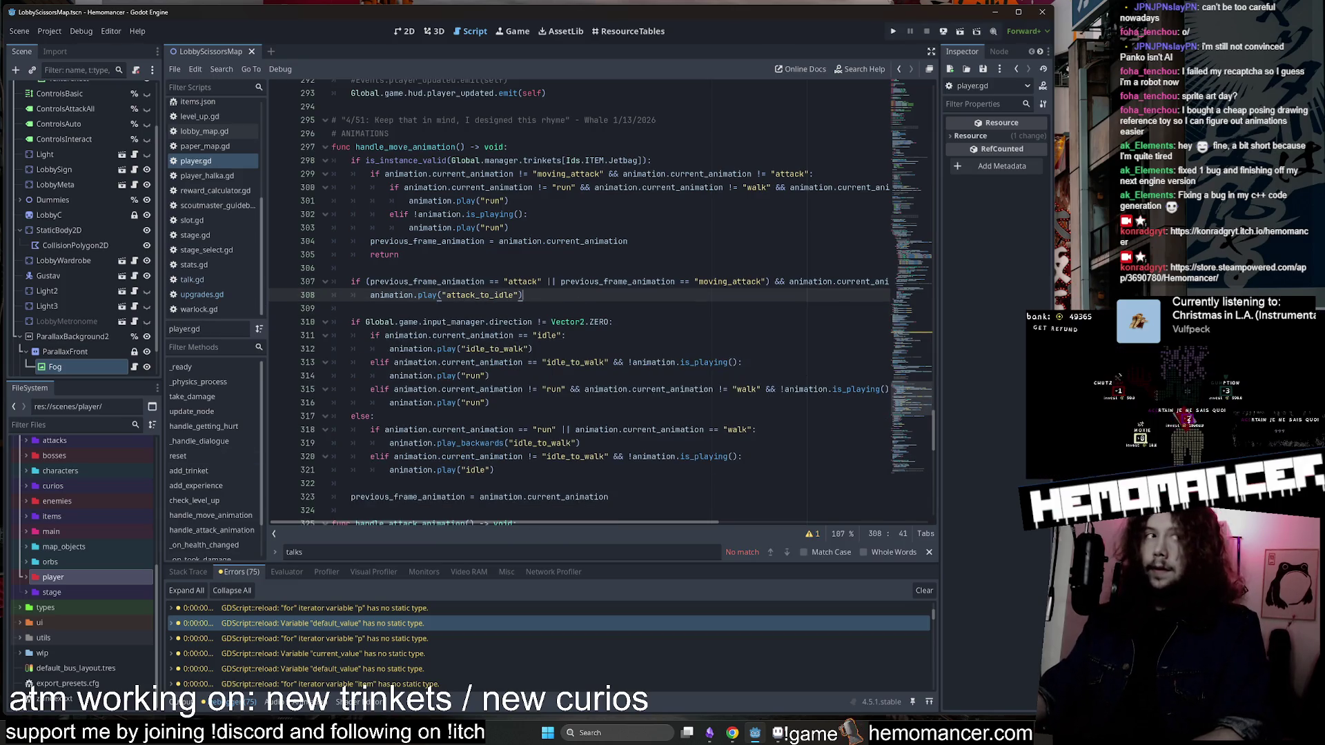
# Find handle_attack_animation in player.gd by searching for 'handle_atta'.
pyautogui.scroll(-15, 693, 438)
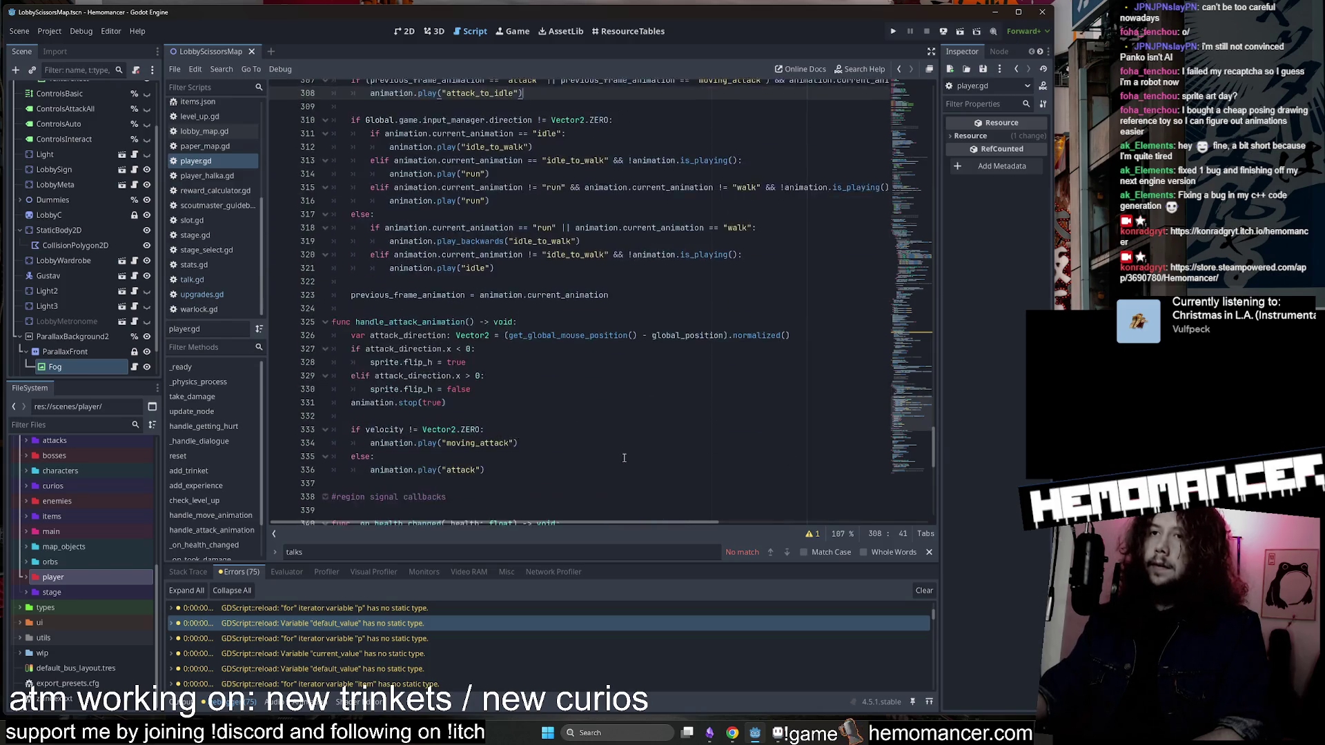
pyautogui.scroll(-3, 615, 436)
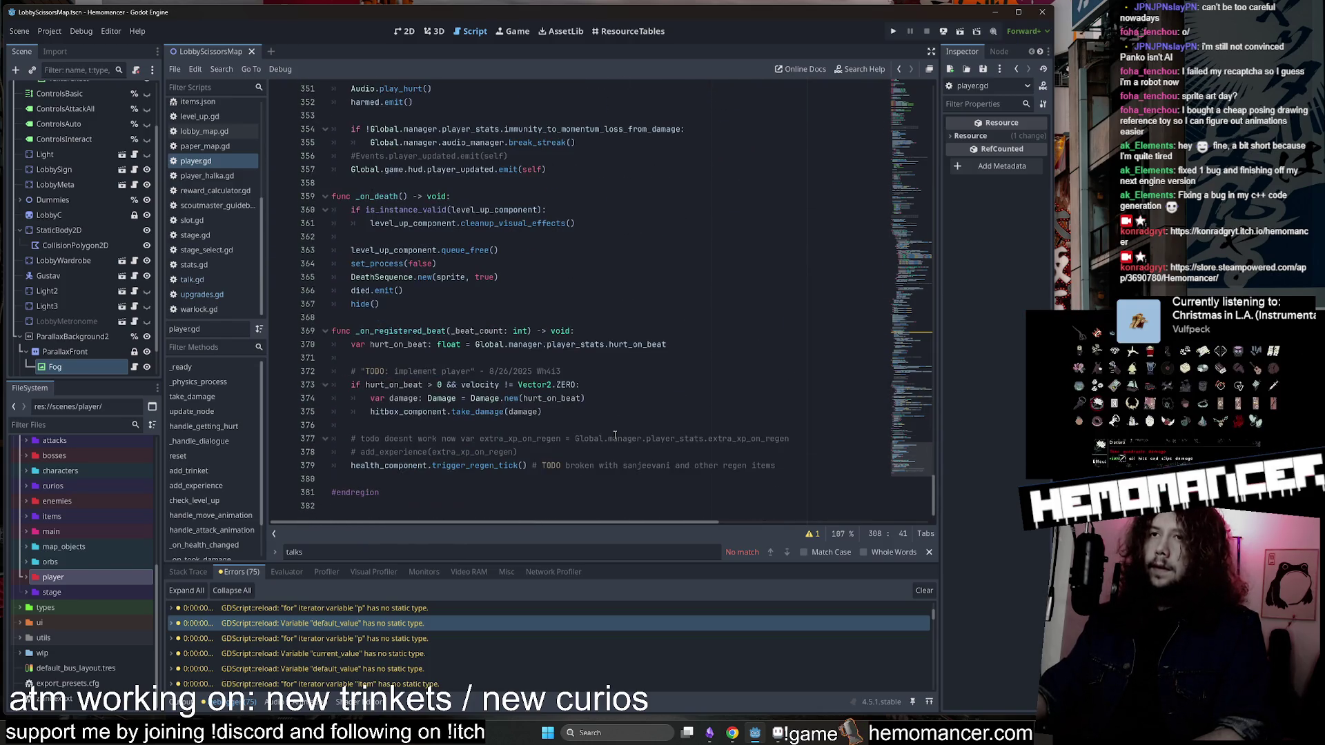
pyautogui.scroll(20, 615, 435)
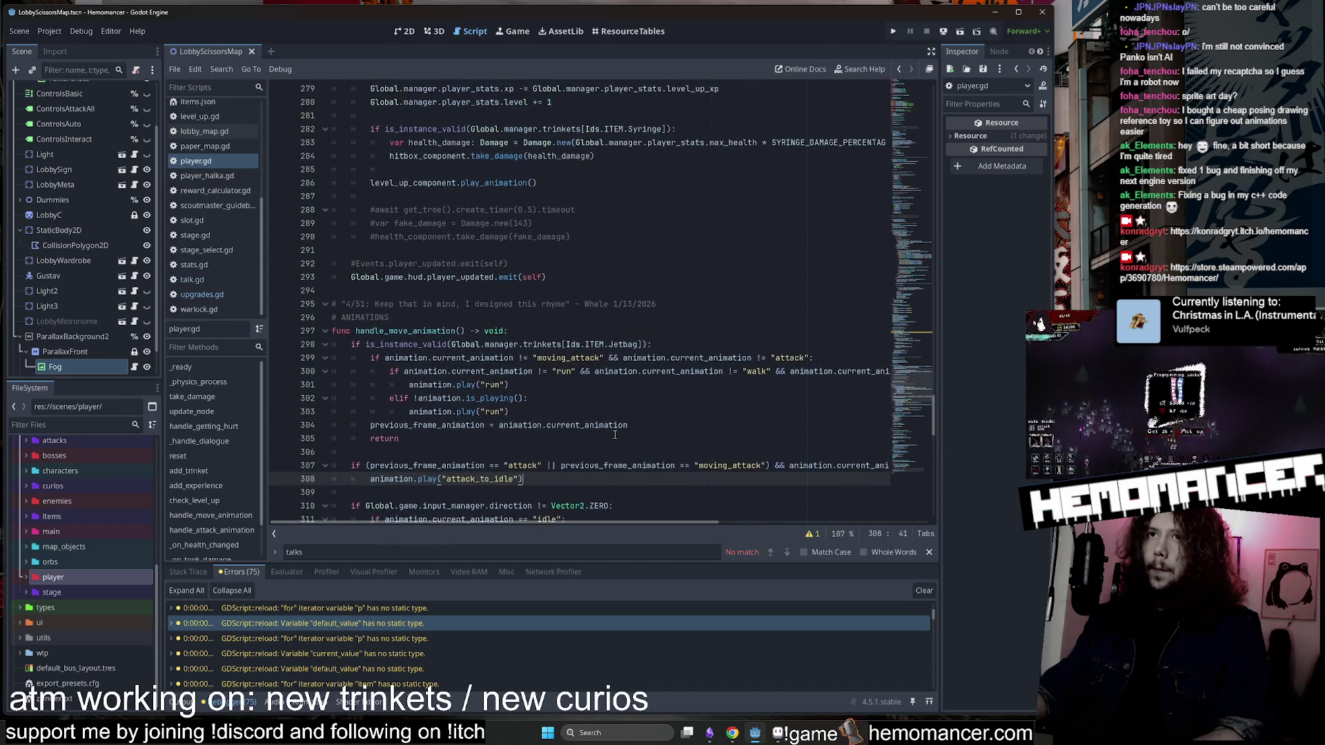
pyautogui.scroll(13, 615, 436)
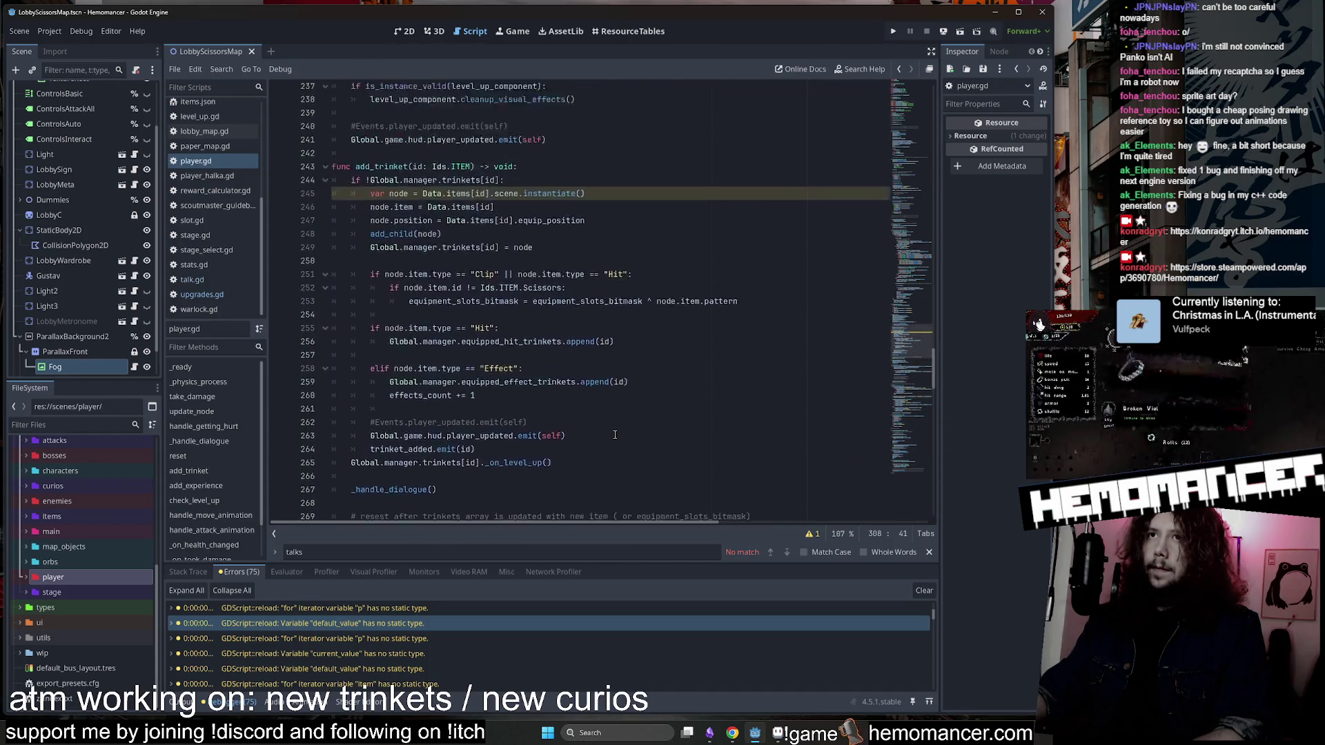
pyautogui.scroll(1, 615, 436)
pyautogui.click(675, 285)
pyautogui.write('handle_atta')
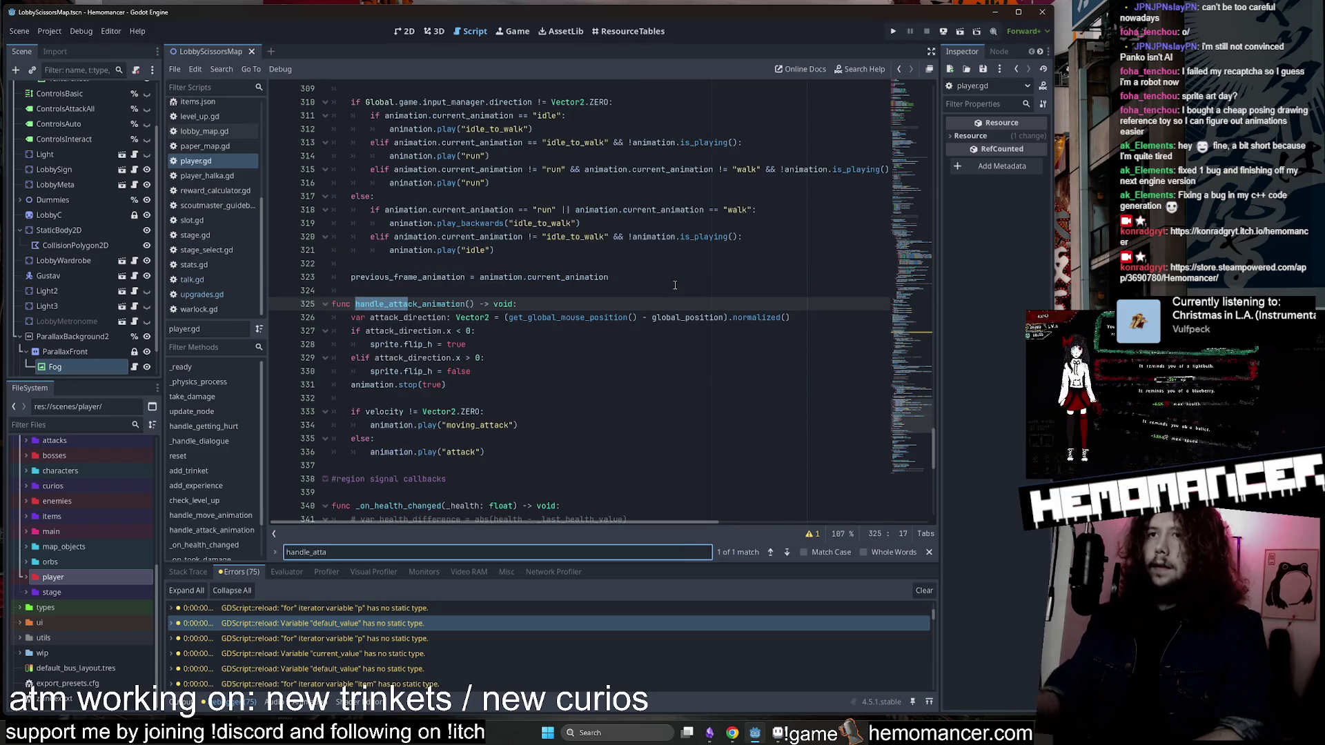
# Make line 334's moving branch play 'jump' instead of 'moving_attack' and run the game.
pyautogui.scroll(-1, 530, 445)
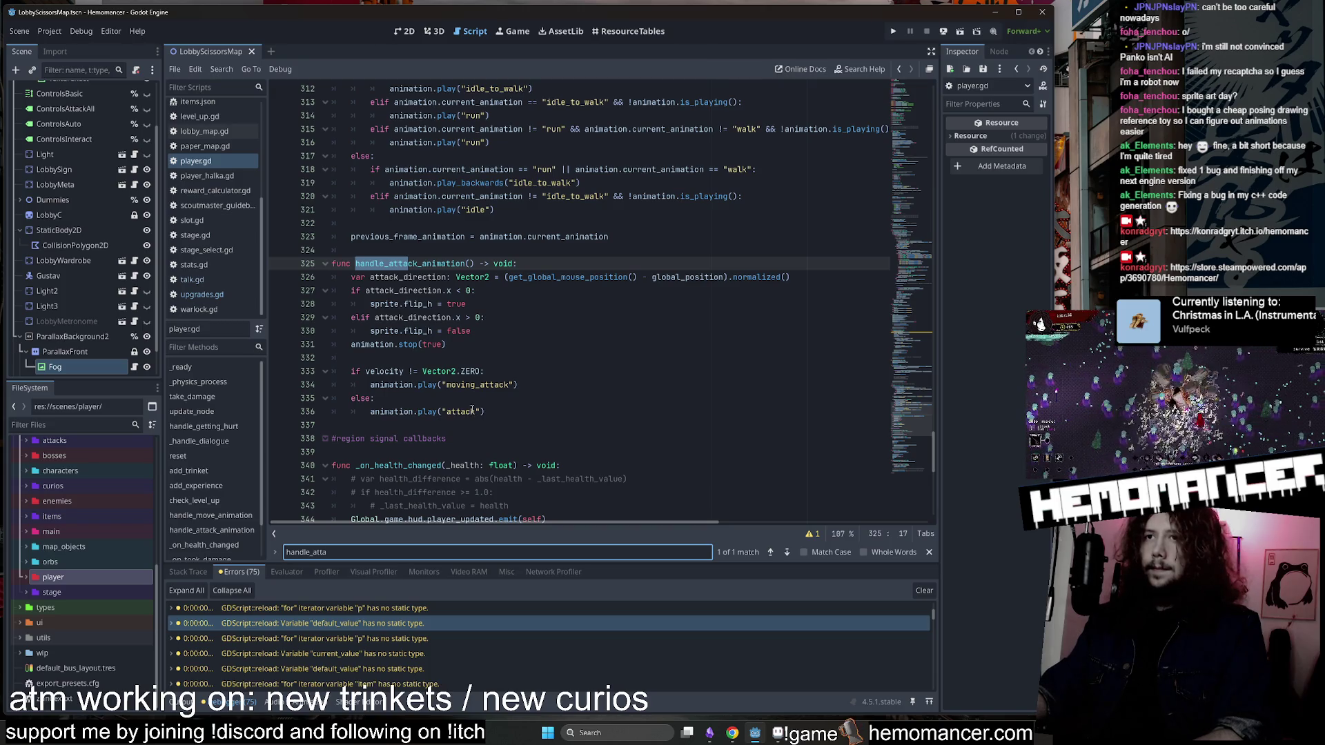
pyautogui.doubleClick(496, 386)
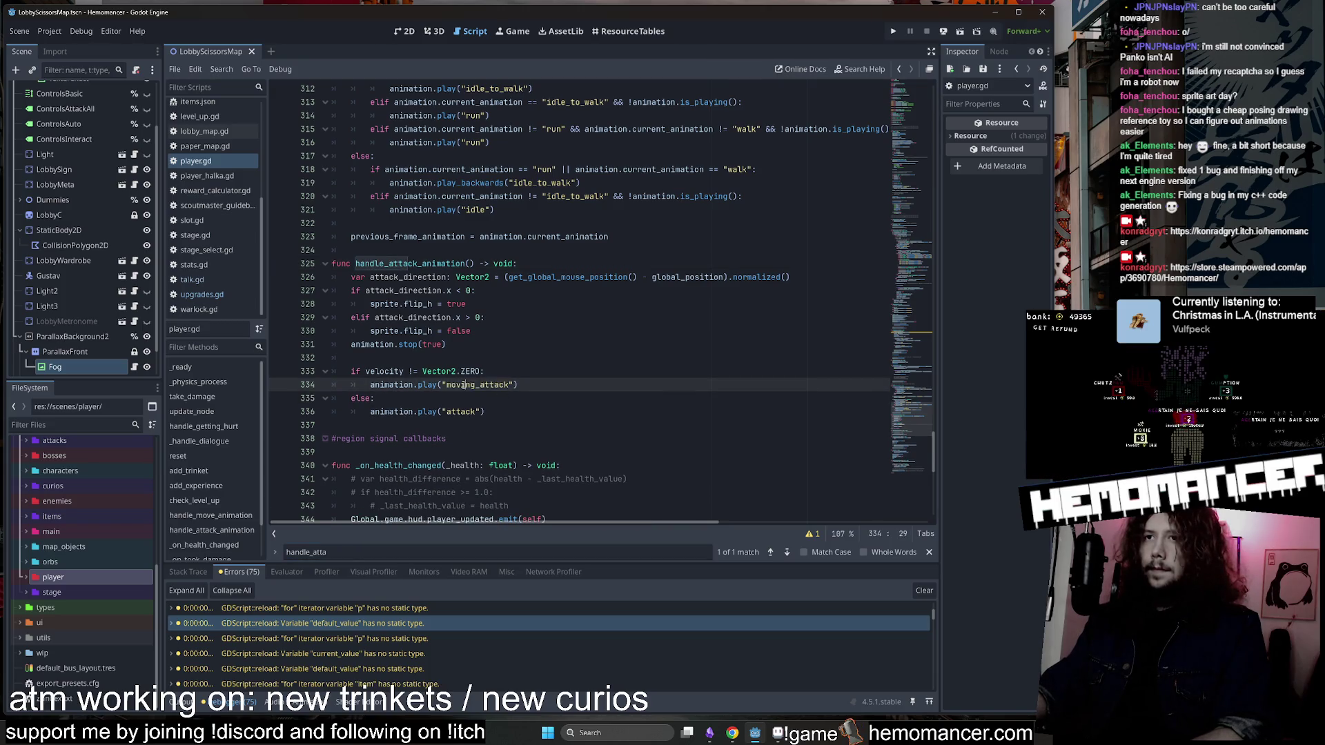
pyautogui.write('jump')
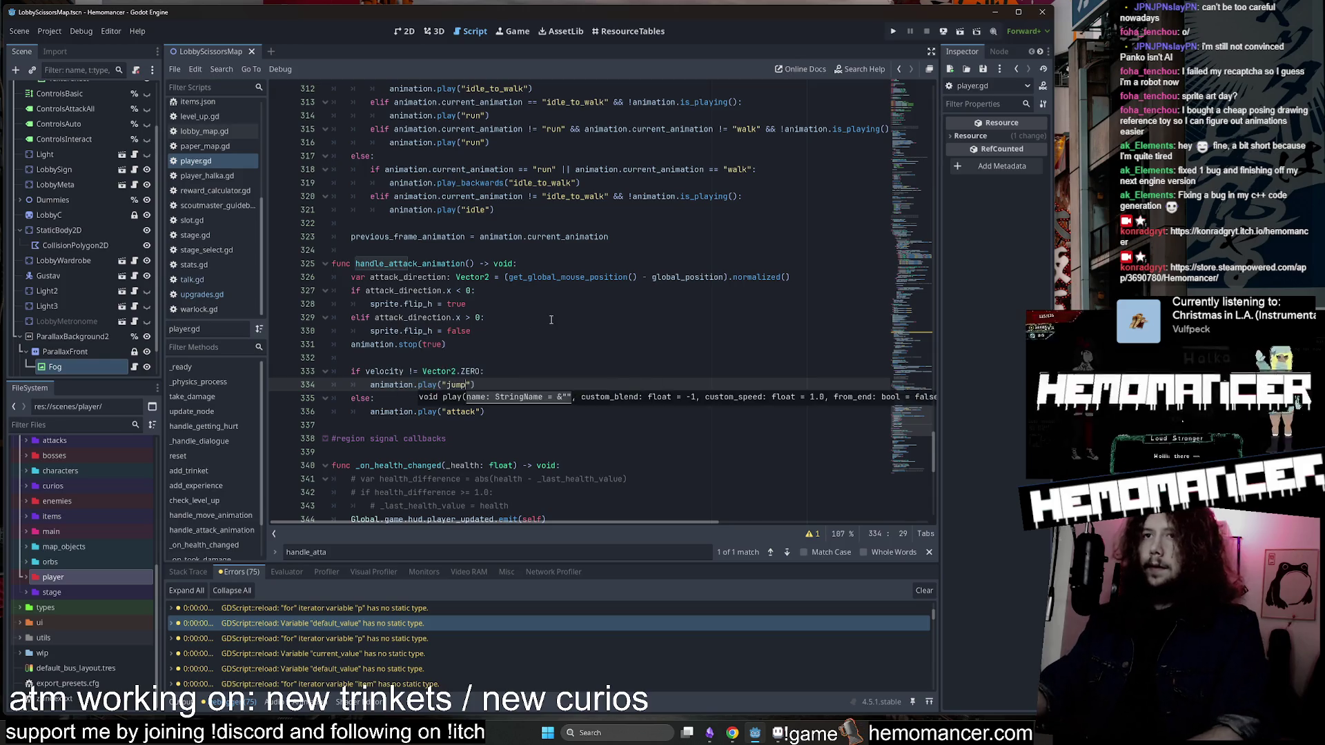
pyautogui.click(550, 319)
pyautogui.press('F5')
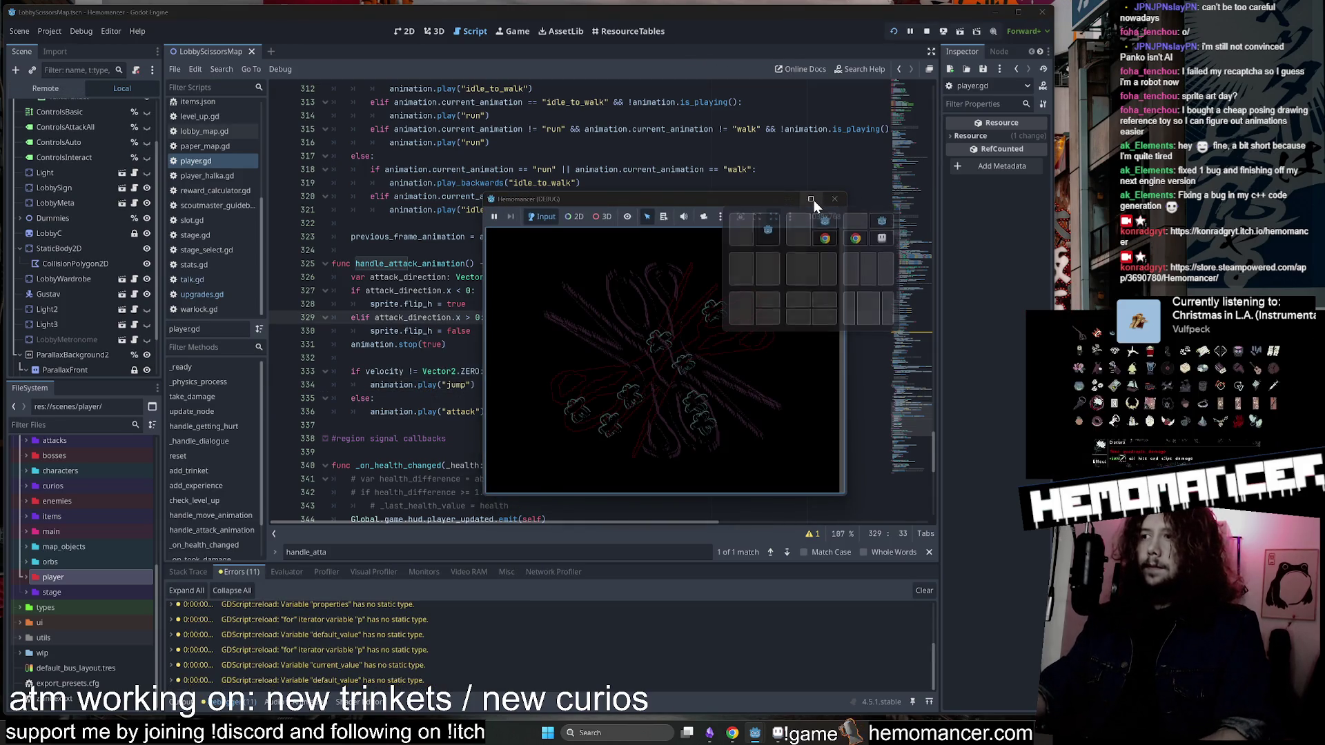
# Maximize the game window, start from the title screen and walk the character up and left.
pyautogui.click(811, 199)
pyautogui.press('Return')
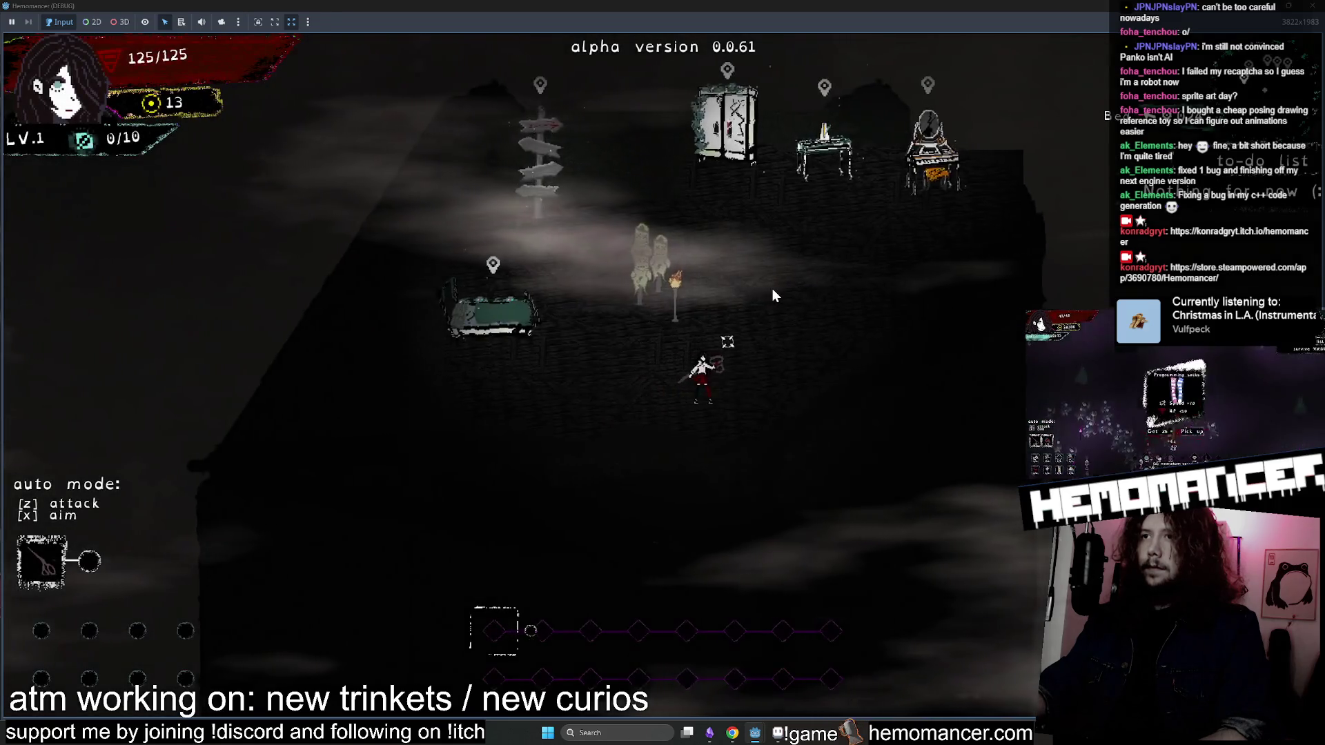
pyautogui.press('w')
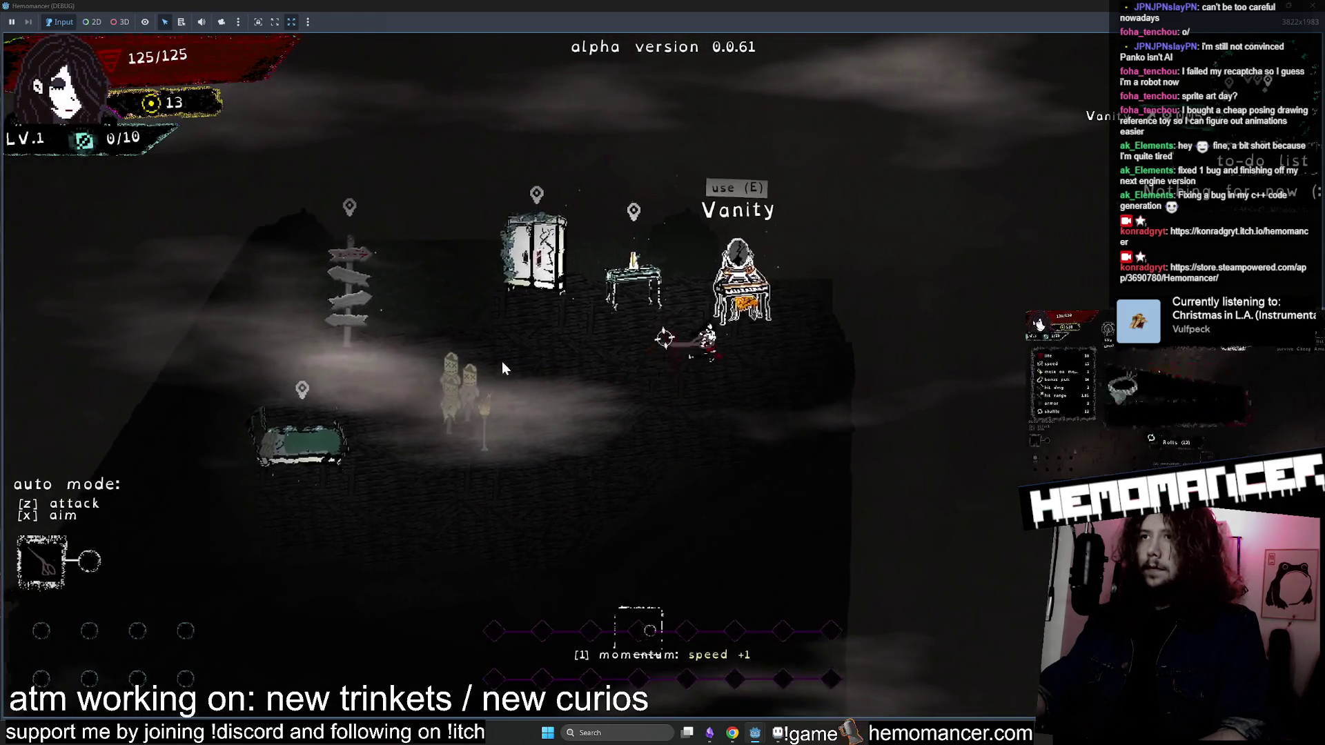
pyautogui.press('a')
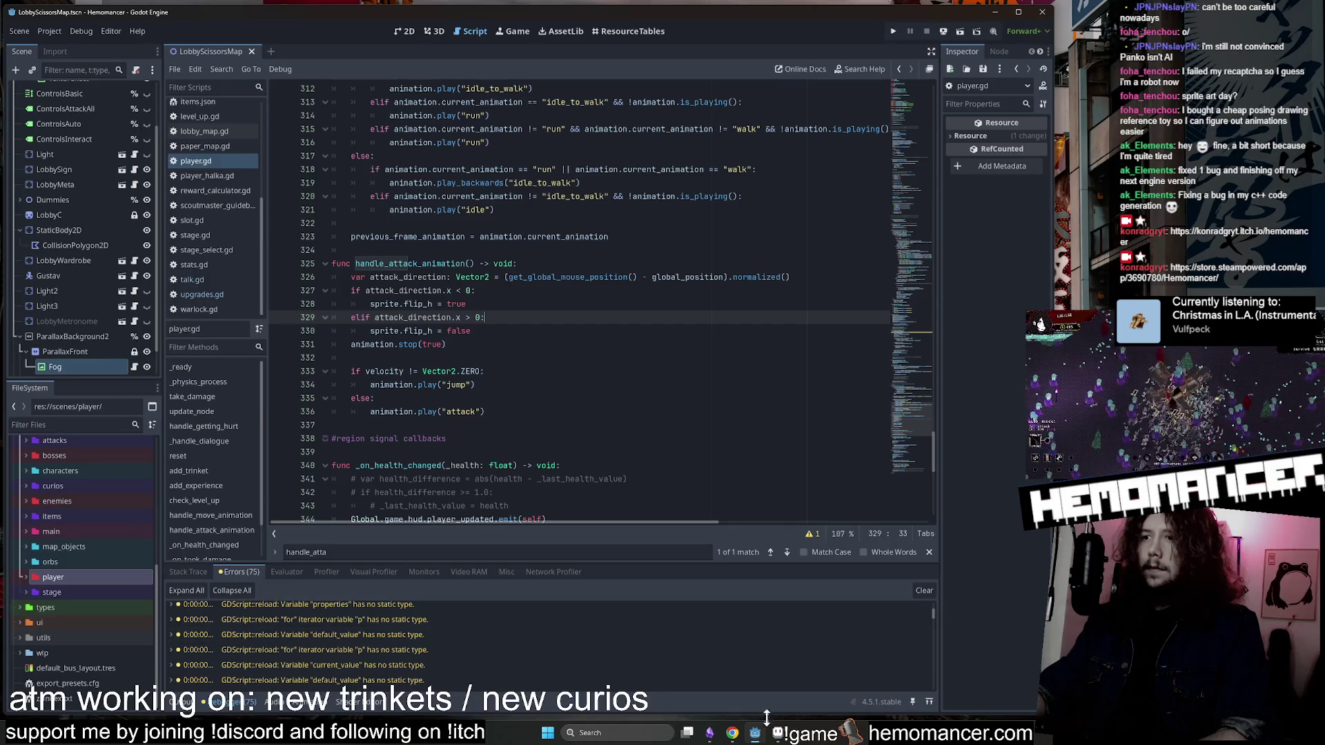
# Edit and confirm an animation tag in the player sprite file in Aseprite, then return to the script.
pyautogui.click(778, 733)
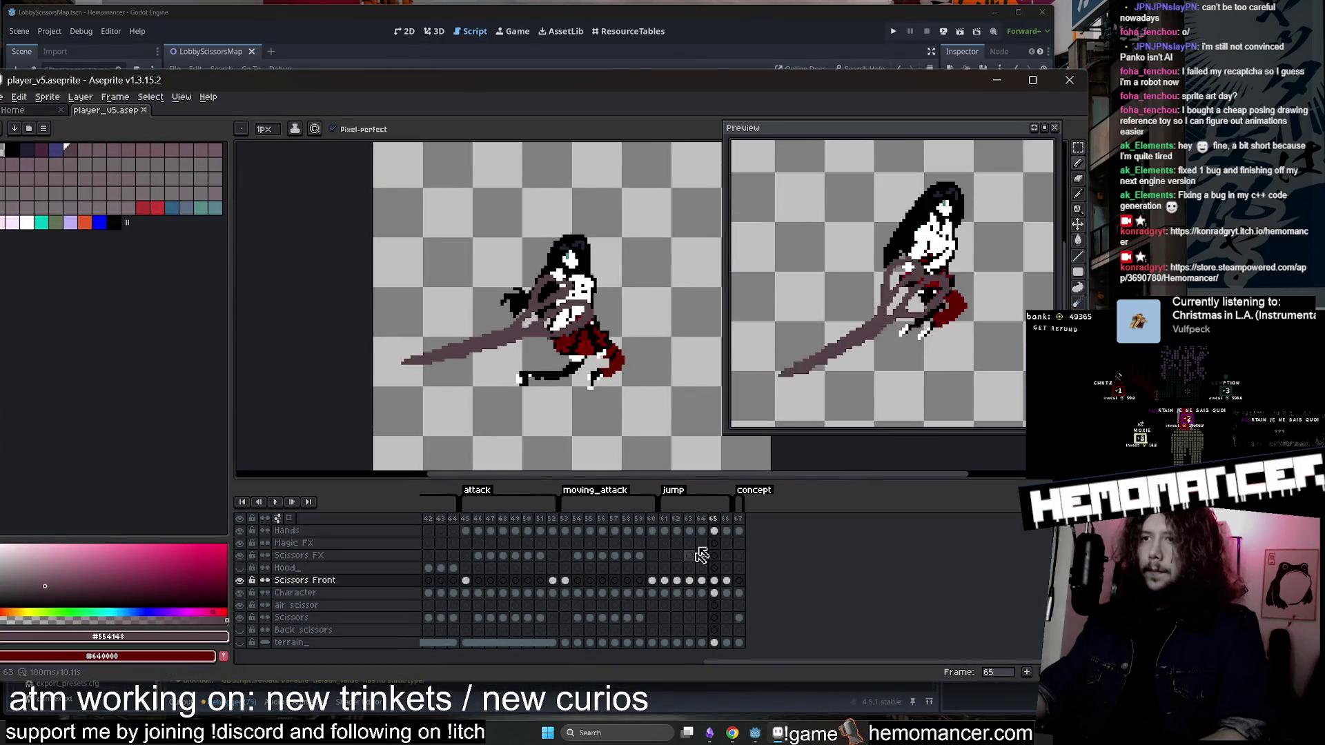
pyautogui.doubleClick(673, 490)
pyautogui.click(467, 414)
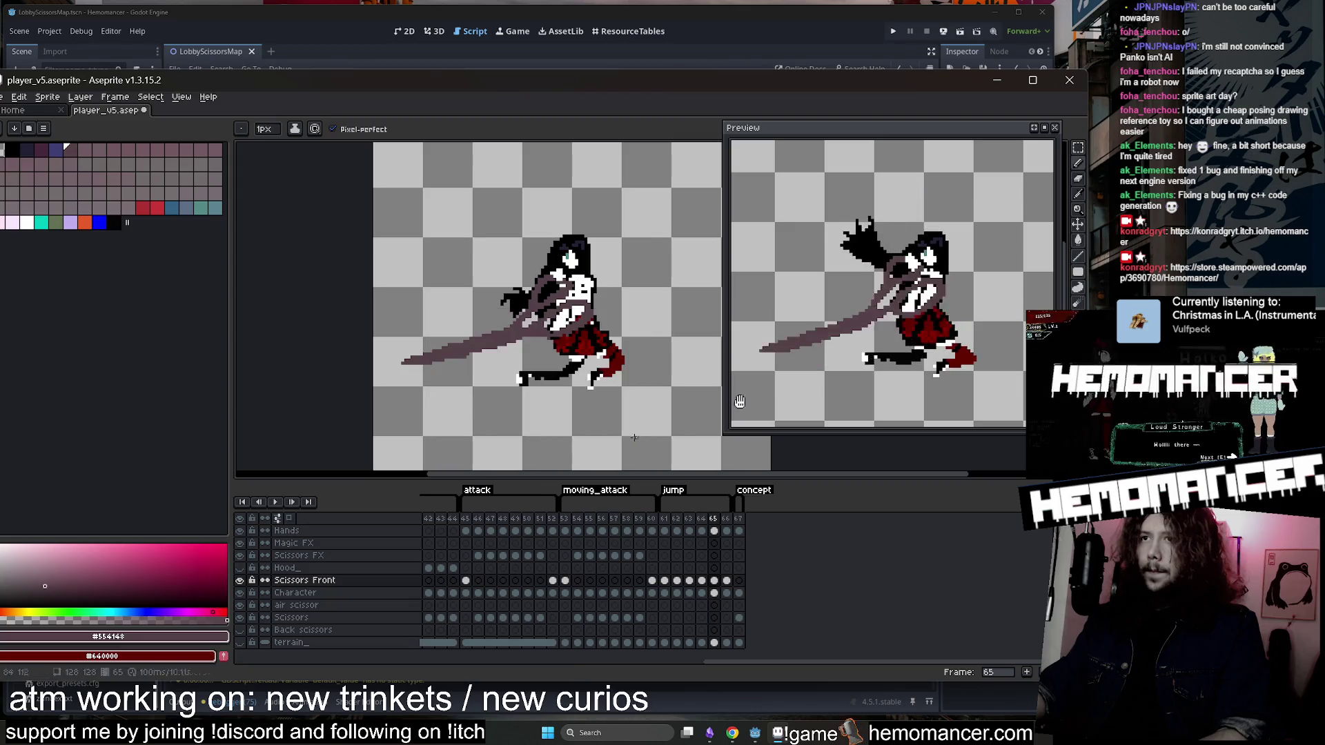
pyautogui.click(777, 733)
# Playtest again by starting a run, walking around the hub, then stopping the game.
pyautogui.click(642, 255)
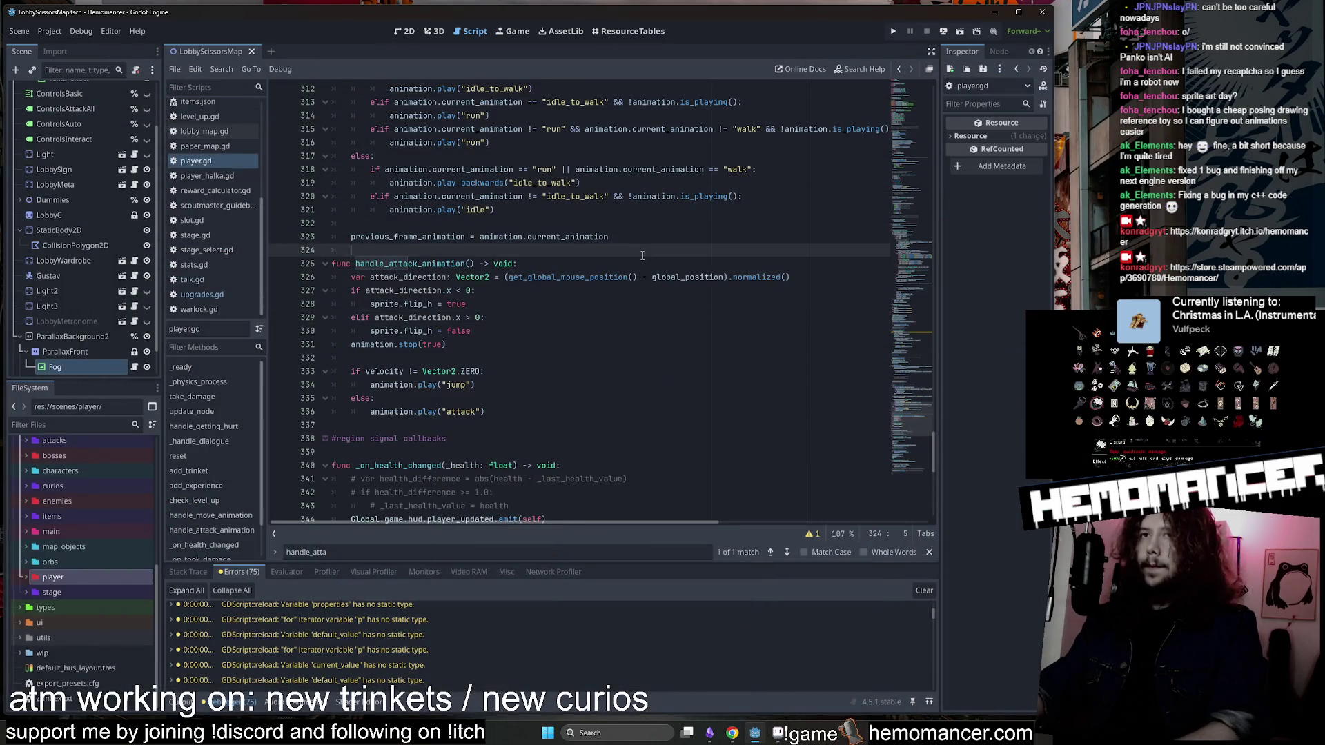
pyautogui.press('F5')
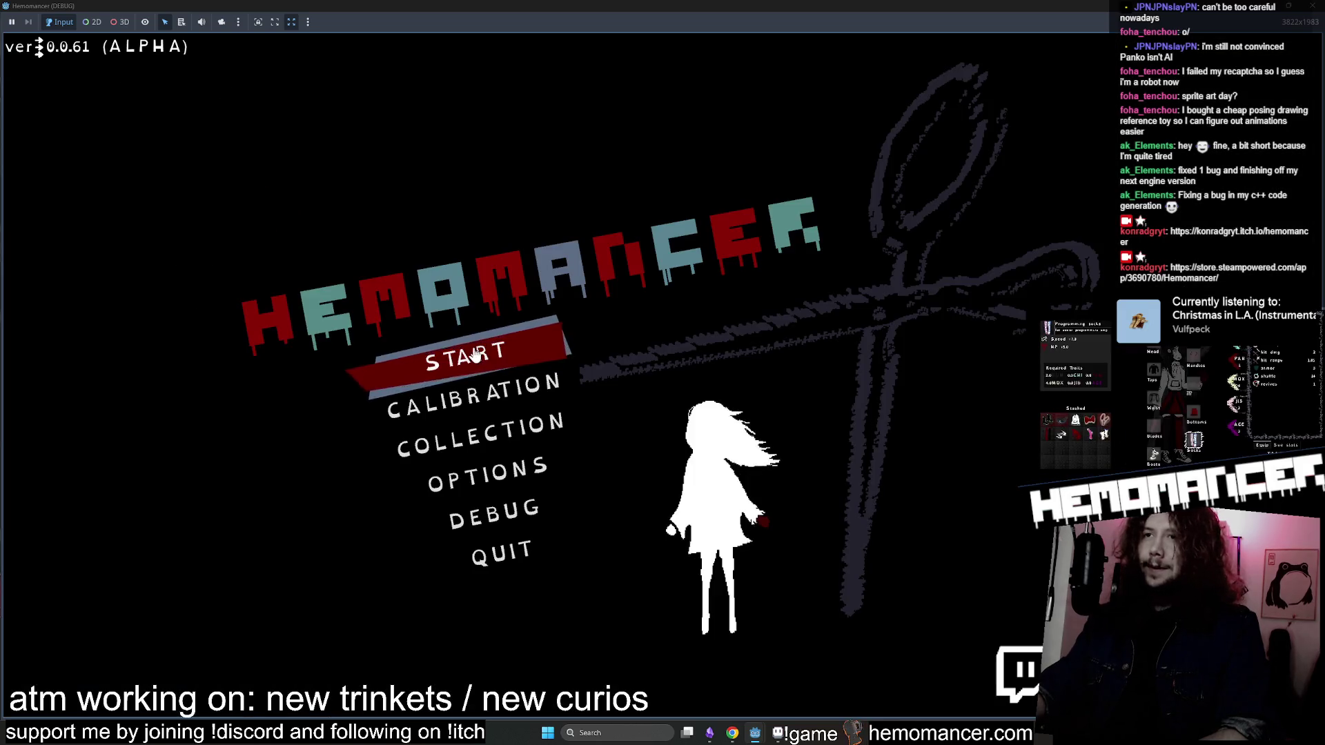
pyautogui.click(475, 355)
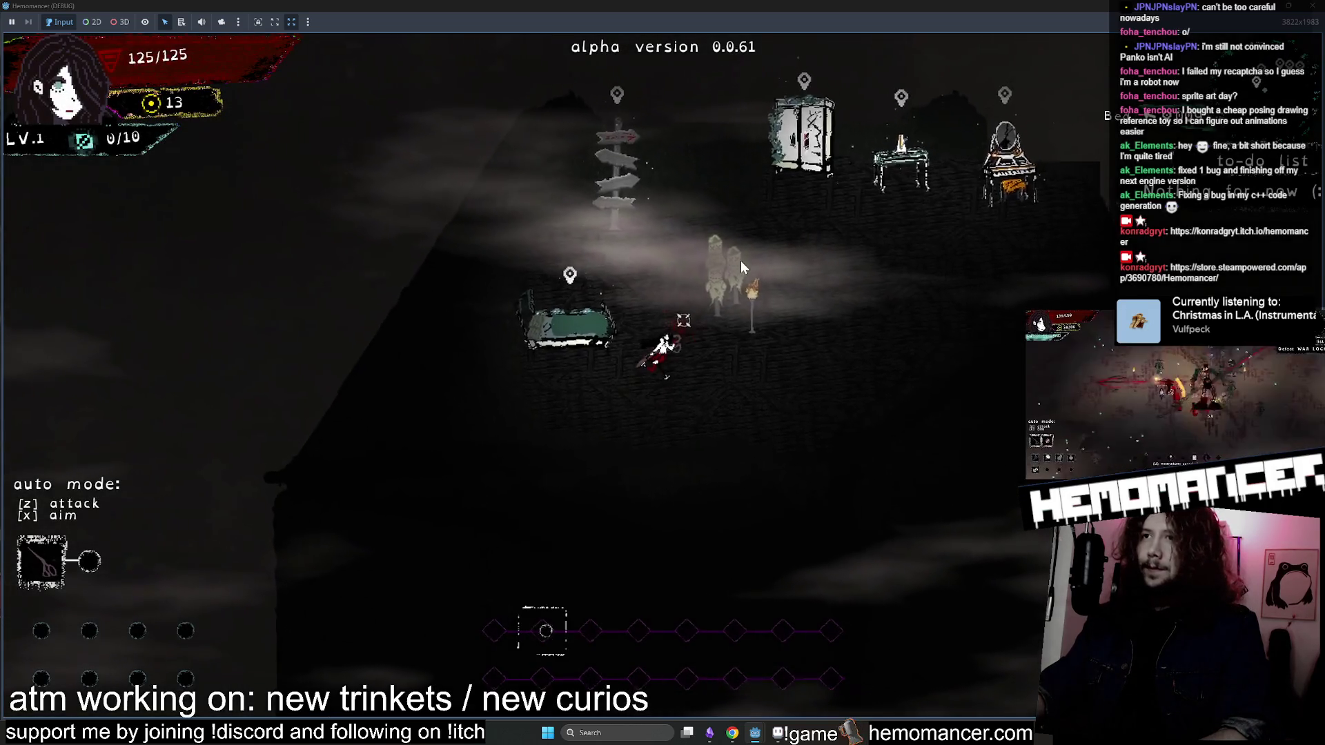
pyautogui.press('w')
pyautogui.press('d')
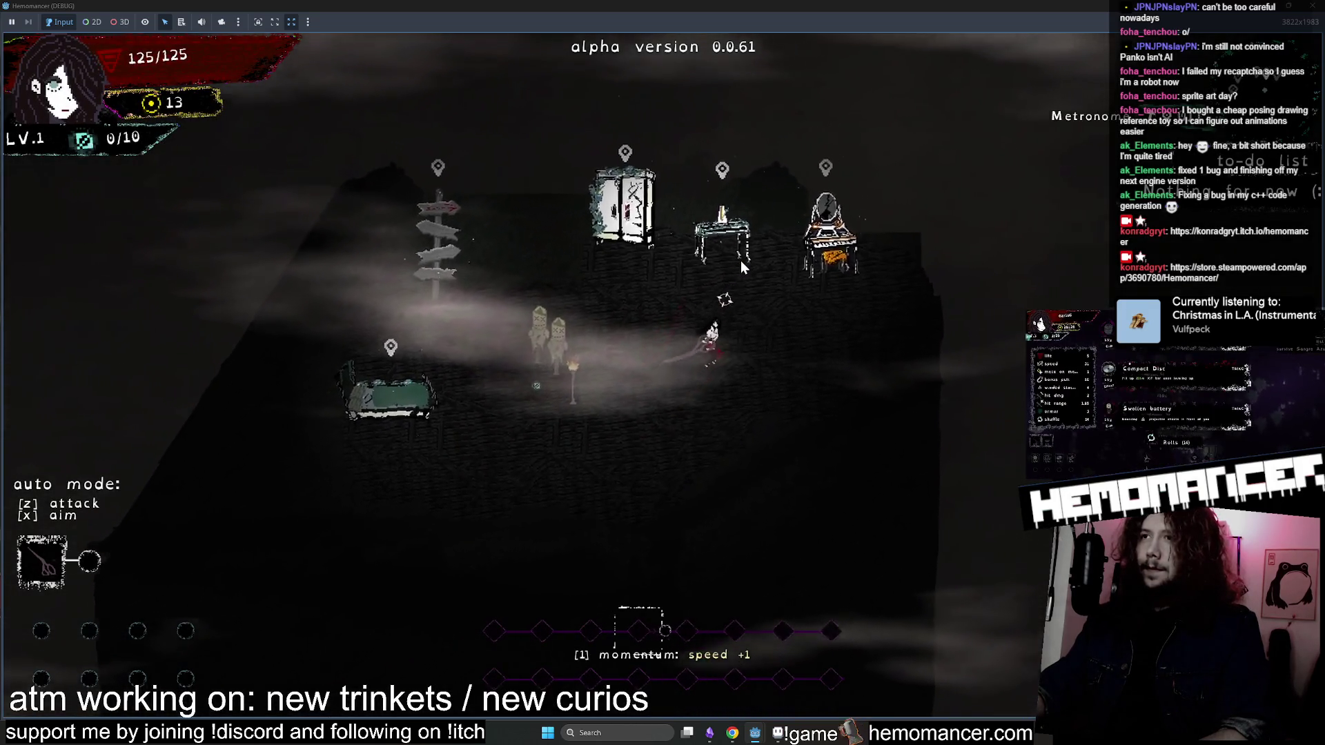
pyautogui.press('F8')
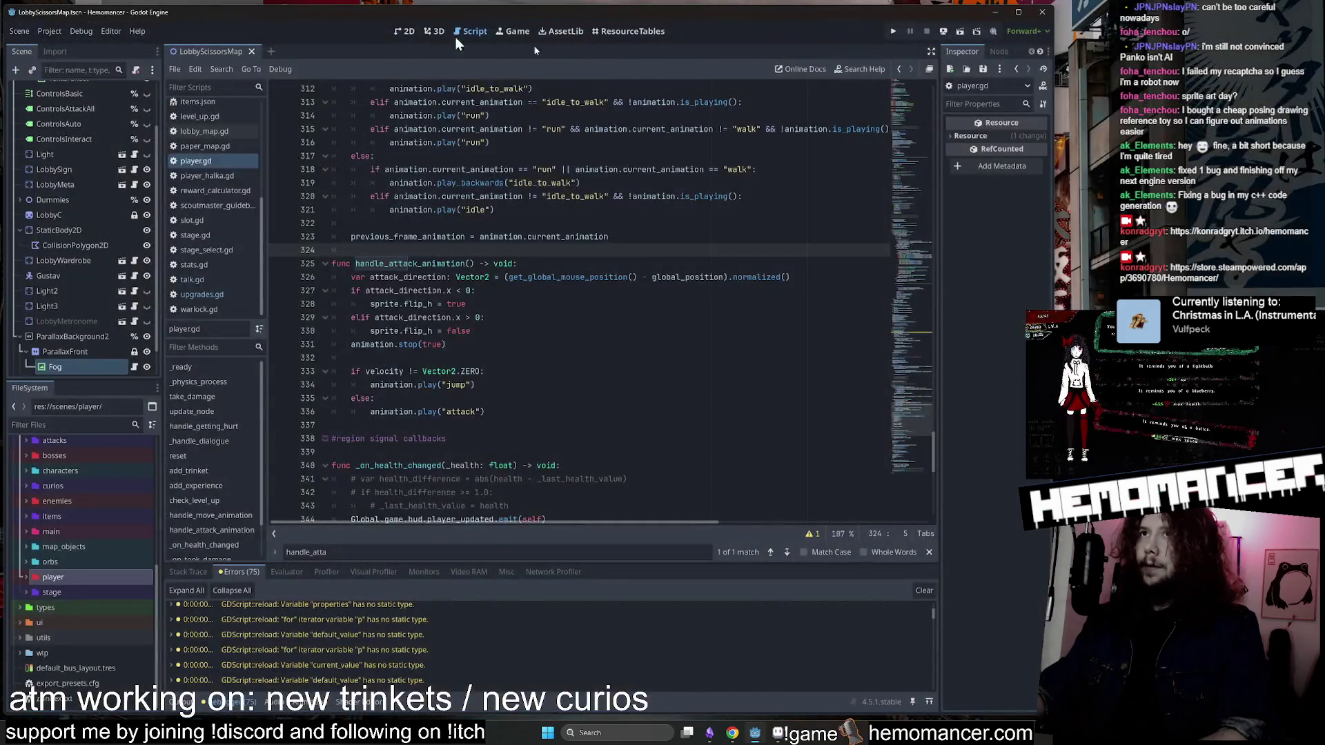
# Open Player.tscn, select the Sprite node and reimport its Aseprite animations.
pyautogui.click(402, 31)
pyautogui.hotkey('ctrl', 'shift', 'o')
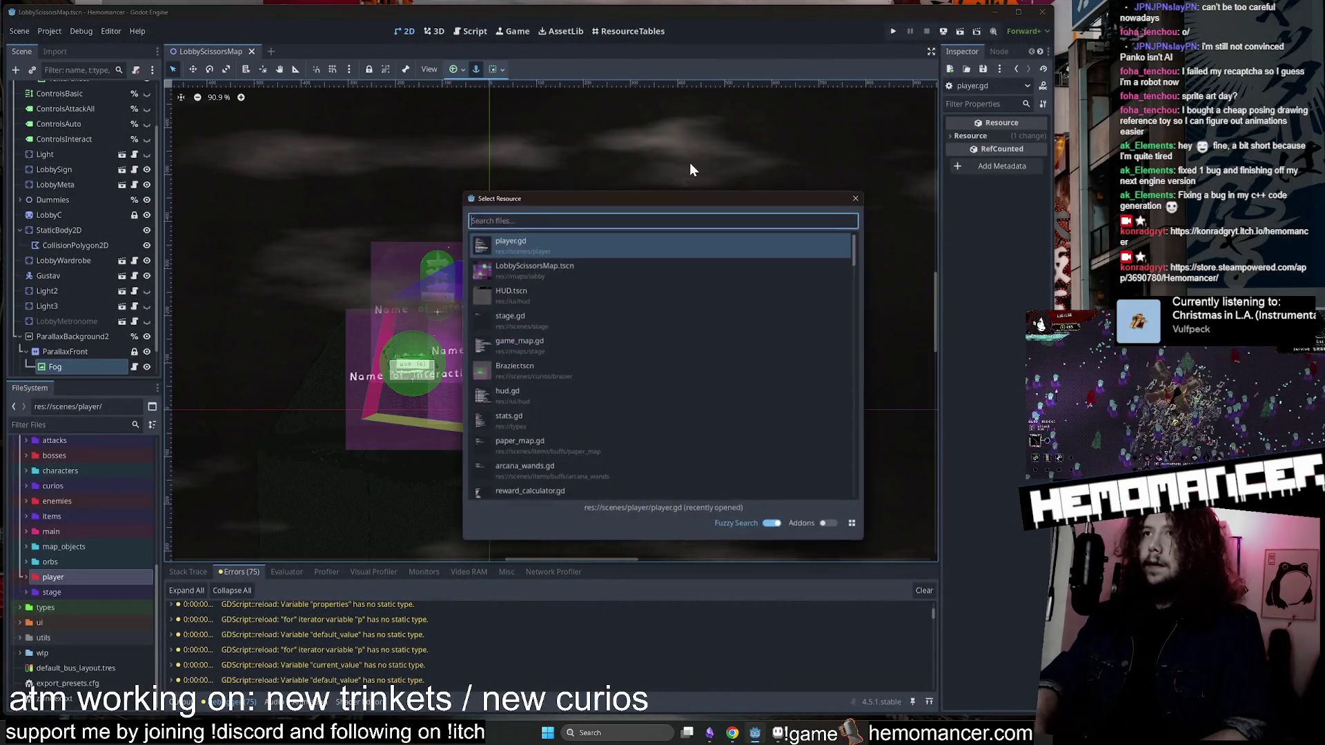
pyautogui.write('player')
pyautogui.press('Return')
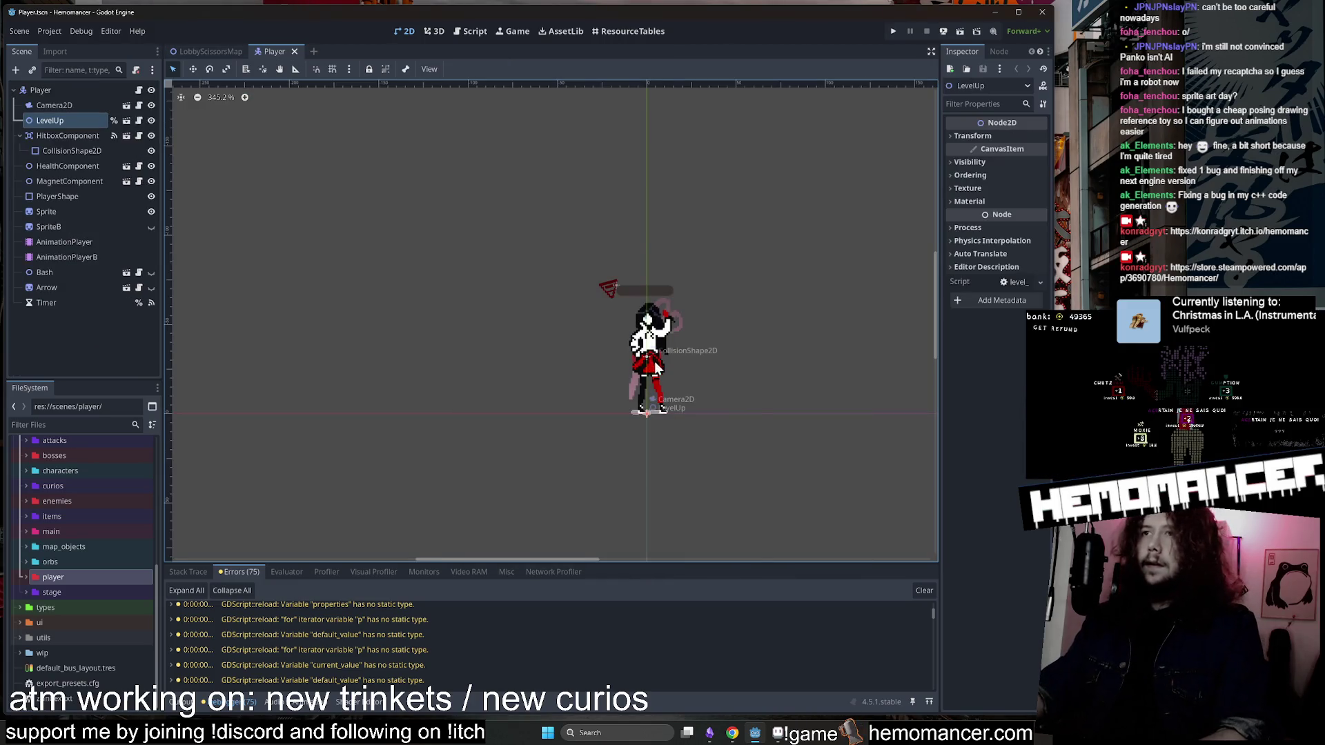
pyautogui.click(646, 354)
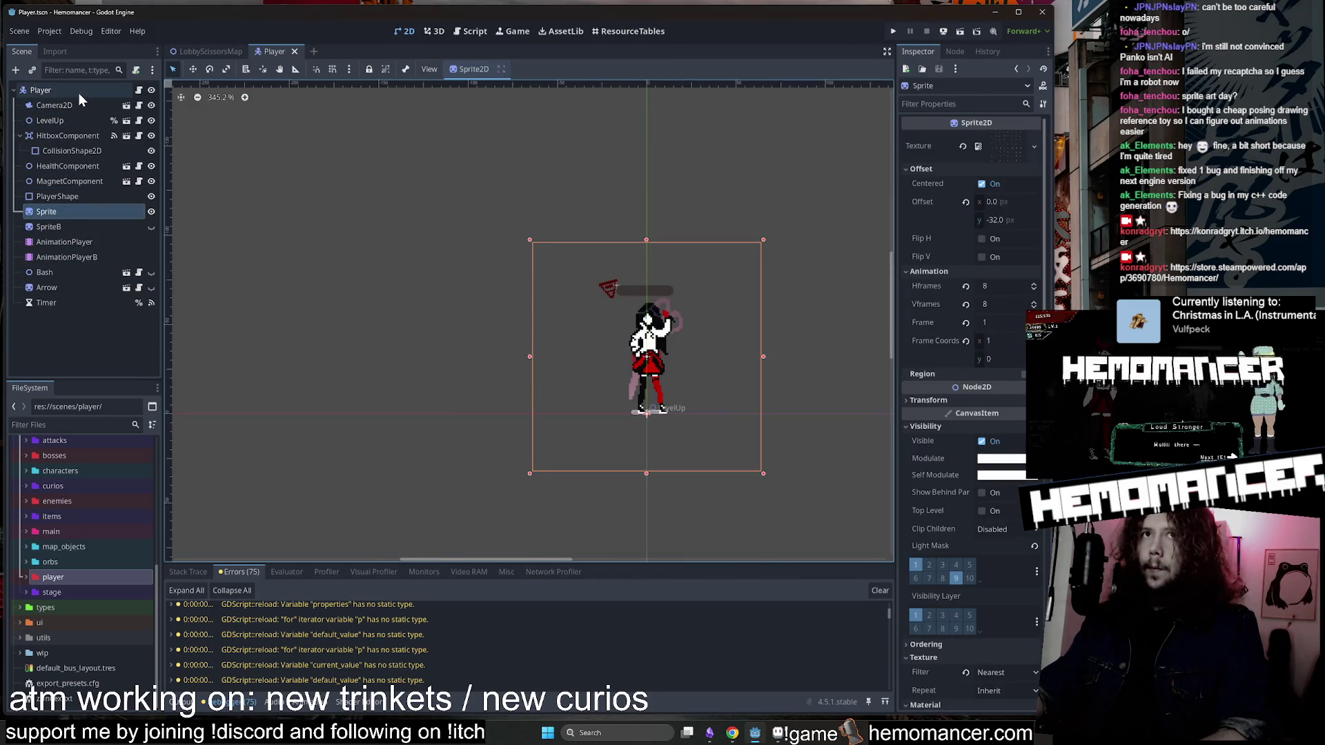
pyautogui.scroll(-5, 992, 657)
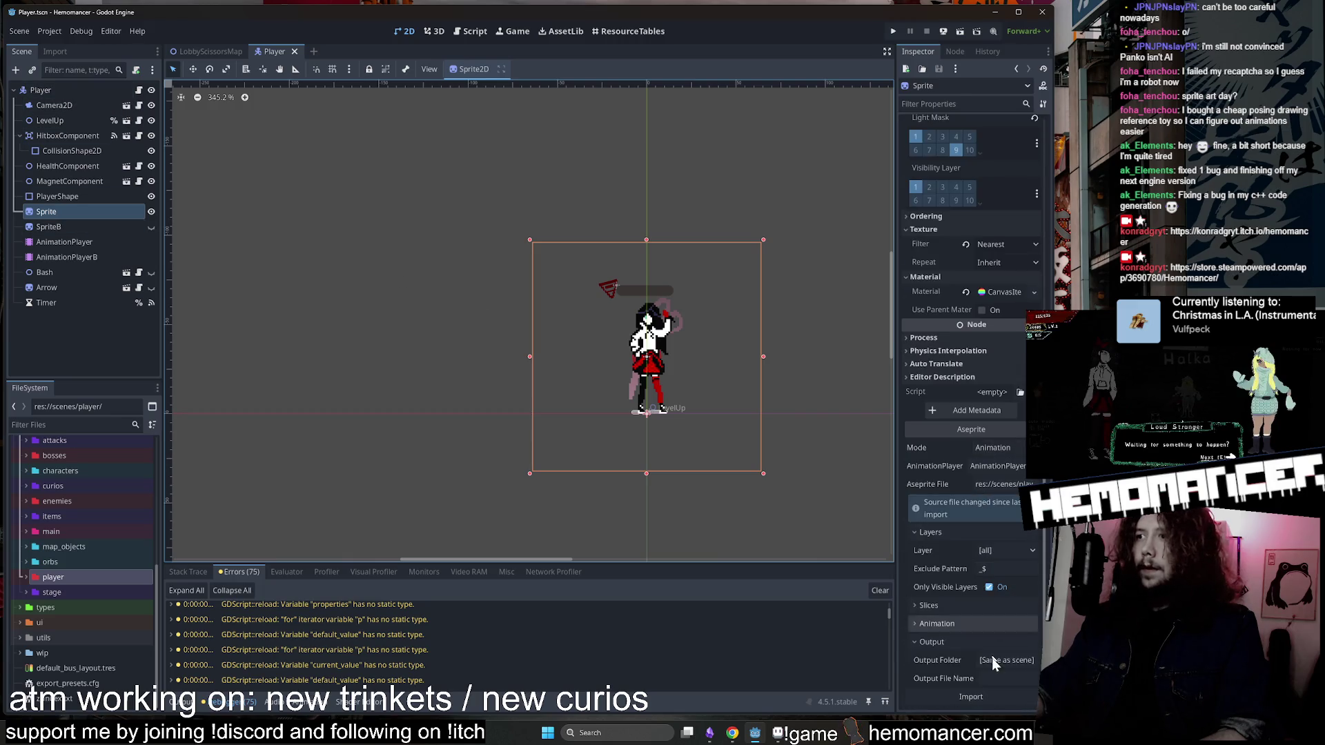
pyautogui.click(1009, 697)
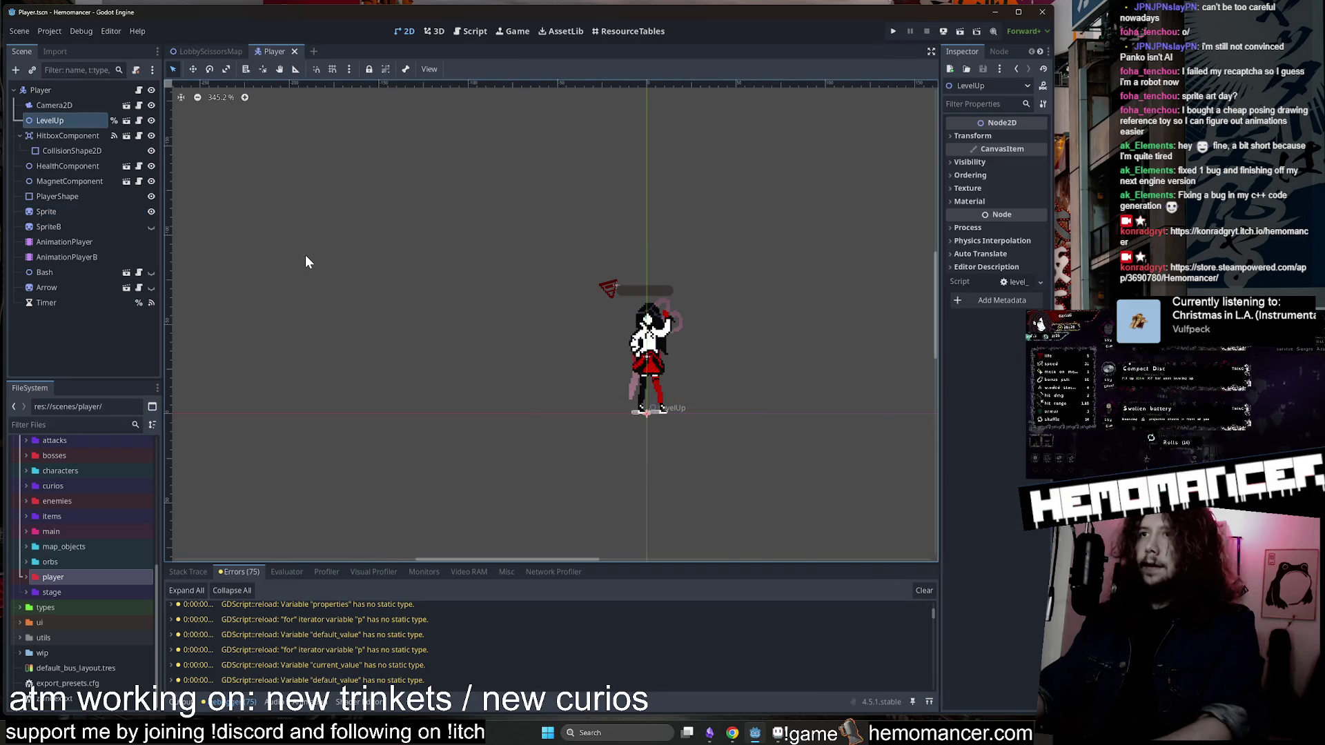
# Launch the game, start a run and travel from the signpost to the Cheag Amar forest.
pyautogui.press('F5')
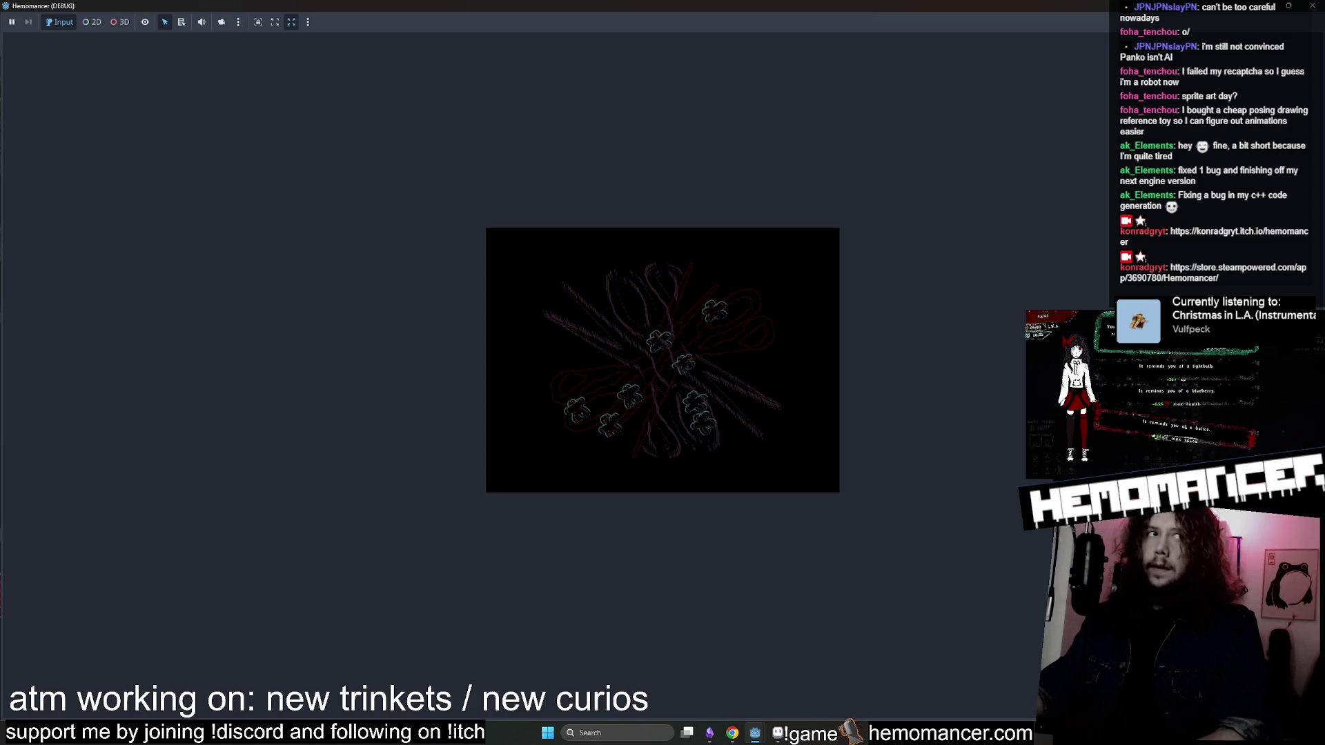
pyautogui.press('Down')
pyautogui.press('Down')
pyautogui.press('Down')
pyautogui.press('Up')
pyautogui.press('Up')
pyautogui.press('Up')
pyautogui.press('Return')
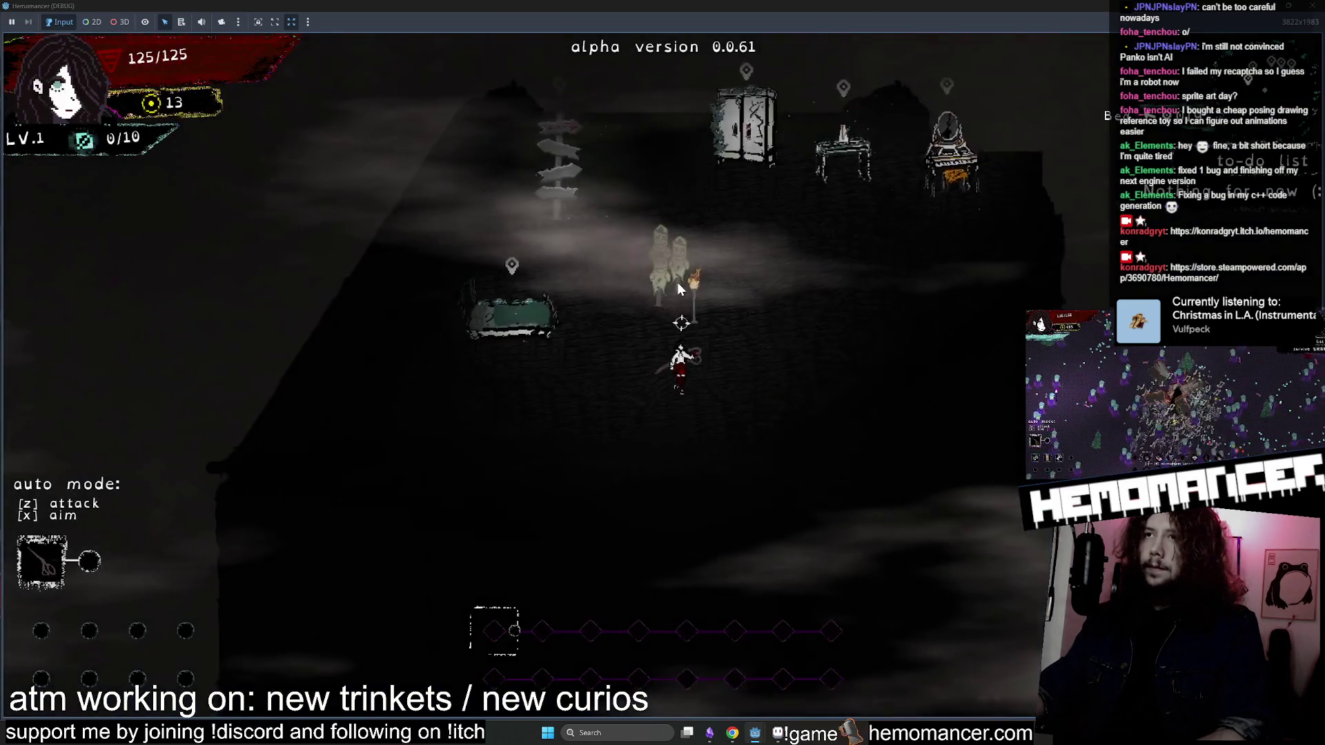
pyautogui.press('Up')
pyautogui.press('Left')
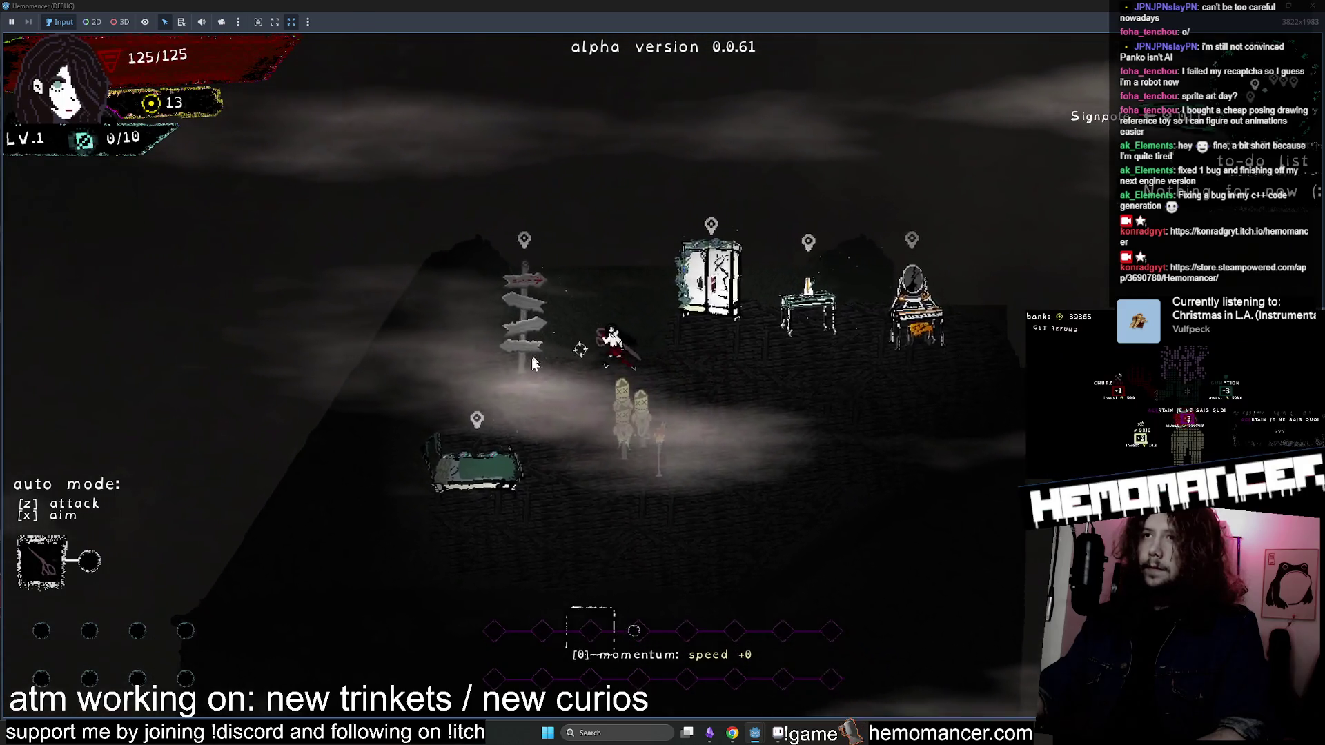
pyautogui.press('e')
pyautogui.press('Return')
# Walk through the forest toward enemies, then quit to the title menu and close the game.
pyautogui.press('Right')
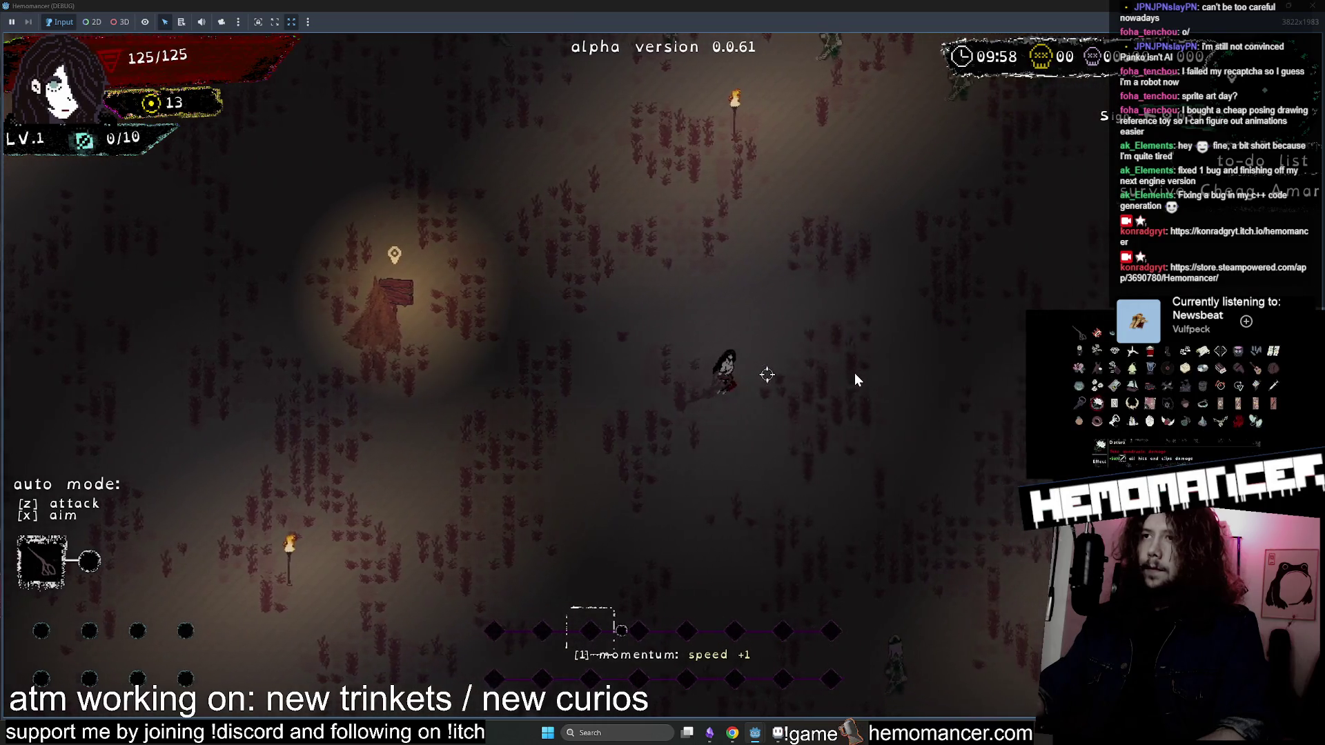
pyautogui.press('Right')
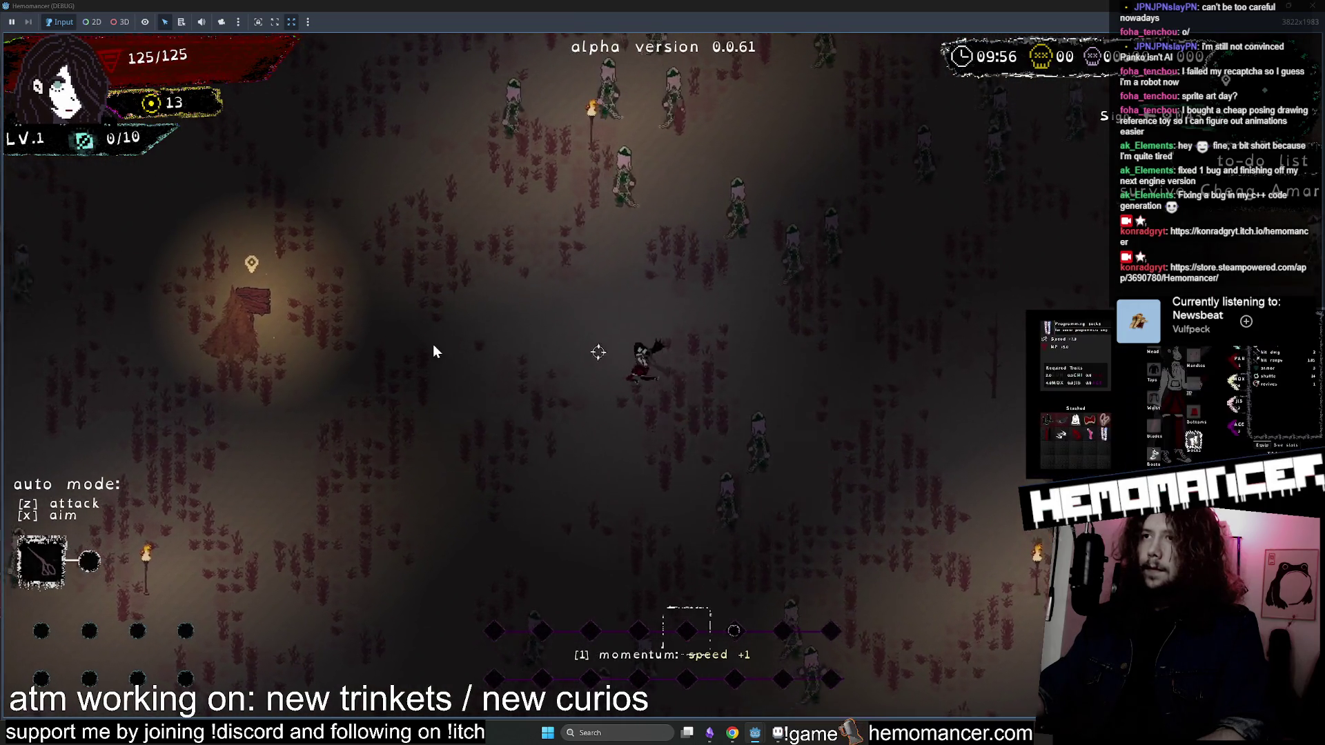
pyautogui.press('w')
pyautogui.press('a')
pyautogui.press('w')
pyautogui.press('a')
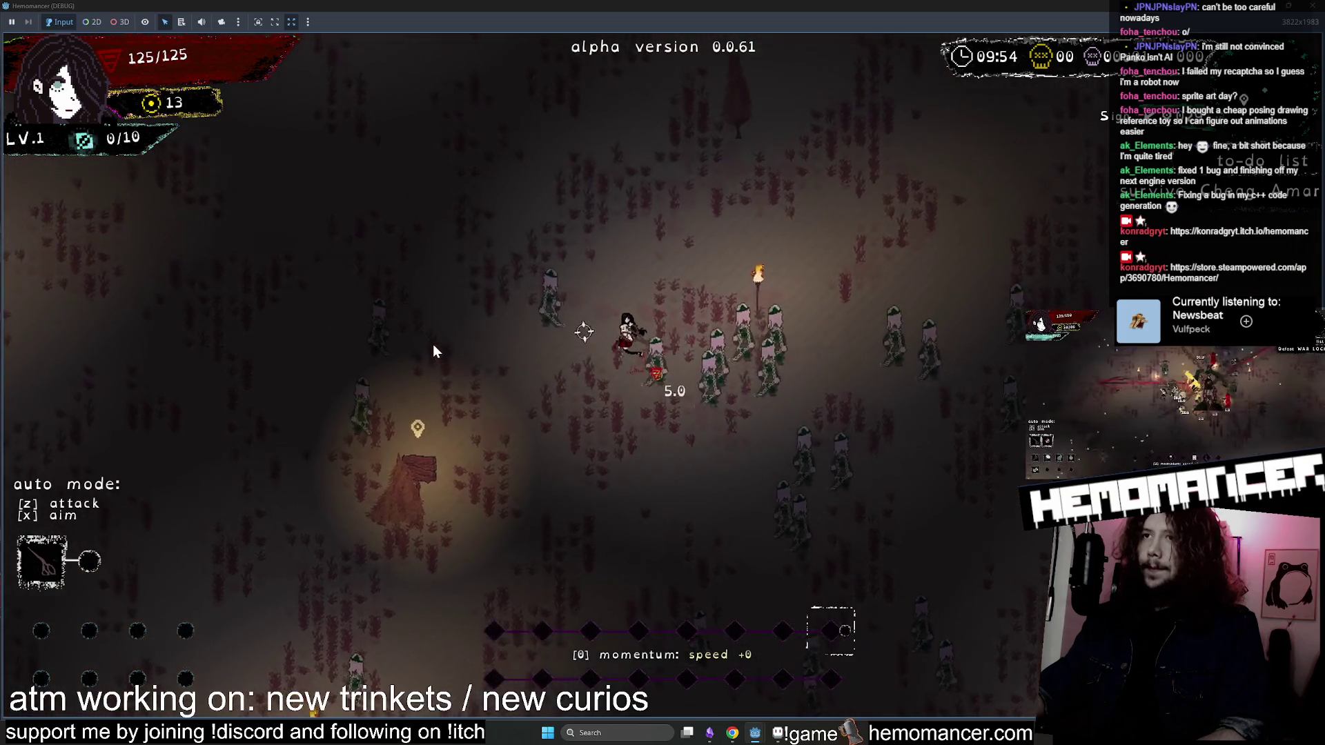
pyautogui.press('w')
pyautogui.press('a')
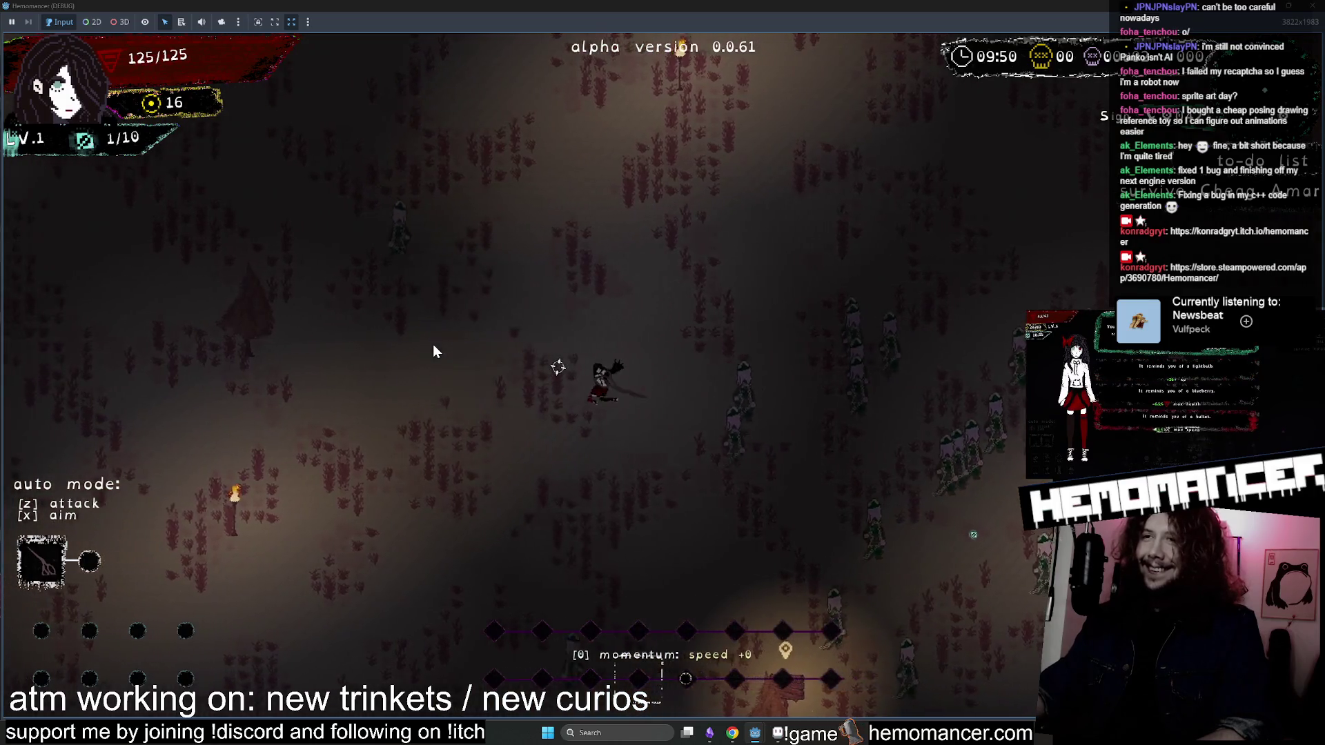
pyautogui.press('Escape')
pyautogui.press('F8')
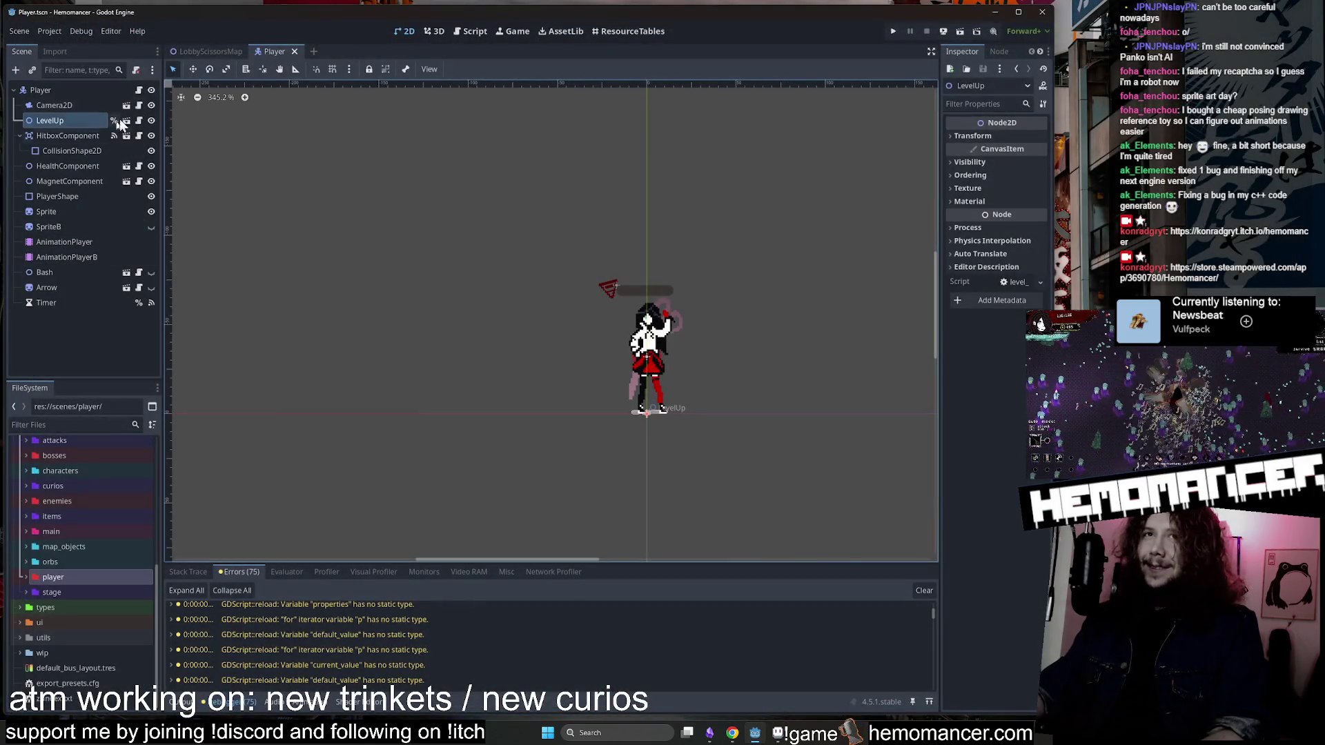
# Open player.gd from the Player node around line 335, then bring the Aseprite sprite file forward.
pyautogui.click(139, 90)
pyautogui.scroll(-3, 504, 318)
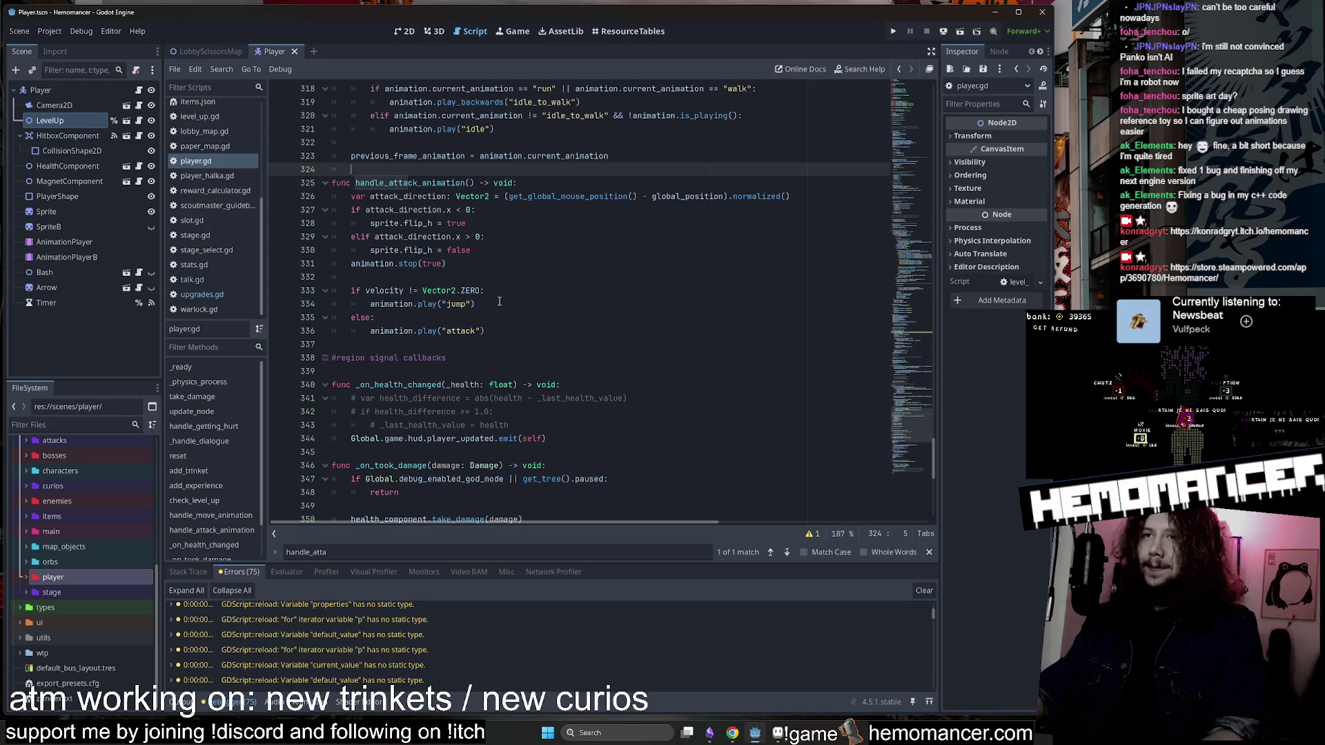
pyautogui.click(503, 317)
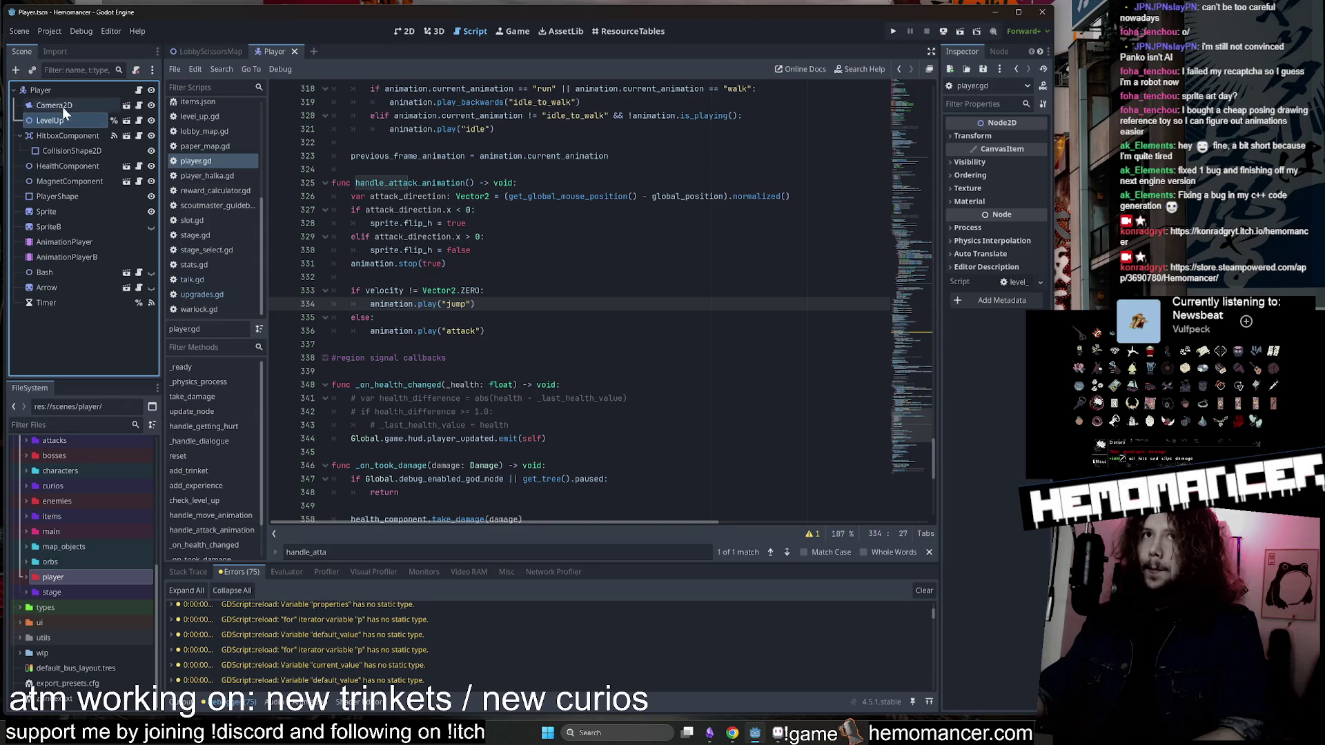
pyautogui.click(65, 89)
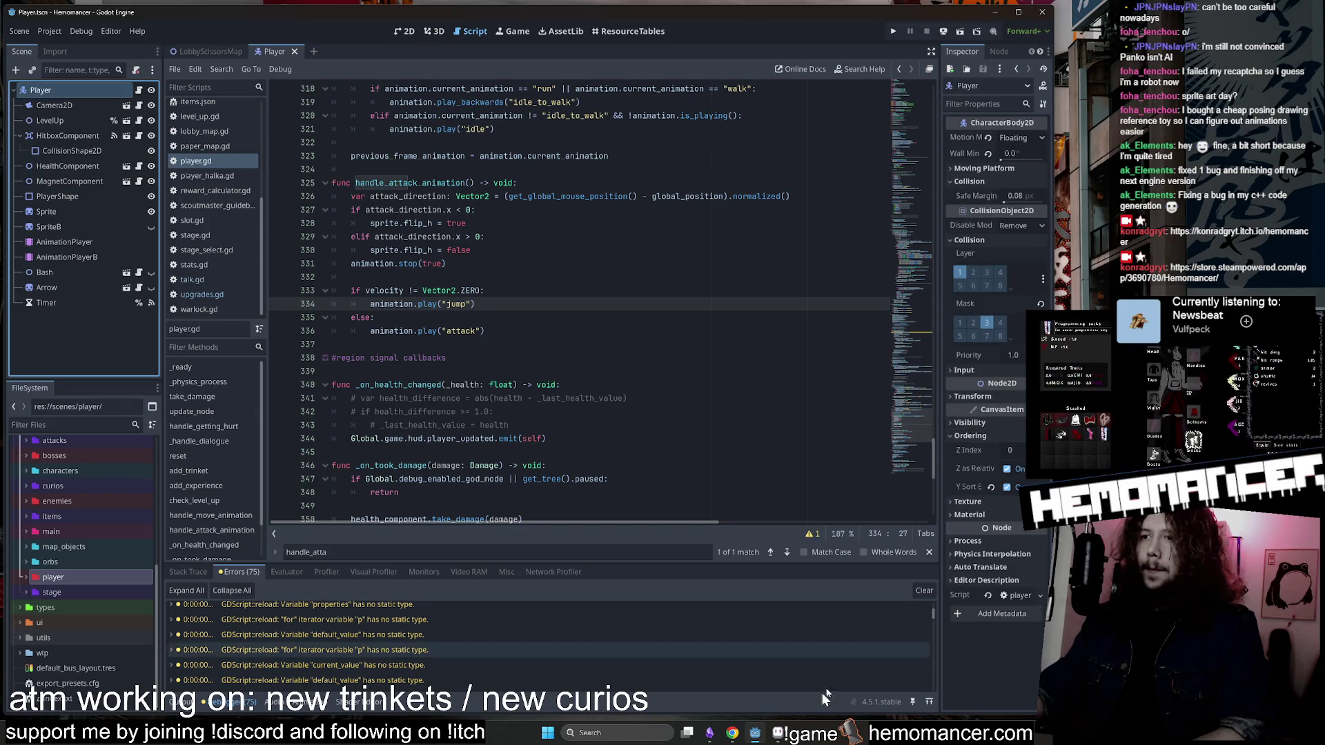
pyautogui.click(776, 736)
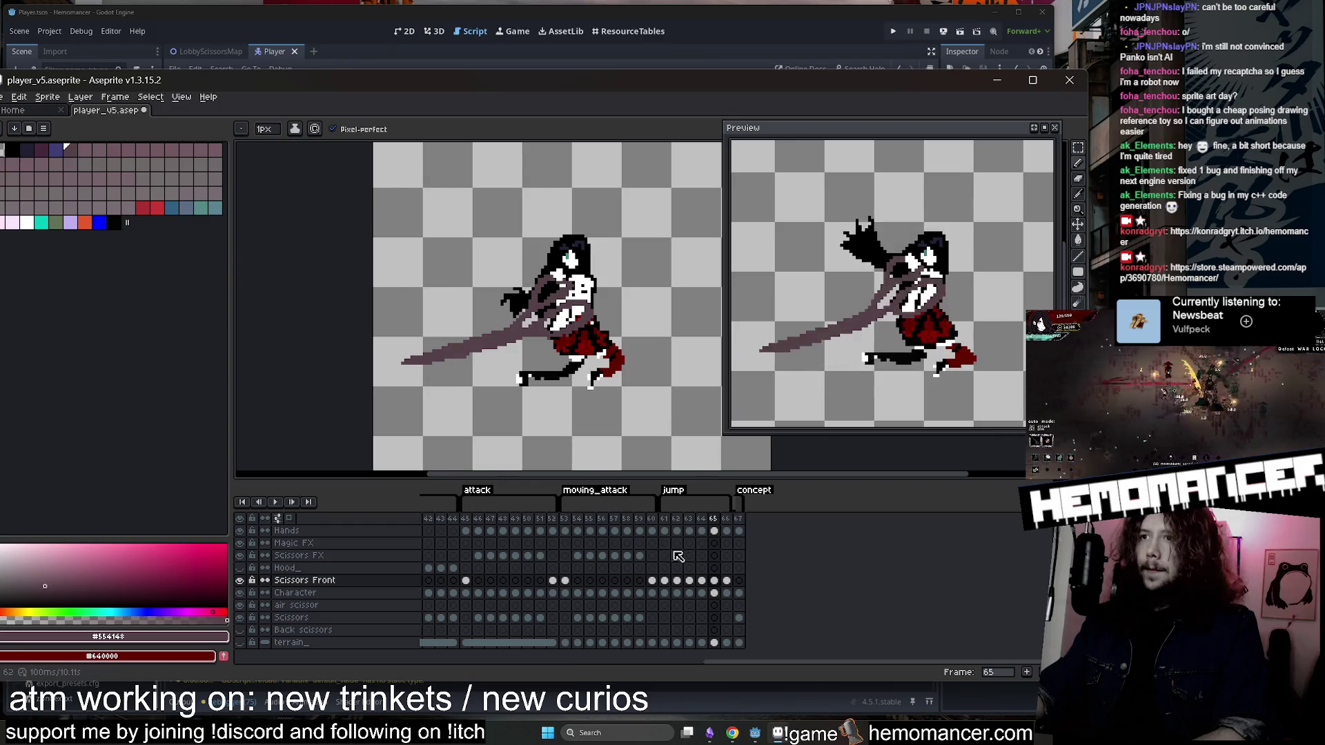
# Confirm the jump tag spans frames 61–66, save player_v5.aseprite, and minimize Aseprite.
pyautogui.doubleClick(673, 490)
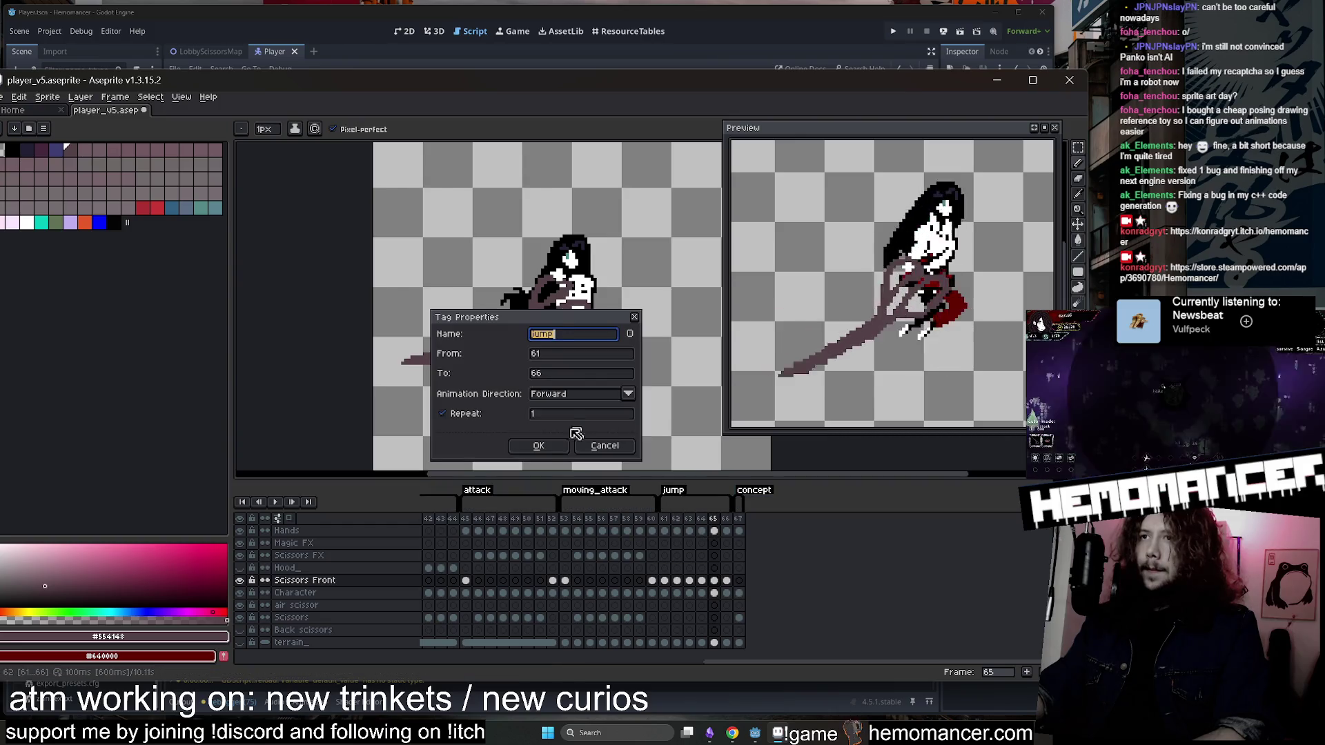
pyautogui.click(539, 447)
pyautogui.hotkey('ctrl', 's')
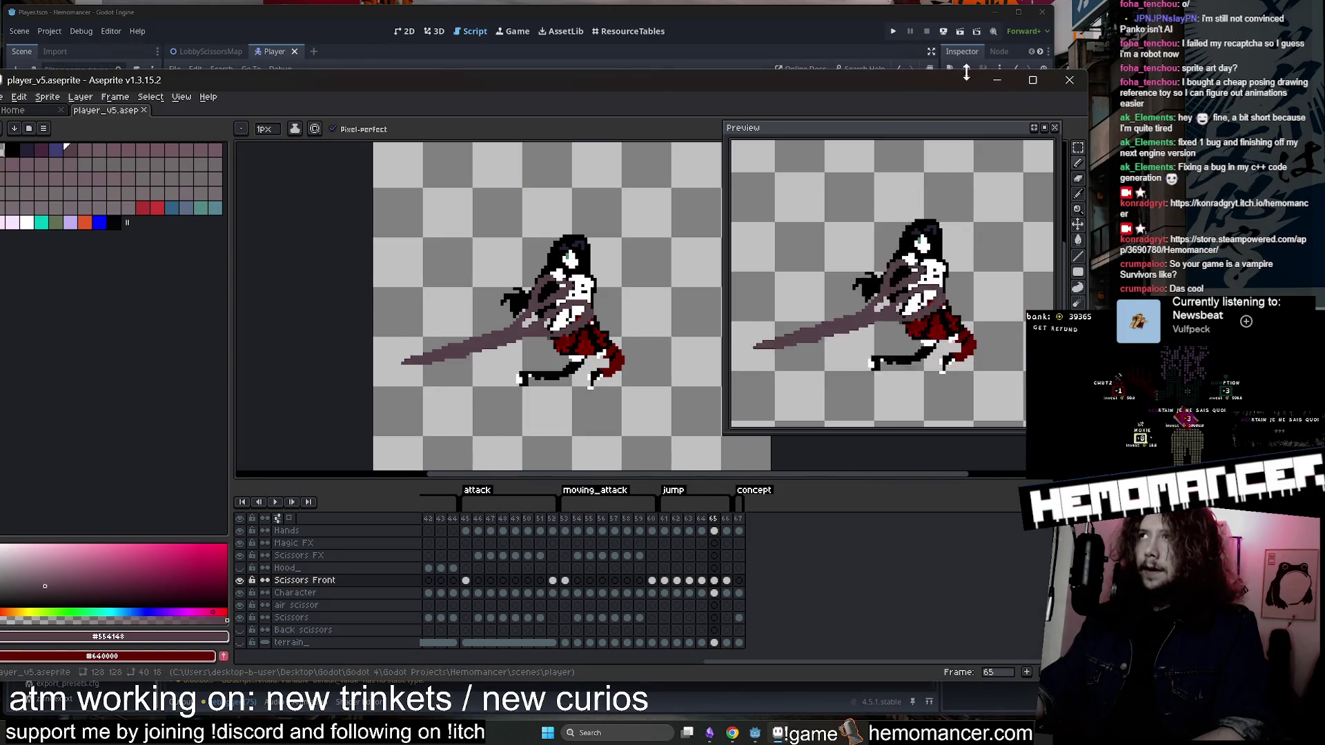
pyautogui.click(995, 80)
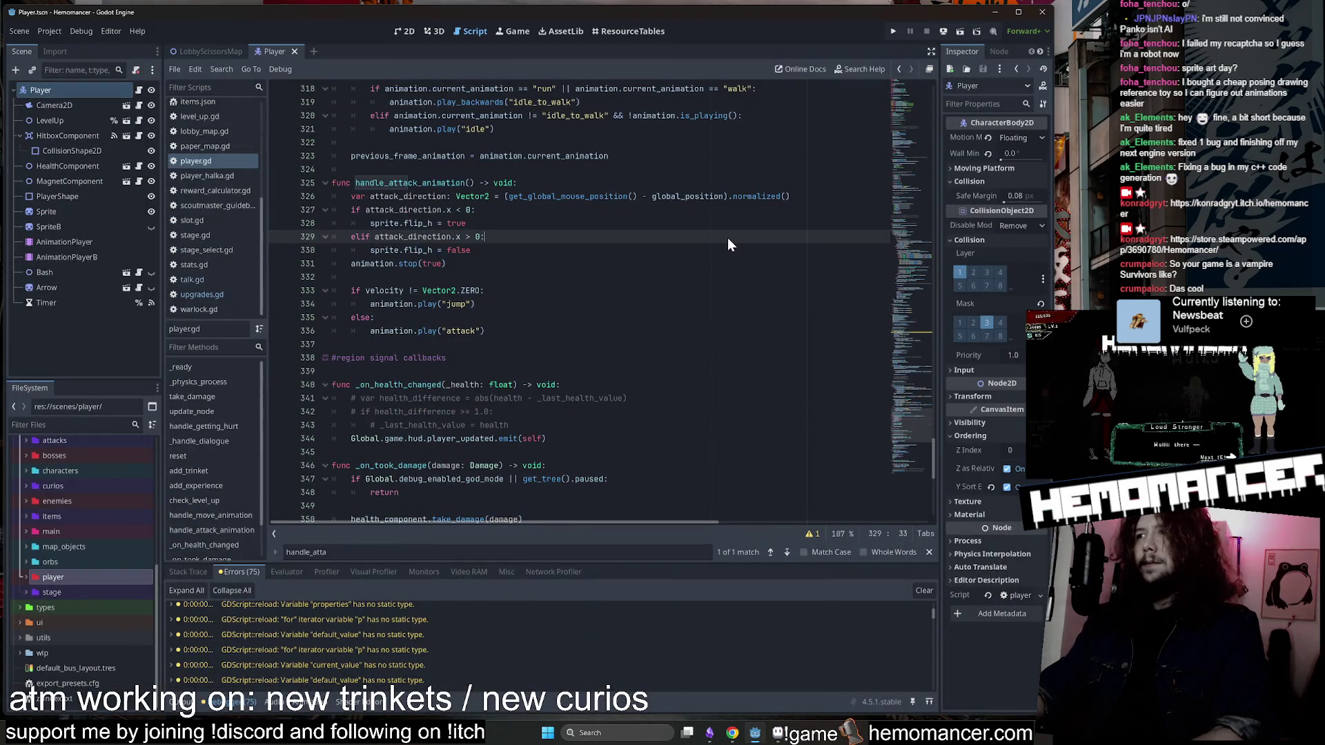
# Run the game, start a run, and open then close the Wardrobe screen in the hub.
pyautogui.click(637, 307)
pyautogui.press('F5')
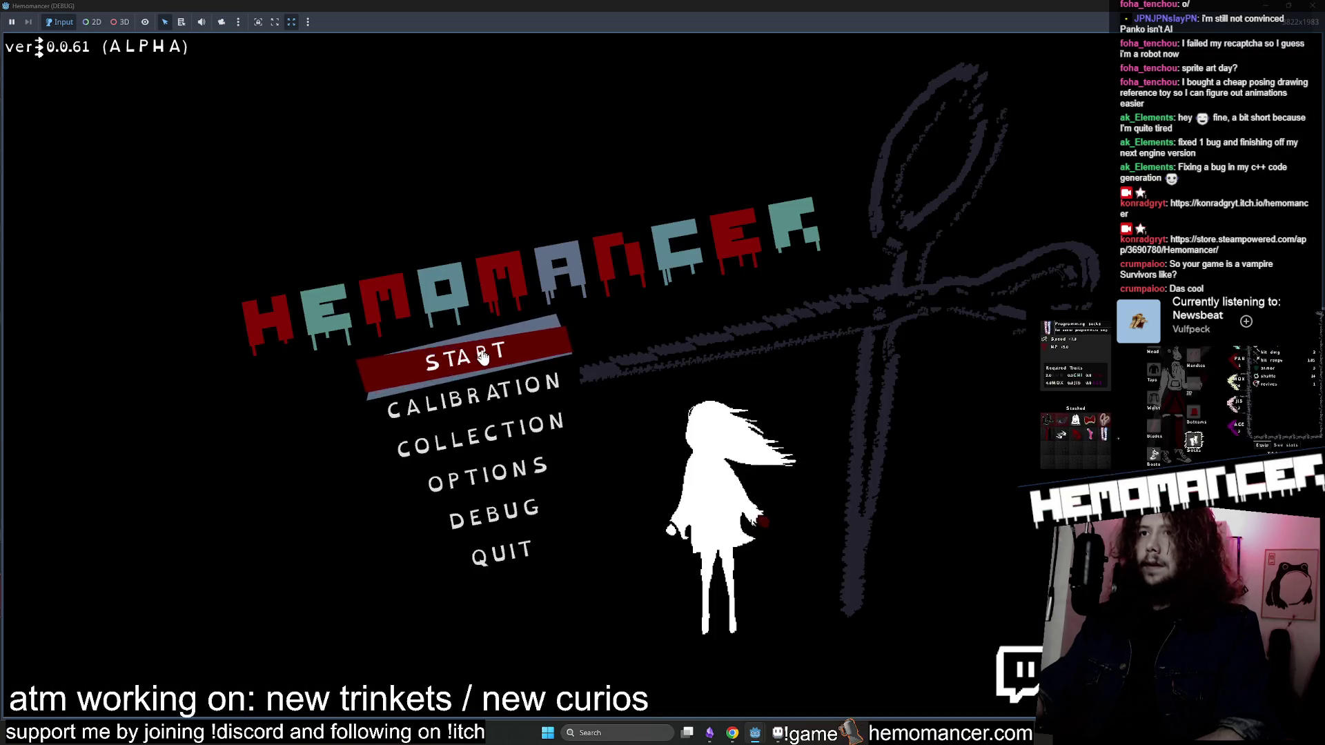
pyautogui.click(483, 356)
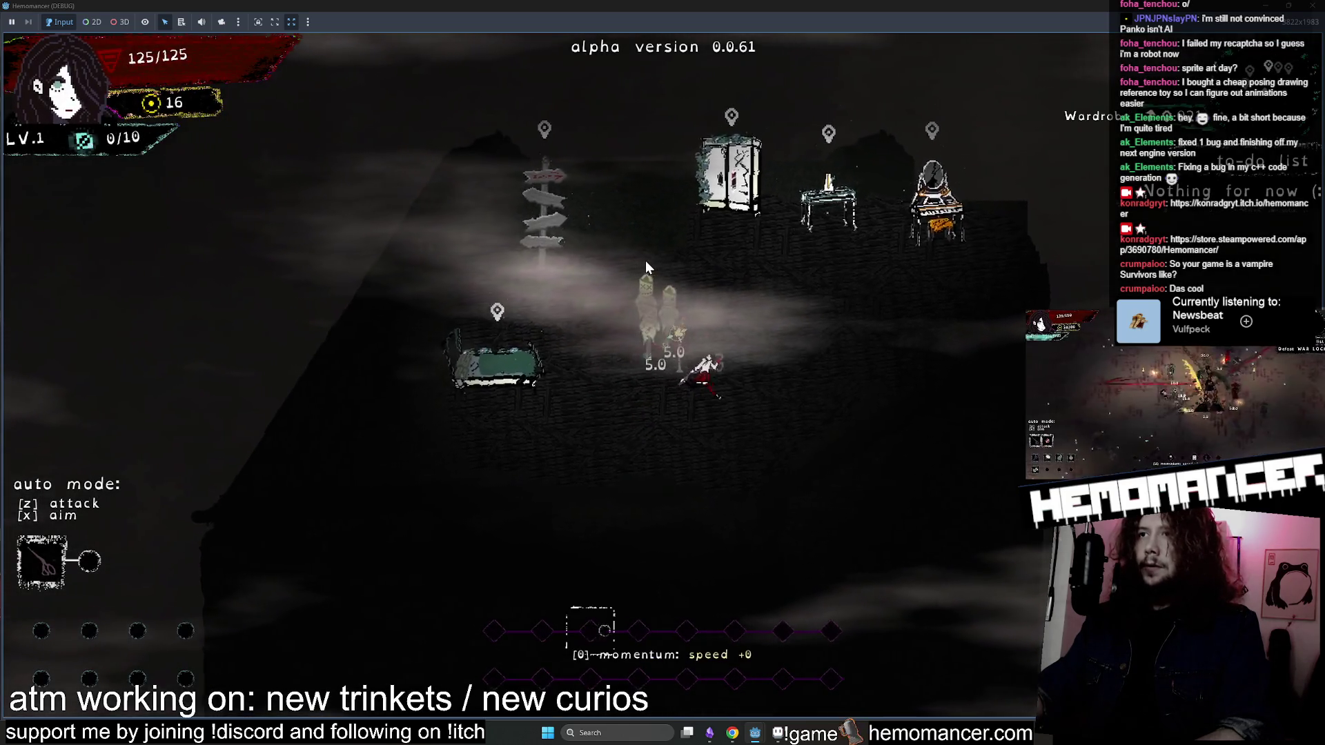
pyautogui.press('w')
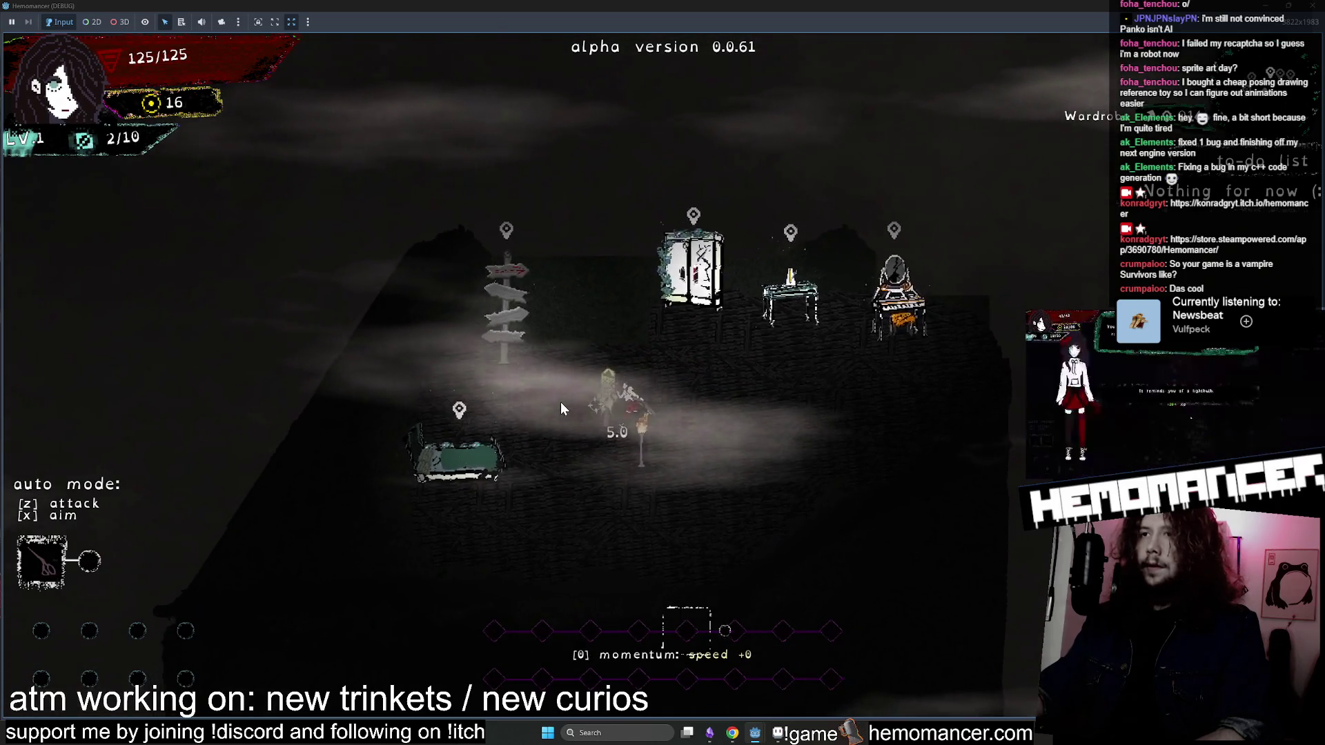
pyautogui.press('w')
pyautogui.press('d')
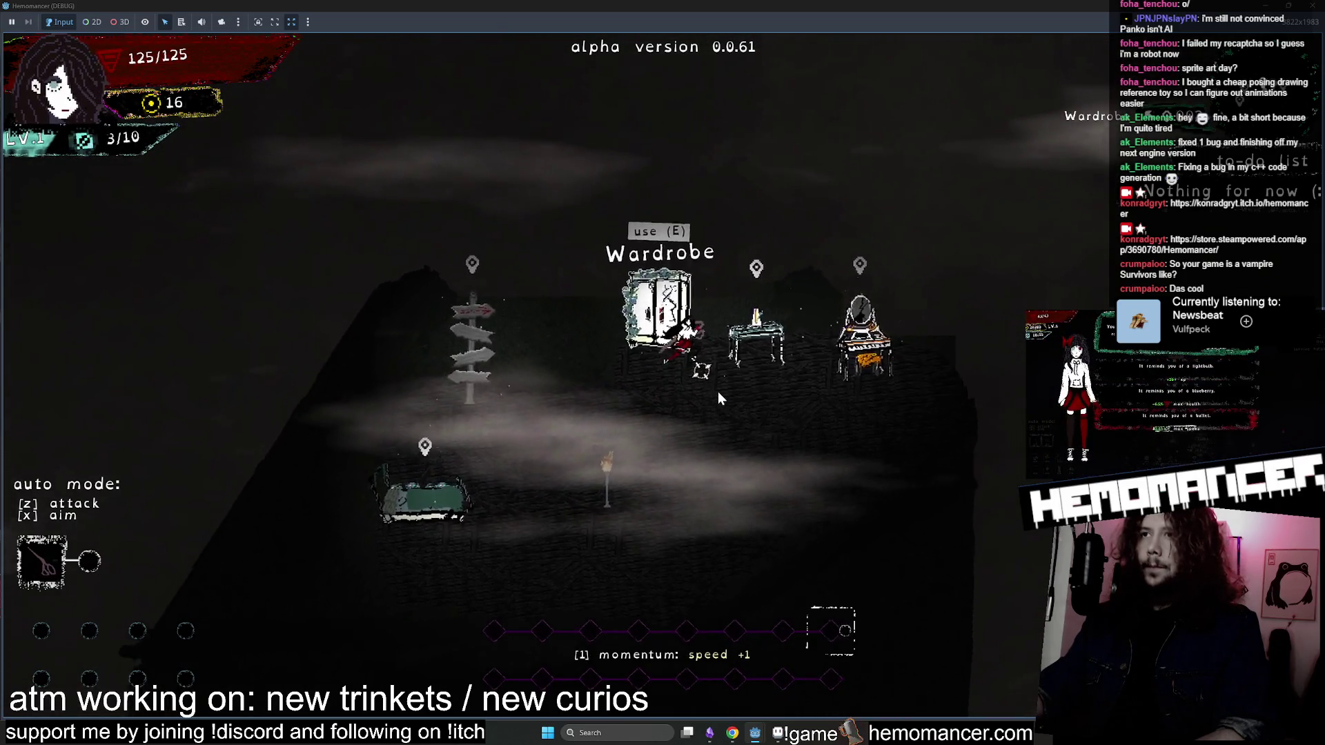
pyautogui.press('e')
pyautogui.click(663, 690)
# Check the Vanity invest screen and Wardrobe again, then quit the debug run.
pyautogui.press('a')
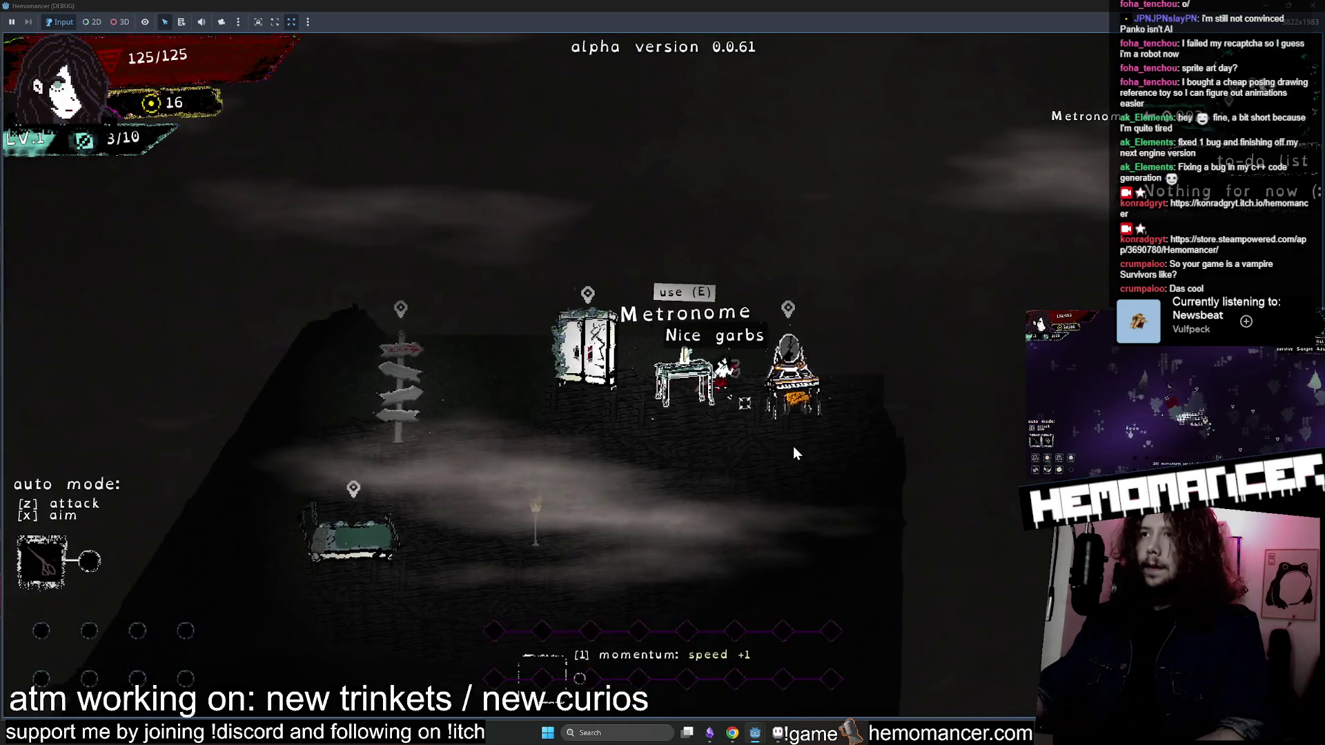
pyautogui.press('e')
pyautogui.click(664, 683)
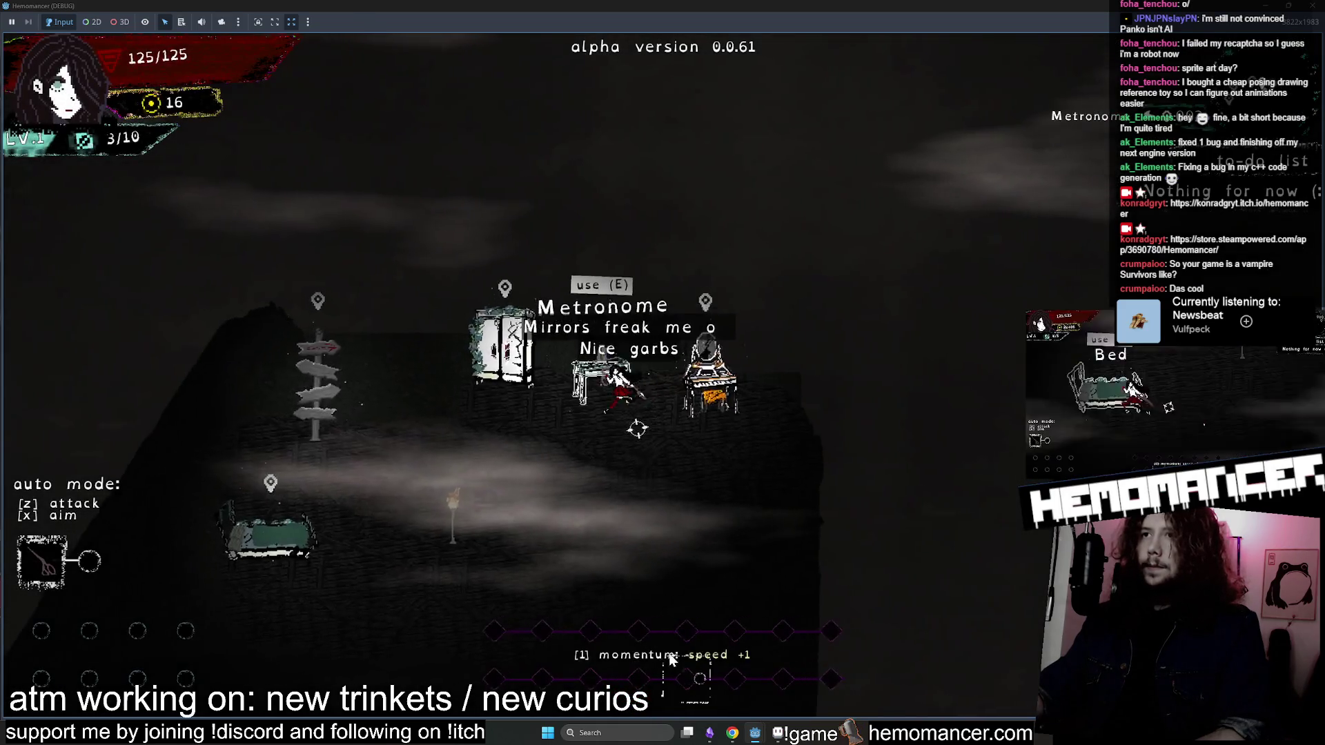
pyautogui.press('s')
pyautogui.press('w')
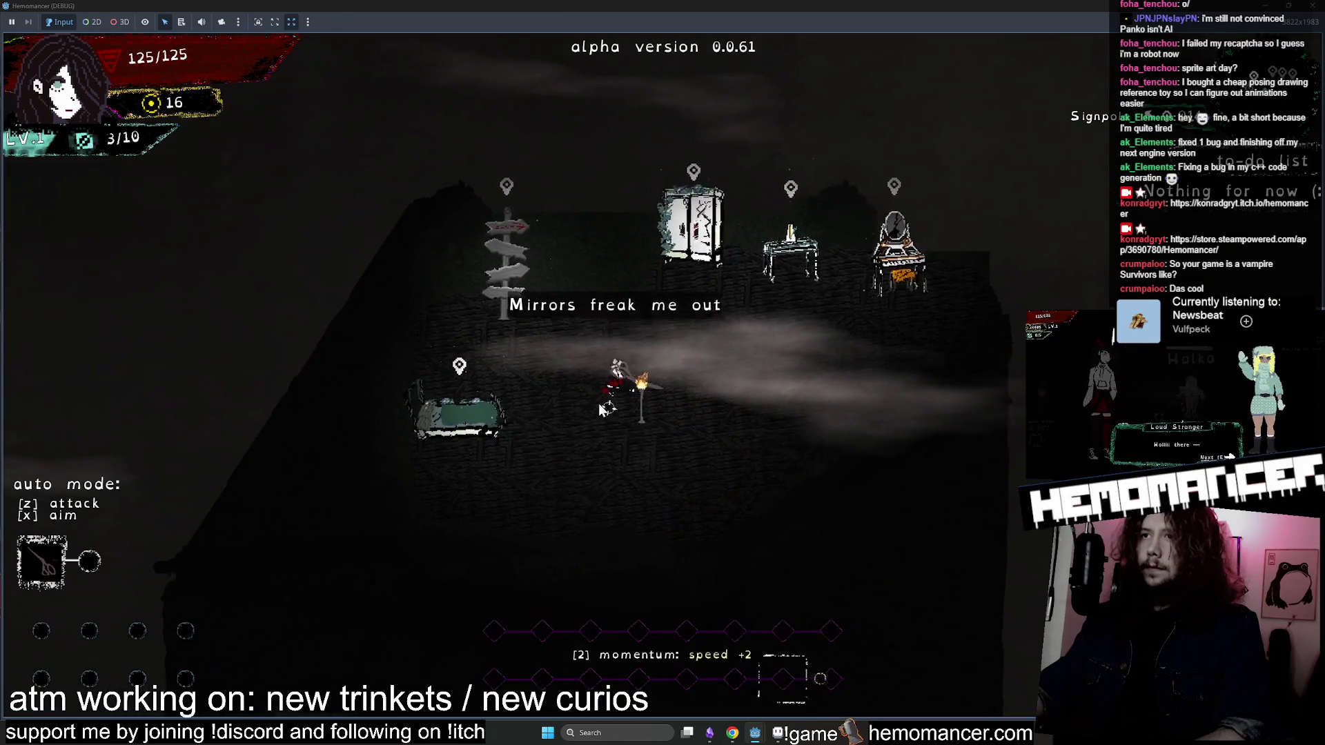
pyautogui.press('e')
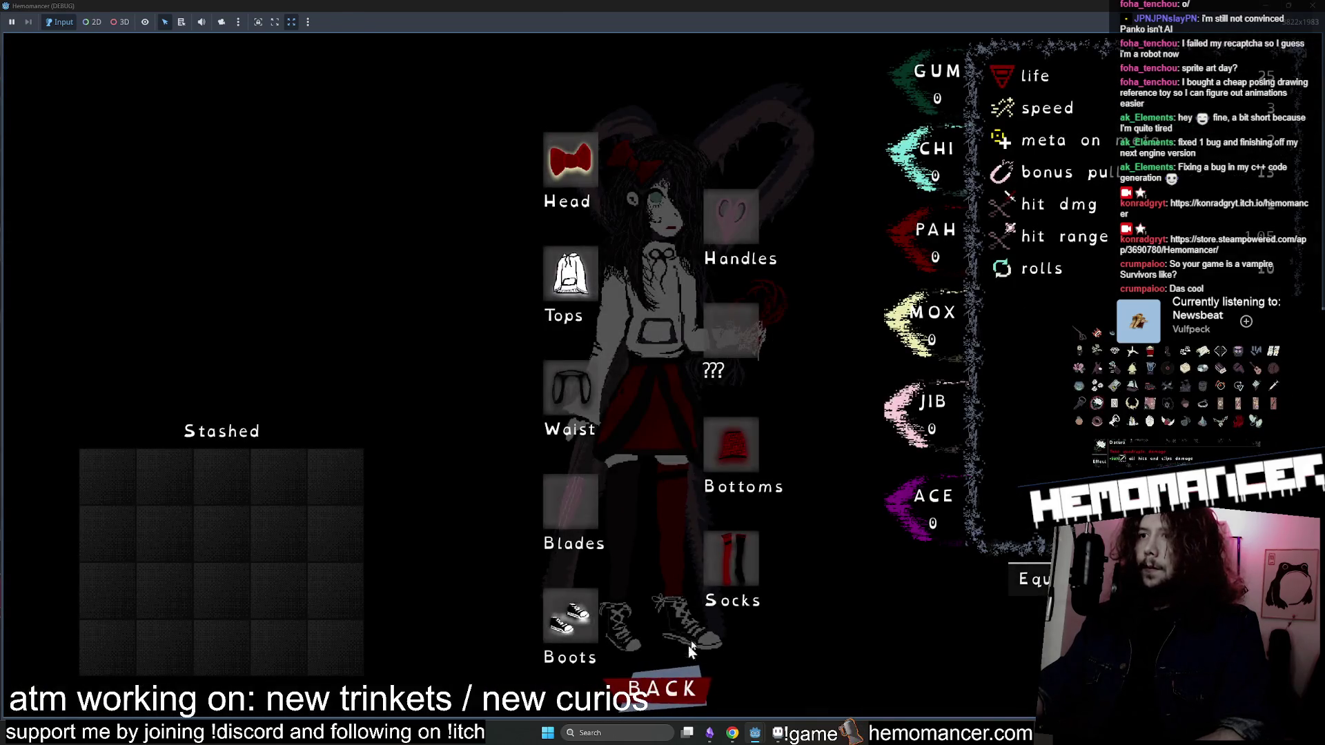
pyautogui.click(677, 673)
pyautogui.press('Escape')
pyautogui.press('F8')
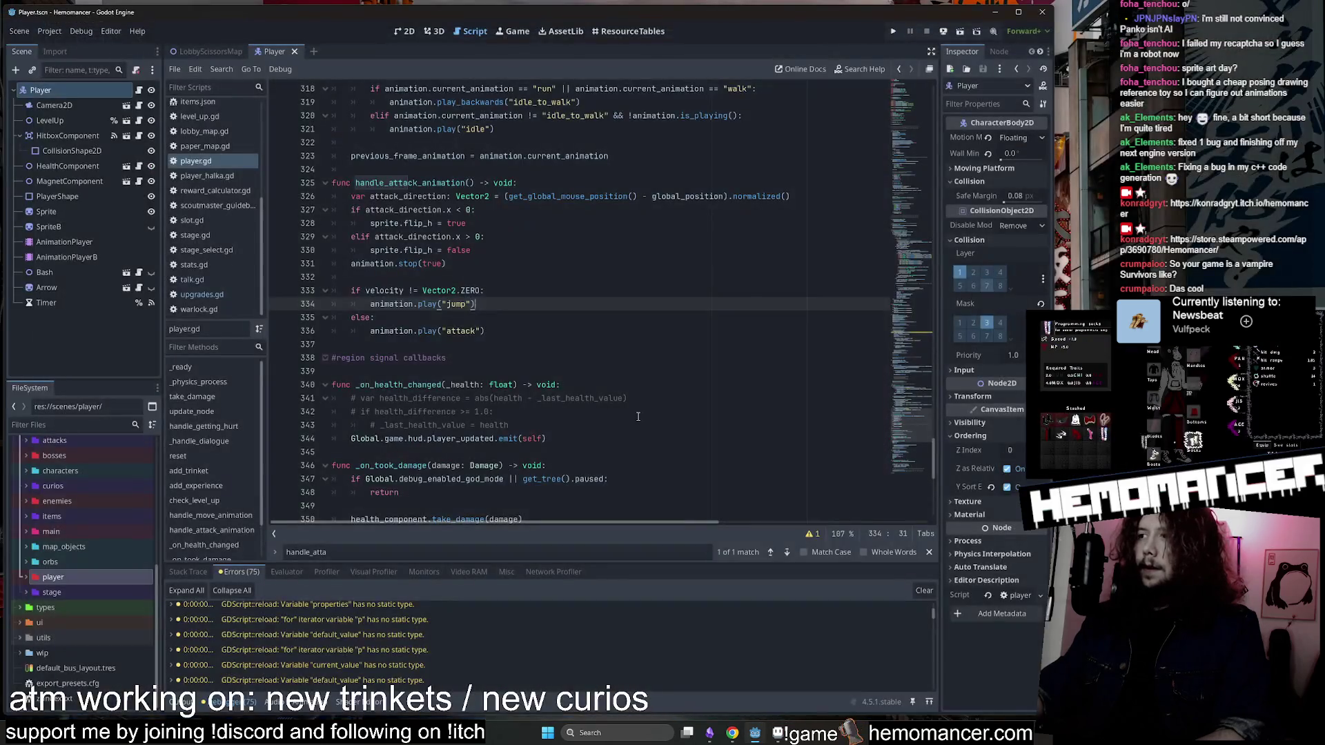
# Review the velocity check on lines 333–336 and change line 334's 'jump' back to 'moving_attack'.
pyautogui.click(557, 301)
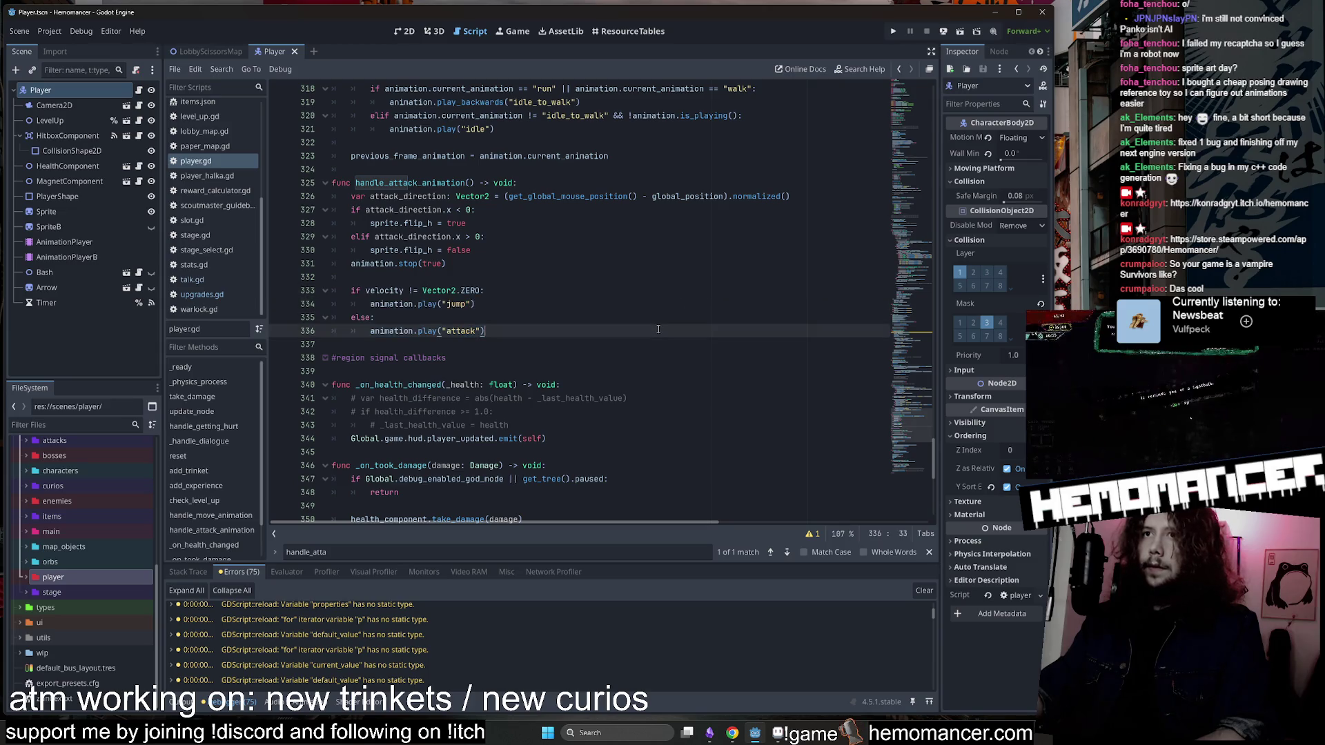
pyautogui.moveTo(579, 331); pyautogui.dragTo(297, 291)
pyautogui.click(543, 311)
pyautogui.hotkey('ctrl', 's')
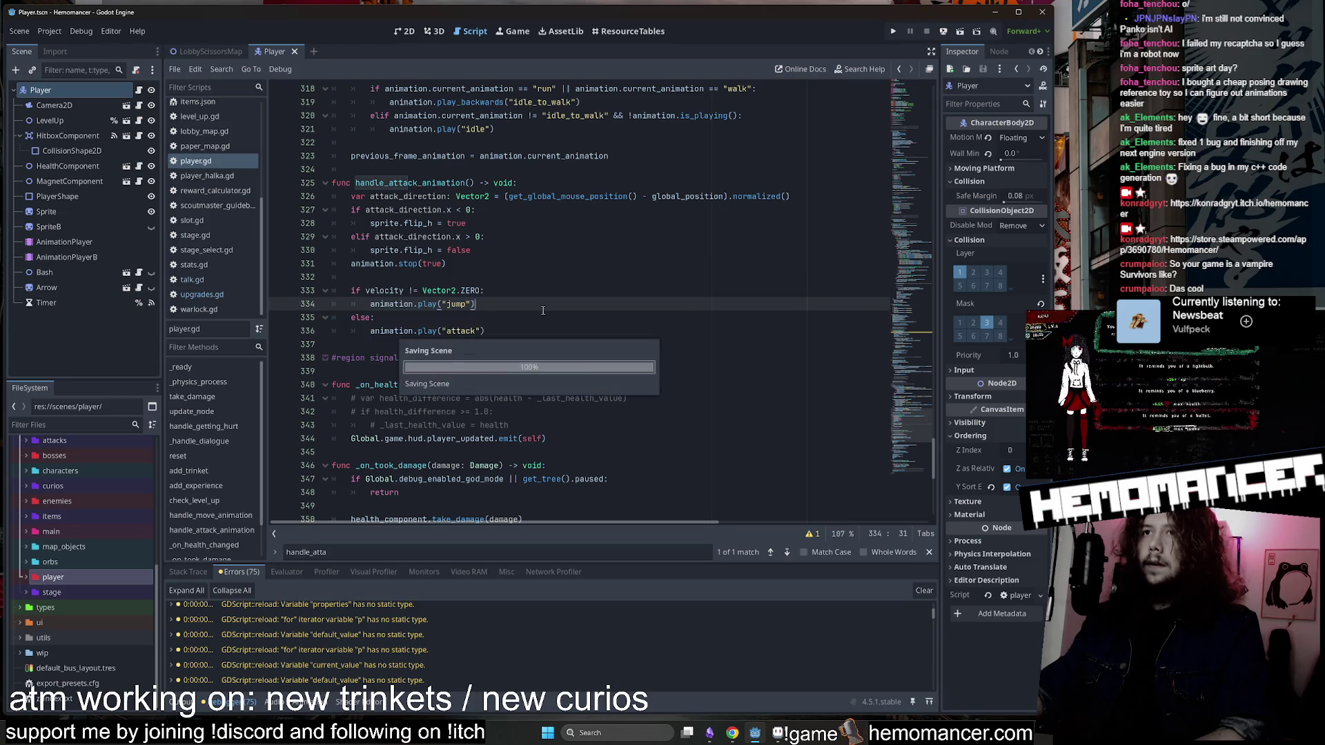
pyautogui.moveTo(523, 320); pyautogui.dragTo(338, 288)
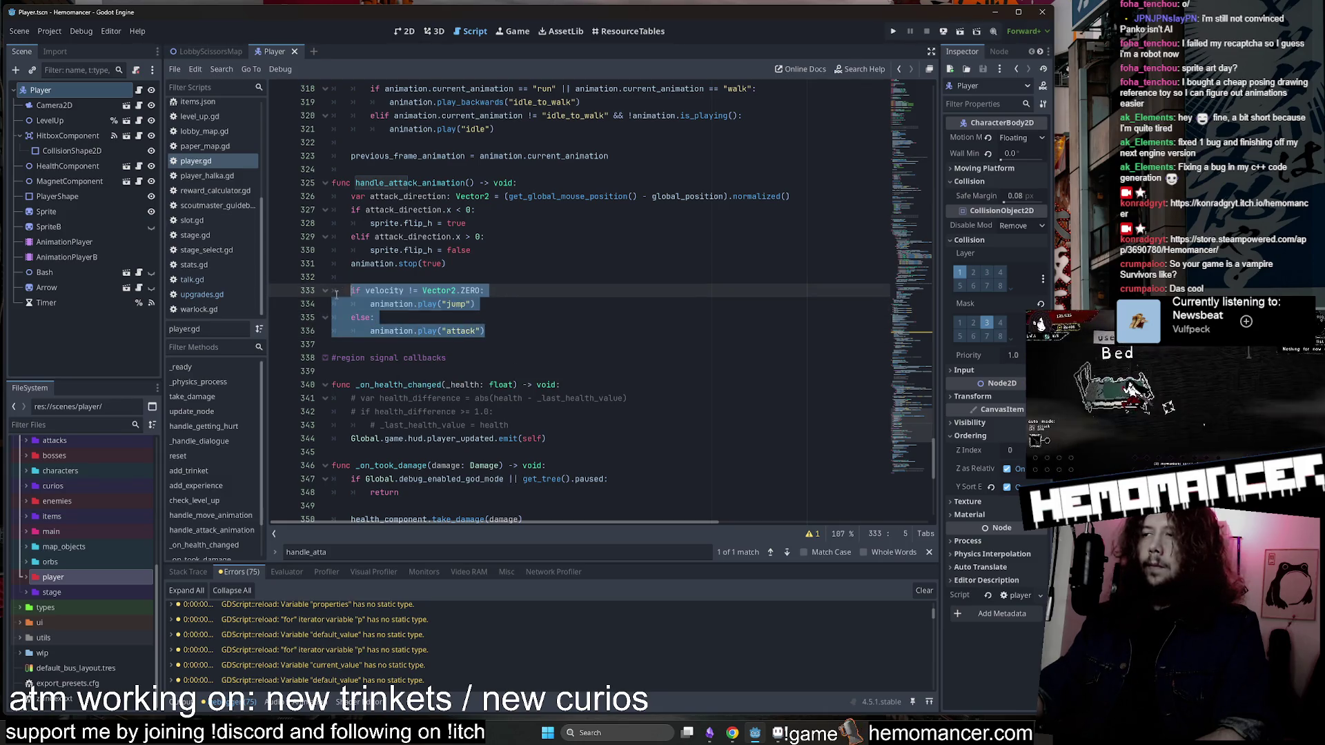
pyautogui.click(566, 309)
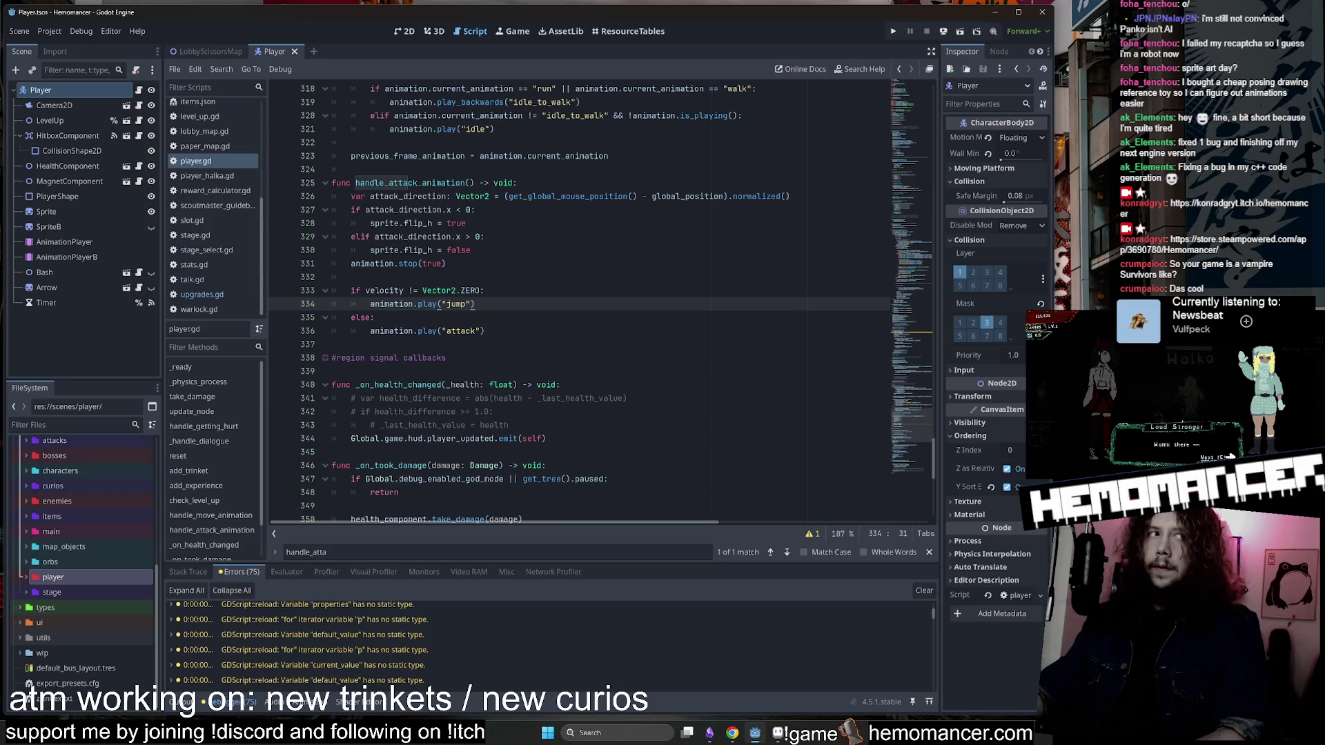
pyautogui.click(614, 332)
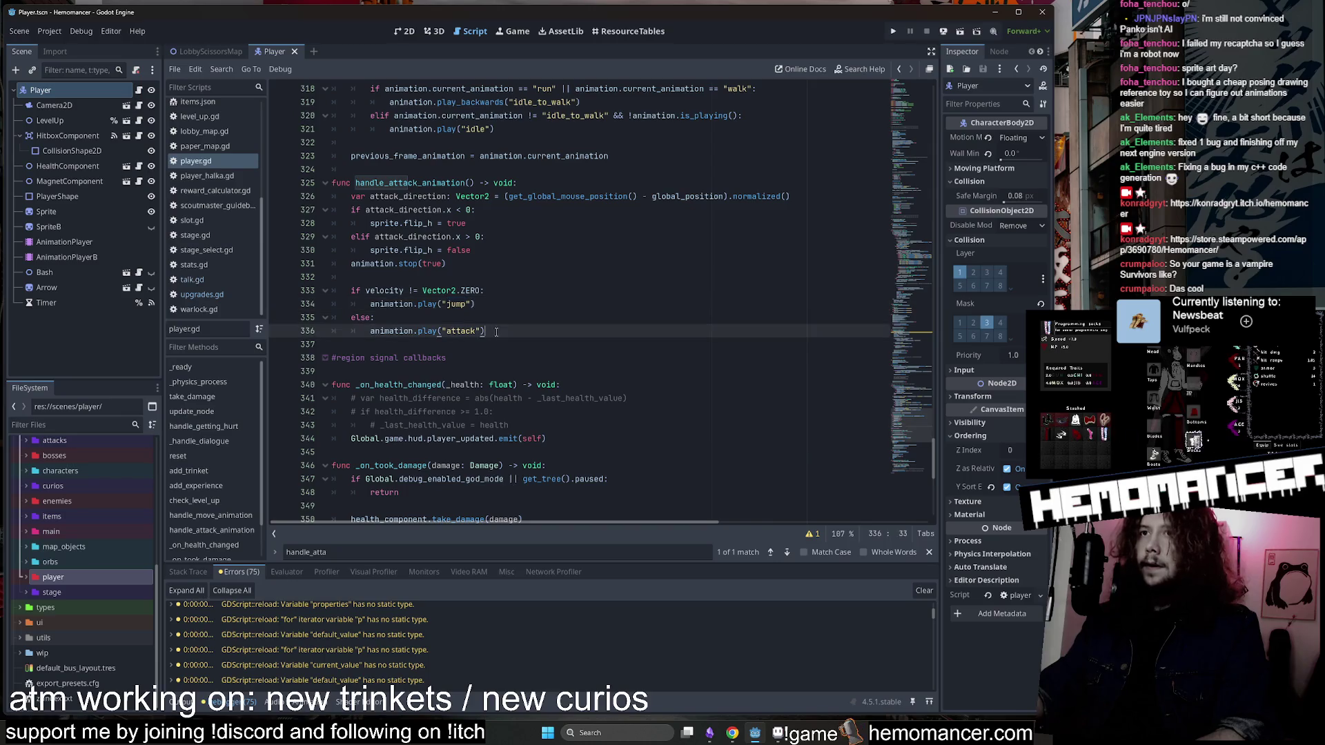
pyautogui.doubleClick(457, 304)
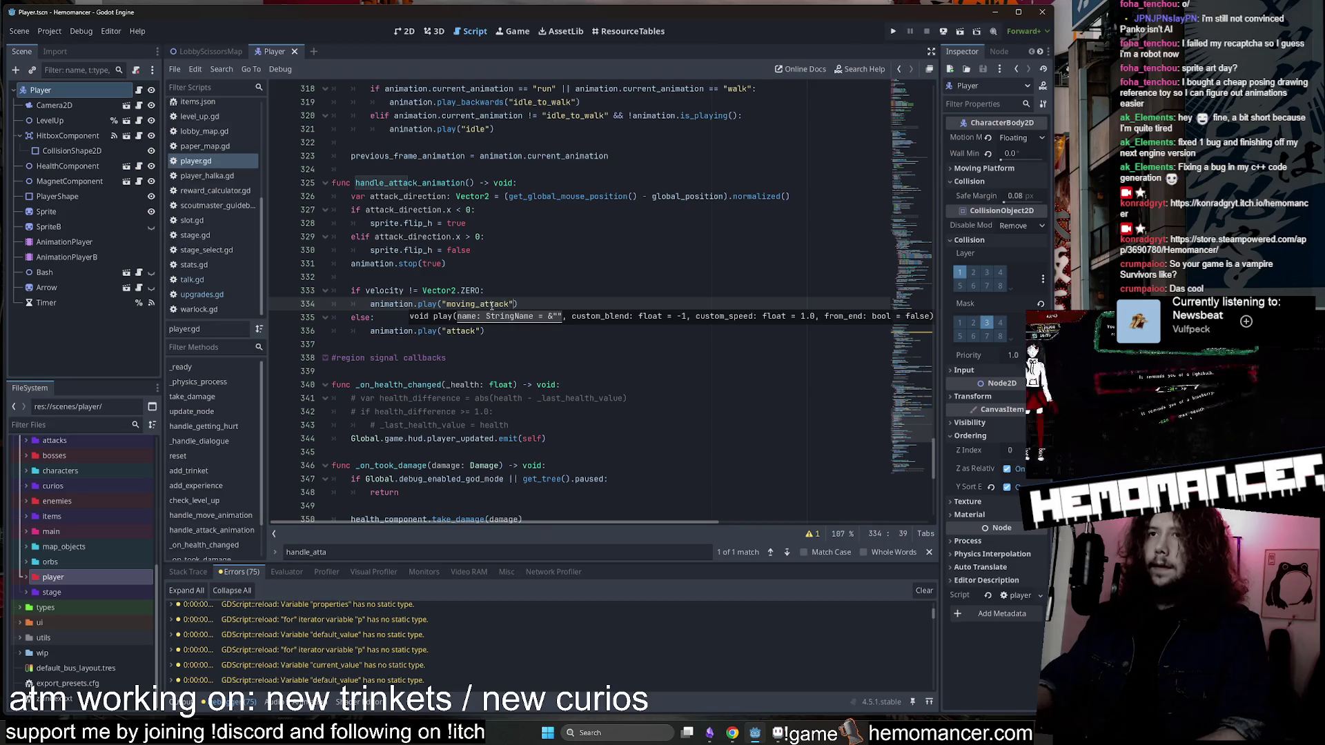
pyautogui.click(537, 269)
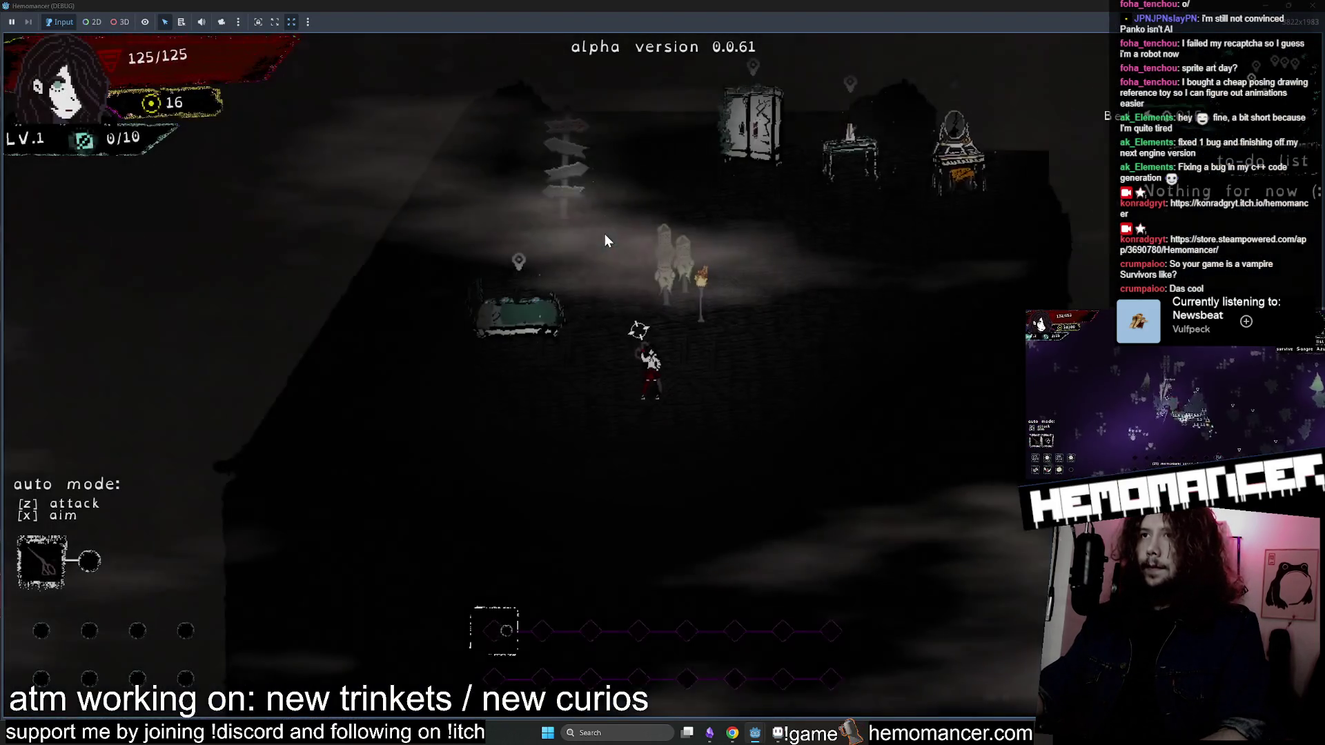
# Walk and attack around the hub, then open and close the Travel map at the signpost.
pyautogui.press('d')
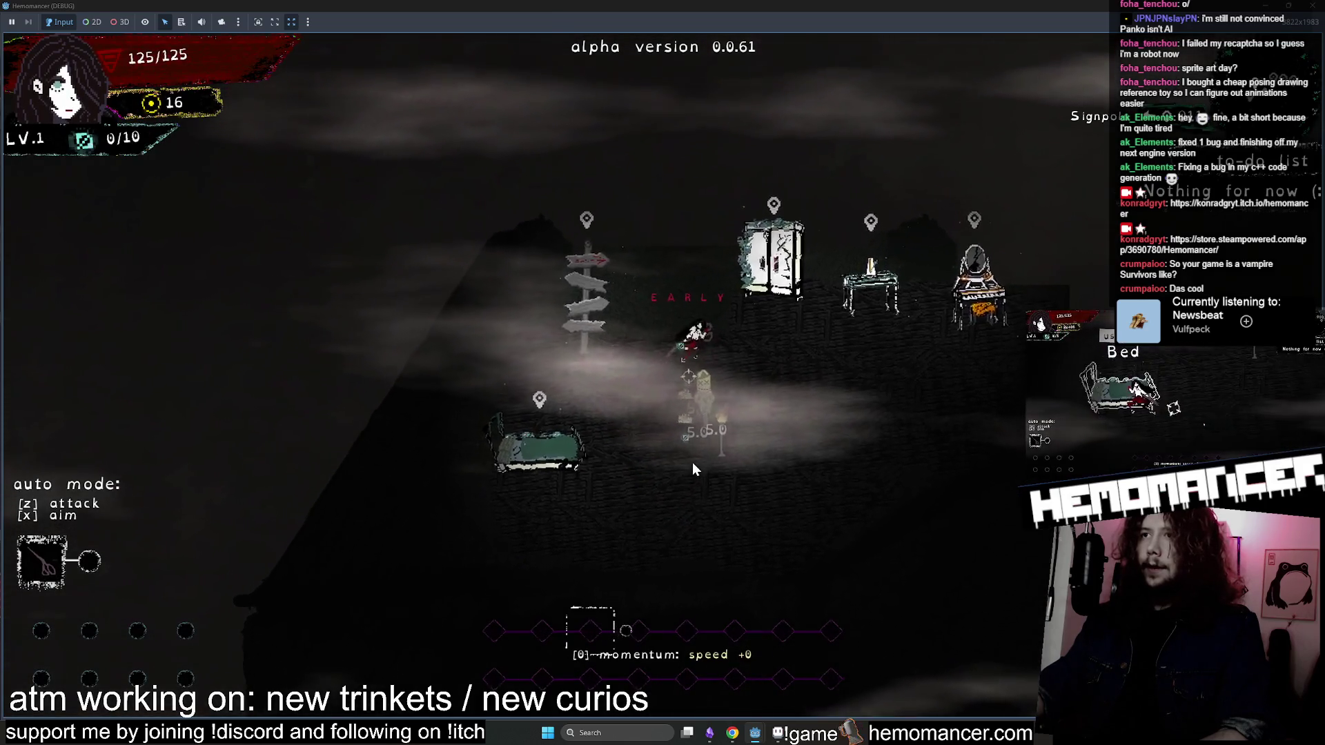
pyautogui.press('a')
pyautogui.press('w')
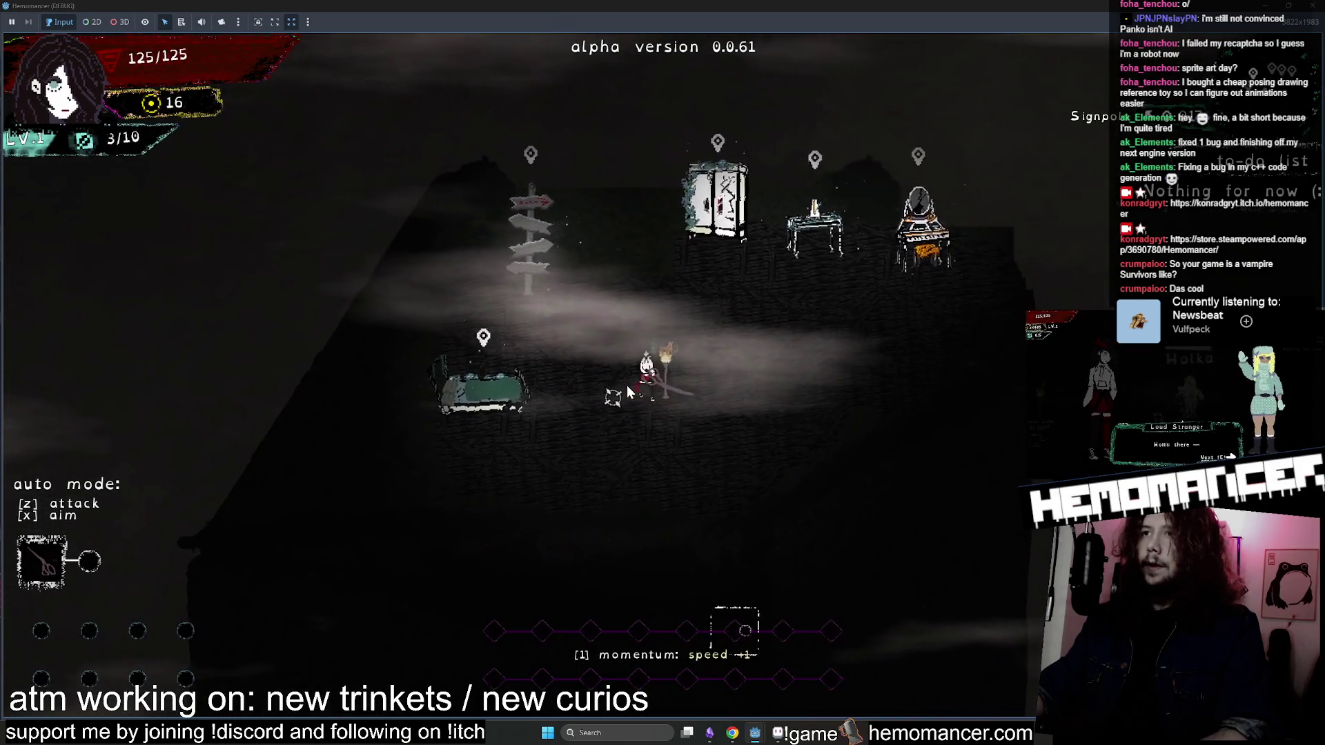
pyautogui.press('d')
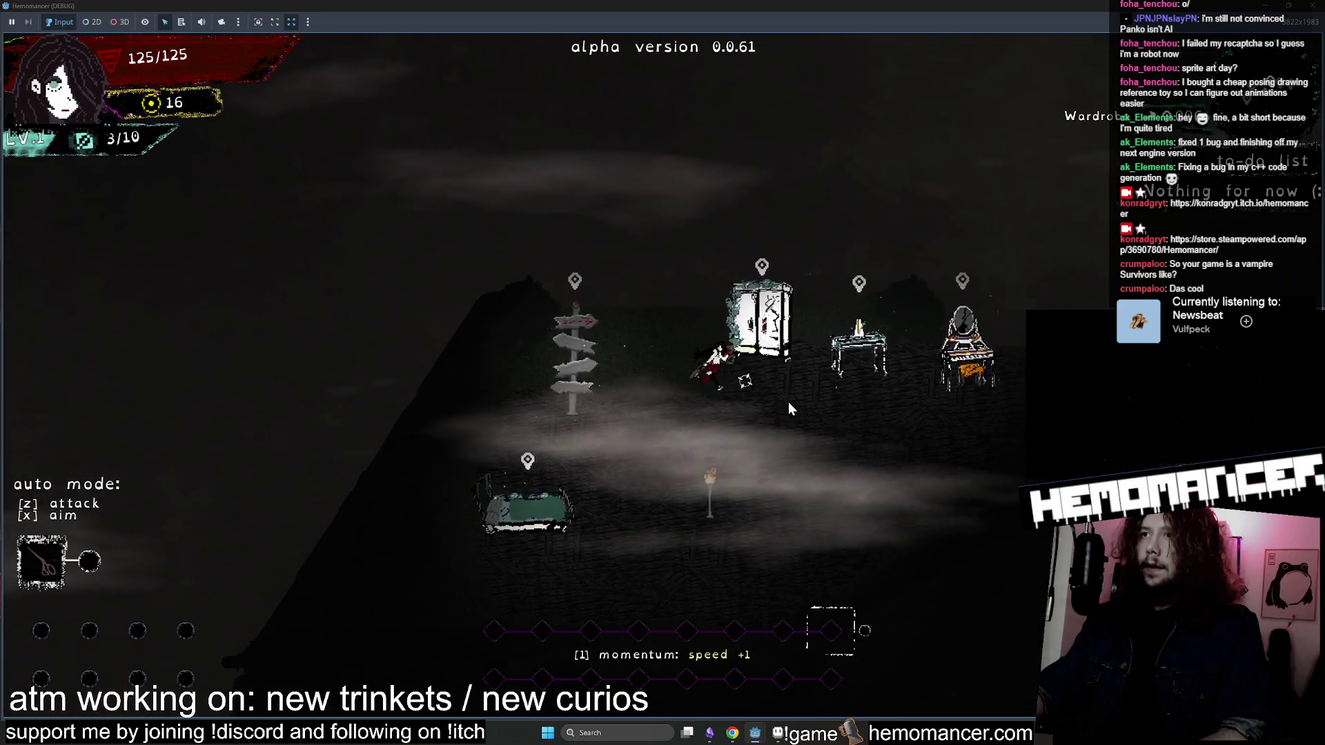
pyautogui.press('a')
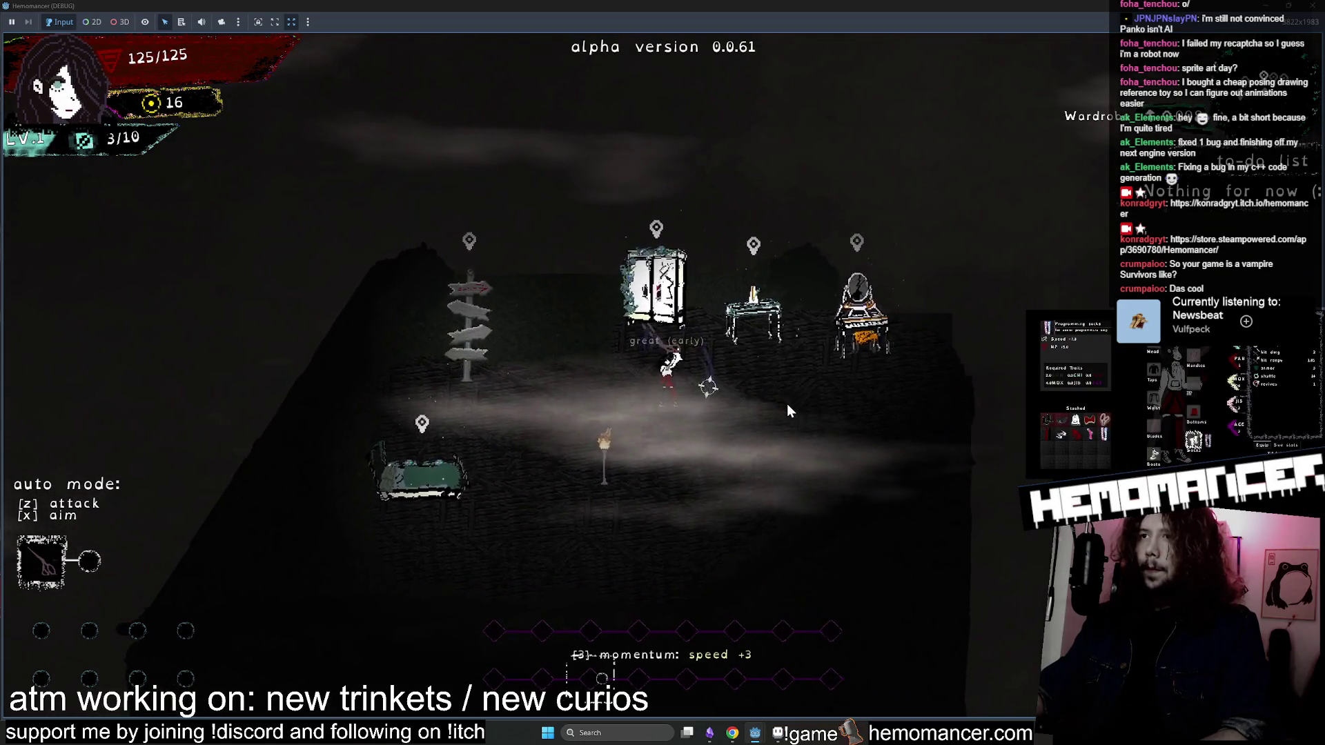
pyautogui.press('e')
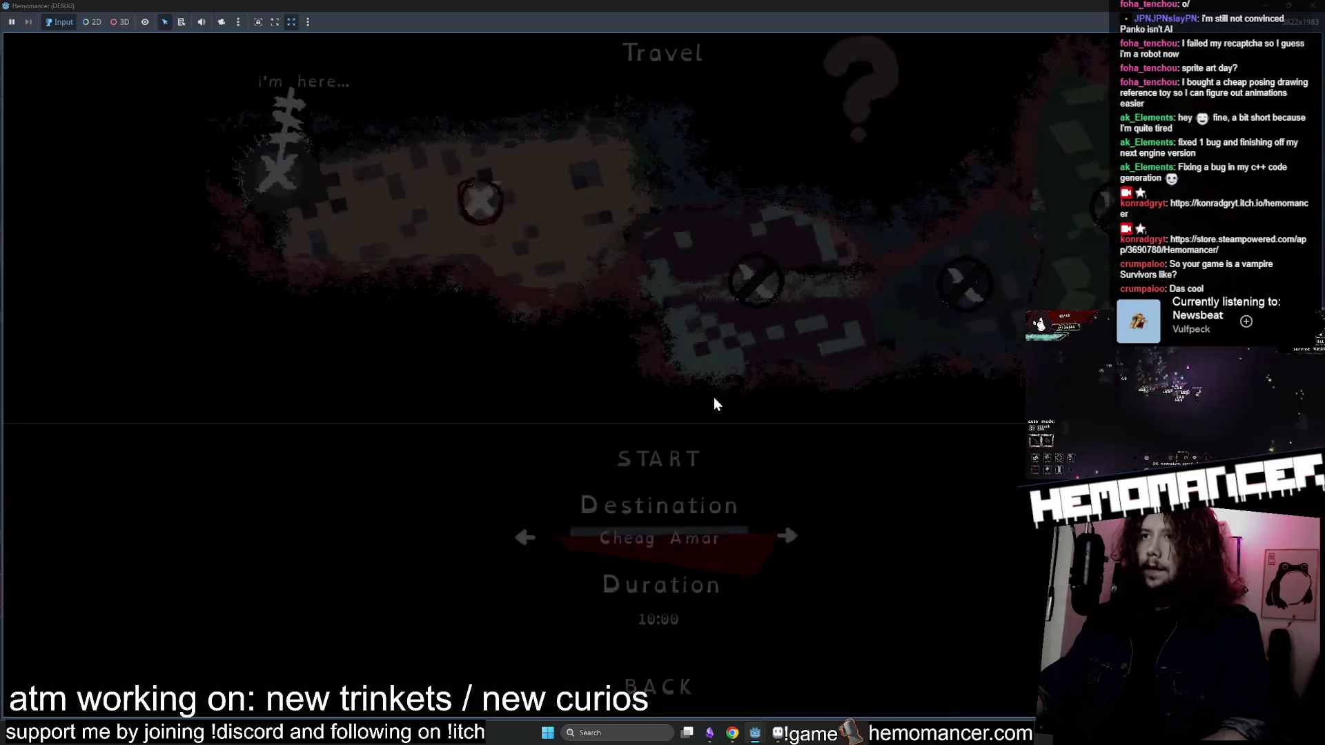
pyautogui.click(660, 694)
# Open the Wardrobe screen and restore the game window over the editor.
pyautogui.press('d')
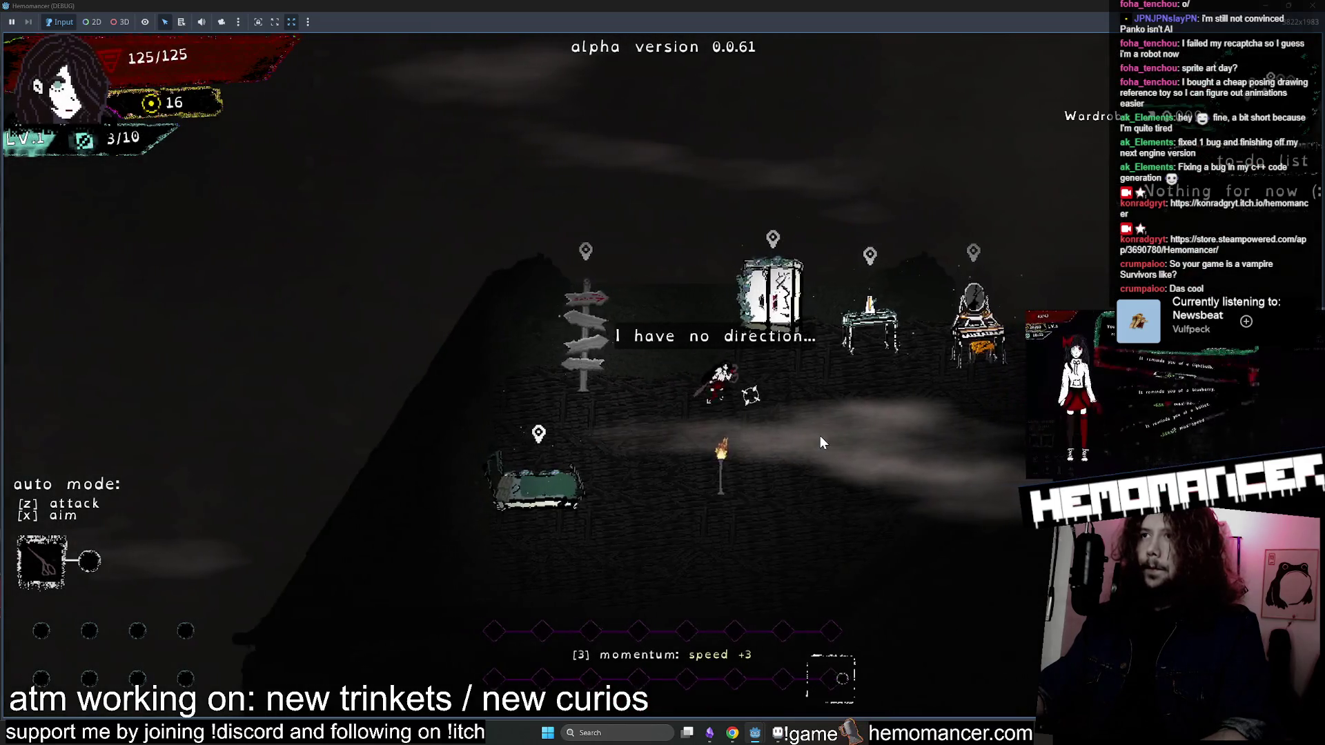
pyautogui.press('e')
pyautogui.moveTo(1061, 7)
pyautogui.mouseDown()
pyautogui.moveTo(918, 9)
pyautogui.moveTo(632, 102)
pyautogui.moveTo(494, 55)
pyautogui.mouseUp()
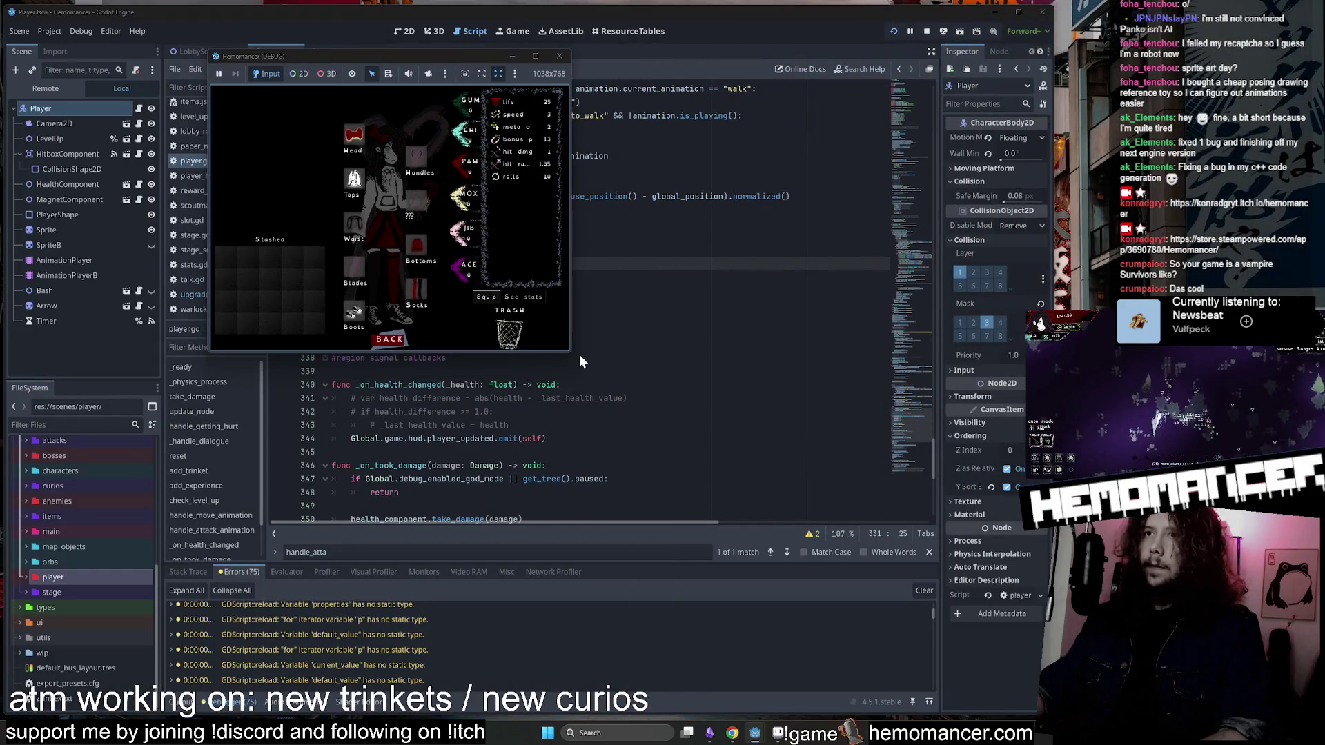
# Enlarge the game window and reopen and close the Wardrobe screen.
pyautogui.moveTo(568, 352)
pyautogui.mouseDown()
pyautogui.moveTo(994, 669)
pyautogui.moveTo(1071, 672)
pyautogui.mouseUp()
pyautogui.click(637, 649)
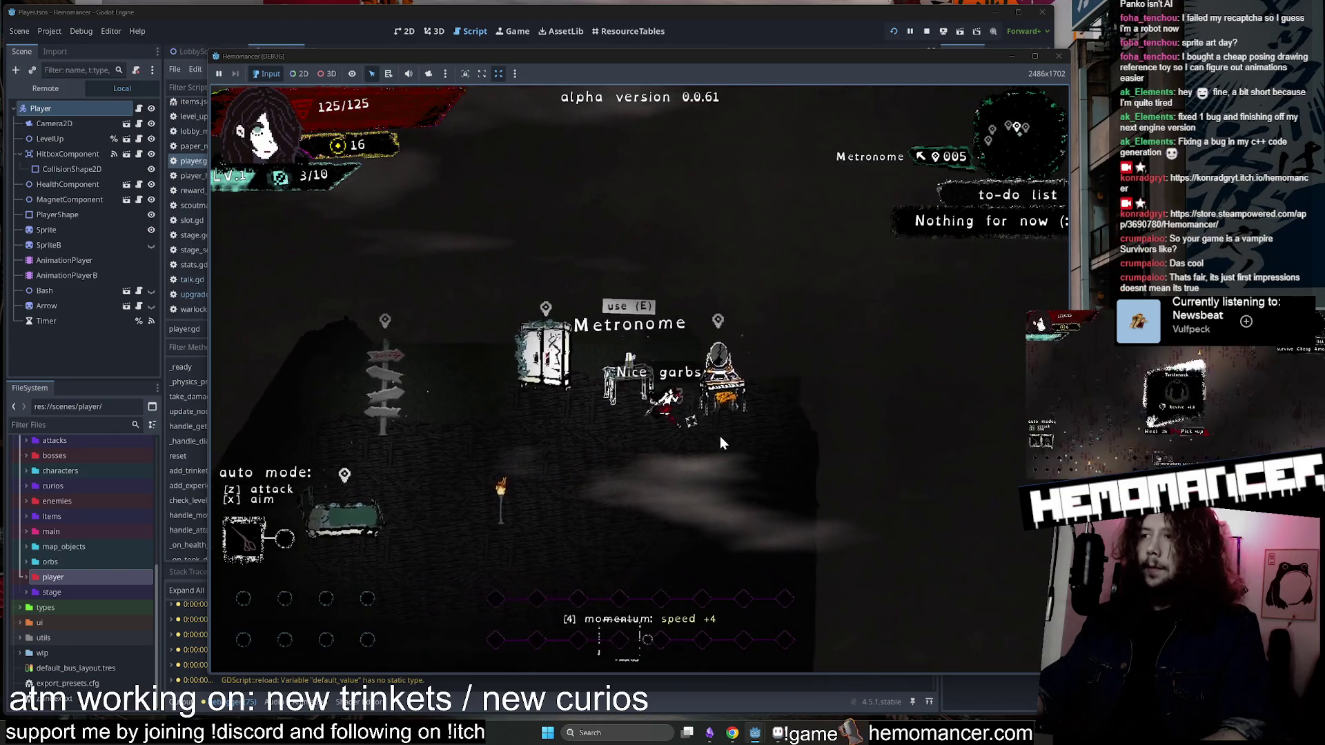
pyautogui.press('Left')
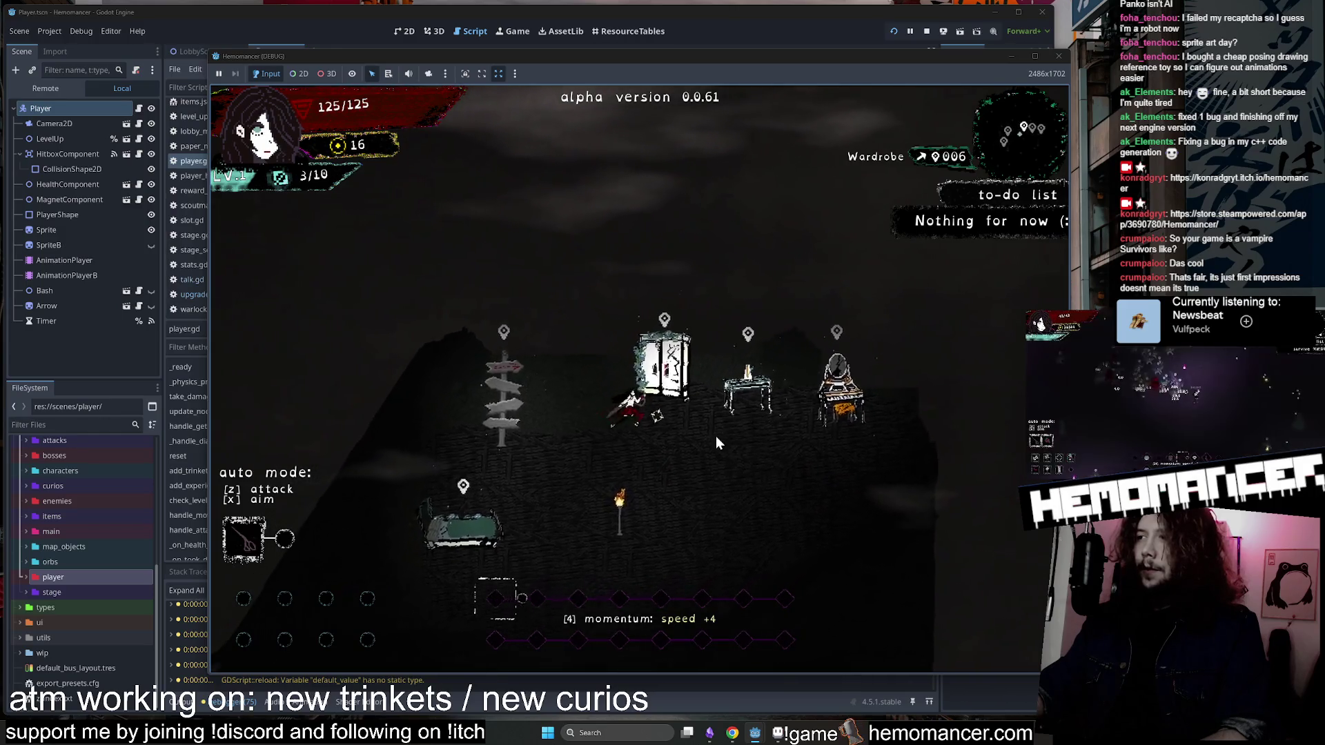
pyautogui.press('e')
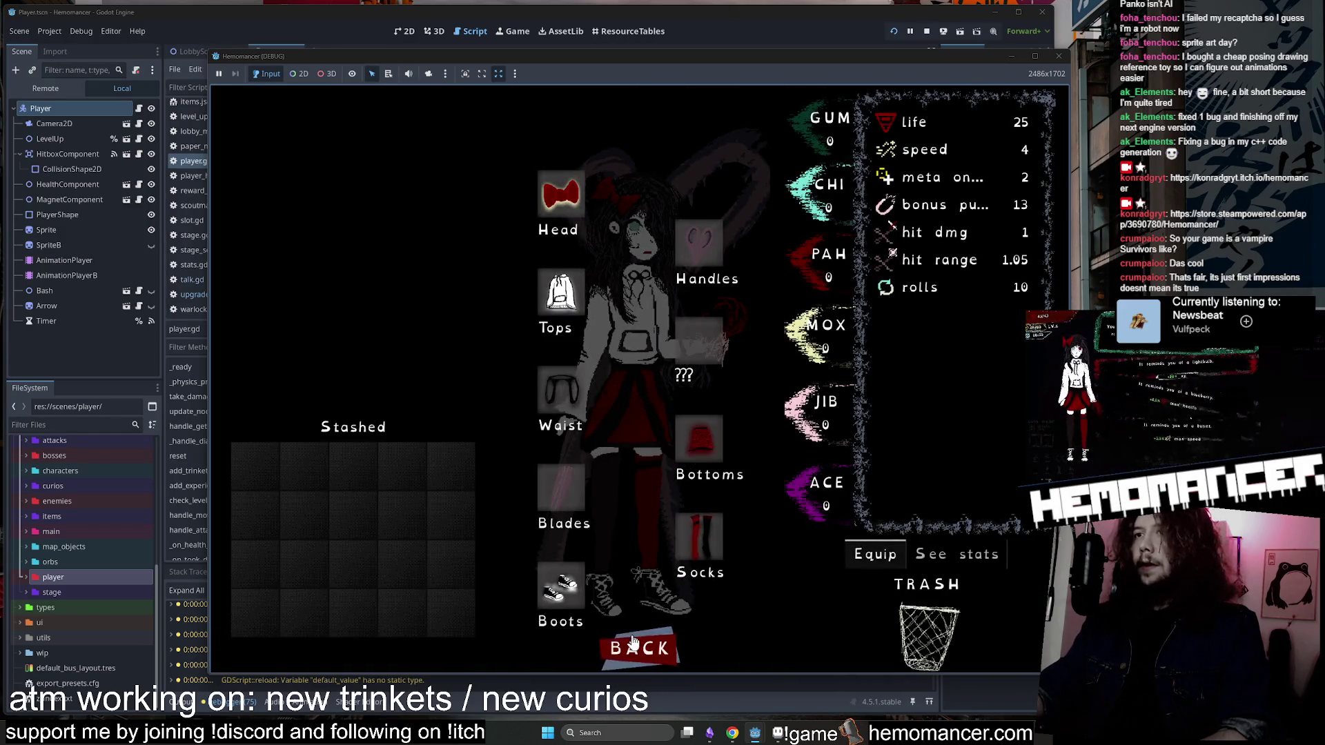
pyautogui.click(633, 642)
# Walk between the Metronome, Wardrobe and Vanity, opening and closing each screen, then head to the Signpole.
pyautogui.press('Right')
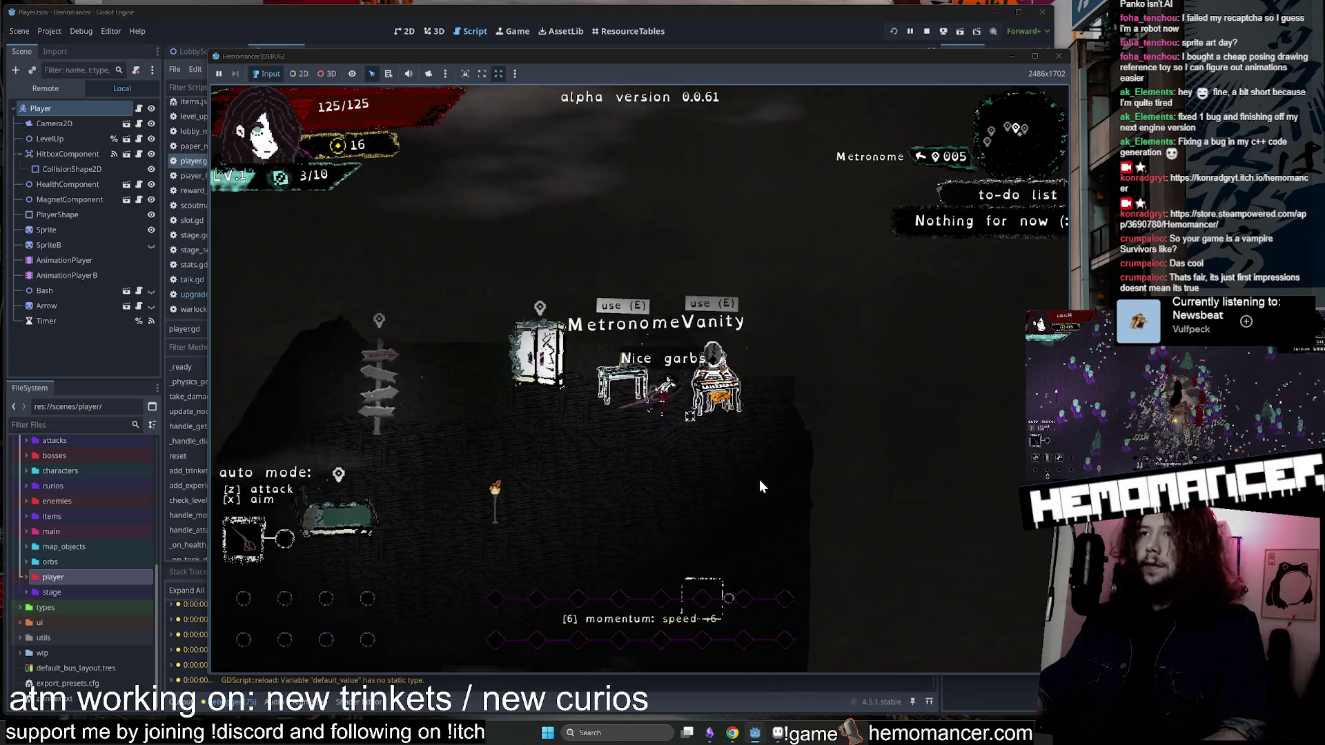
pyautogui.press('Left')
pyautogui.press('Down')
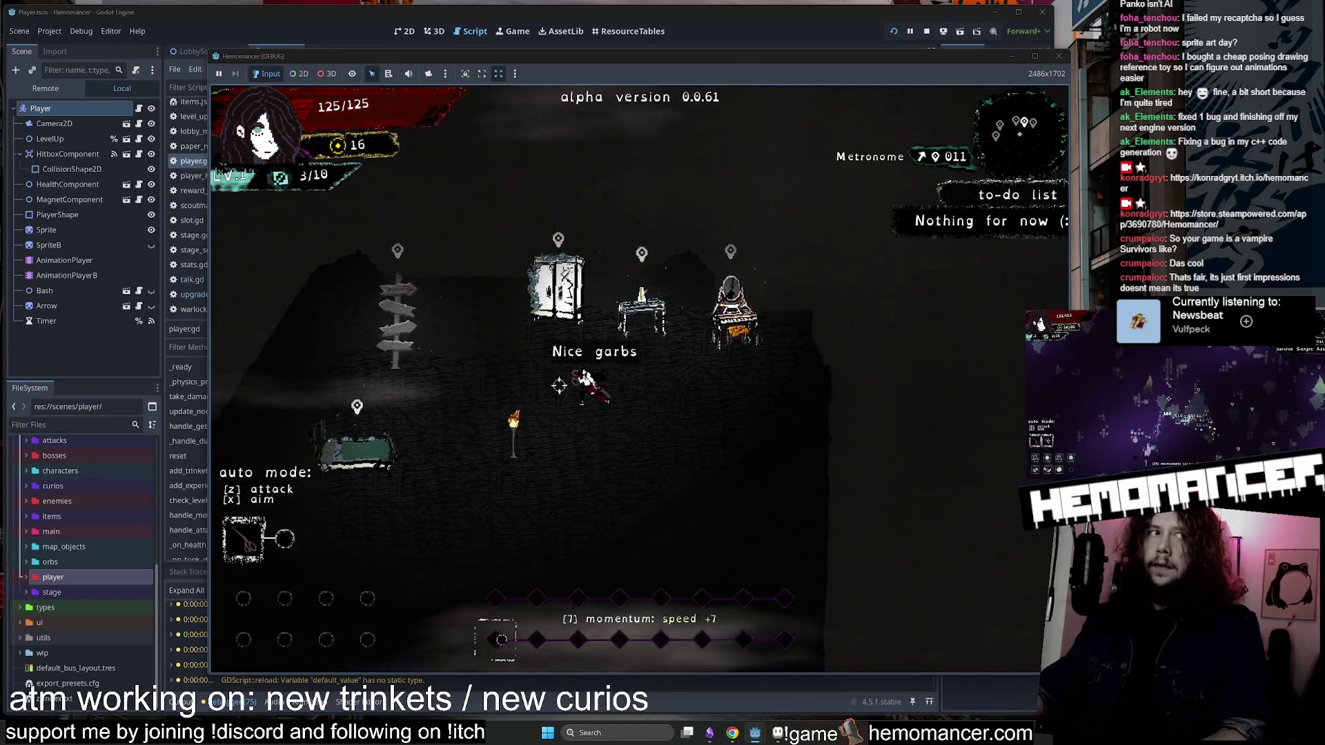
pyautogui.press('Up')
pyautogui.press('e')
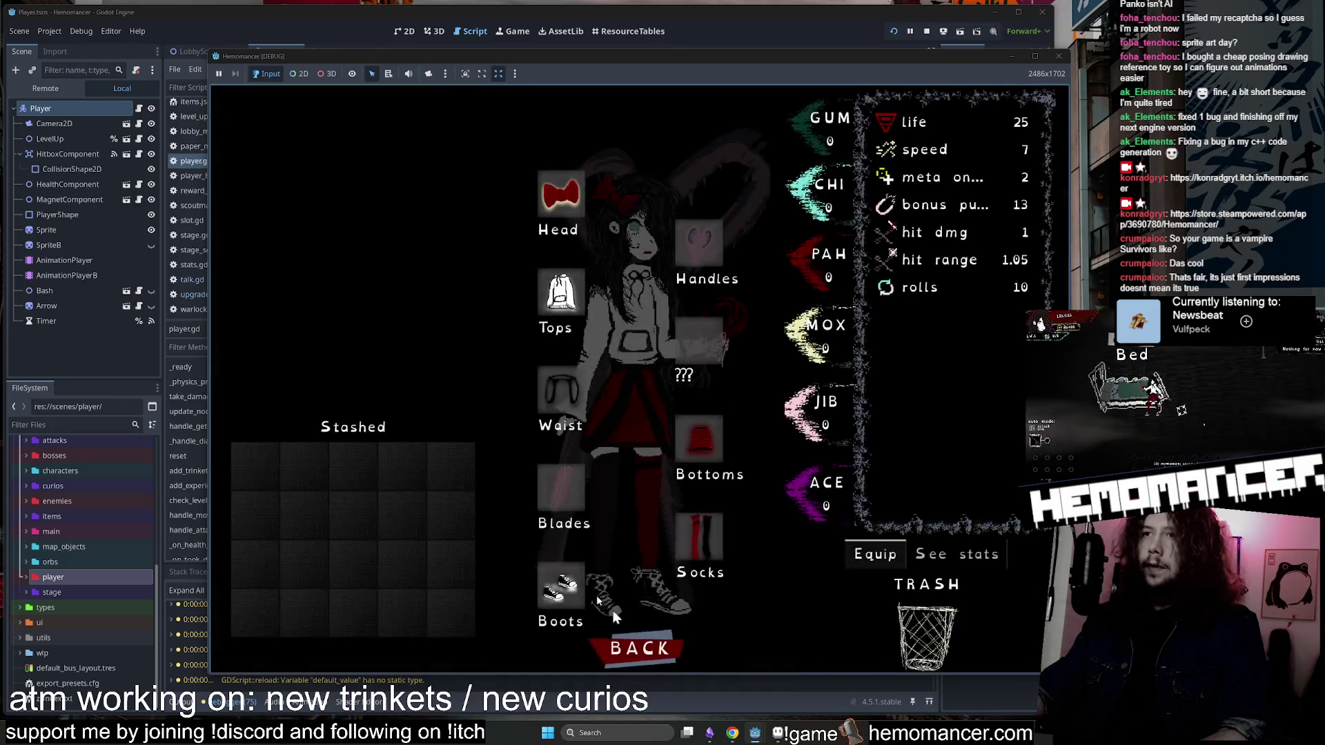
pyautogui.click(664, 652)
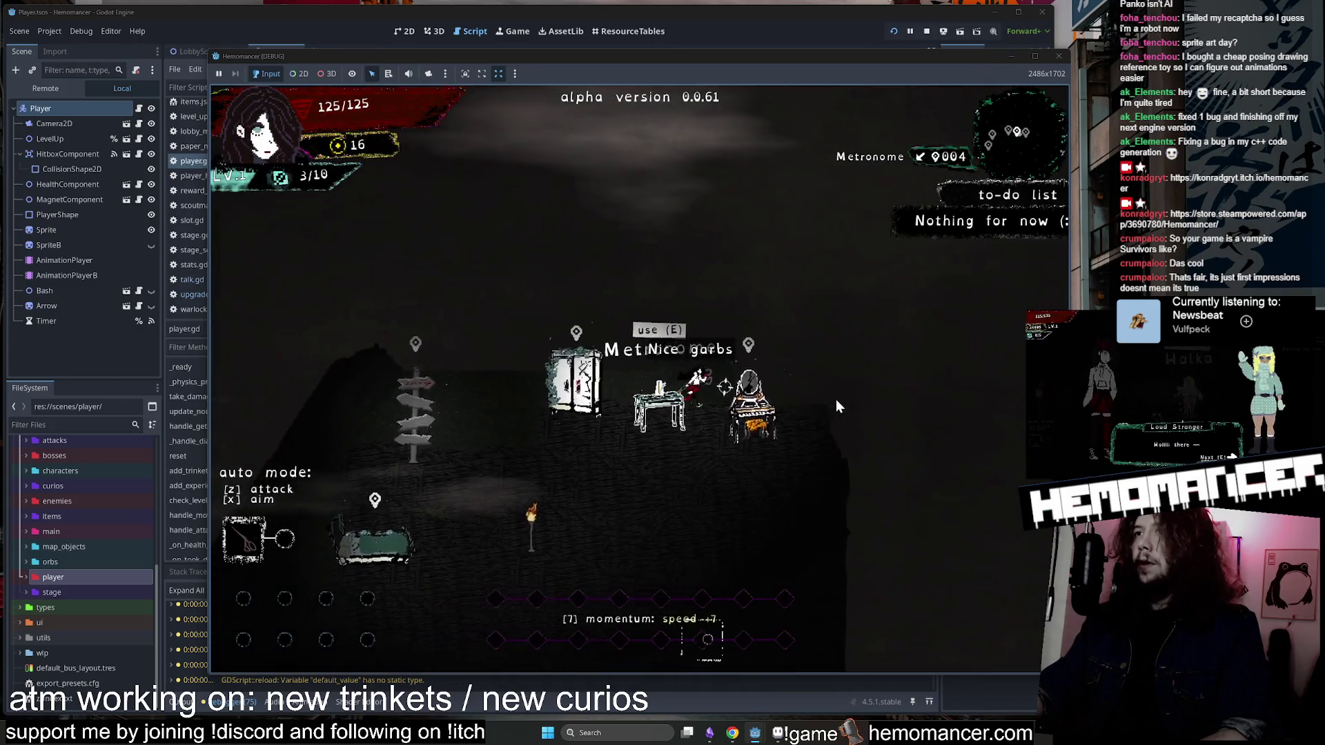
pyautogui.press('e')
pyautogui.click(636, 635)
pyautogui.press('Left')
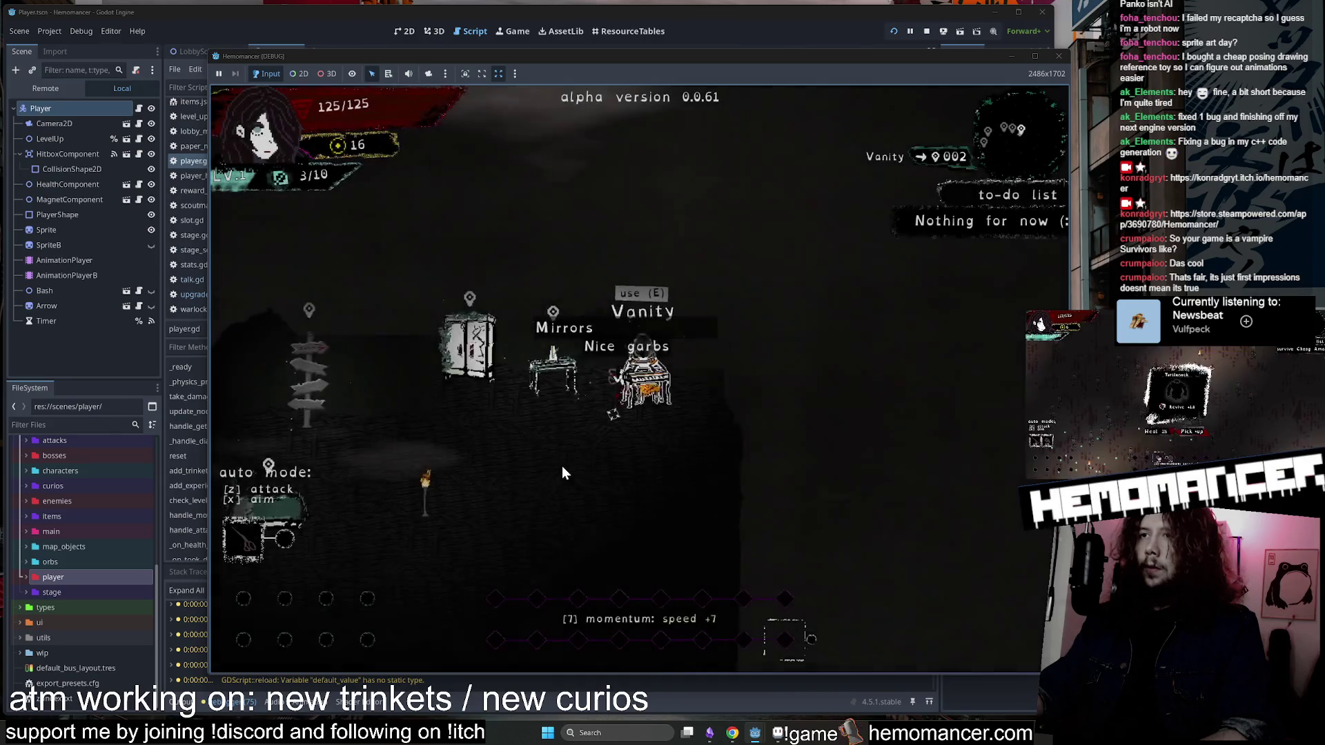
pyautogui.press('Left')
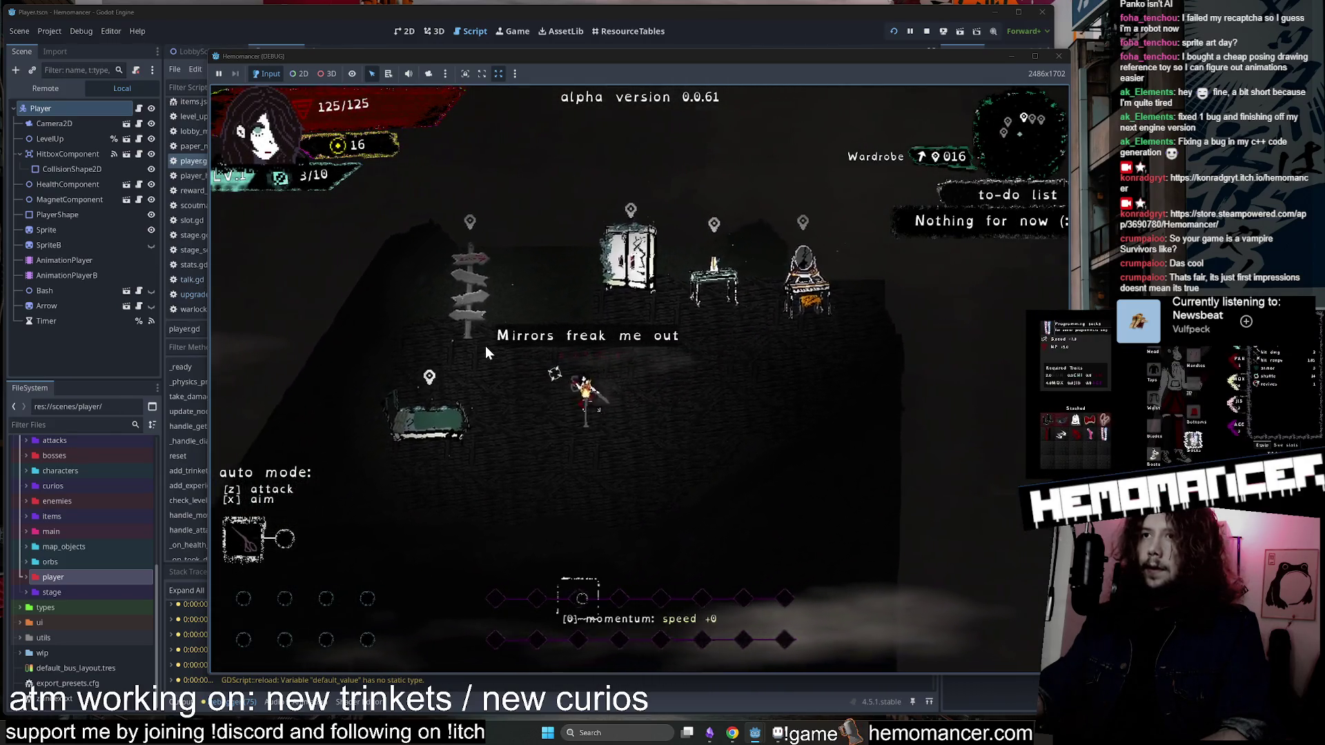
# Launch the Cheag Amar run from the signpost and move the character through the stage.
pyautogui.press('e')
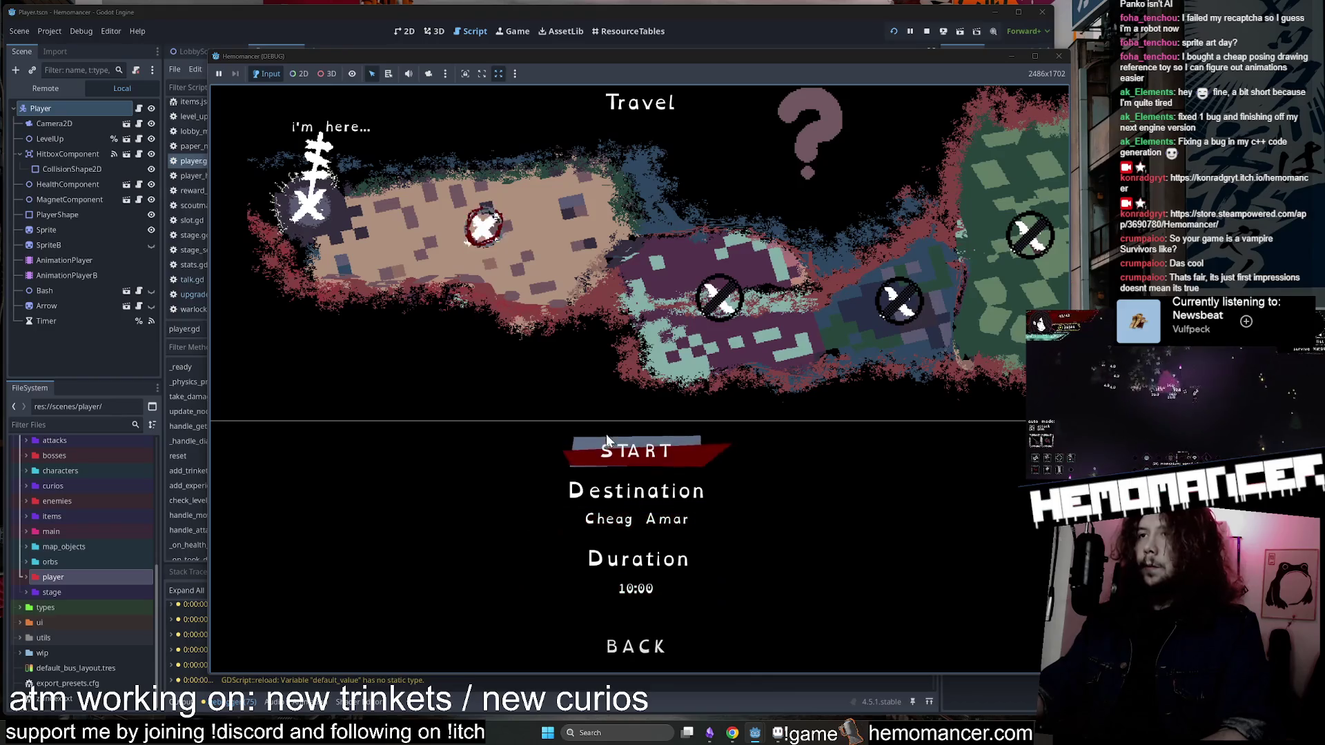
pyautogui.click(648, 448)
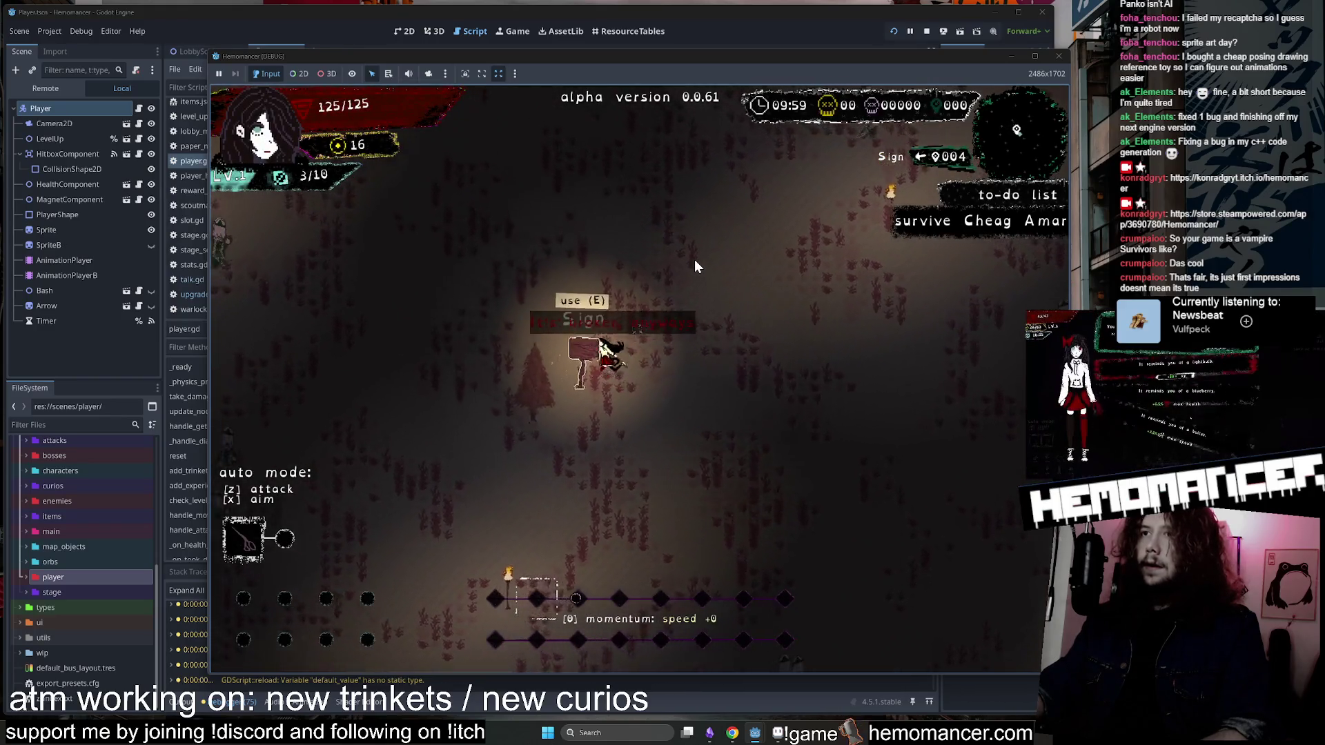
pyautogui.press('Up')
pyautogui.press('Right')
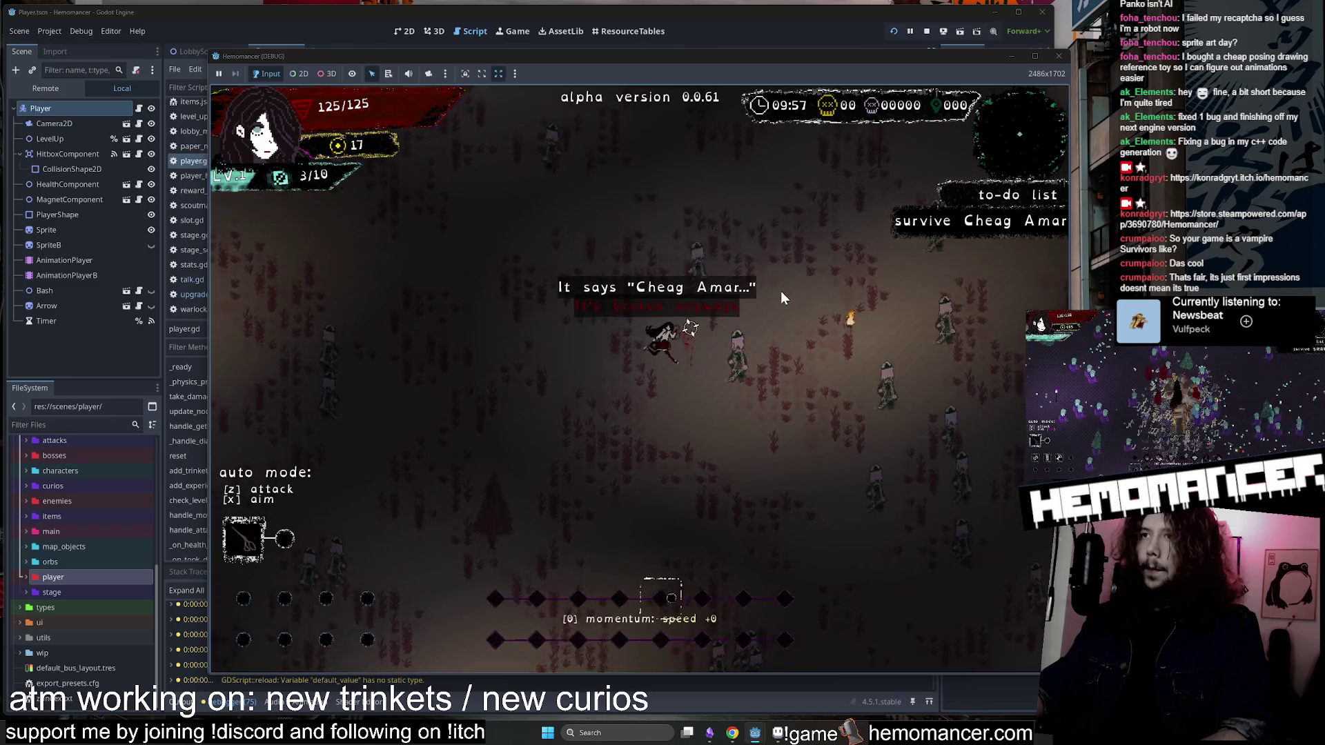
pyautogui.press('Up')
pyautogui.press('Right')
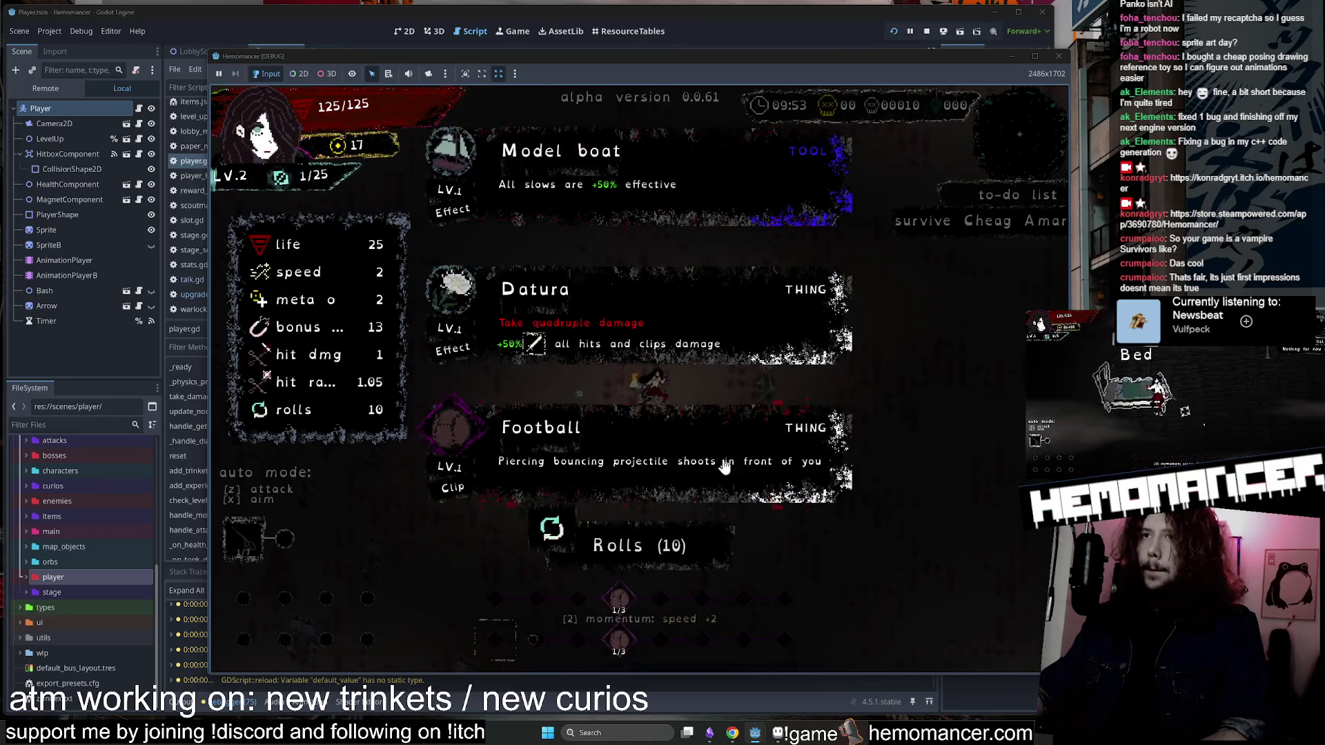
# Reroll and pick level-up upgrades, then continue after dying to return to the hub.
pyautogui.click(643, 552)
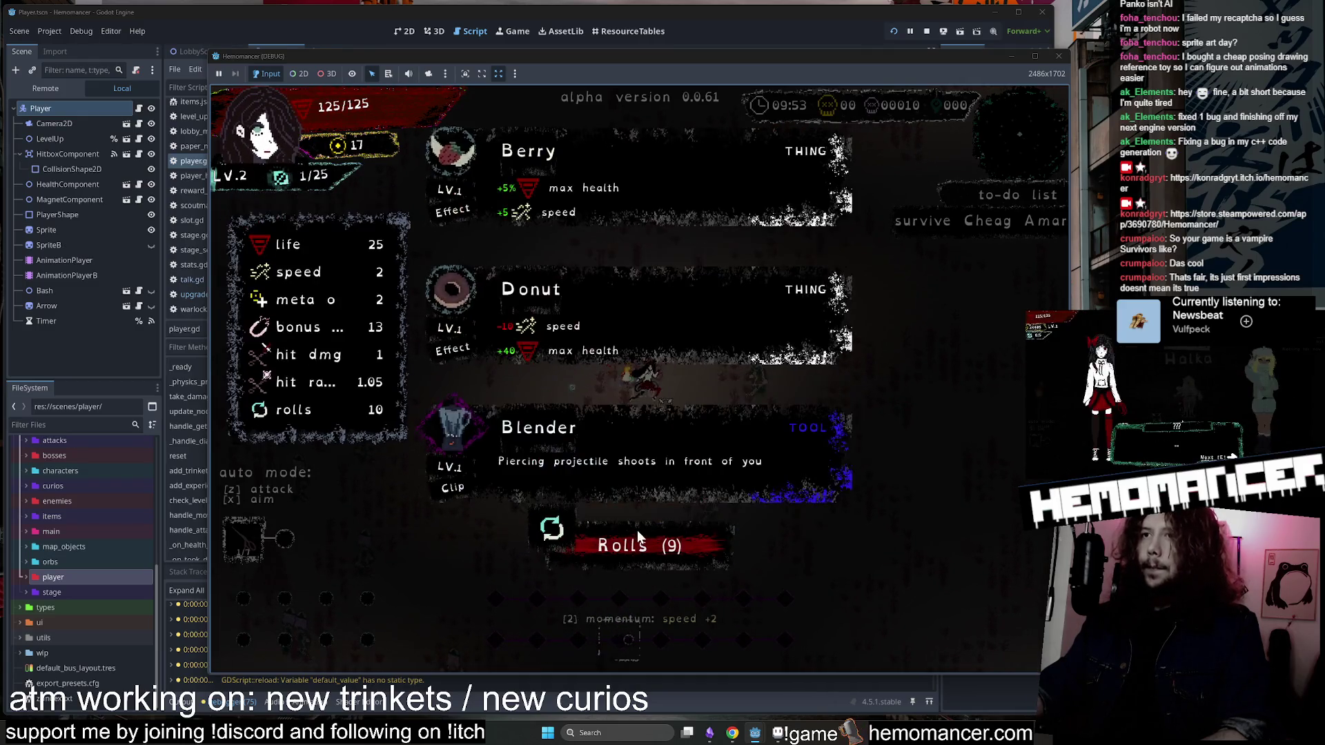
pyautogui.click(666, 456)
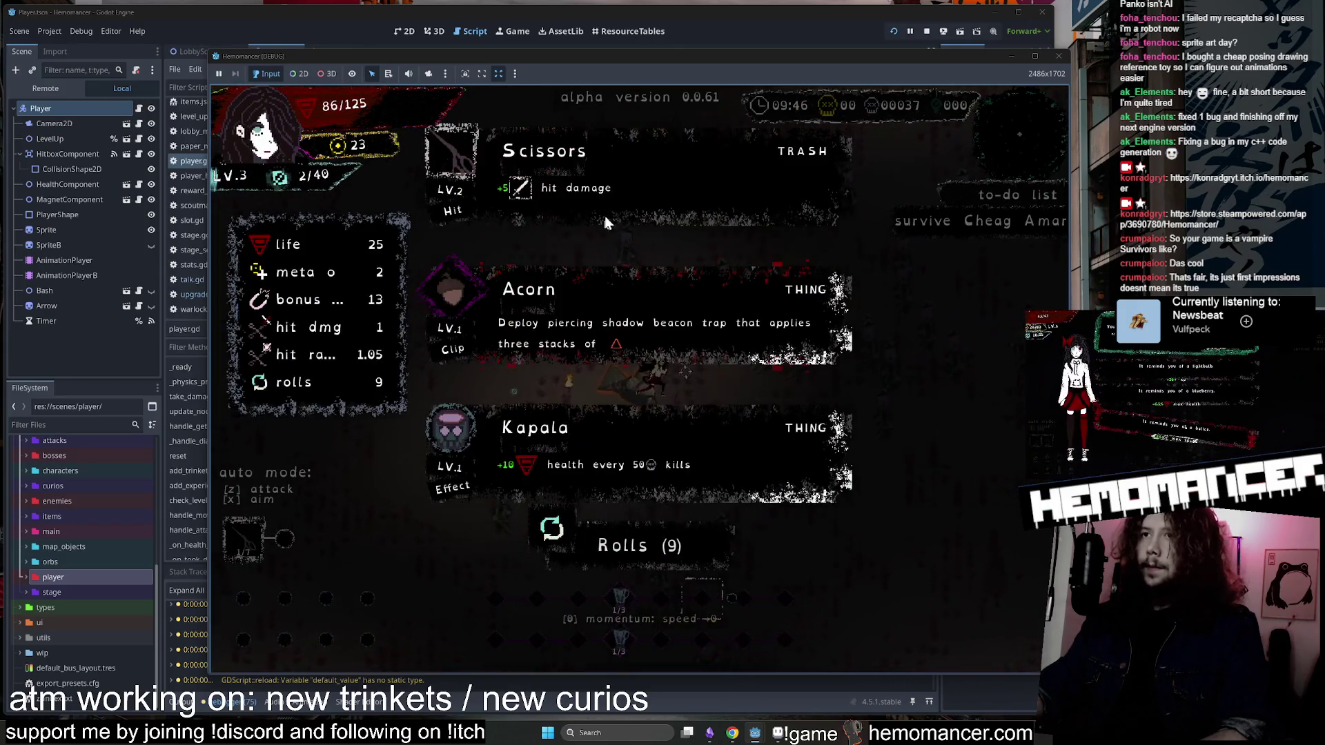
pyautogui.click(805, 292)
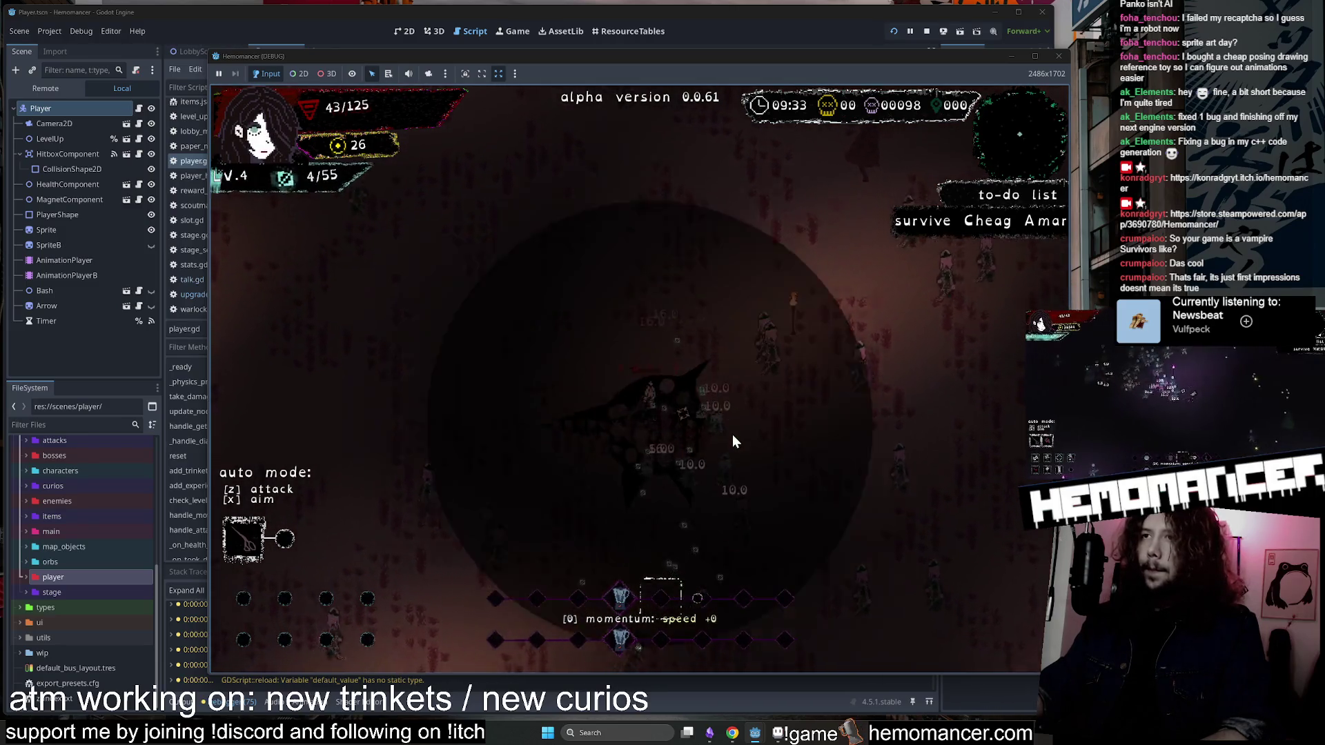
pyautogui.click(640, 478)
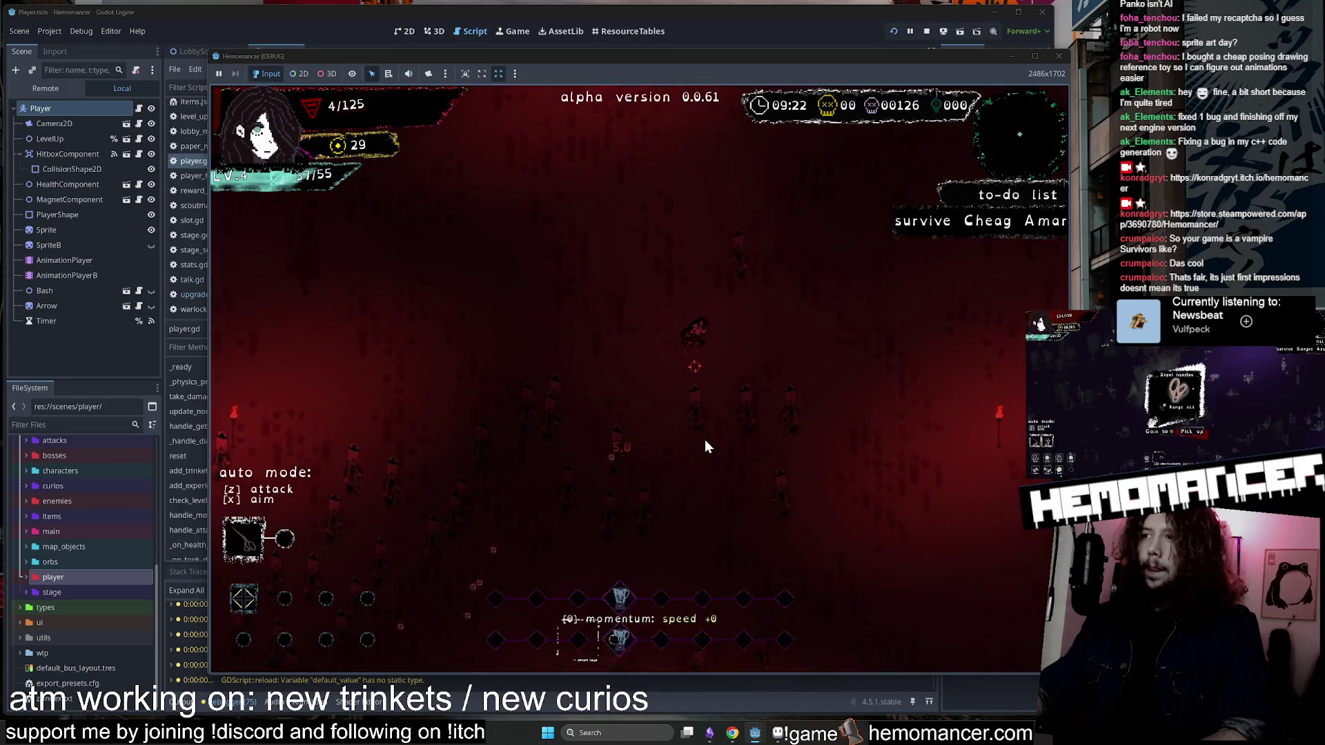
pyautogui.click(667, 398)
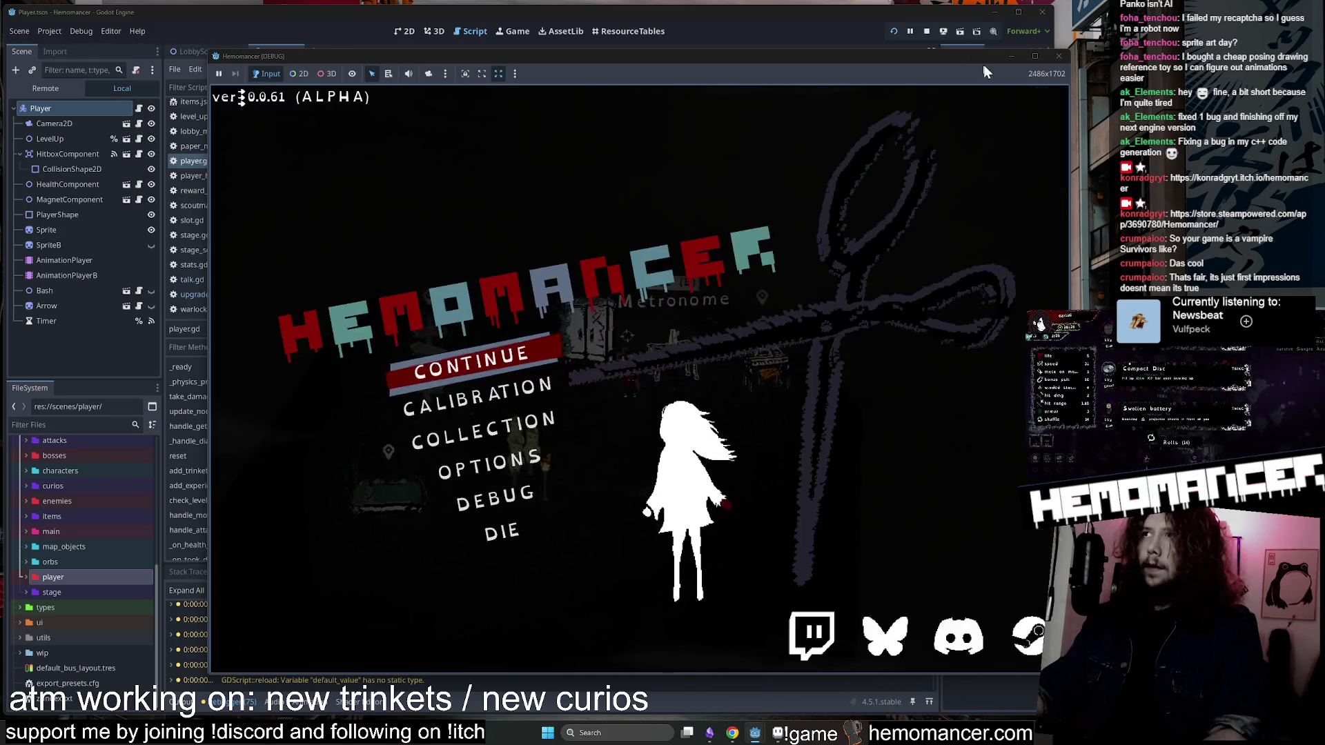
# Stop the debug game with F8 and go to the velocity check on line 333 of player.gd.
pyautogui.press('F8')
pyautogui.click(405, 290)
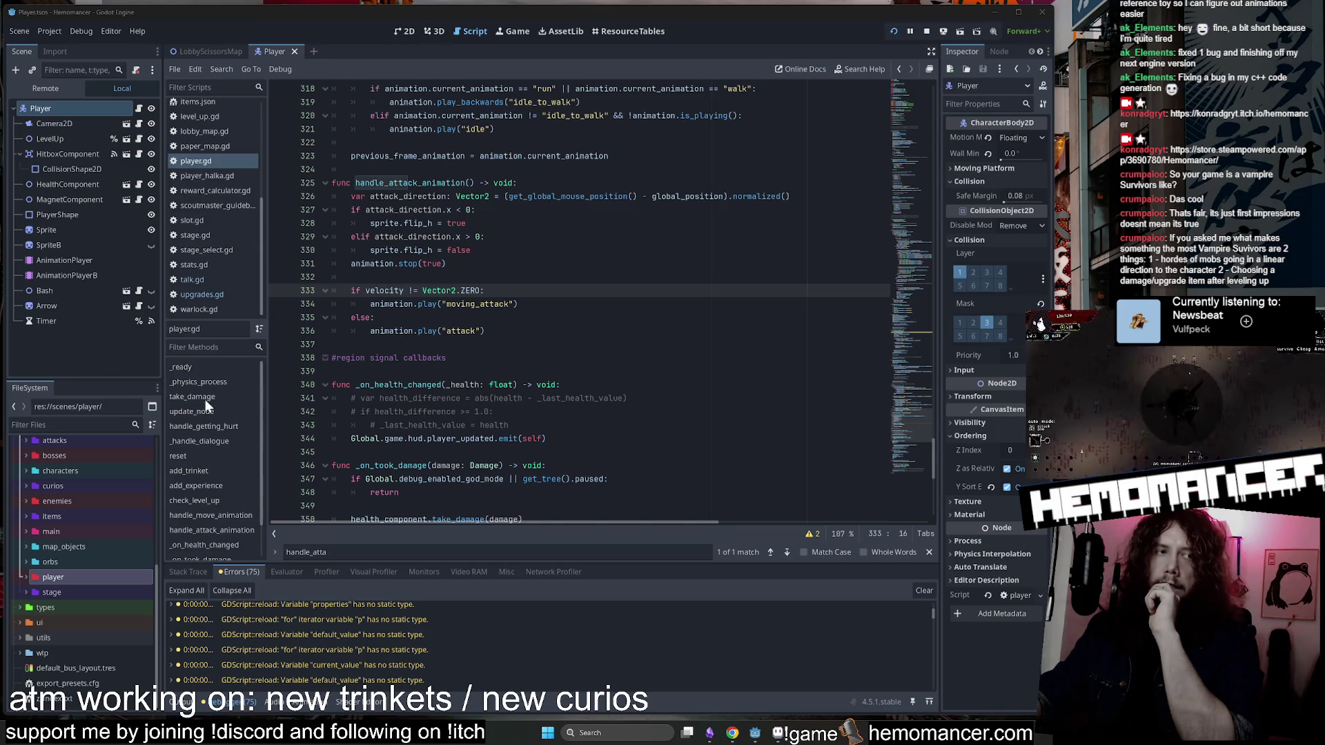
# Inspect lines 324–327 of handle_attack_animation in player.gd.
pyautogui.click(601, 210)
pyautogui.scroll(2, 652, 295)
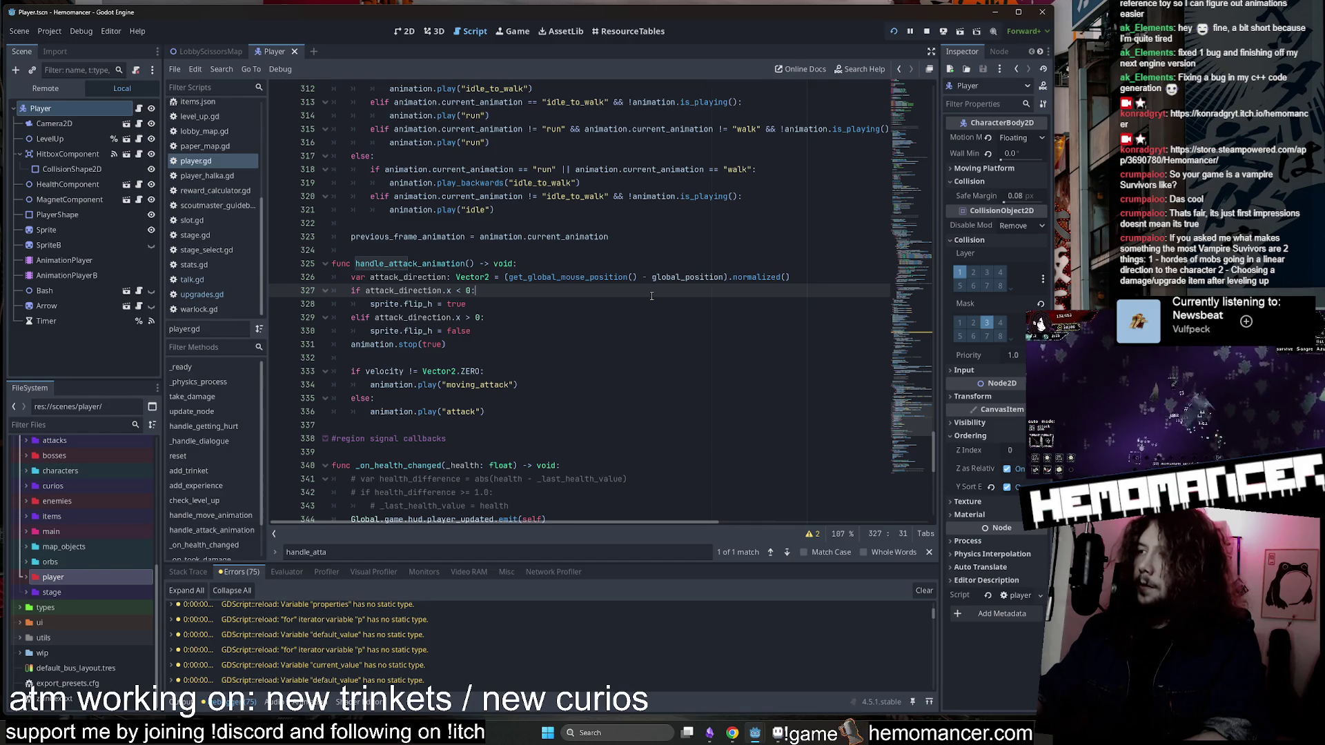
pyautogui.click(687, 250)
# Relaunch the game with F5, enlarge the debug window and continue into the hub.
pyautogui.press('F5')
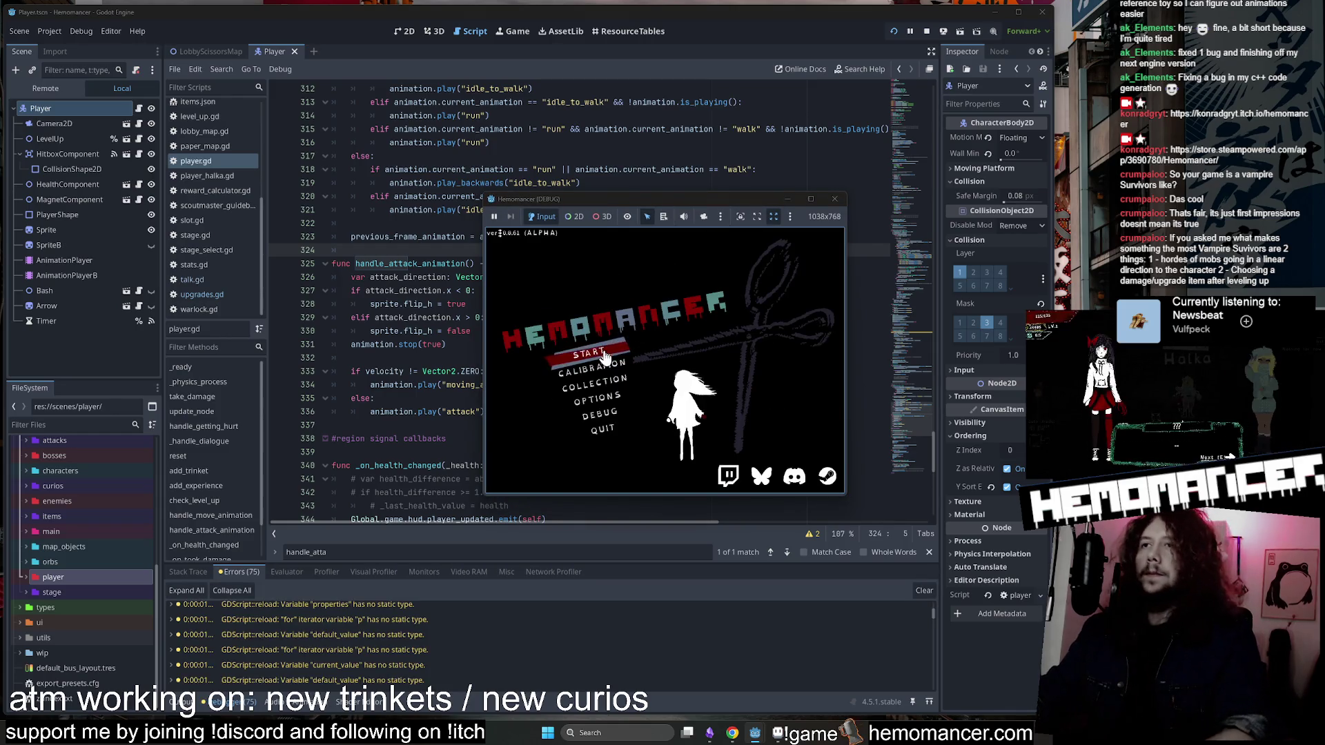
pyautogui.click(692, 313)
pyautogui.moveTo(481, 495)
pyautogui.mouseDown()
pyautogui.moveTo(483, 568)
pyautogui.moveTo(243, 635)
pyautogui.mouseUp()
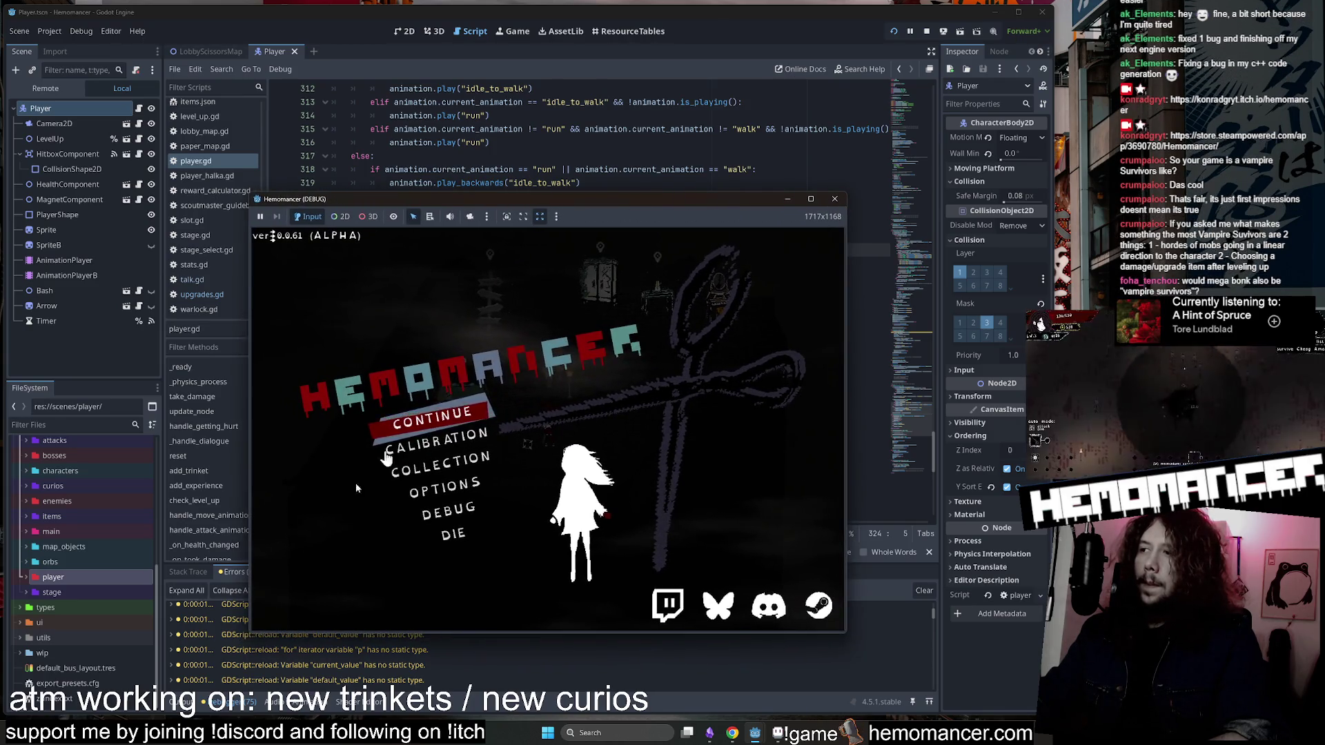
pyautogui.moveTo(848, 192); pyautogui.dragTo(1019, 39)
pyautogui.click(574, 308)
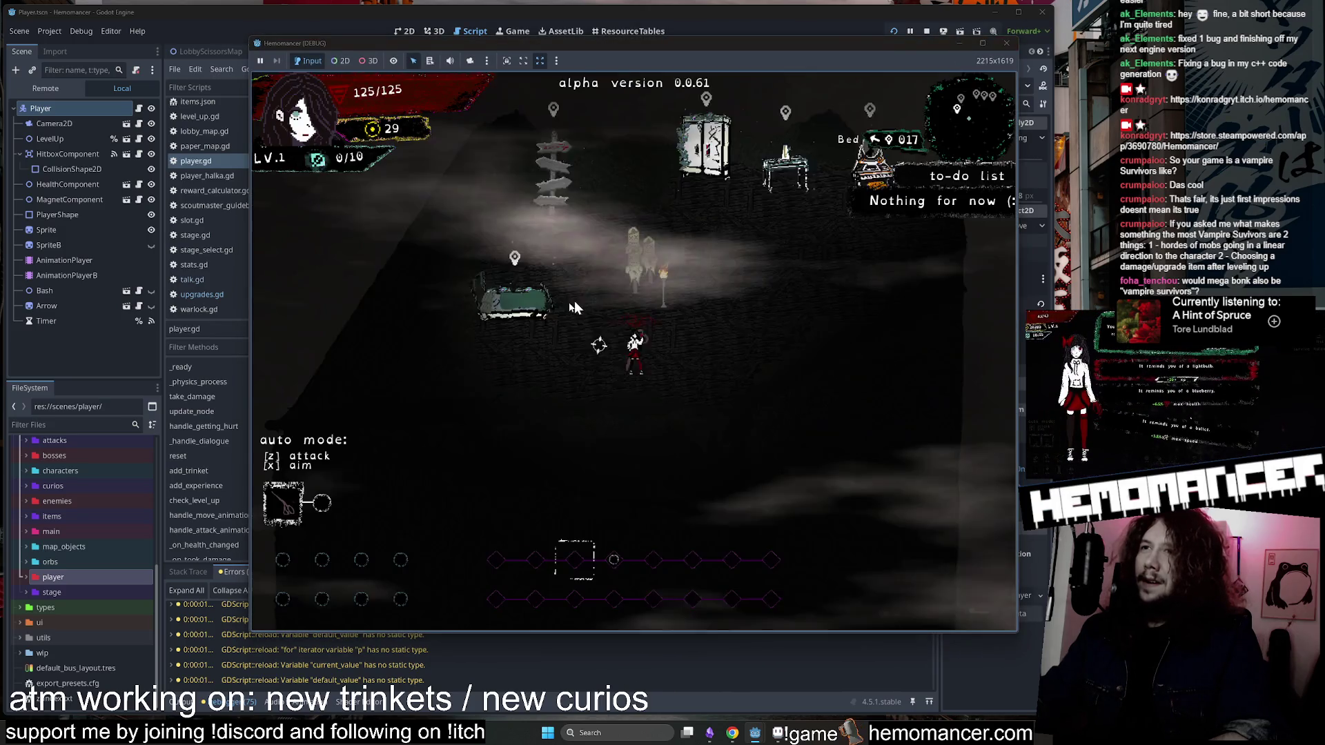
# Walk the character to the wardrobe, use it and confirm the outfit.
pyautogui.press('w')
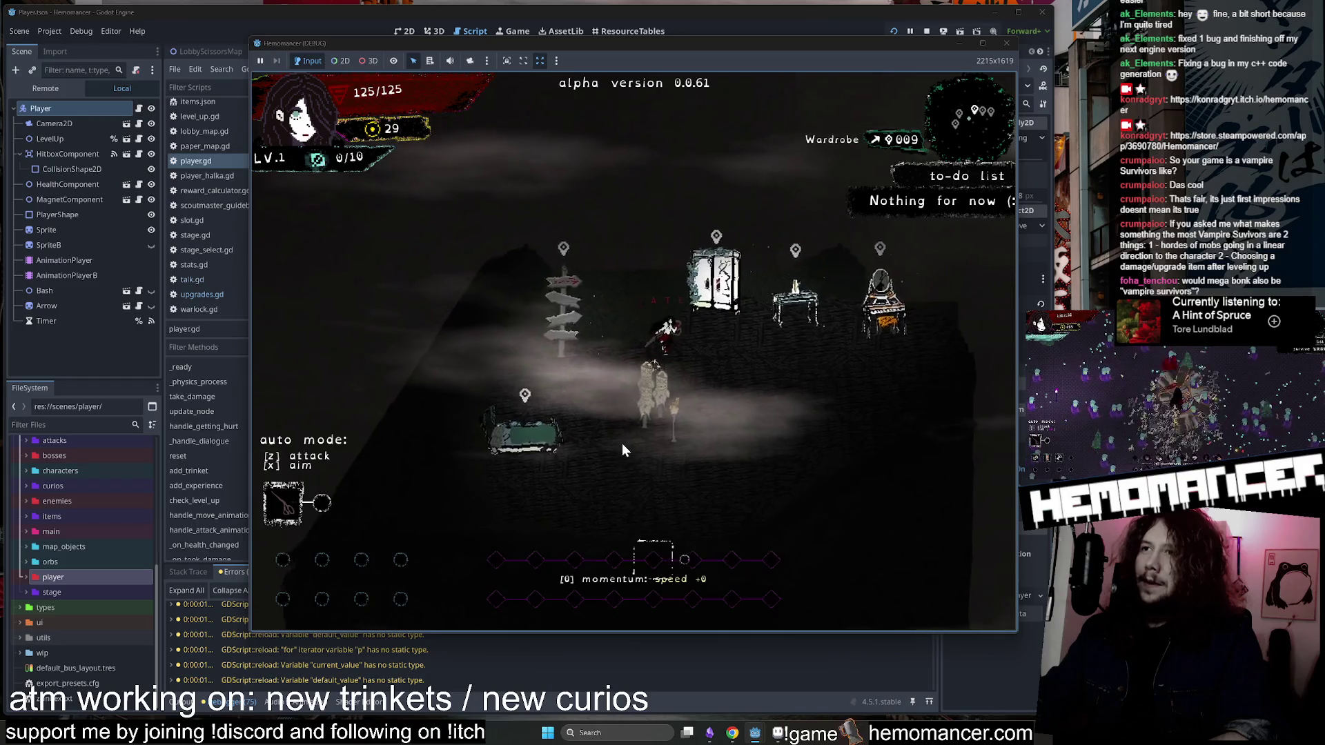
pyautogui.press('s')
pyautogui.press('d')
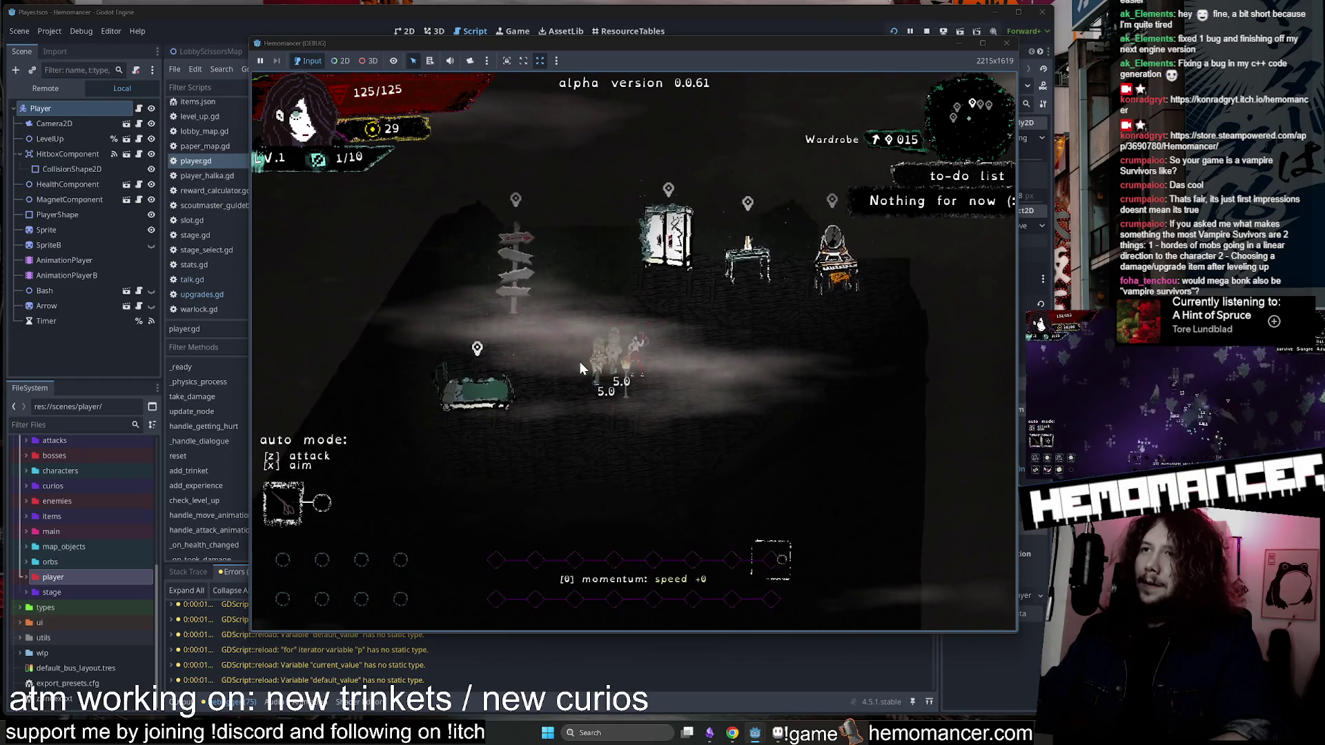
pyautogui.press('w')
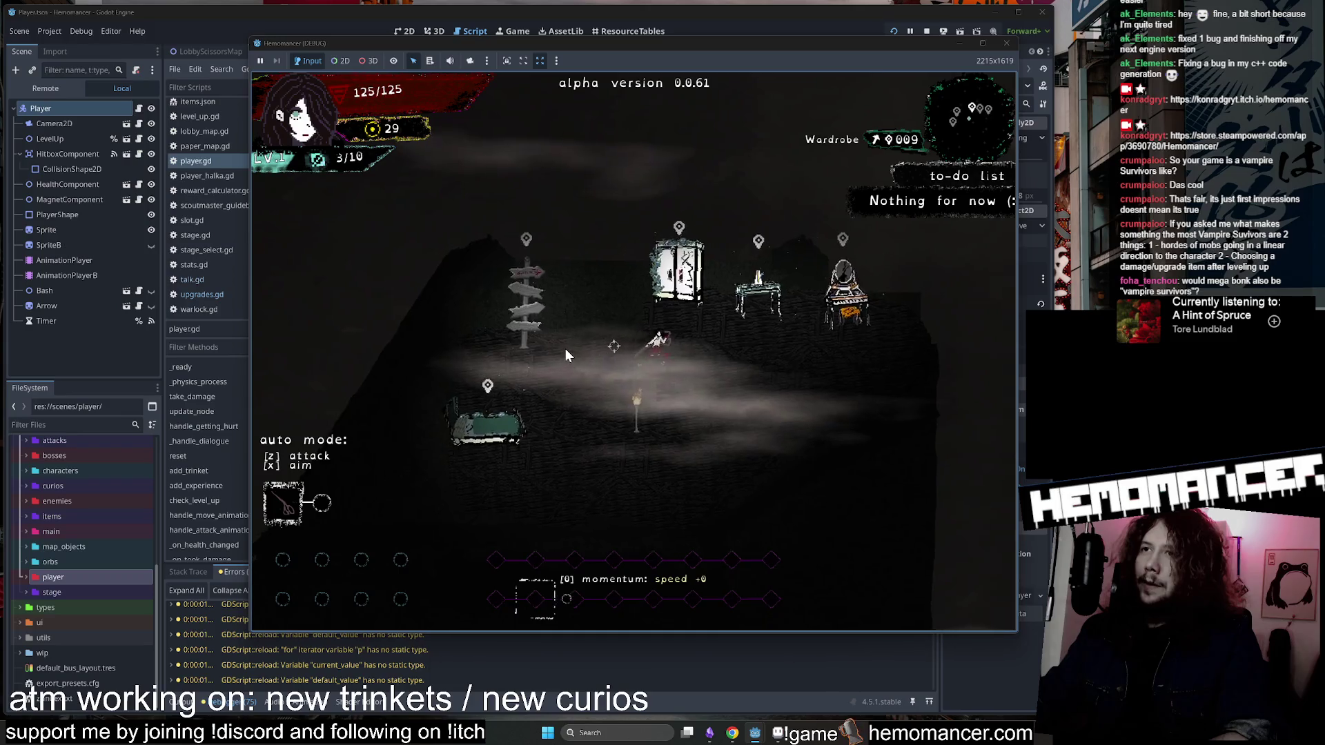
pyautogui.press('d')
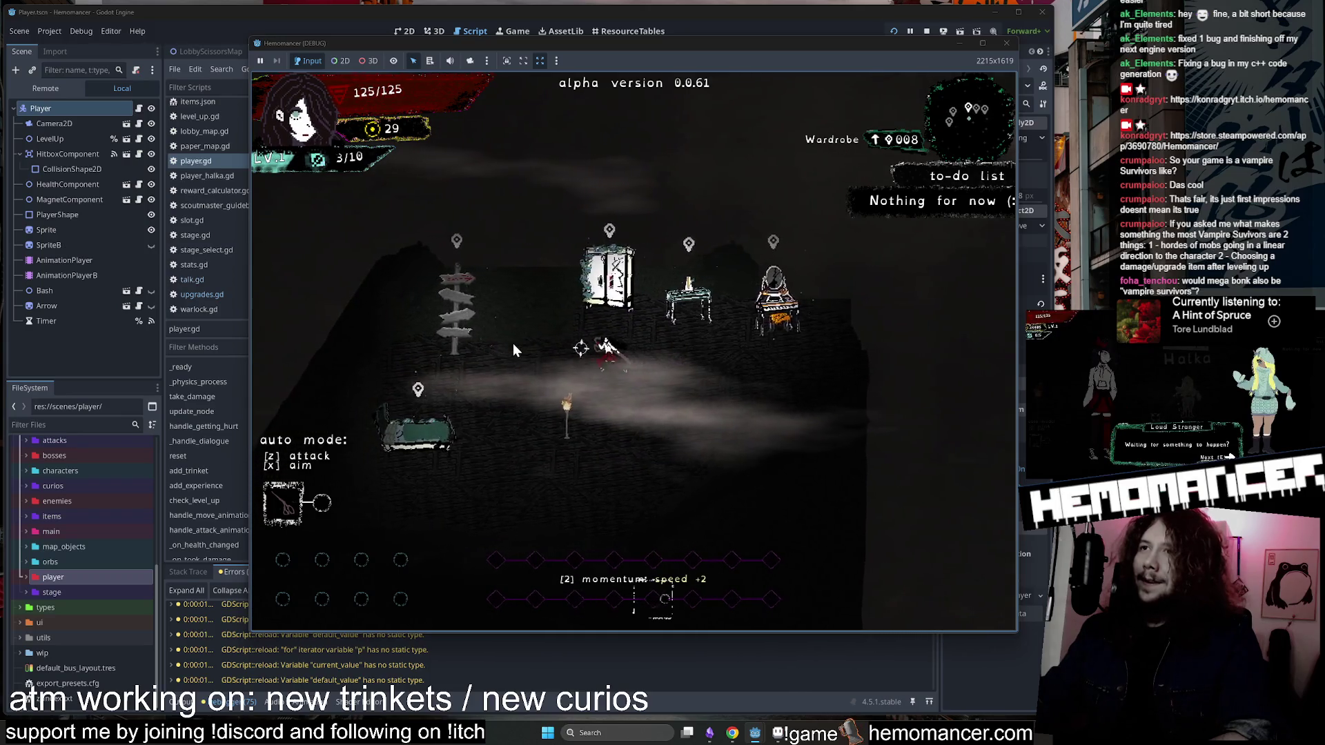
pyautogui.press('a')
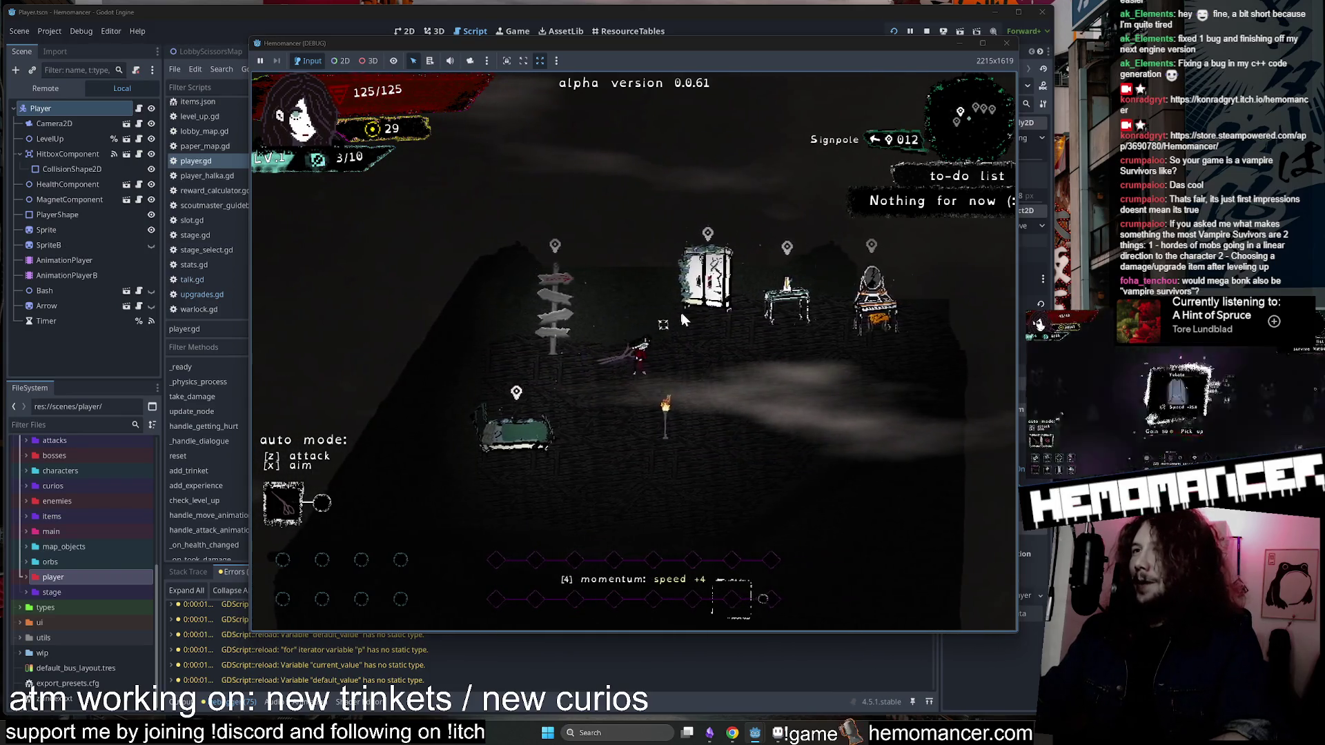
pyautogui.press('d')
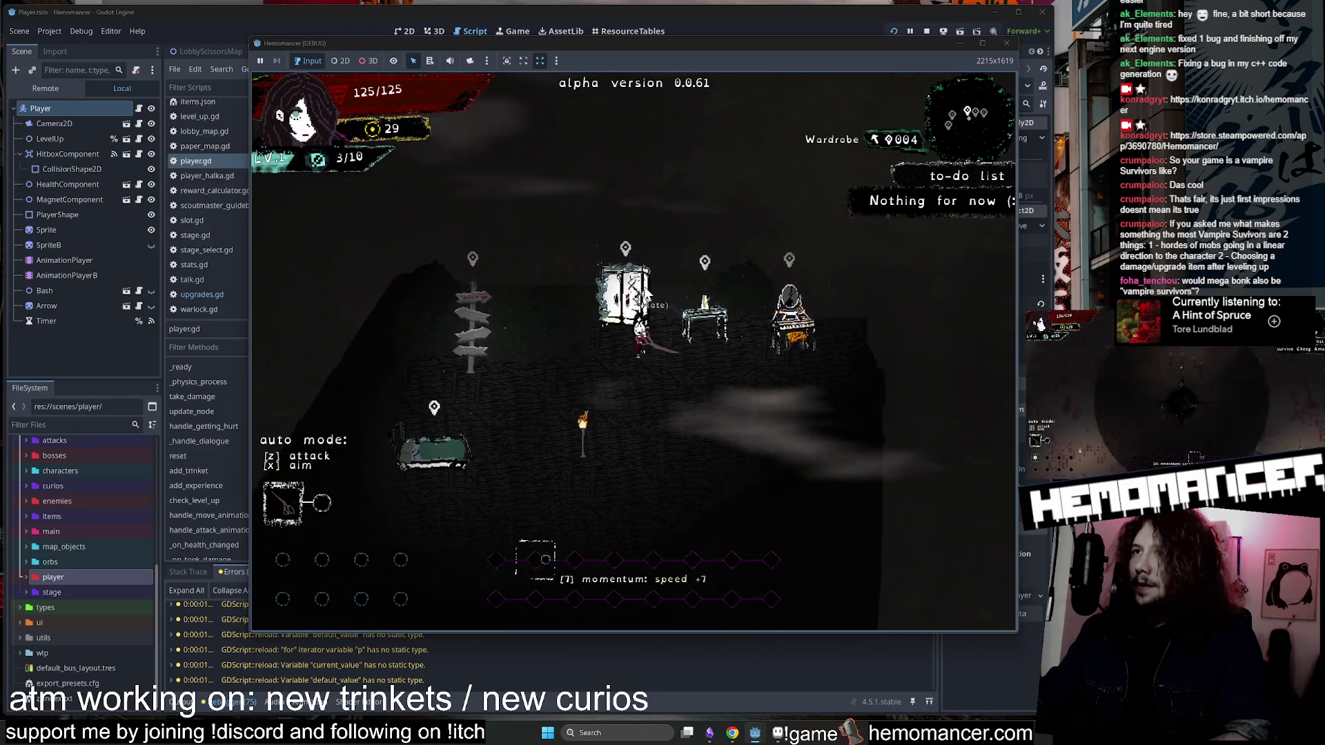
pyautogui.press('e')
pyautogui.click(625, 586)
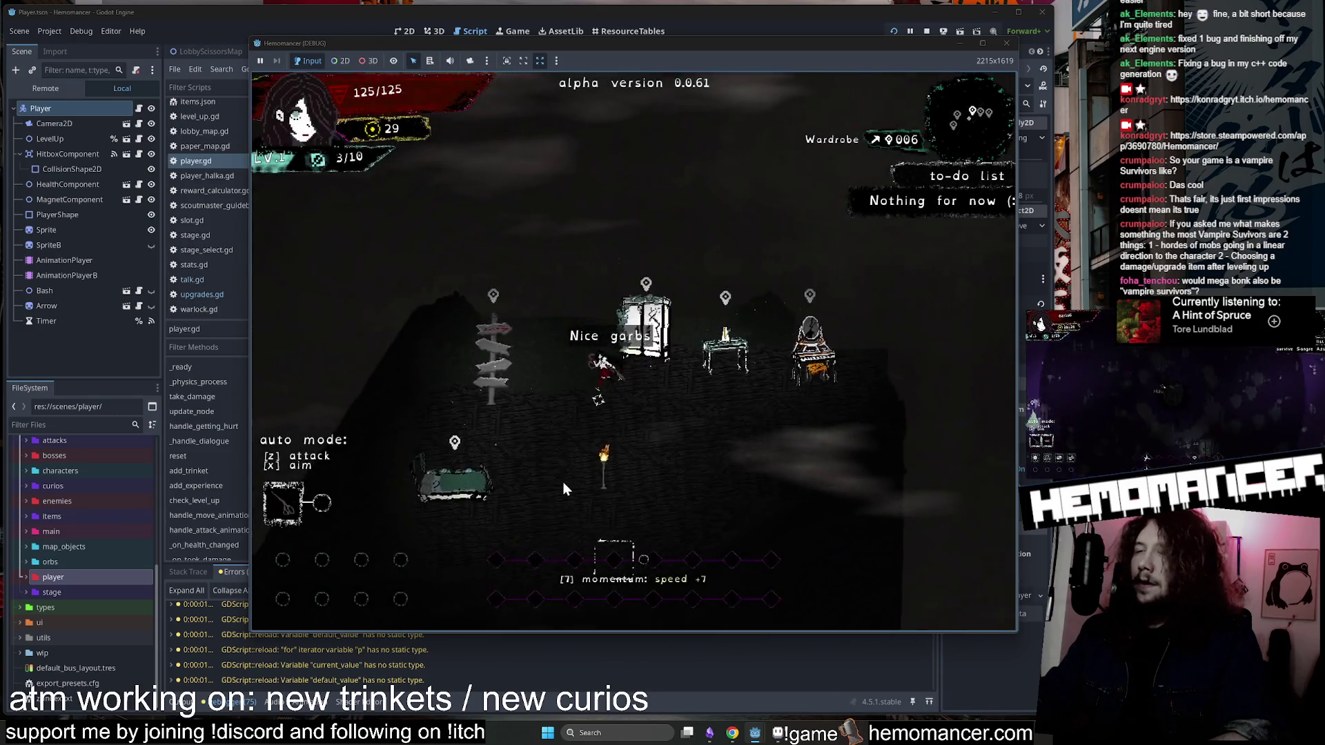
# Start the Cheag Amar run from the signpost and move through the stage.
pyautogui.press('a')
pyautogui.press('e')
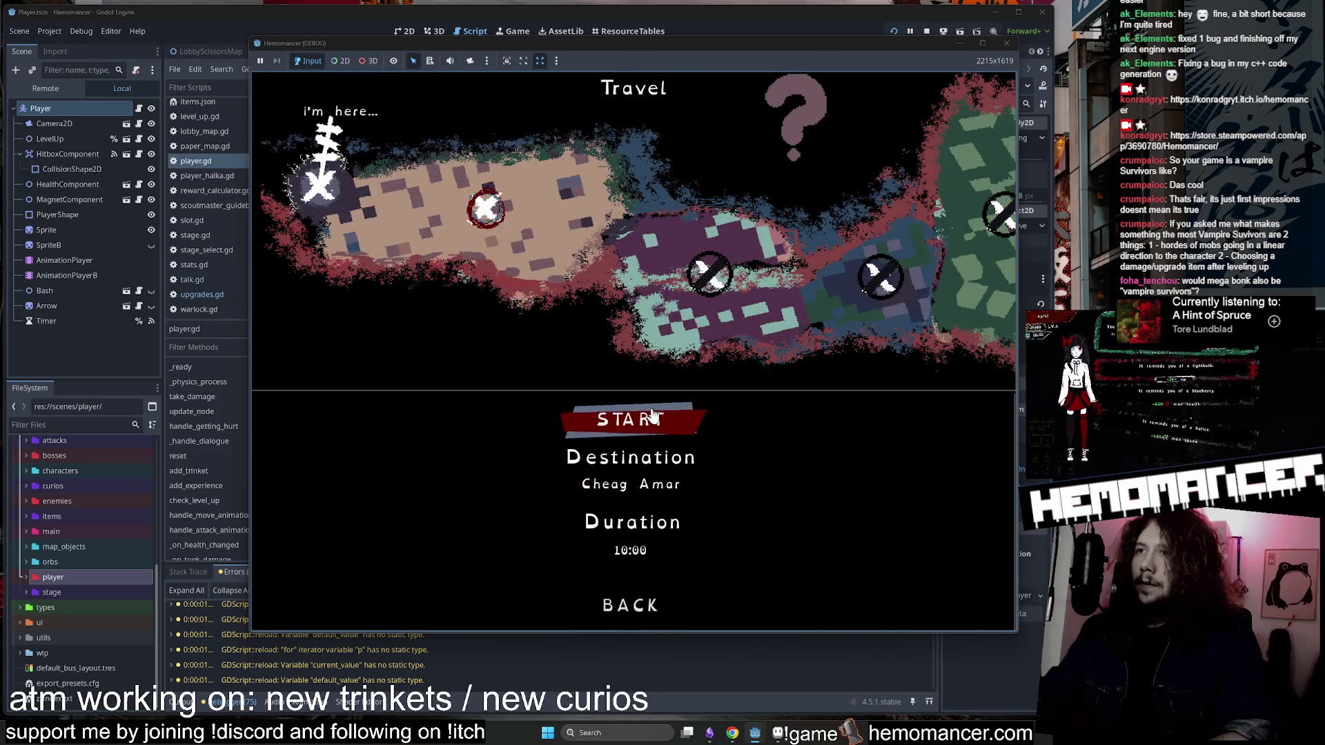
pyautogui.click(652, 414)
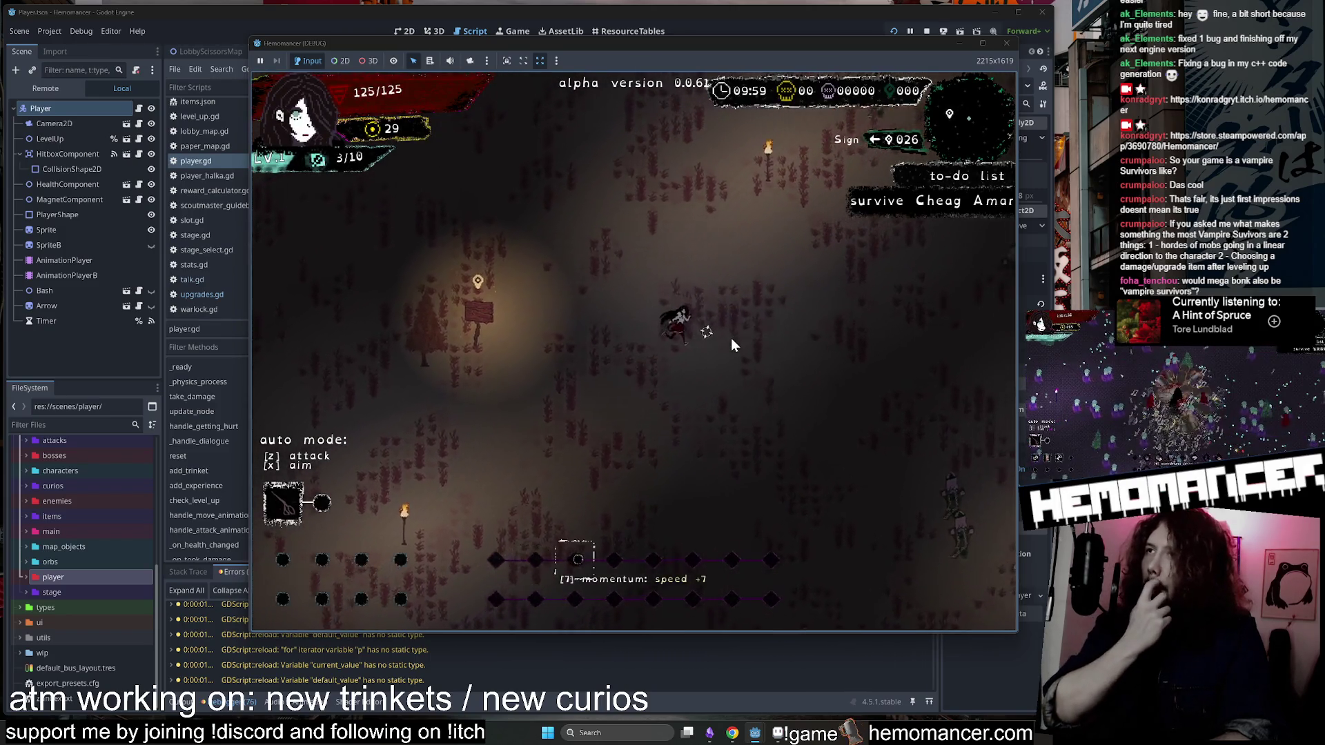
pyautogui.press('w')
pyautogui.press('d')
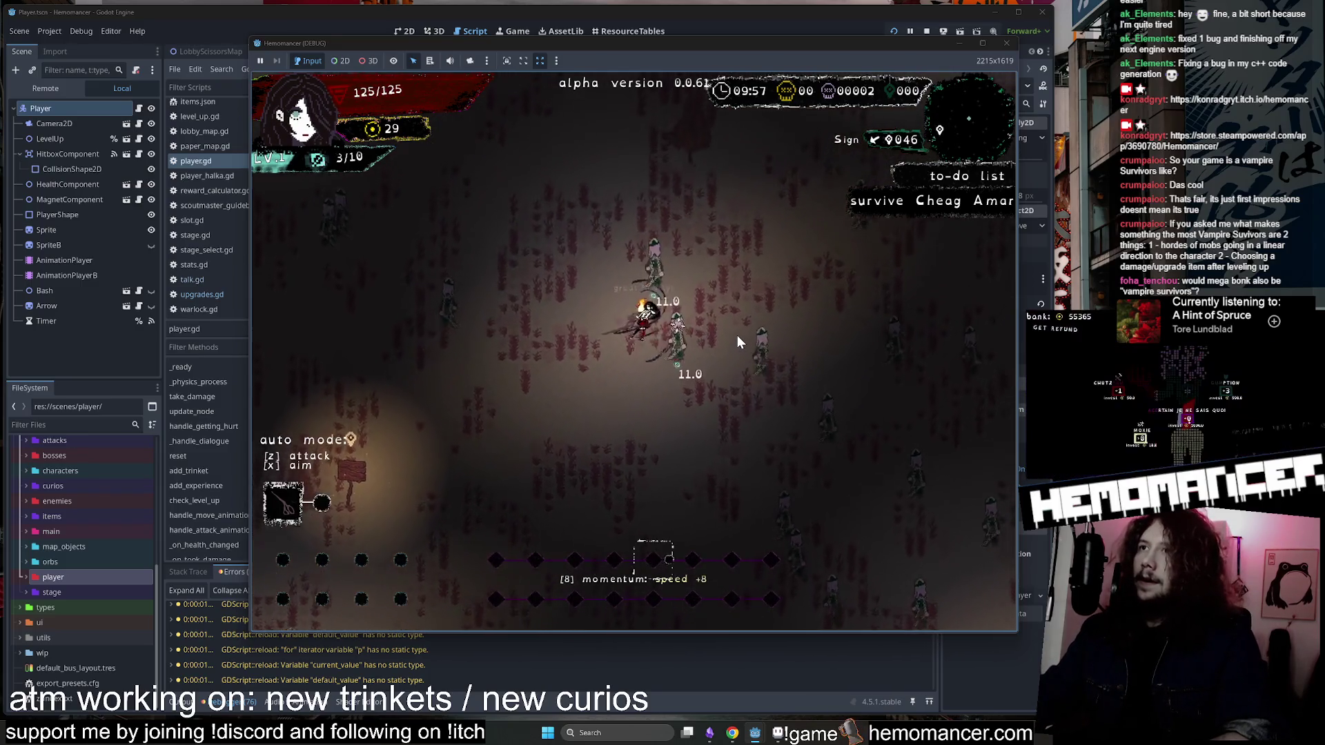
pyautogui.press('w')
pyautogui.press('d')
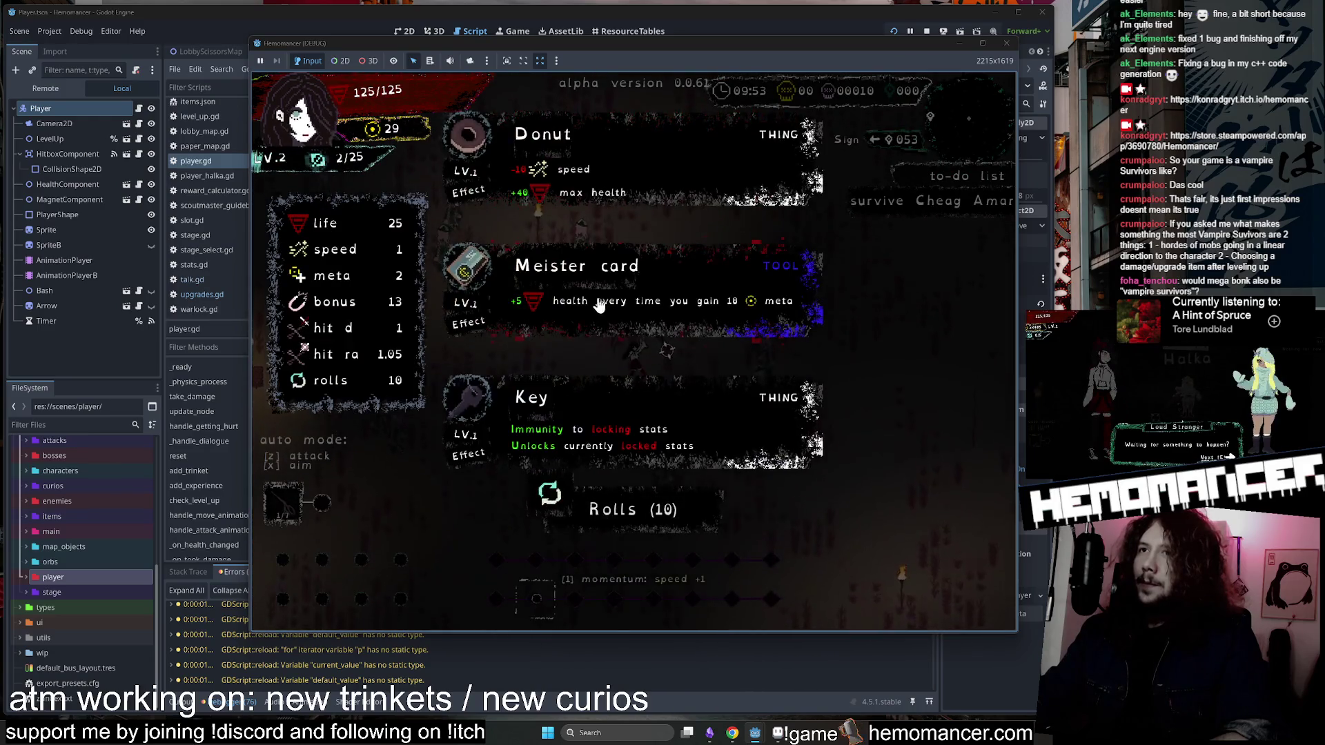
# Reroll level-ups, take Plant in the mug and Berry, then end the run with DIE and Yes.
pyautogui.click(625, 509)
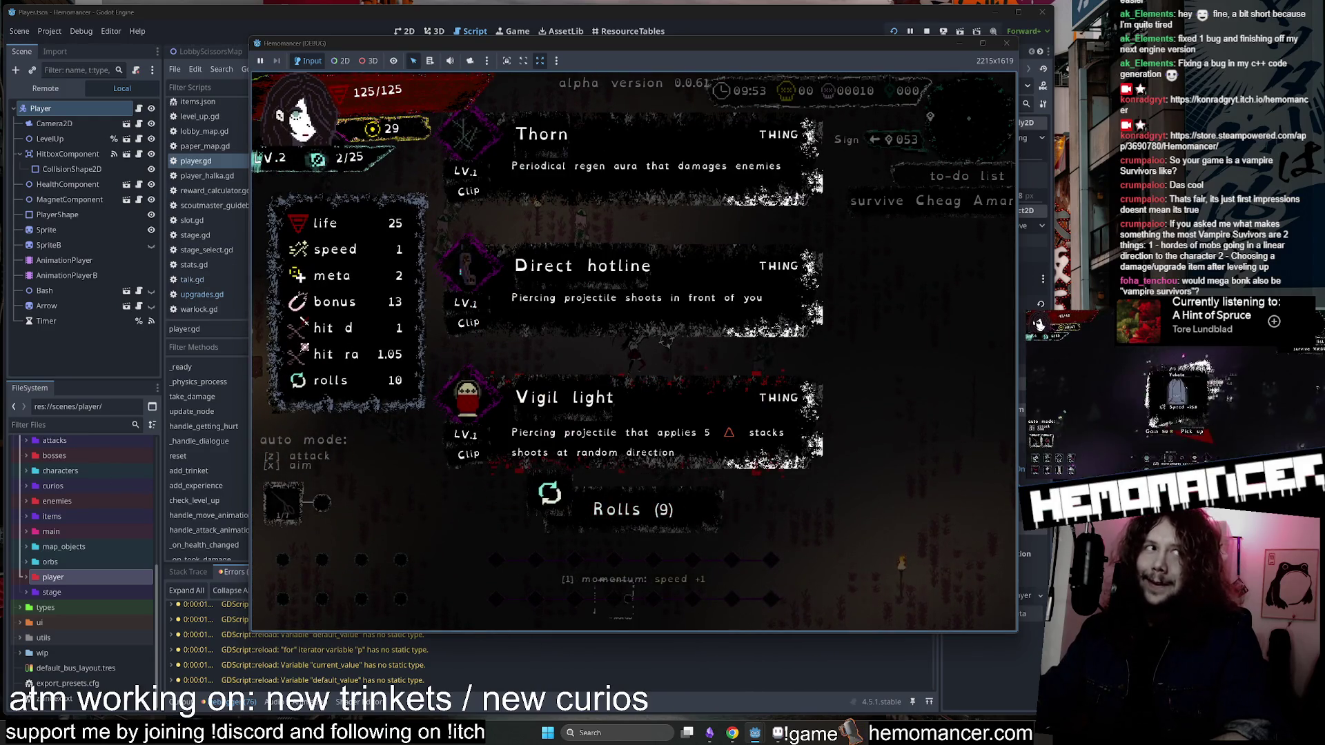
pyautogui.click(628, 496)
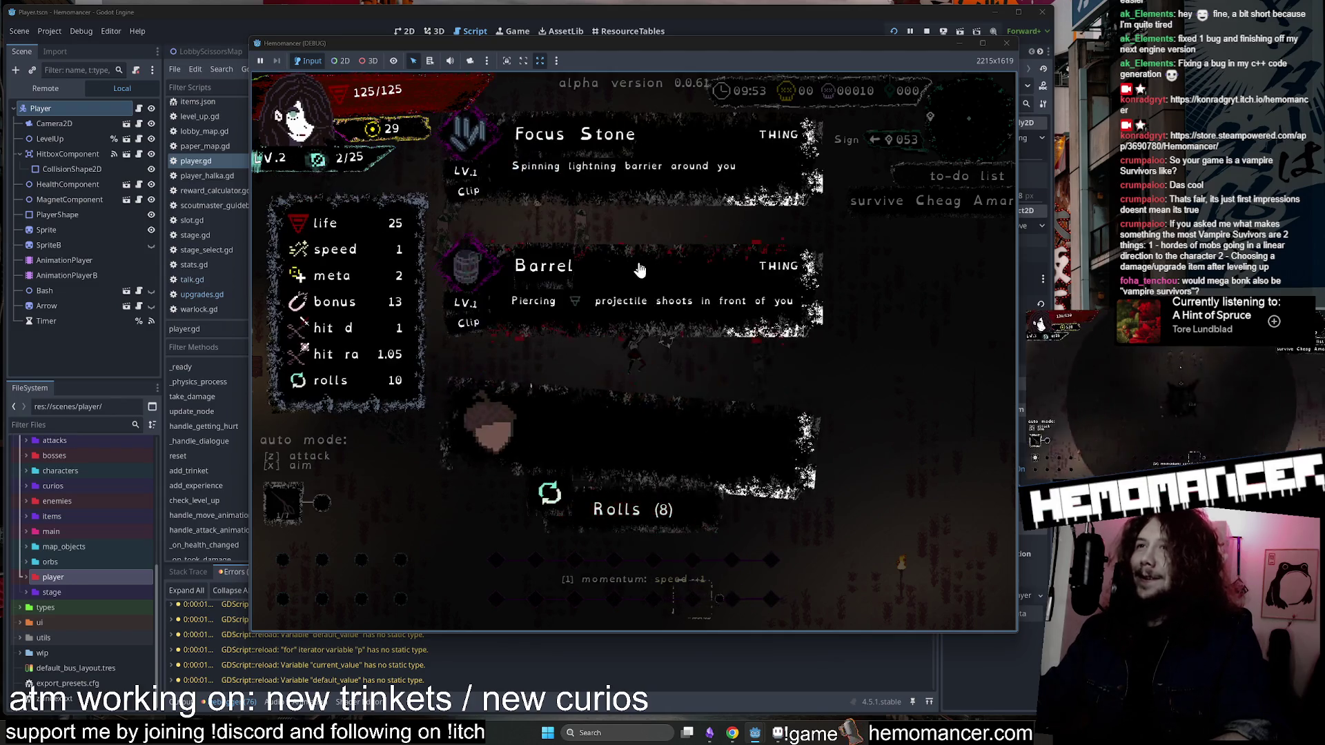
pyautogui.click(649, 509)
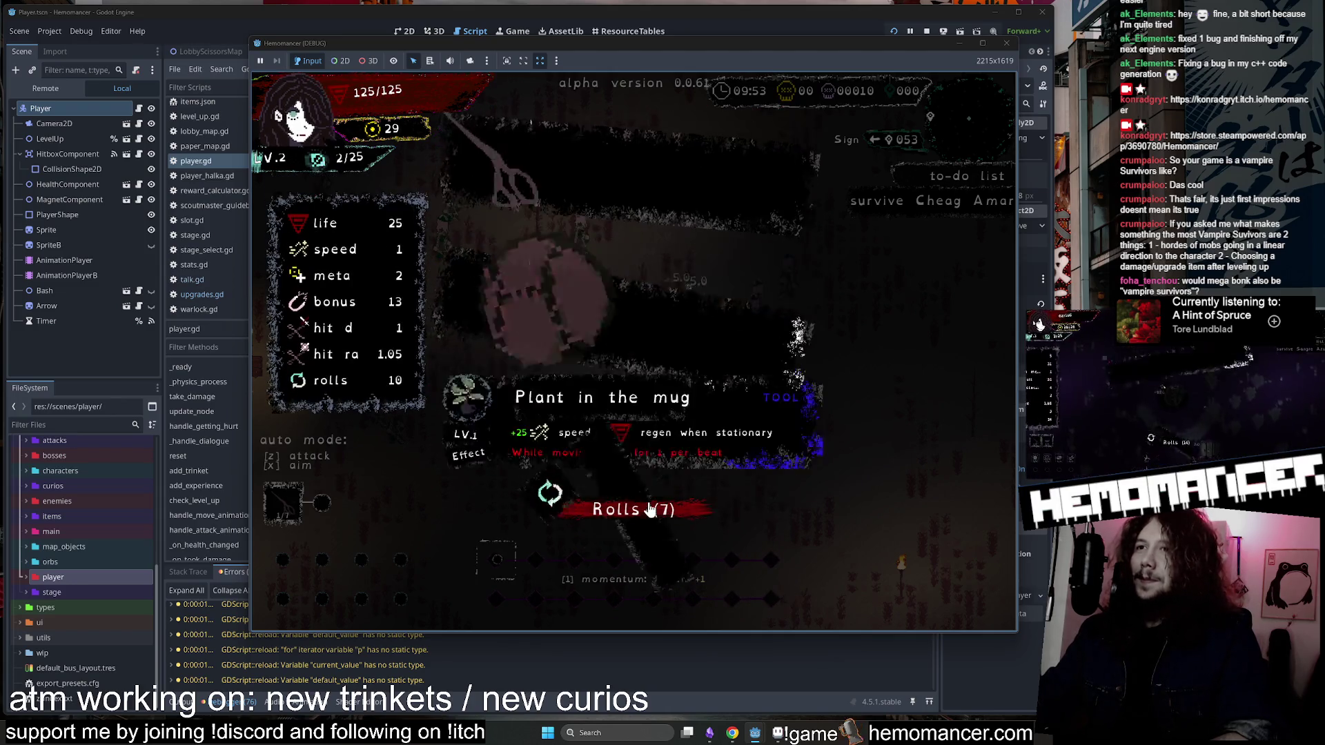
pyautogui.click(679, 409)
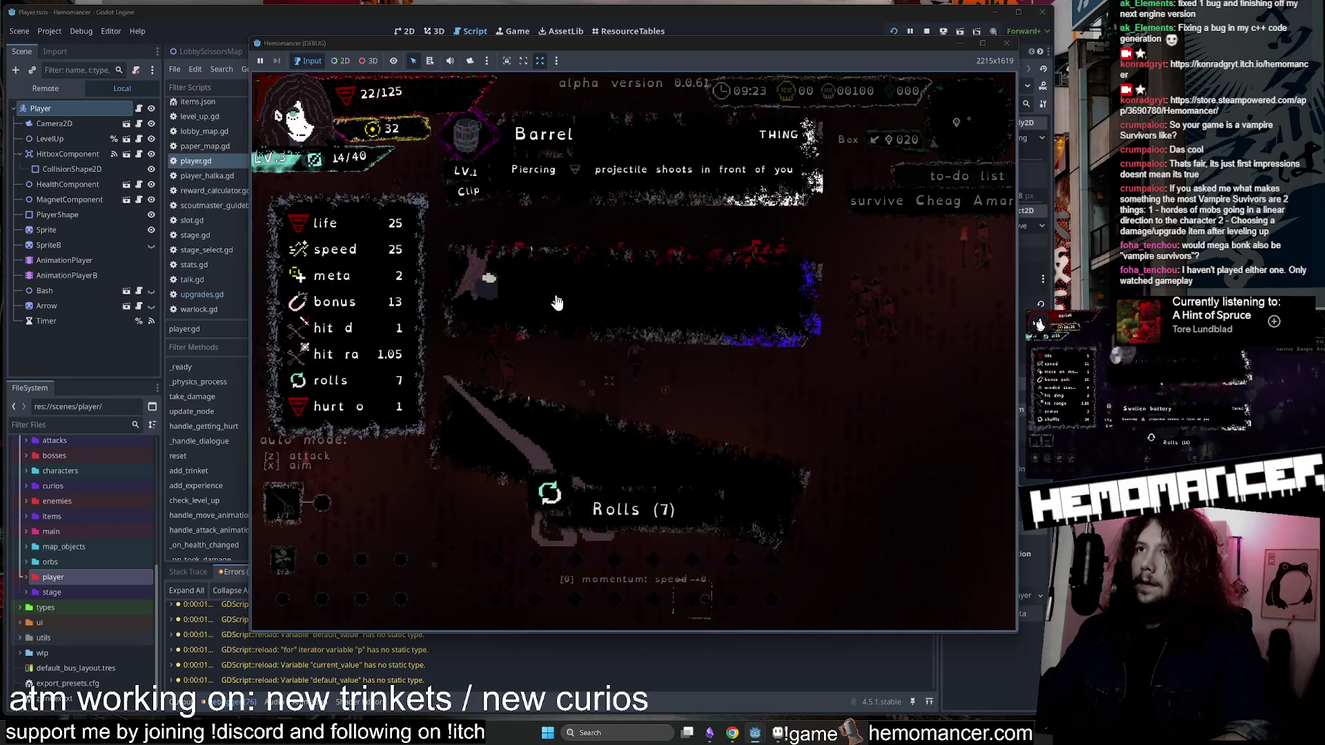
pyautogui.click(642, 504)
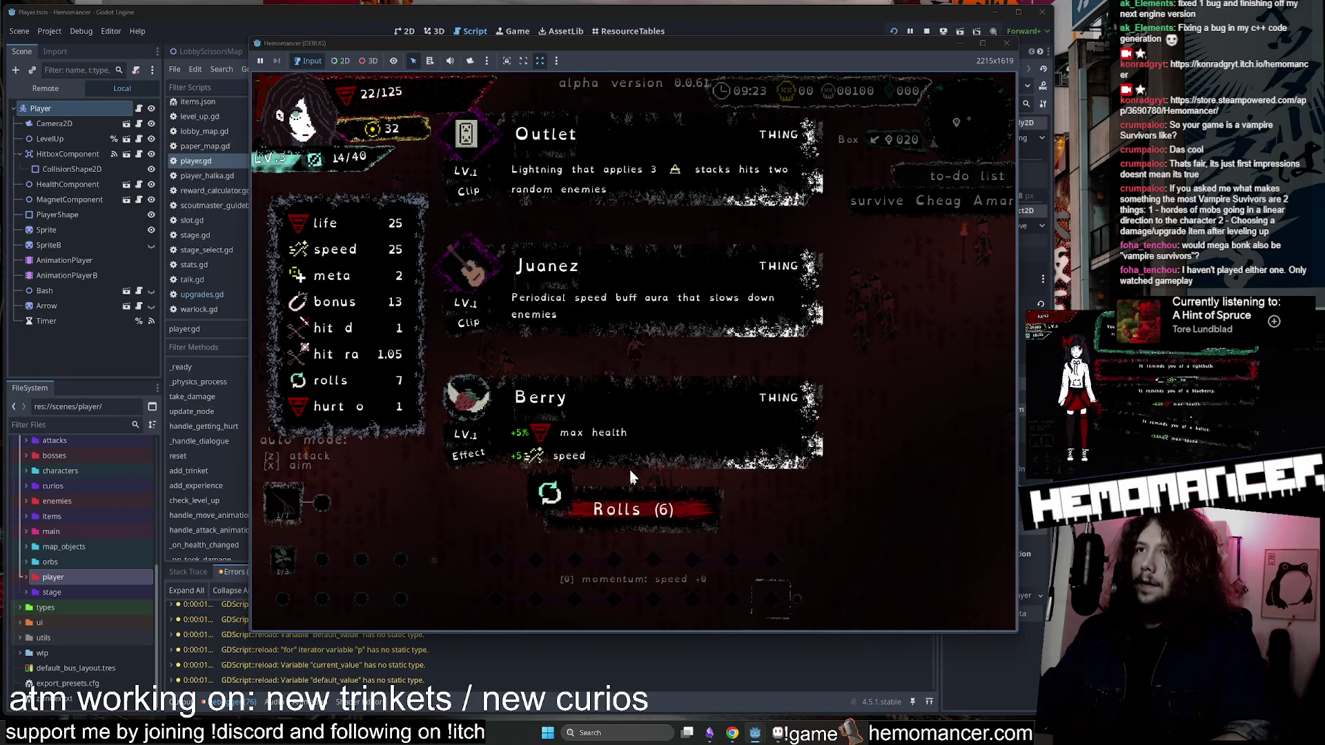
pyautogui.click(632, 480)
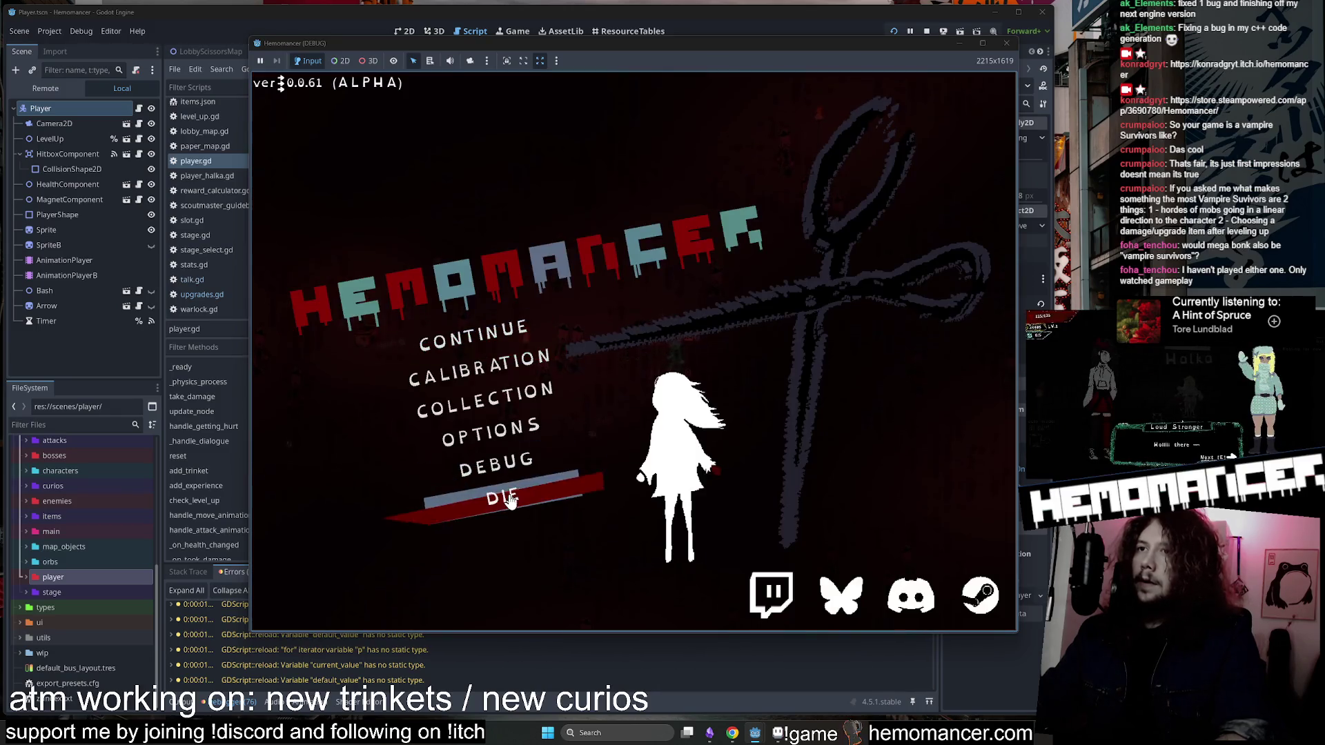
pyautogui.click(509, 502)
pyautogui.click(630, 432)
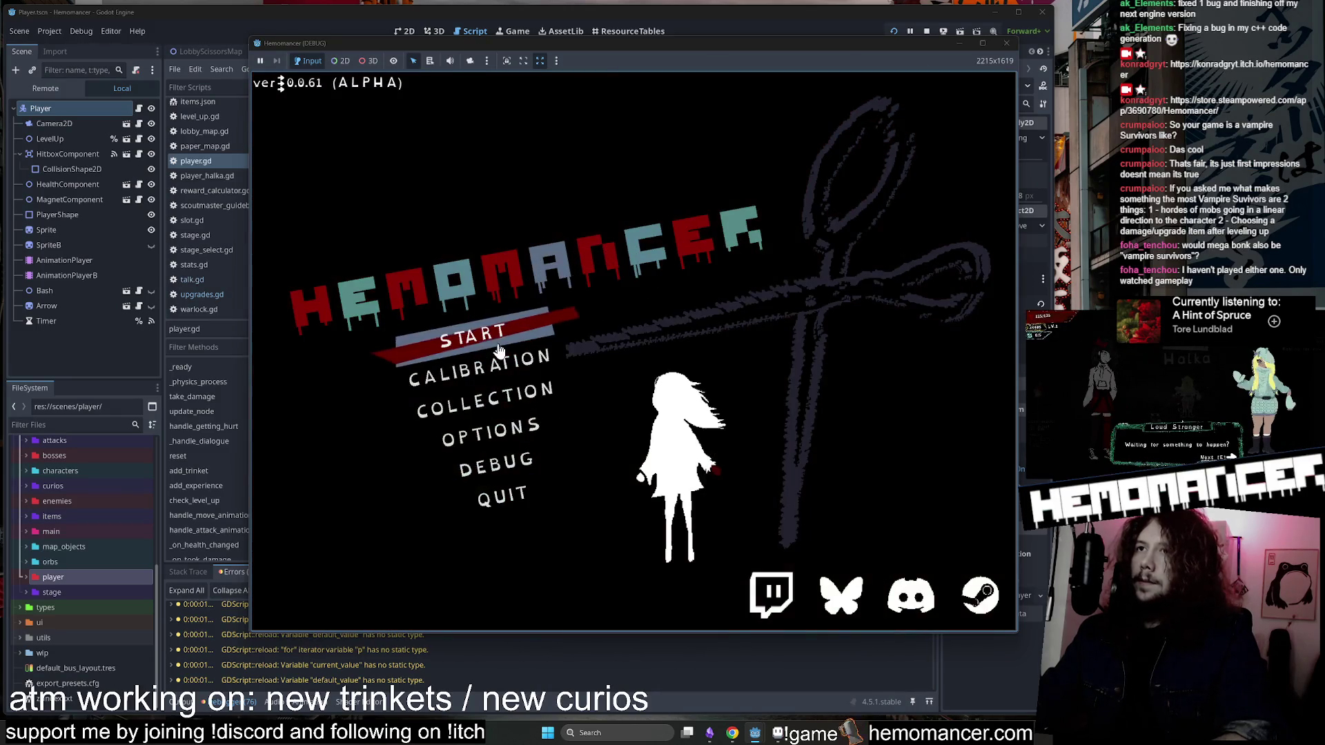
# Delete the game's save file from Options > Gameplay, confirming with Yes.
pyautogui.click(506, 328)
pyautogui.press('Escape')
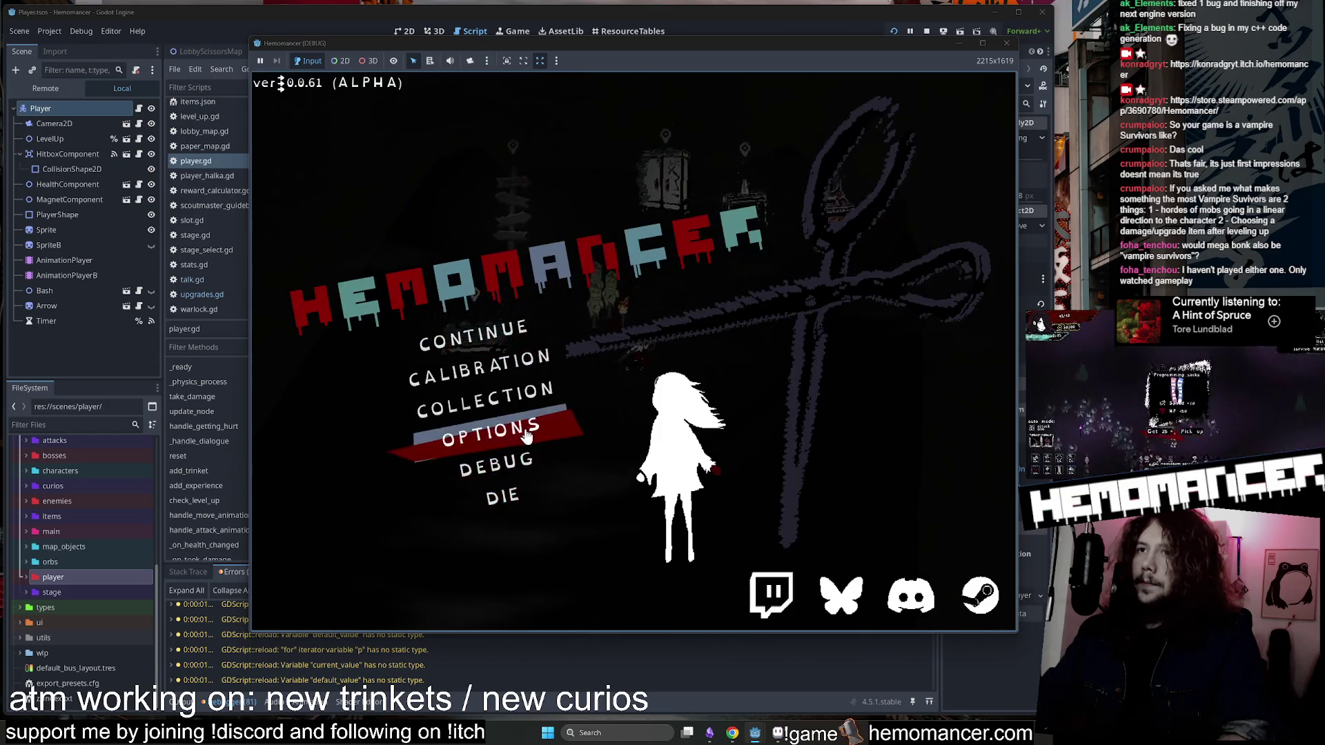
pyautogui.click(497, 432)
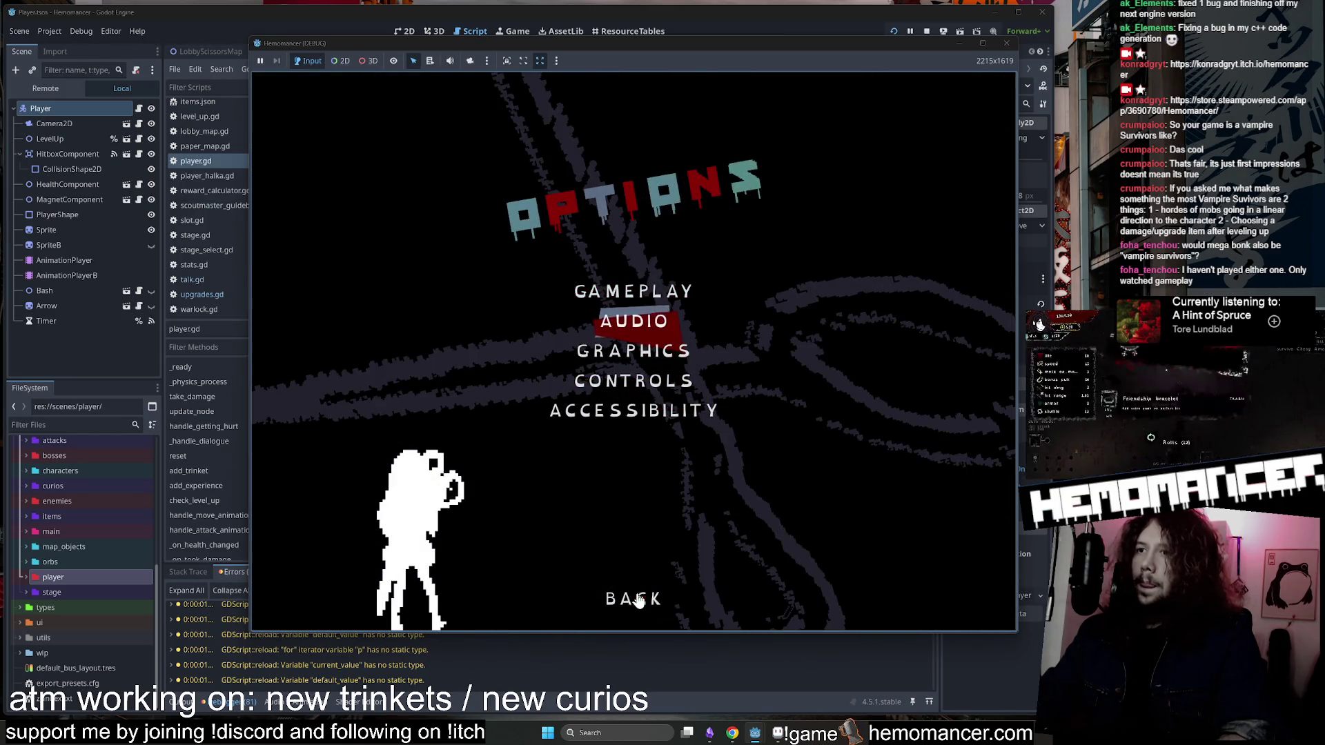
pyautogui.click(639, 600)
pyautogui.click(565, 436)
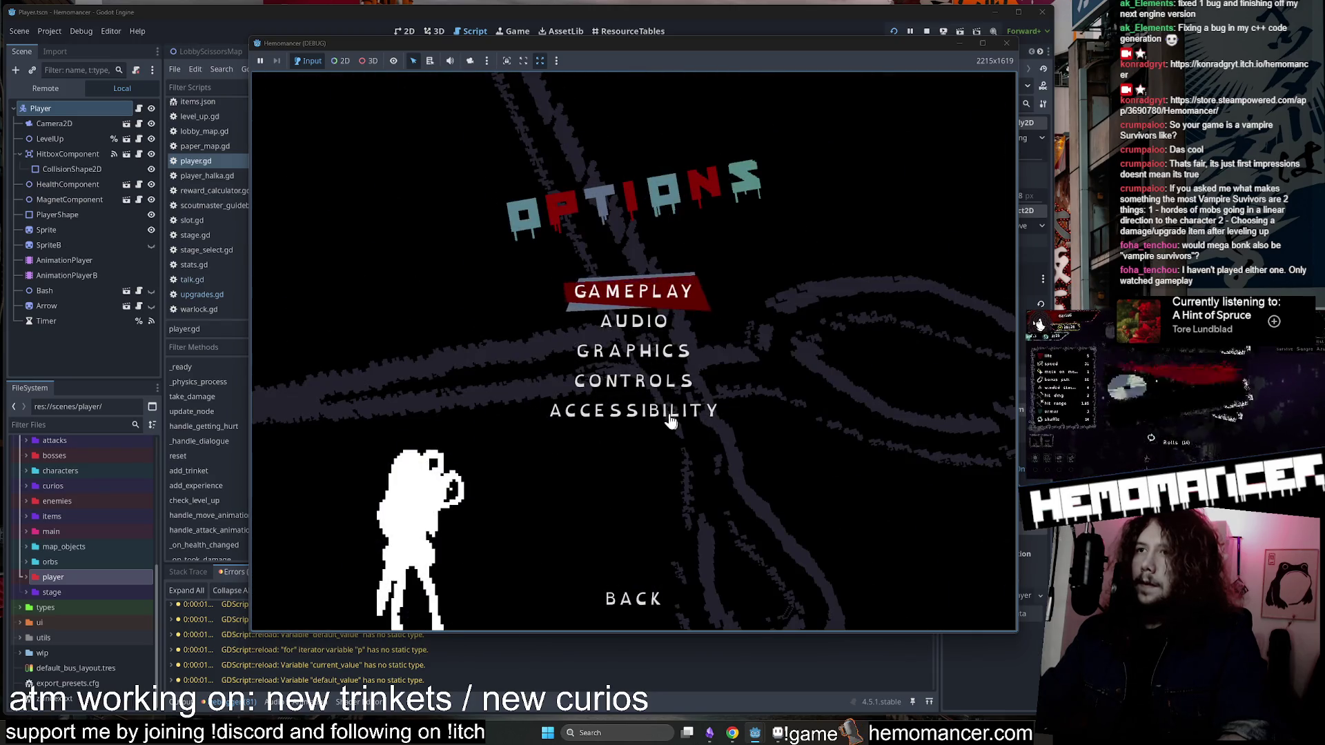
pyautogui.click(644, 294)
pyautogui.click(673, 567)
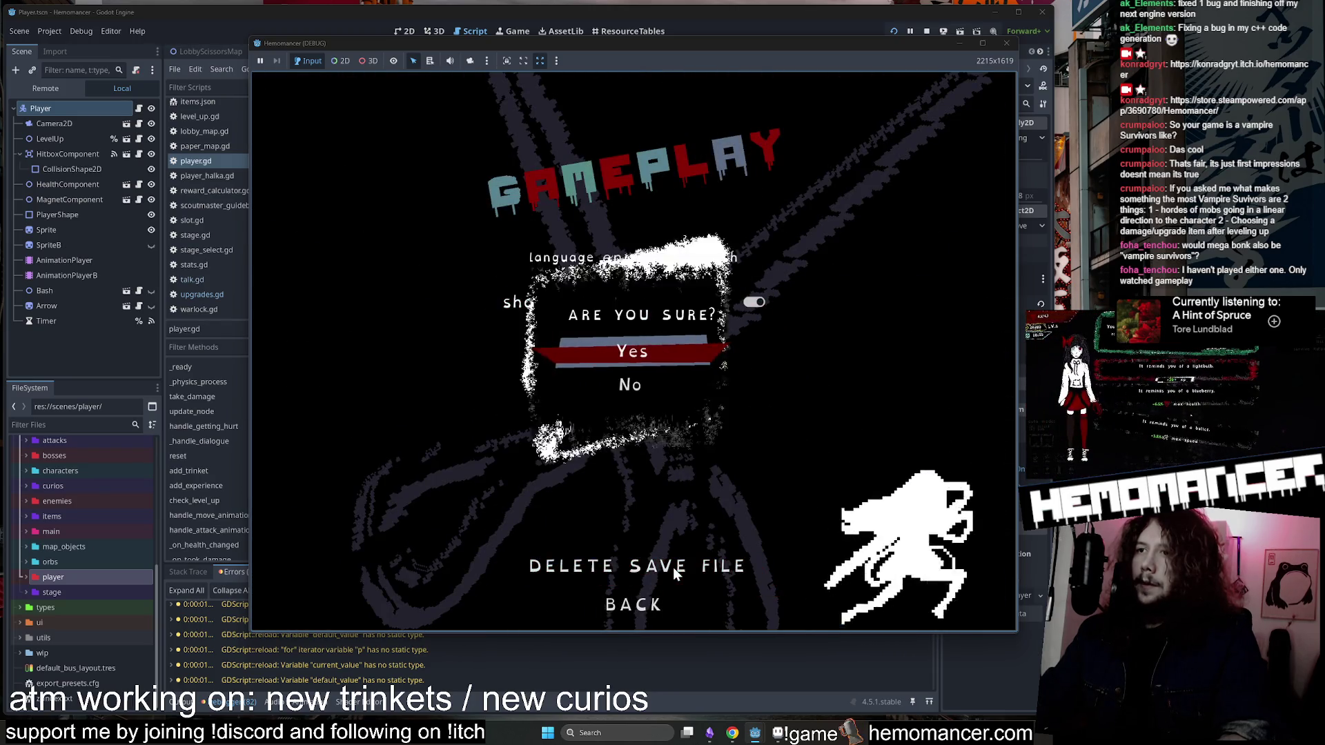
pyautogui.click(668, 352)
pyautogui.click(633, 604)
pyautogui.click(633, 604)
# Start a fresh game up to the Gruff Stranger dialogue, then stop the debug run.
pyautogui.click(533, 275)
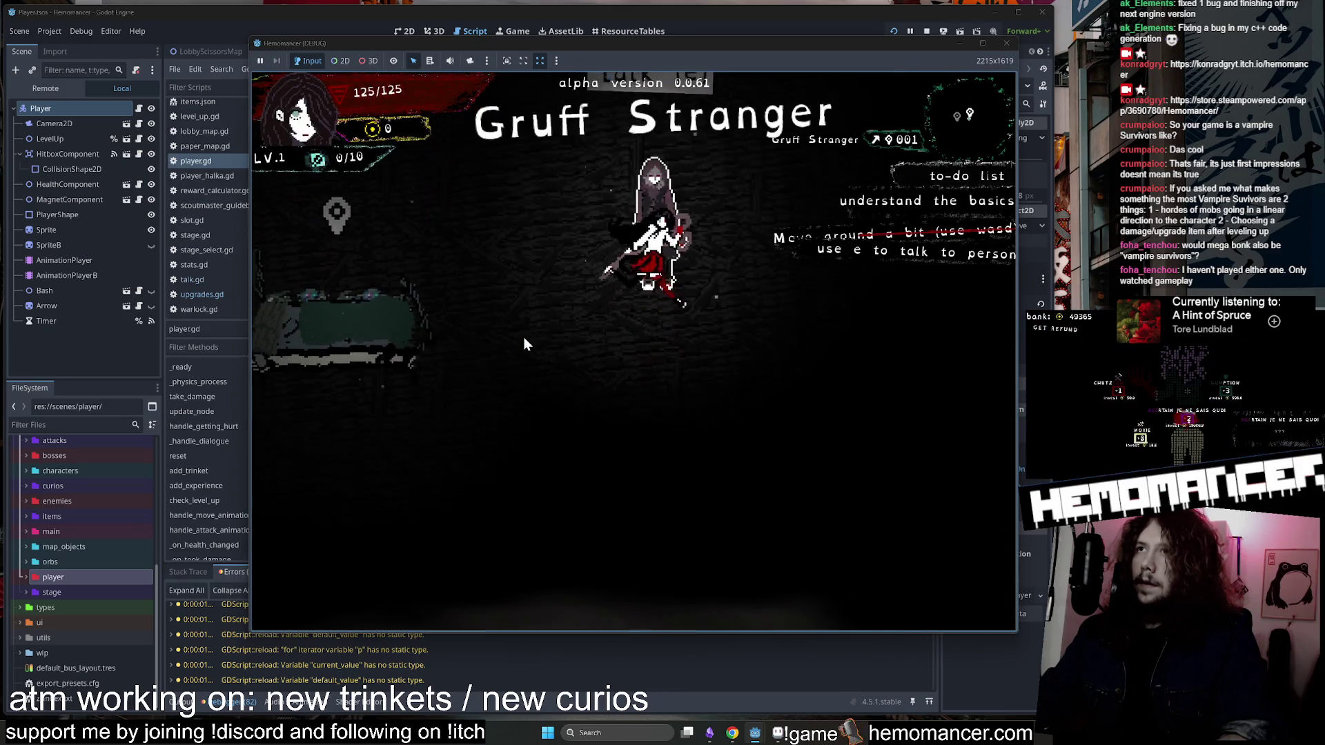
pyautogui.press('e')
pyautogui.press('e')
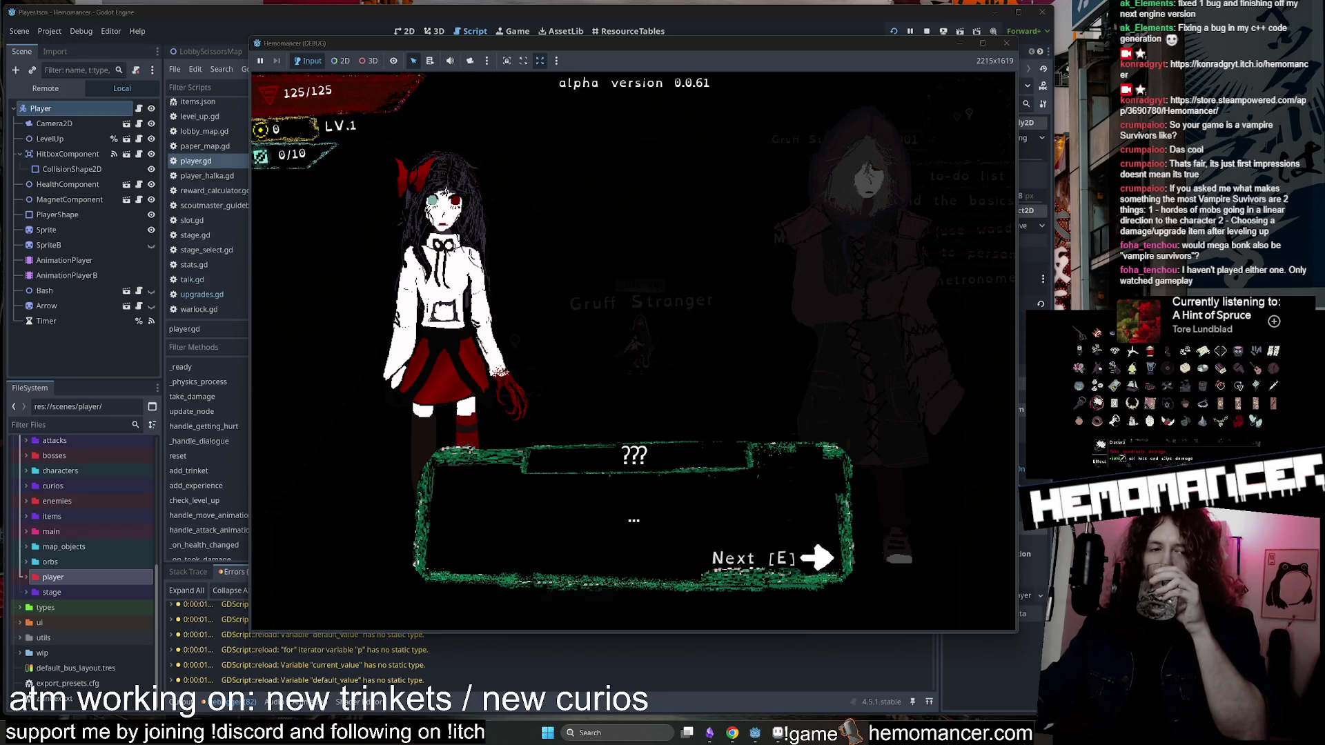
pyautogui.press('F8')
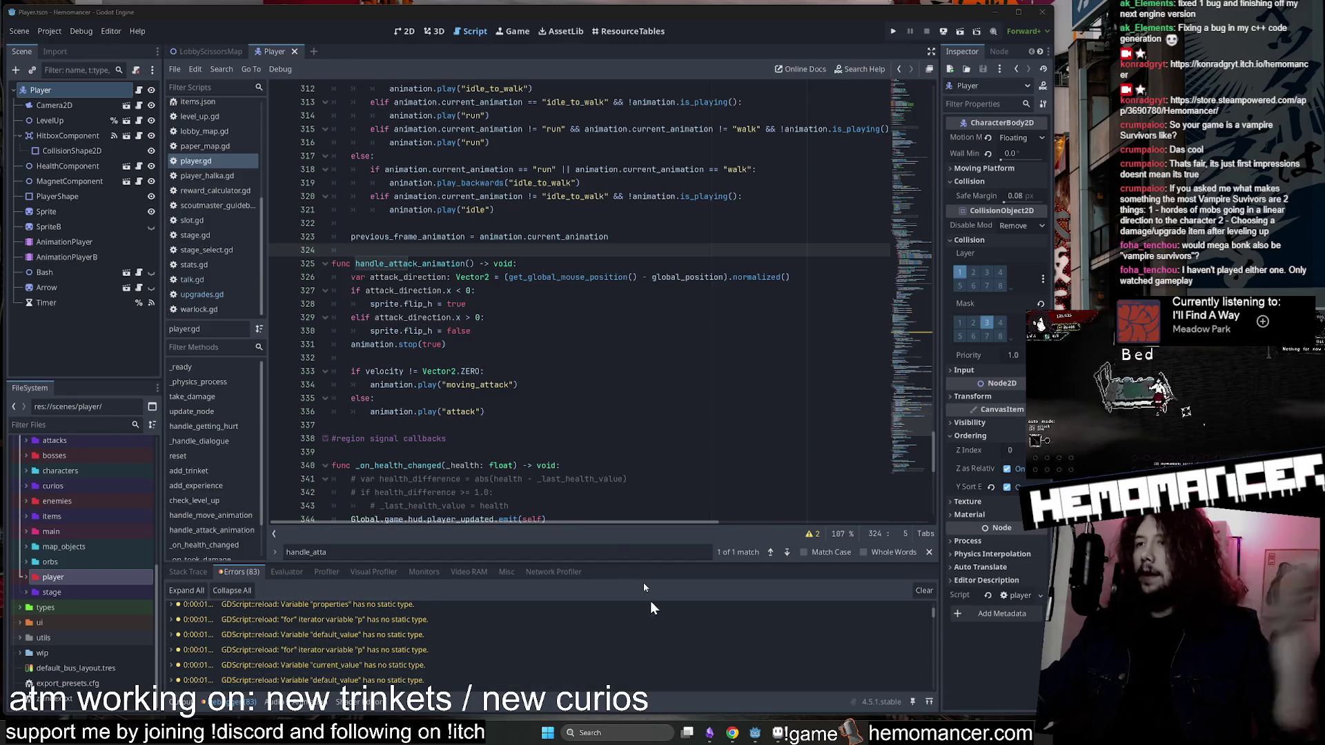
# Check the 'Checklist before 0.0.61 release' Trello card, then return to the Godot script editor.
pyautogui.click(733, 733)
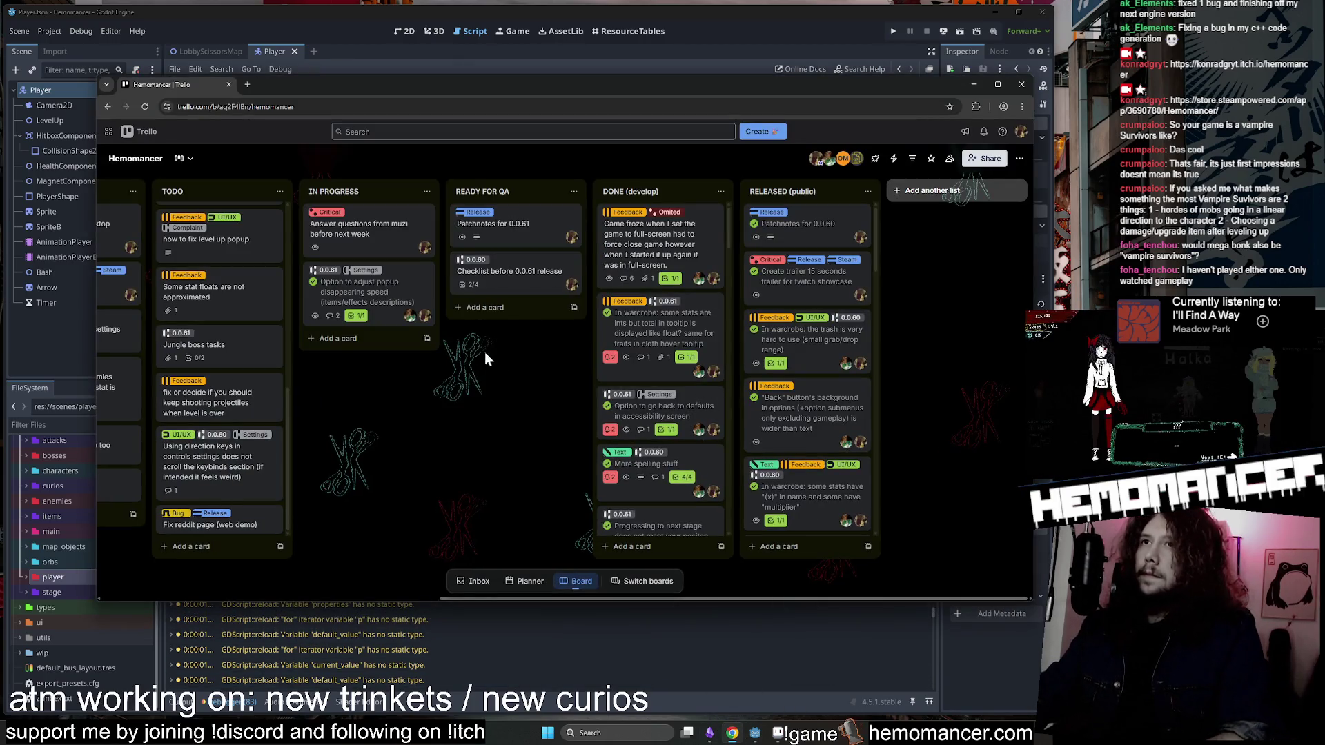
pyautogui.click(505, 277)
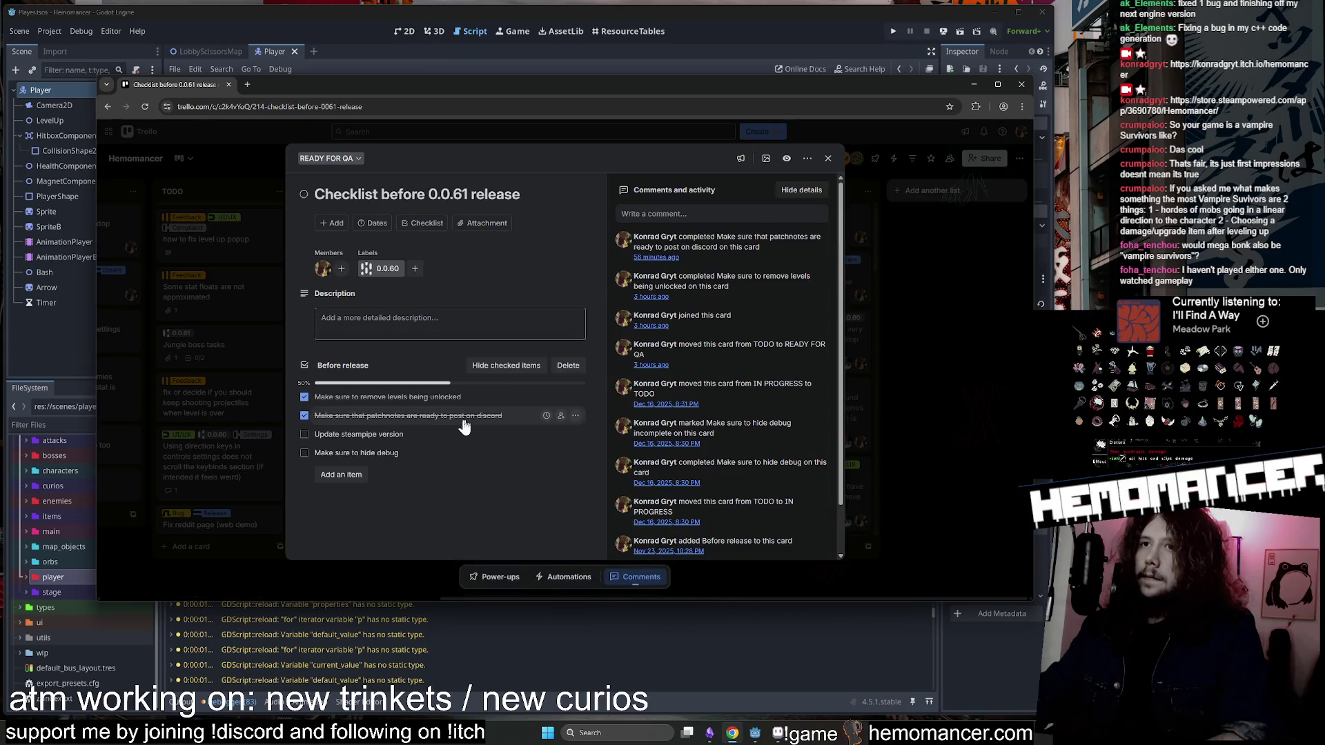
pyautogui.click(1002, 397)
pyautogui.click(980, 88)
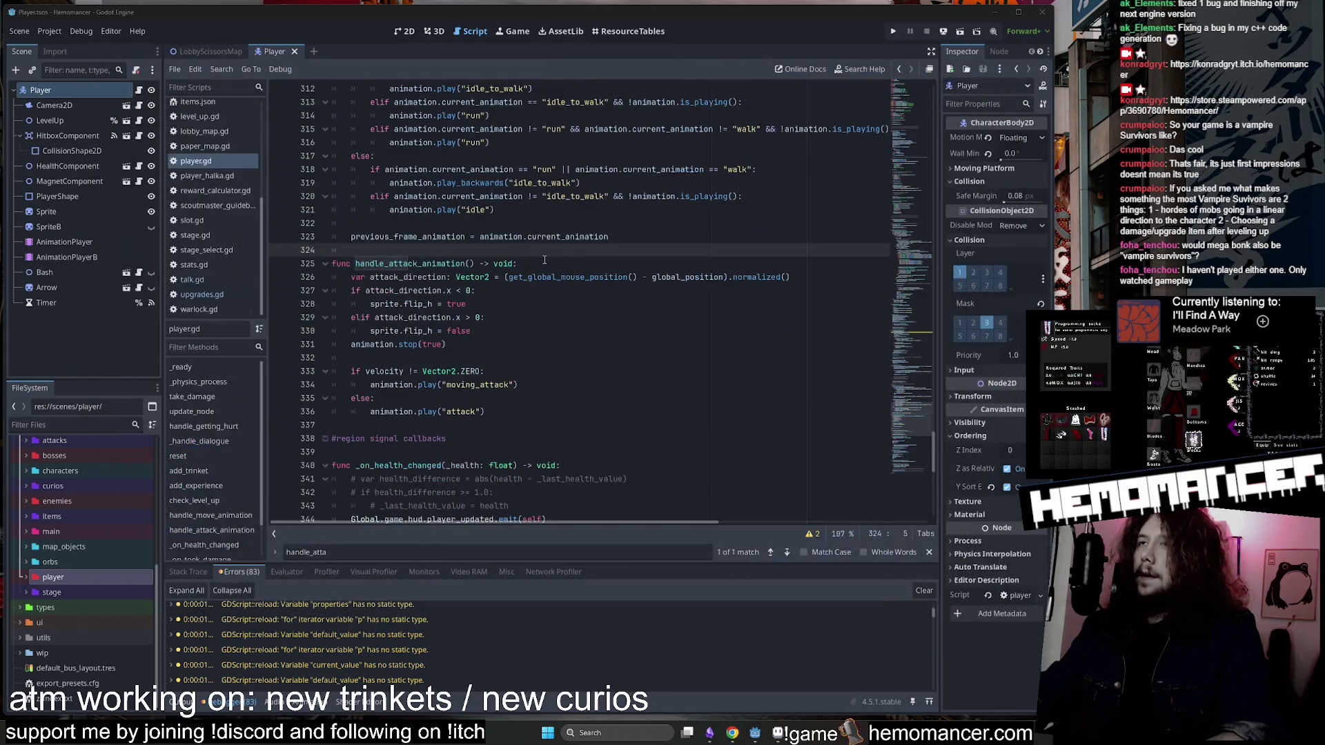
# Save the edited script and scene, and switch the editor to the 2D view.
pyautogui.click(540, 261)
pyautogui.hotkey('ctrl', 's')
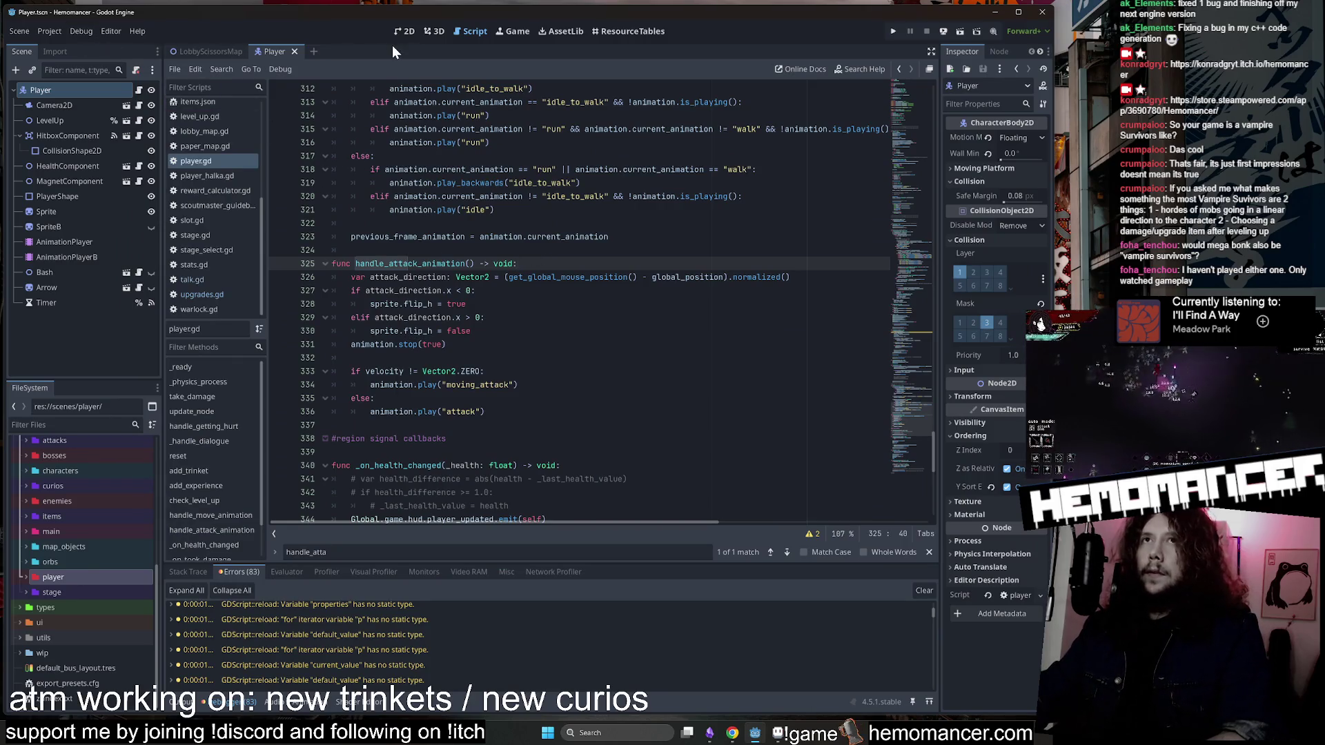
pyautogui.click(403, 31)
pyautogui.click(707, 164)
# Run the game with F5, enlarge the debug window and start the game.
pyautogui.press('F5')
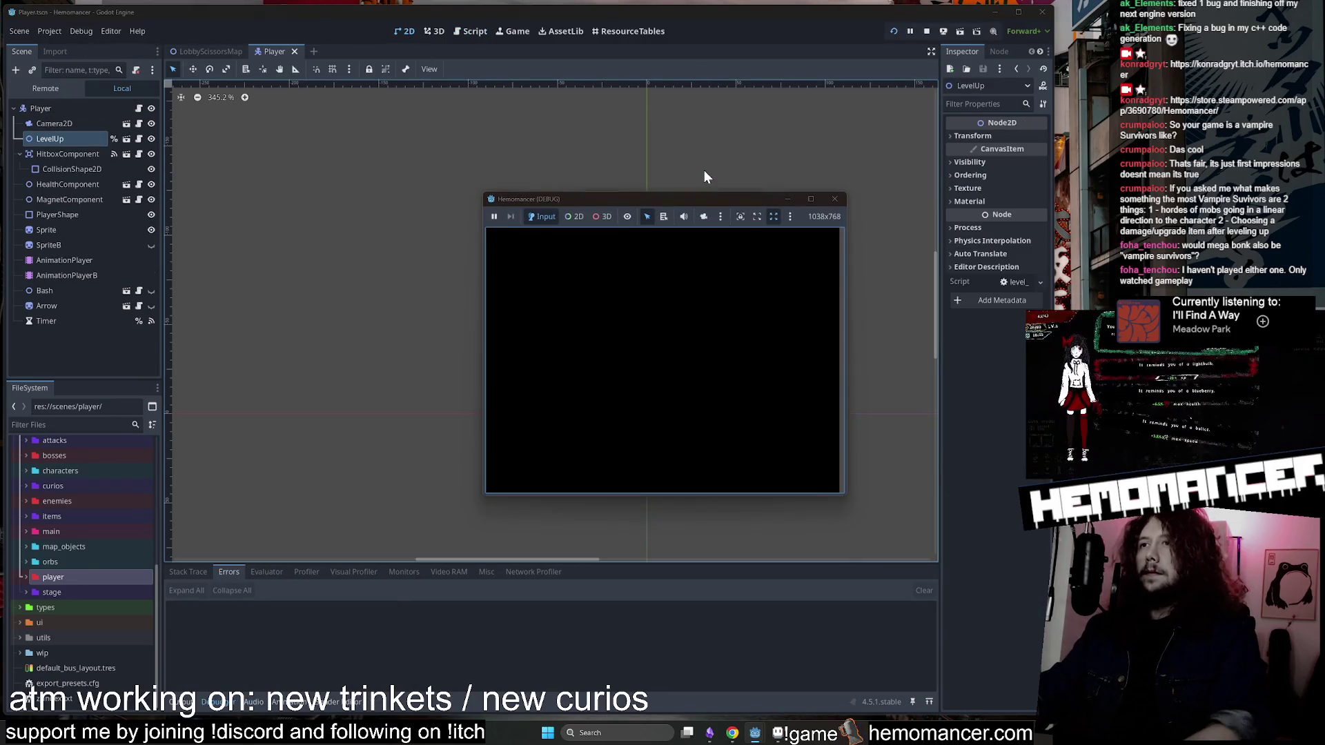
pyautogui.moveTo(485, 496); pyautogui.dragTo(323, 653)
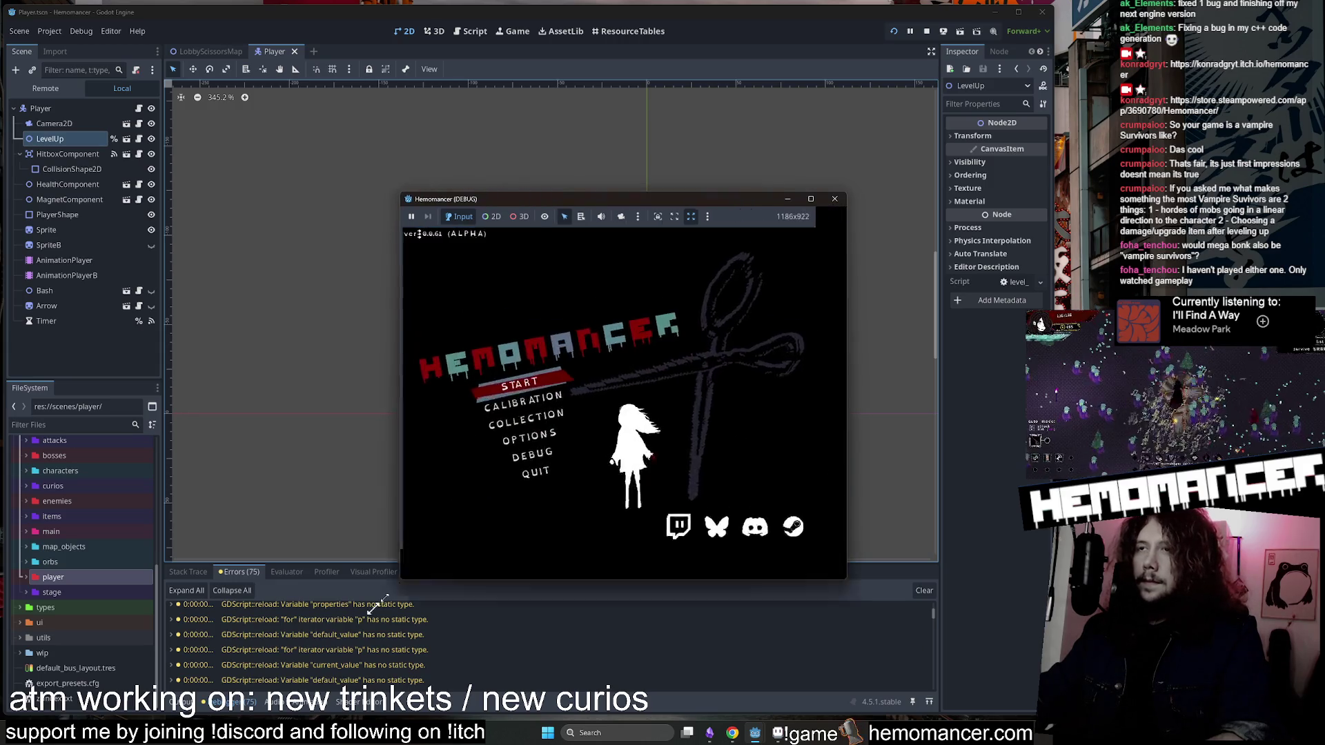
pyautogui.moveTo(848, 194); pyautogui.dragTo(1007, 63)
pyautogui.press('Down')
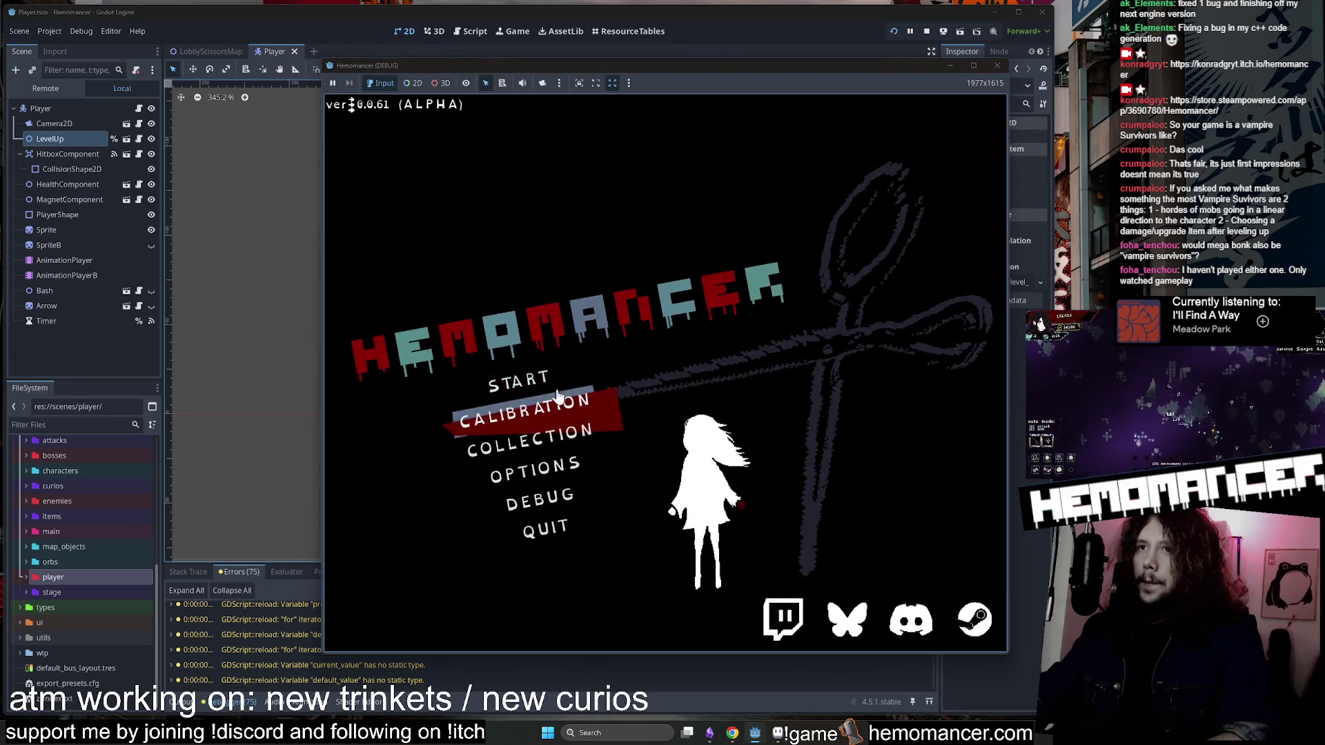
pyautogui.press('Up')
pyautogui.press('Return')
# Walk through the lobby to the wardrobe, open it and close it again.
pyautogui.press('Up')
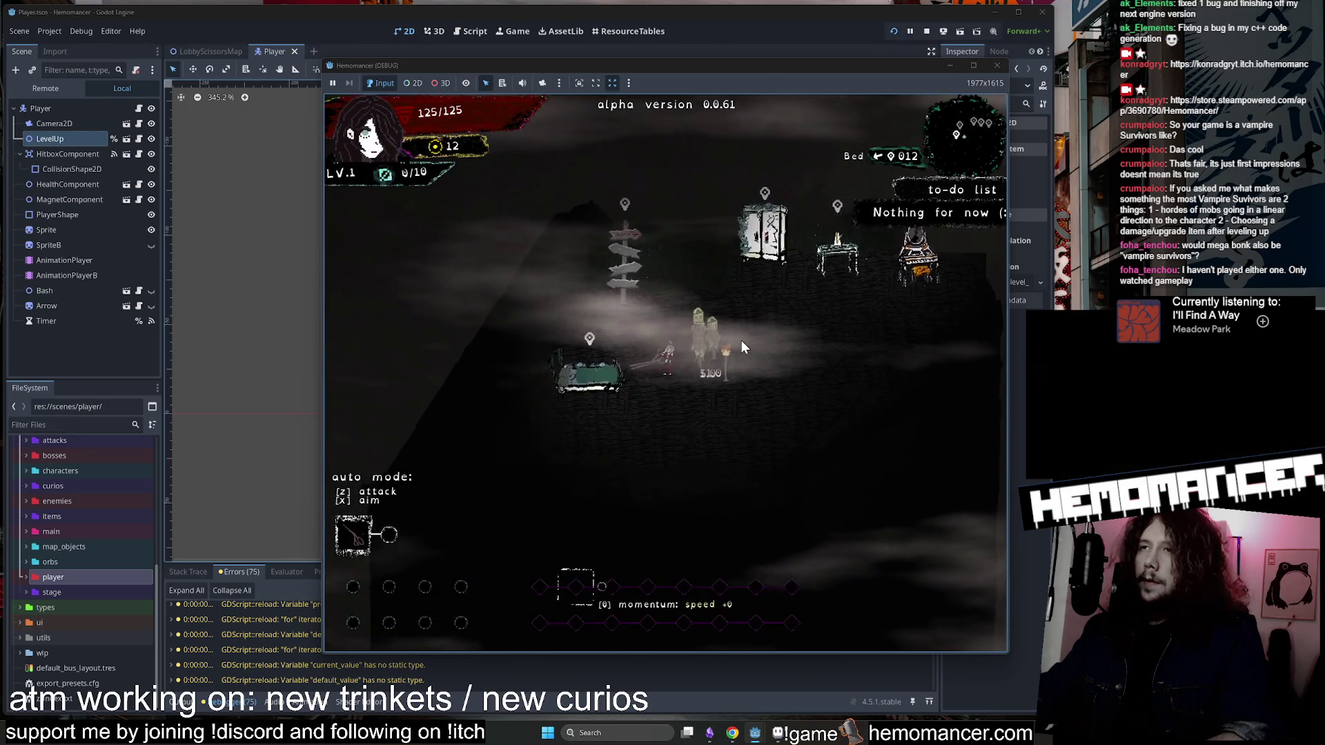
pyautogui.press('Right')
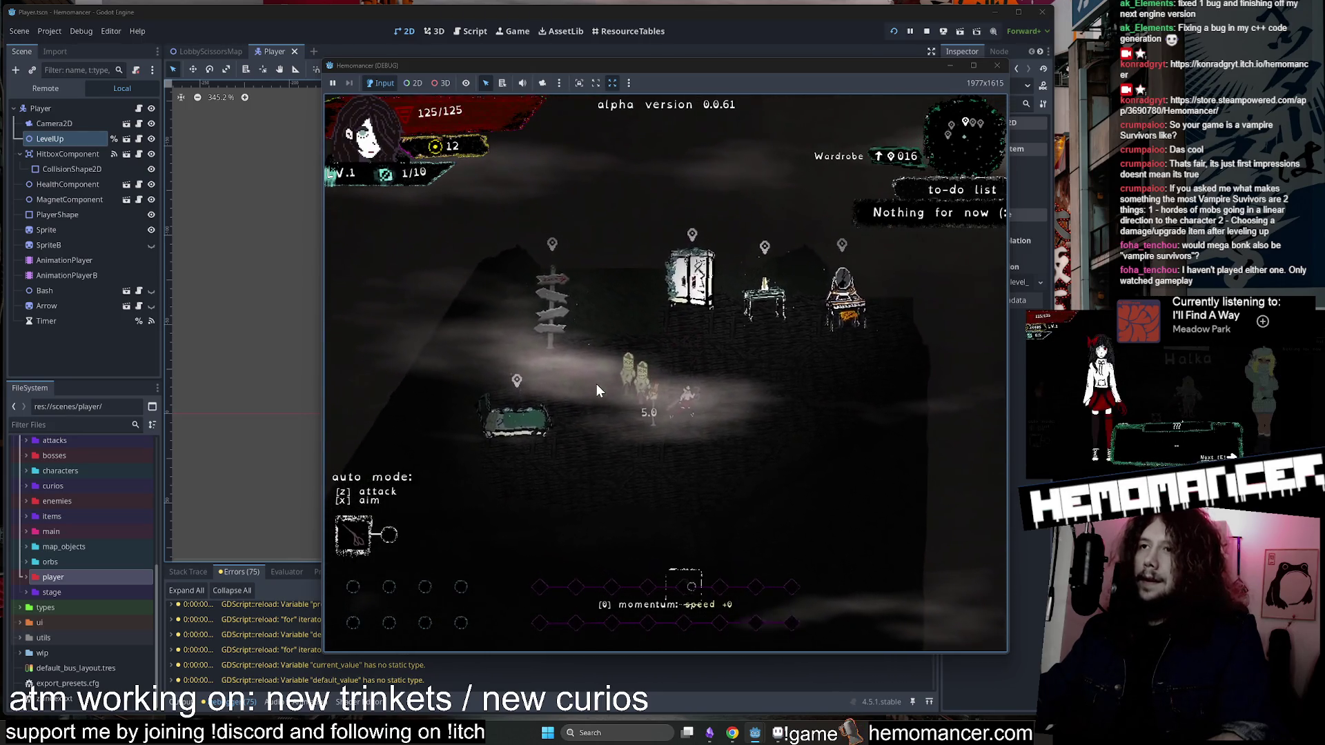
pyautogui.press('Left')
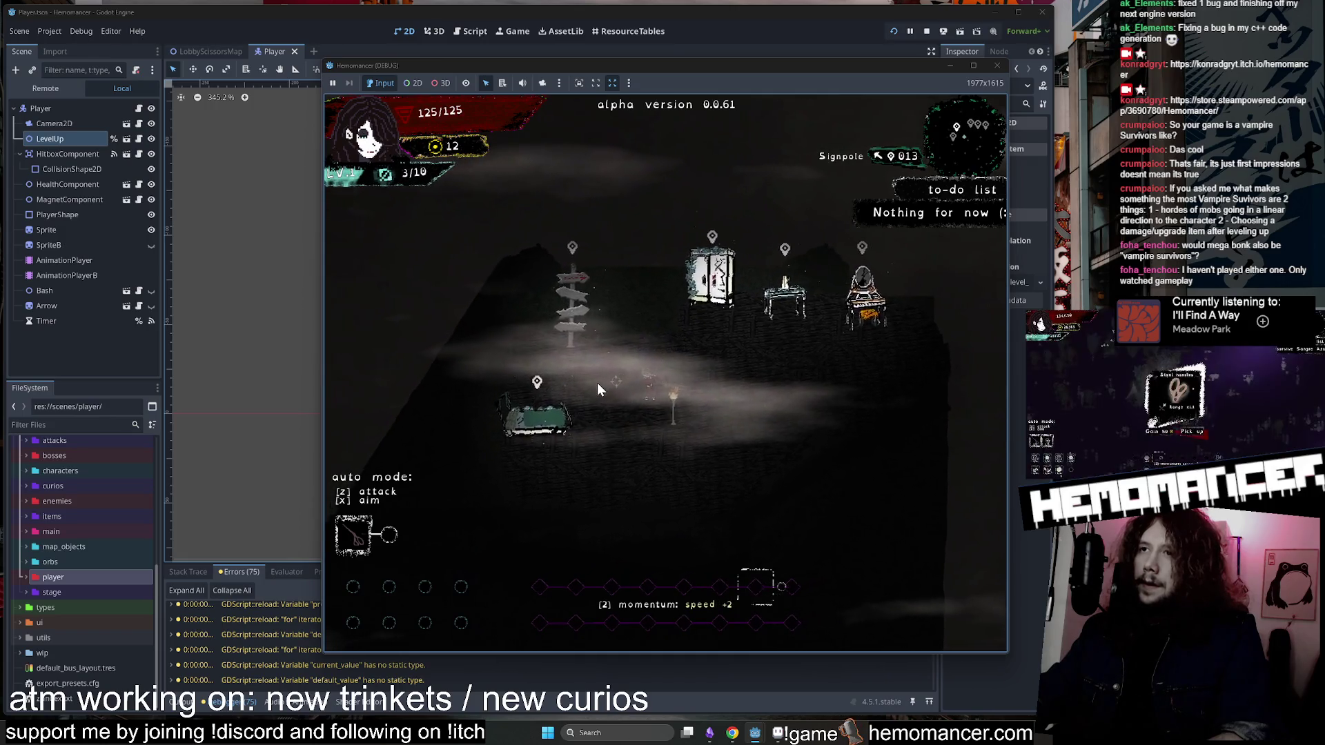
pyautogui.press('Right')
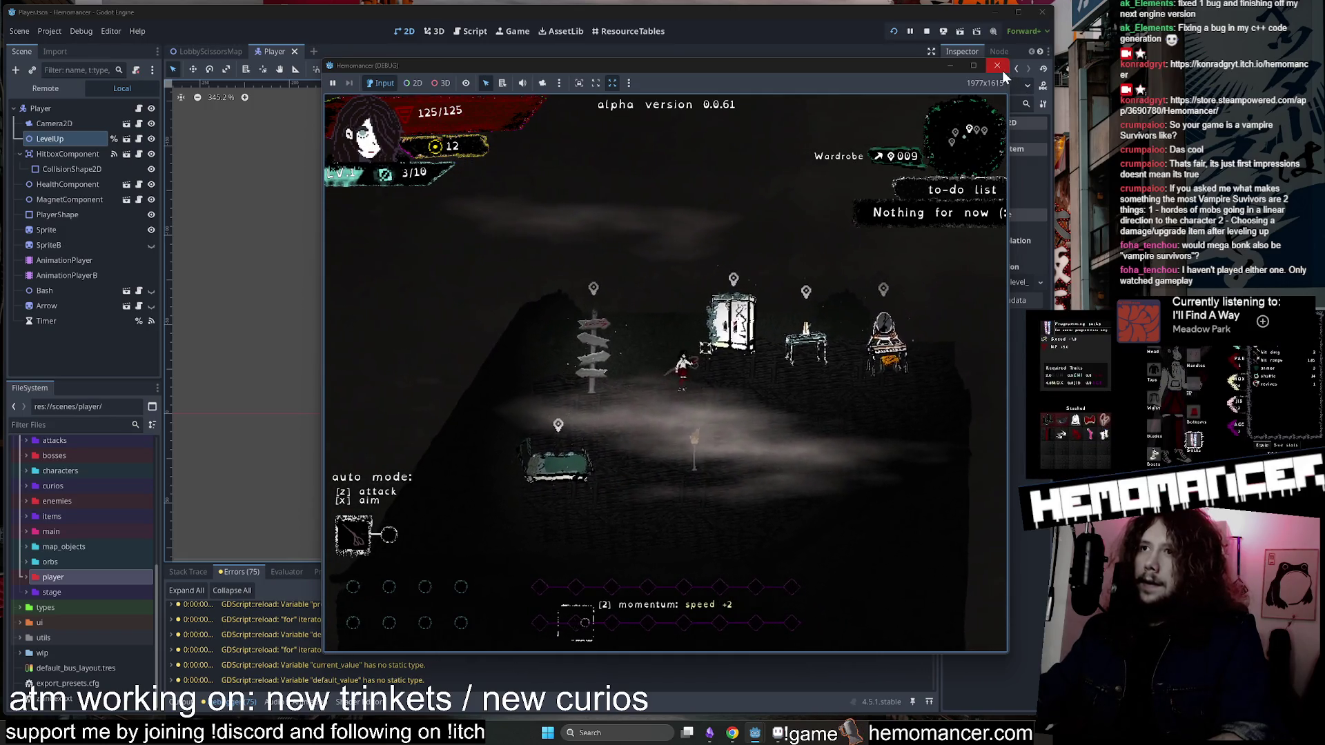
pyautogui.press('e')
pyautogui.click(681, 628)
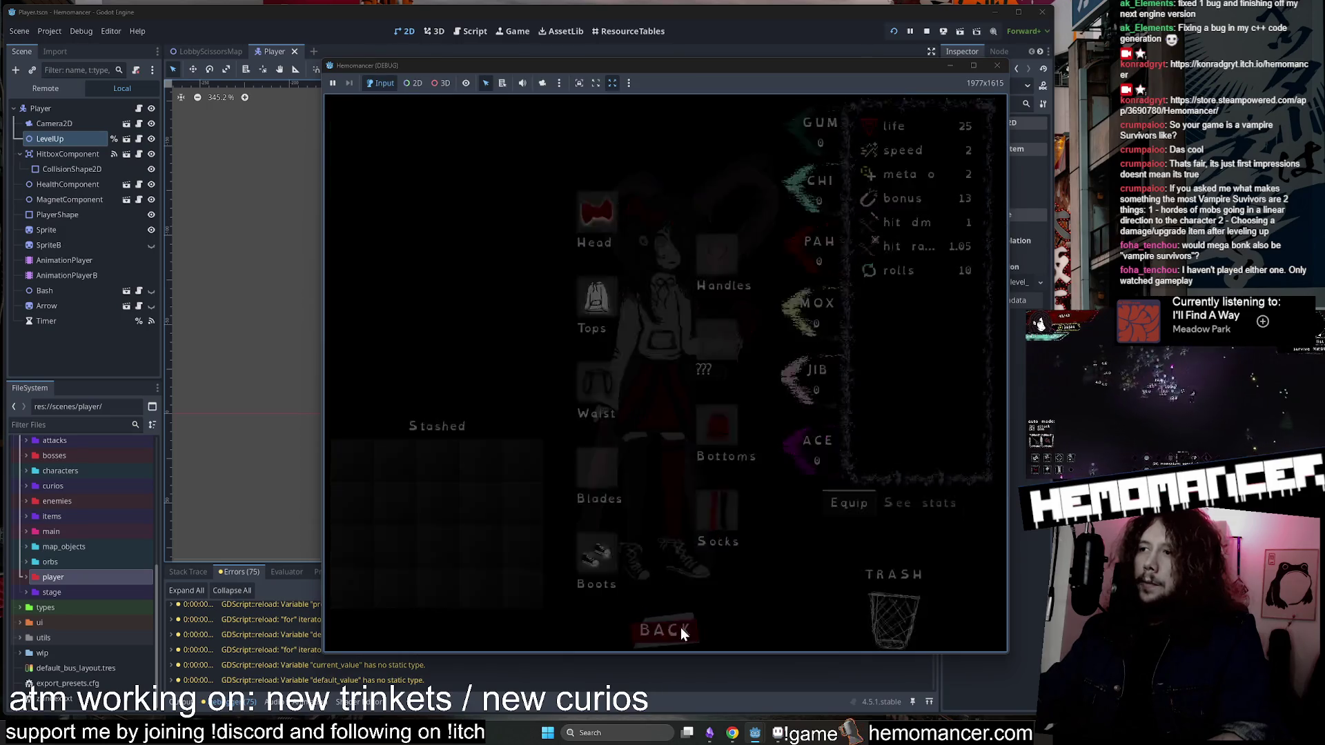
# Enter the survival stage, attack enemies while moving, then leave and close the debug window.
pyautogui.press('Return')
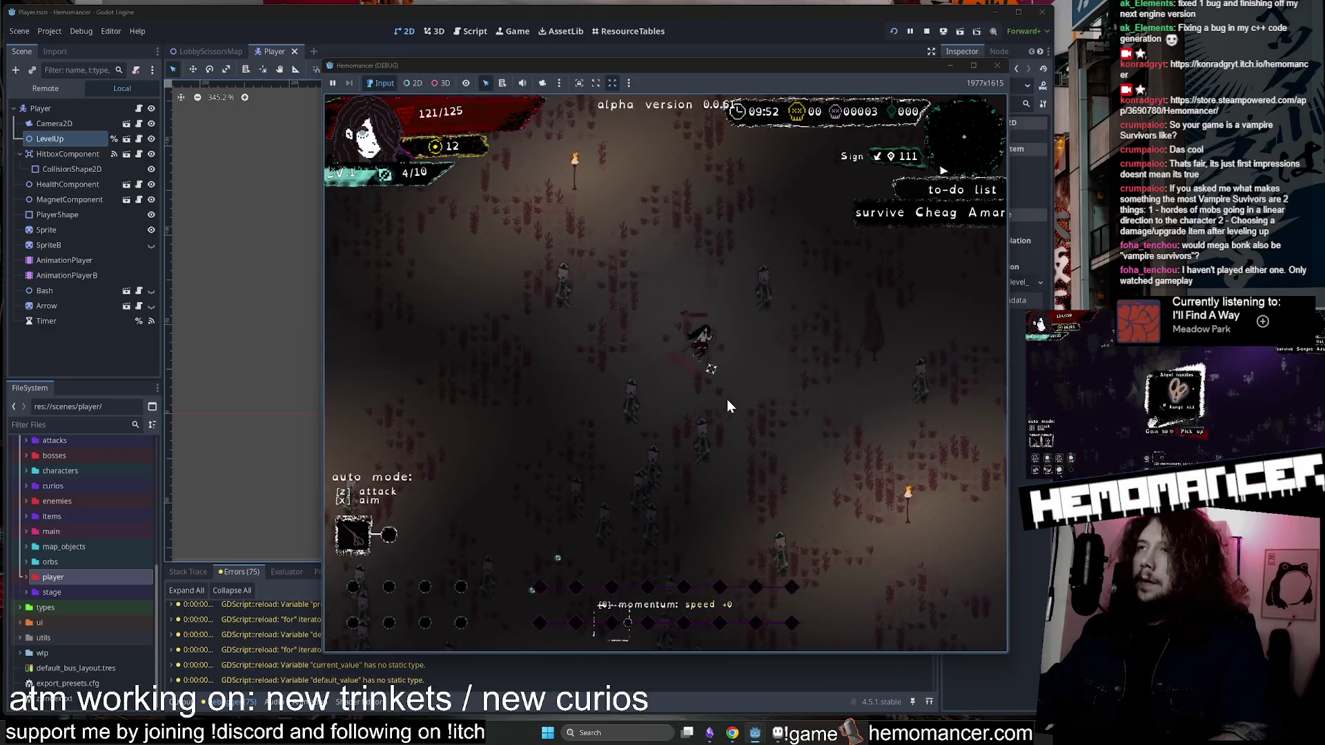
pyautogui.press('Up')
pyautogui.press('Right')
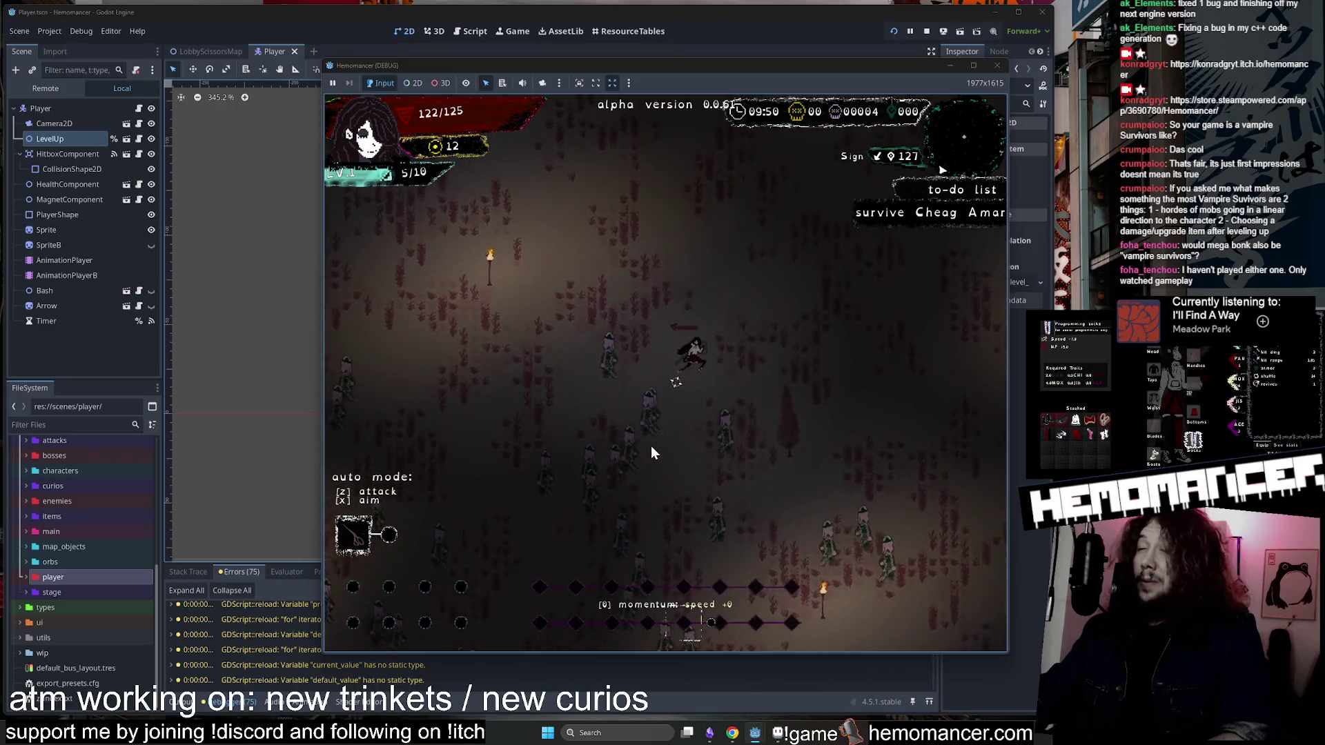
pyautogui.press('Up')
pyautogui.press('Right')
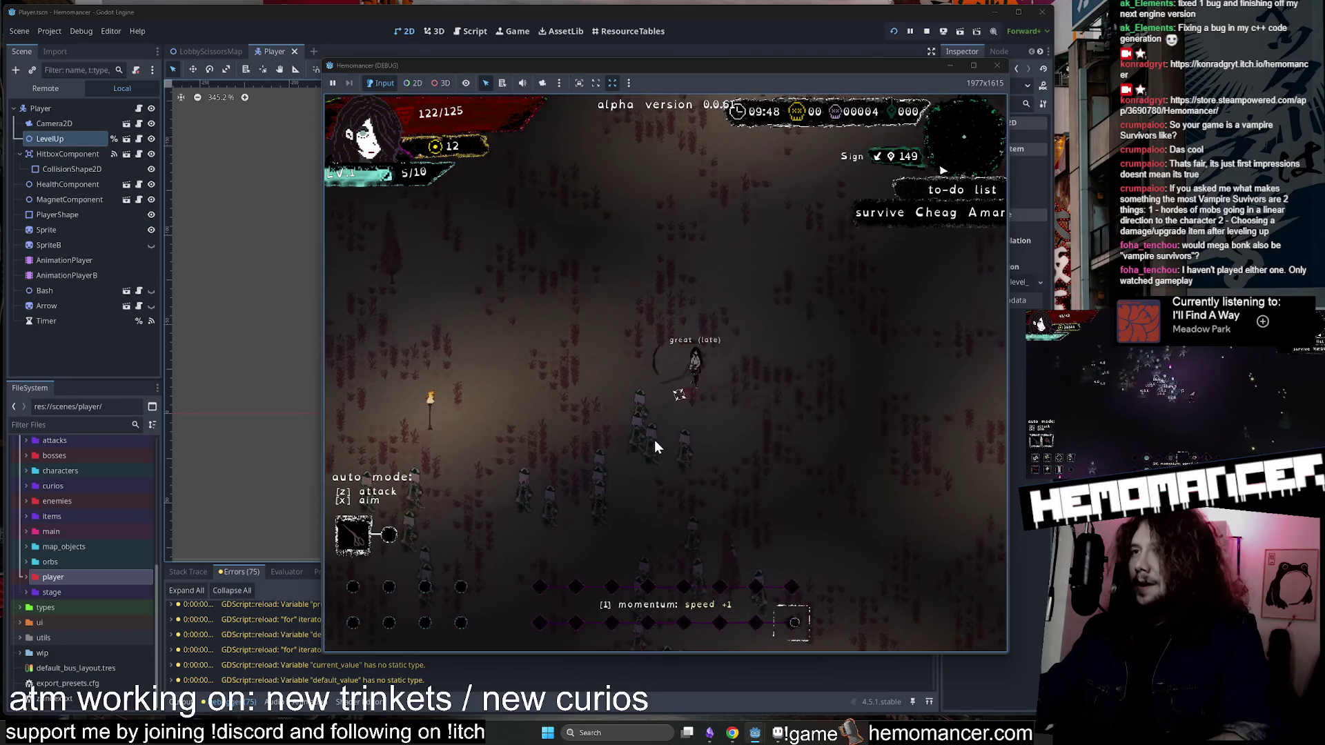
pyautogui.click(654, 440)
pyautogui.click(656, 436)
pyautogui.press('Escape')
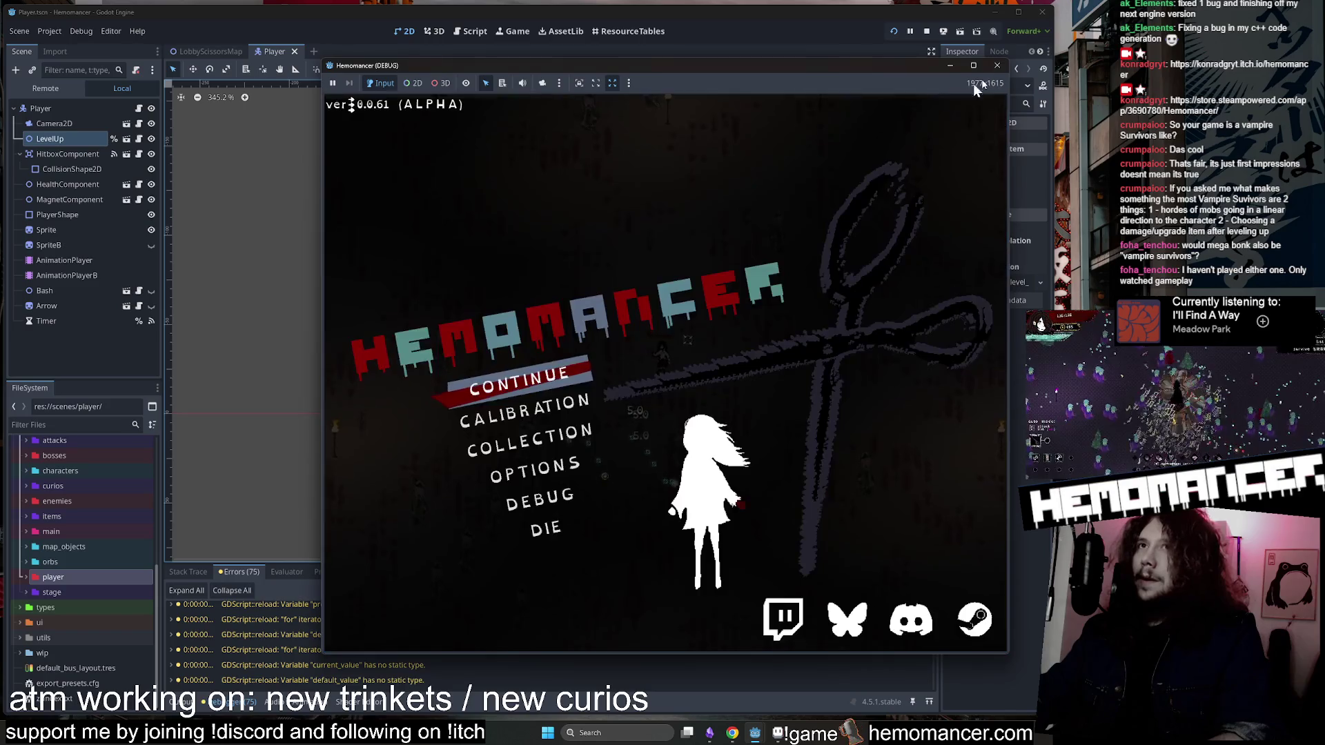
pyautogui.click(995, 63)
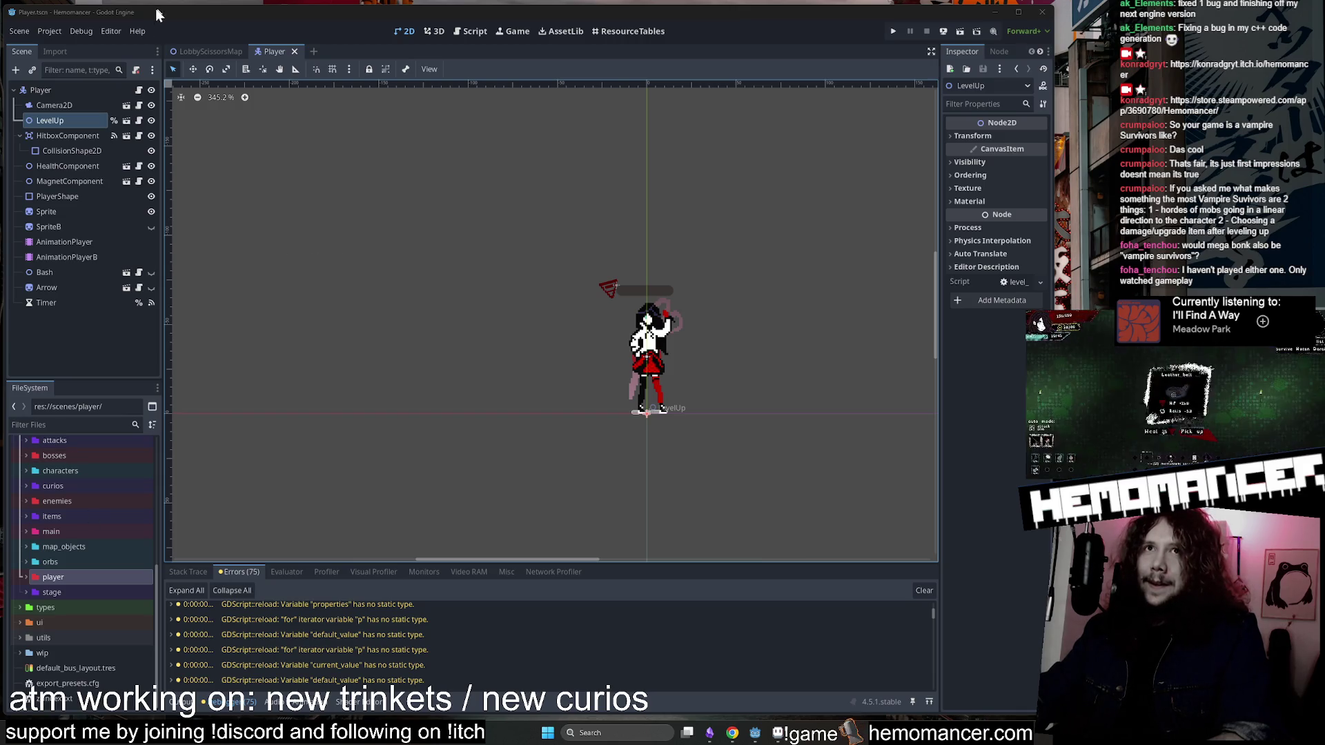
# Close the Player scene and open Project Settings to browse its tabs.
pyautogui.click(295, 51)
pyautogui.click(49, 31)
pyautogui.click(76, 48)
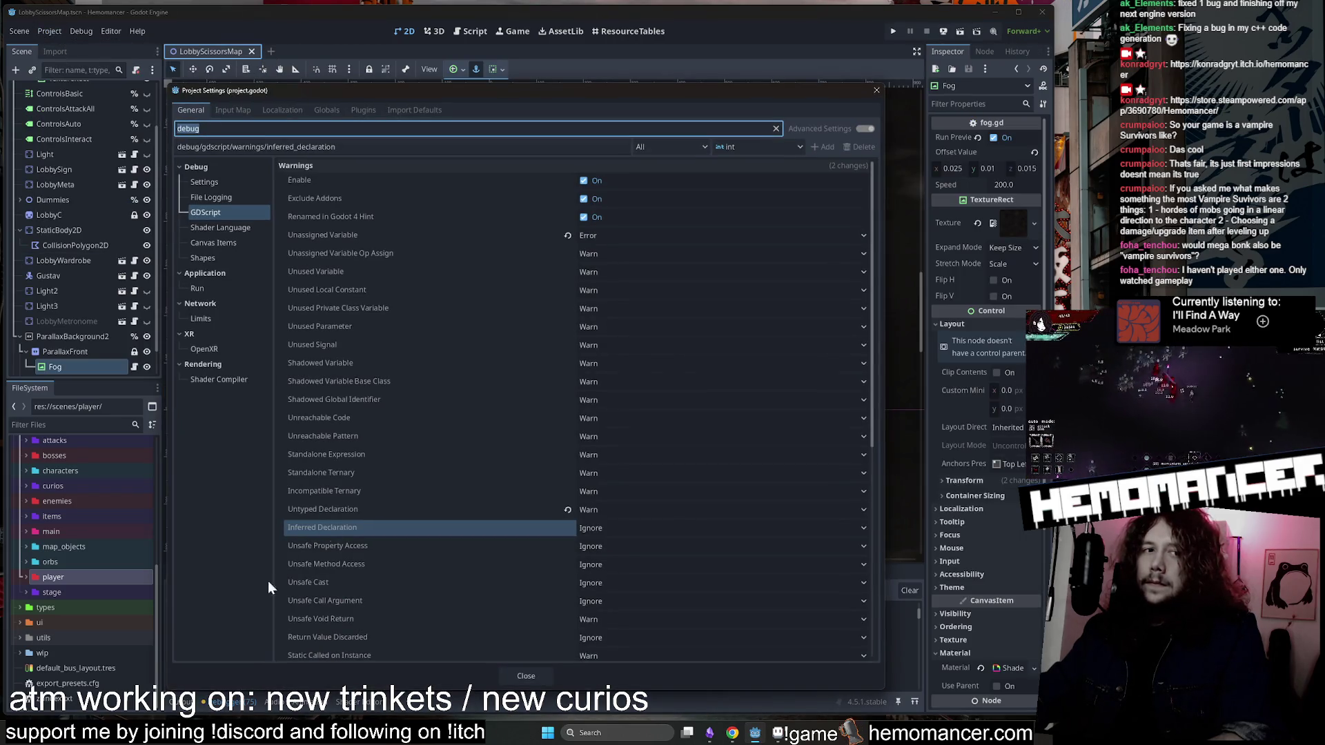
pyautogui.click(229, 110)
pyautogui.click(289, 111)
pyautogui.click(327, 109)
pyautogui.click(370, 107)
# Look through Localization, Input Map, Plugins and Import Defaults, end on GDScript warnings, and close.
pyautogui.click(328, 108)
pyautogui.click(283, 109)
pyautogui.click(221, 109)
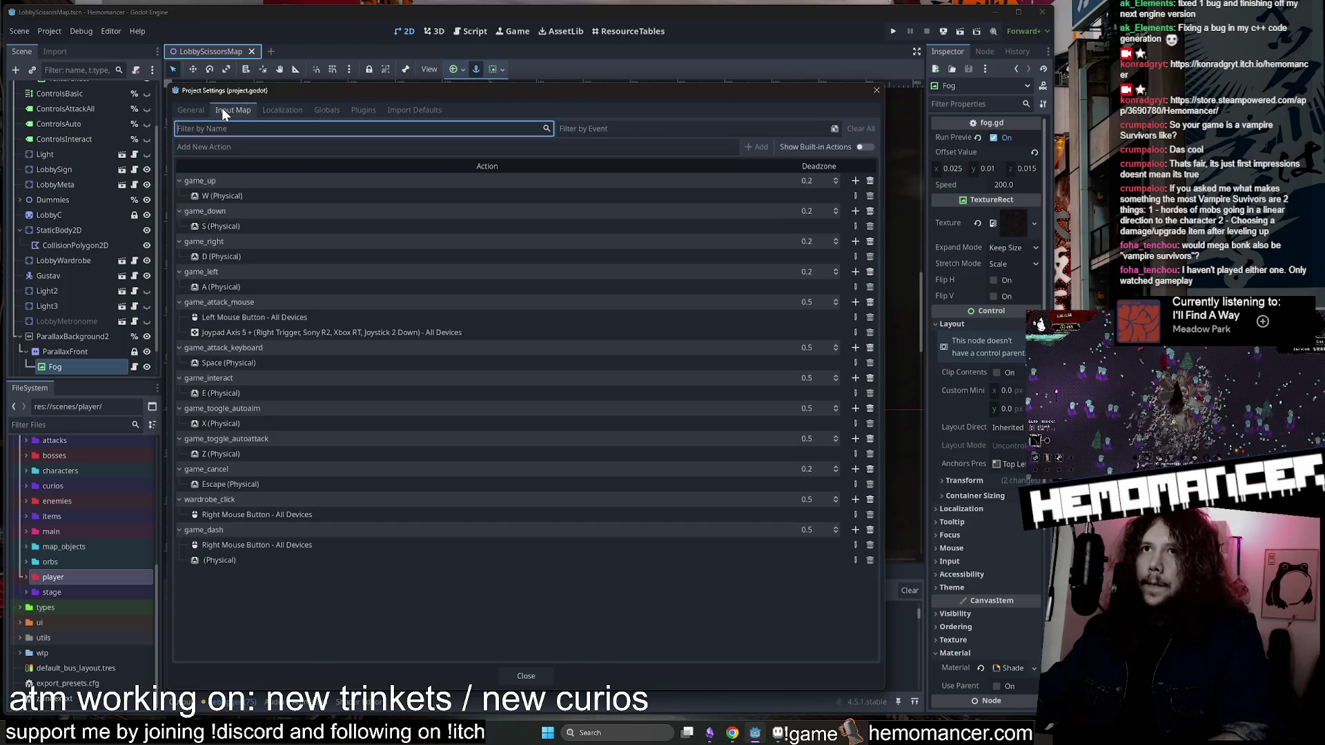
pyautogui.click(363, 109)
pyautogui.click(414, 110)
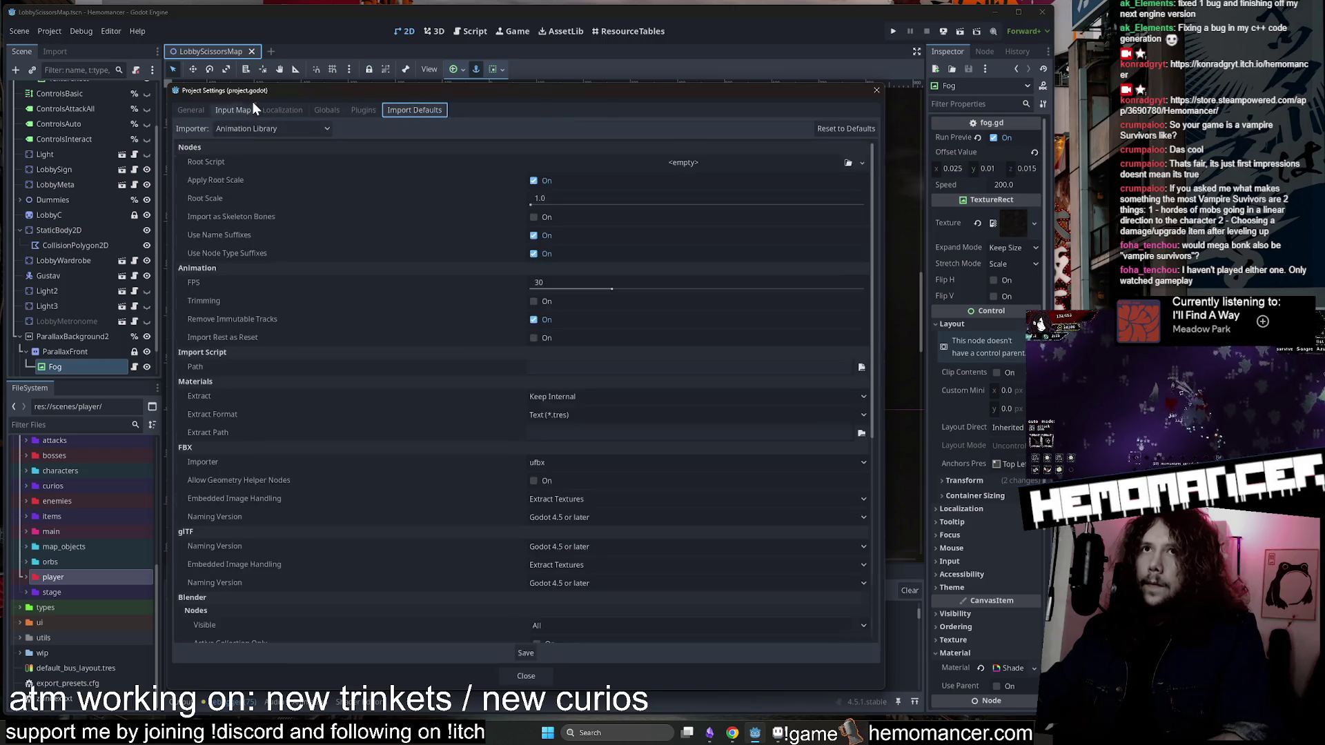
pyautogui.click(197, 109)
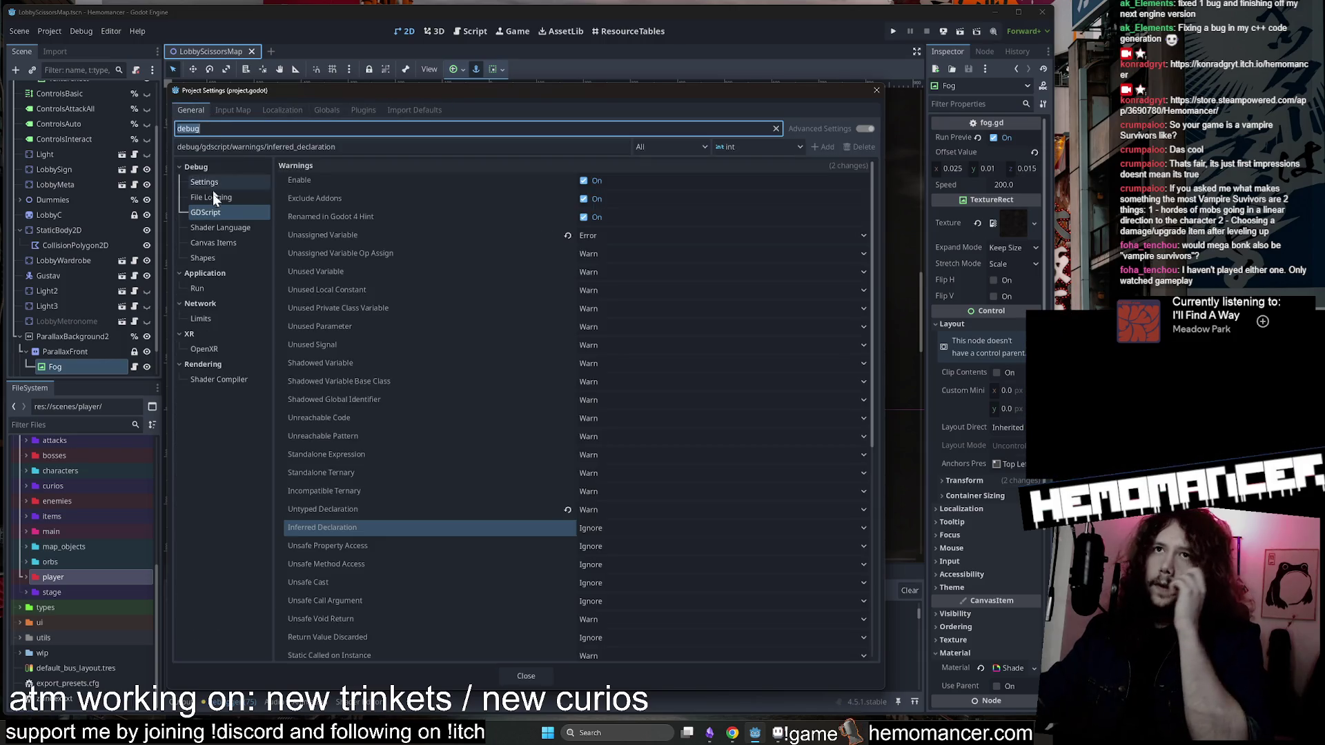
pyautogui.click(875, 91)
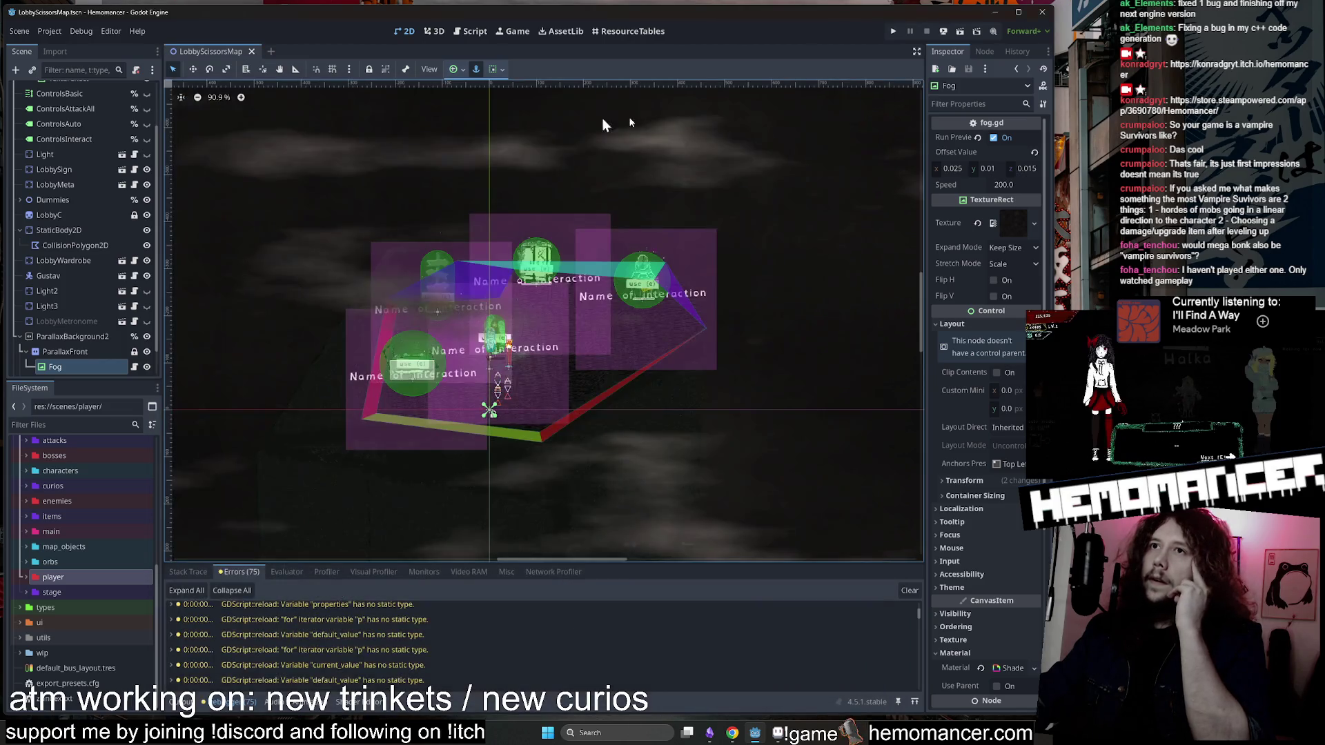
# Reopen Project Settings, close it again, and relaunch the game with F5.
pyautogui.click(54, 30)
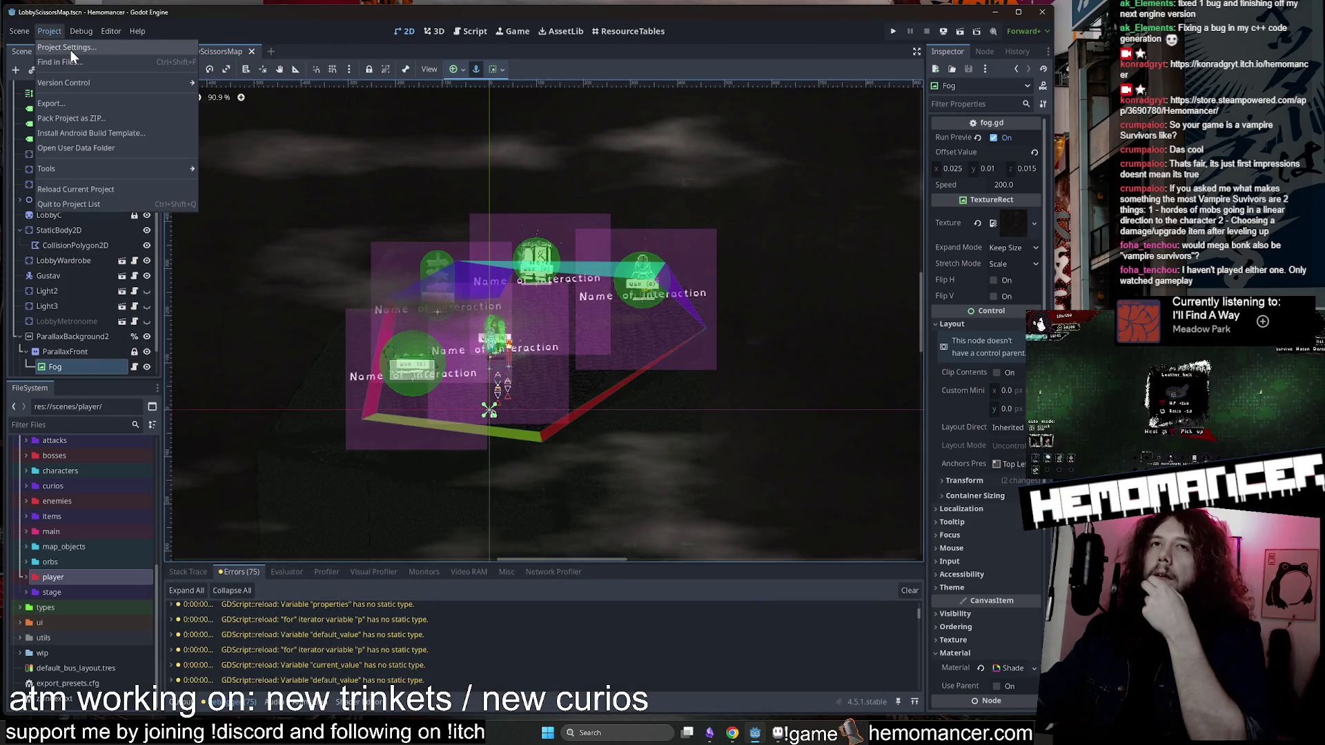
pyautogui.click(79, 47)
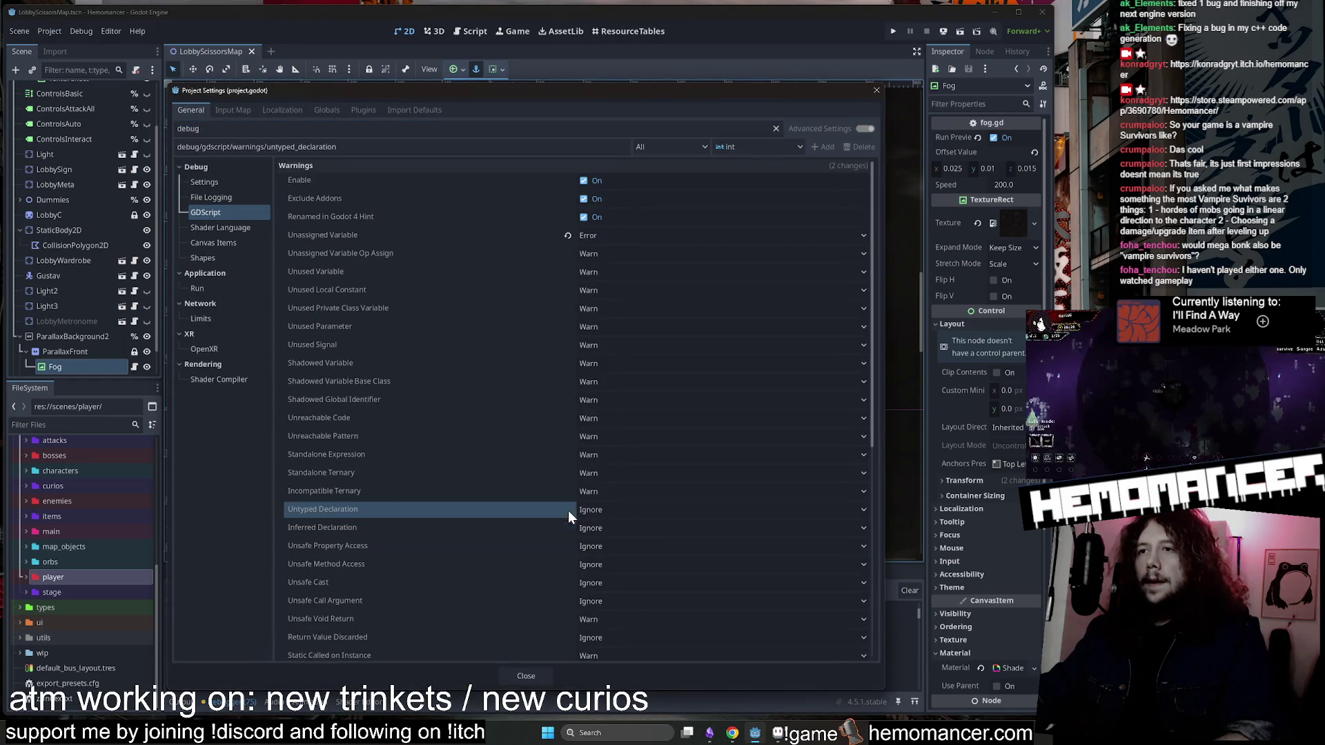
pyautogui.click(532, 675)
pyautogui.press('F5')
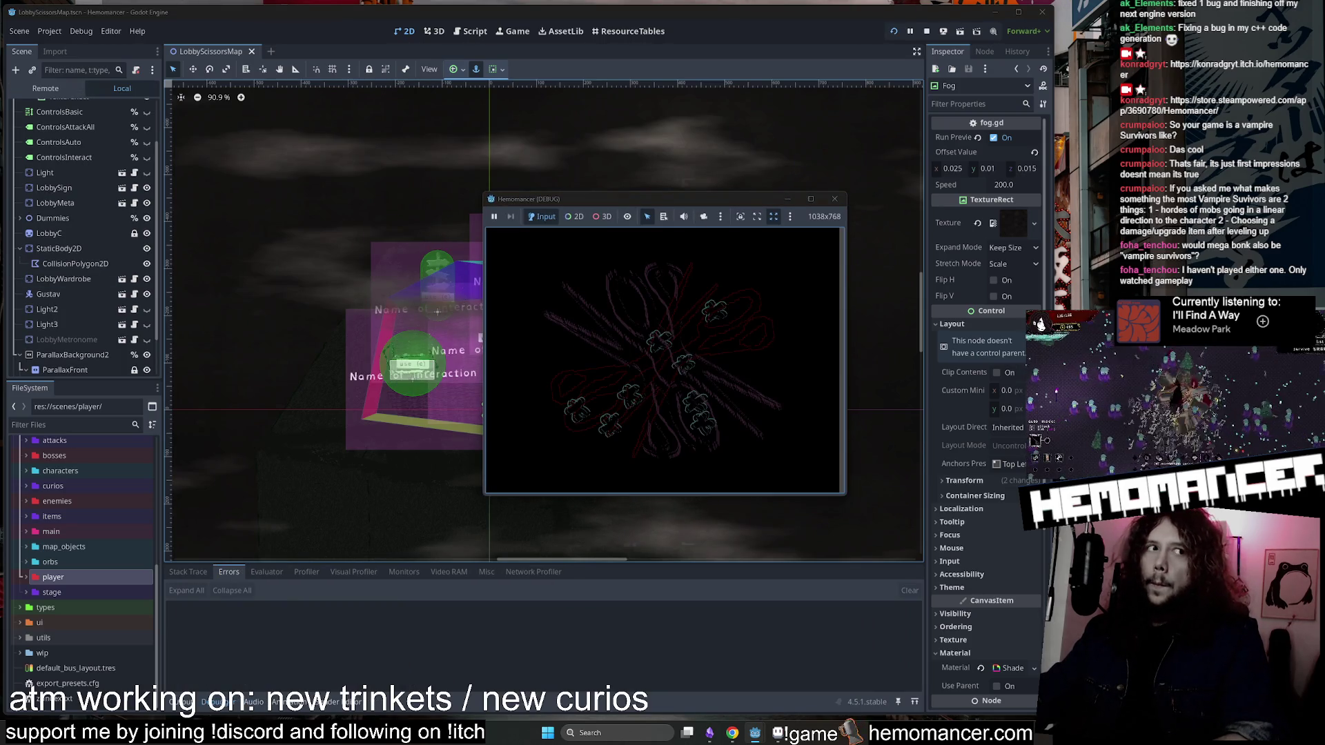
# Enlarge the debug window to view the 0.0.61 ALPHA title screen, close the game, and switch to the browser.
pyautogui.moveTo(481, 499); pyautogui.dragTo(217, 671)
pyautogui.moveTo(848, 191); pyautogui.dragTo(965, 94)
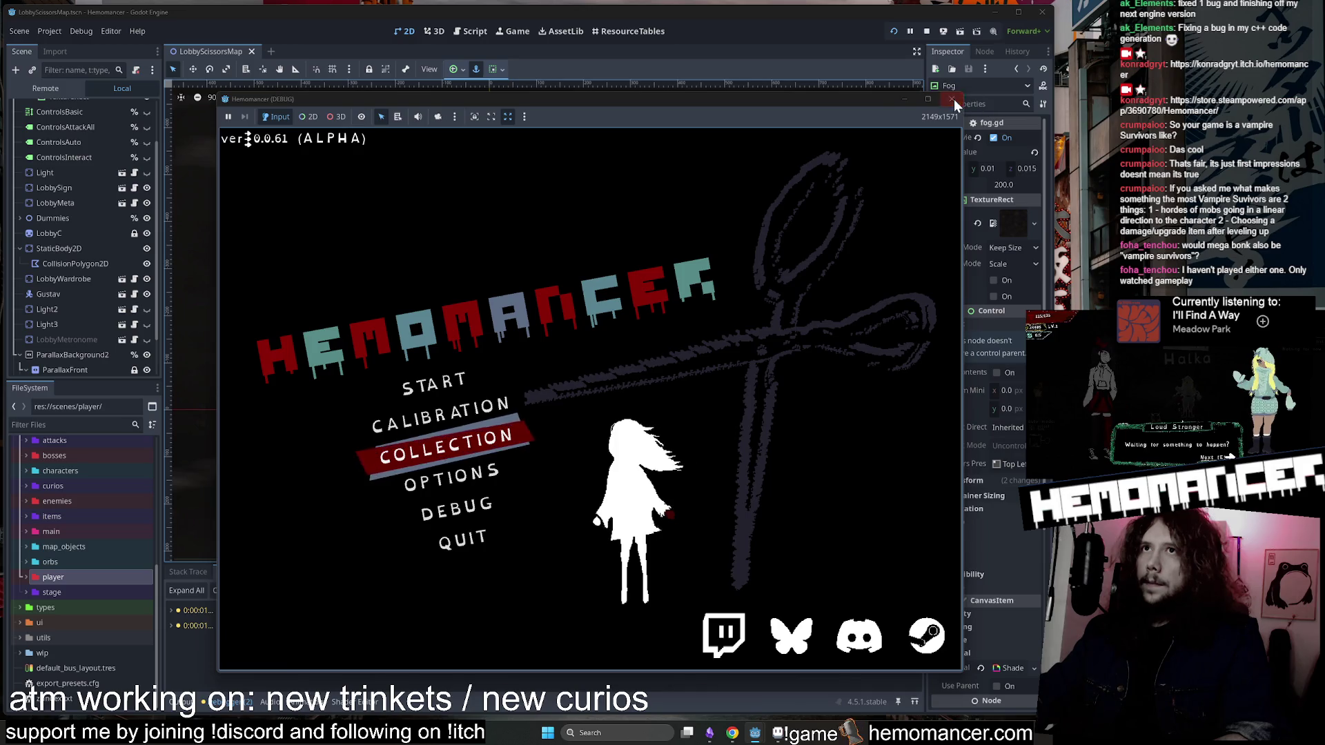
pyautogui.click(953, 101)
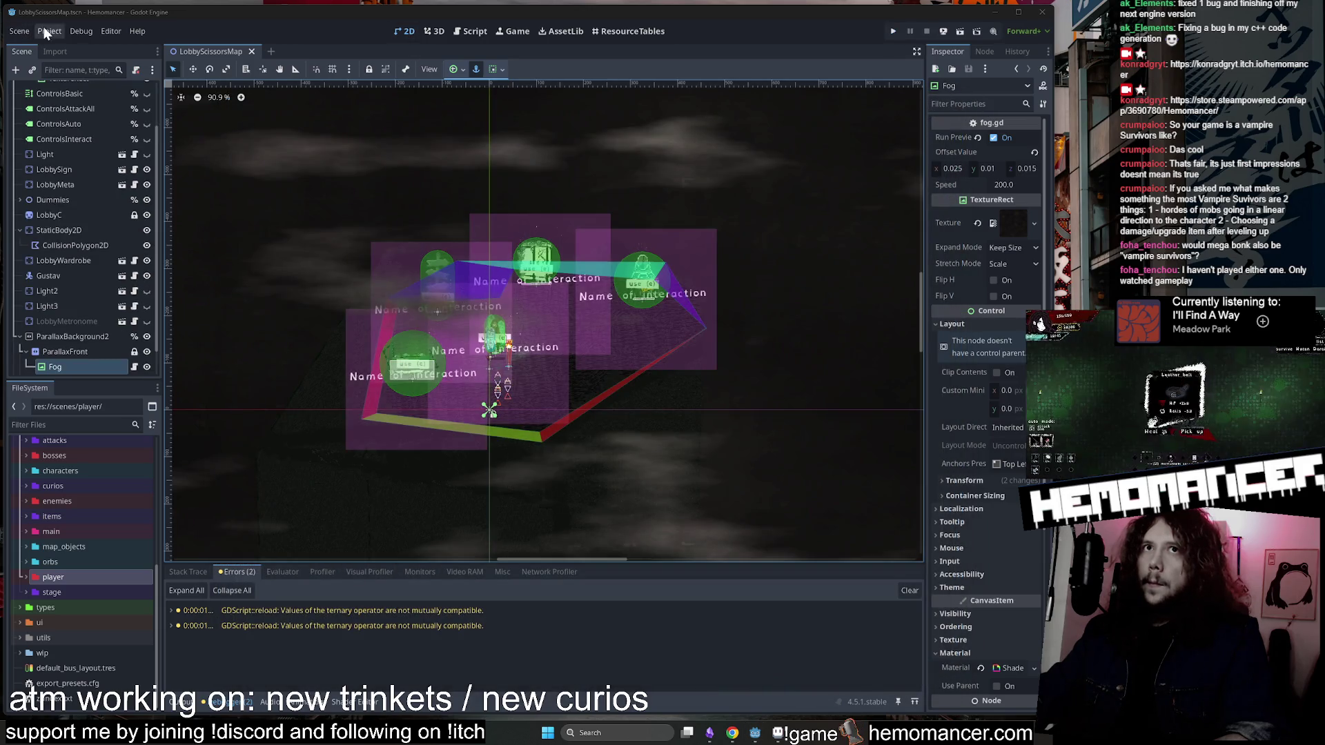
pyautogui.click(83, 30)
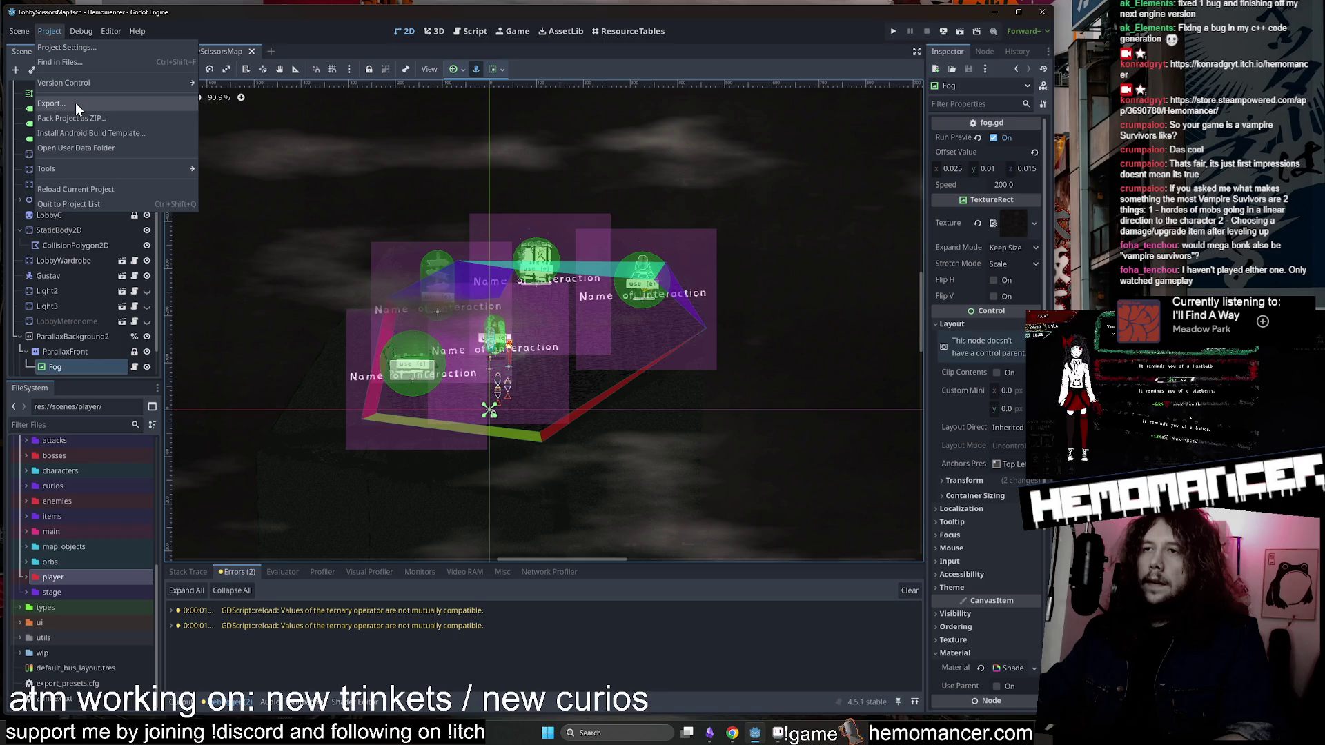
pyautogui.click(733, 735)
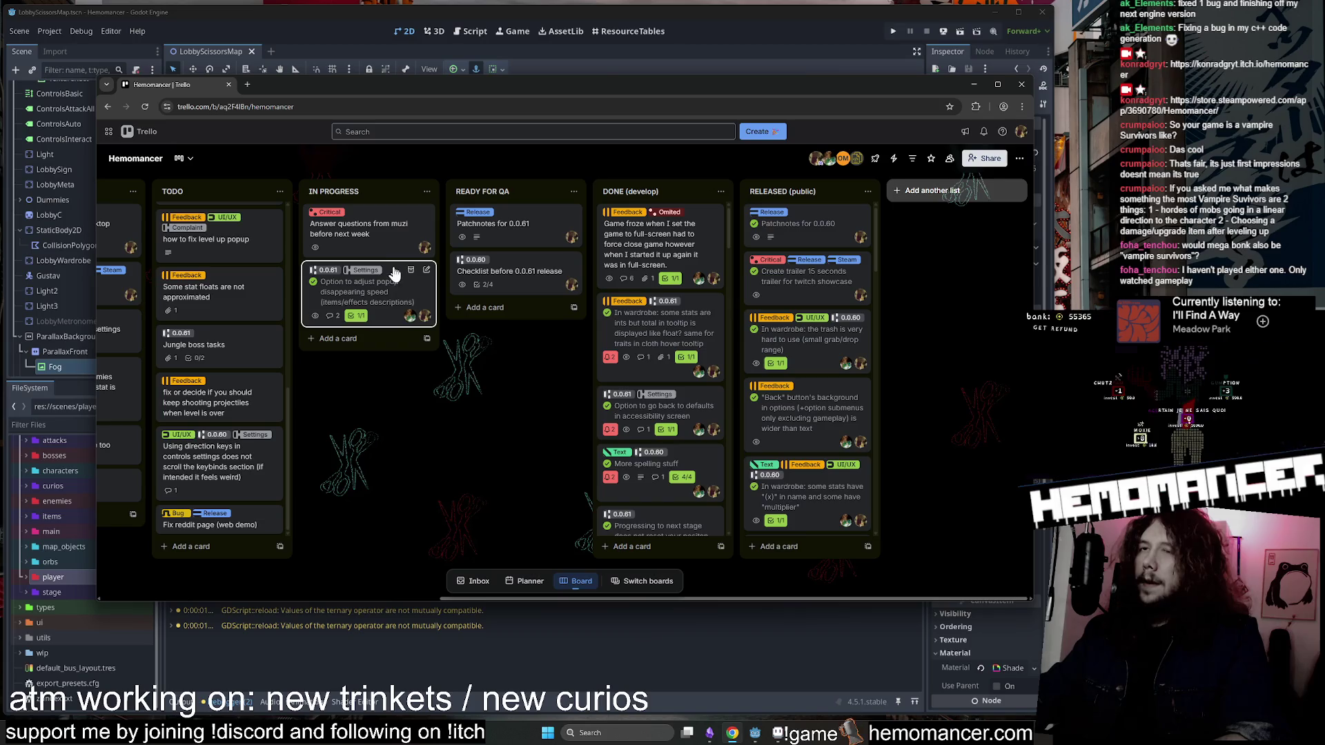
# Find and read the 'Dying and pressing continue' bug card on the Trello board, then minimize Chrome.
pyautogui.scroll(-1, 636, 345)
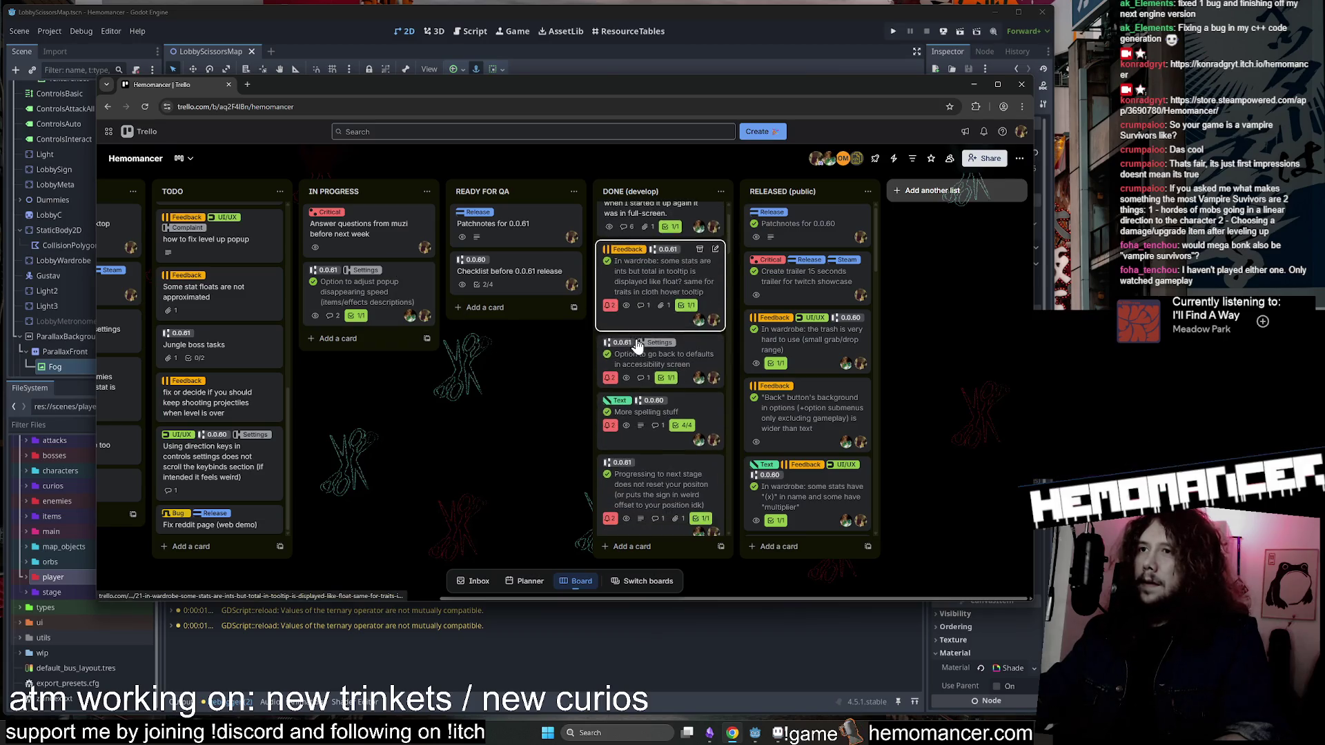
pyautogui.hscroll(-3, 424, 406)
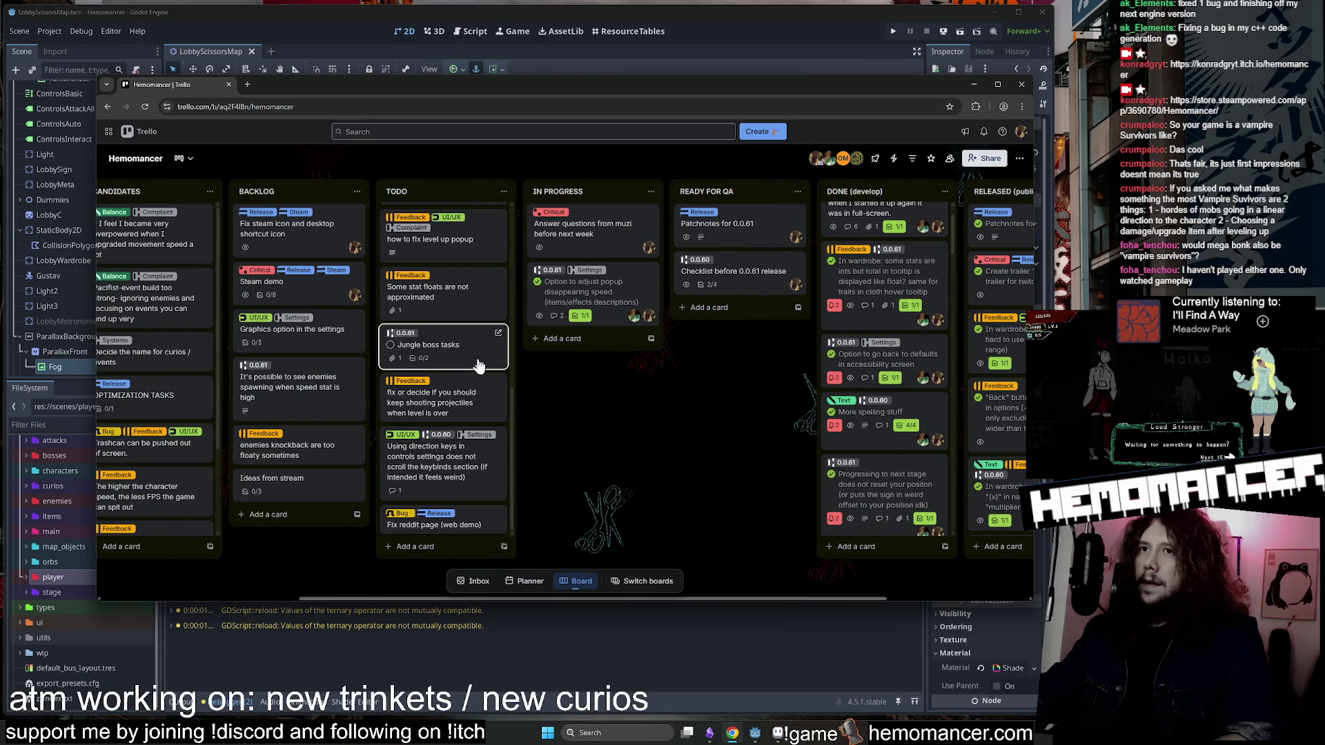
pyautogui.scroll(5, 478, 364)
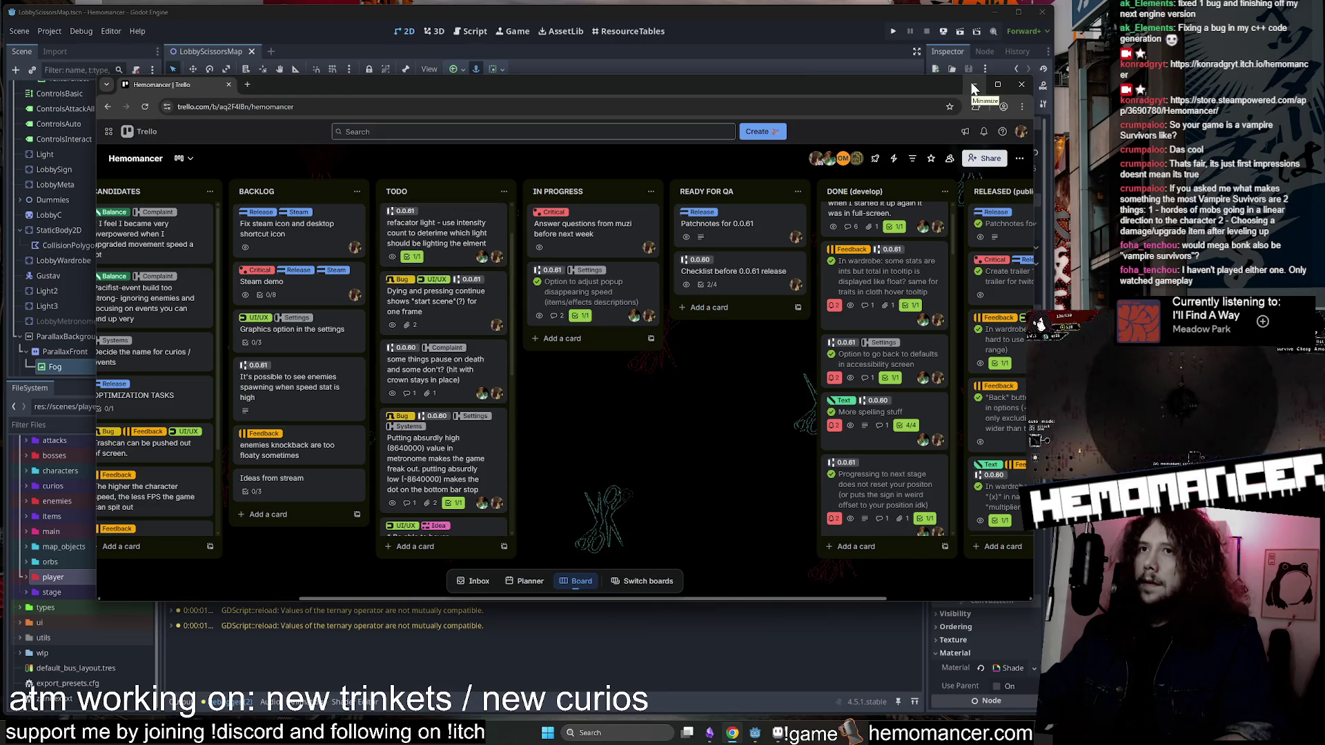
pyautogui.click(428, 307)
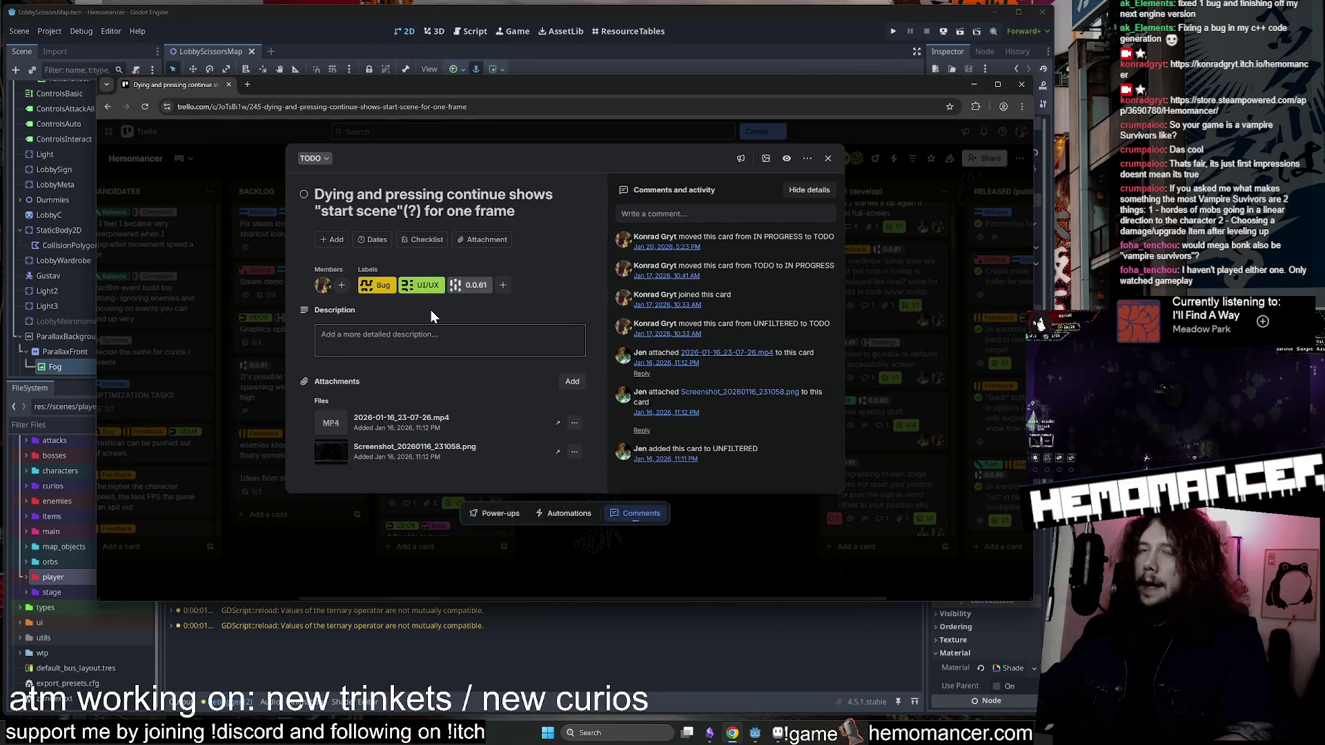
pyautogui.scroll(-2, 822, 428)
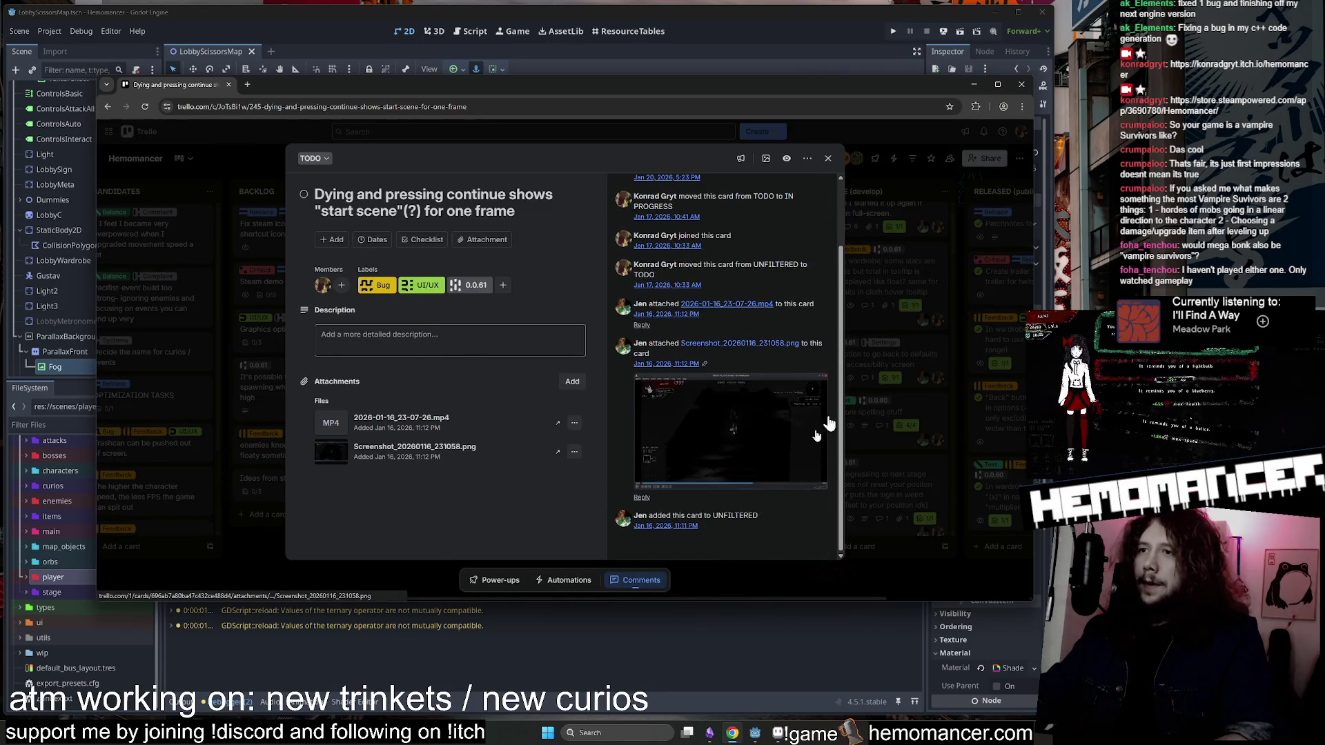
pyautogui.click(974, 84)
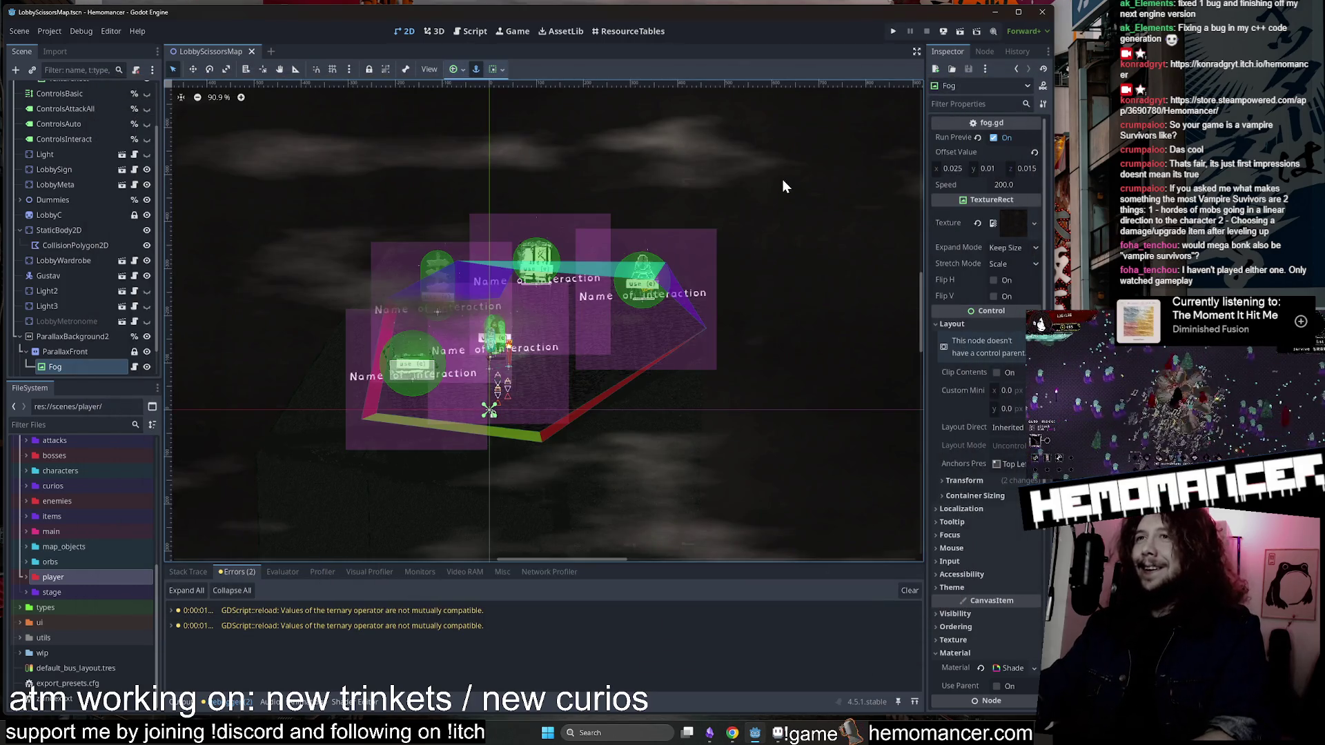
pyautogui.press('F5')
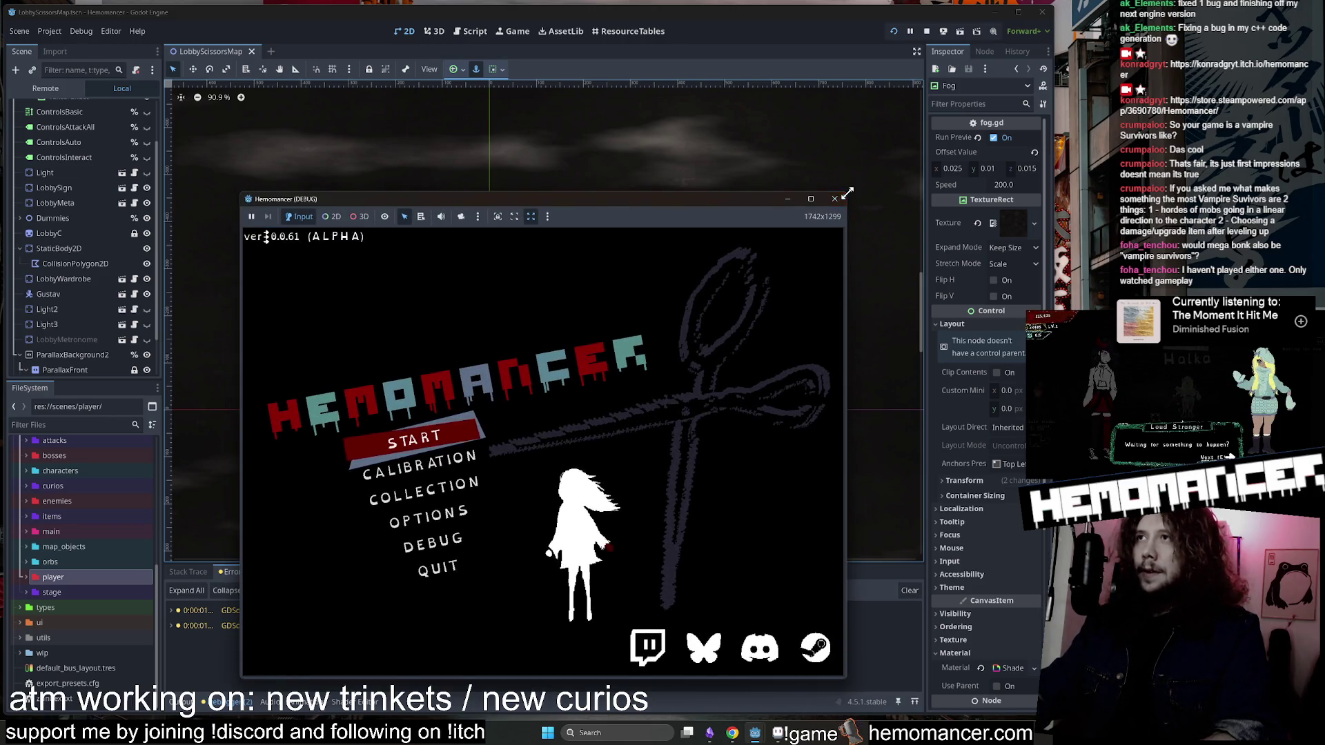
pyautogui.click(494, 487)
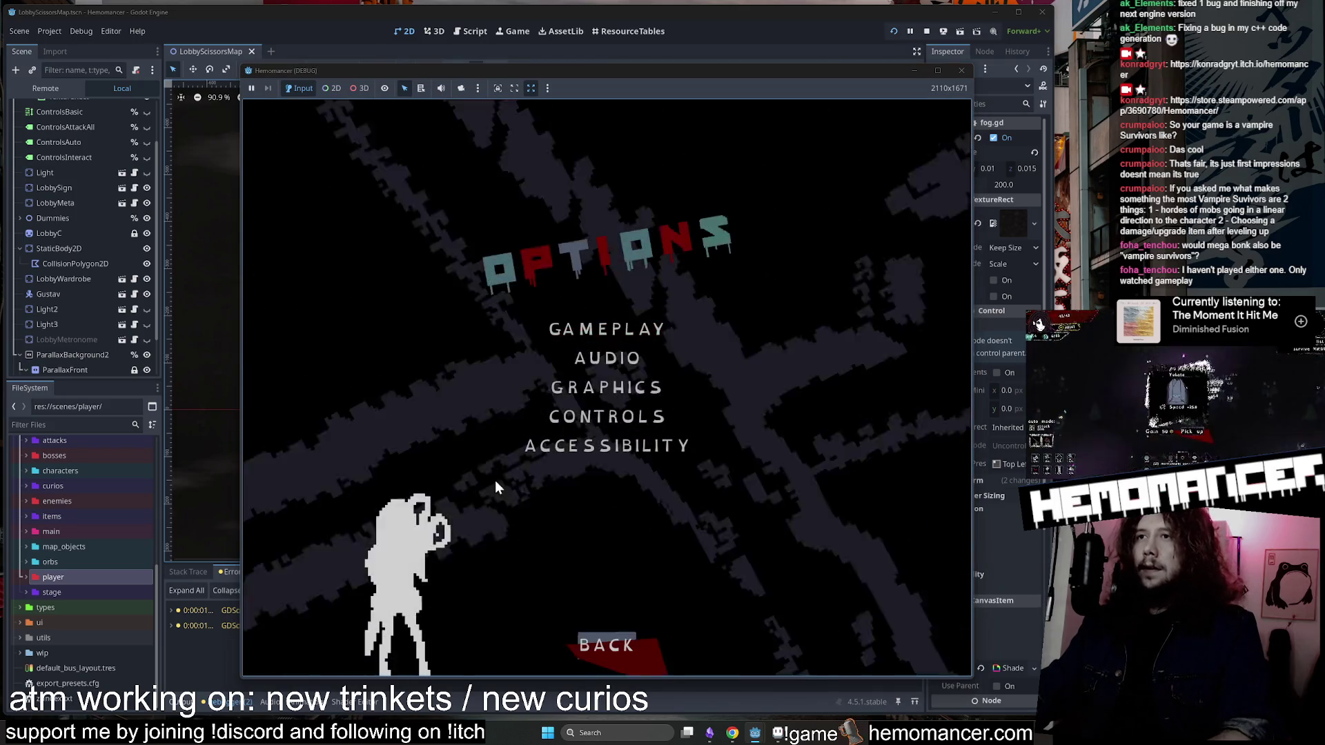
pyautogui.click(591, 628)
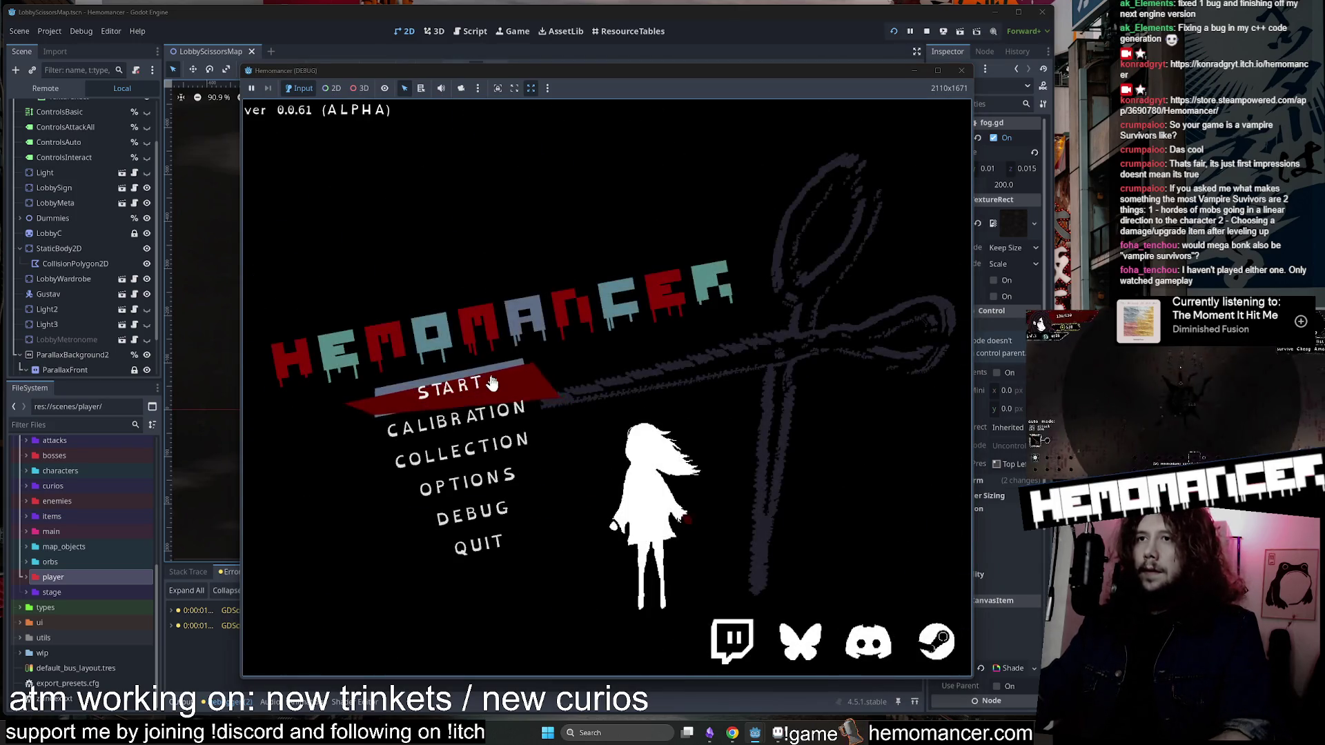
pyautogui.press('Return')
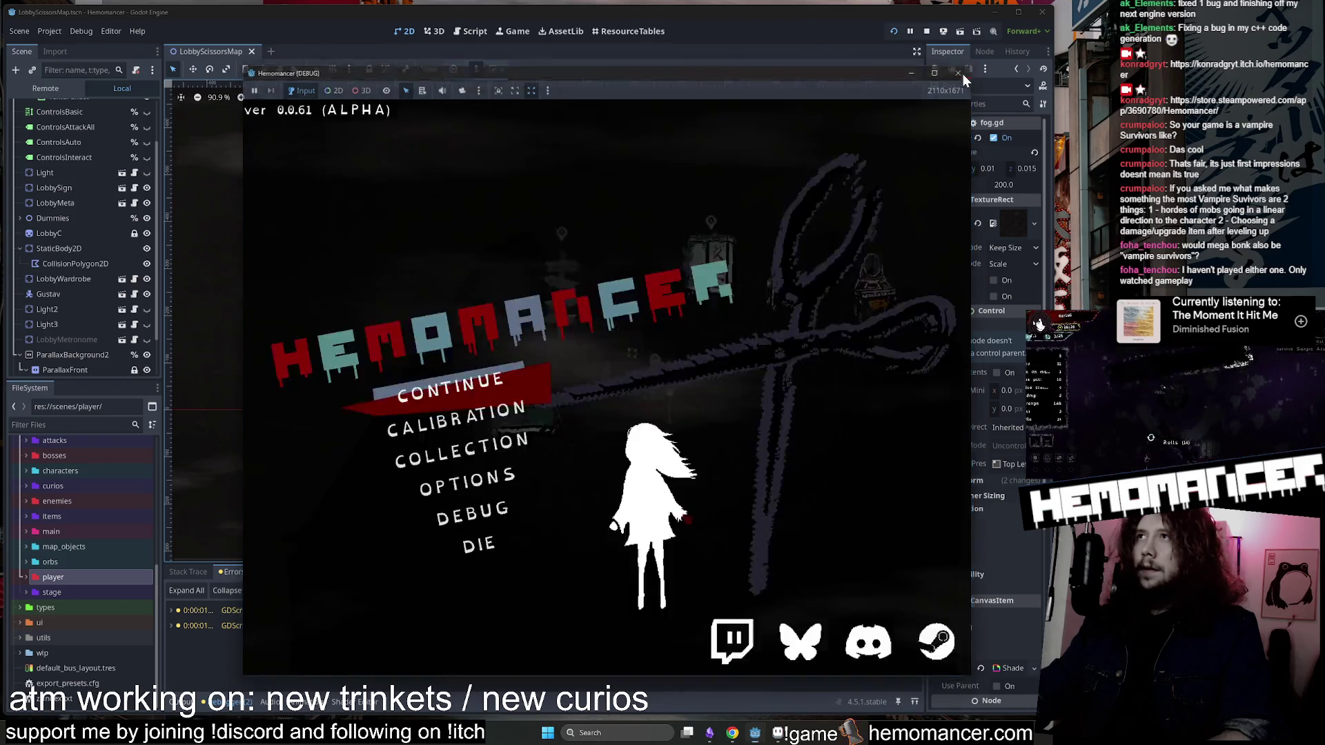
pyautogui.click(962, 72)
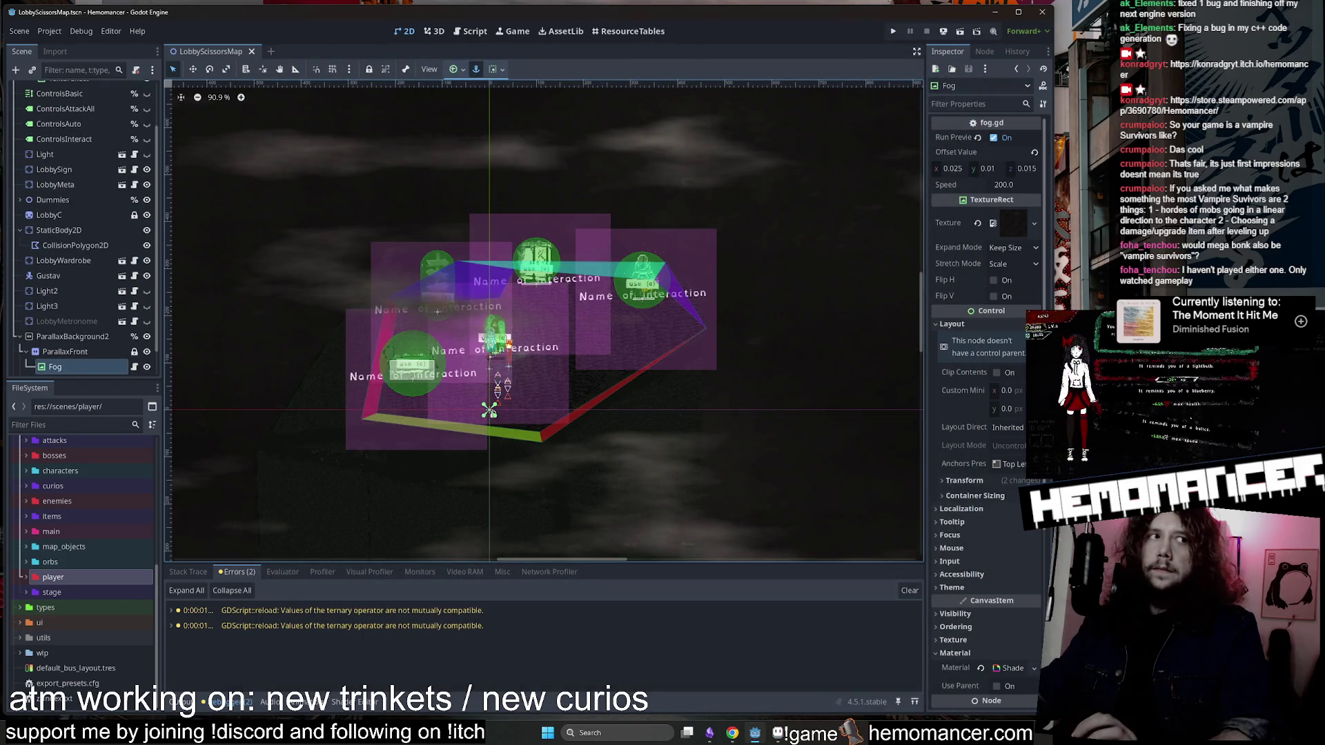
# Export the Windows Desktop preset to HemomancerPlaytest.exe, overwriting the existing build.
pyautogui.click(52, 29)
pyautogui.click(75, 105)
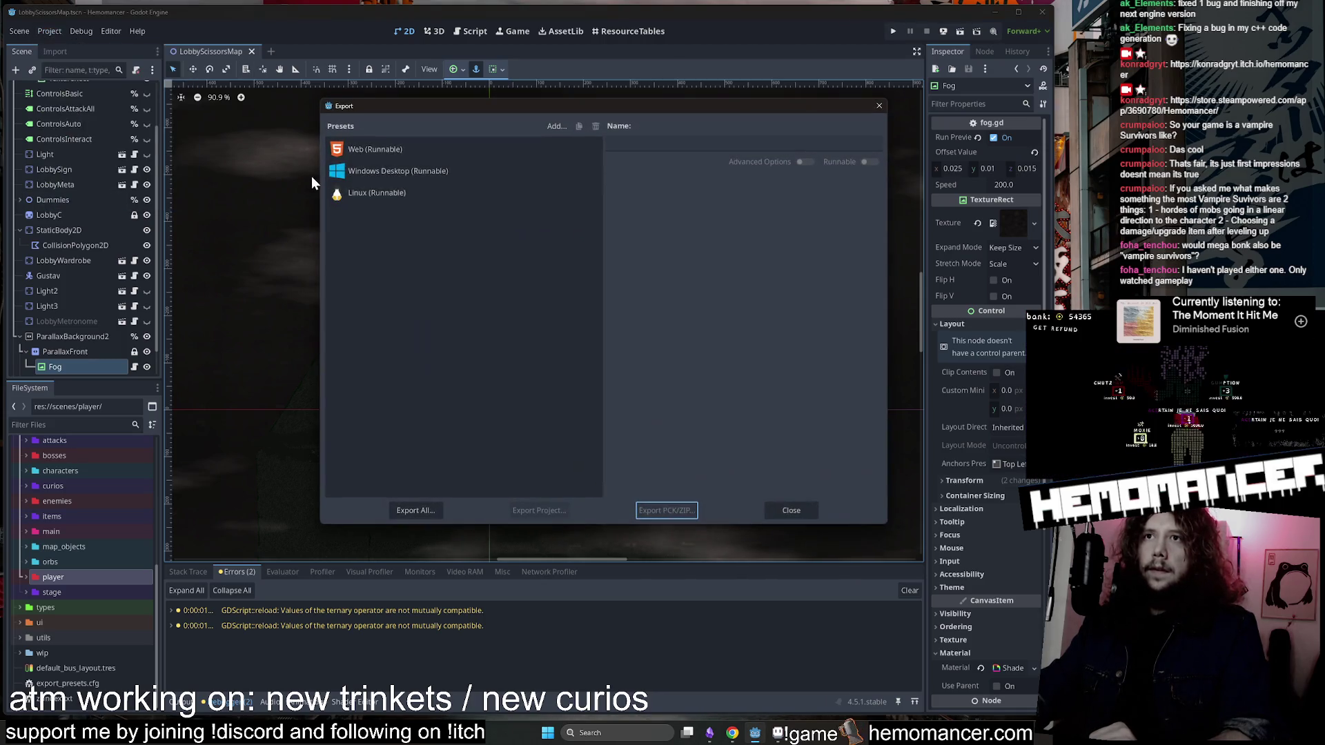
pyautogui.click(378, 171)
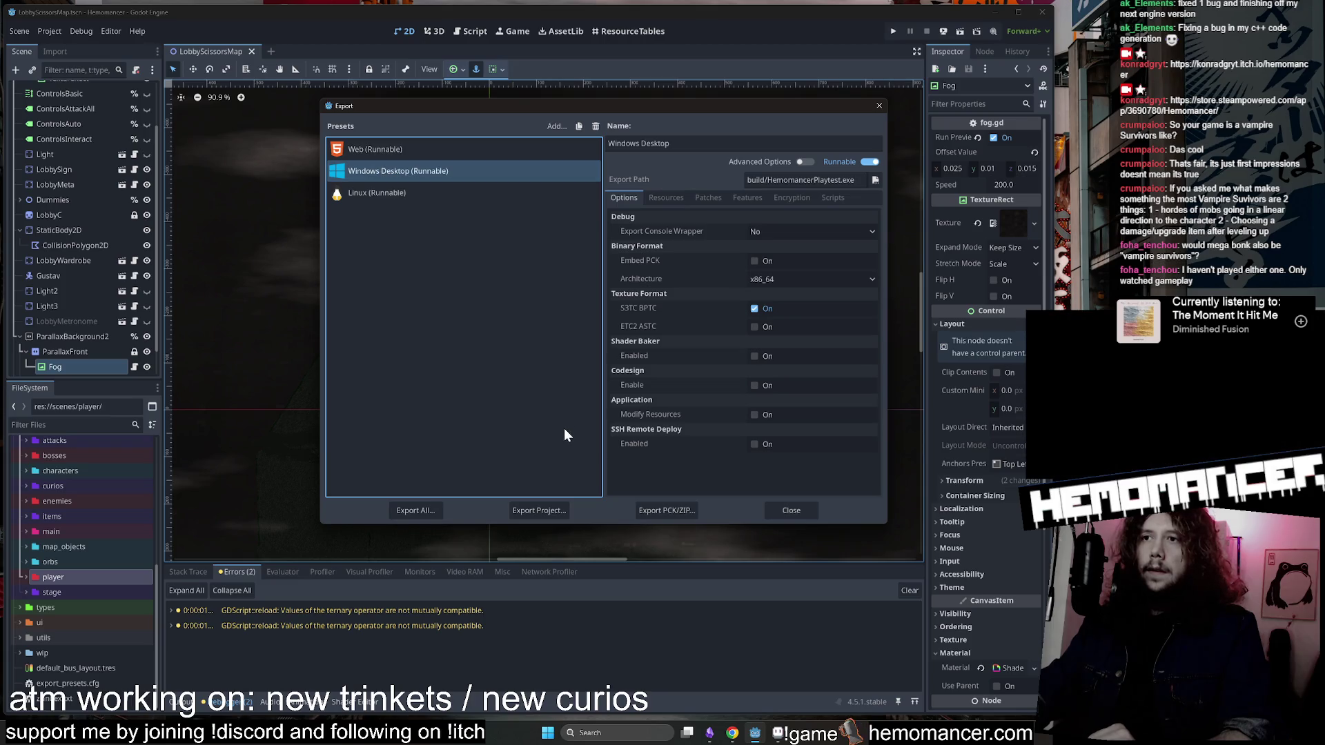
pyautogui.click(539, 511)
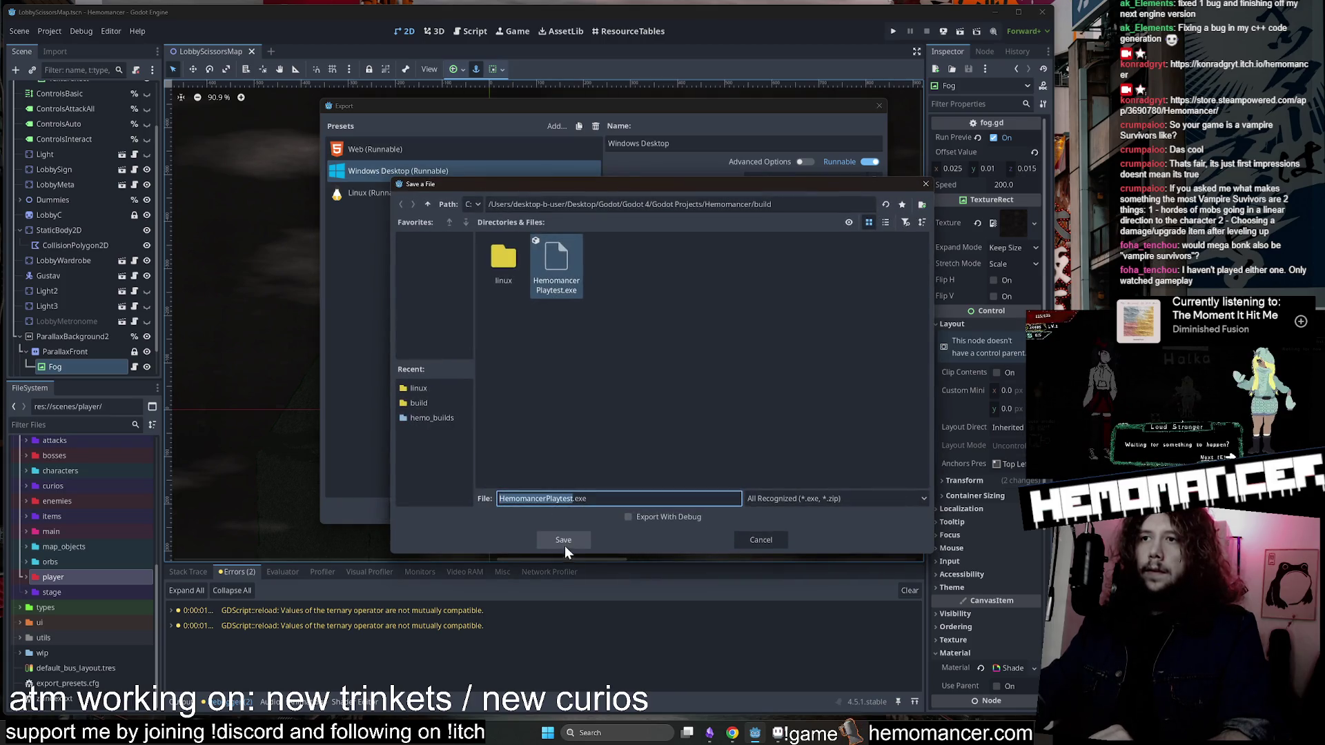
pyautogui.click(564, 539)
pyautogui.click(585, 387)
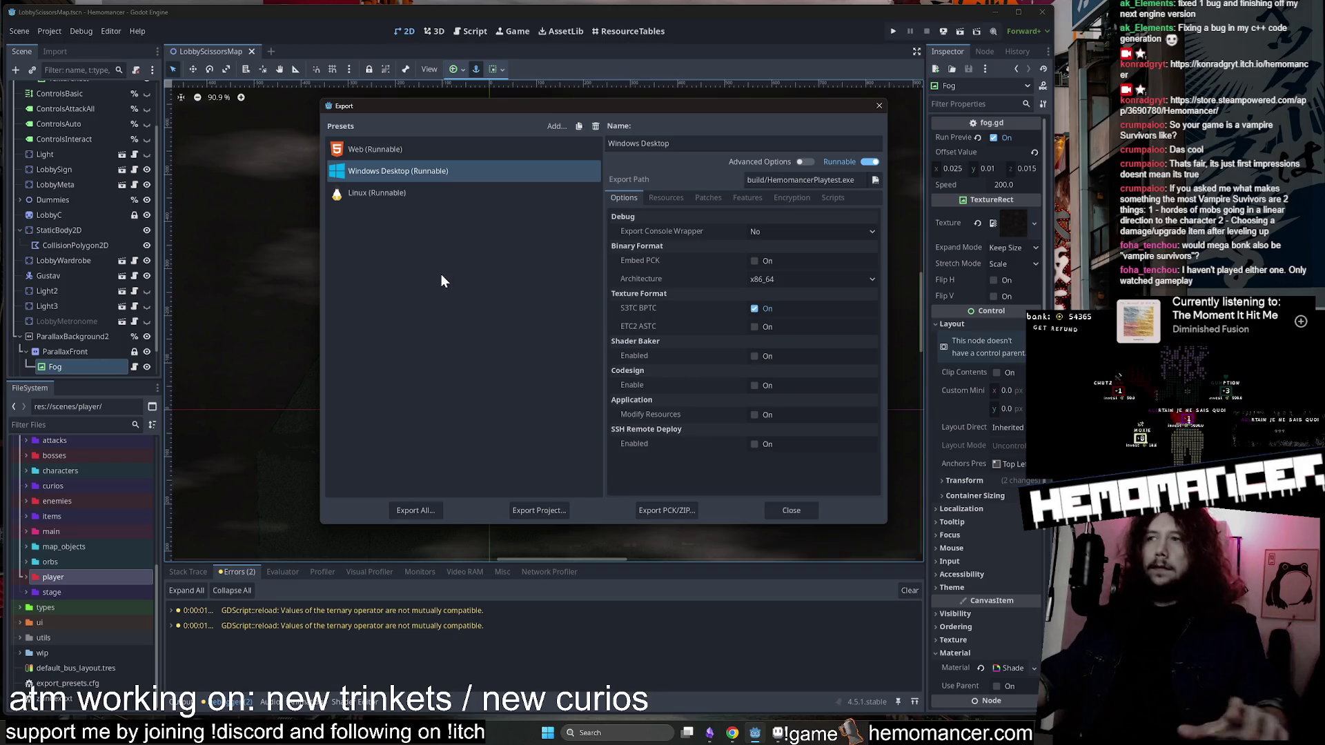
# Export the Linux preset to HemomancerPlaytest.x86_64, overwriting the existing build.
pyautogui.click(405, 190)
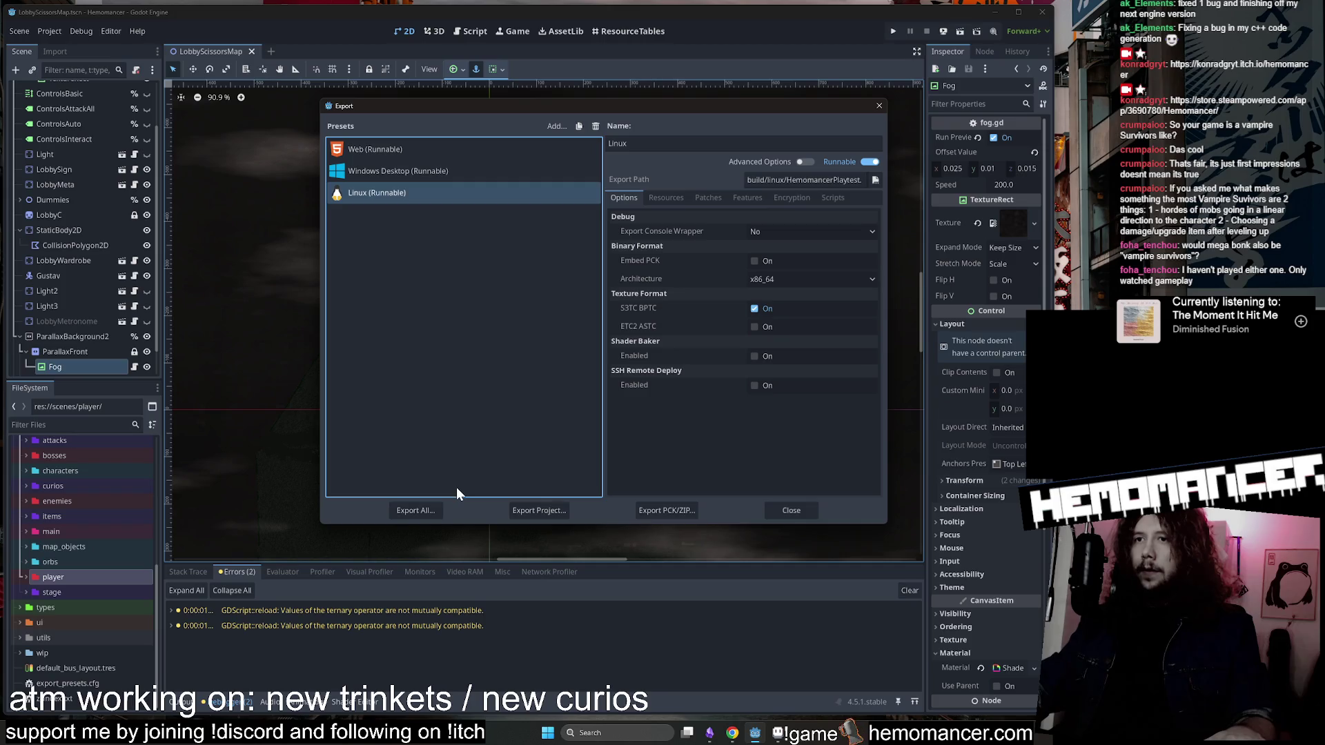
pyautogui.click(519, 514)
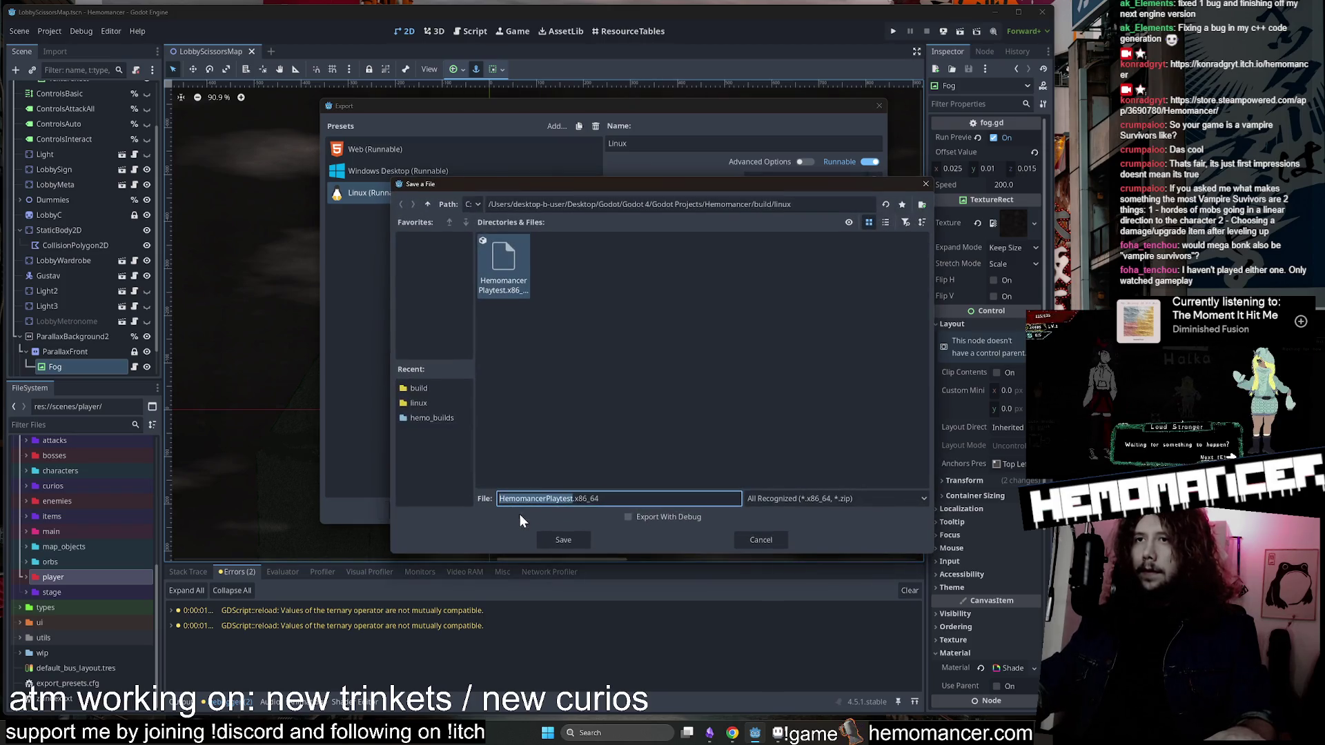
pyautogui.click(556, 540)
pyautogui.click(595, 391)
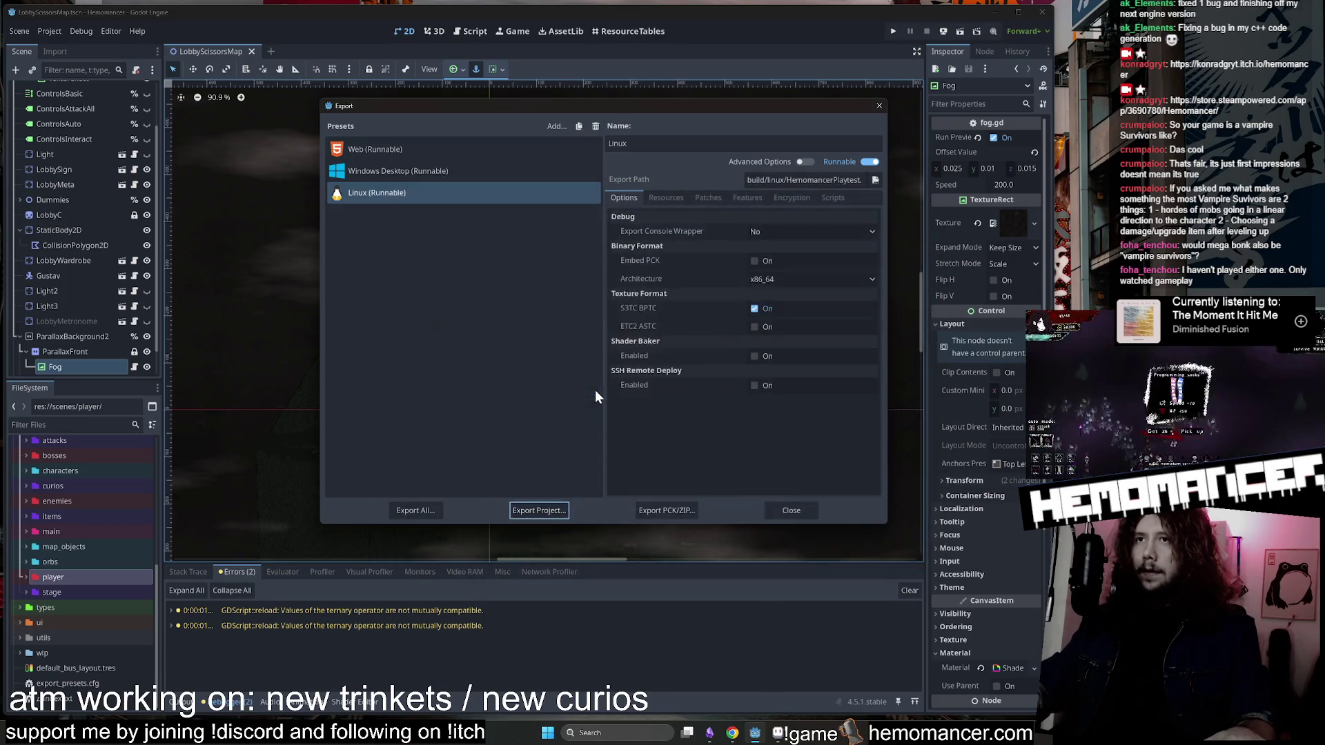
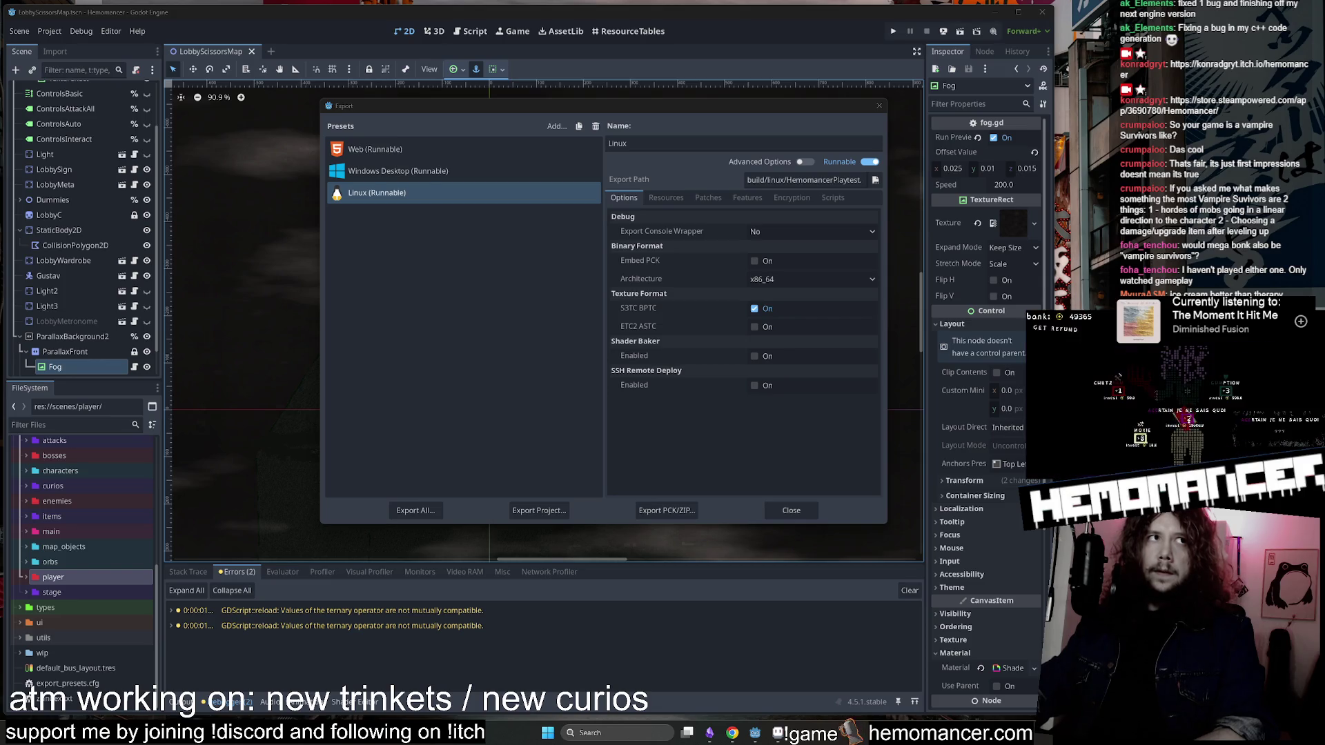
# Change the Text (GDI+) 5 caption to 'atm working on: making build'.
pyautogui.moveTo(582, 174)
pyautogui.mouseDown()
pyautogui.moveTo(577, 114)
pyautogui.moveTo(574, 139)
pyautogui.mouseUp()
pyautogui.click(487, 391)
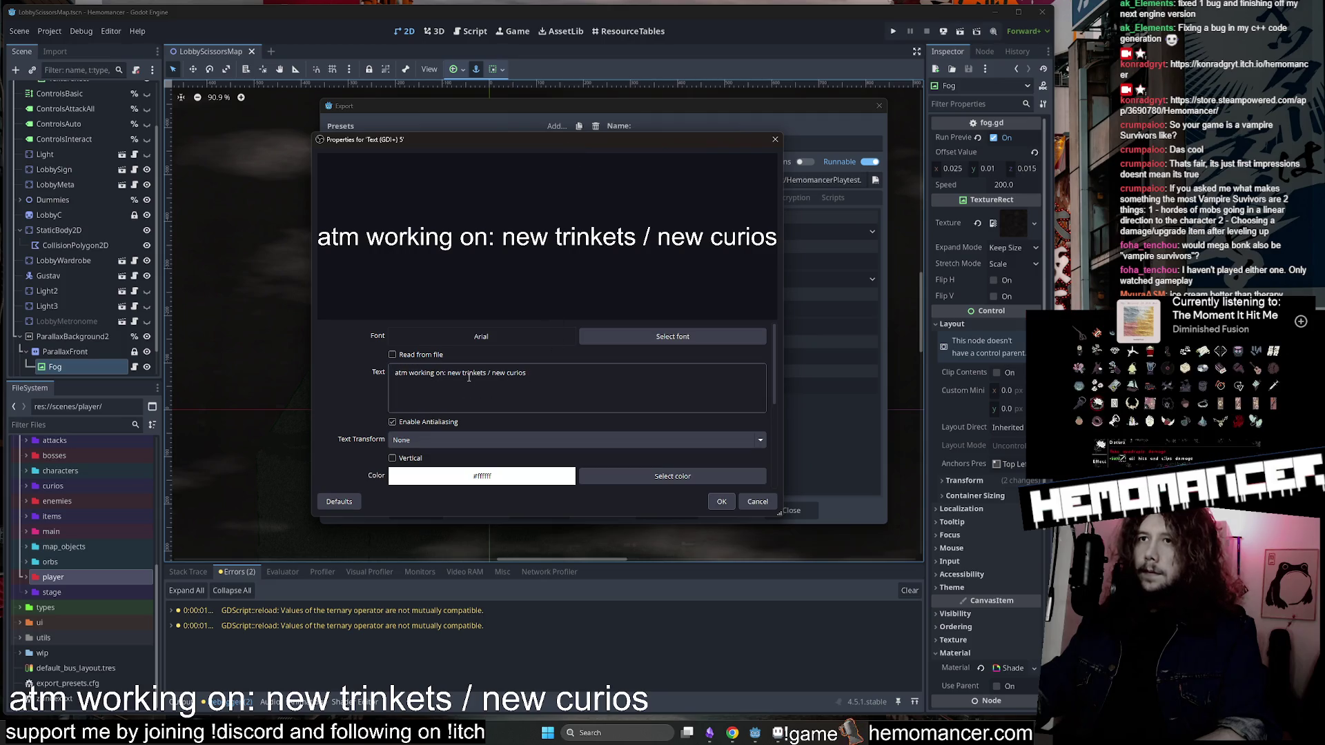
pyautogui.moveTo(450, 372); pyautogui.dragTo(599, 370)
pyautogui.write('m')
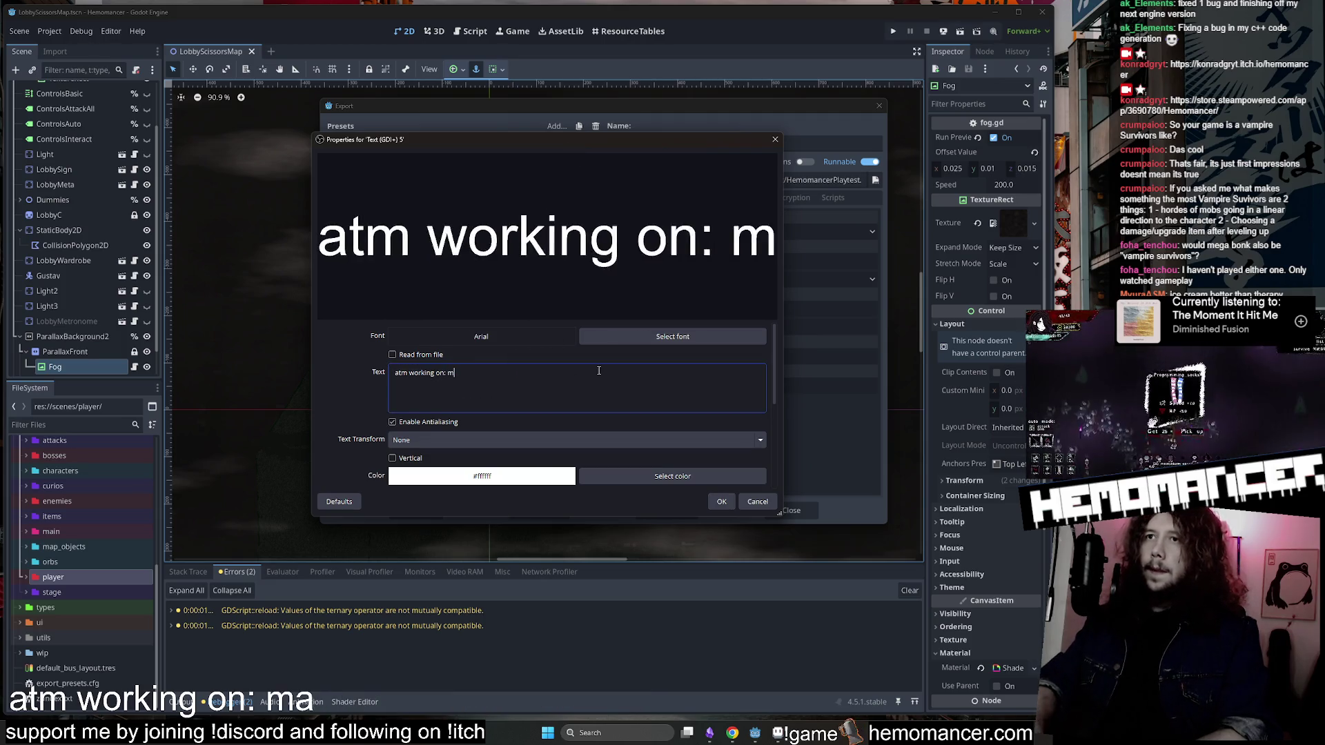
pyautogui.write('aking build')
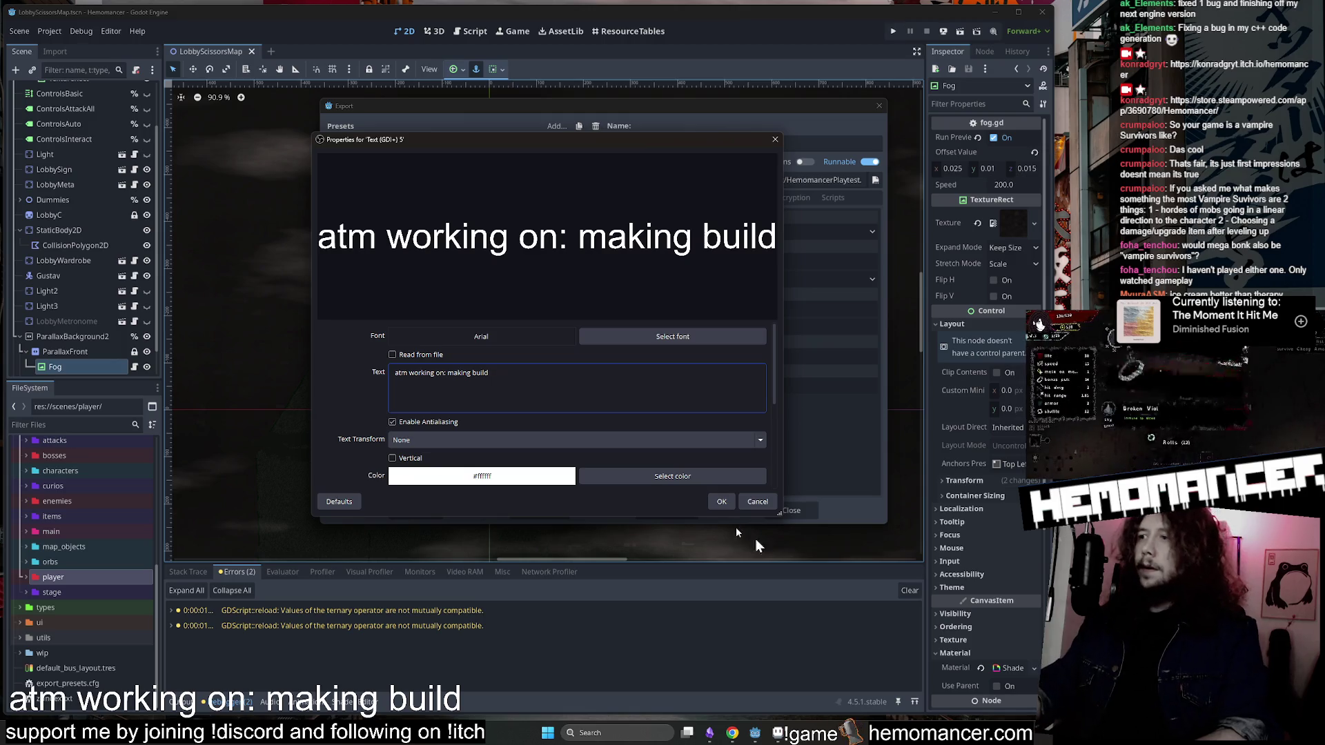
pyautogui.click(722, 502)
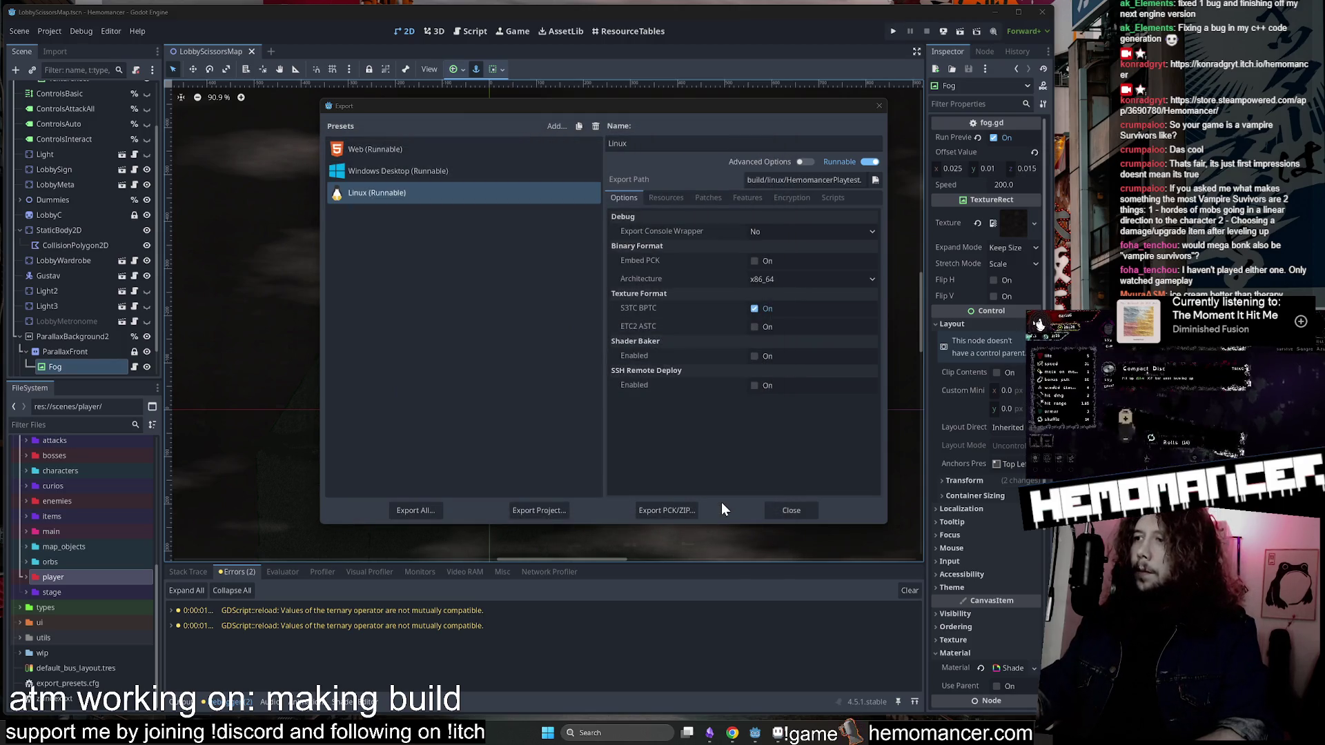
# Close the export settings, run Hemomancer with F5, and look at the collection screen.
pyautogui.click(781, 512)
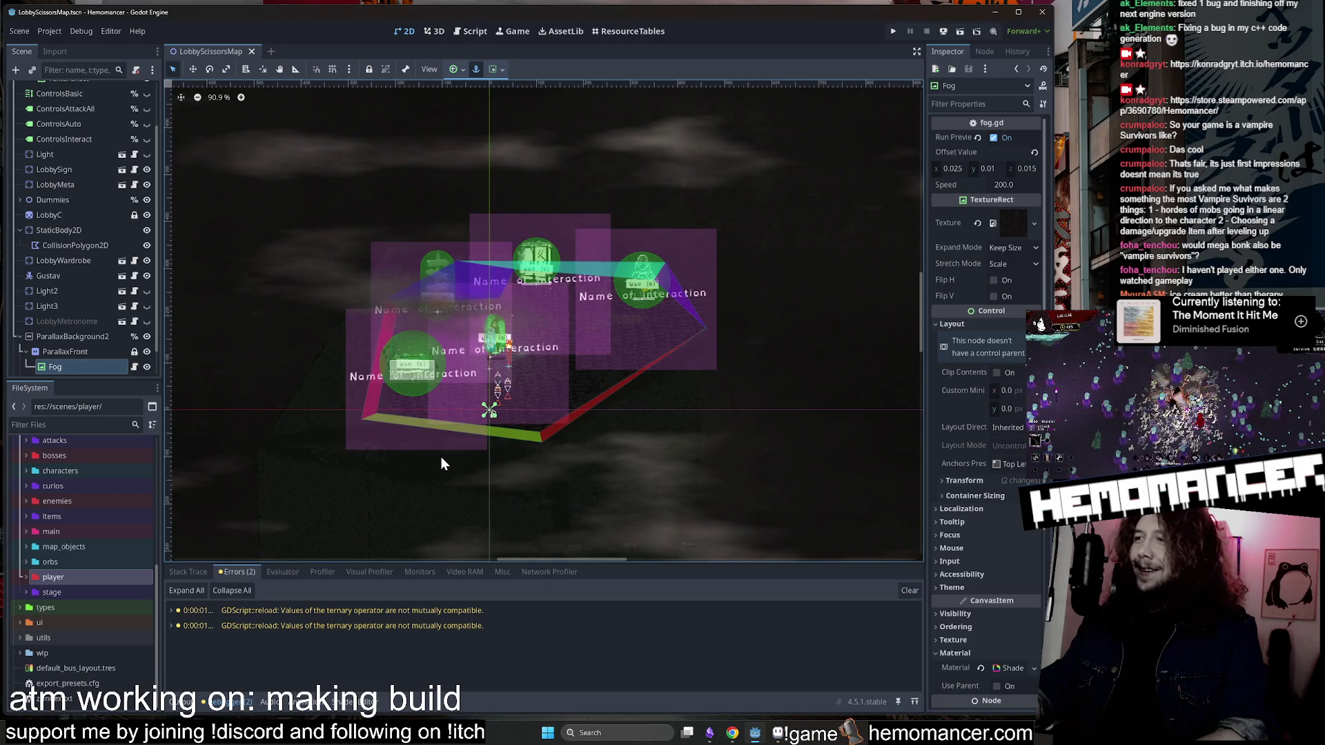
pyautogui.press('F5')
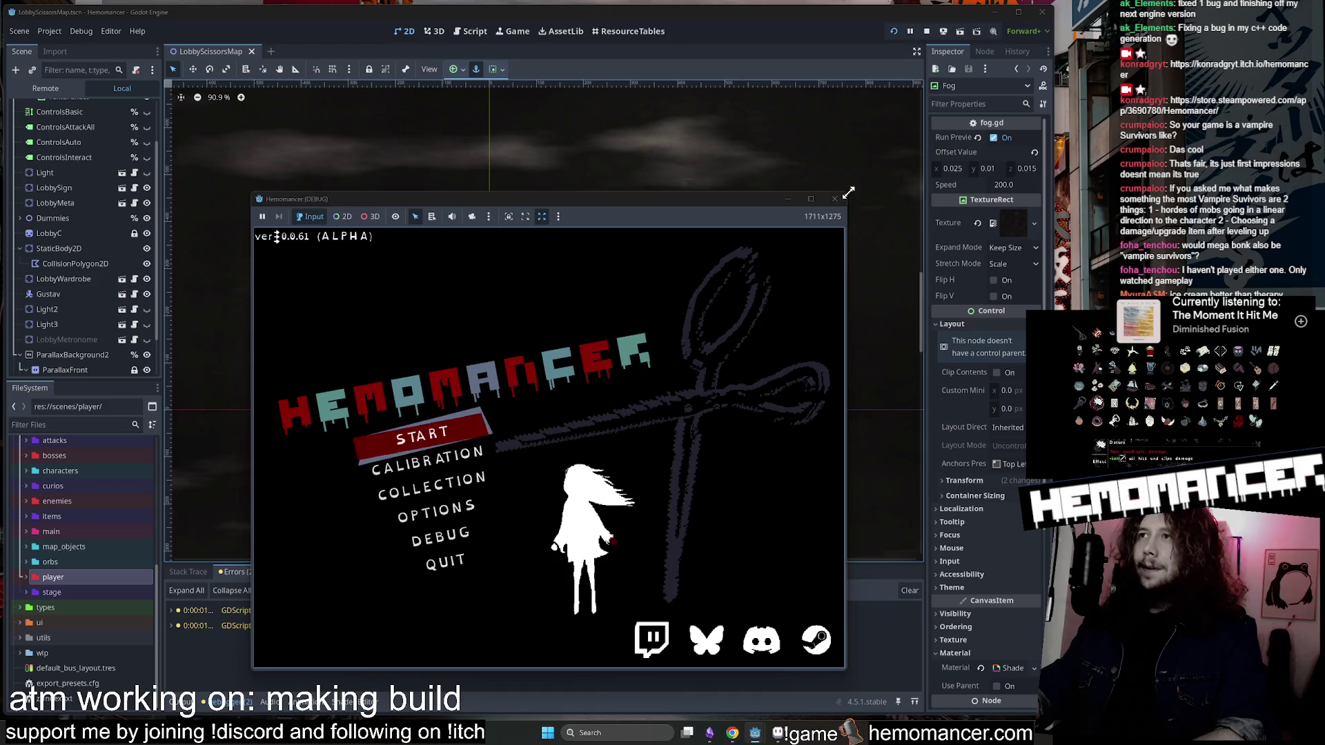
pyautogui.moveTo(848, 197); pyautogui.dragTo(943, 83)
pyautogui.click(472, 464)
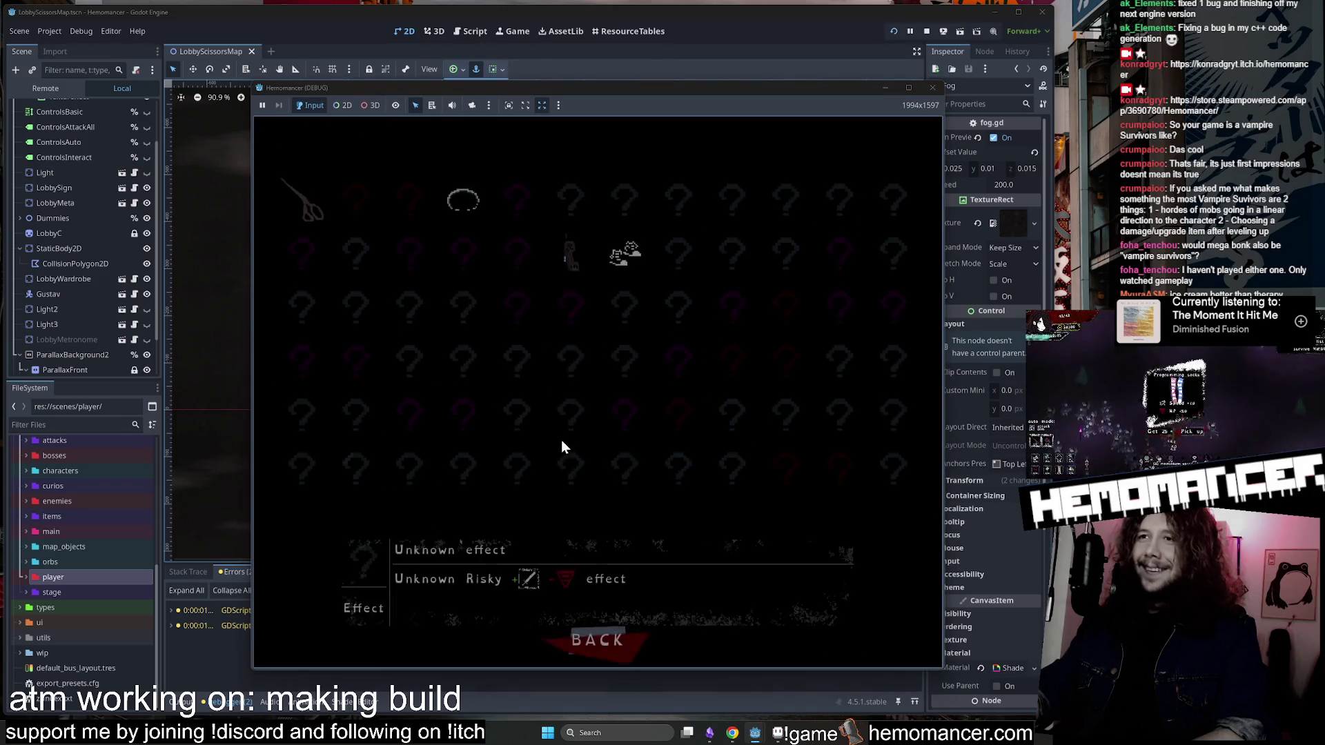
pyautogui.click(568, 641)
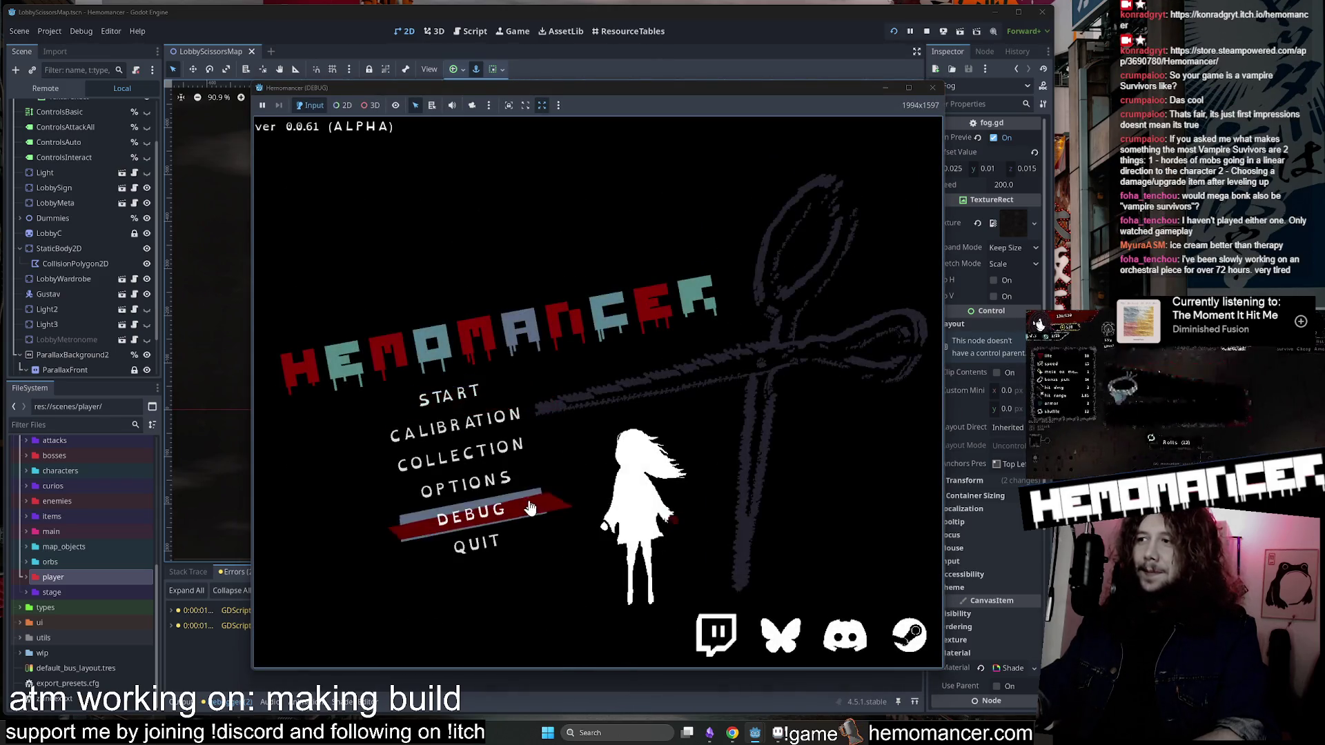
# Start the game, open and leave the lobby wardrobe twice, then pause.
pyautogui.click(470, 403)
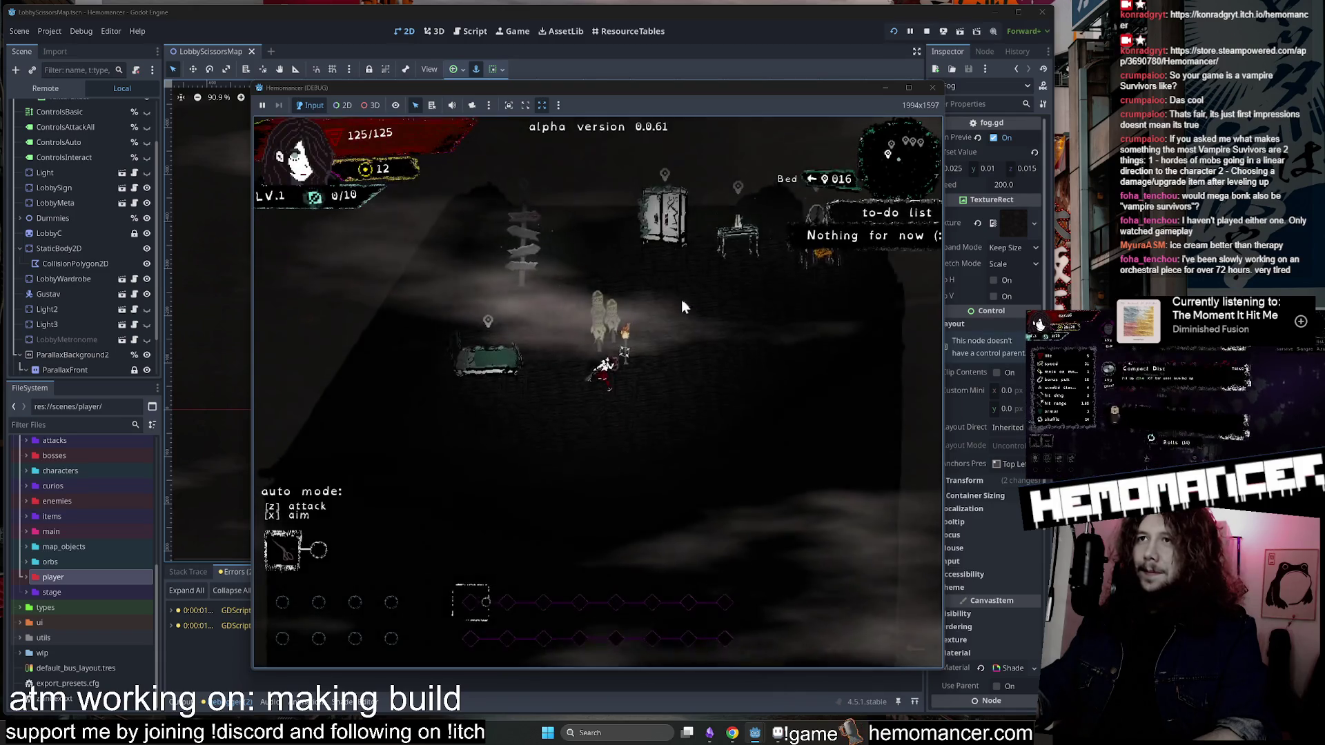
pyautogui.press('w')
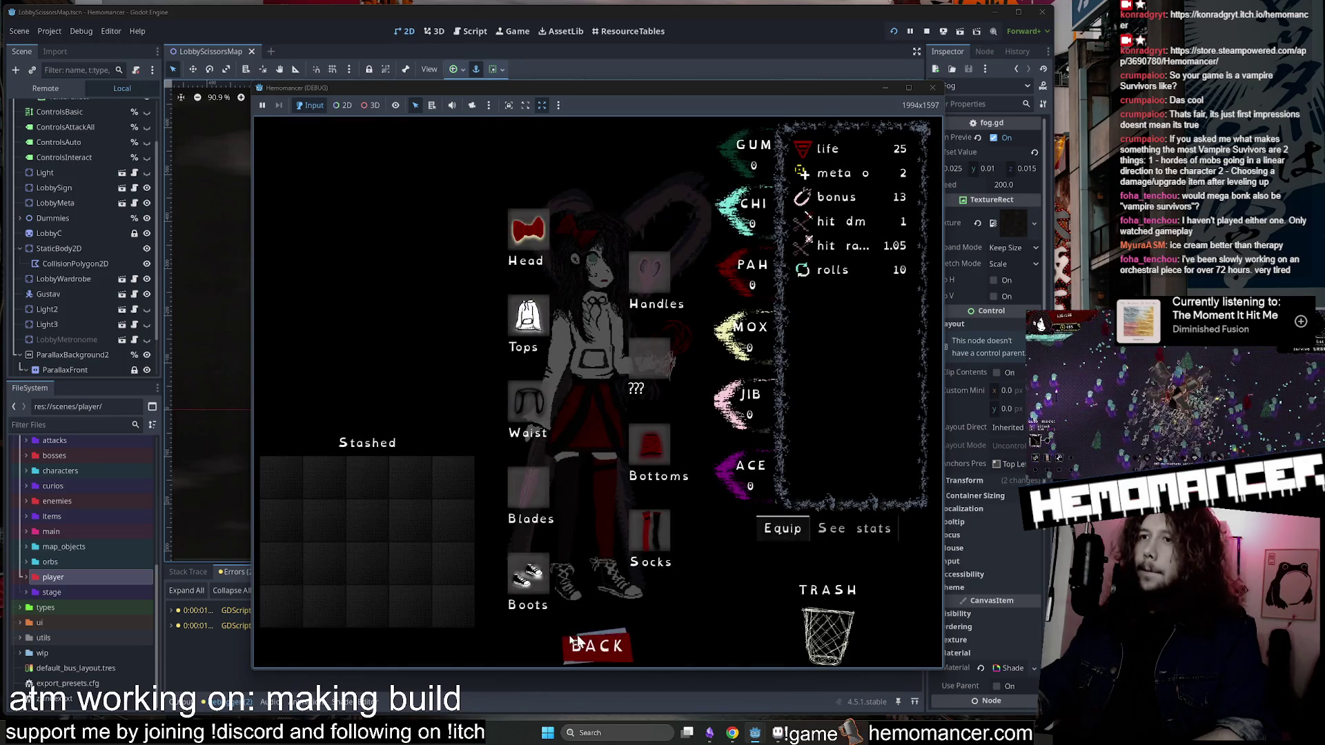
pyautogui.click(579, 636)
pyautogui.press('w')
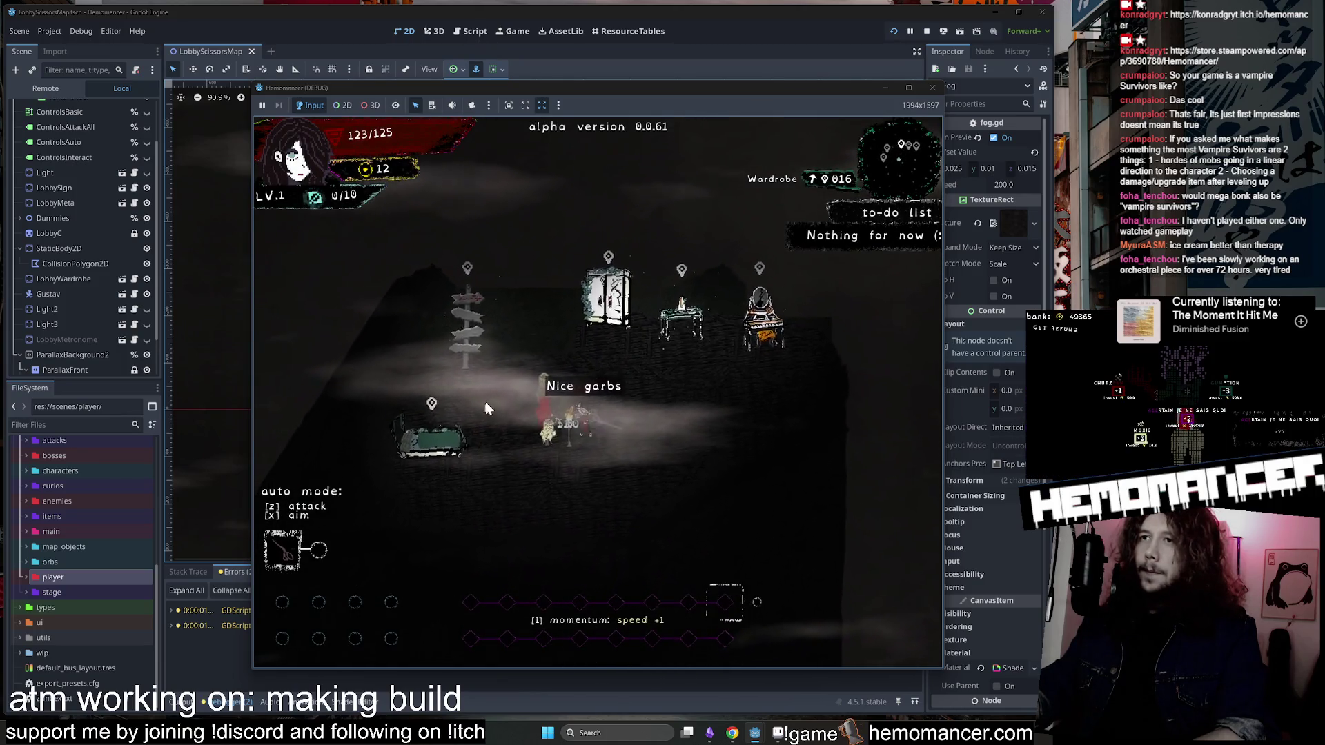
pyautogui.press('w')
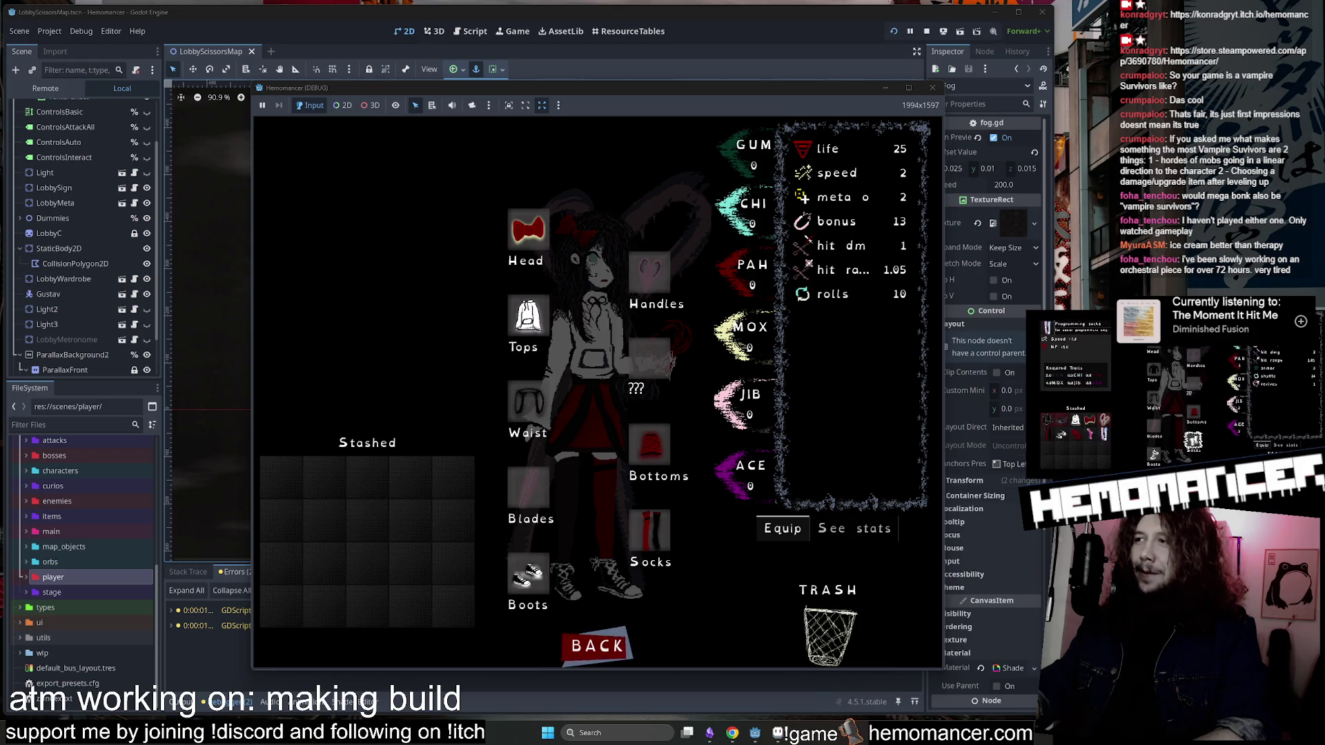
pyautogui.click(592, 643)
pyautogui.press('s')
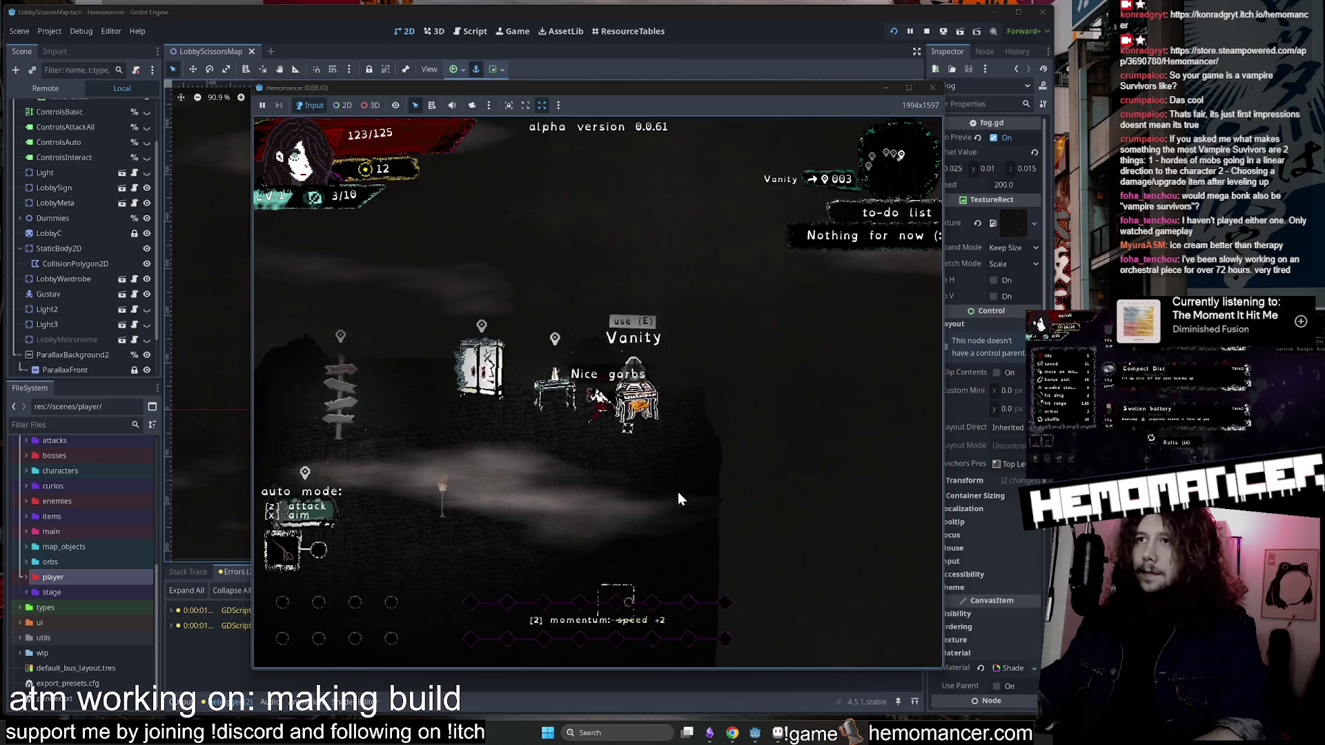
pyautogui.press('Escape')
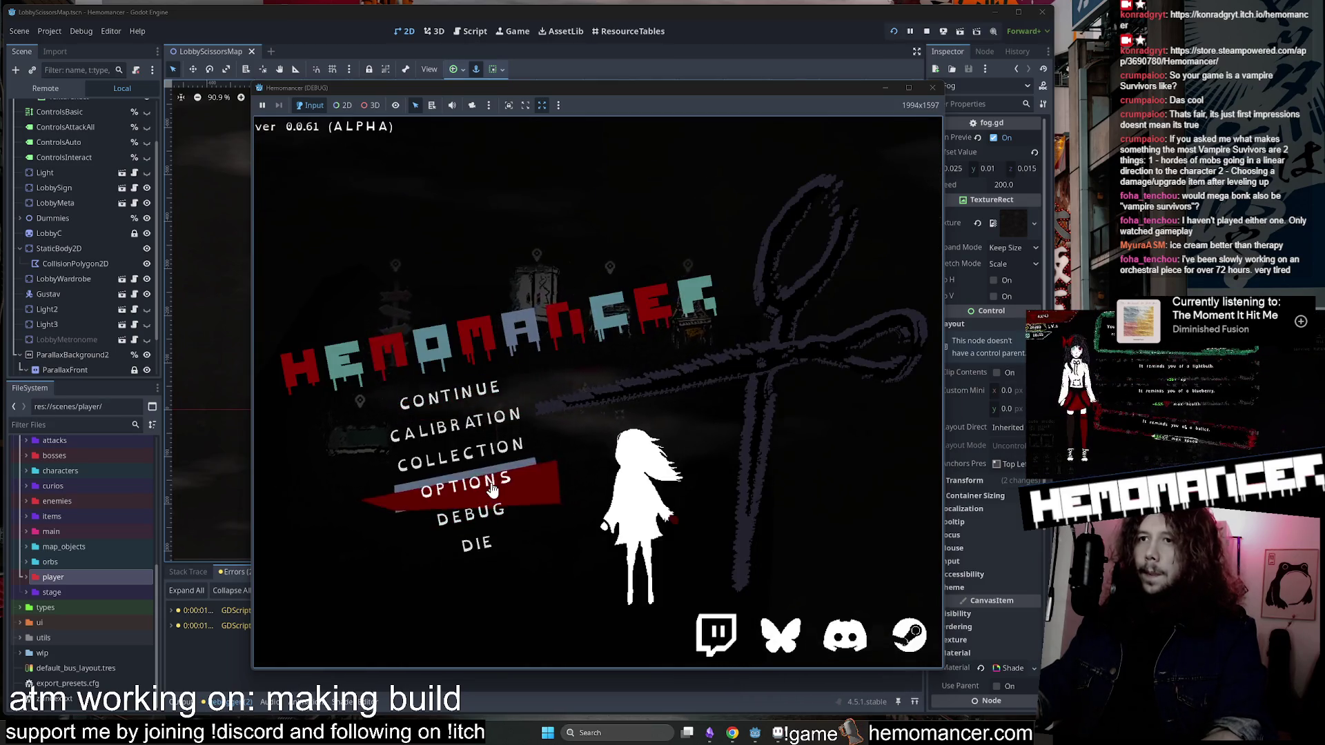
# Check the Options screen, then open the debug panel's interaction and trinket lists.
pyautogui.click(666, 485)
pyautogui.click(598, 638)
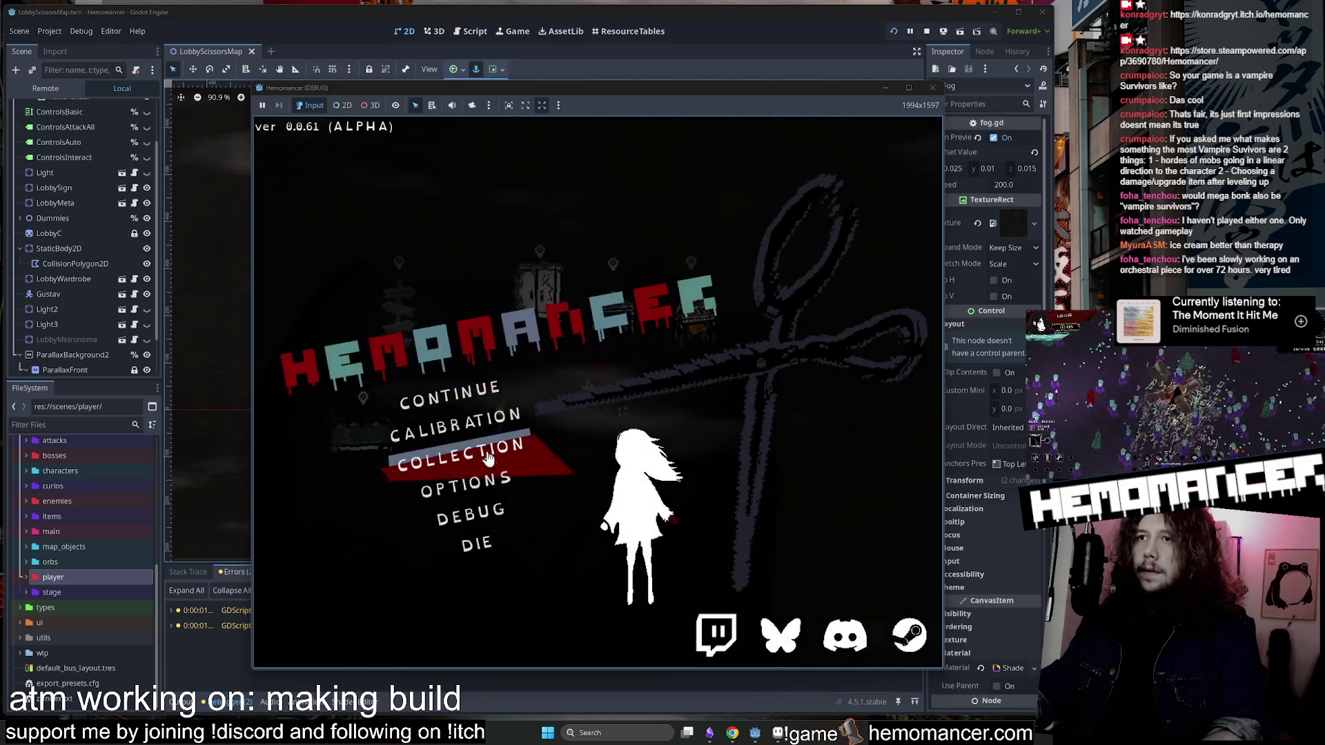
pyautogui.click(452, 503)
pyautogui.click(453, 267)
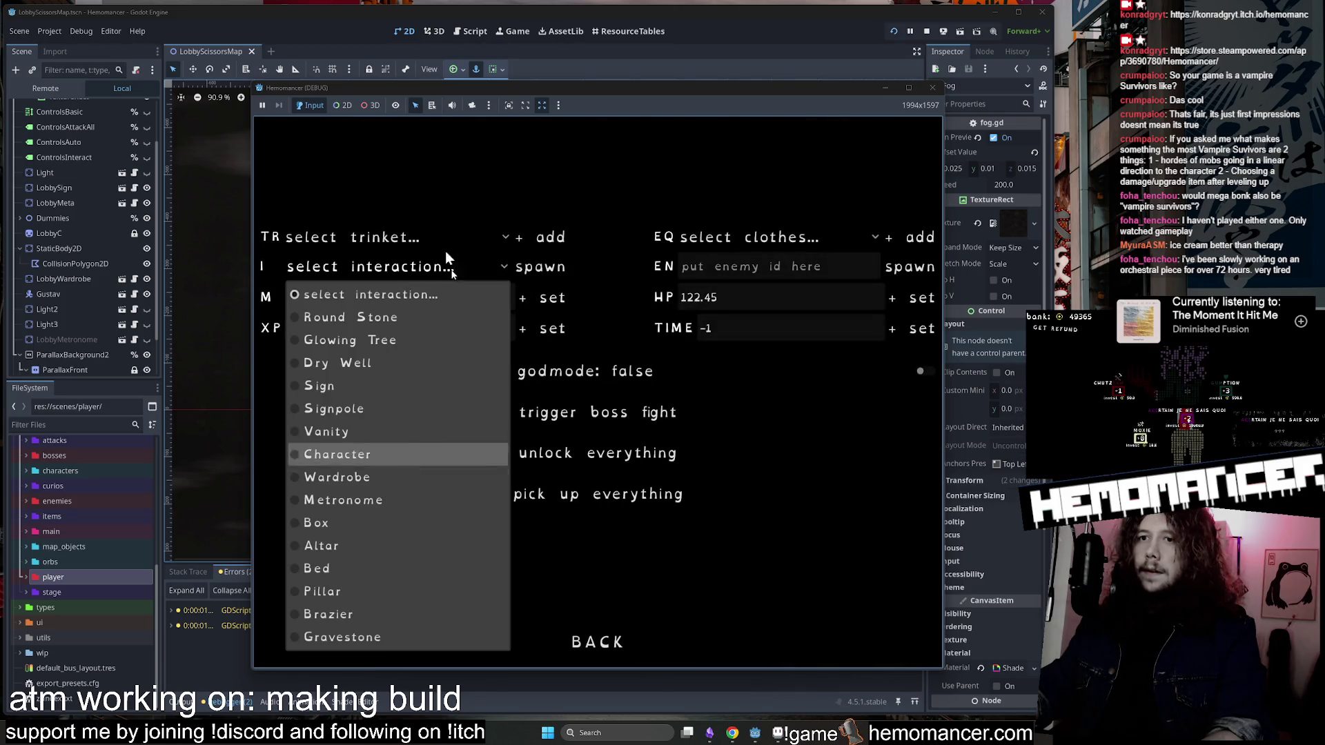
pyautogui.click(421, 234)
pyautogui.click(606, 183)
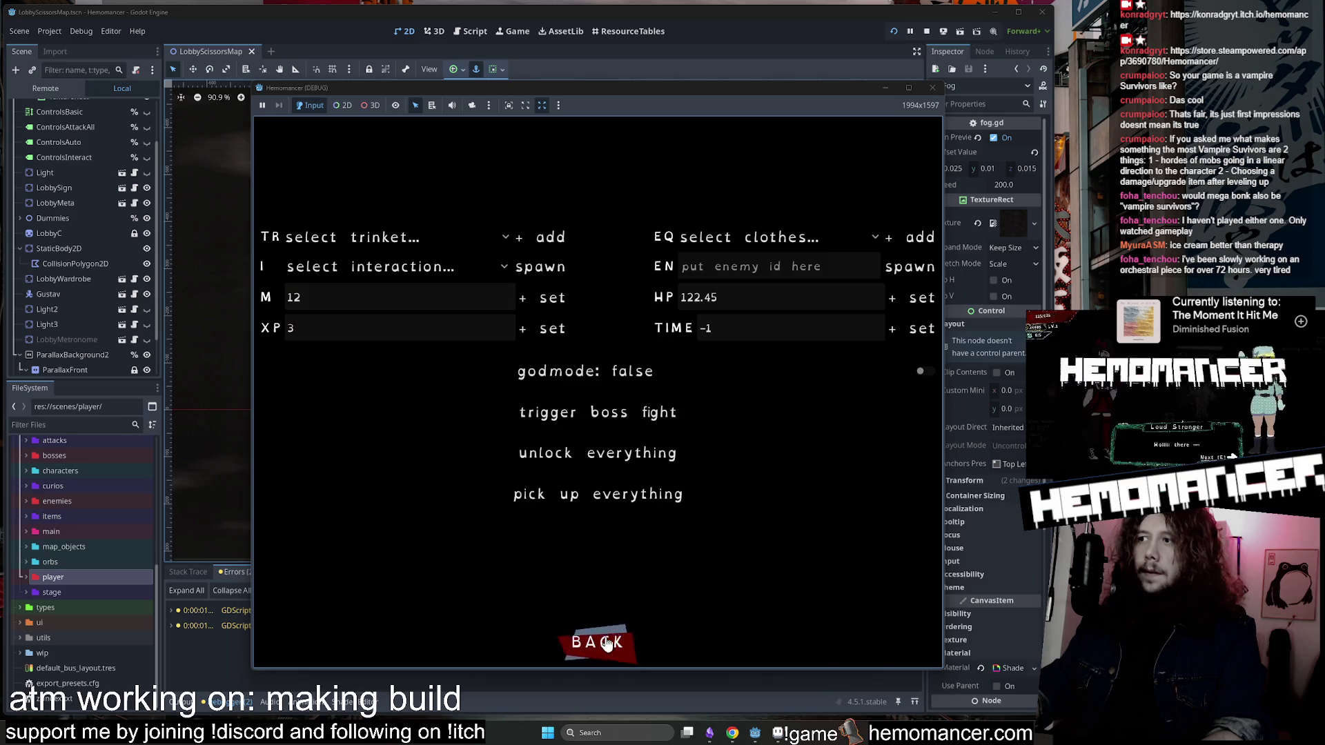
pyautogui.click(608, 644)
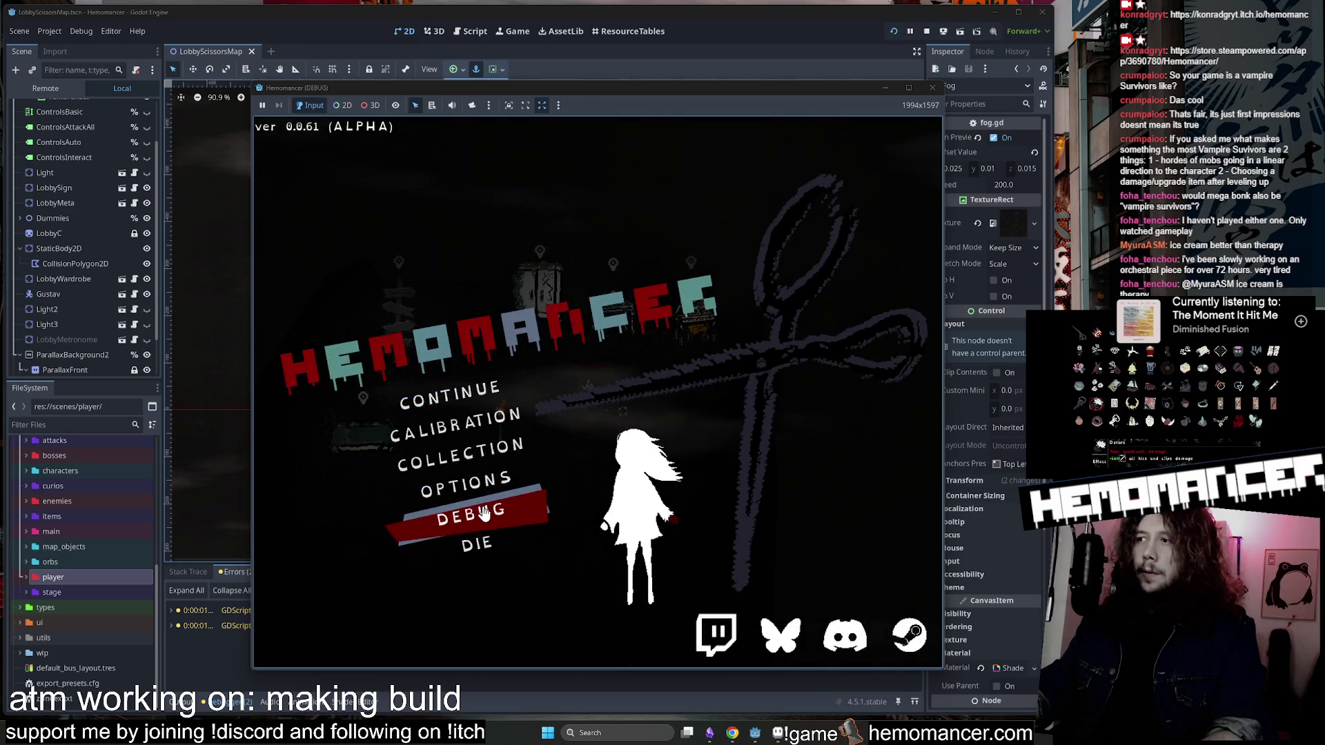
# Reopen the debug panel and toggle the spawnable interactions list open and closed.
pyautogui.press('Up')
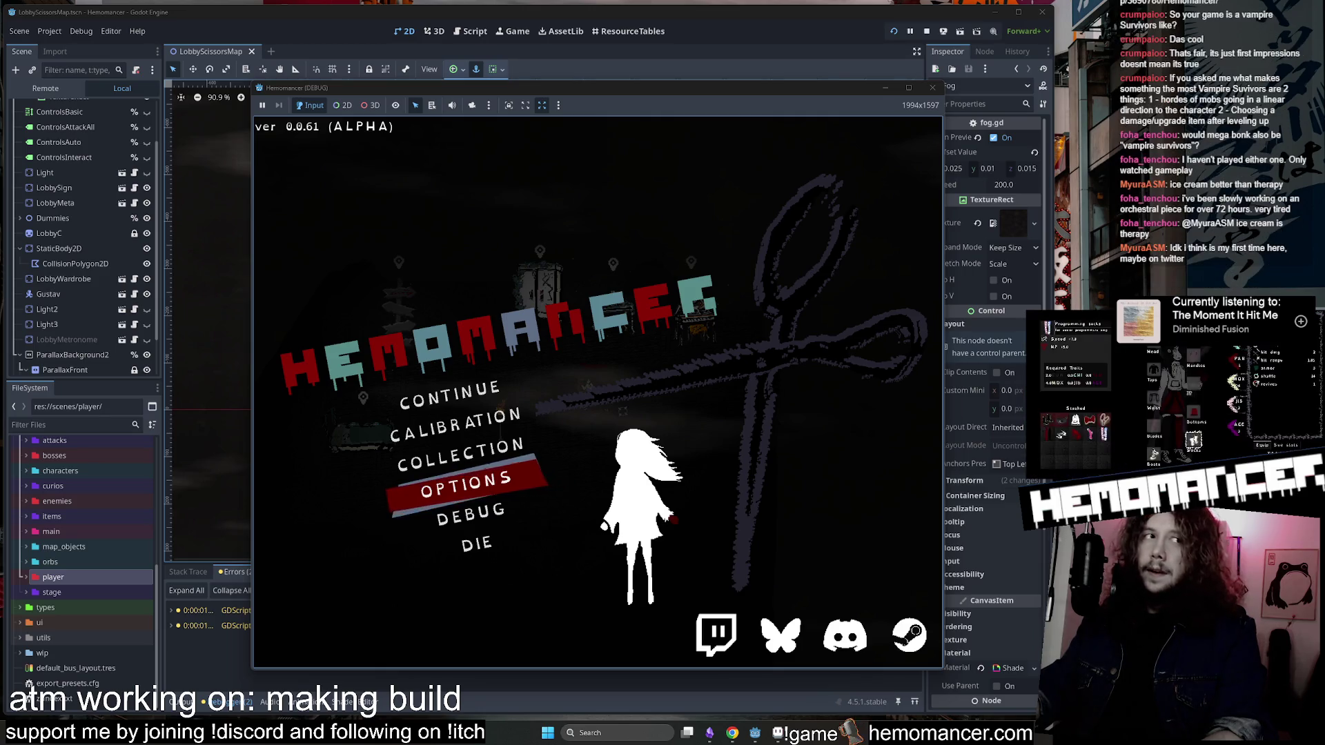
pyautogui.press('Up')
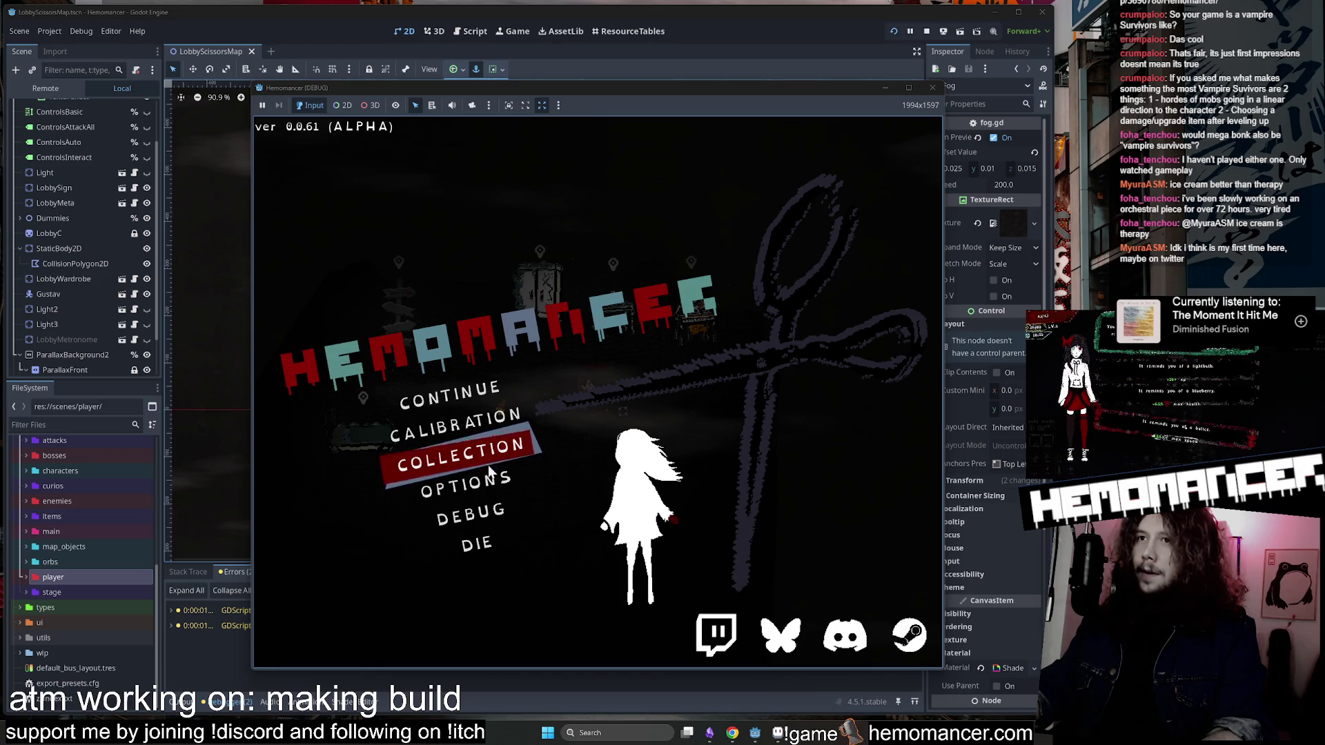
pyautogui.click(492, 510)
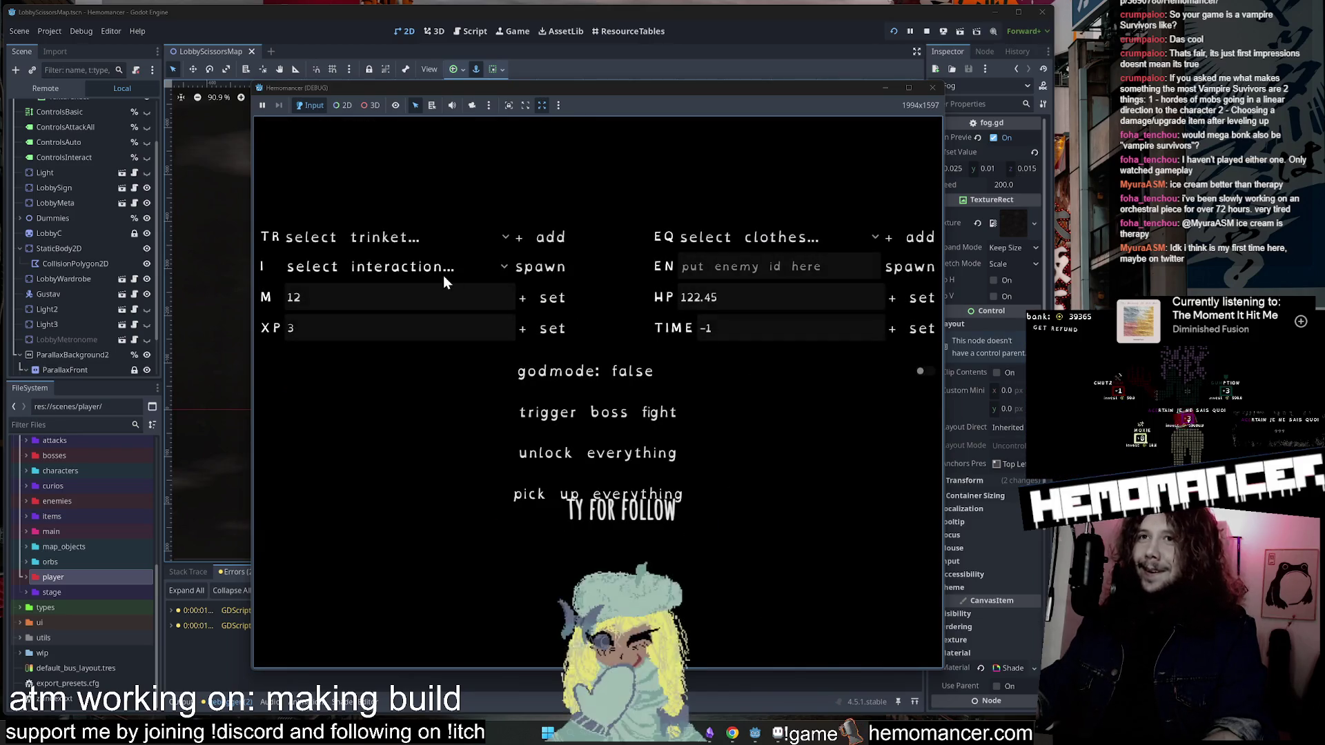
pyautogui.click(439, 265)
pyautogui.click(439, 265)
pyautogui.click(439, 264)
pyautogui.click(439, 264)
pyautogui.click(439, 265)
pyautogui.click(439, 265)
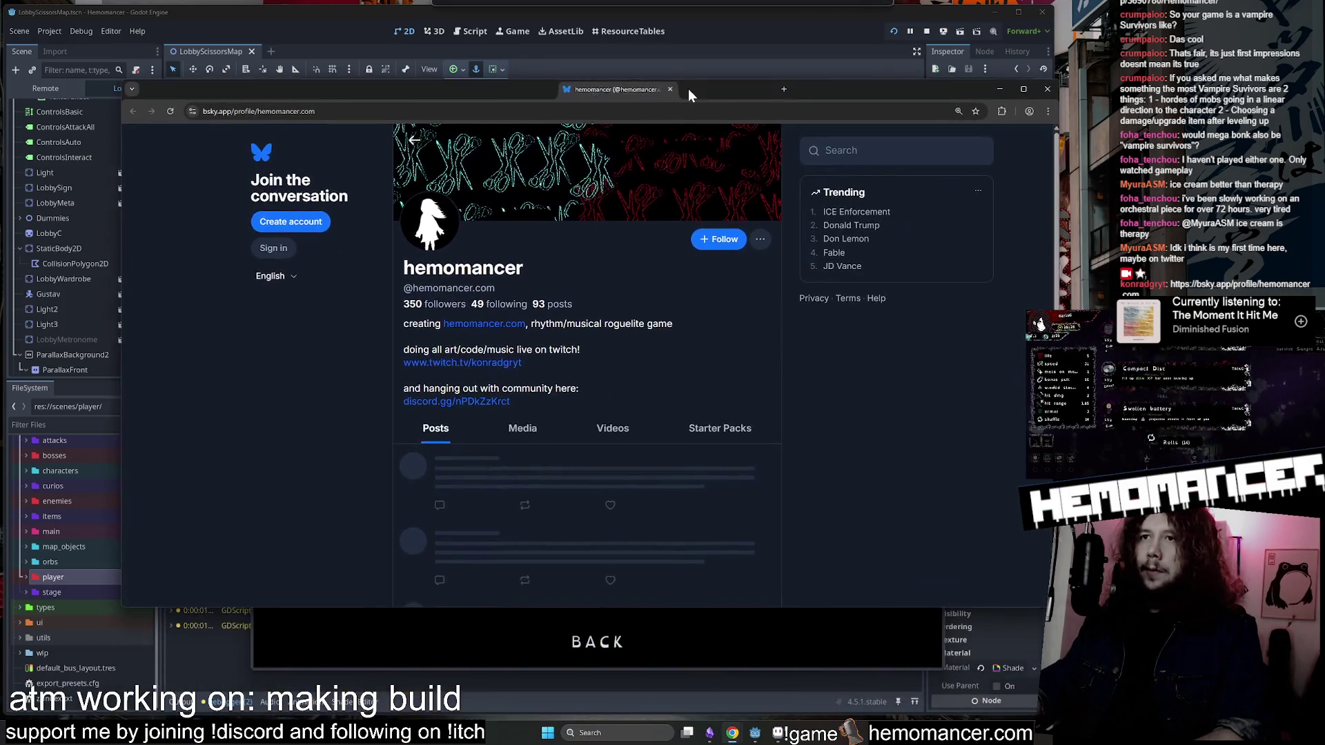
# Scroll through the Bluesky profile and view the video-editor screenshot full size.
pyautogui.scroll(-5, 605, 291)
pyautogui.scroll(-3, 604, 293)
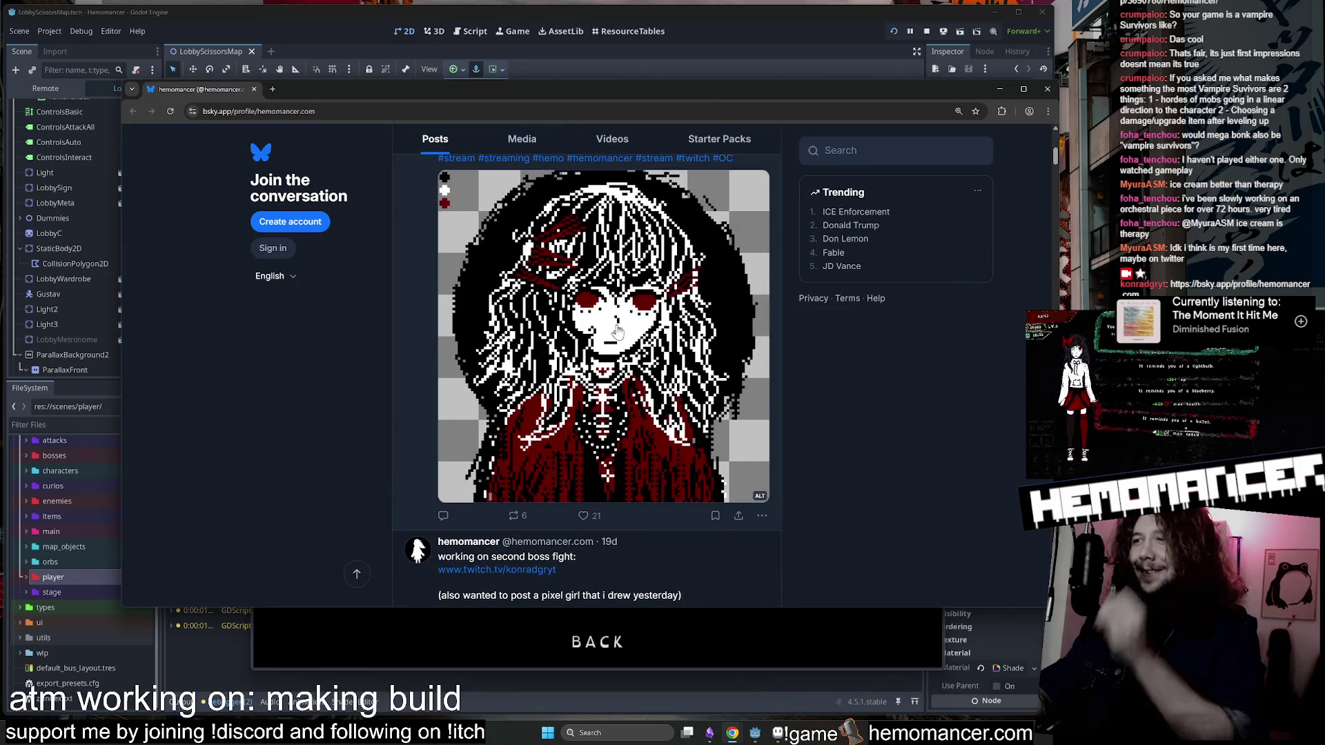
pyautogui.scroll(-1, 617, 333)
pyautogui.scroll(-4, 618, 334)
pyautogui.scroll(3, 830, 375)
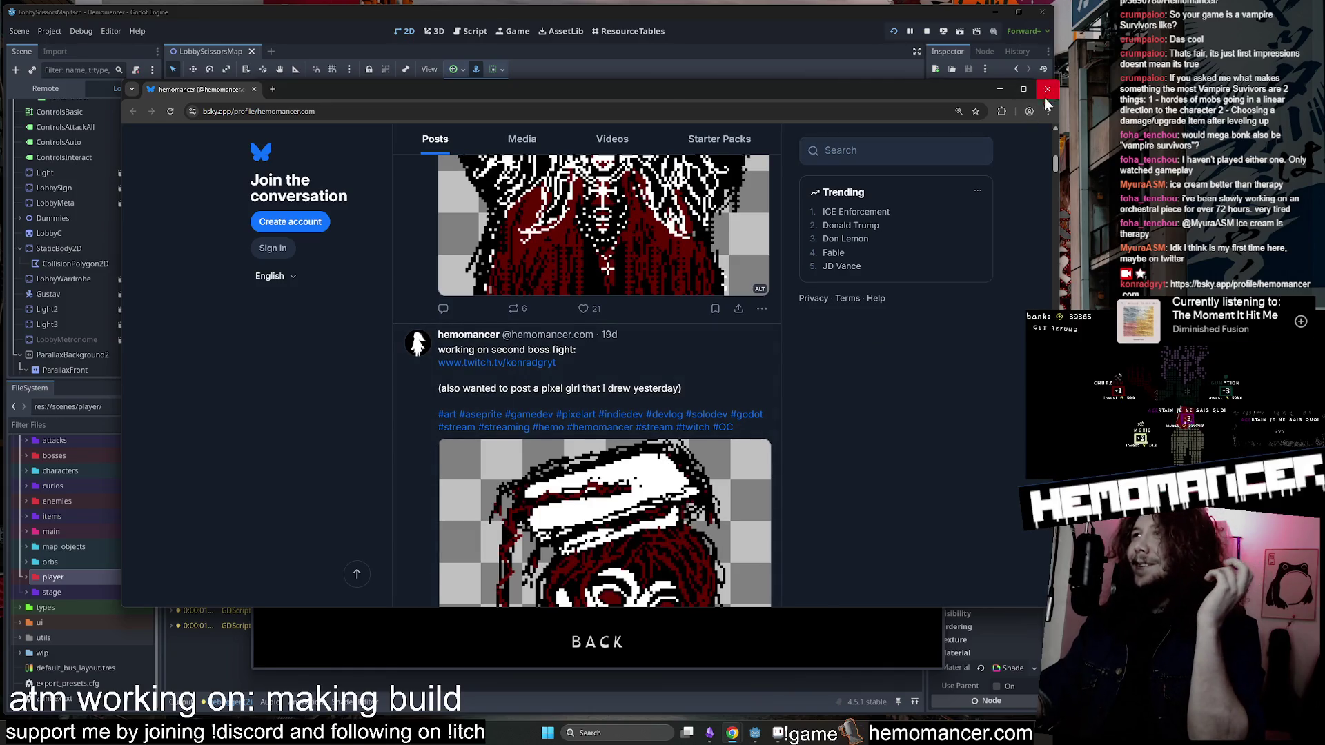
pyautogui.scroll(-2, 912, 237)
pyautogui.scroll(-10, 855, 275)
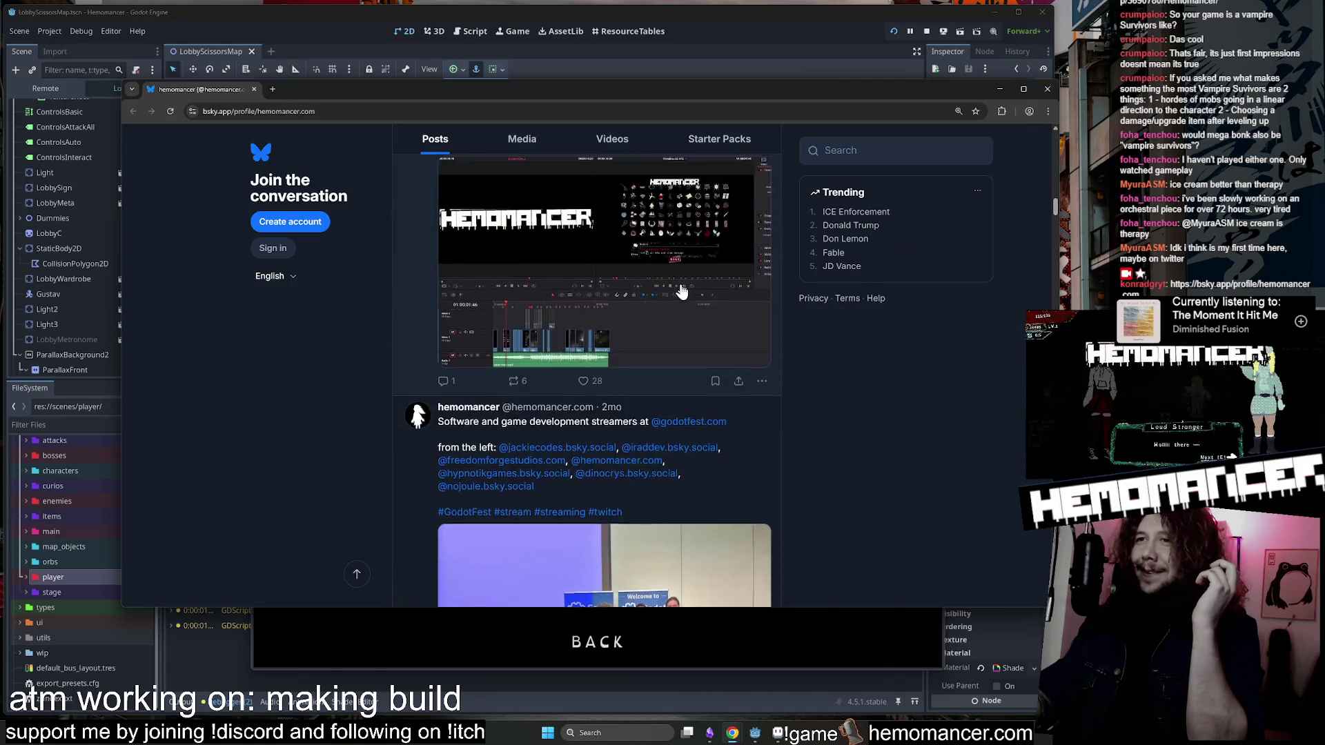
pyautogui.click(681, 290)
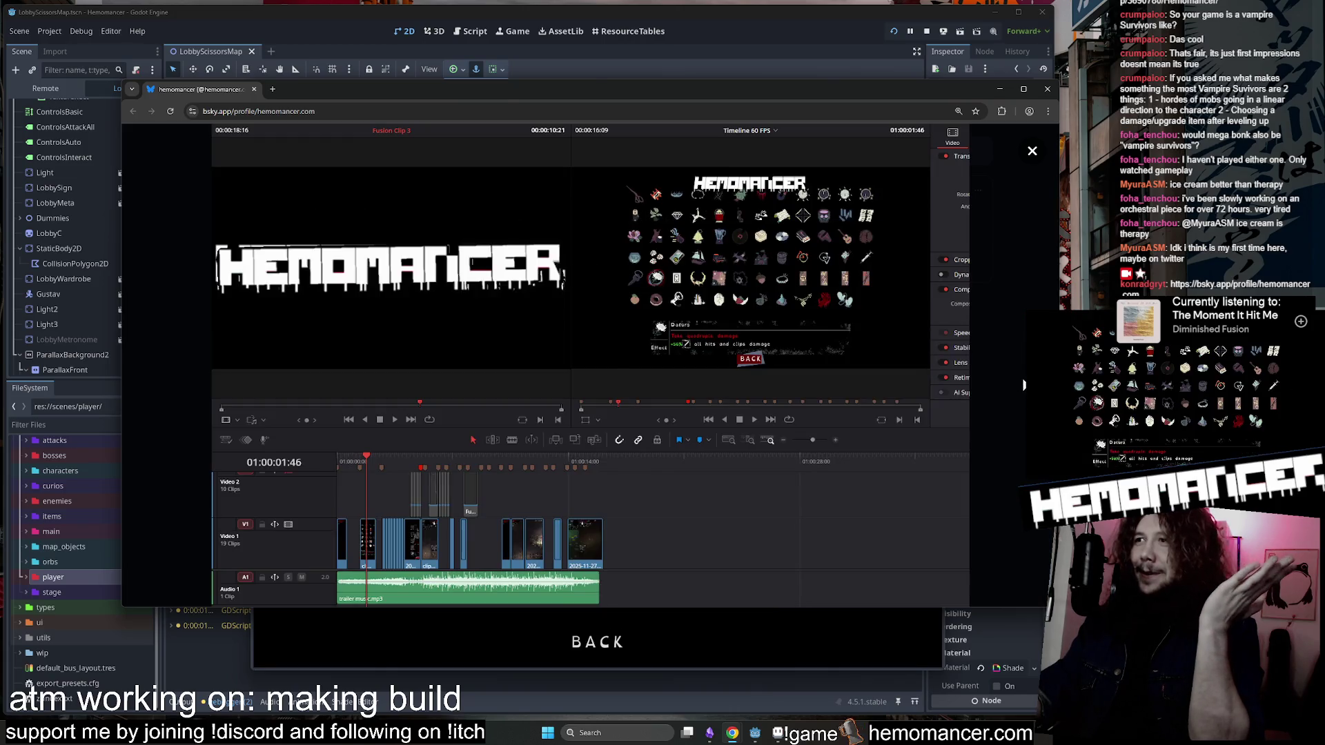
pyautogui.click(1024, 385)
# Scroll further down the profile, then close the Bluesky page.
pyautogui.scroll(-5, 600, 336)
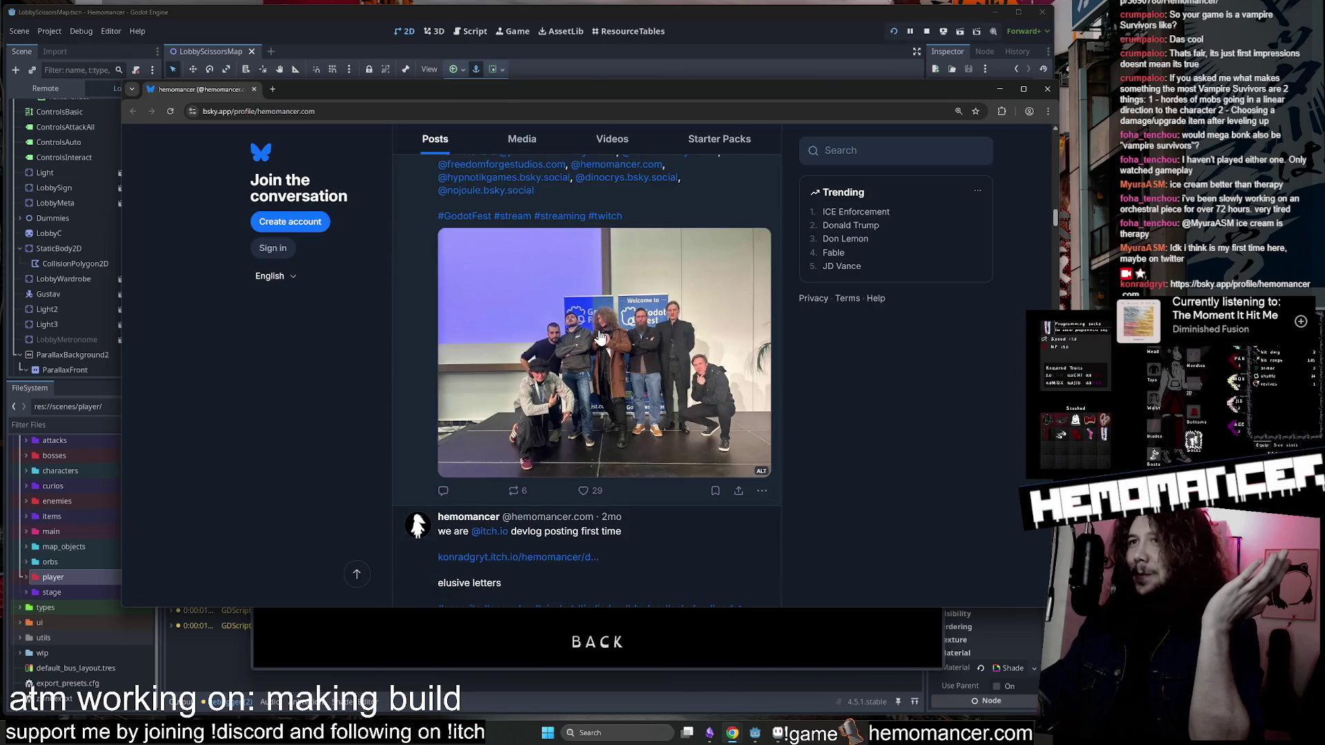
pyautogui.scroll(-6, 599, 337)
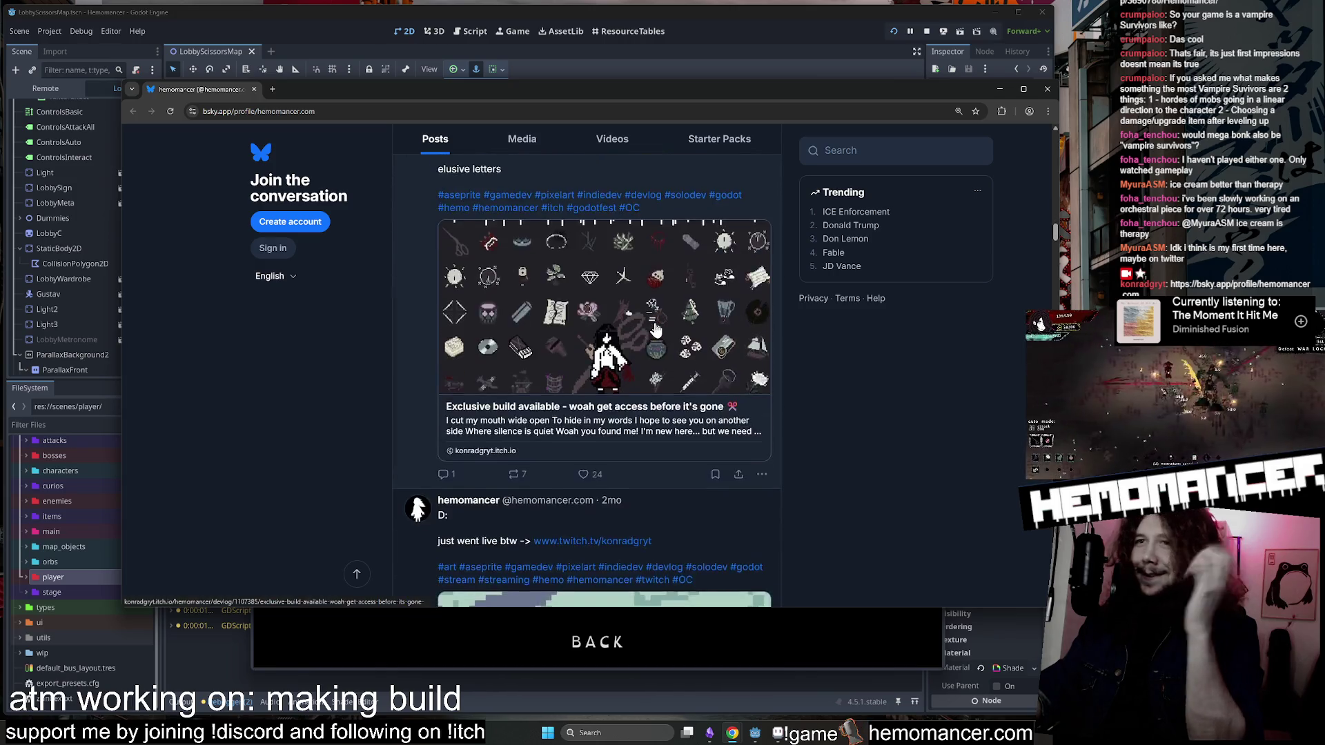
pyautogui.scroll(-6, 654, 330)
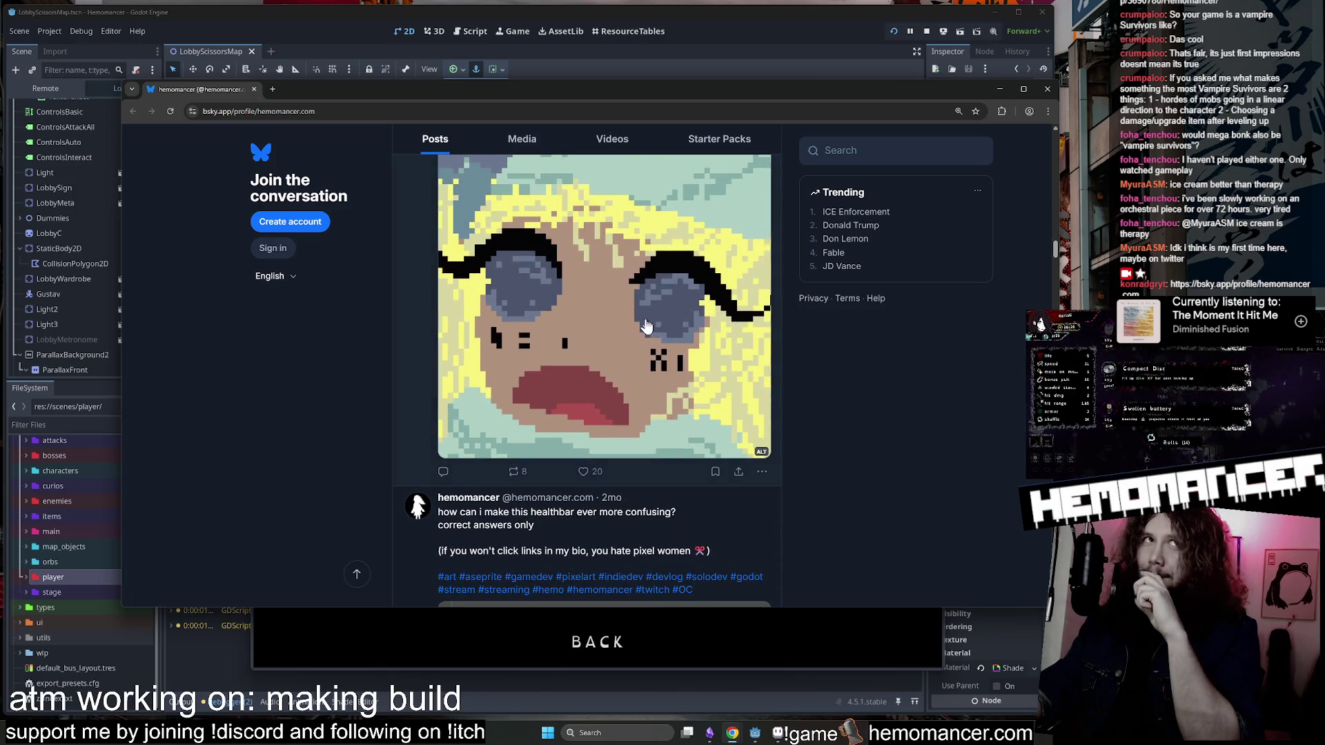
pyautogui.scroll(-2, 646, 326)
pyautogui.scroll(3, 647, 326)
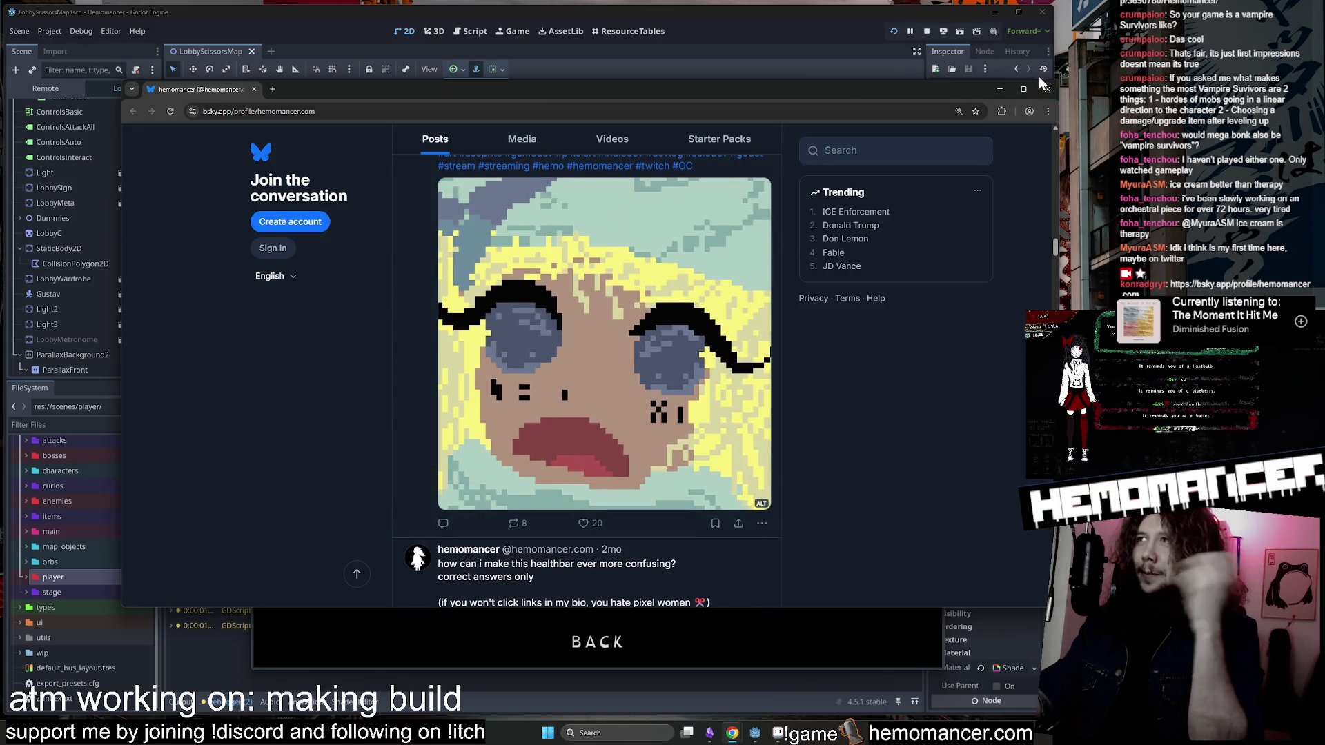
pyautogui.click(1044, 89)
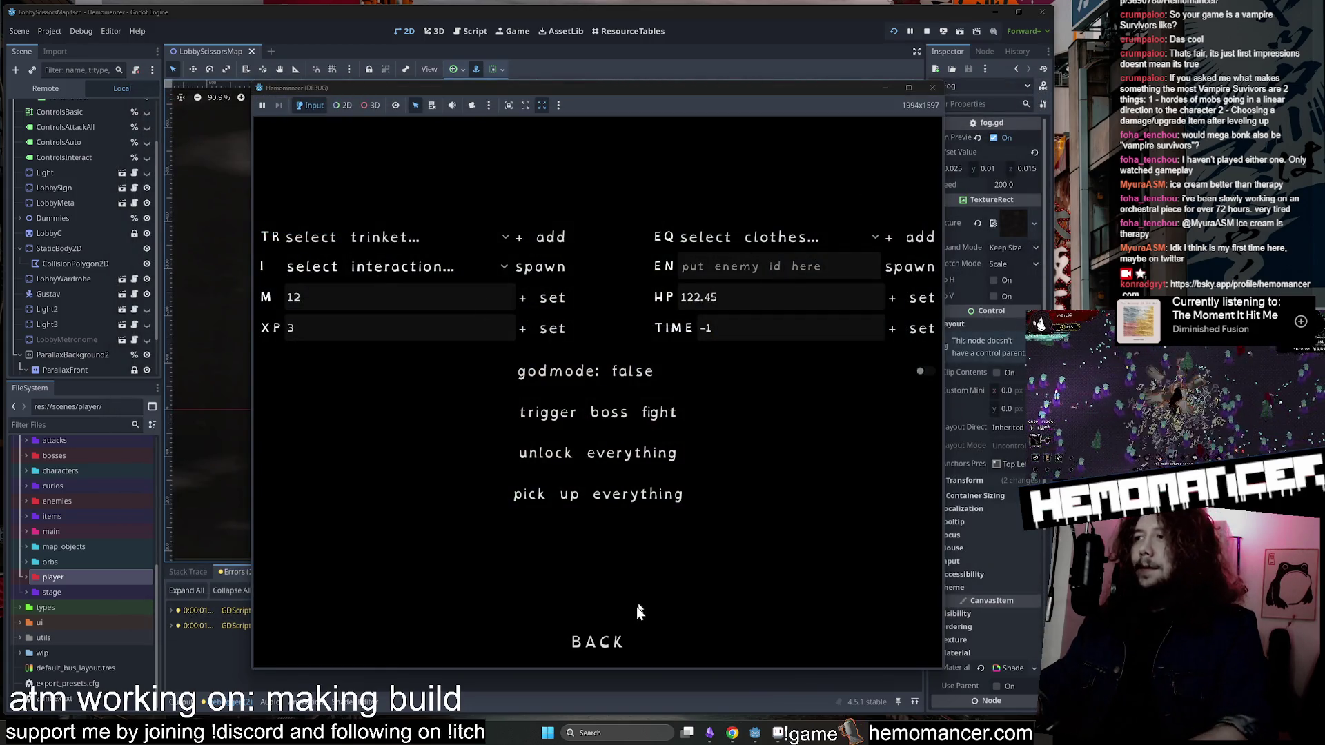
# Back out of the debug menu to the title screen and open OPTIONS.
pyautogui.click(597, 643)
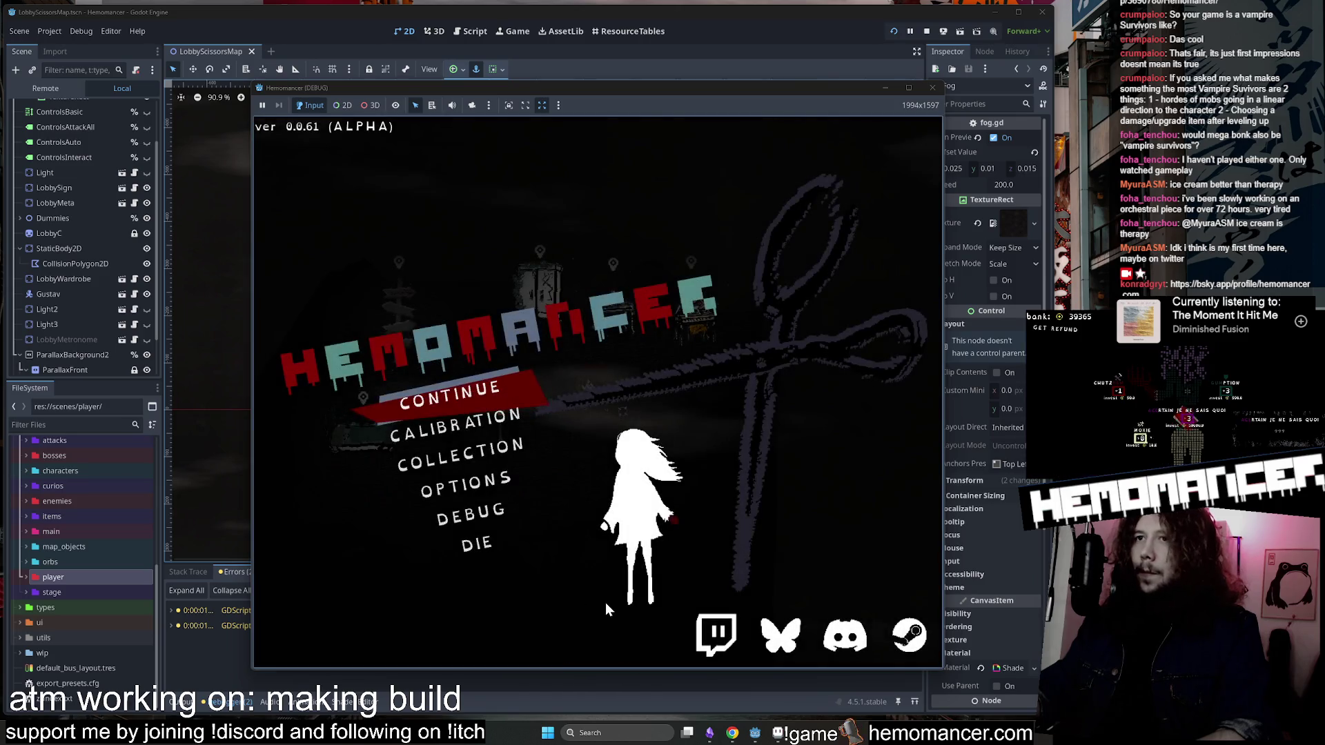
pyautogui.press('Down')
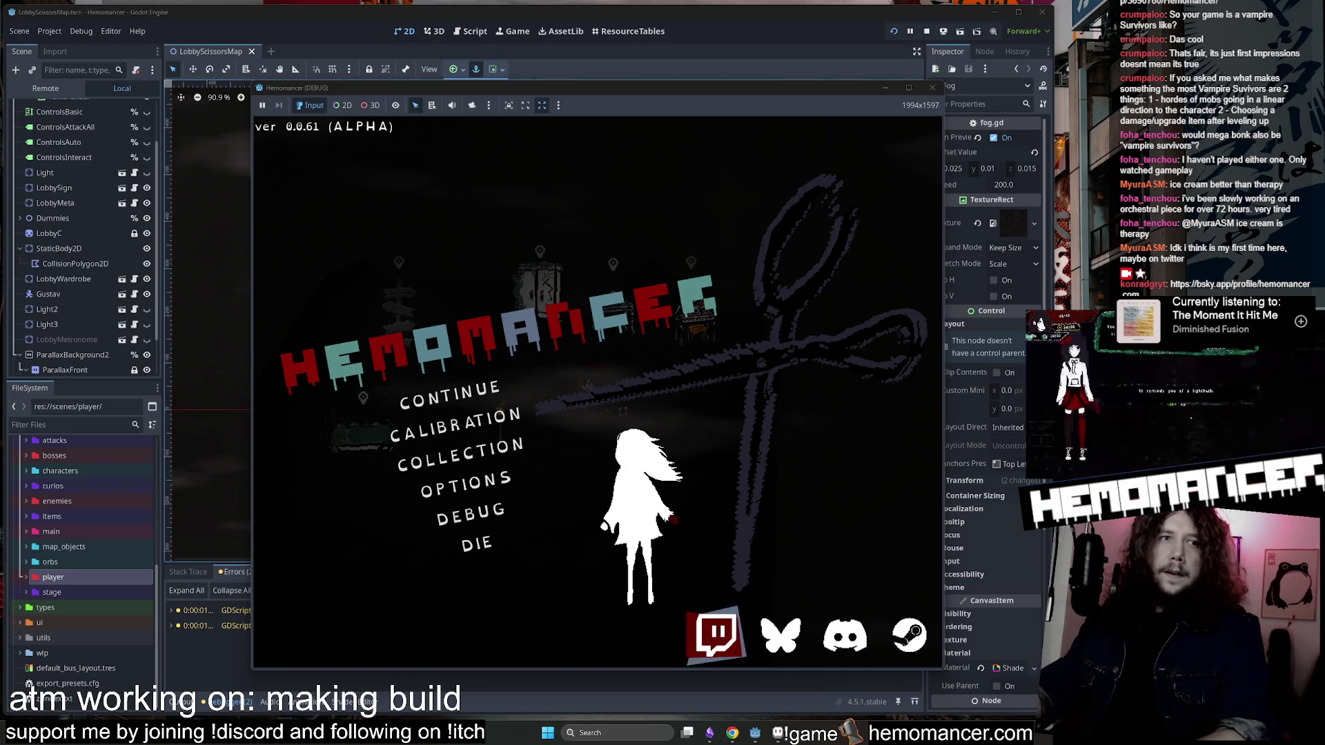
pyautogui.moveTo(817, 96)
pyautogui.mouseDown()
pyautogui.moveTo(857, 90)
pyautogui.moveTo(802, 67)
pyautogui.mouseUp()
pyautogui.click(475, 455)
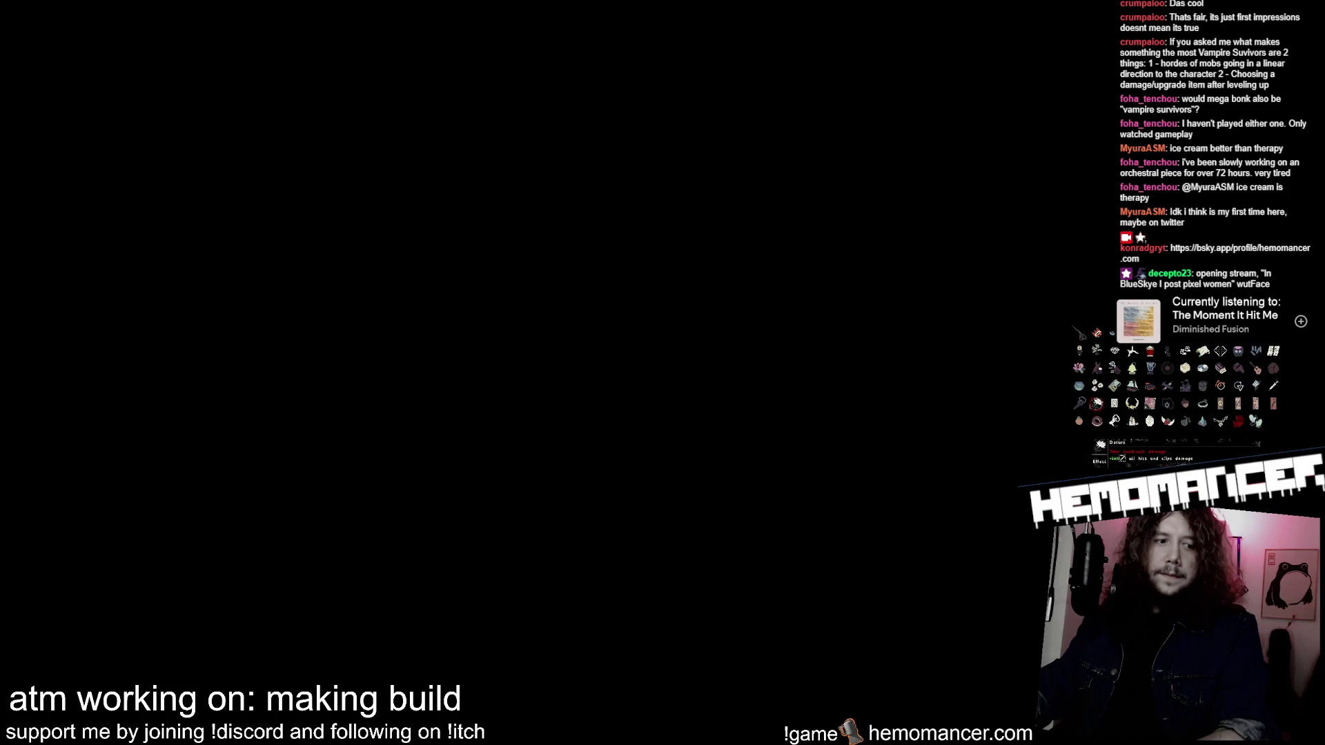
# Switch to the Audio settings with master, music and SFX volume controls.
pyautogui.press('Tab')
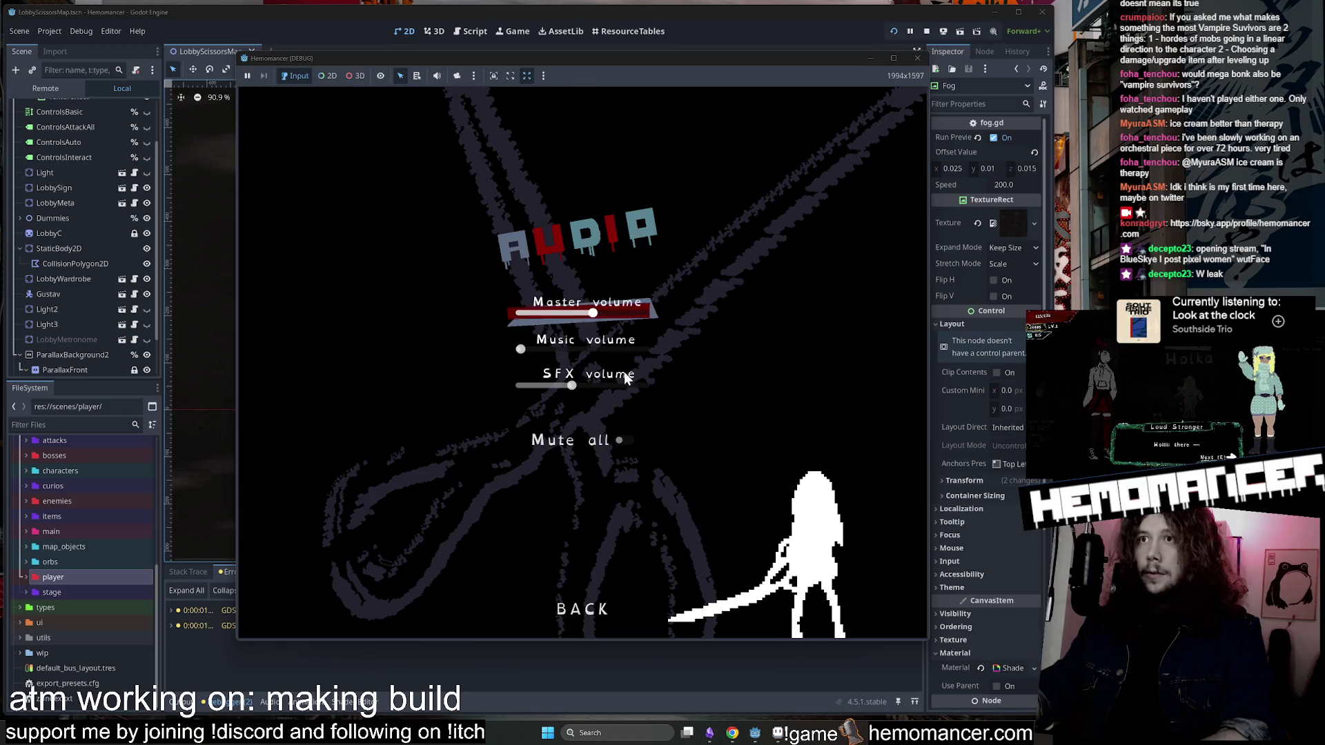
# Back out of Audio settings, start the game, and open then close the wardrobe.
pyautogui.click(587, 607)
pyautogui.click(597, 597)
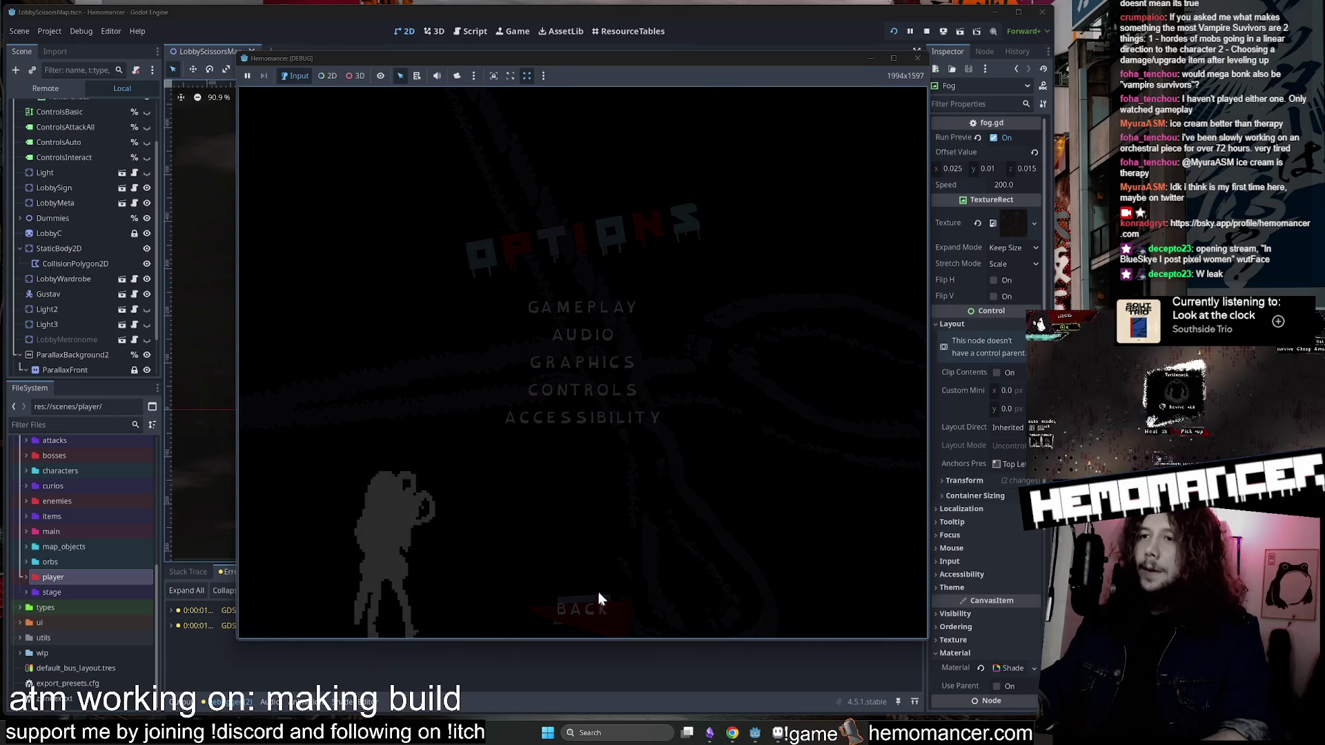
pyautogui.click(545, 370)
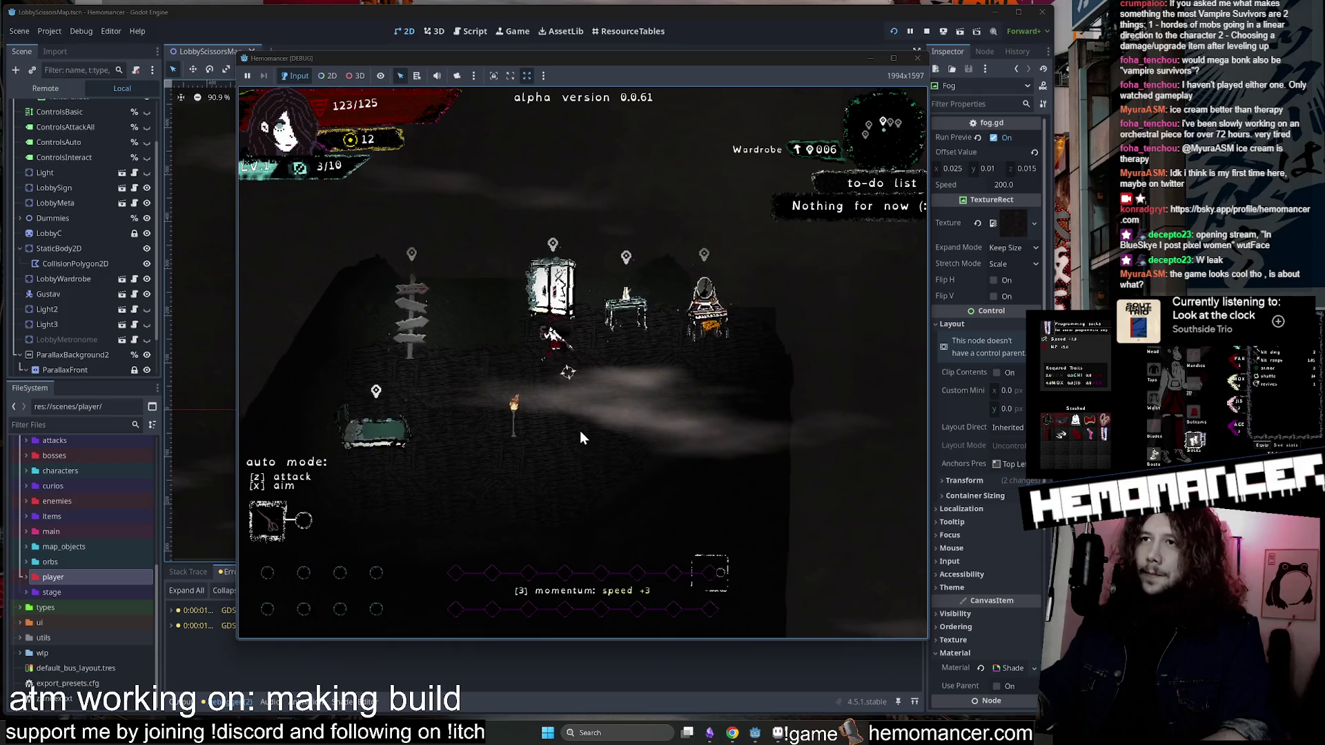
pyautogui.press('w')
pyautogui.press('e')
pyautogui.click(587, 614)
# Walk around the lobby and open then close the wardrobe dressing screen.
pyautogui.press('a')
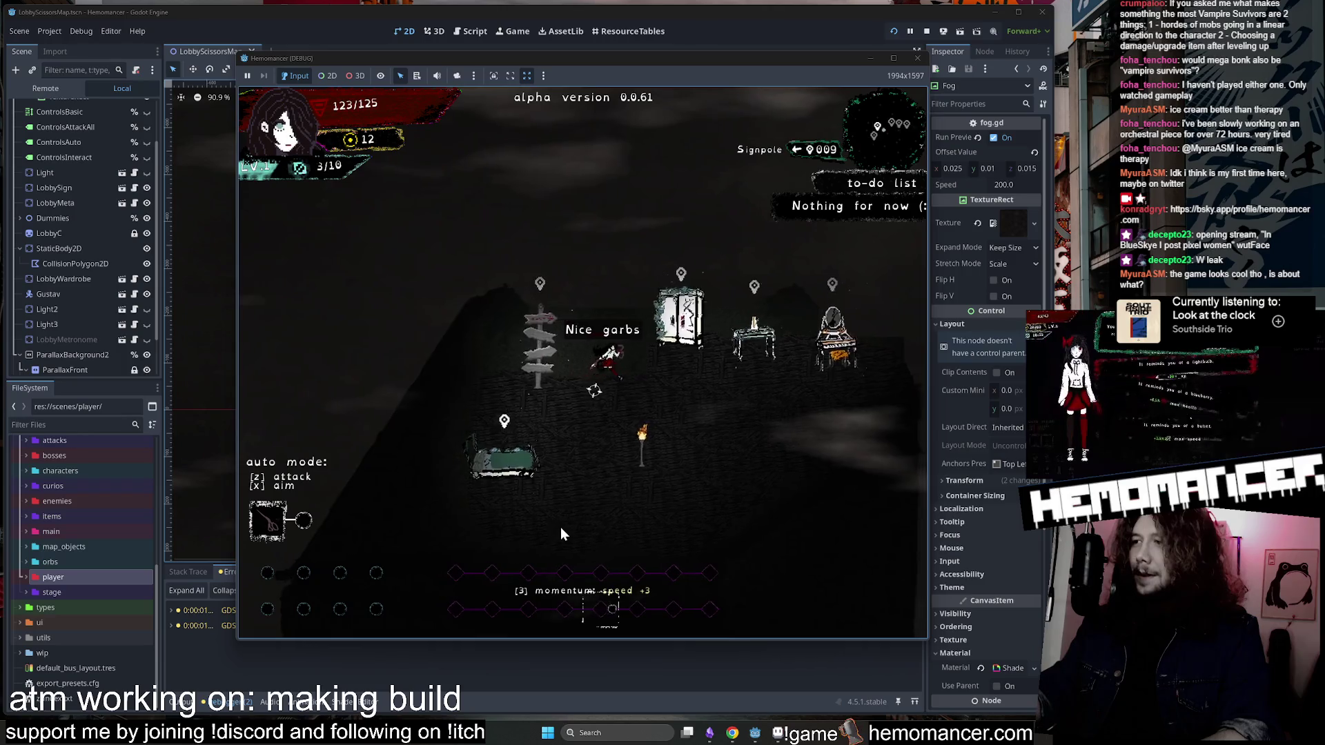
pyautogui.press('d')
pyautogui.press('s')
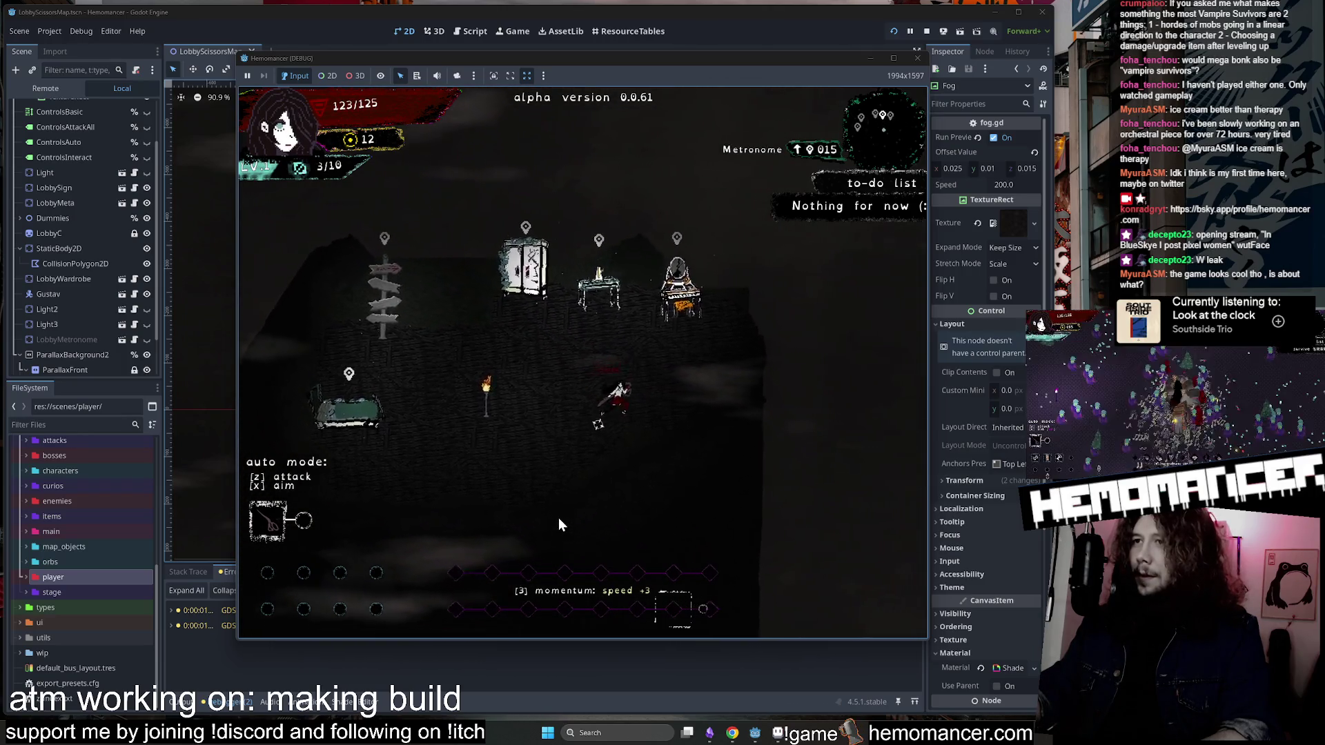
pyautogui.press('a')
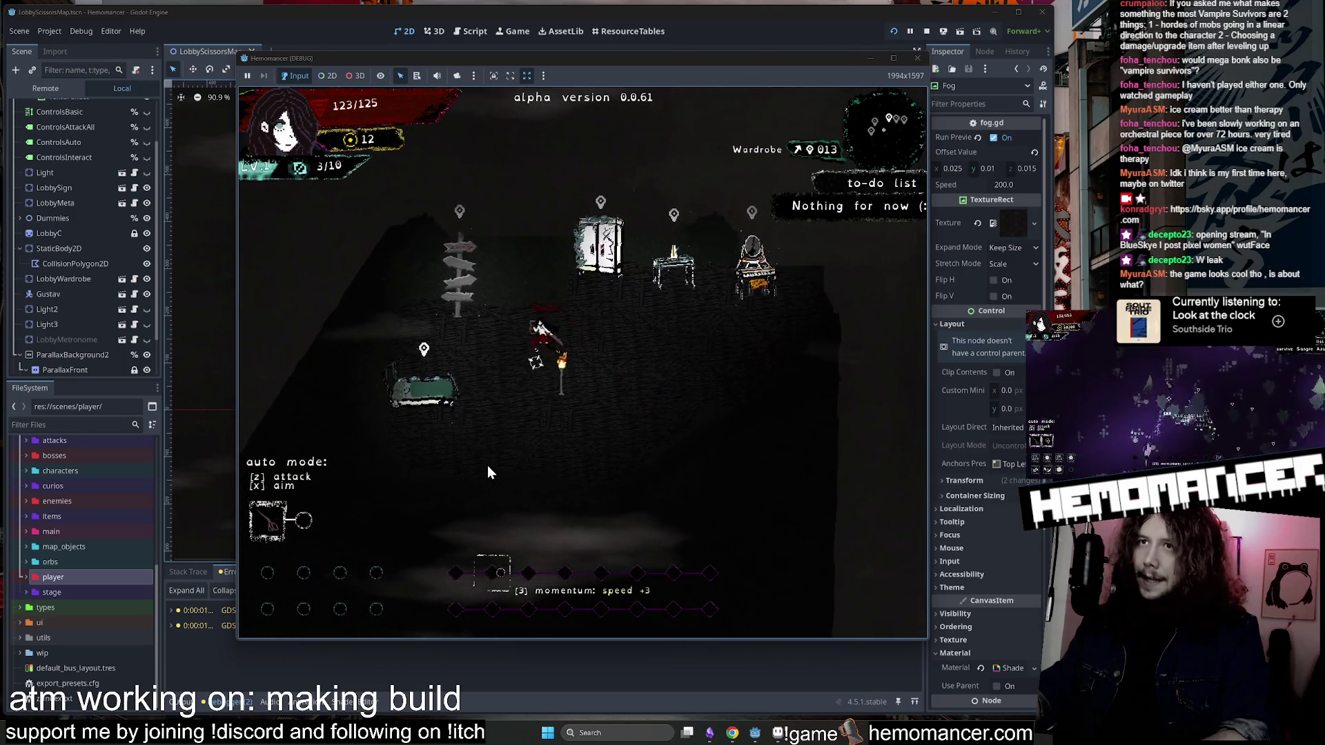
pyautogui.press('d')
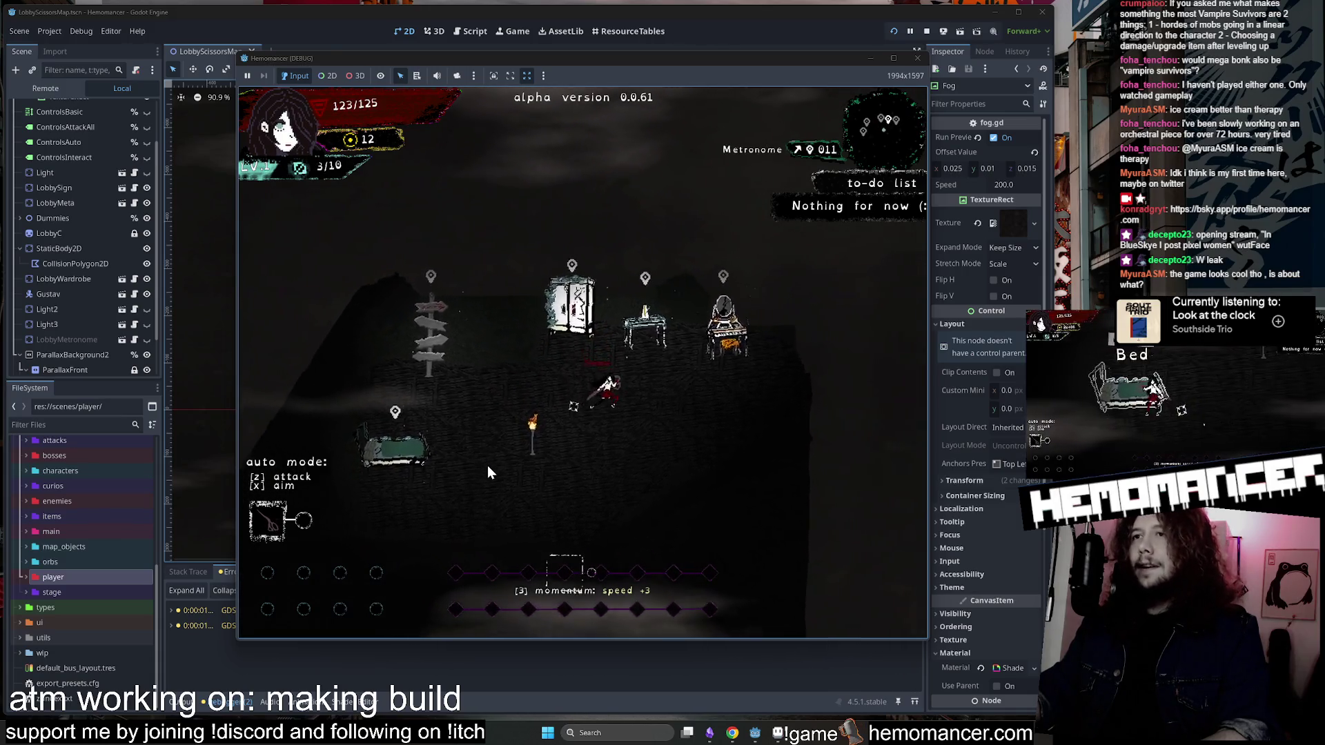
pyautogui.press('a')
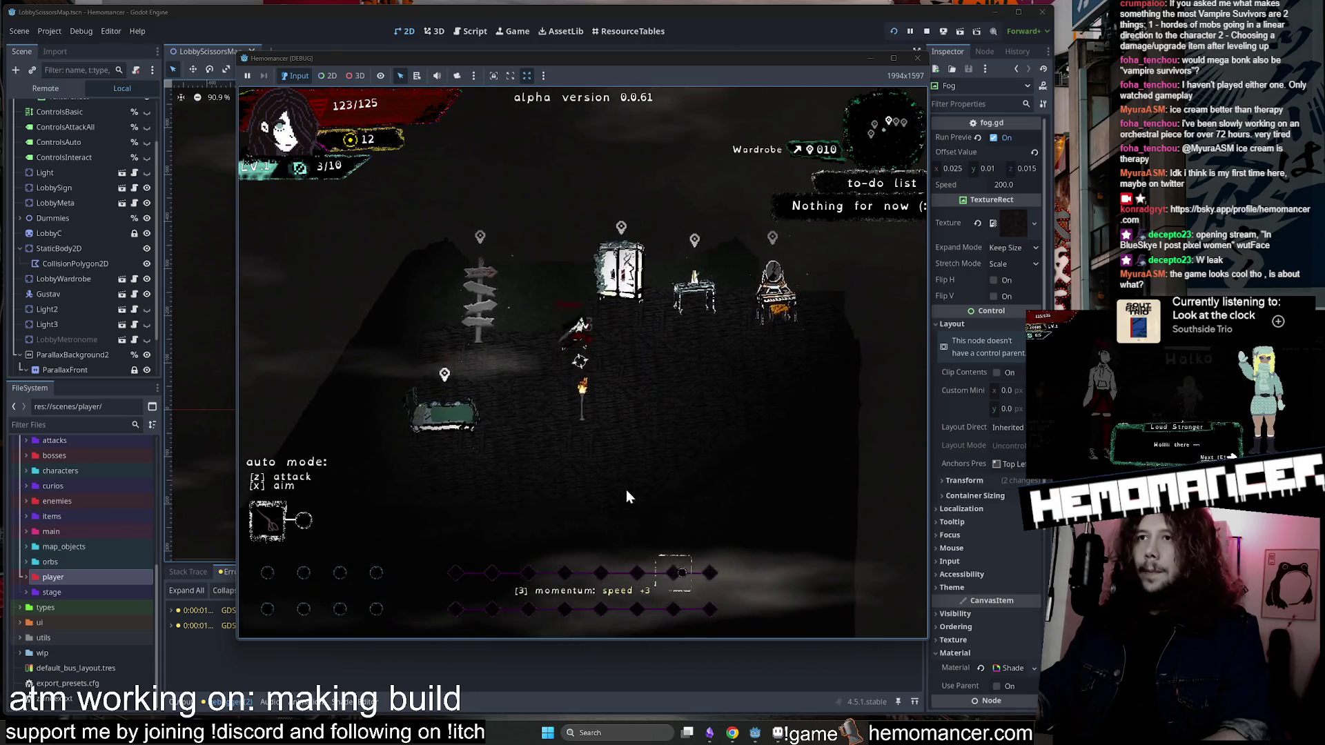
pyautogui.press('w')
pyautogui.press('d')
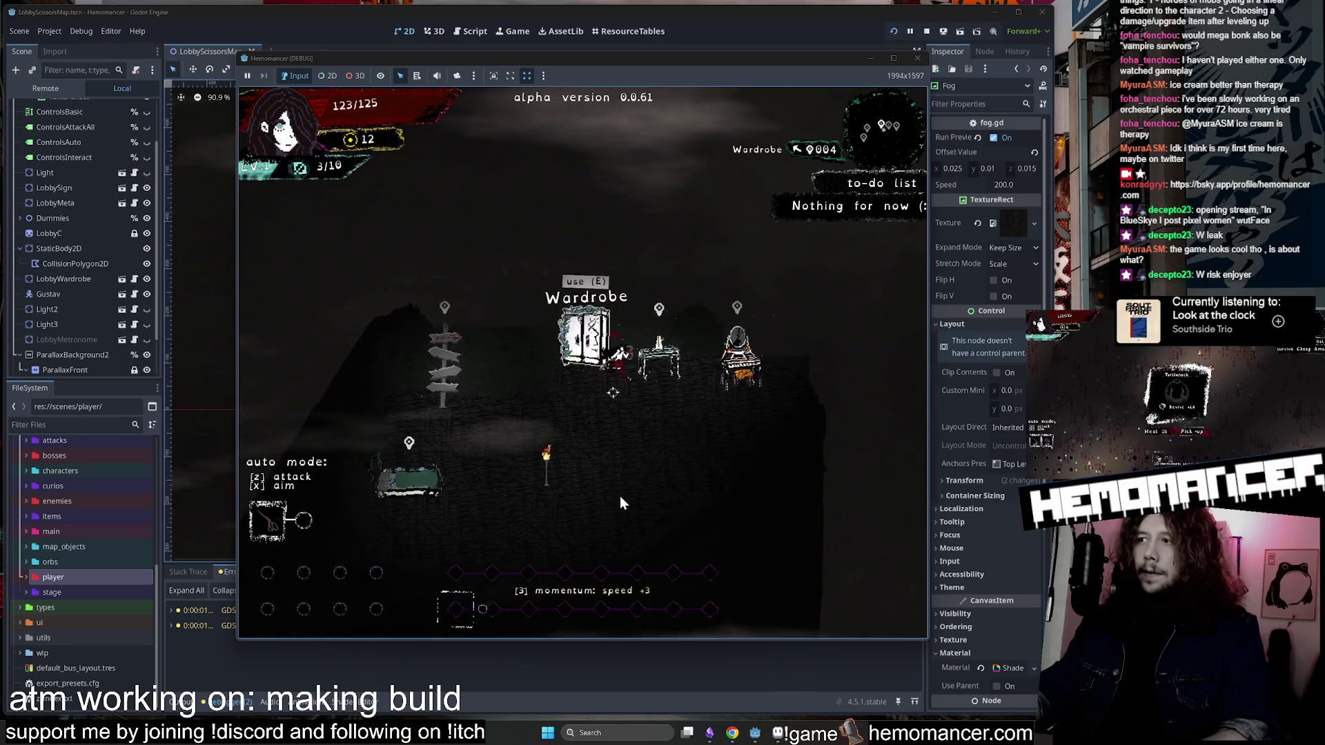
pyautogui.press('e')
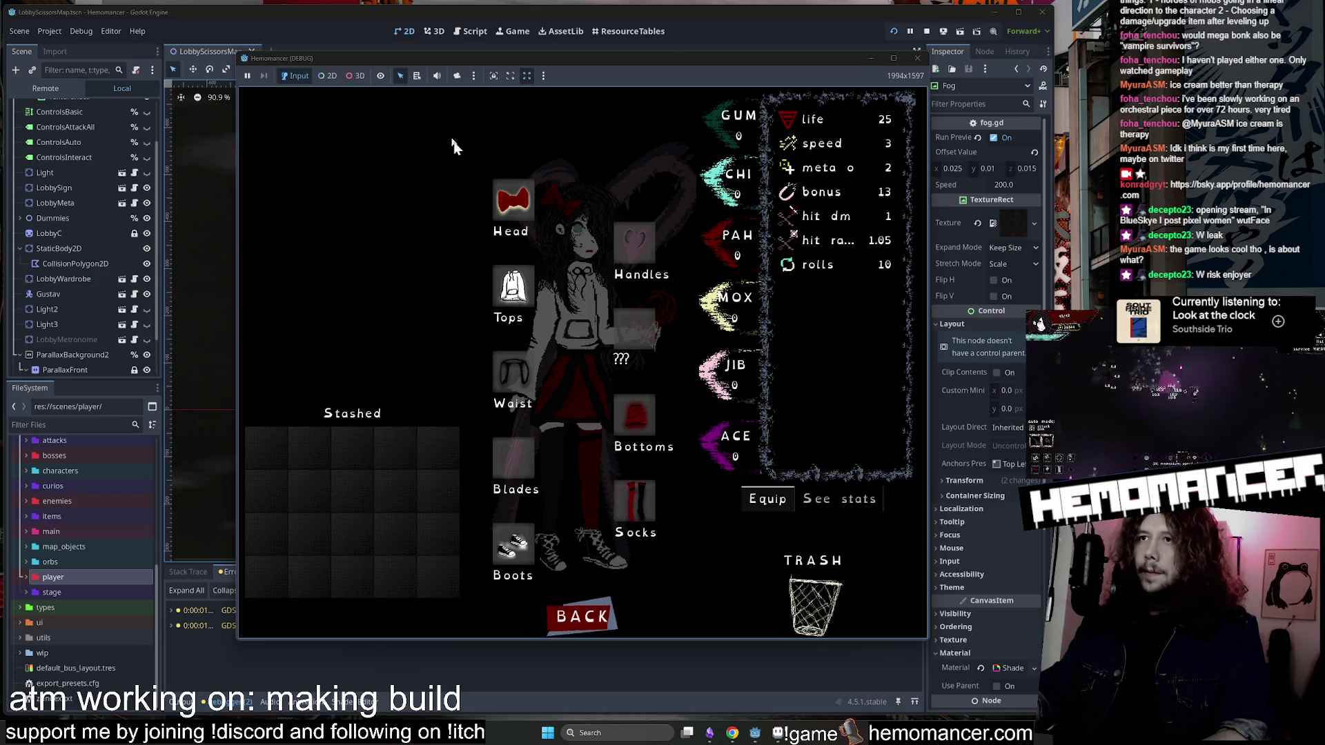
pyautogui.press('Escape')
# Use the signpost to cycle travel destinations and start a trip, reloading the lobby.
pyautogui.press('a')
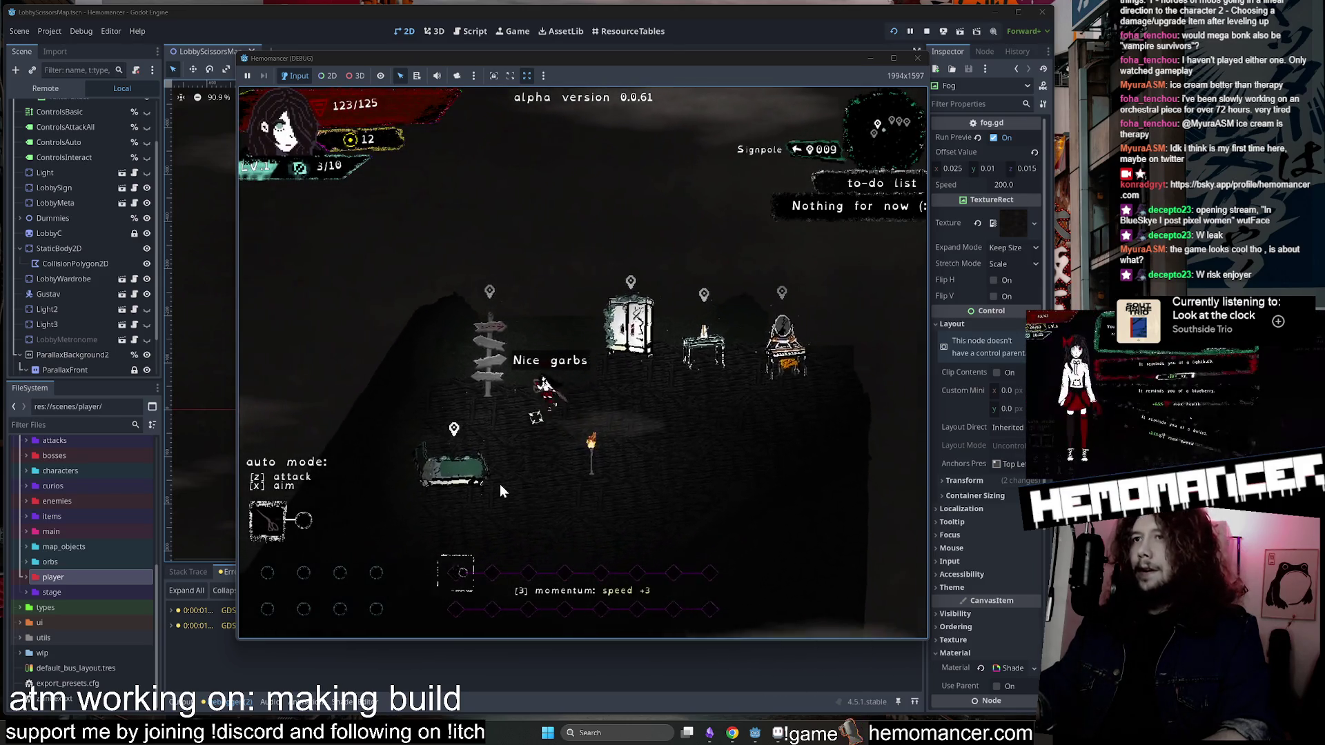
pyautogui.press('e')
pyautogui.press('d')
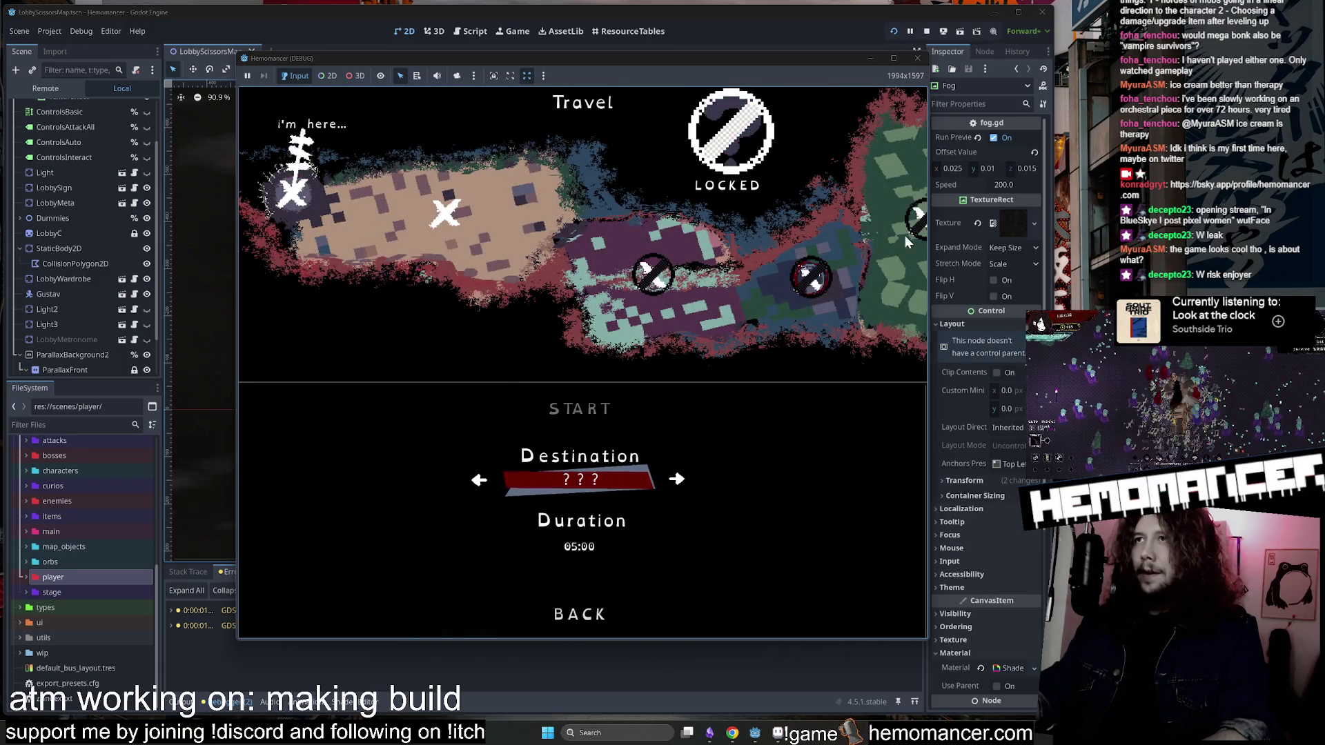
pyautogui.press('d')
pyautogui.press('e')
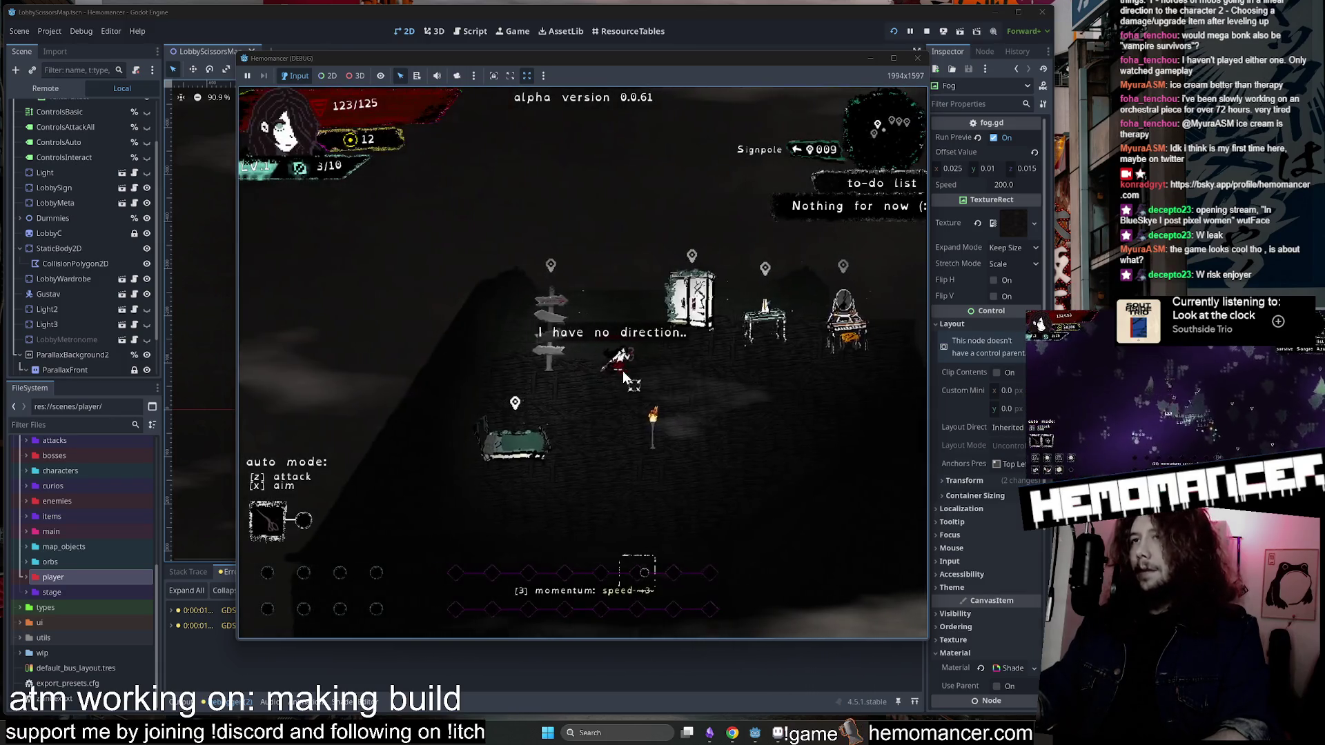
# Walk around the reloaded lobby, then close the running game window.
pyautogui.press('s')
pyautogui.press('a')
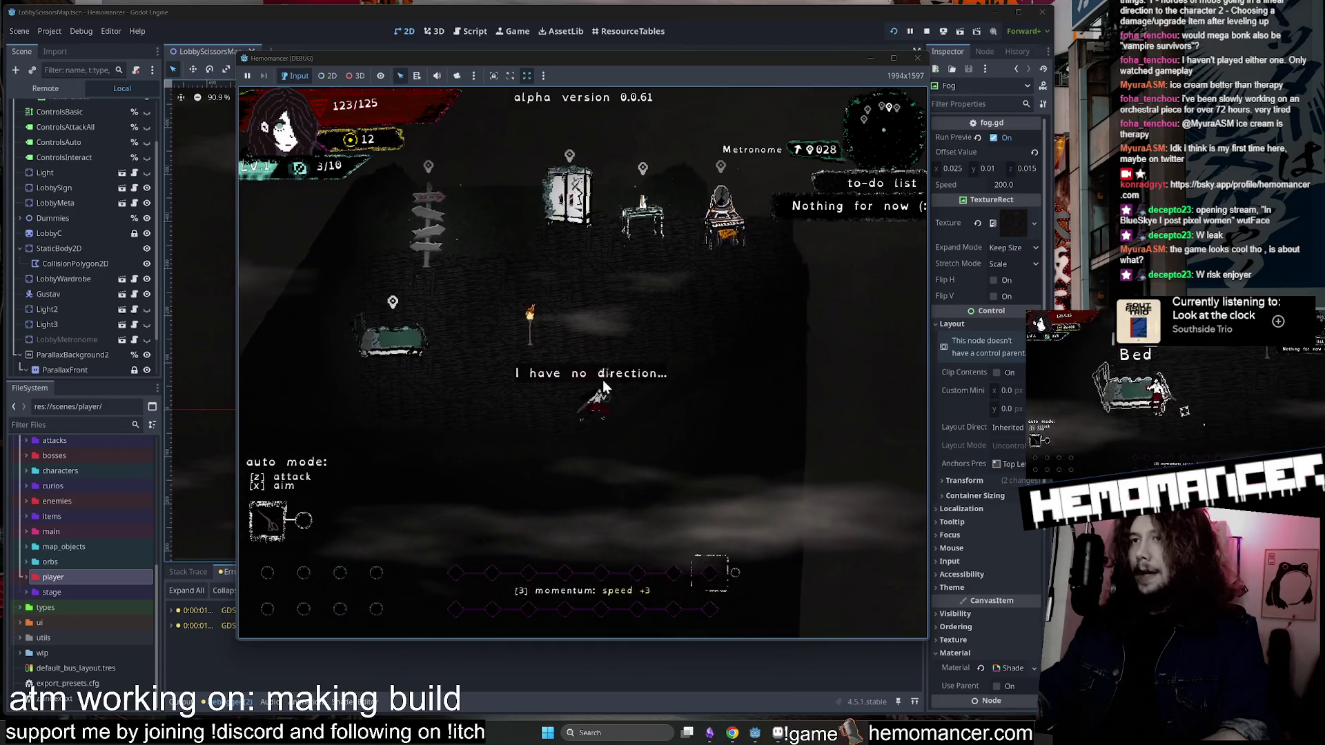
pyautogui.press('w')
pyautogui.press('d')
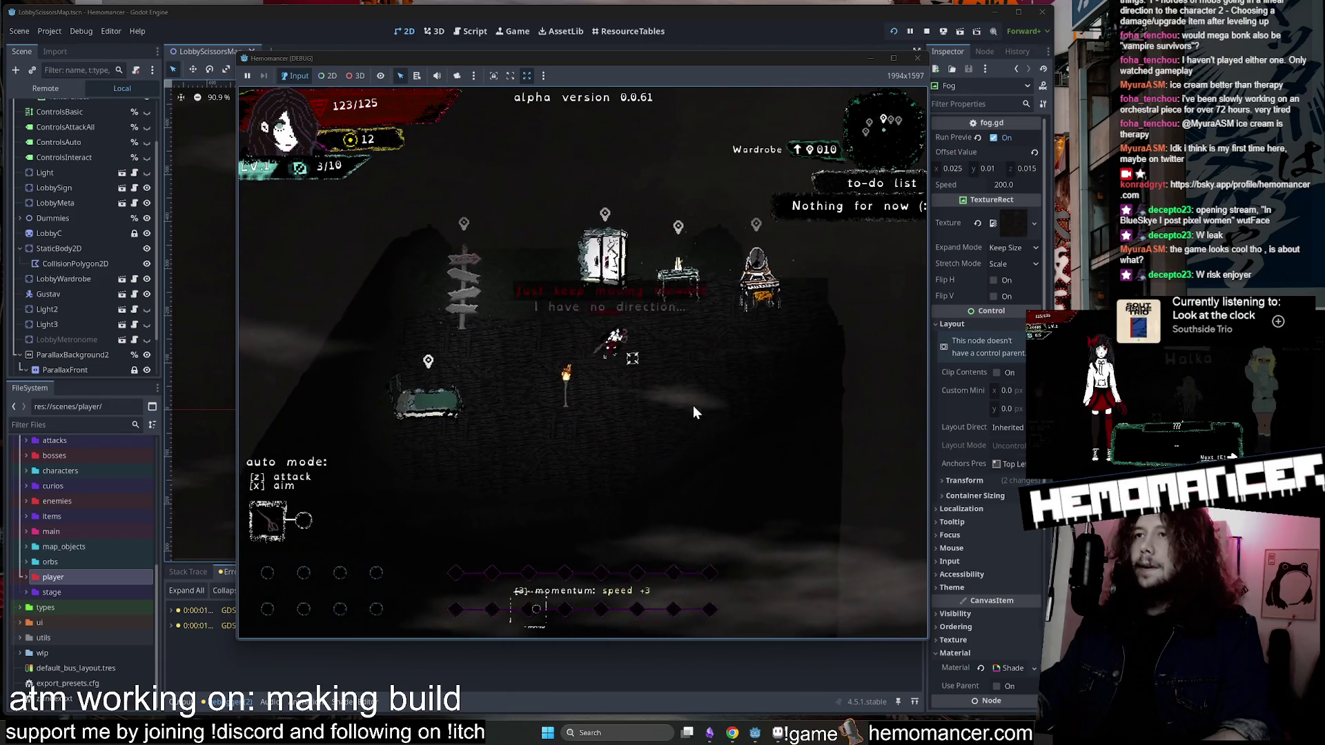
pyautogui.click(916, 60)
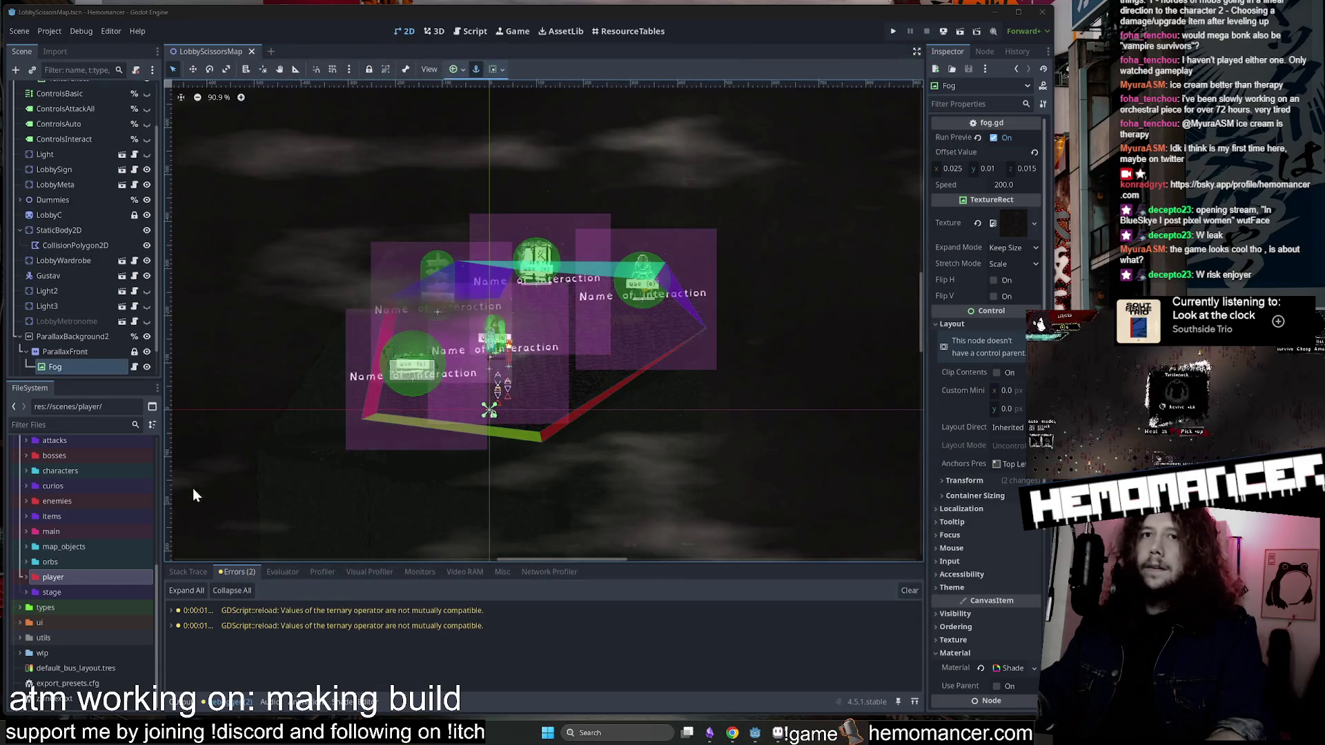
# Collapse the scenes folder and filter the FileSystem dock for 'halka'.
pyautogui.scroll(3, 88, 494)
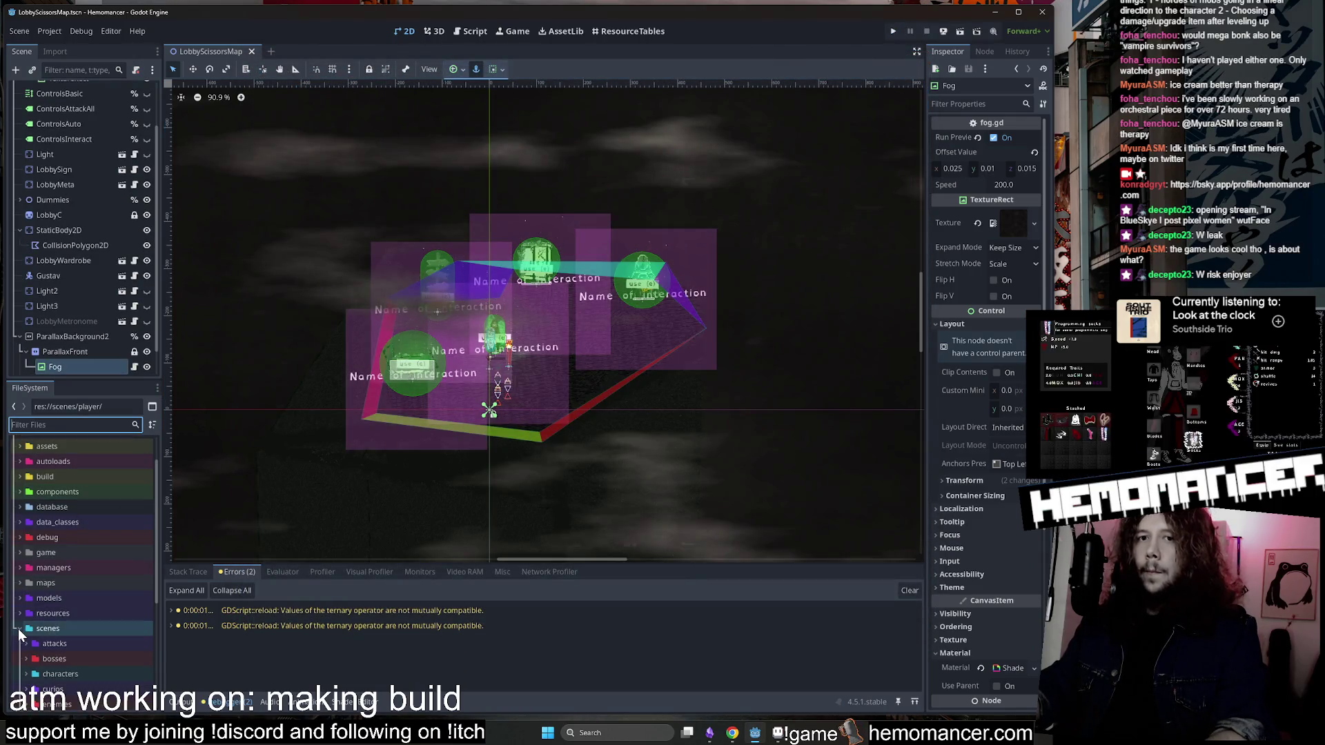
pyautogui.click(47, 609)
pyautogui.scroll(3, 52, 569)
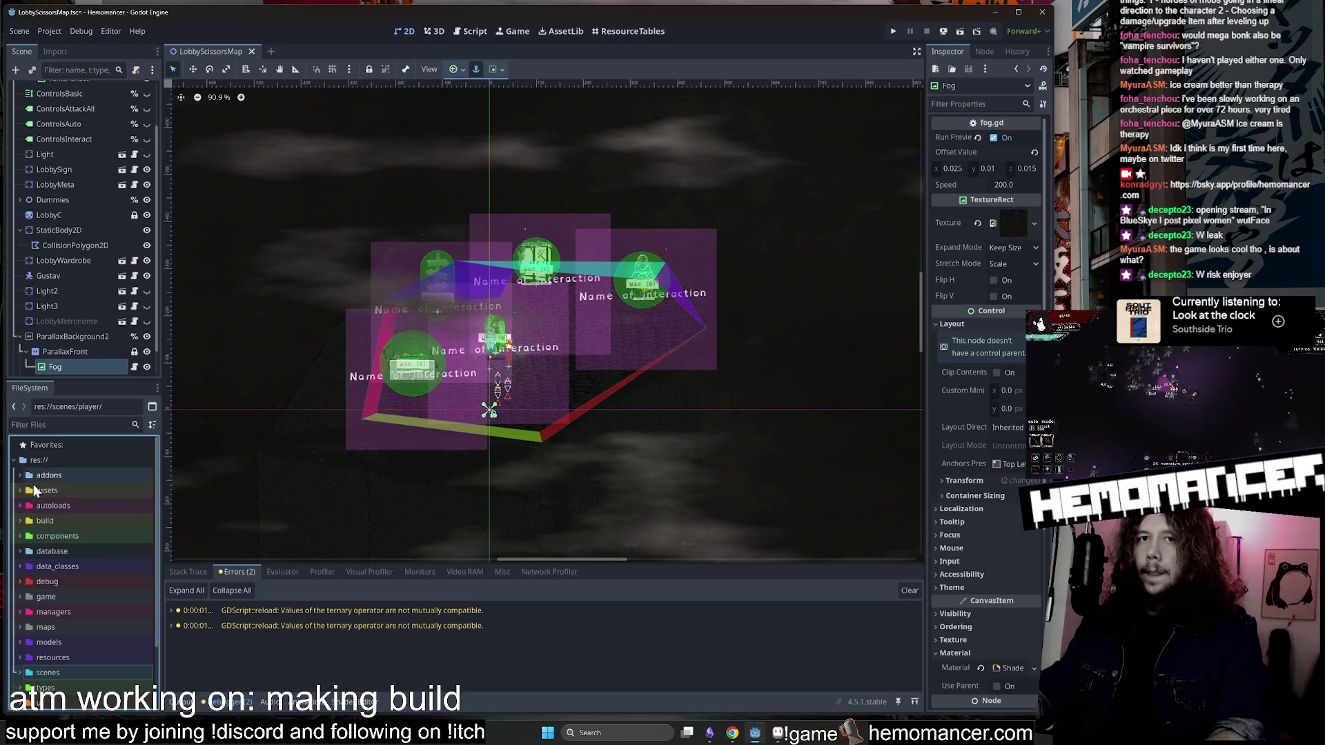
pyautogui.scroll(-3, 44, 469)
pyautogui.click(45, 425)
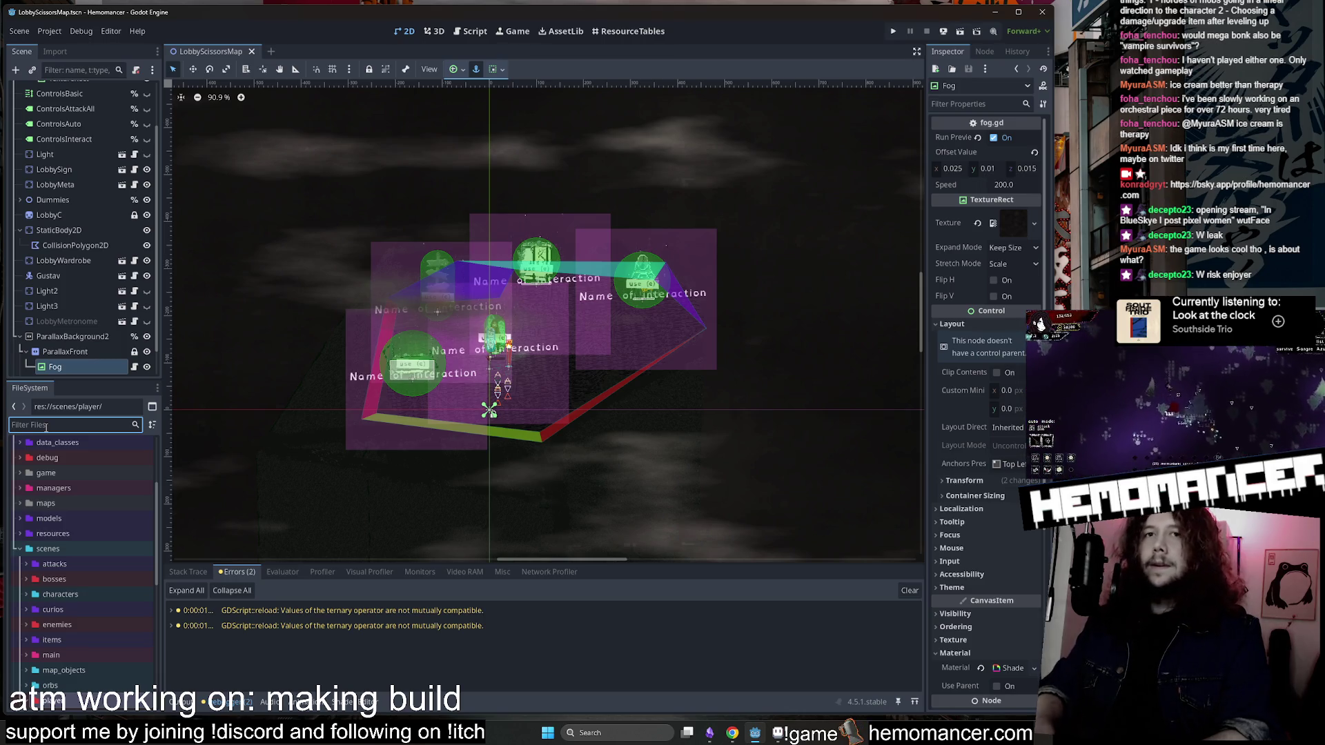
pyautogui.write('halk')
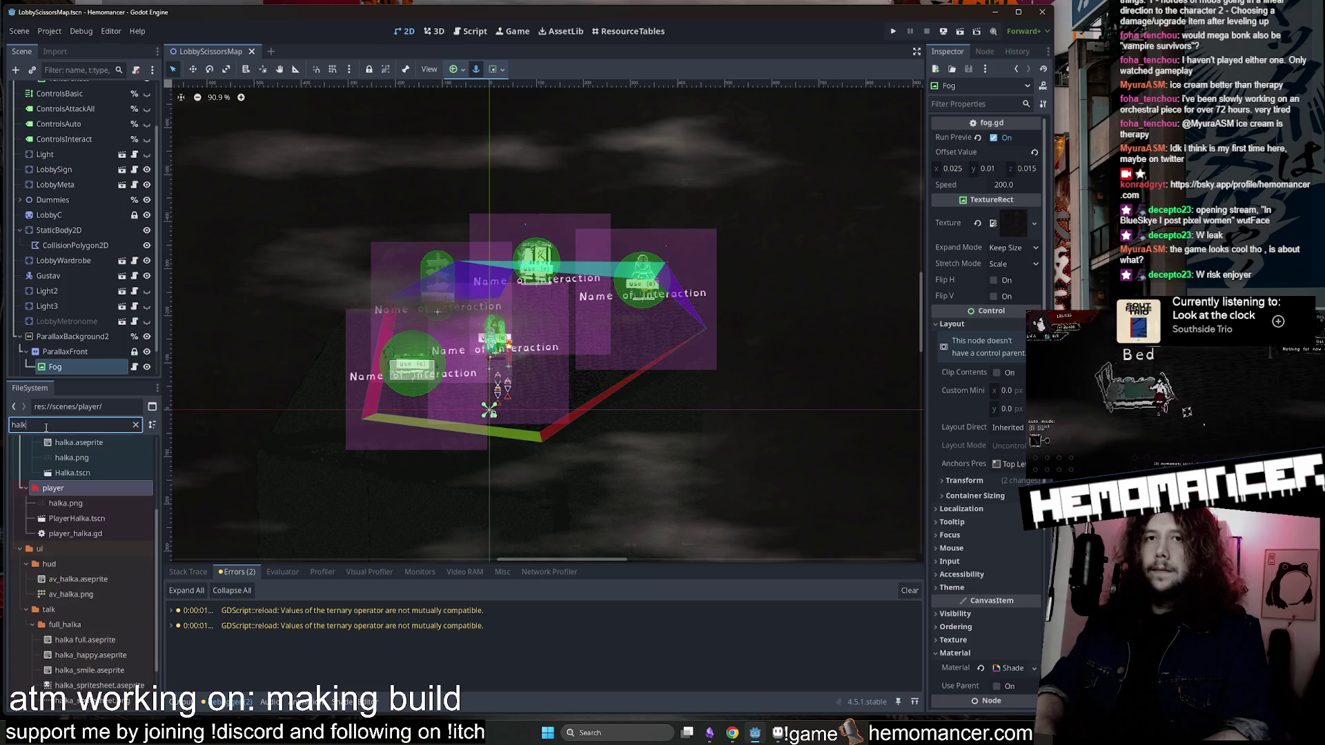
pyautogui.write('a')
# Drag Halka.tscn into the lobby map and move the Halka node up the scene tree.
pyautogui.scroll(-3, 107, 542)
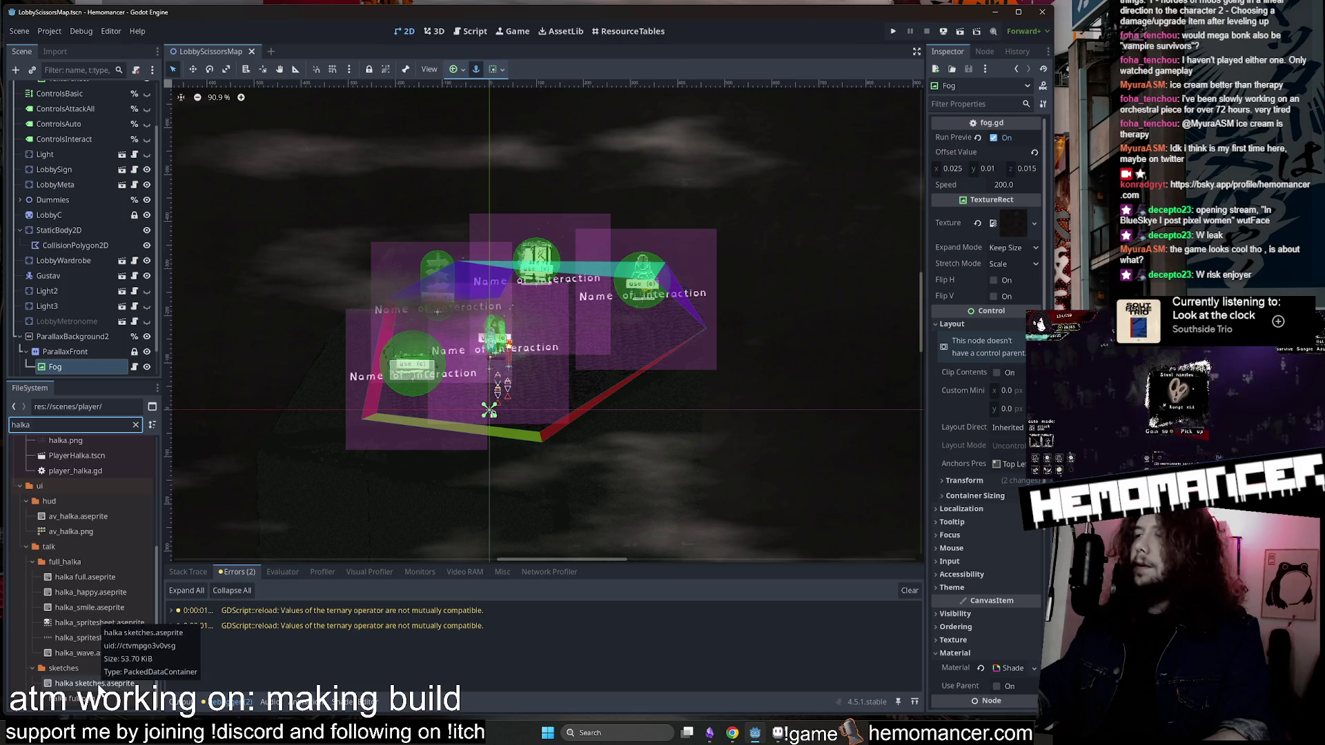
pyautogui.scroll(5, 97, 556)
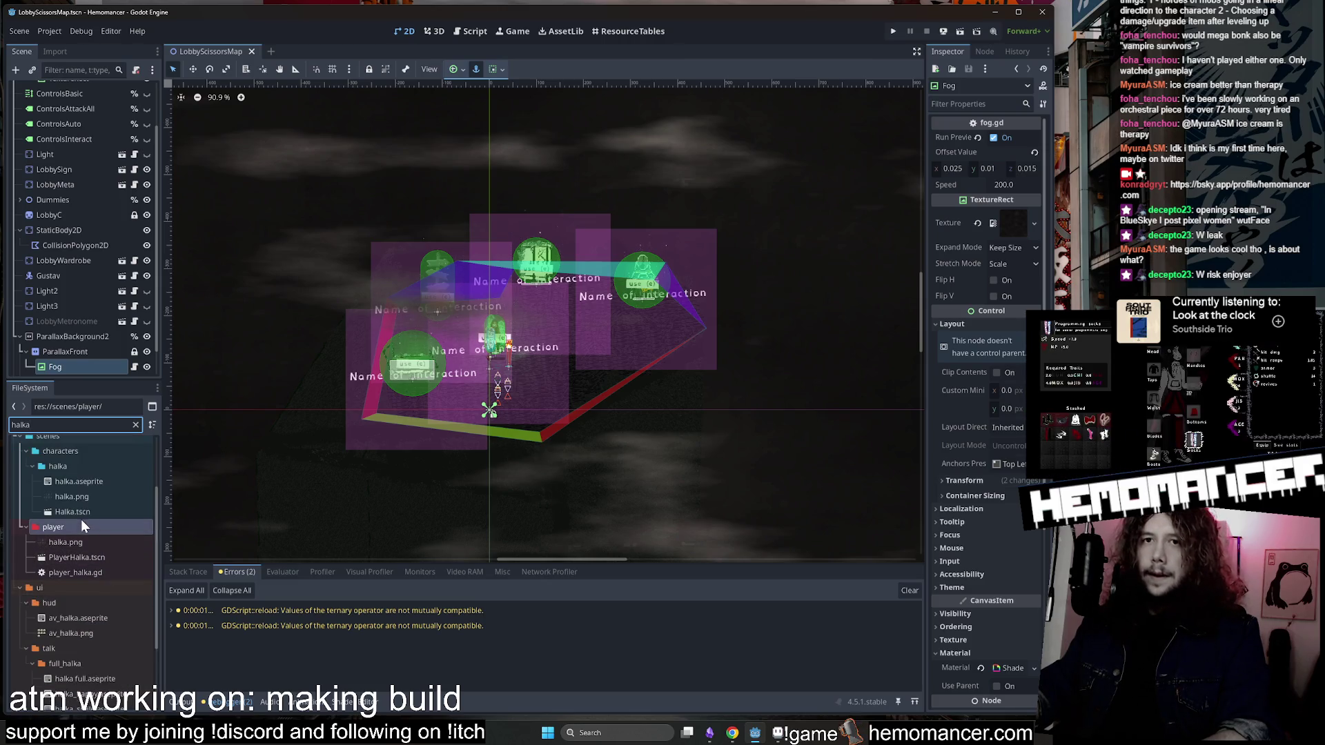
pyautogui.moveTo(80, 515)
pyautogui.mouseDown()
pyautogui.moveTo(241, 519)
pyautogui.moveTo(614, 404)
pyautogui.moveTo(574, 386)
pyautogui.moveTo(596, 371)
pyautogui.mouseUp()
pyautogui.scroll(-2, 86, 312)
pyautogui.click(69, 334)
pyautogui.moveTo(68, 333); pyautogui.dragTo(55, 145)
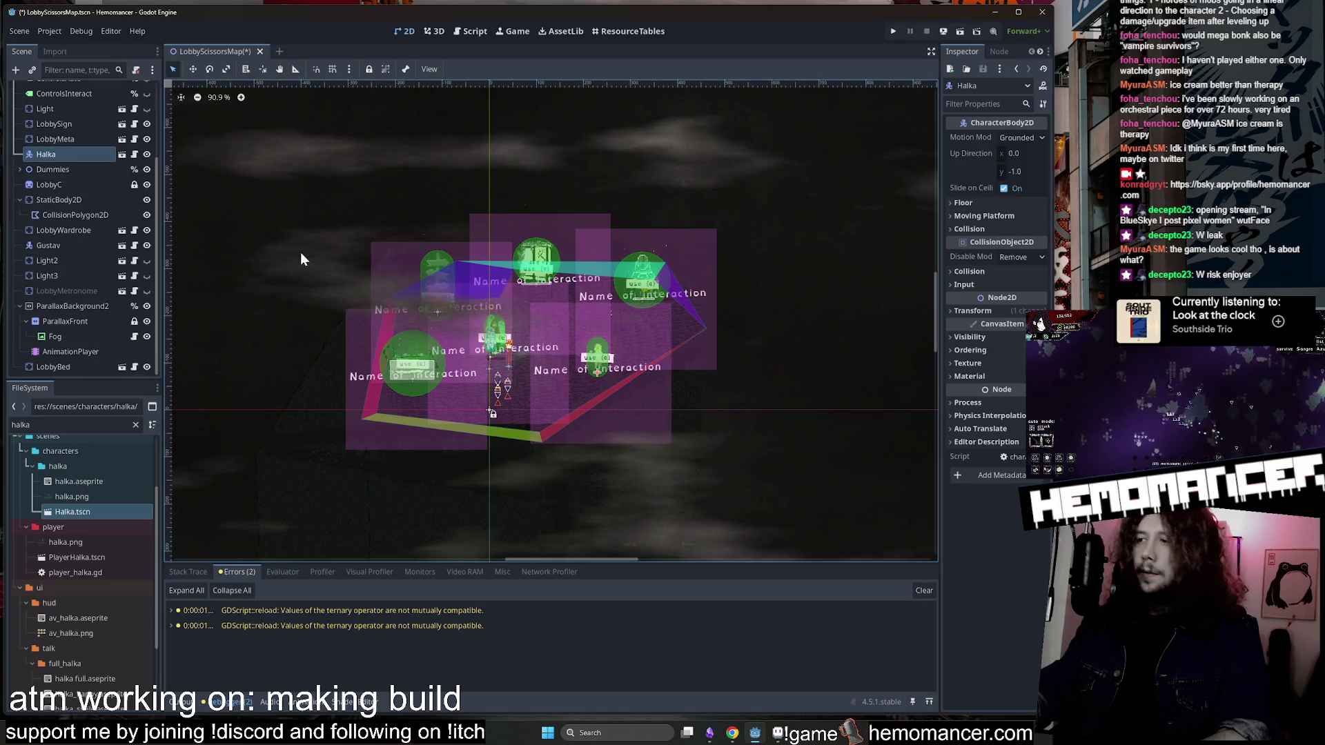
pyautogui.click(819, 408)
# Save the lobby scene, run the game with F5, enlarge its window, and start.
pyautogui.hotkey('ctrl', 's')
pyautogui.press('F5')
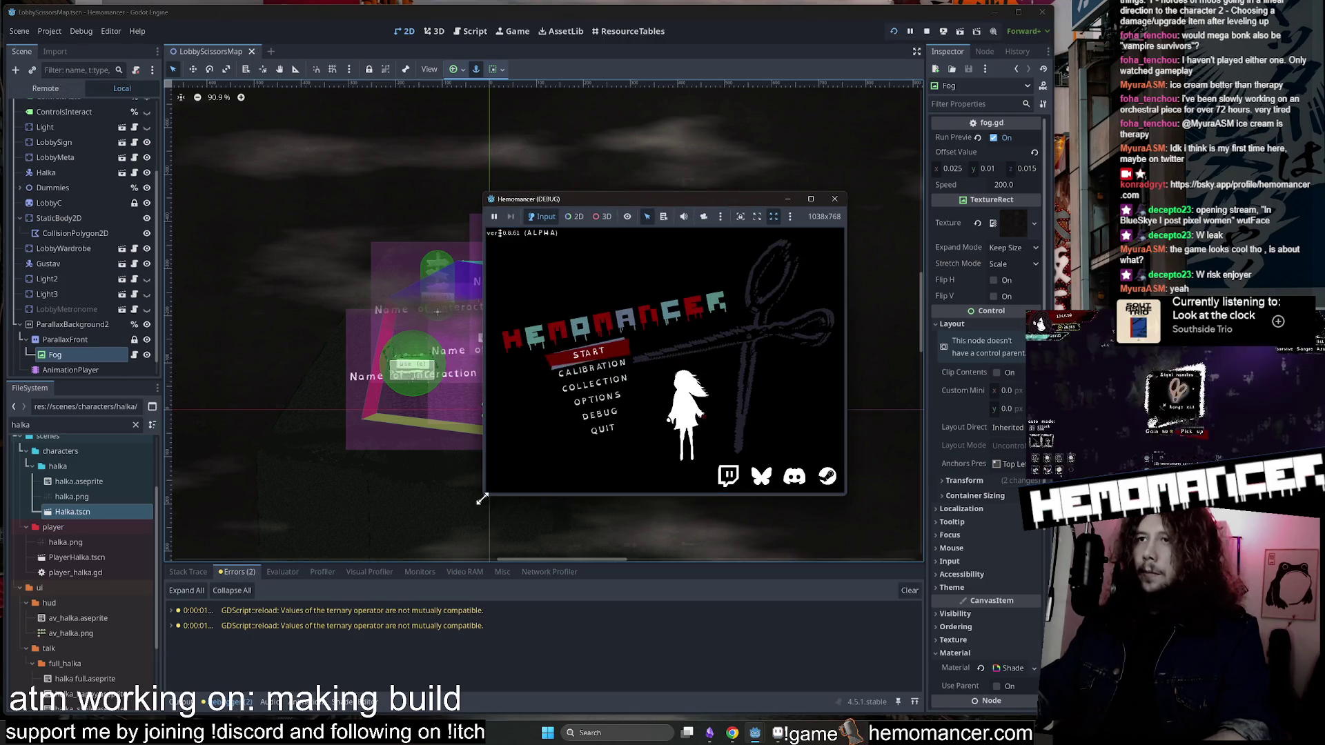
pyautogui.moveTo(483, 496); pyautogui.dragTo(172, 630)
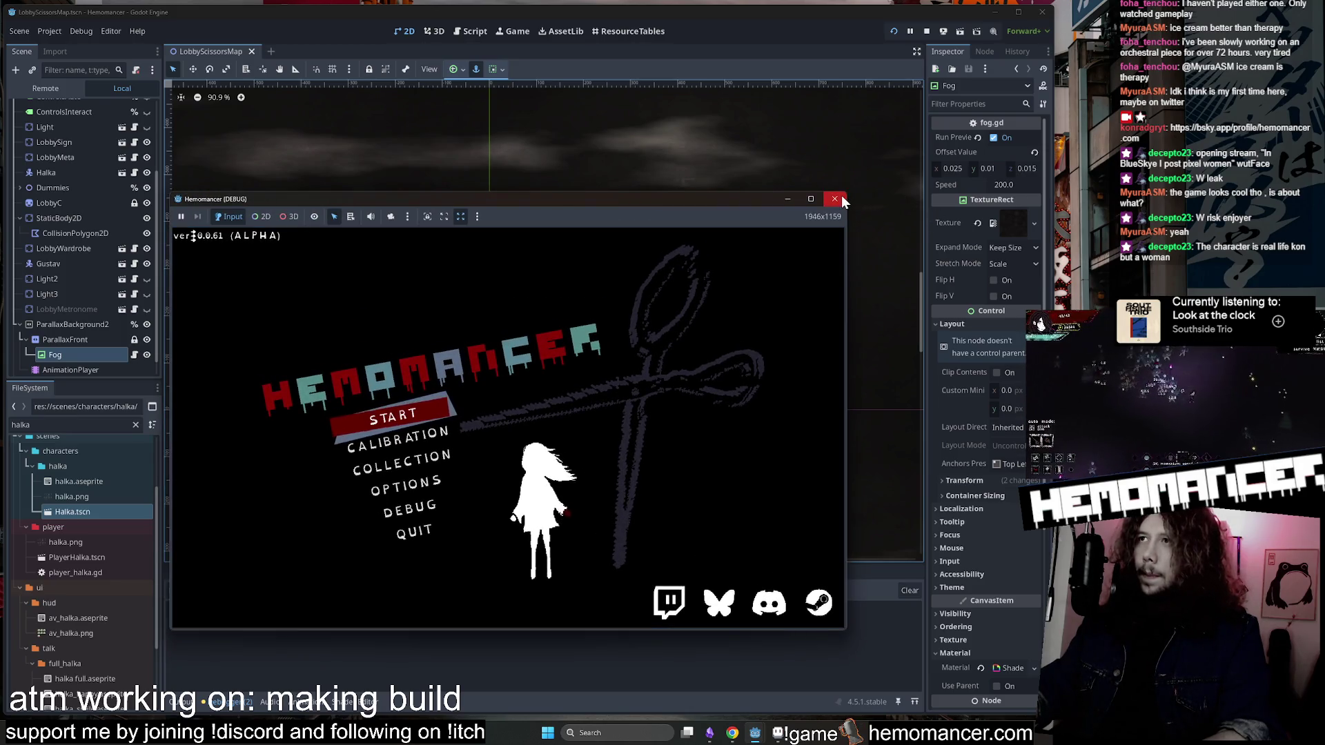
pyautogui.moveTo(849, 193); pyautogui.dragTo(1022, 40)
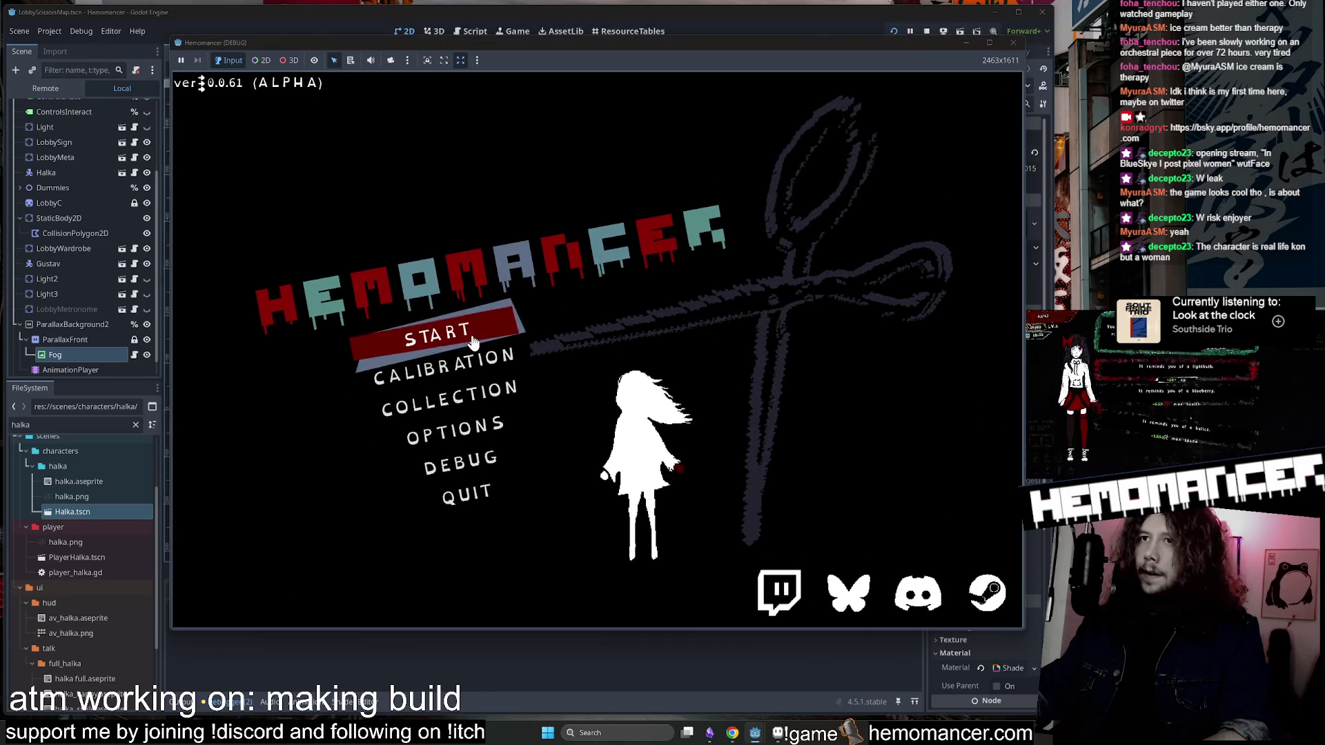
pyautogui.press('Return')
# Walk the character around the lobby past Halka, the wardrobe and vanity.
pyautogui.press('Up')
pyautogui.press('Right')
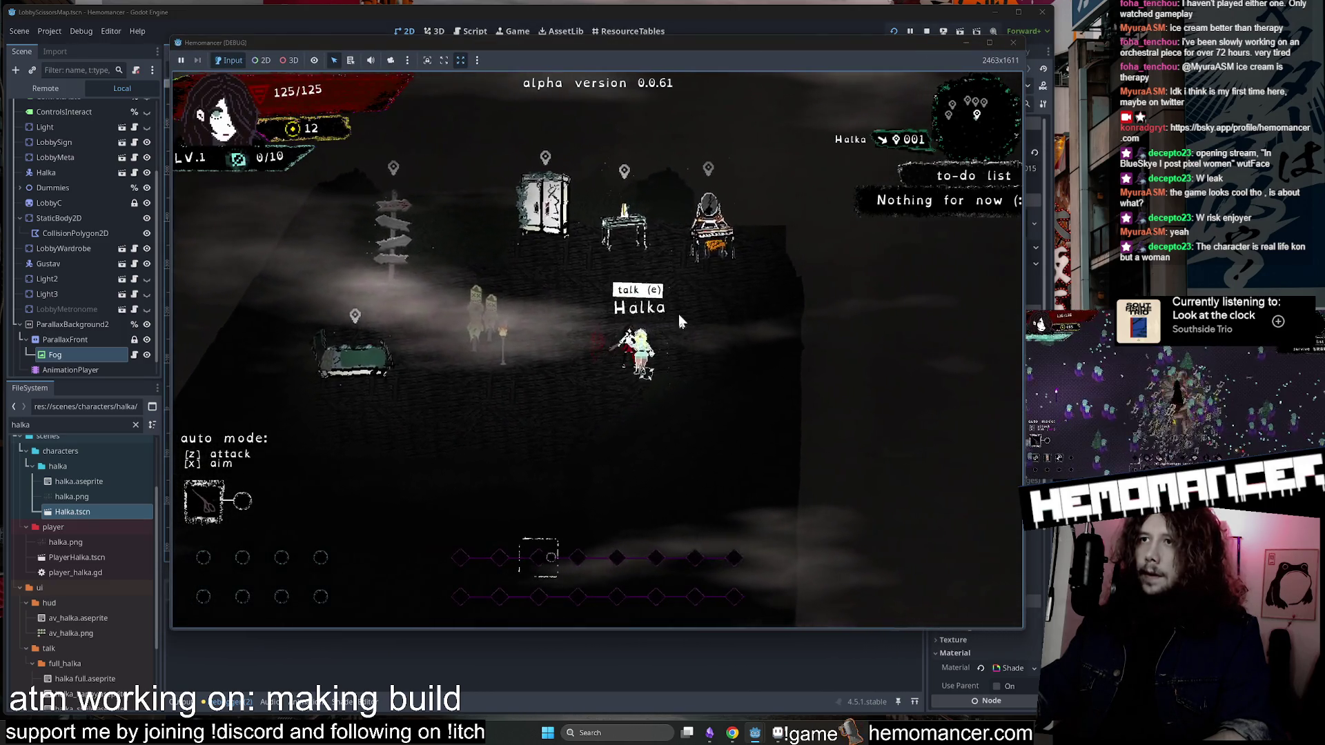
pyautogui.press('Up')
pyautogui.press('Left')
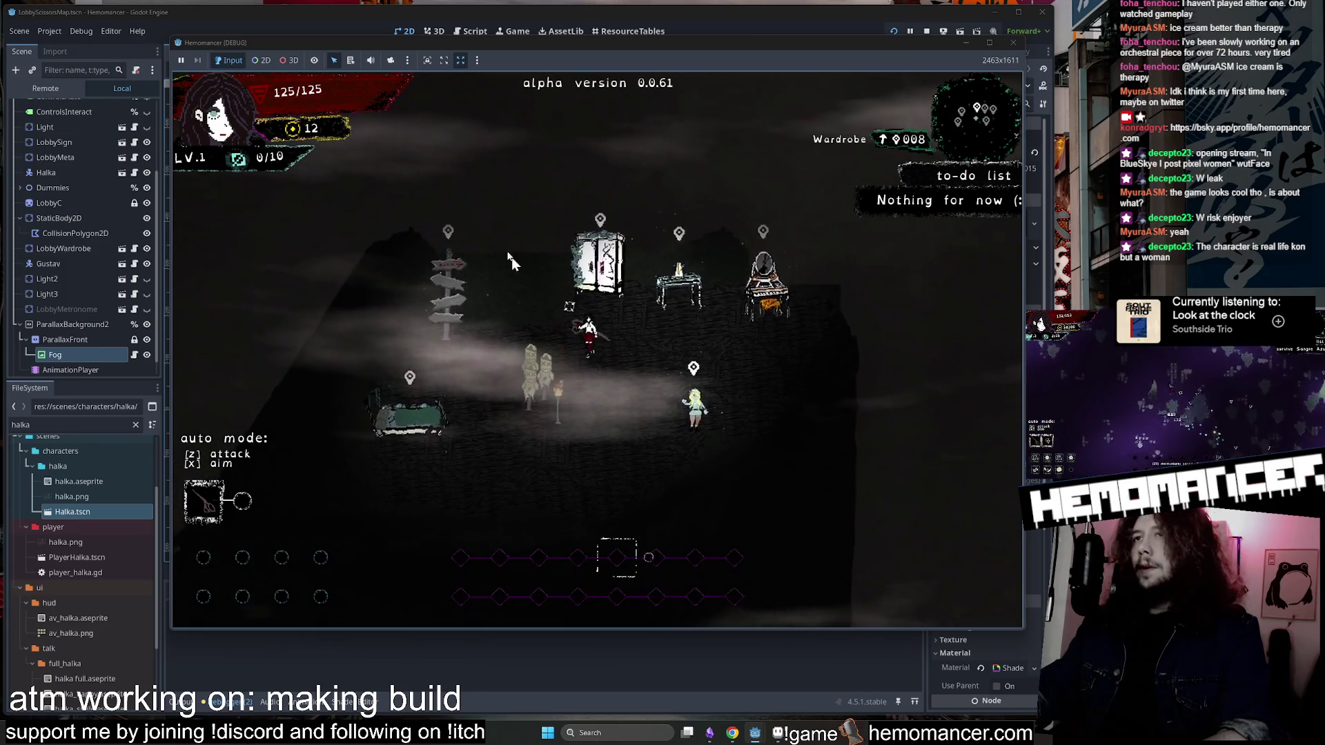
pyautogui.press('Right')
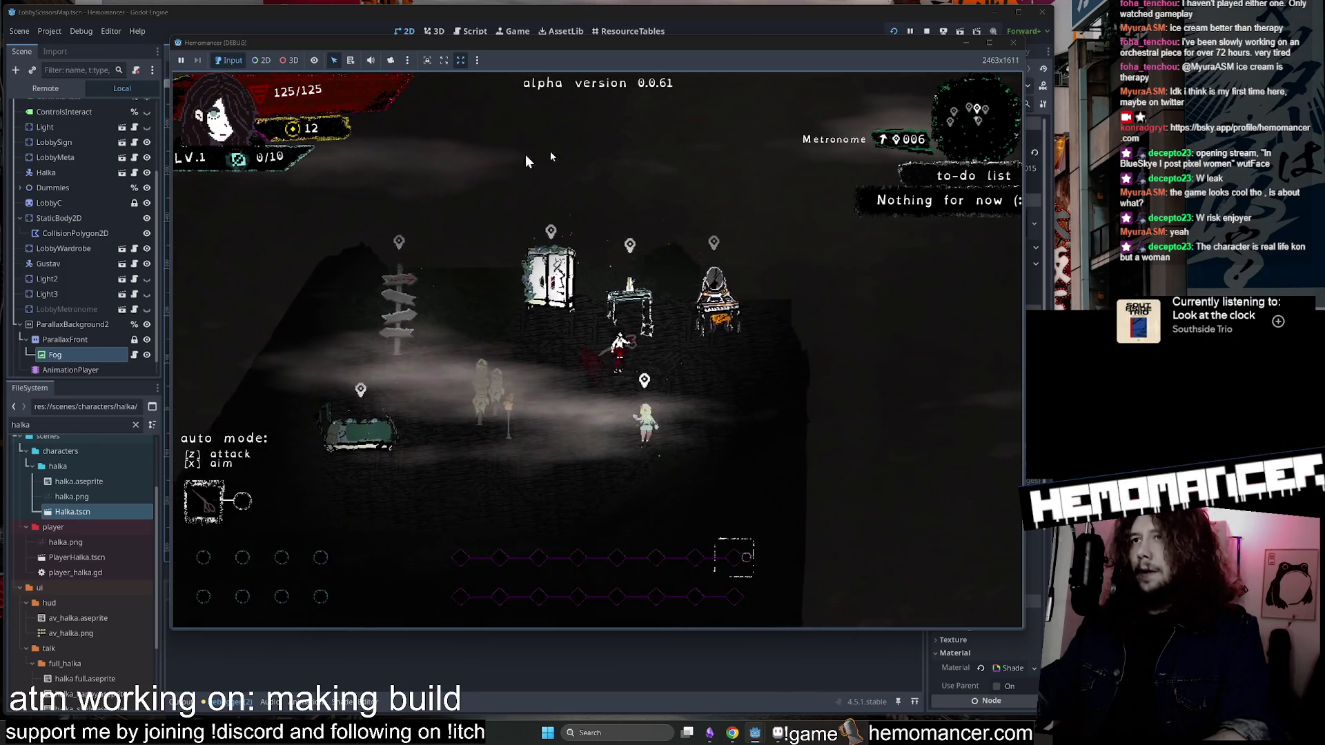
pyautogui.press('Down')
pyautogui.press('Left')
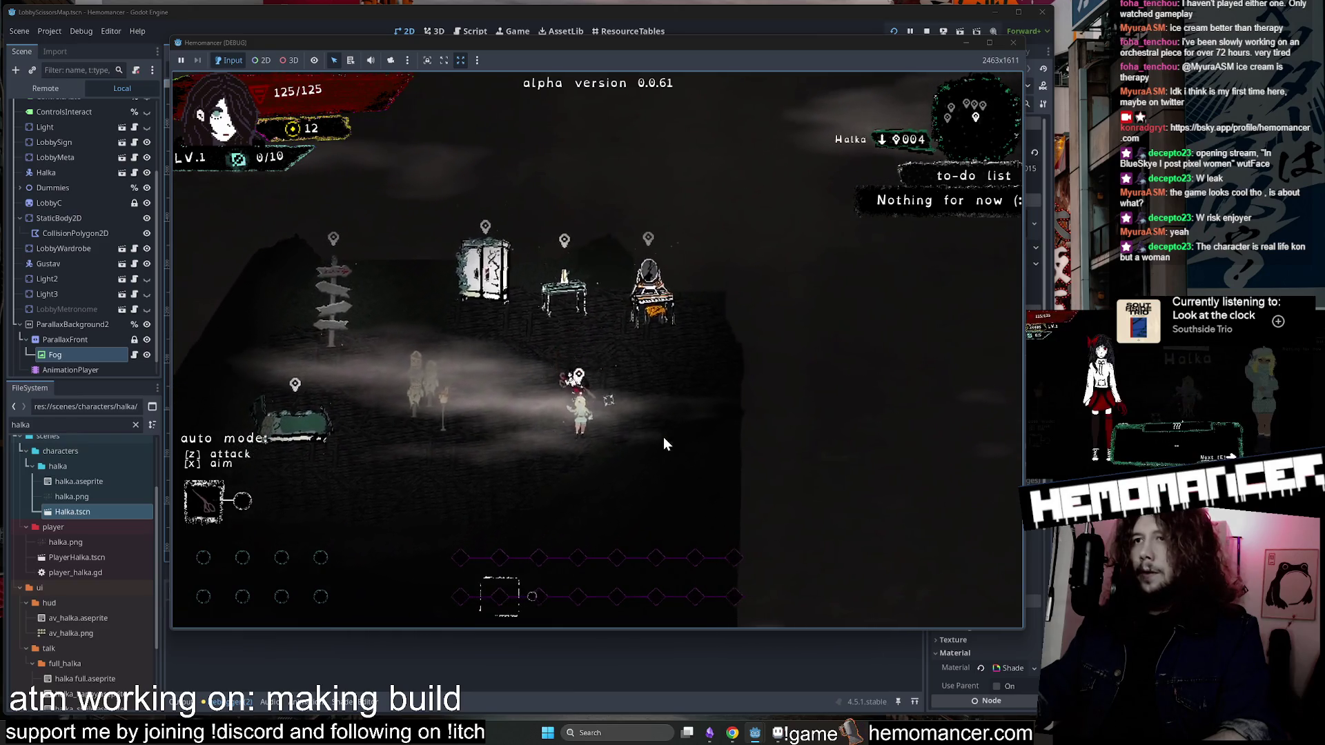
# Talk through the Loud Stranger's dialogue, then open the Travel map.
pyautogui.press('e')
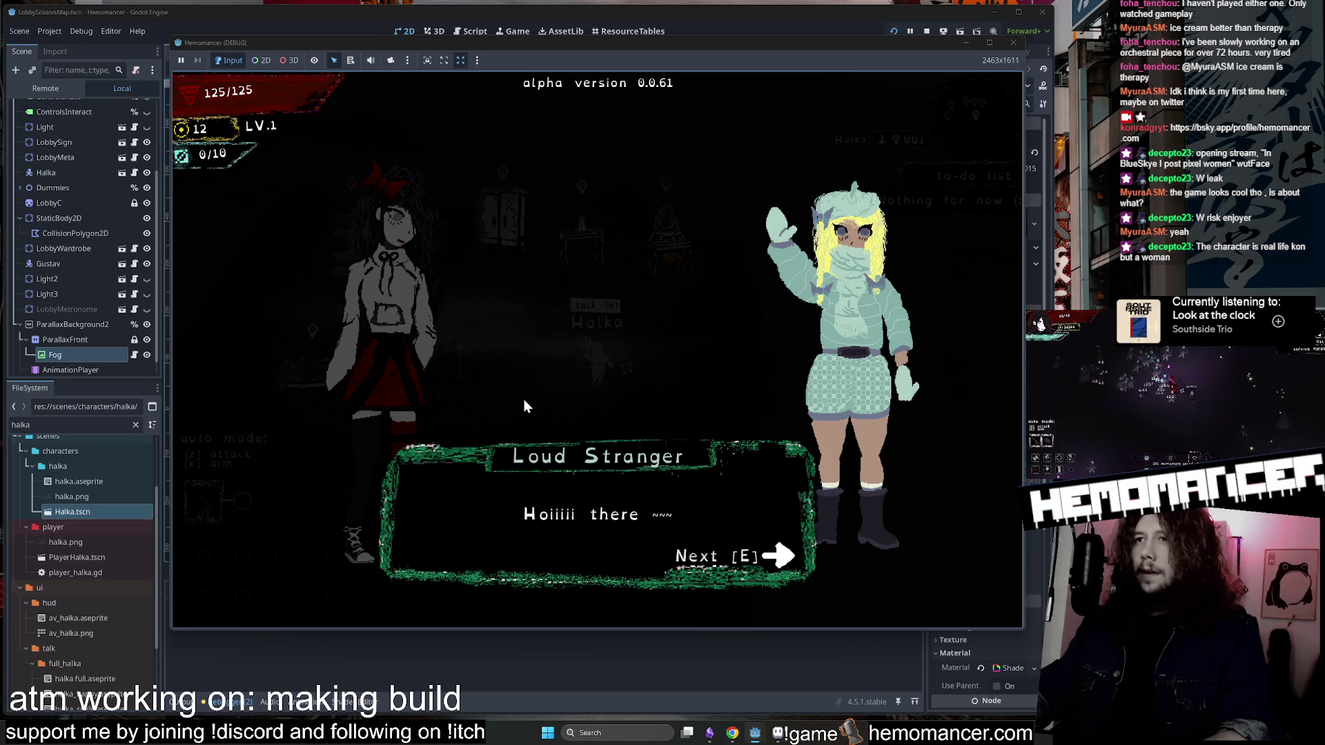
pyautogui.press('e')
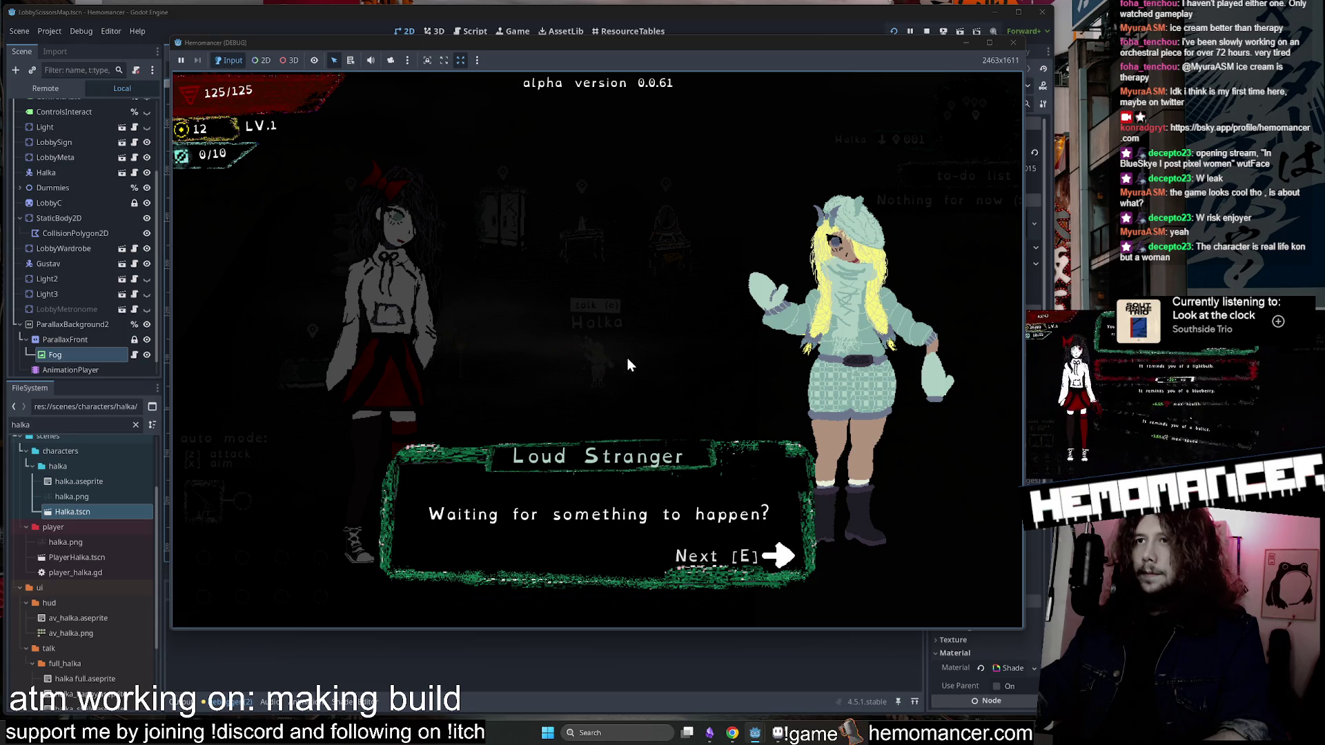
pyautogui.press('e')
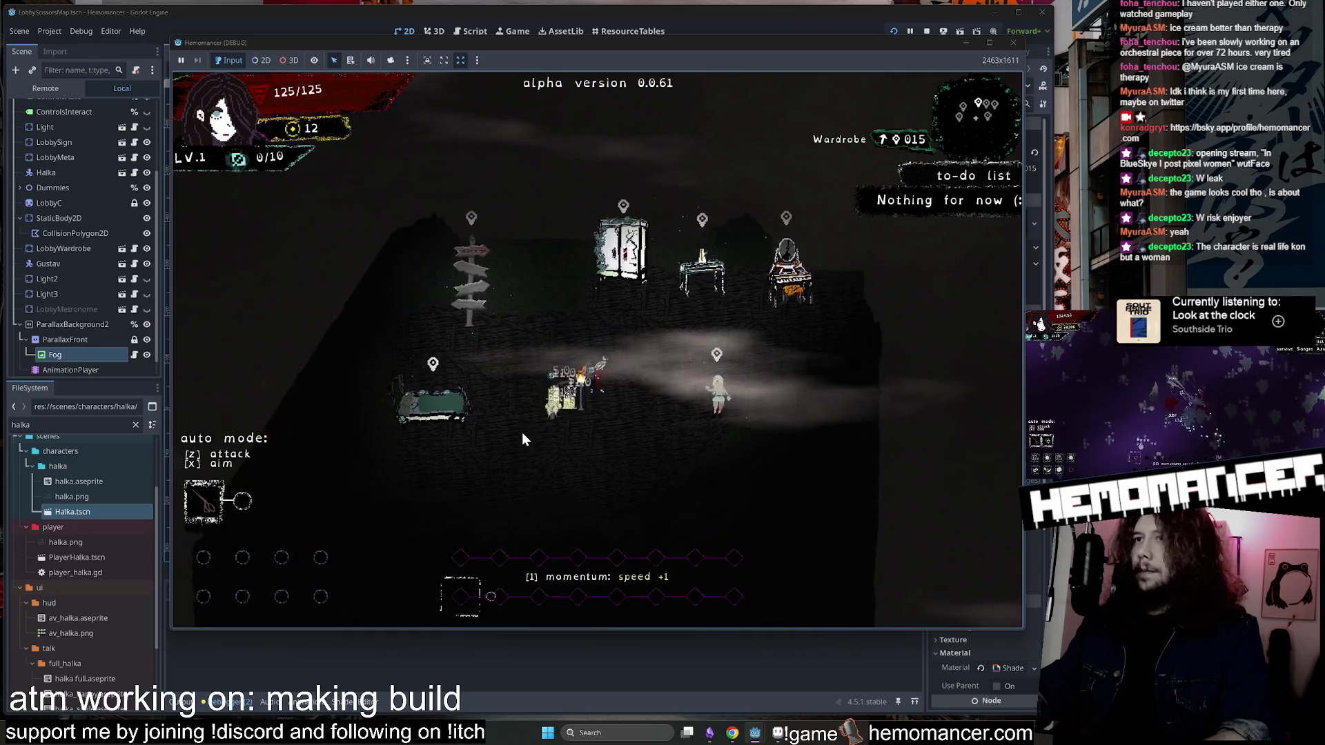
pyautogui.press('e')
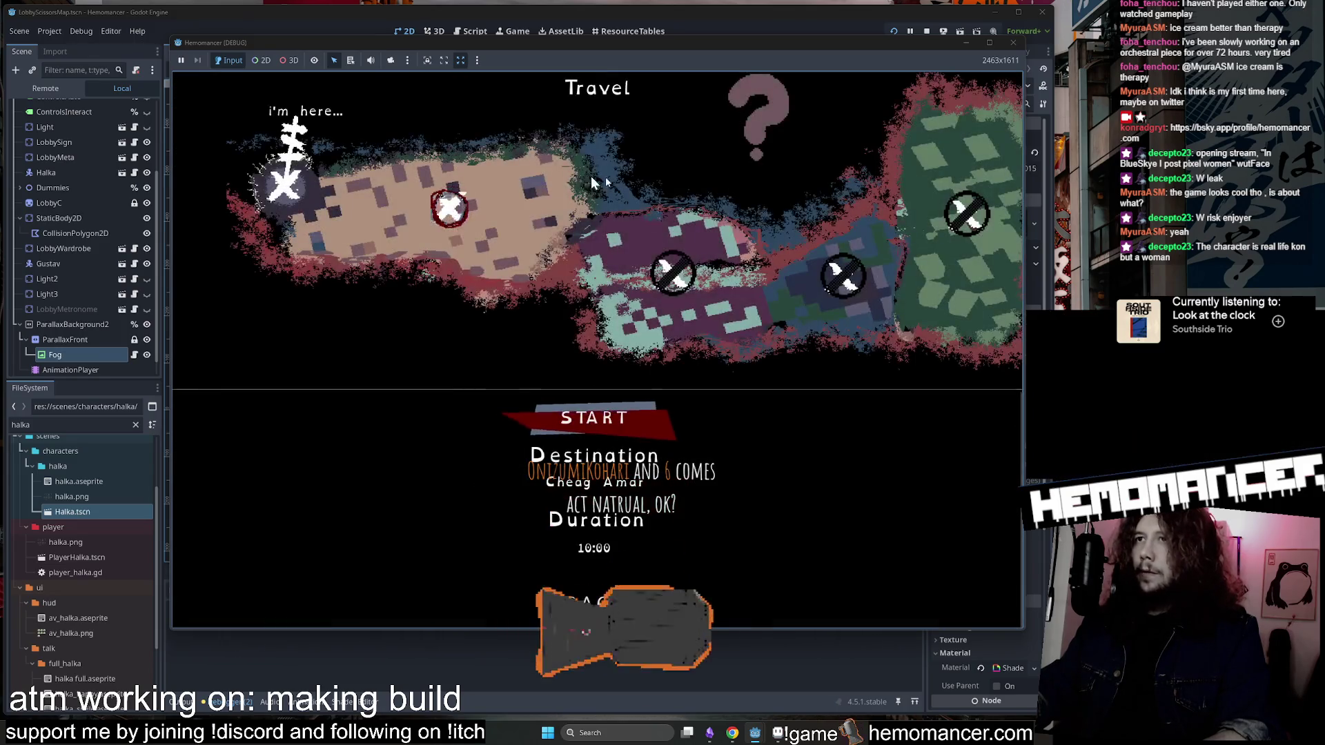
# Travel to Cheag Amar, walk briefly in the lobby, and return to the title menu.
pyautogui.click(447, 203)
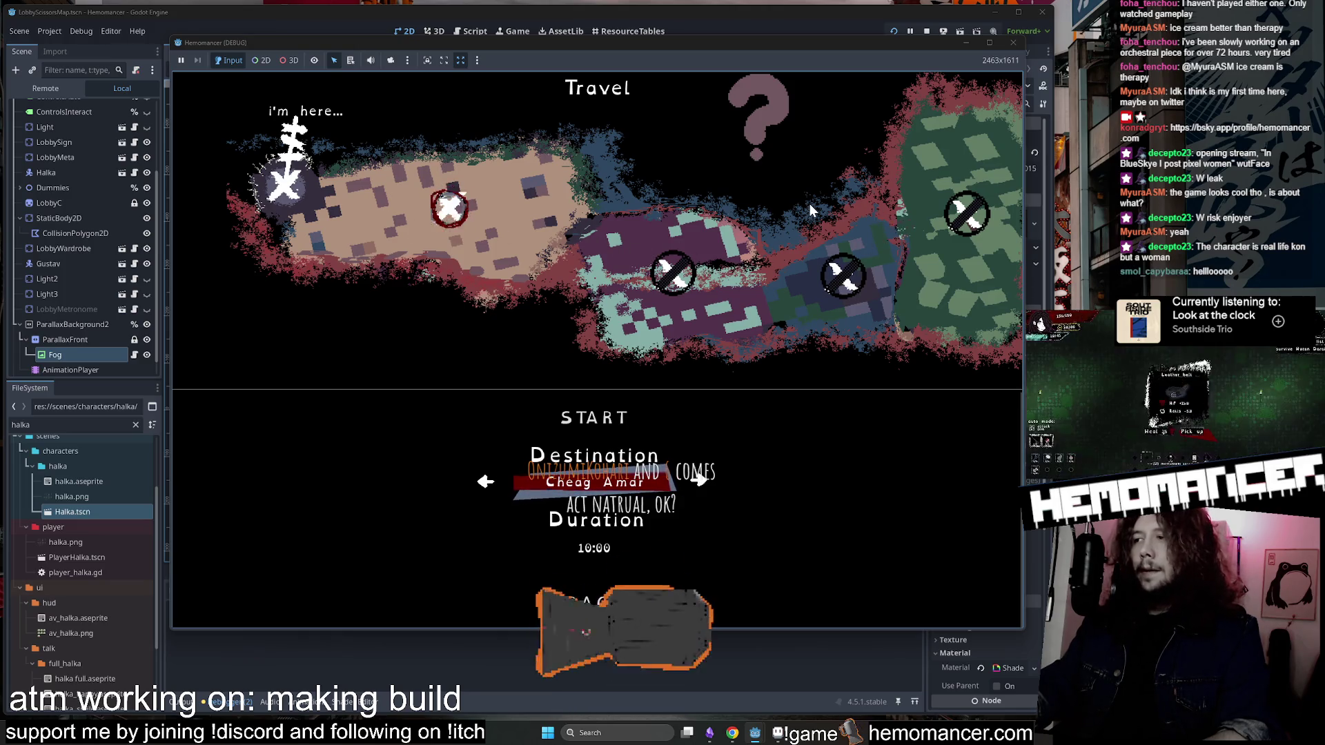
pyautogui.press('e')
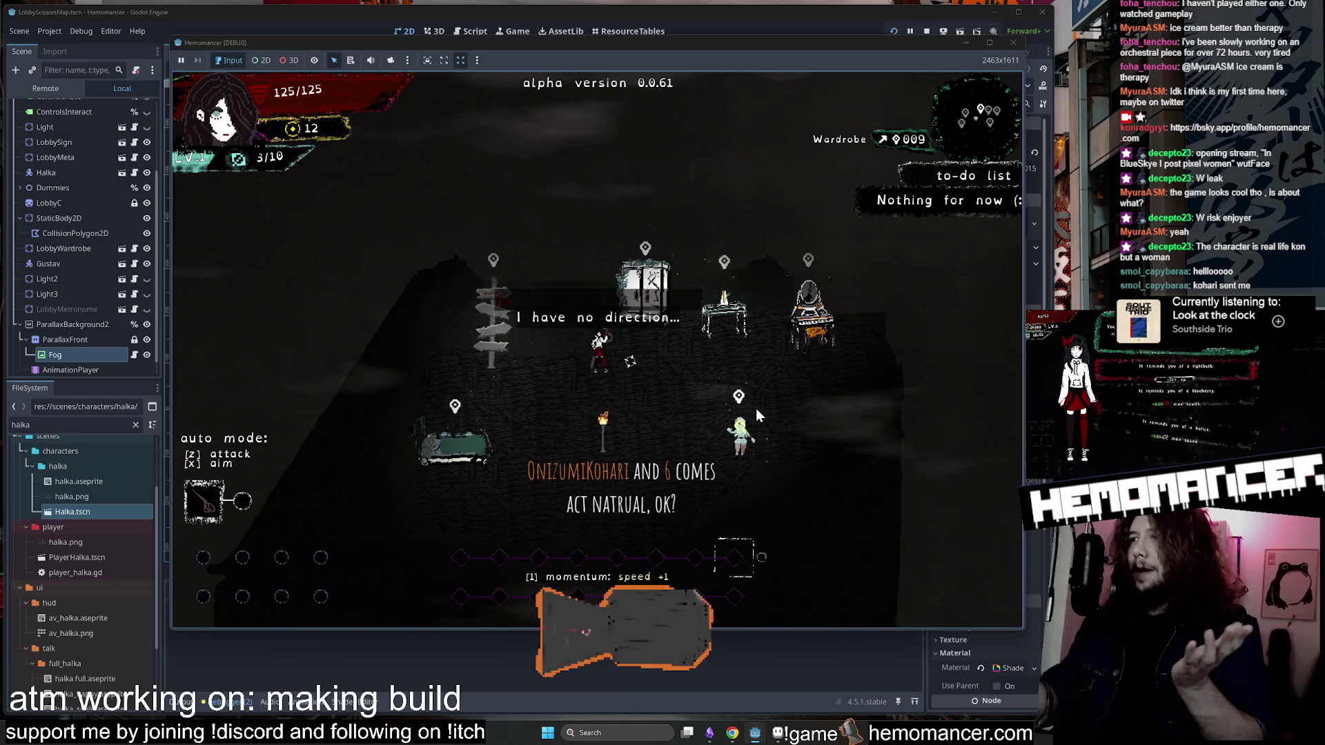
pyautogui.press('s')
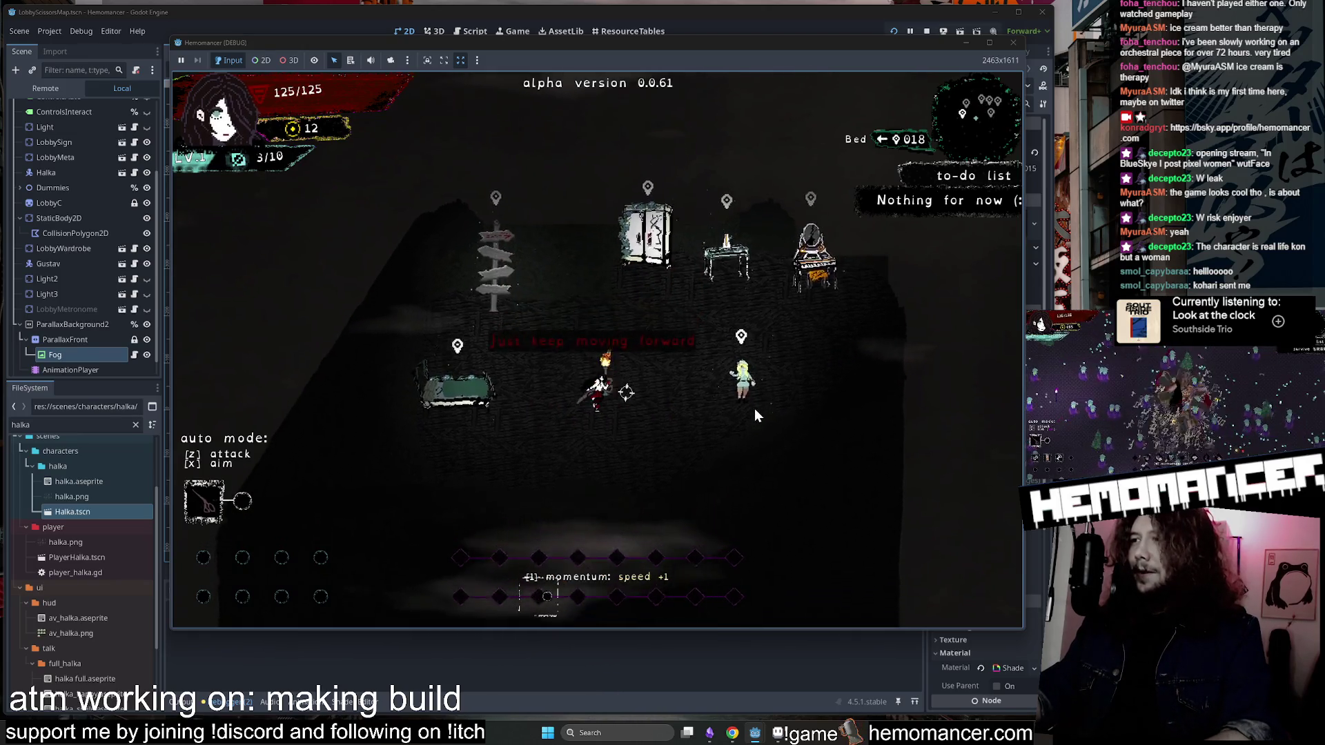
pyautogui.press('w')
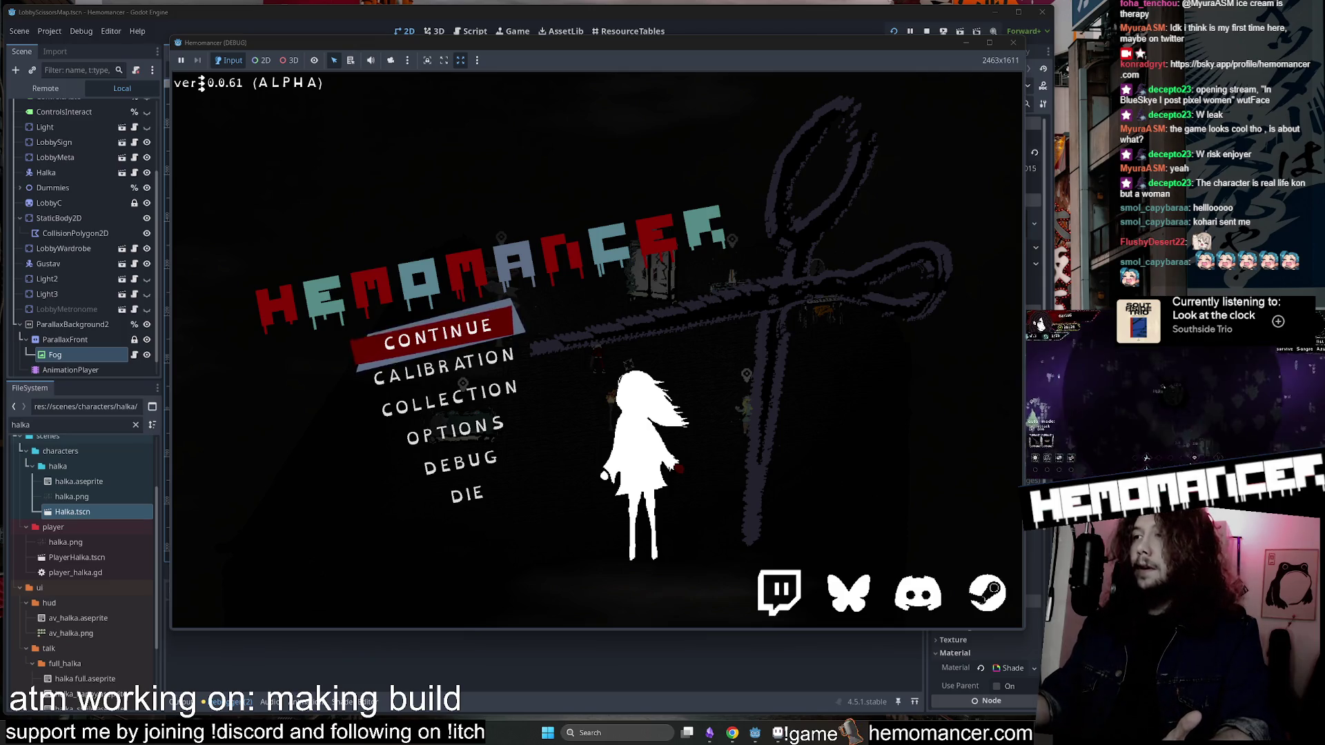
pyautogui.press('Down')
pyautogui.press('Down')
pyautogui.press('Down')
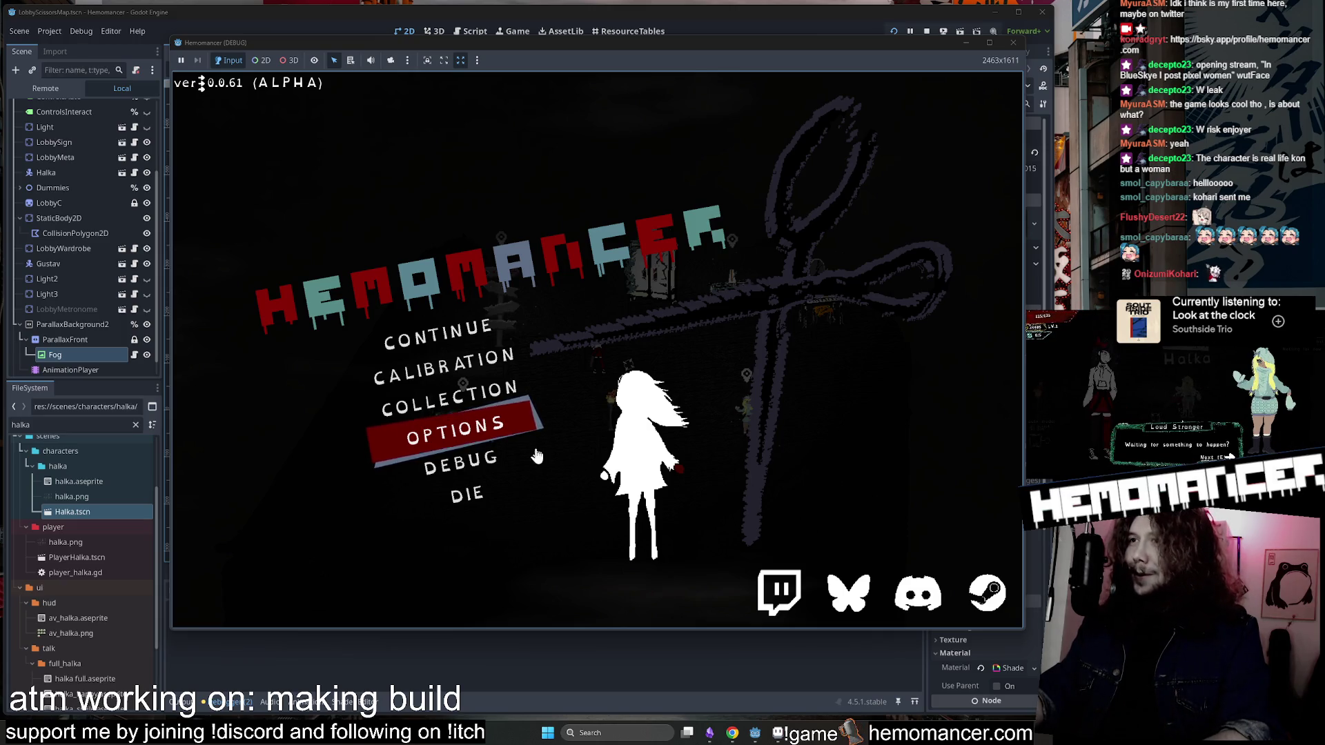
pyautogui.click(440, 332)
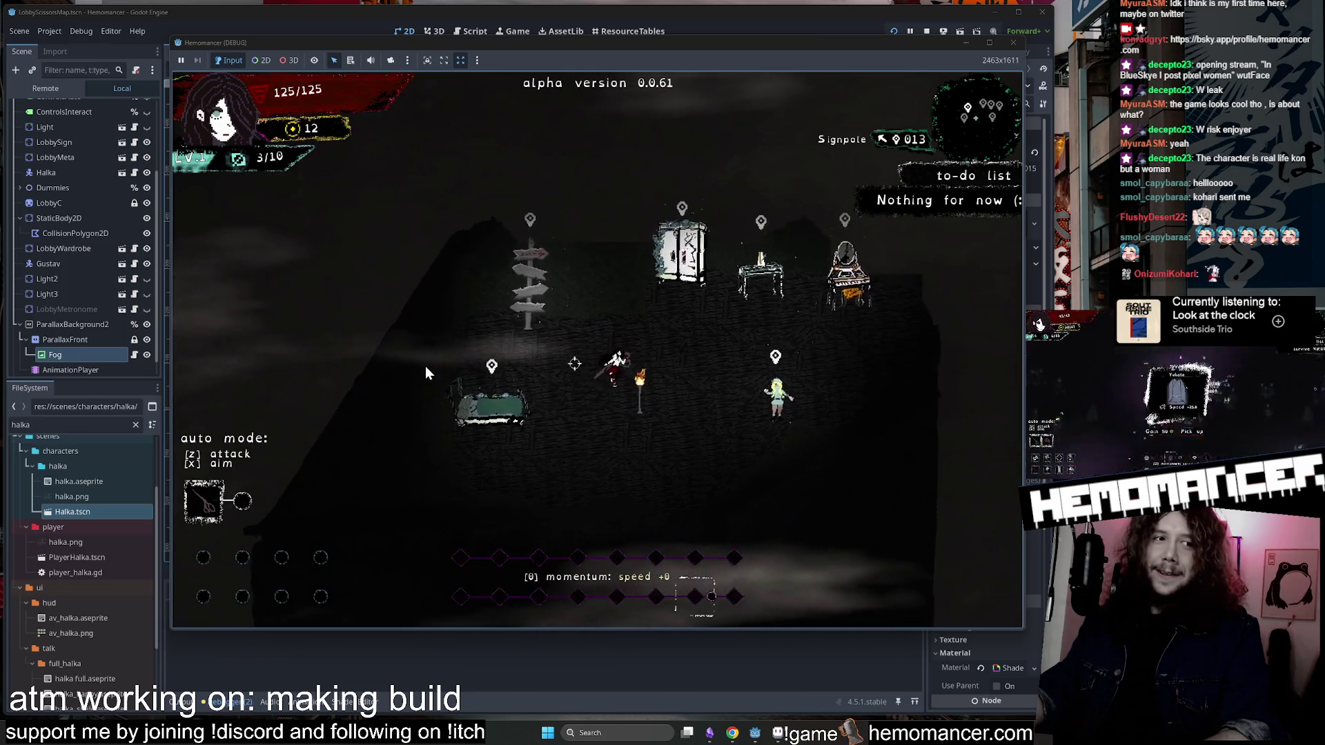
pyautogui.press('Escape')
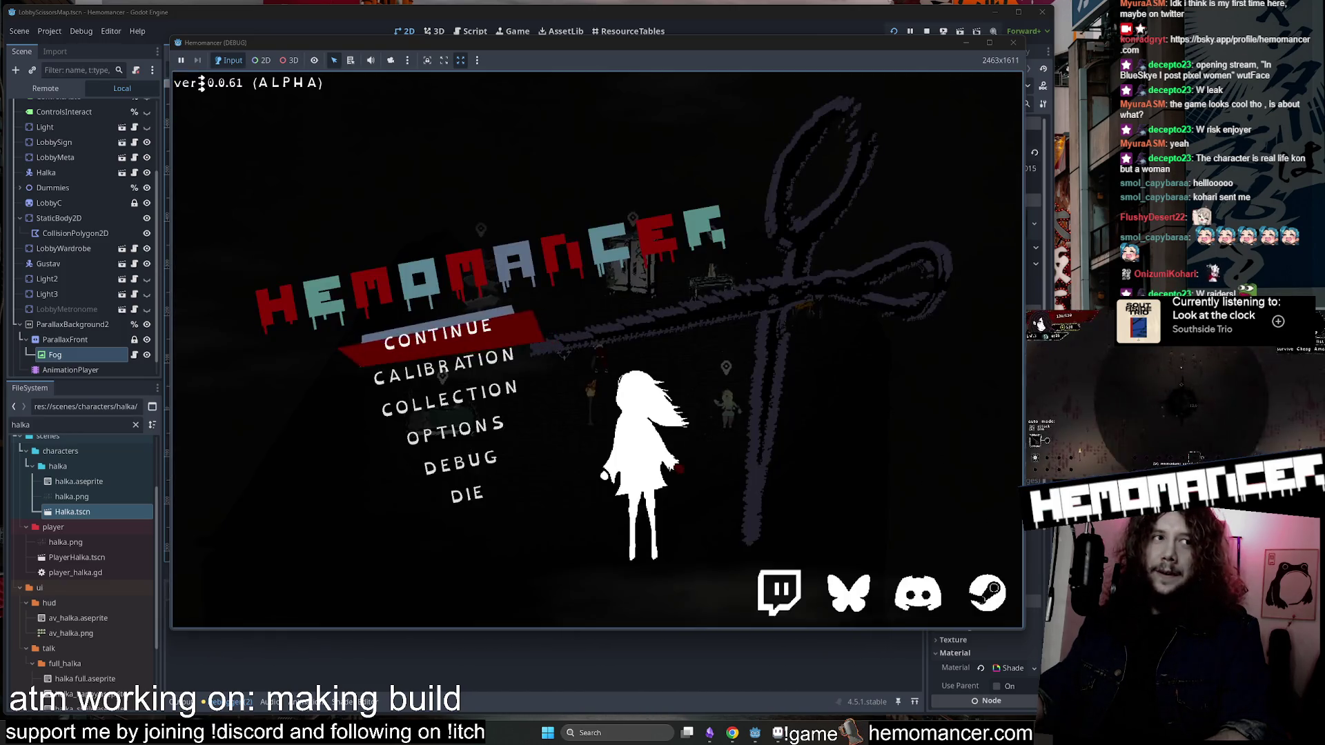
# Resume the game back into the lobby to talk to the Loud Stranger again.
pyautogui.click(422, 343)
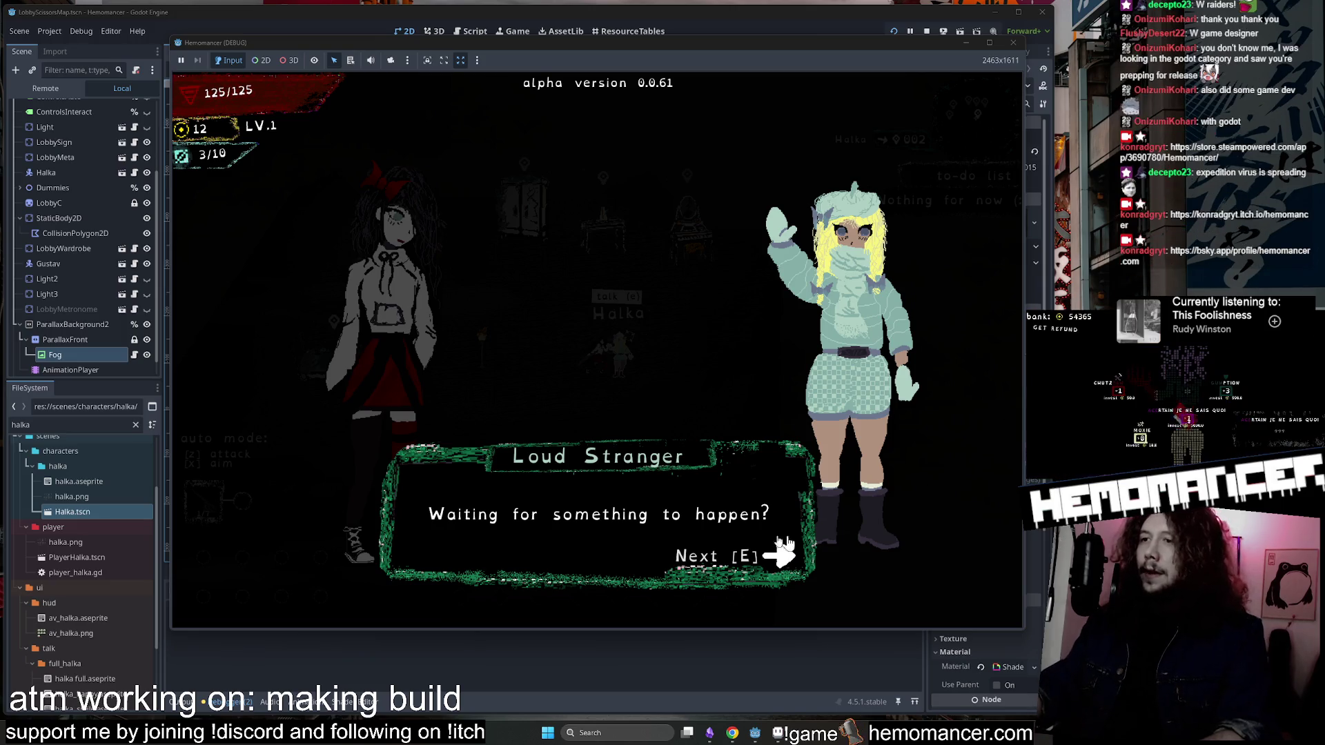
# Bring the Obsidian mind map to the front.
pyautogui.click(709, 733)
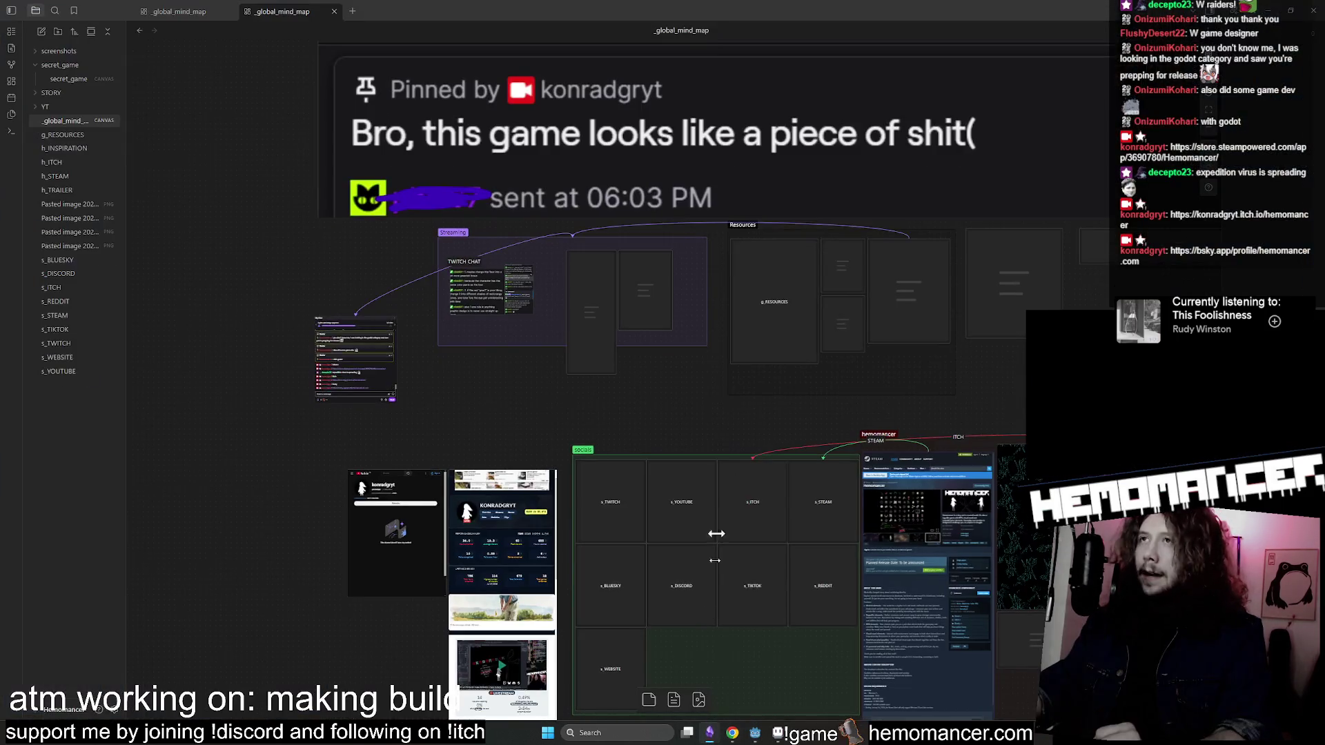
# Scroll up and down through the Obsidian global_mind_map canvas.
pyautogui.scroll(-5, 296, 454)
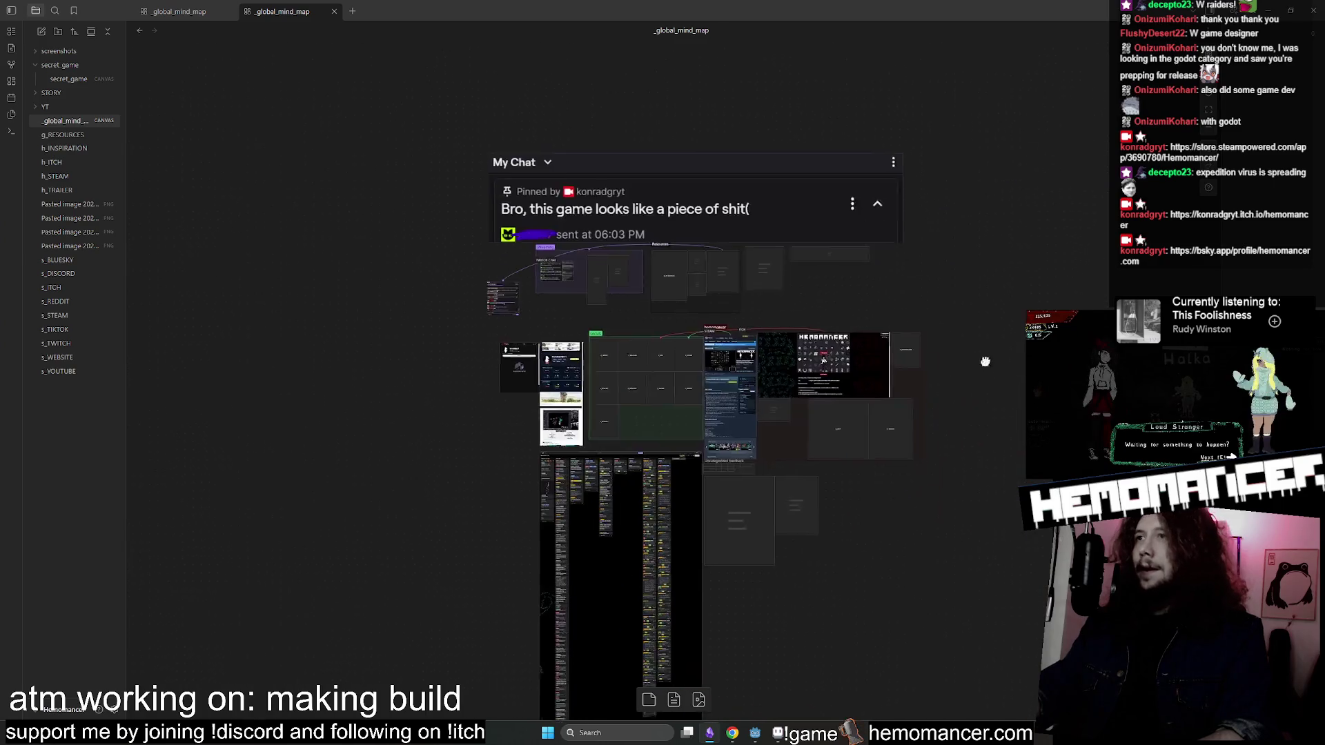
pyautogui.scroll(2, 715, 265)
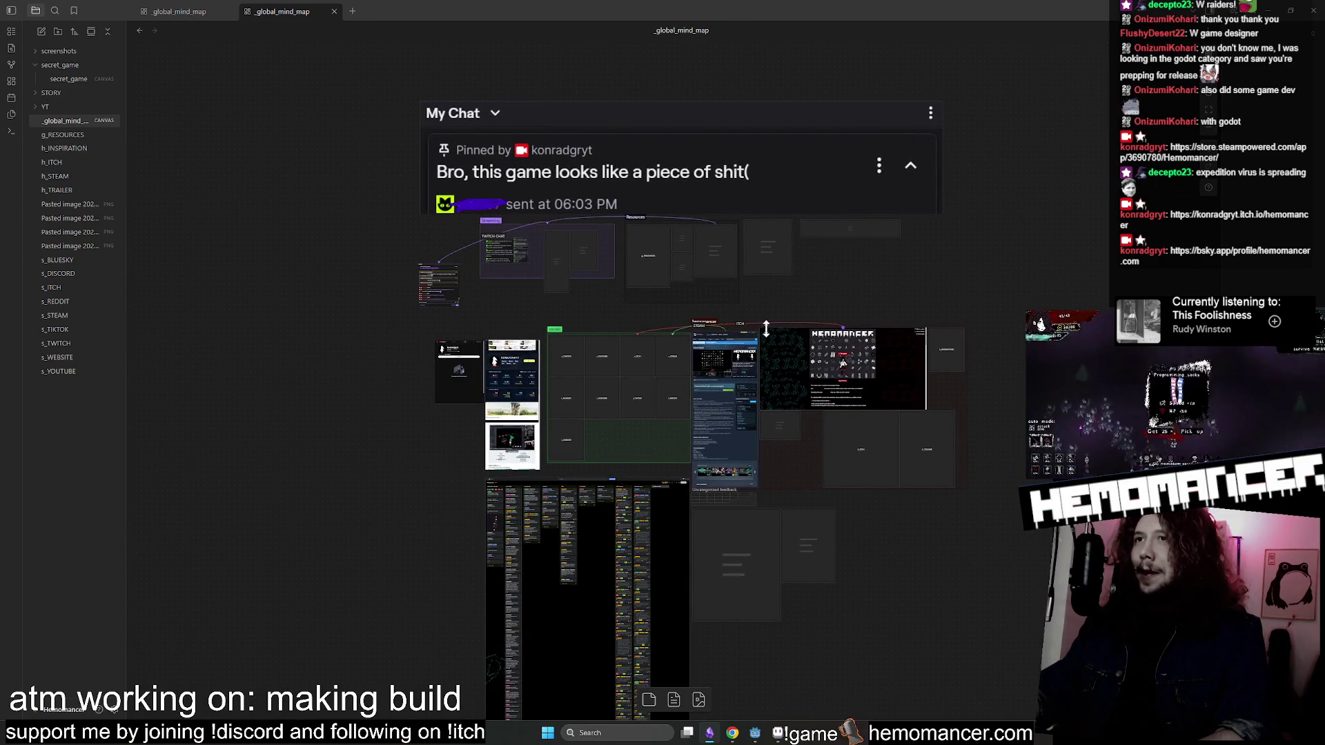
pyautogui.scroll(-3, 769, 443)
pyautogui.scroll(3, 773, 445)
pyautogui.scroll(2, 640, 186)
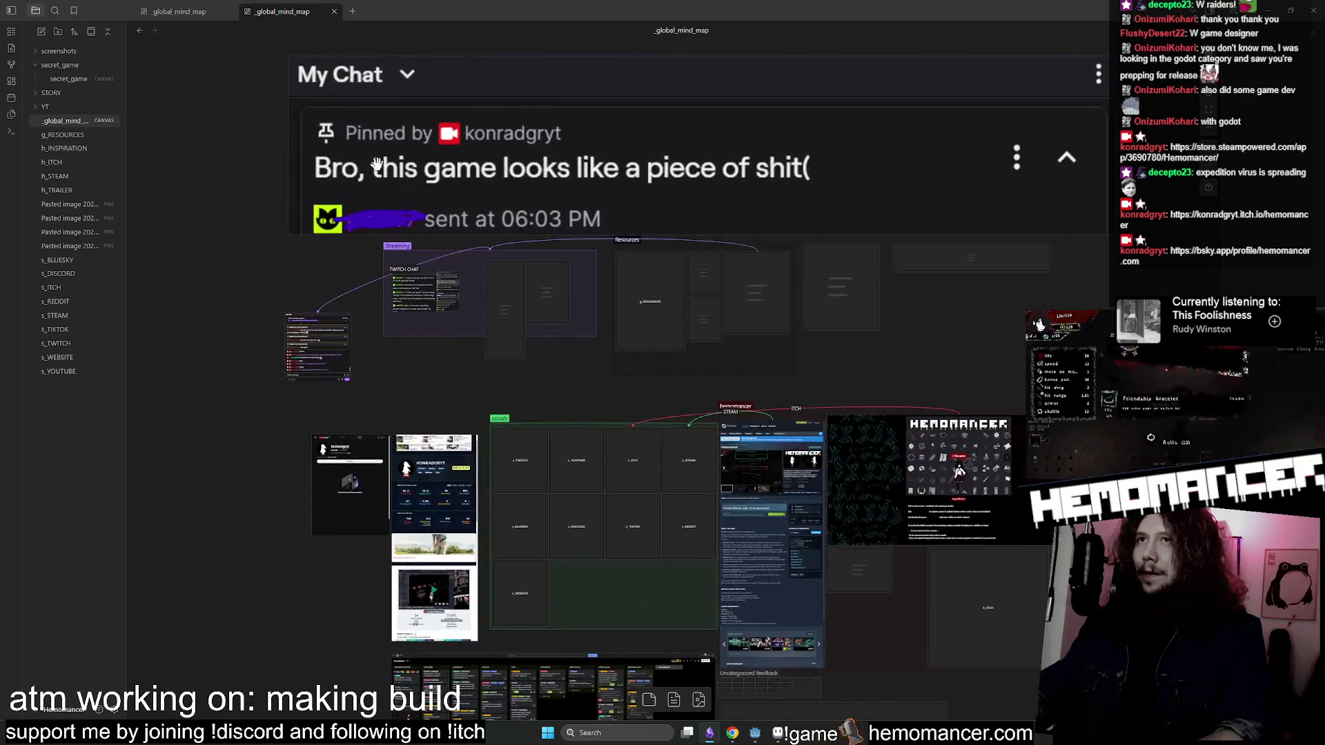
pyautogui.scroll(-10, 302, 139)
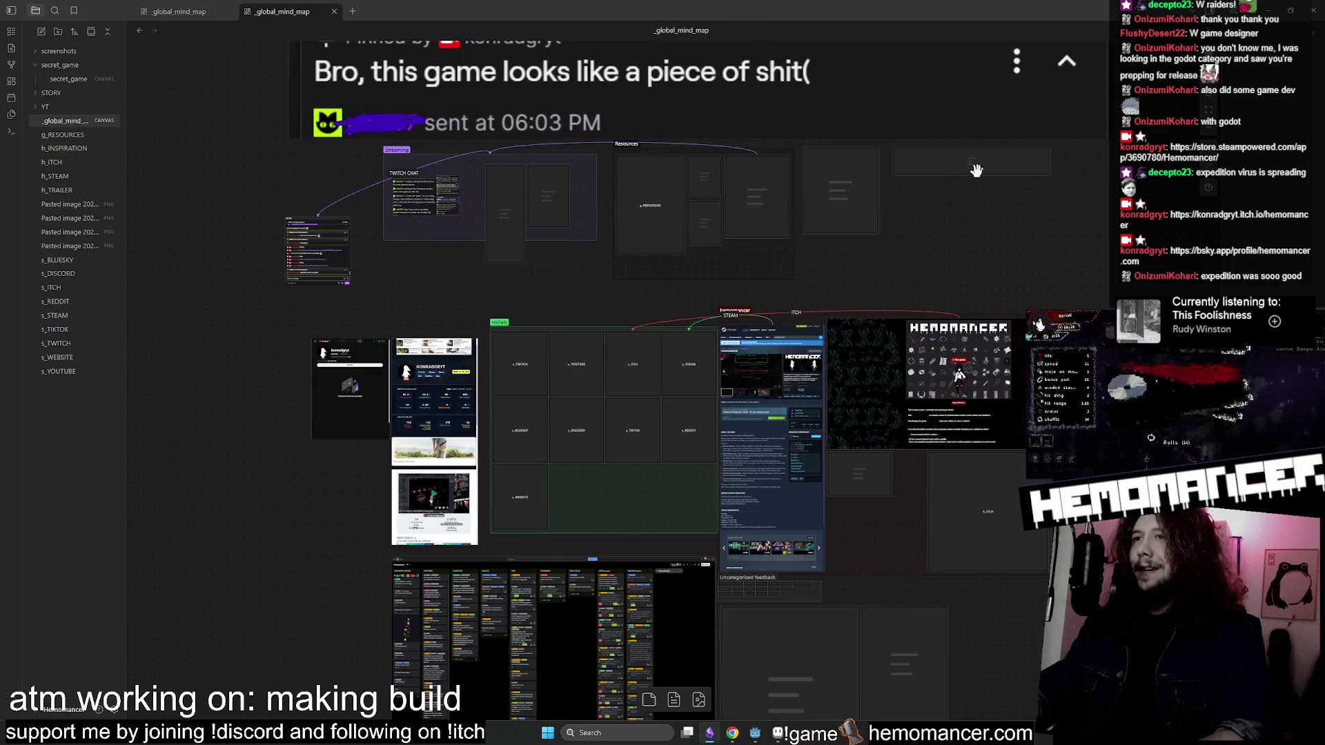
pyautogui.scroll(3, 502, 302)
pyautogui.scroll(5, 501, 303)
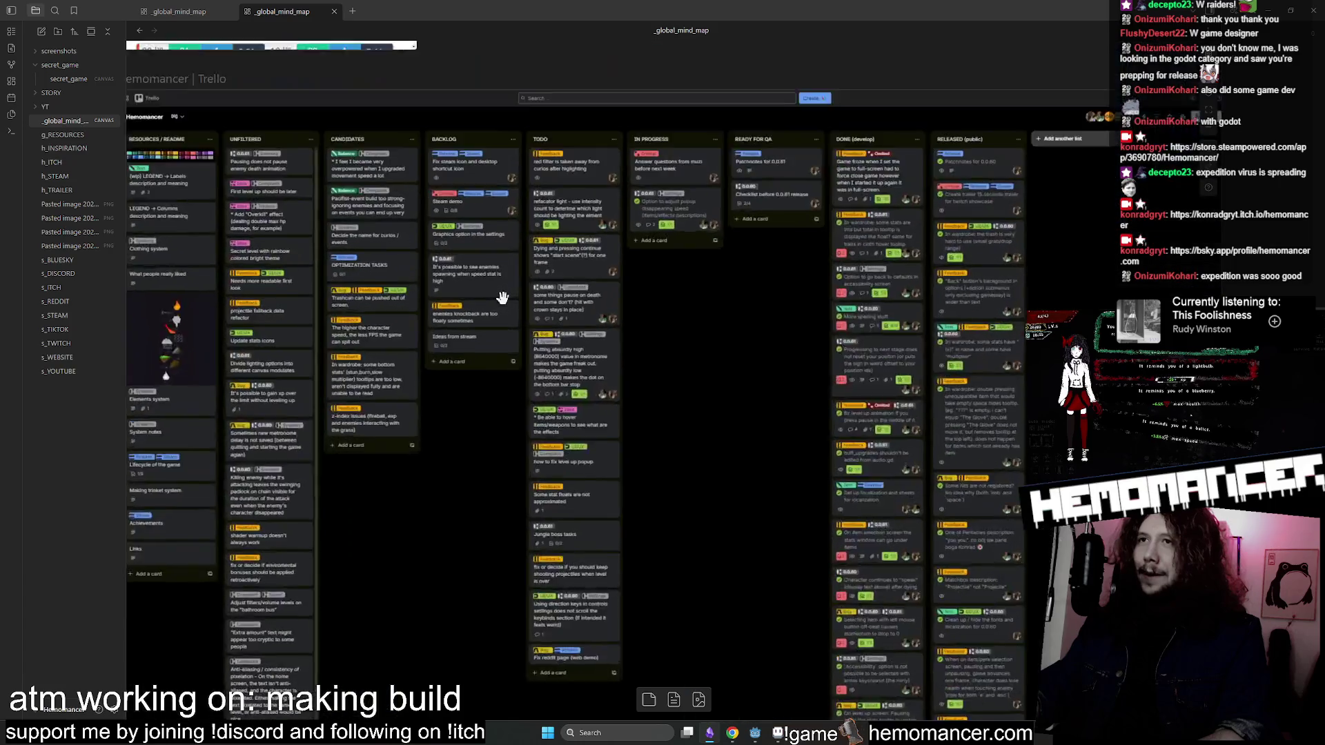
pyautogui.scroll(3, 723, 276)
pyautogui.scroll(-5, 723, 276)
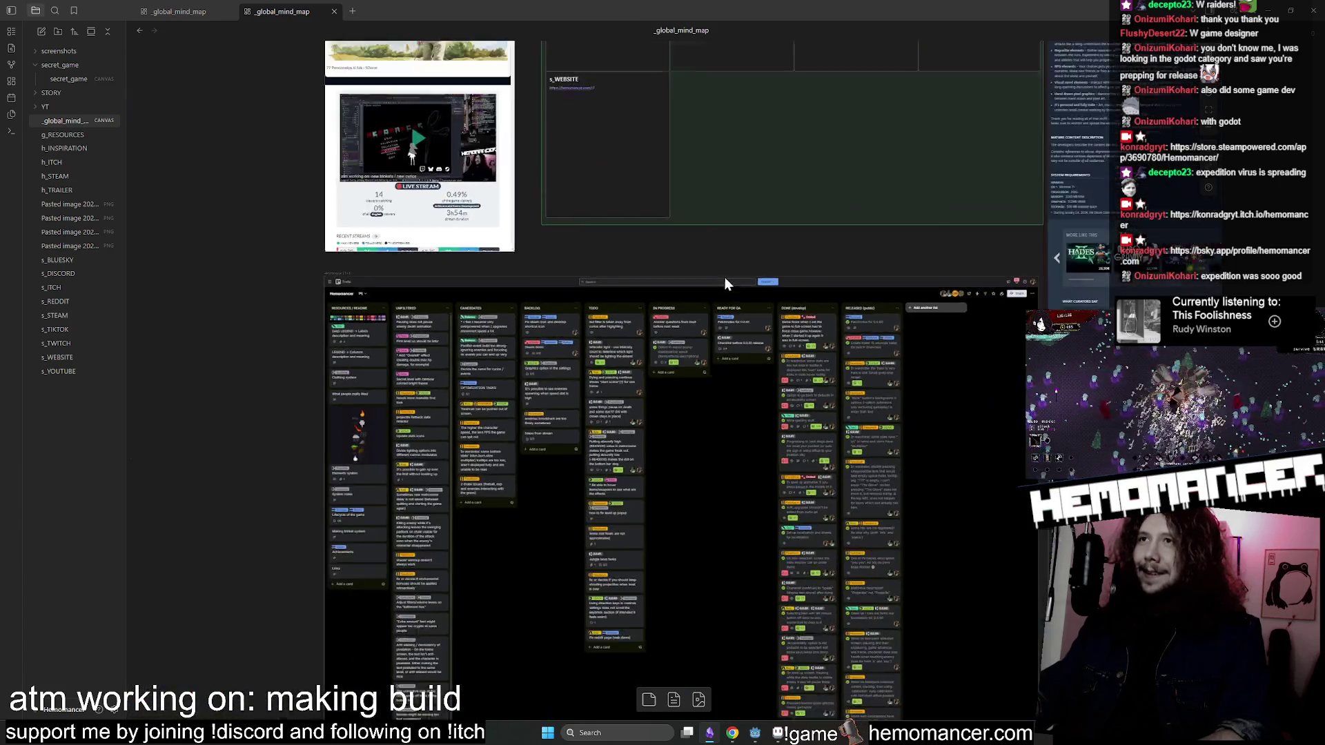
pyautogui.scroll(3, 710, 310)
pyautogui.scroll(-10, 452, 336)
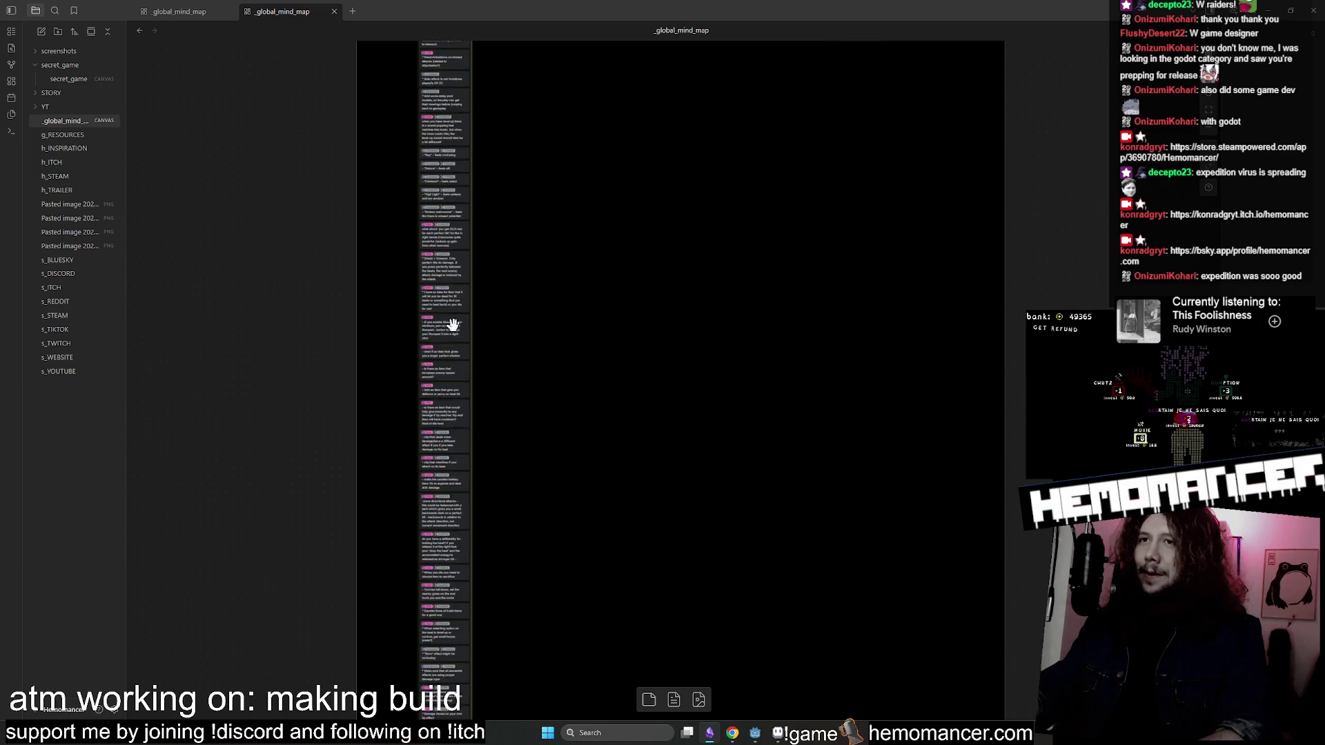
pyautogui.scroll(10, 439, 431)
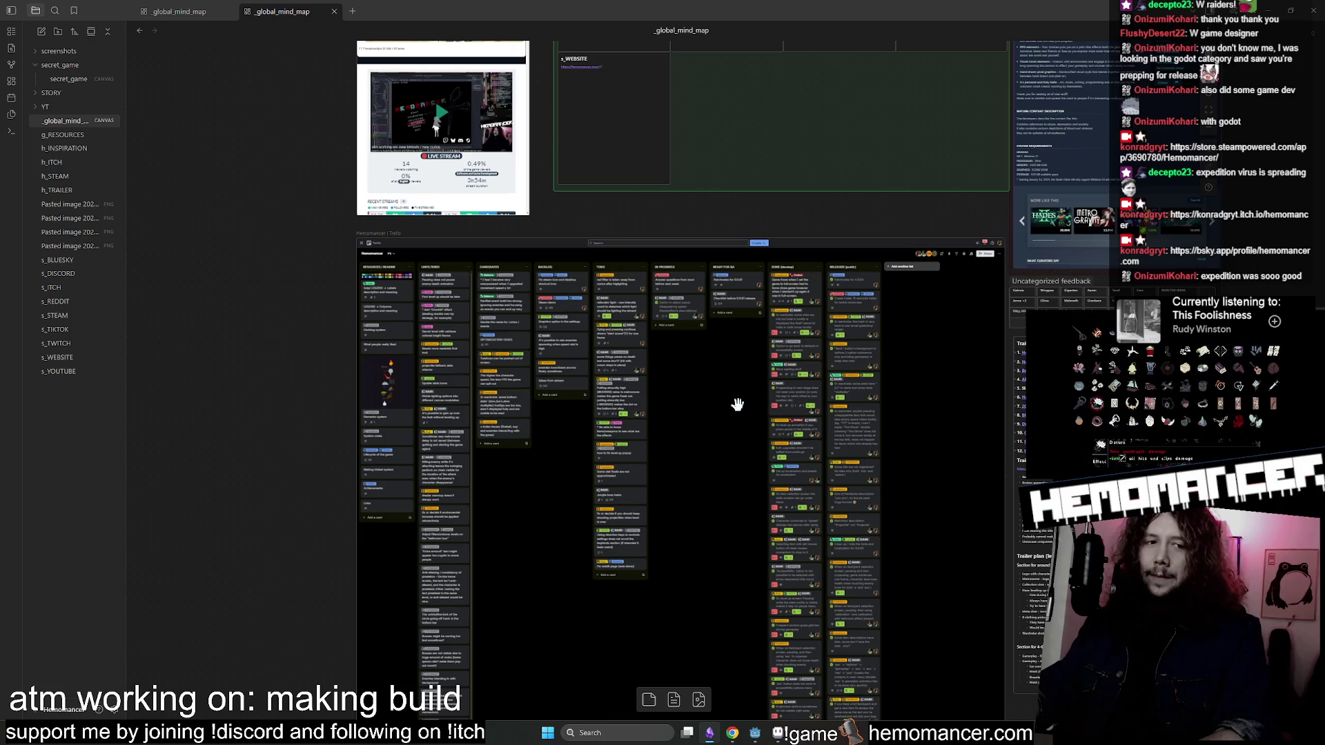
pyautogui.scroll(3, 664, 324)
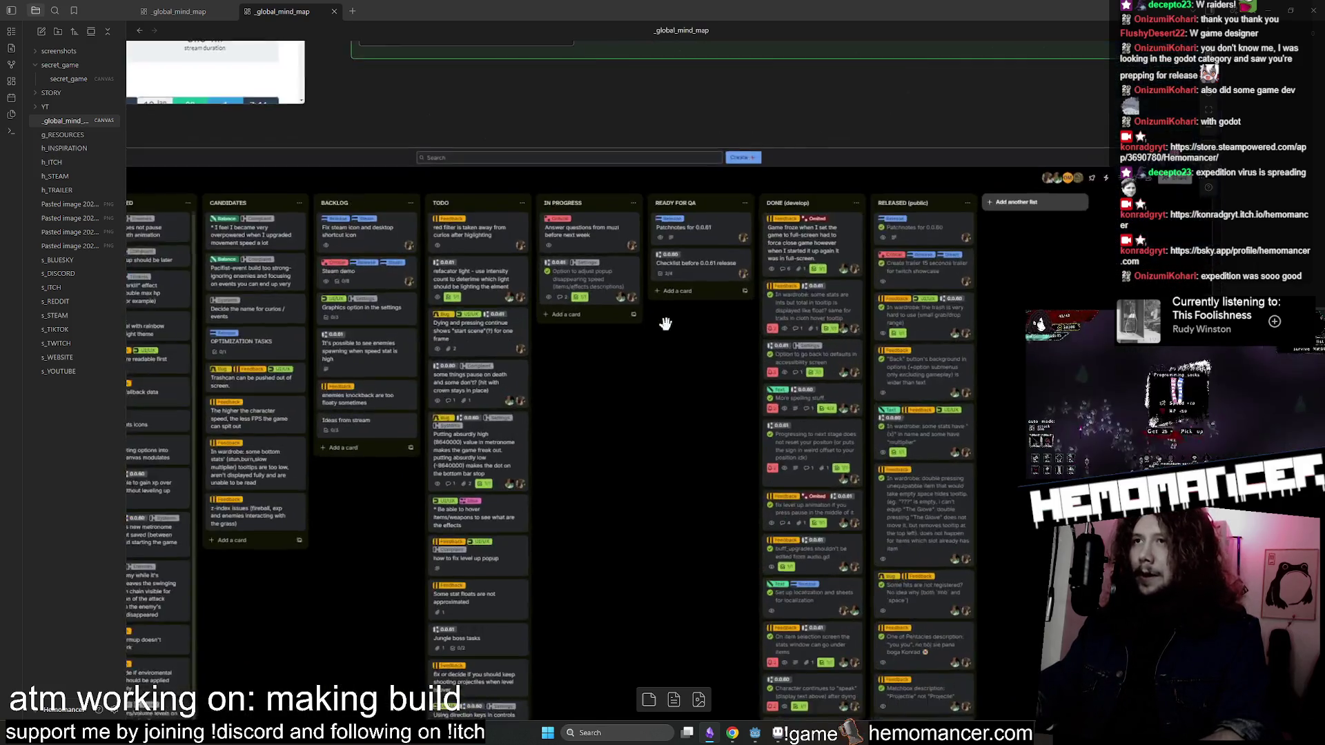
pyautogui.scroll(3, 665, 324)
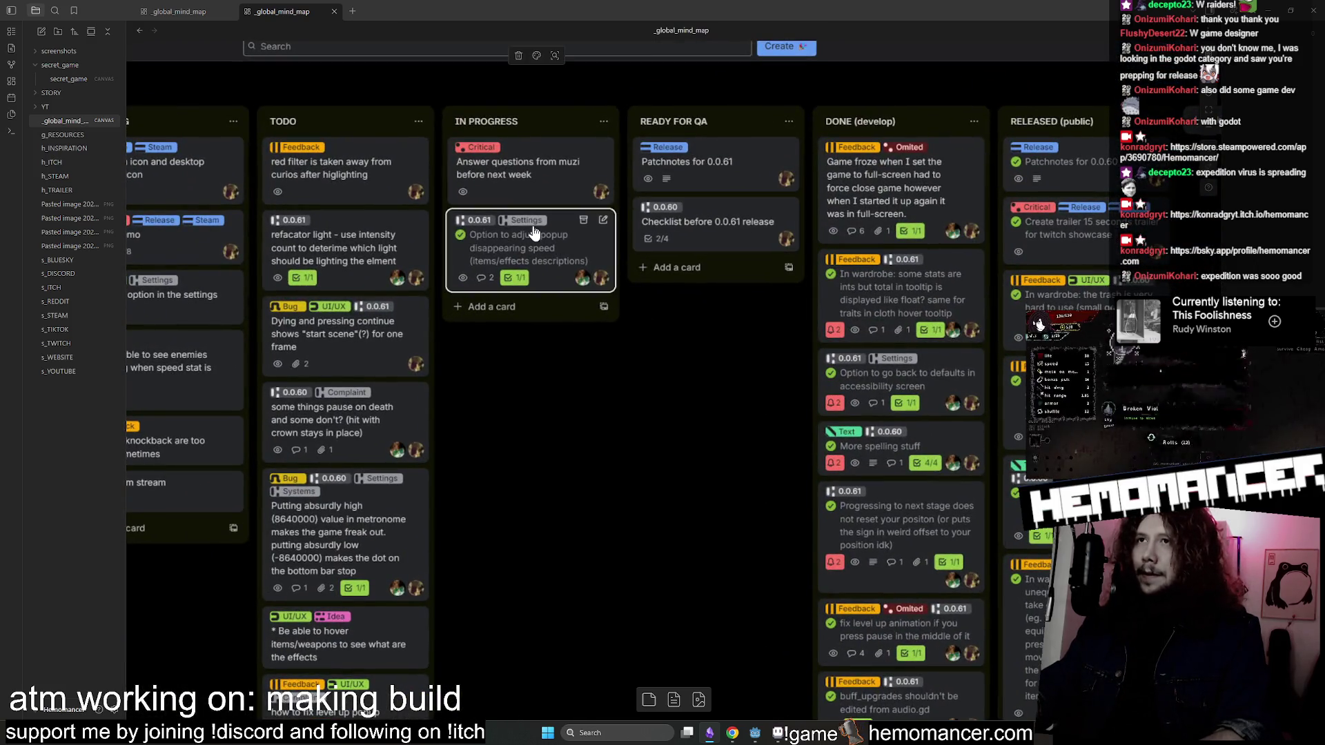
# Open the Patchnotes for 0.0.61 card and expand its description, then close it to view the board.
pyautogui.click(690, 167)
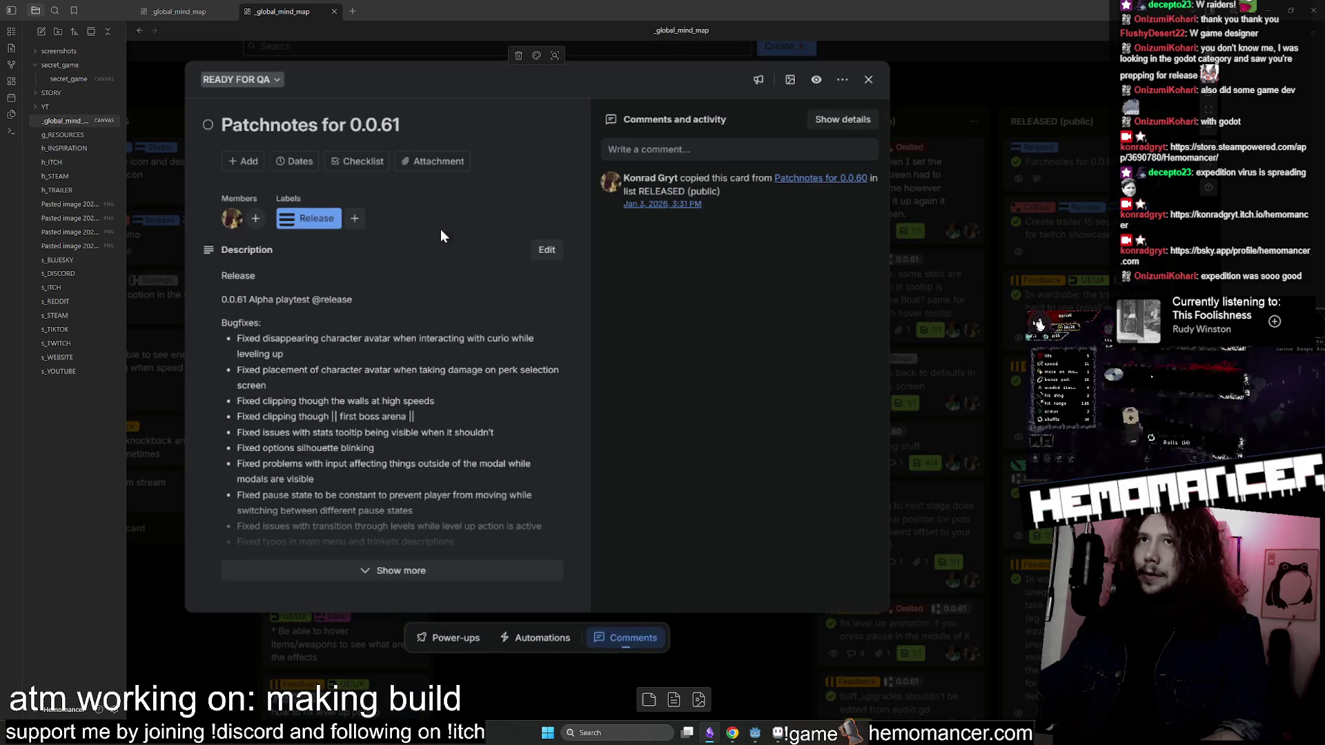
pyautogui.click(408, 565)
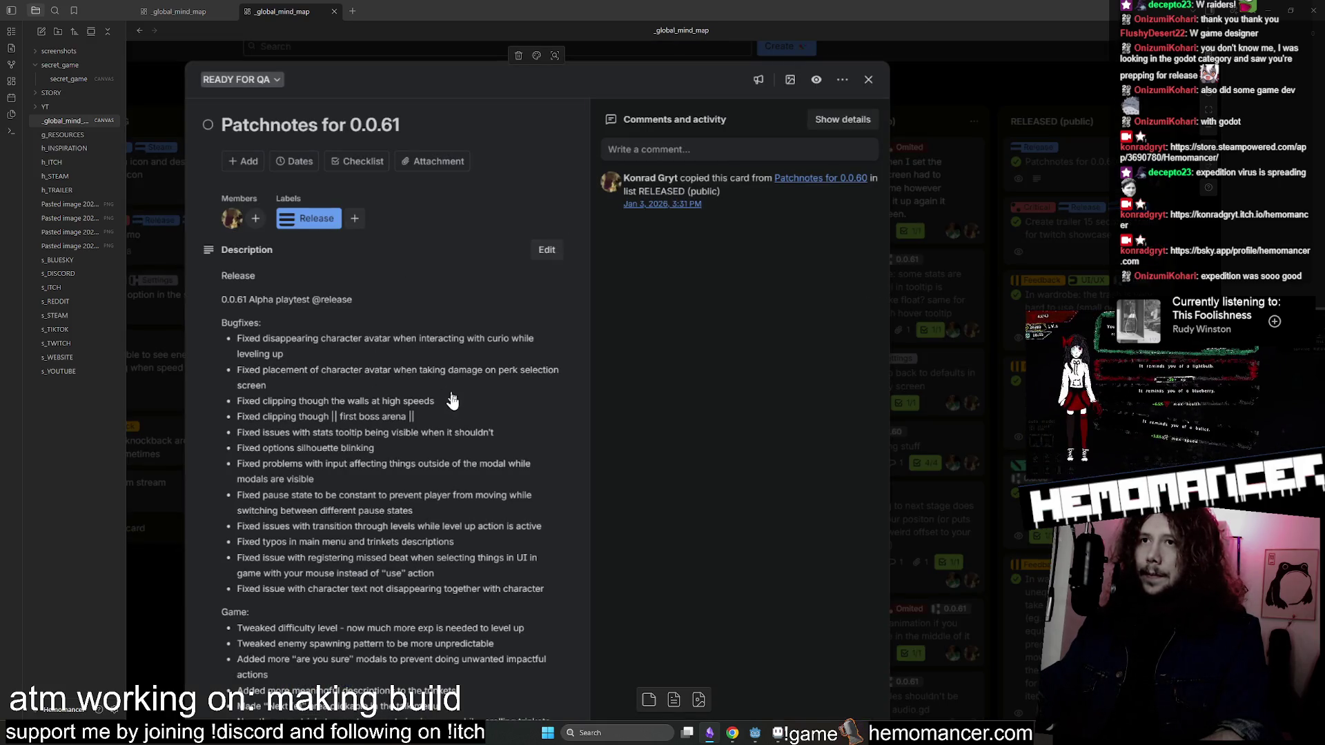
pyautogui.click(452, 400)
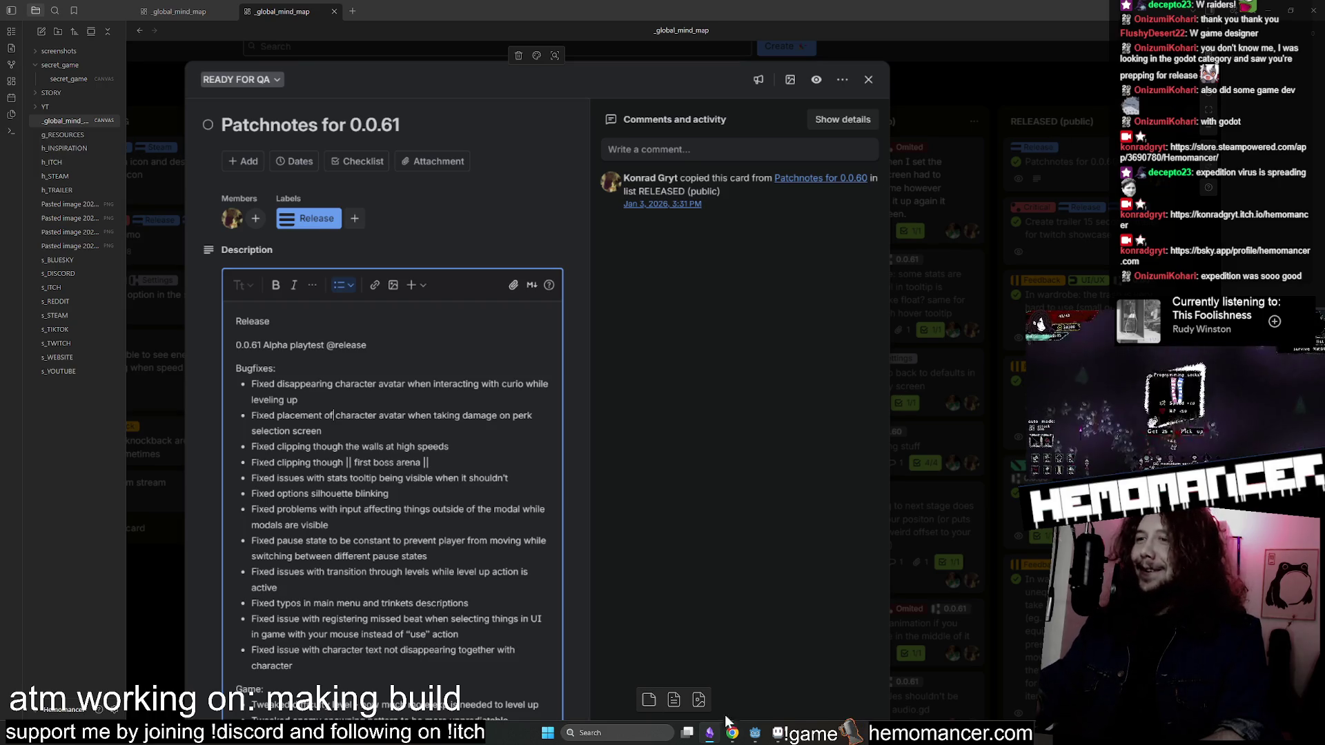
pyautogui.click(732, 732)
pyautogui.click(903, 299)
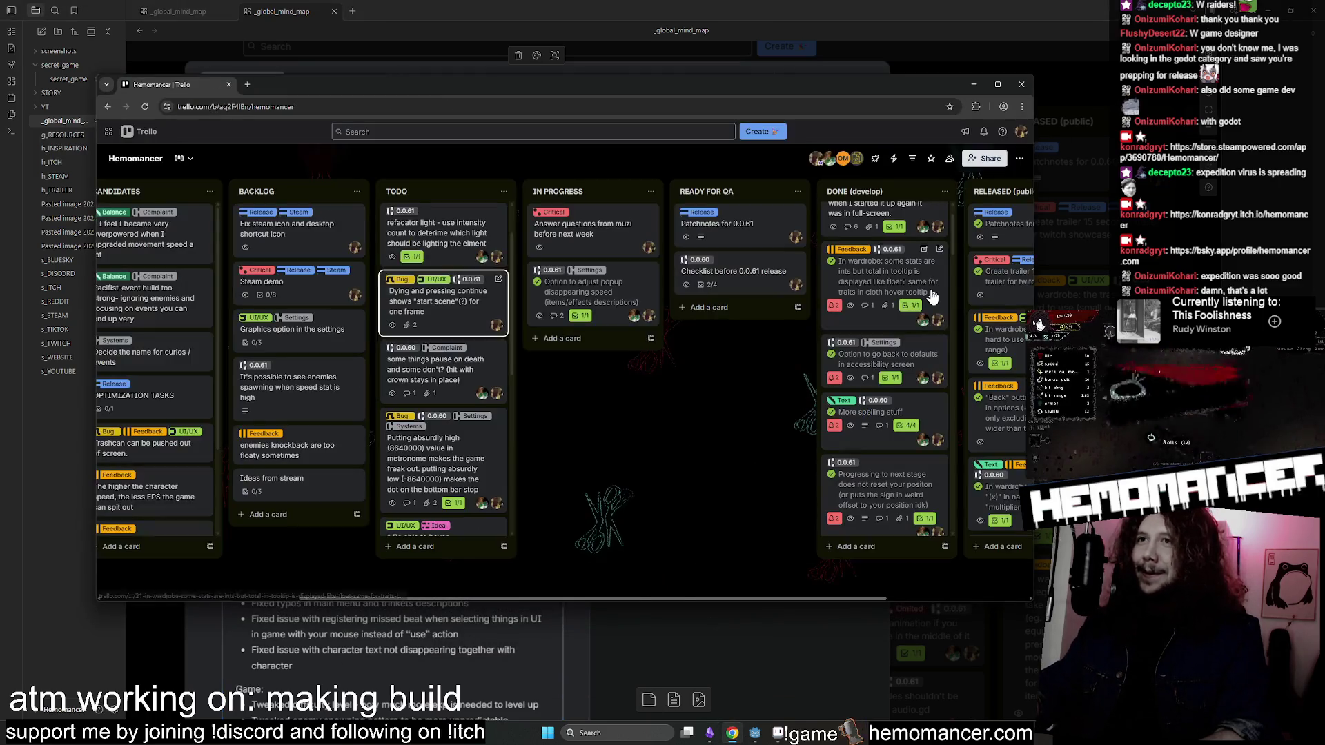
# Reopen the Patchnotes for 0.0.61 card and scroll through its notes before returning to Godot.
pyautogui.click(719, 230)
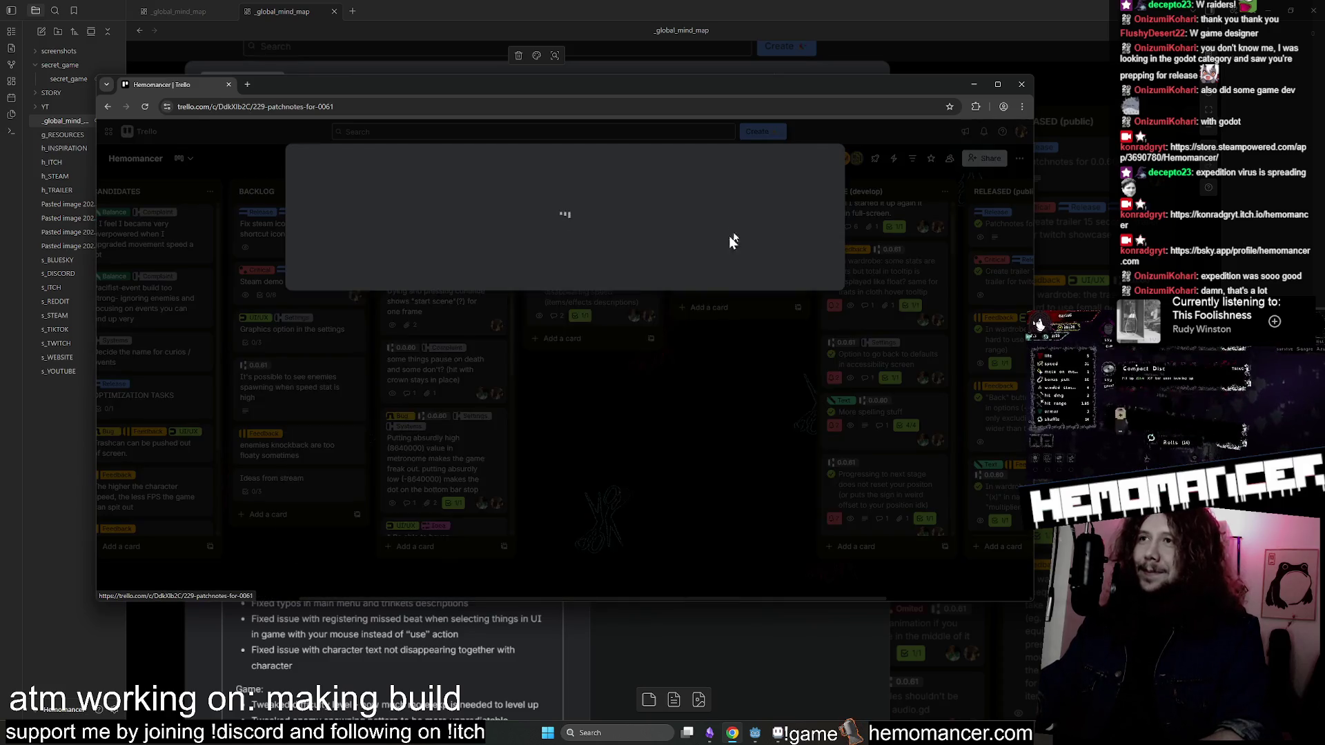
pyautogui.scroll(-1, 503, 410)
pyautogui.scroll(-3, 503, 410)
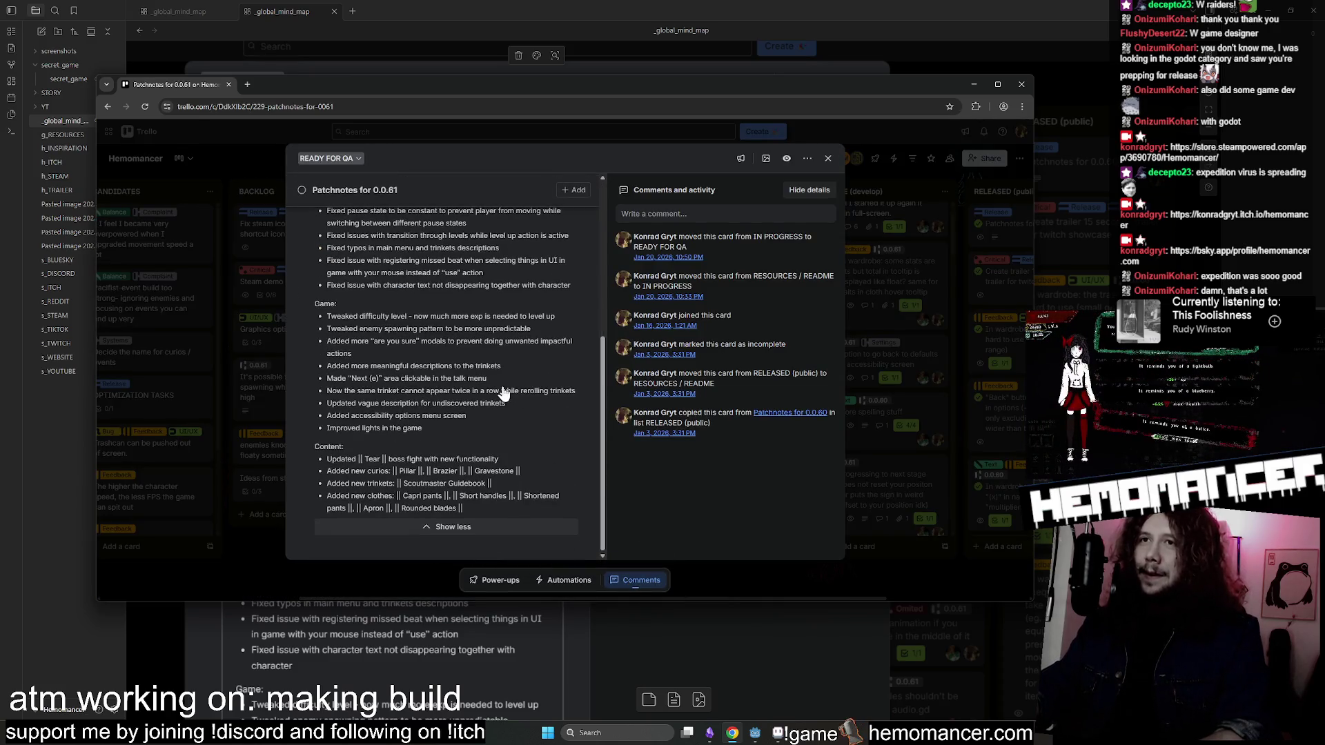
pyautogui.scroll(4, 483, 473)
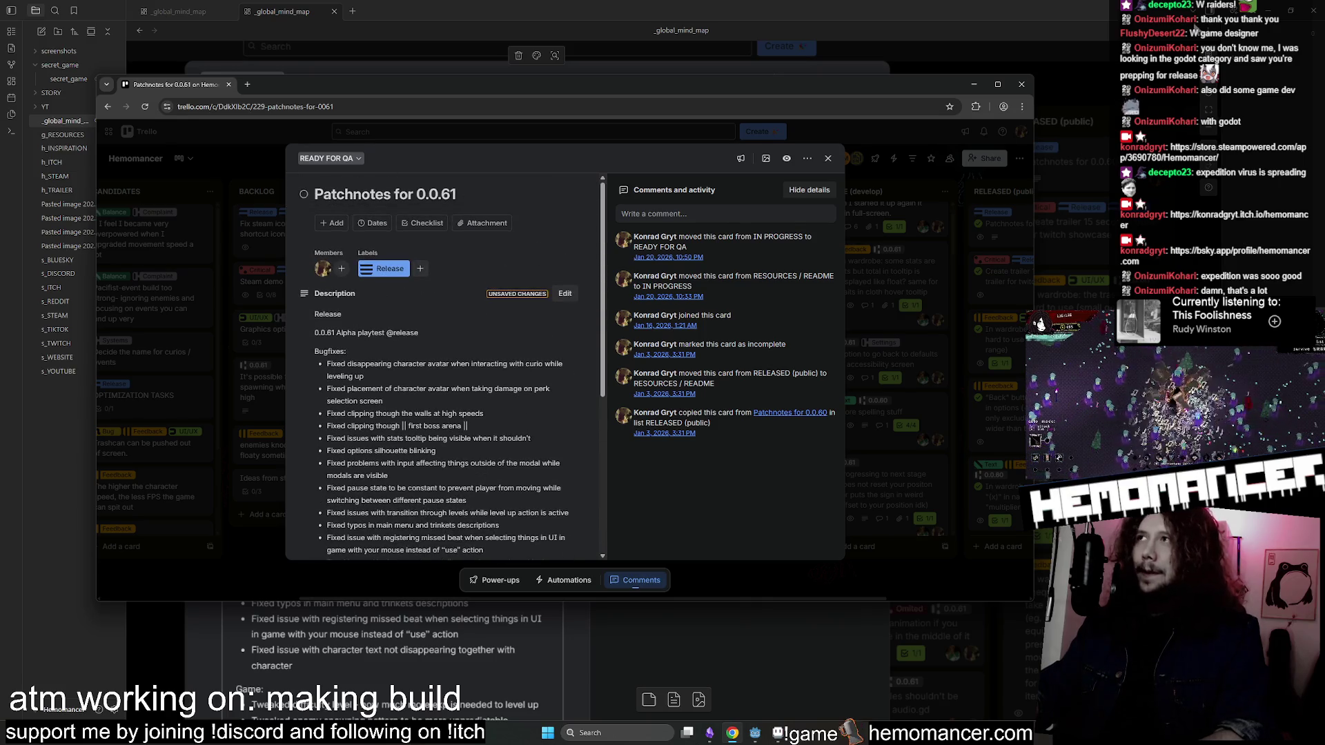
pyautogui.click(972, 86)
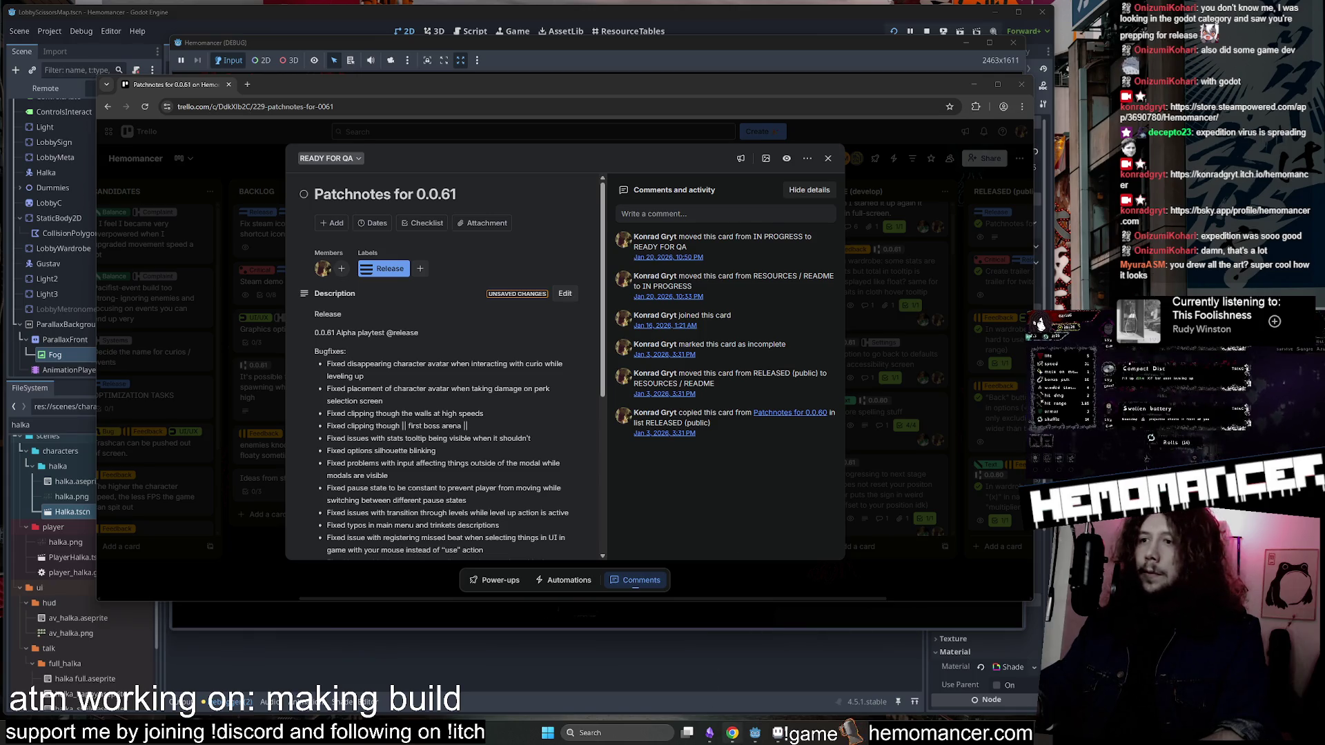
# In Aseprite, close the animation preview and play the player animation from frame 52.
pyautogui.hotkey('alt', 'Tab')
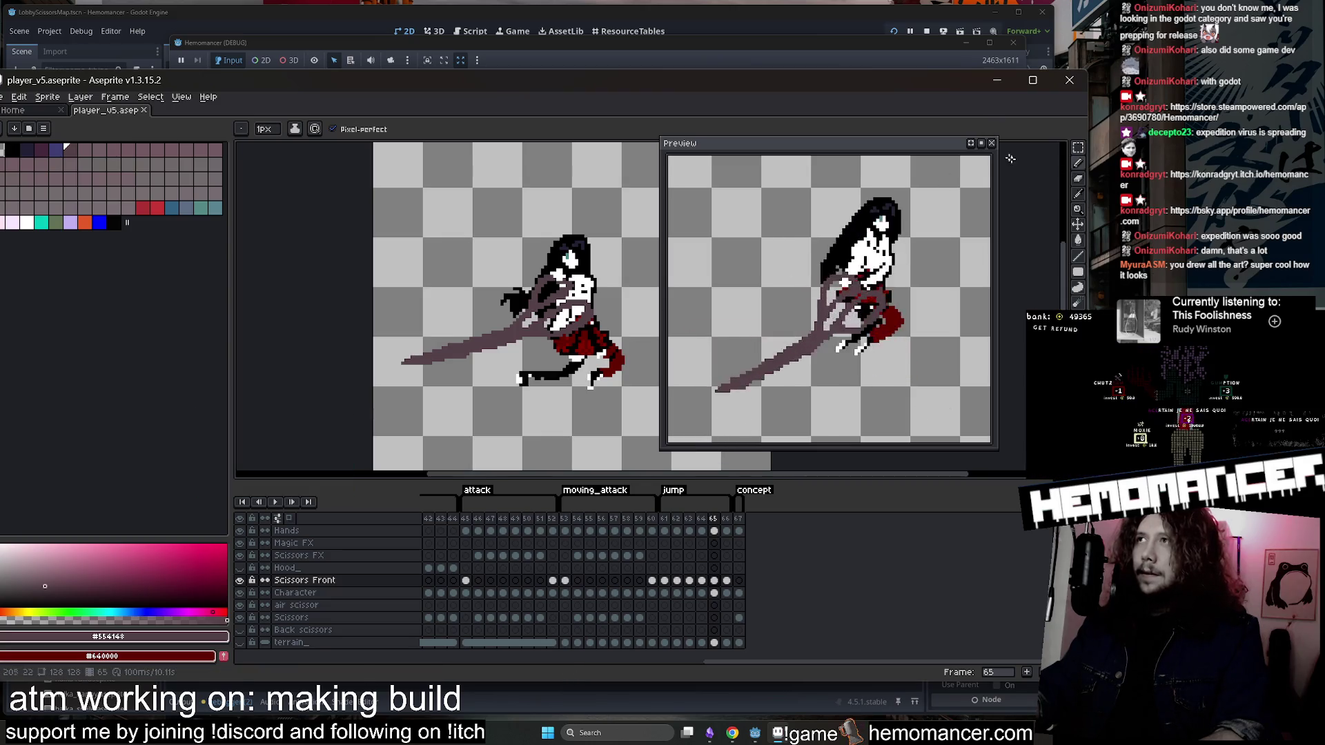
pyautogui.click(992, 143)
pyautogui.click(553, 581)
pyautogui.press('Return')
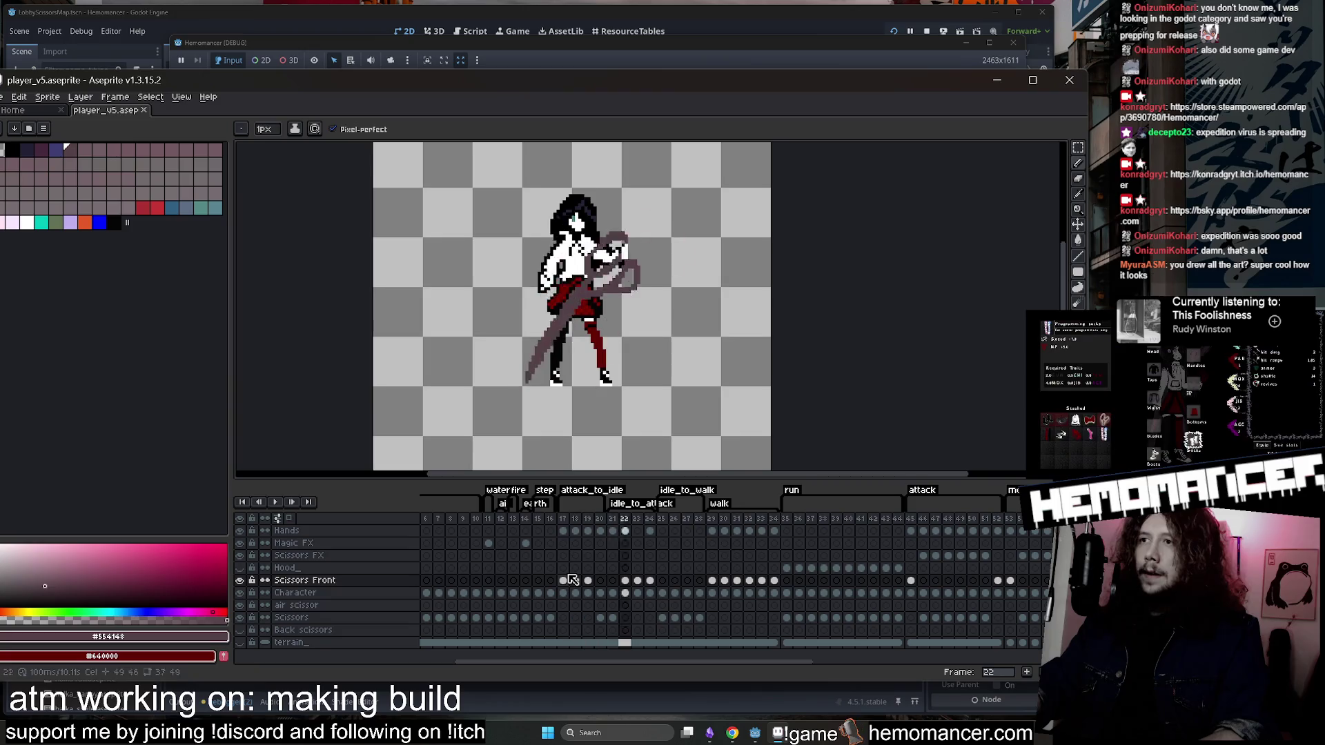
pyautogui.hotkey('alt', 'Tab')
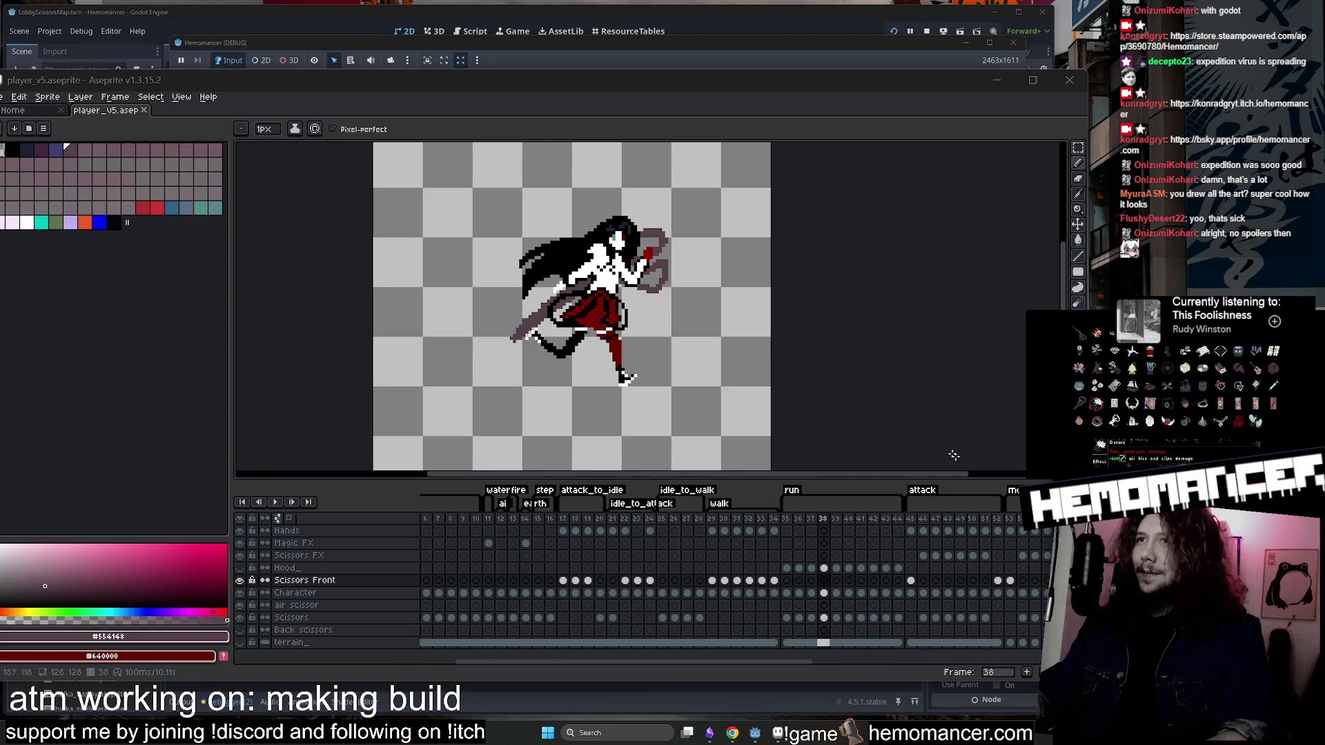
# Give the canvas more room above the timeline and inspect frame 35 of the animation.
pyautogui.scroll(-1, 912, 396)
pyautogui.scroll(1, 812, 354)
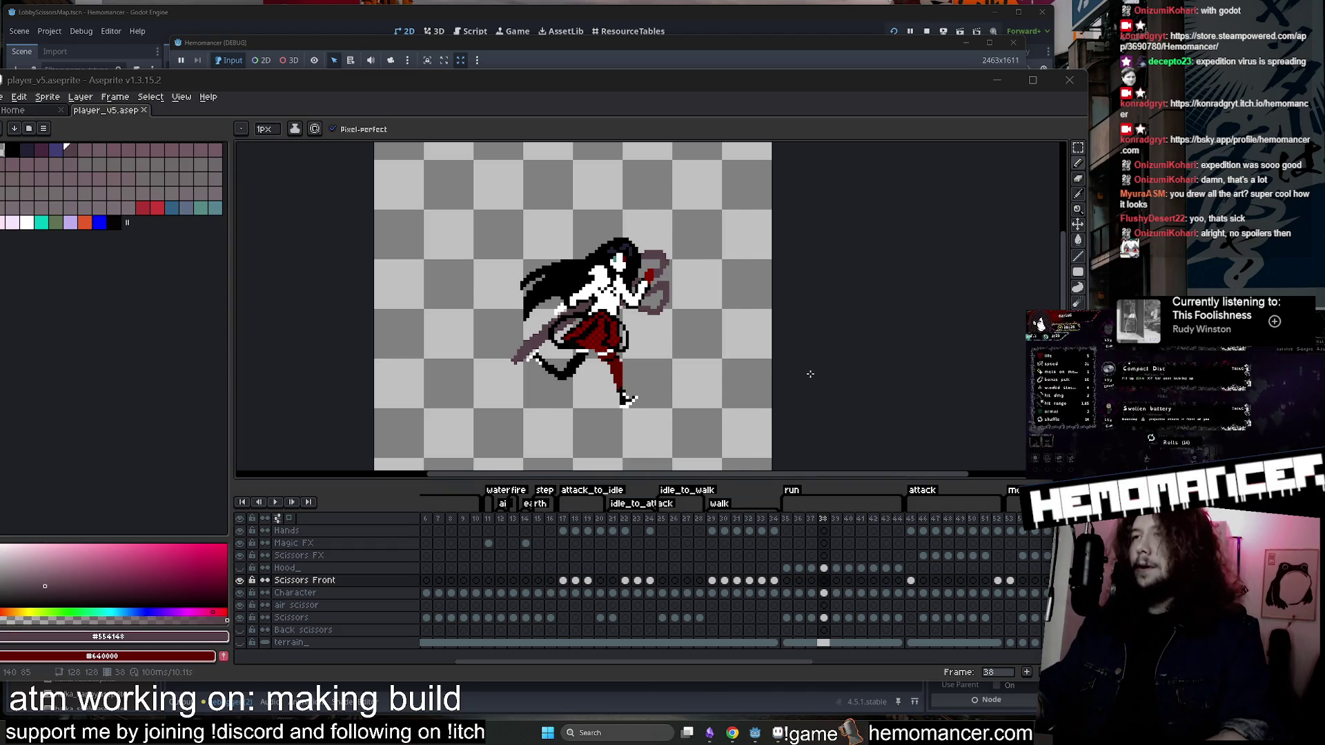
pyautogui.scroll(-1, 809, 378)
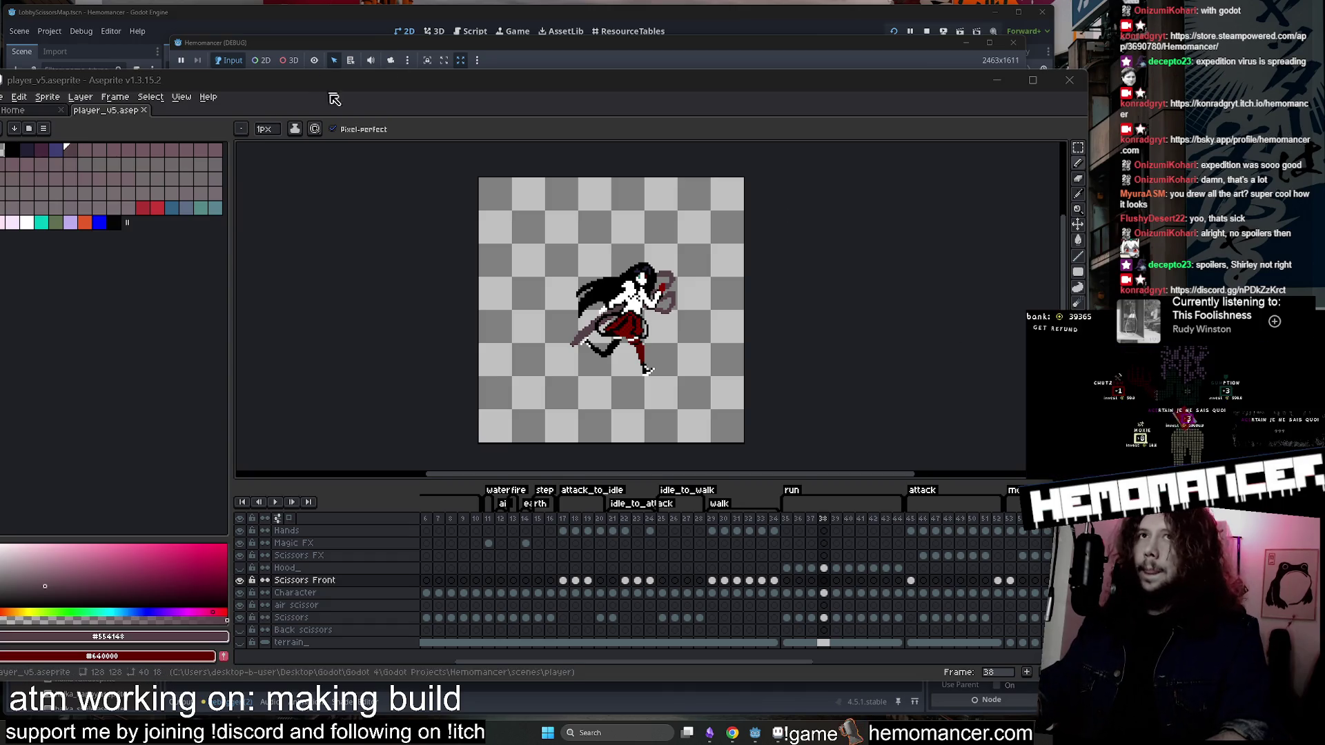
pyautogui.moveTo(830, 484); pyautogui.dragTo(831, 495)
pyautogui.scroll(1, 738, 321)
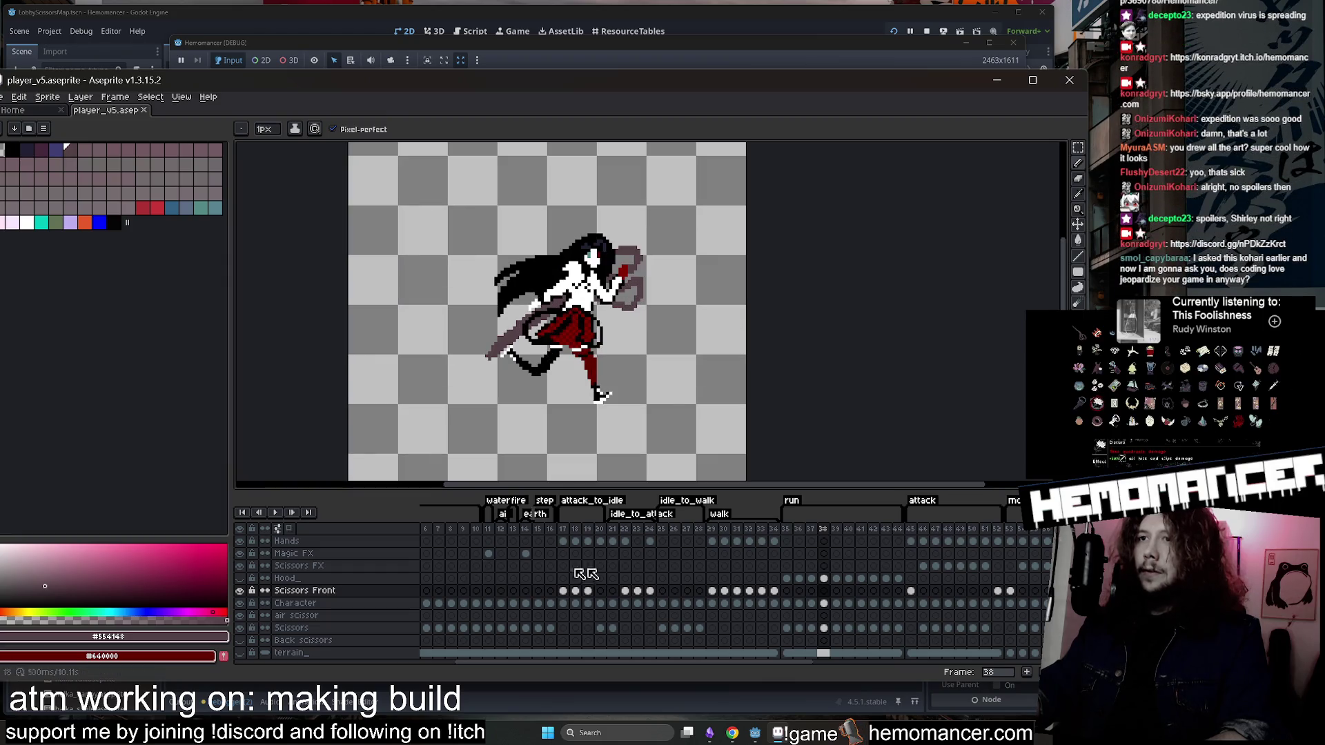
pyautogui.click(788, 530)
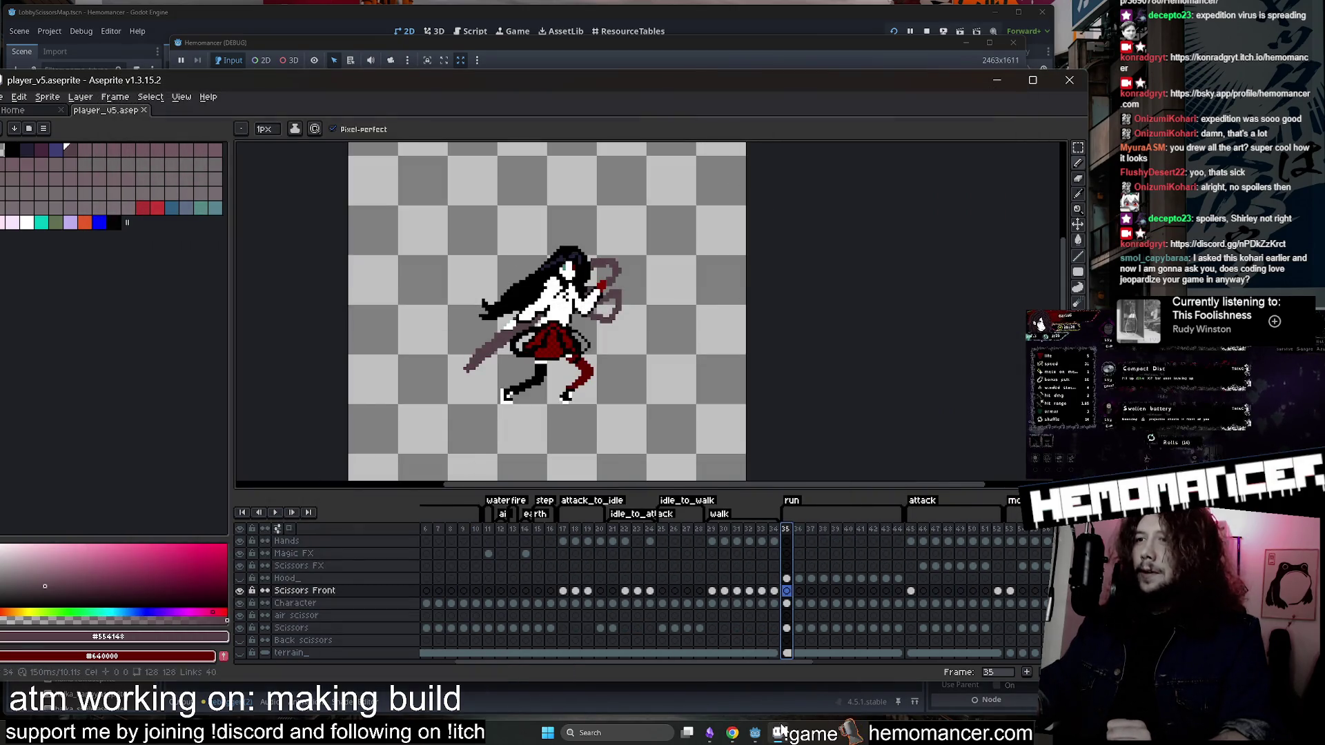
# Launch Hemomancer from Godot with F5, enlarge the game window, then close the Trello card.
pyautogui.click(709, 16)
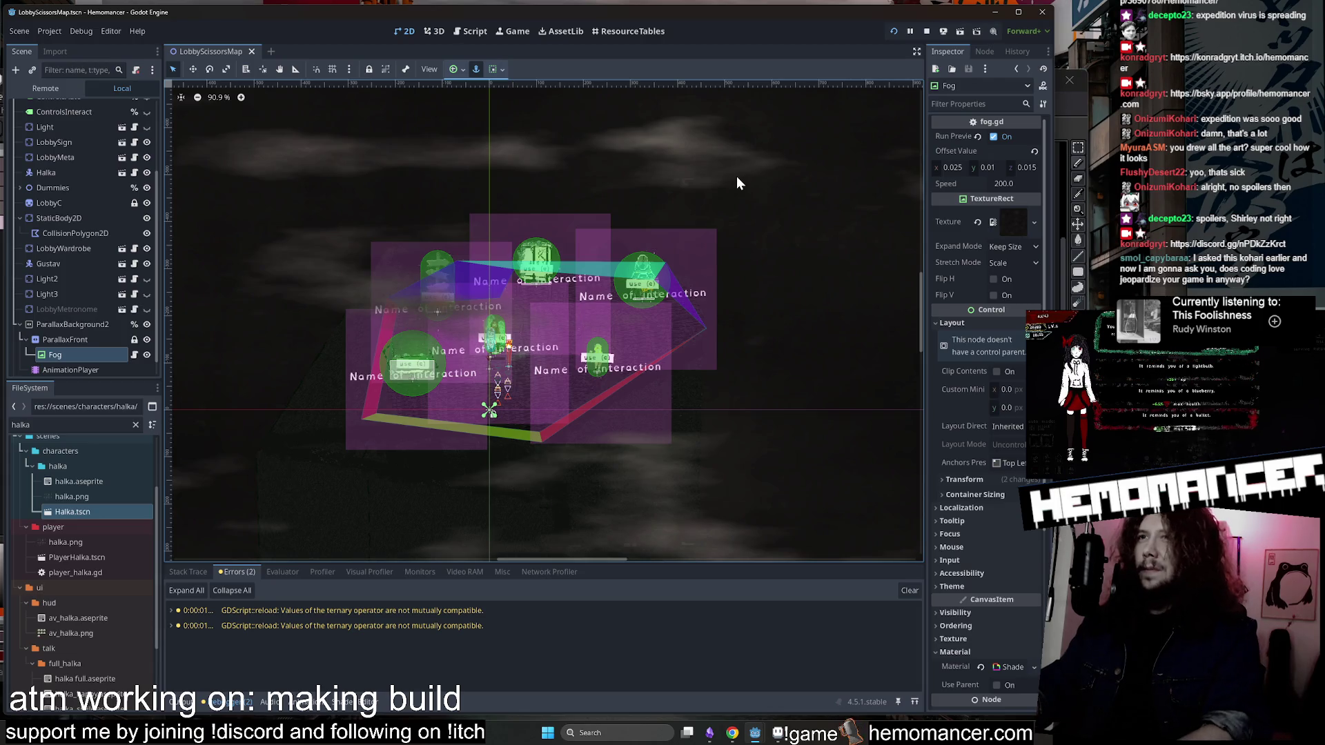
pyautogui.press('F5')
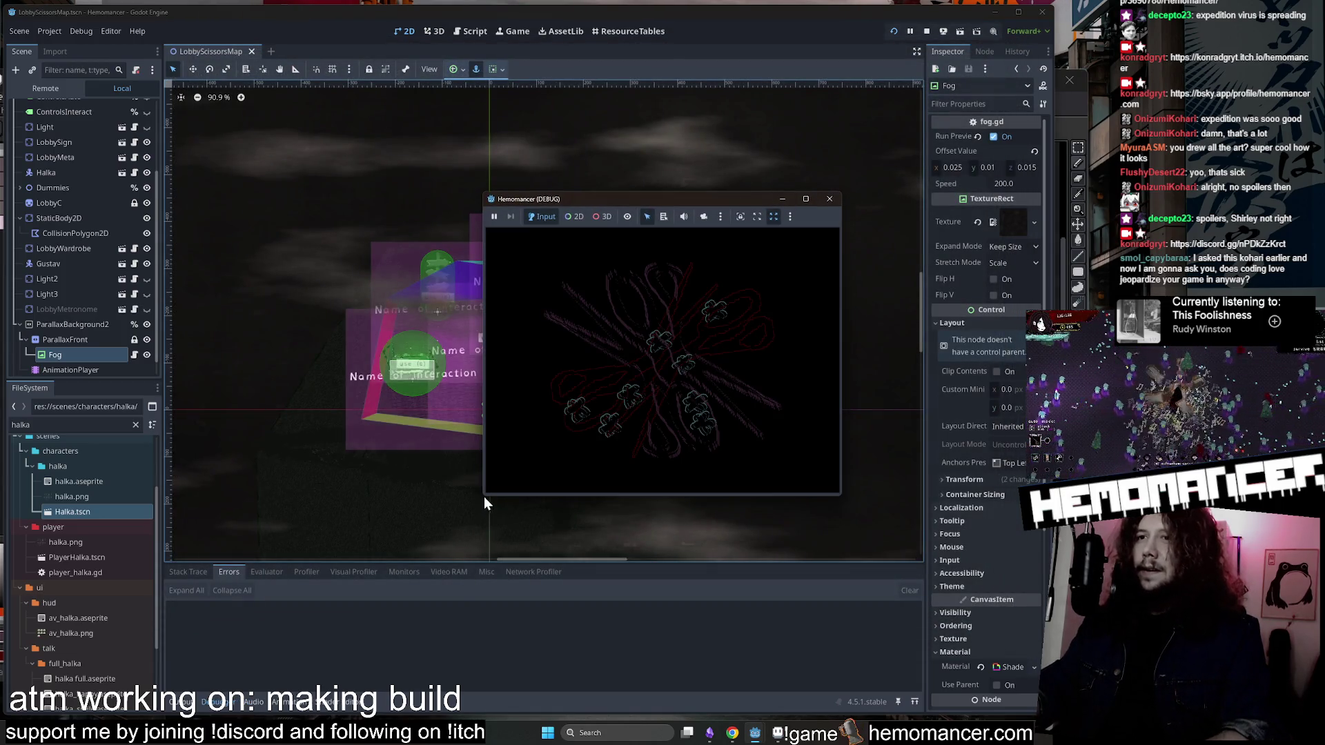
pyautogui.moveTo(483, 496)
pyautogui.mouseDown()
pyautogui.moveTo(341, 620)
pyautogui.moveTo(216, 671)
pyautogui.mouseUp()
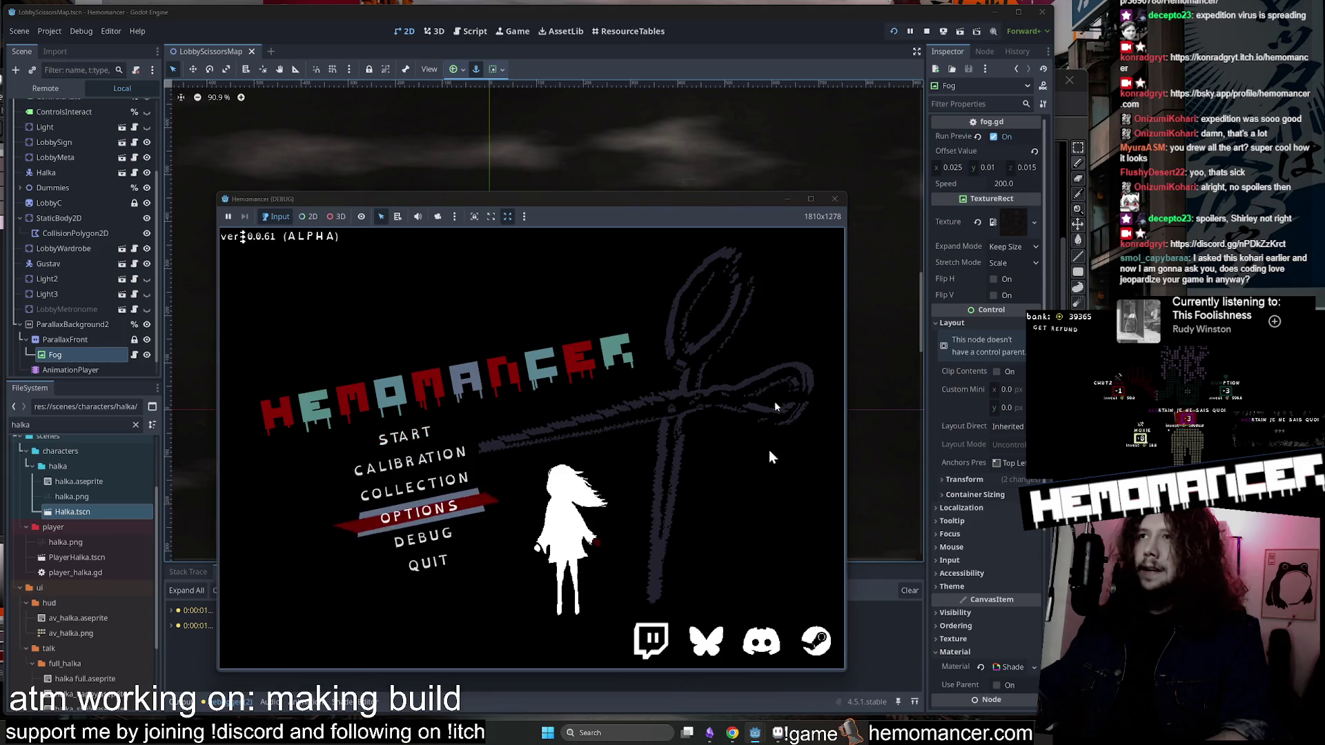
pyautogui.click(733, 730)
pyautogui.click(249, 306)
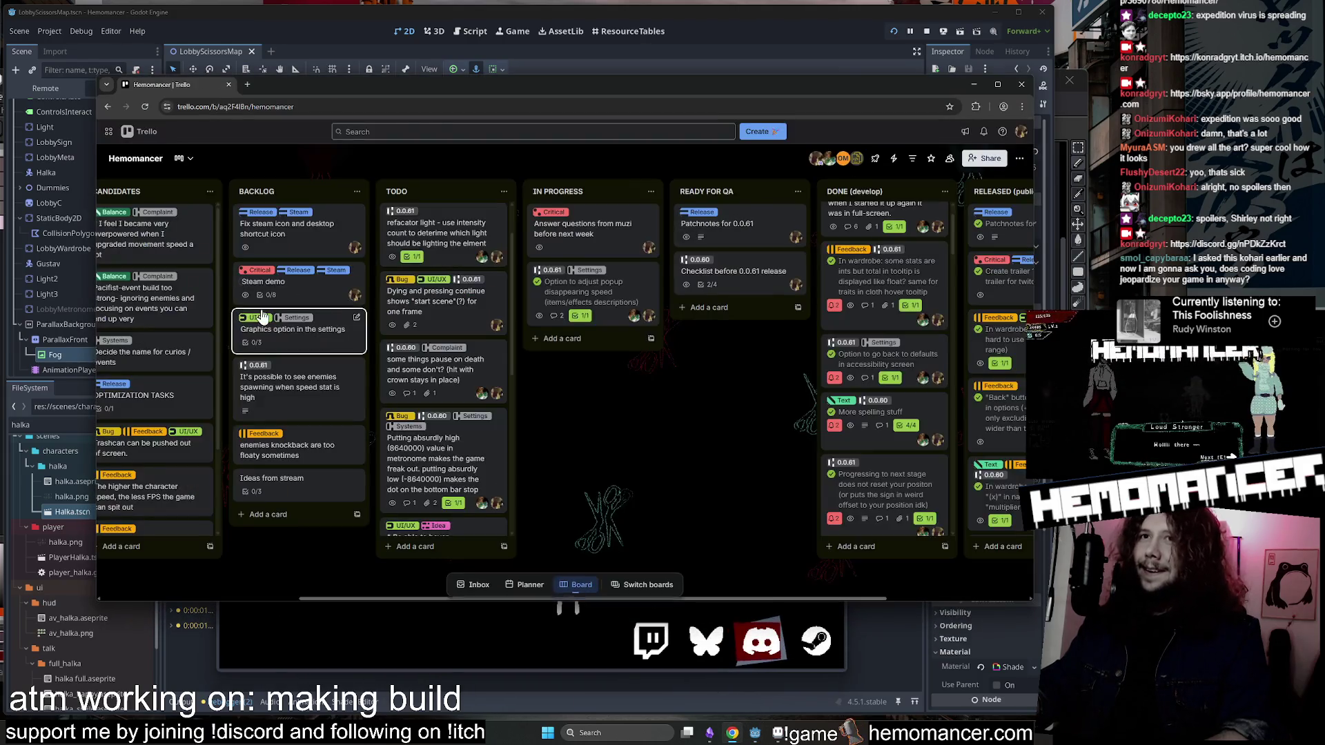
# Zoom the Trello page out to survey the whole board, reset the zoom, then minimize the browser.
pyautogui.hotkey('ctrl', '-')
pyautogui.hotkey('ctrl', '+')
pyautogui.hotkey('ctrl', '+')
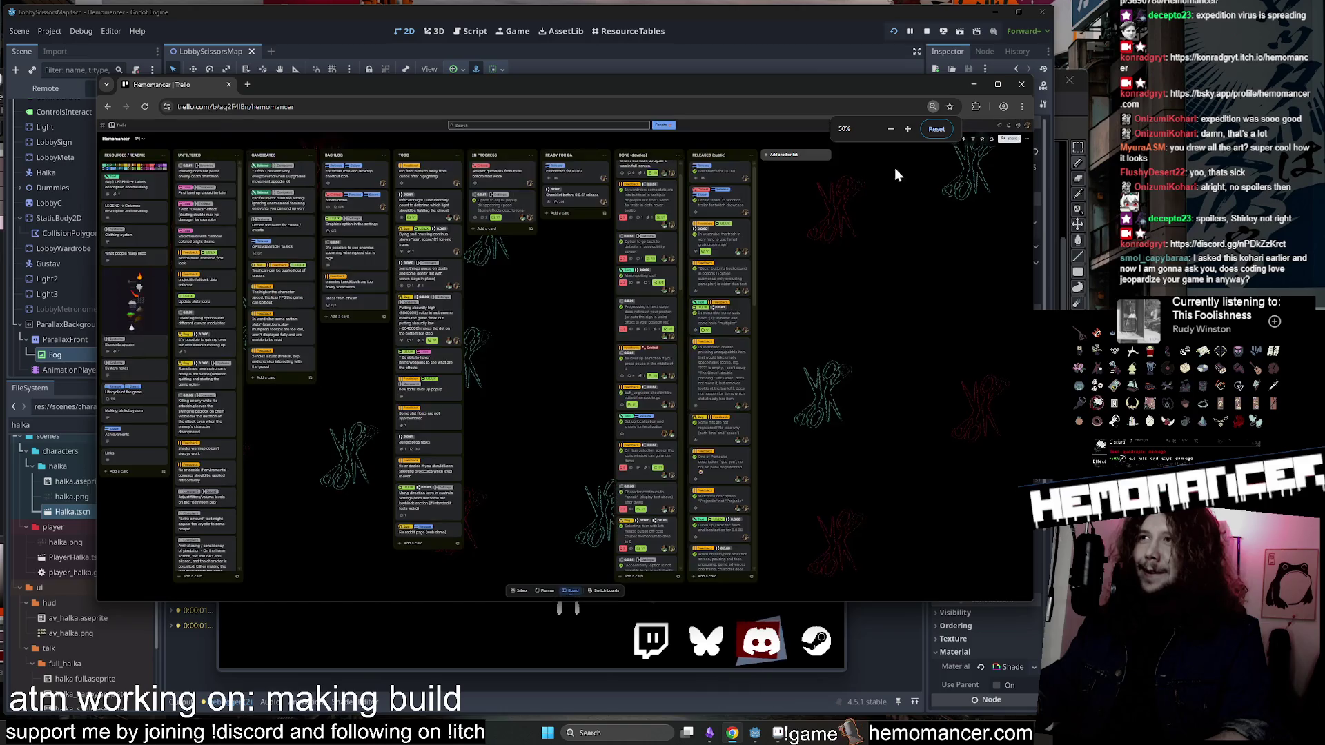
pyautogui.click(936, 128)
pyautogui.scroll(-5, 366, 299)
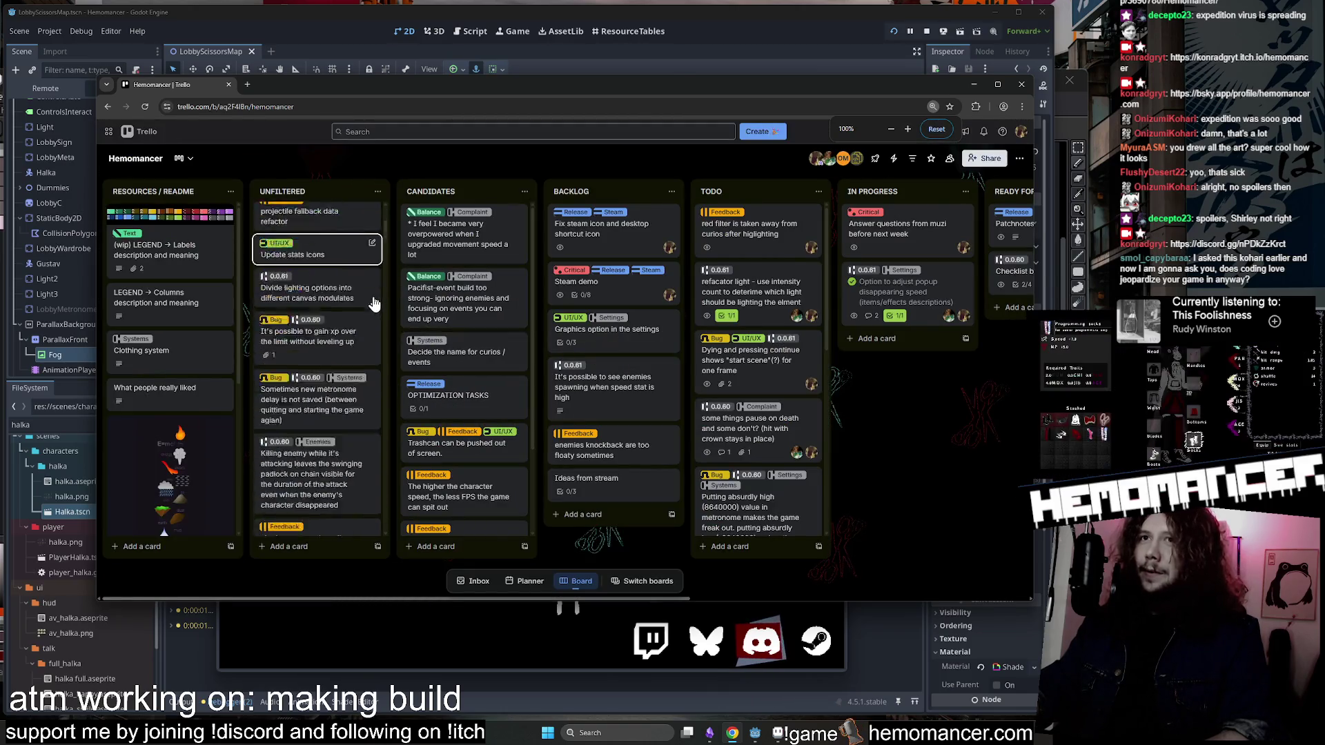
pyautogui.scroll(10, 366, 298)
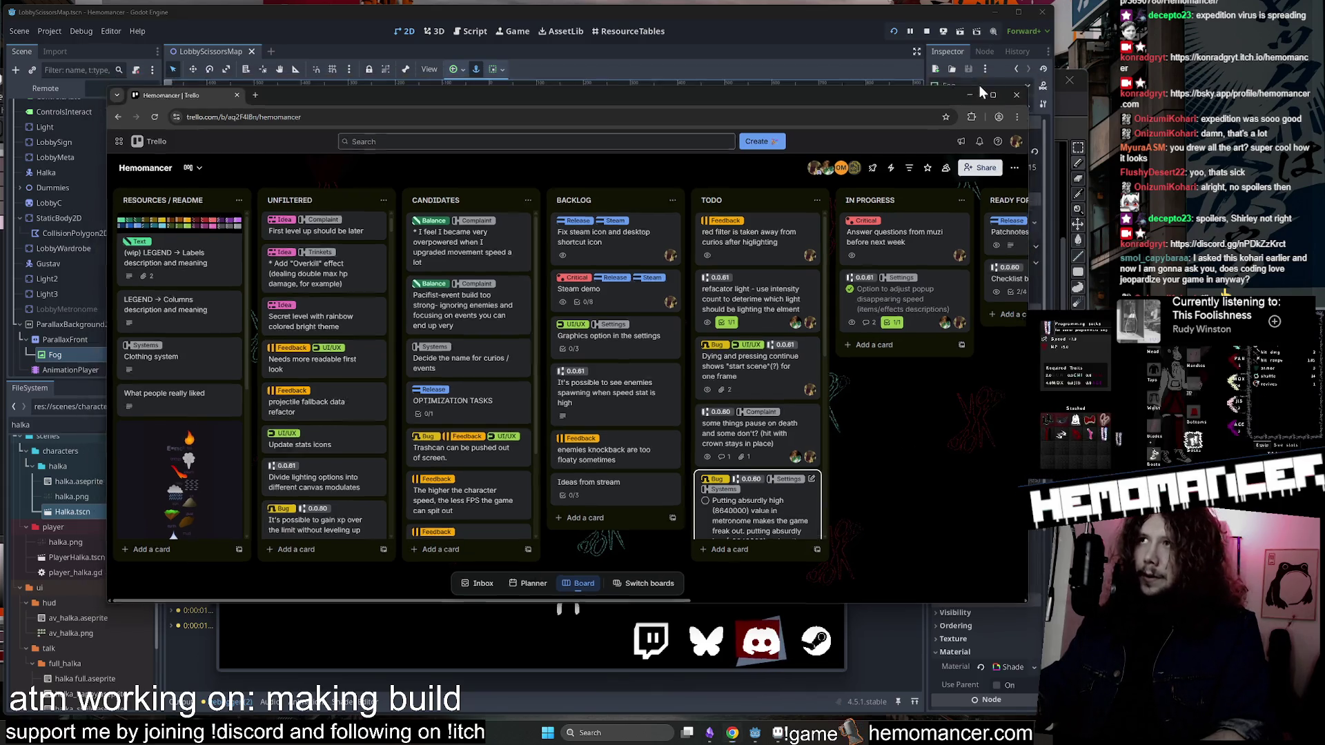
pyautogui.click(975, 85)
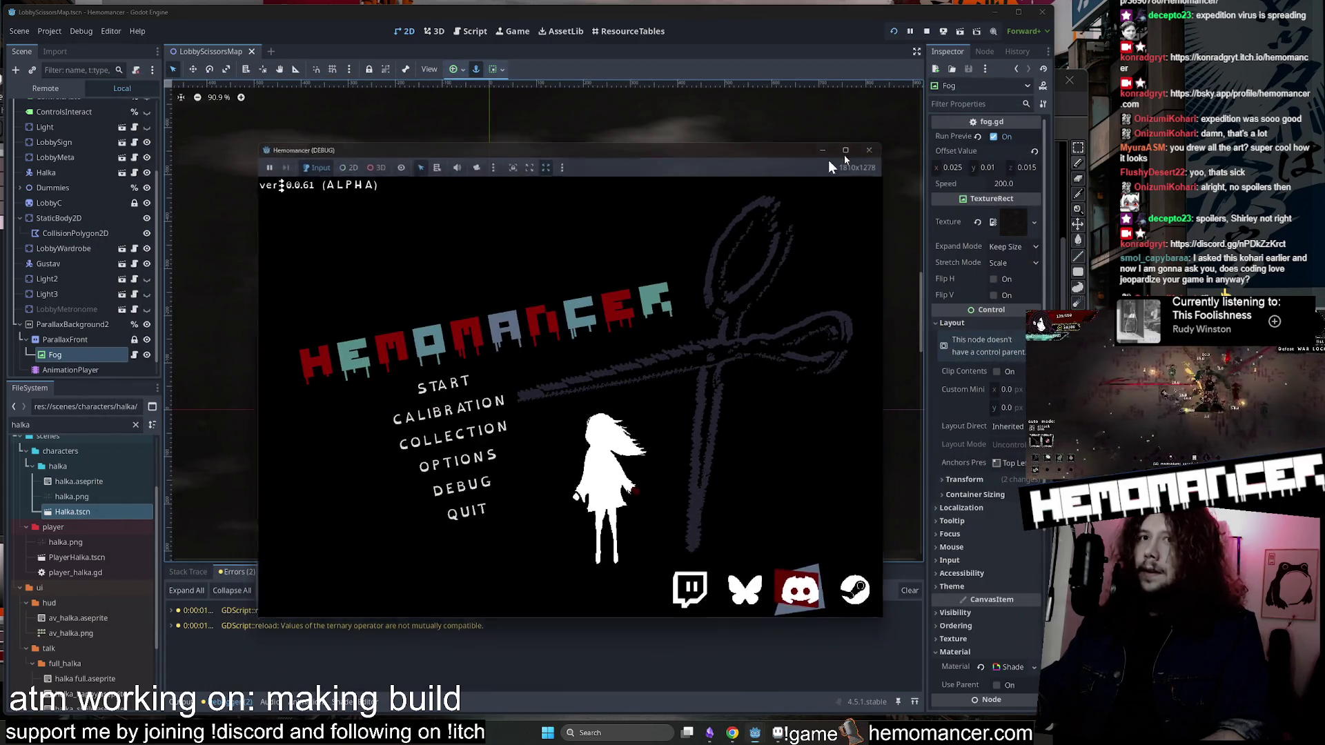
# Stop the running game, clear the halka filter, and collapse the vogdav, halka and characters folders.
pyautogui.click(873, 147)
pyautogui.click(135, 424)
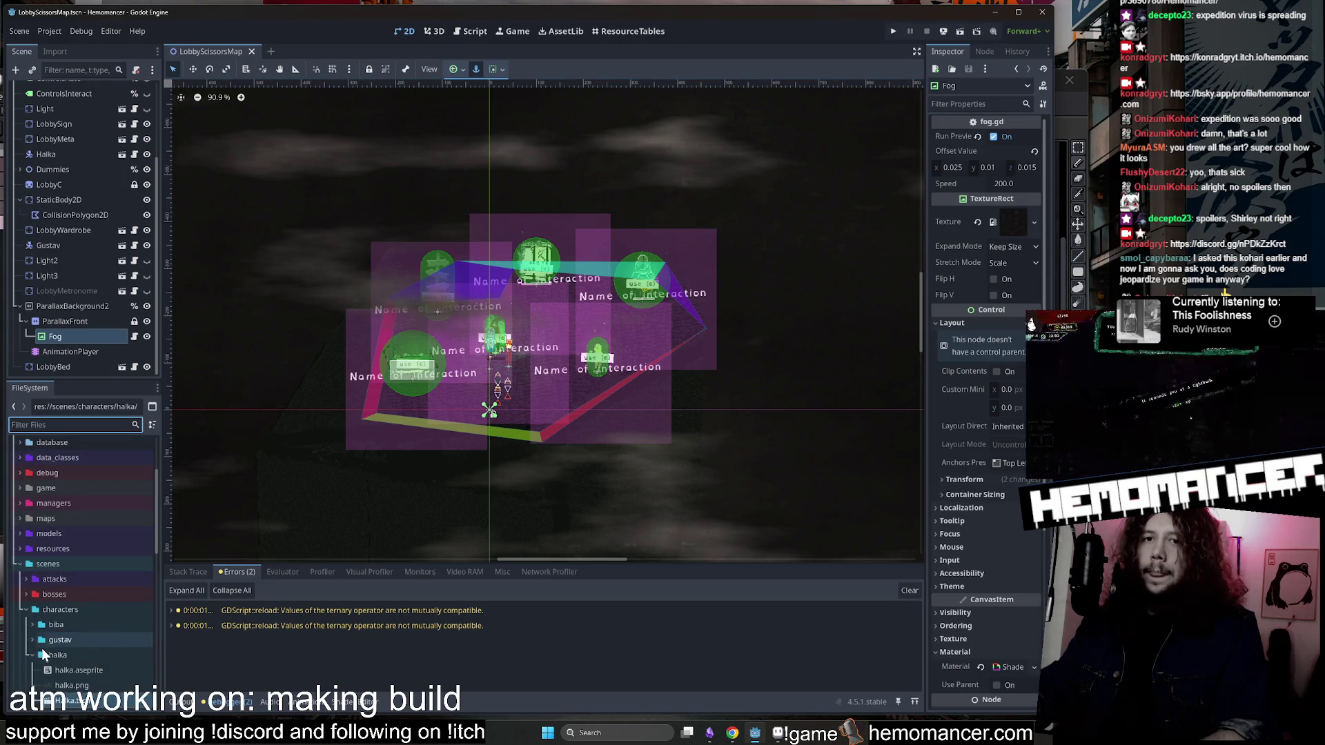
pyautogui.click(27, 657)
pyautogui.scroll(-3, 31, 657)
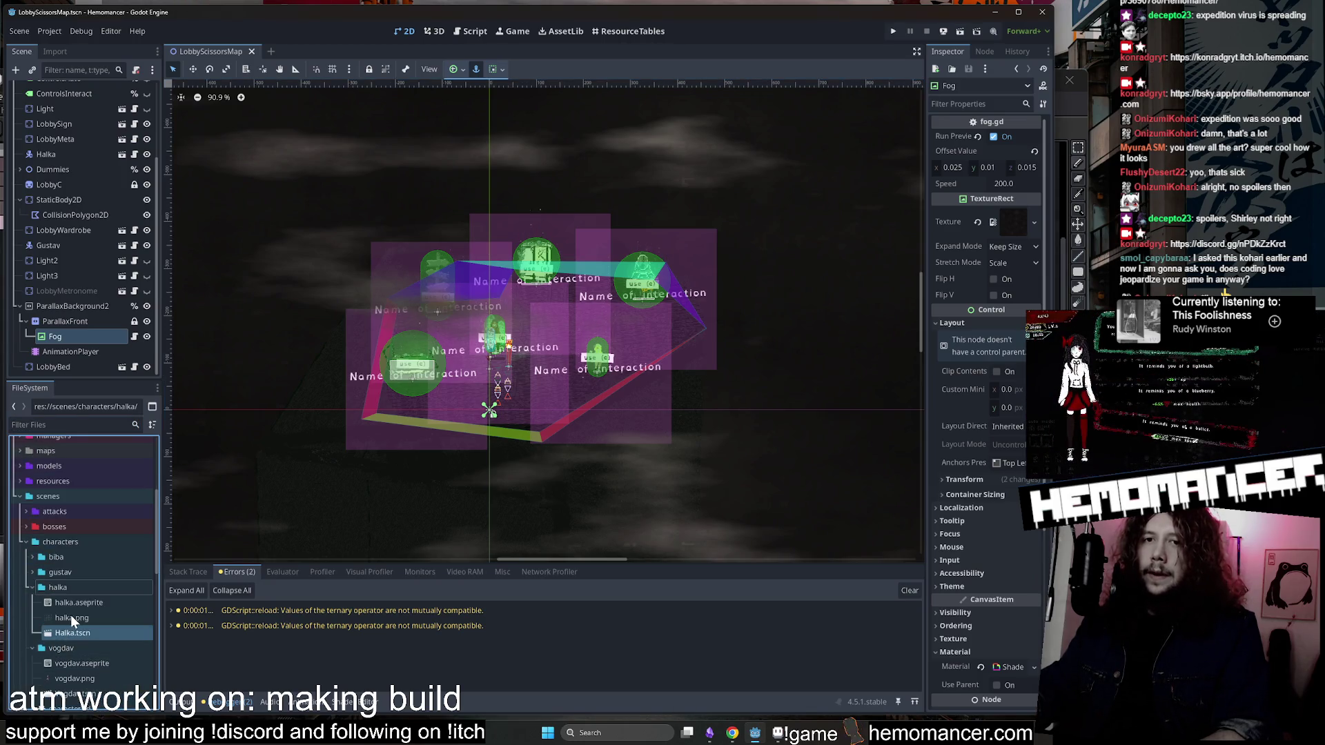
pyautogui.click(32, 648)
pyautogui.click(31, 588)
pyautogui.click(25, 542)
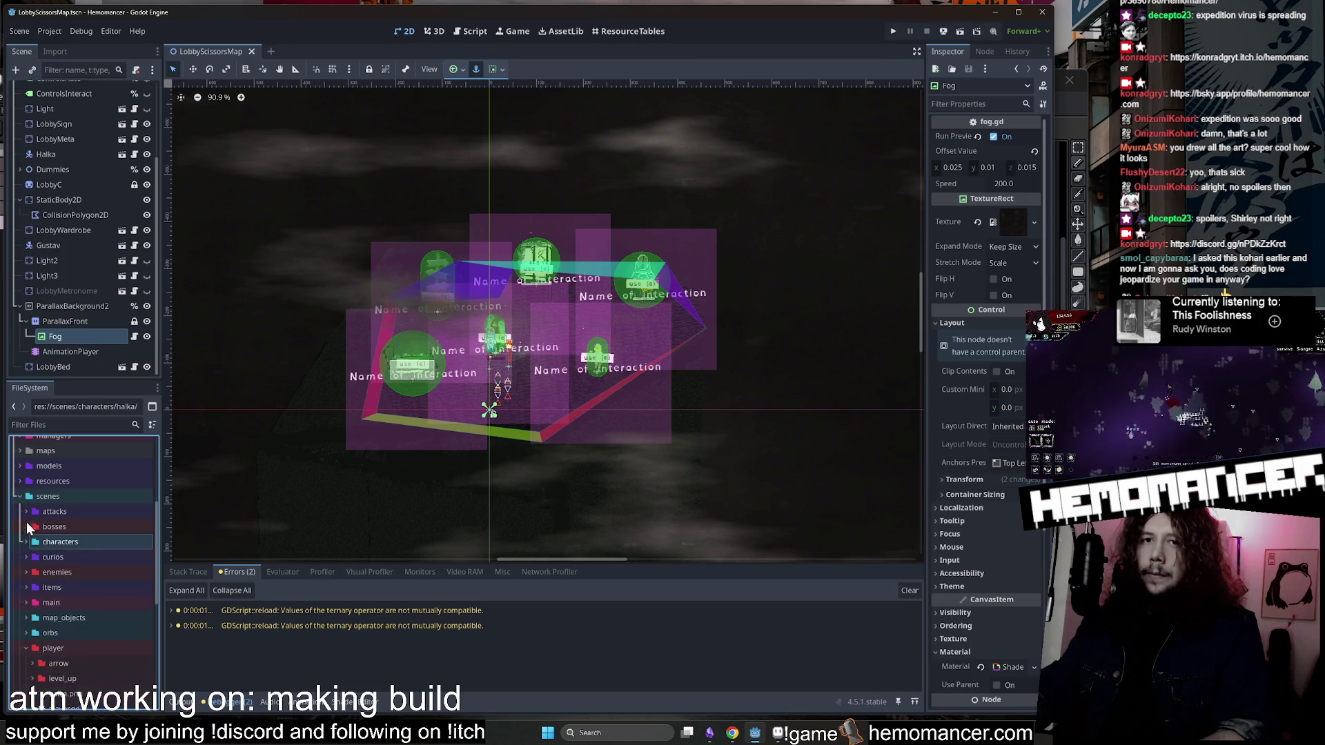
# Expand the player scenes folder and open player_blood.aseprite in Aseprite, jumping to frame 17.
pyautogui.doubleClick(54, 646)
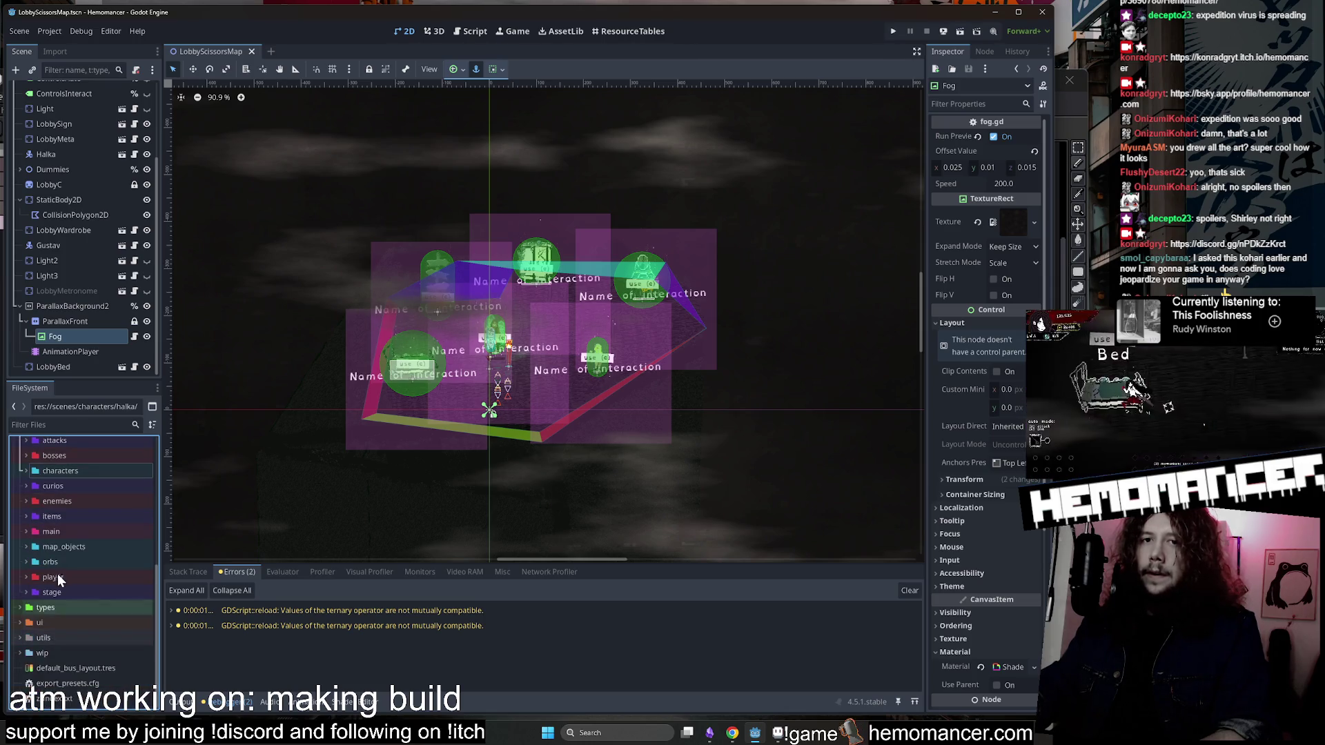
pyautogui.scroll(-4, 69, 594)
pyautogui.scroll(-1, 73, 621)
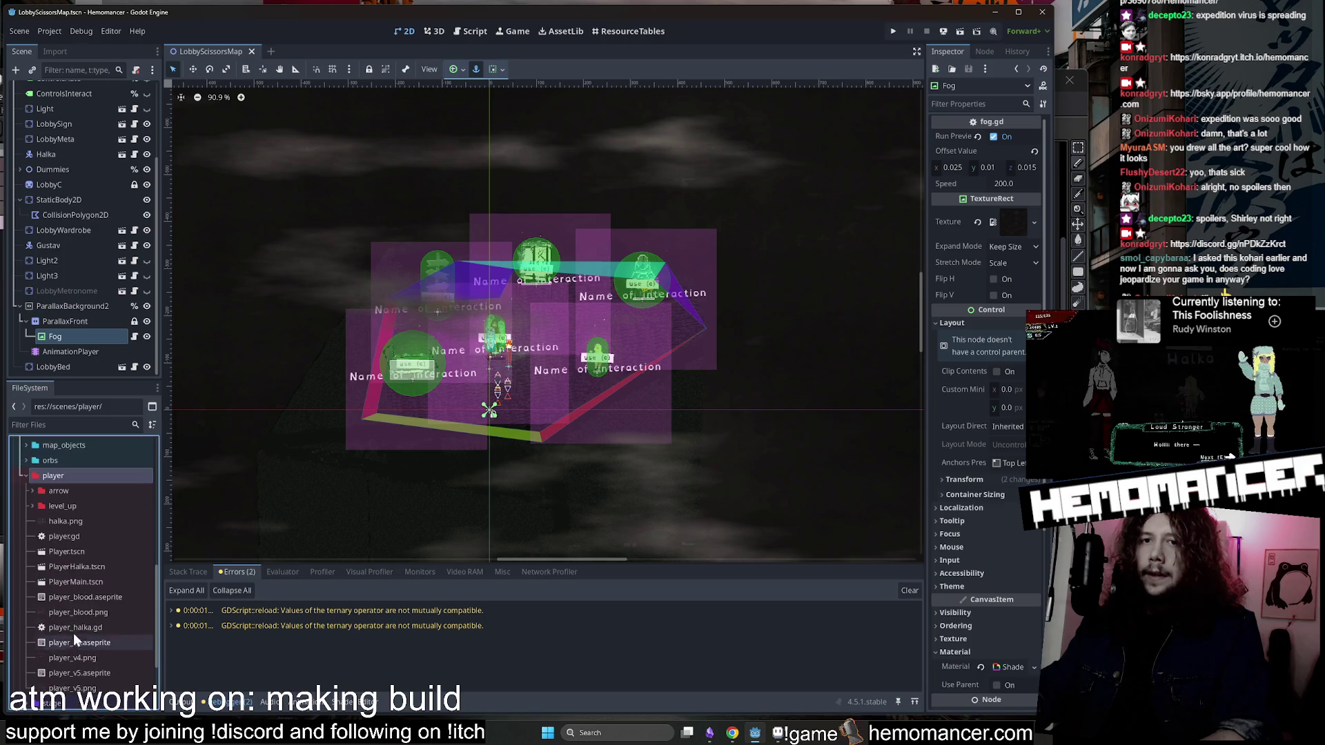
pyautogui.rightClick(92, 596)
pyautogui.click(159, 696)
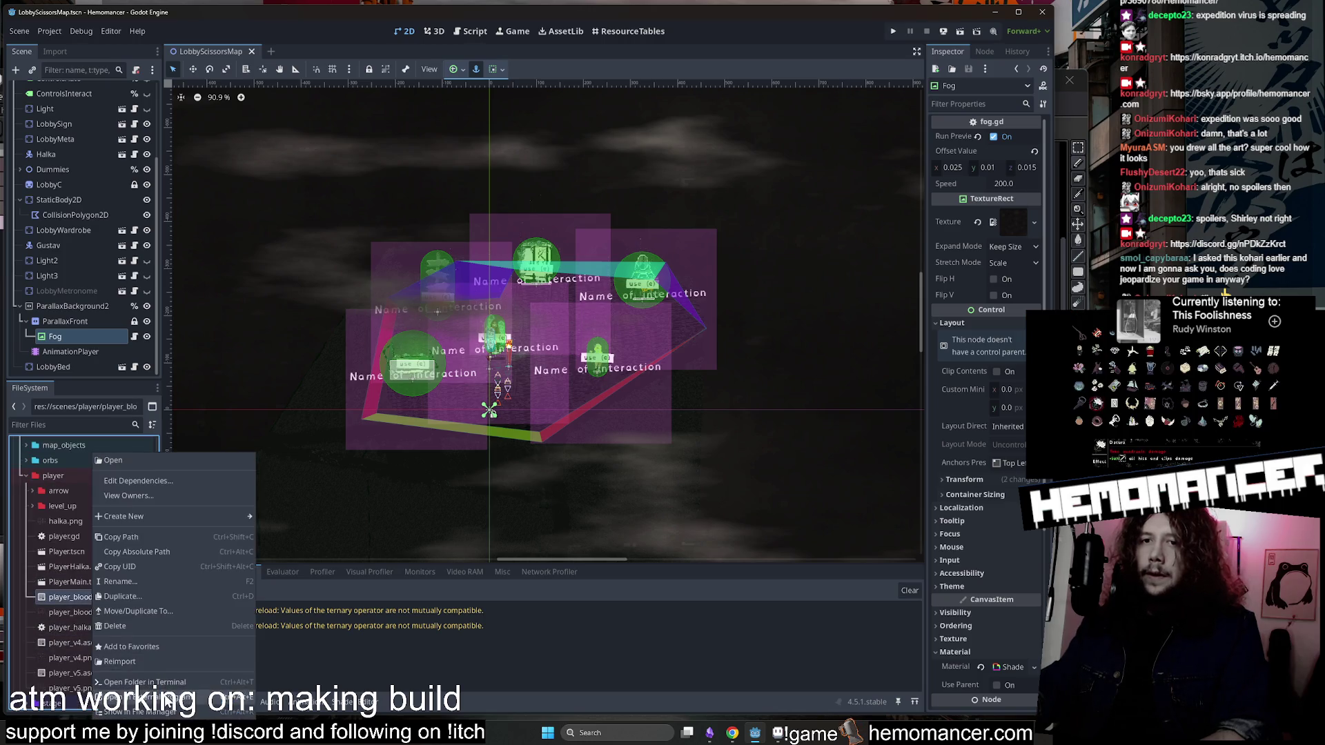
pyautogui.click(624, 543)
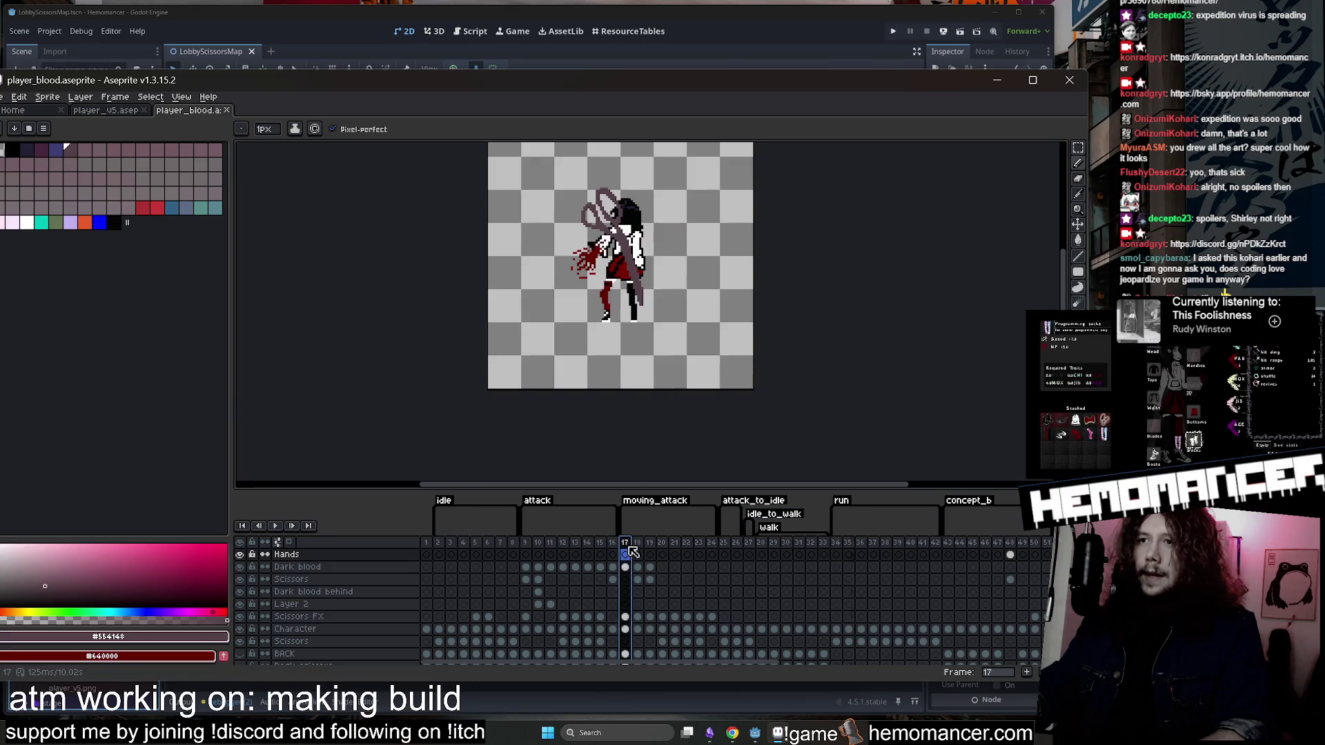
# Play the blood sprite, then set the attack tag (frames 9–16) to loop endlessly.
pyautogui.press('Return')
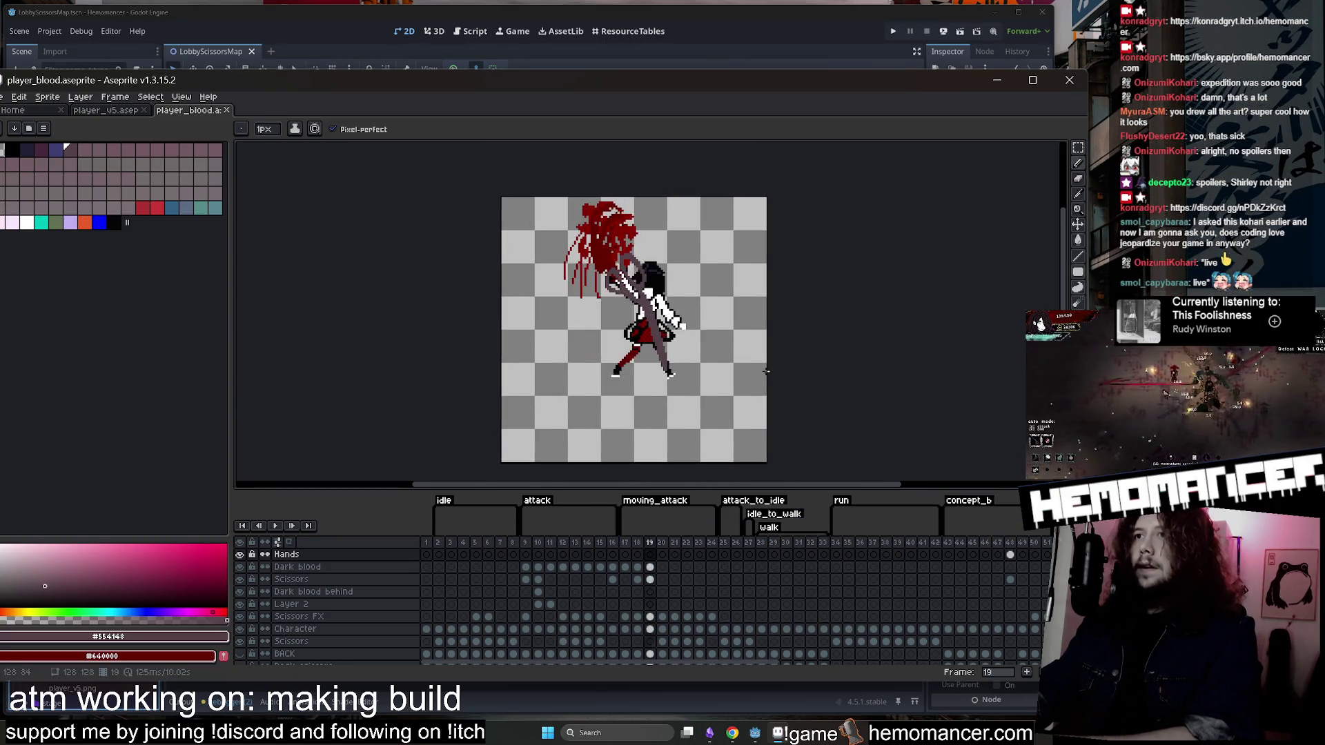
pyautogui.press('Return')
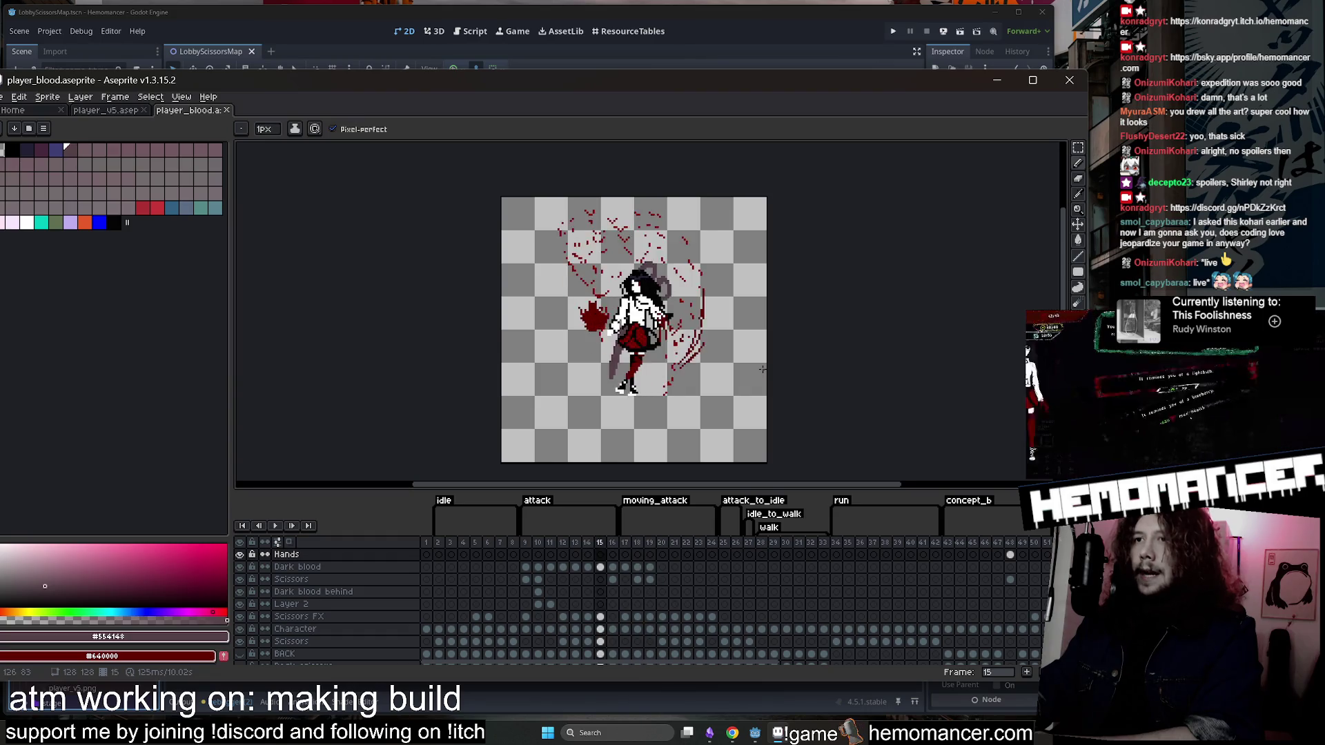
pyautogui.click(534, 504)
pyautogui.doubleClick(533, 503)
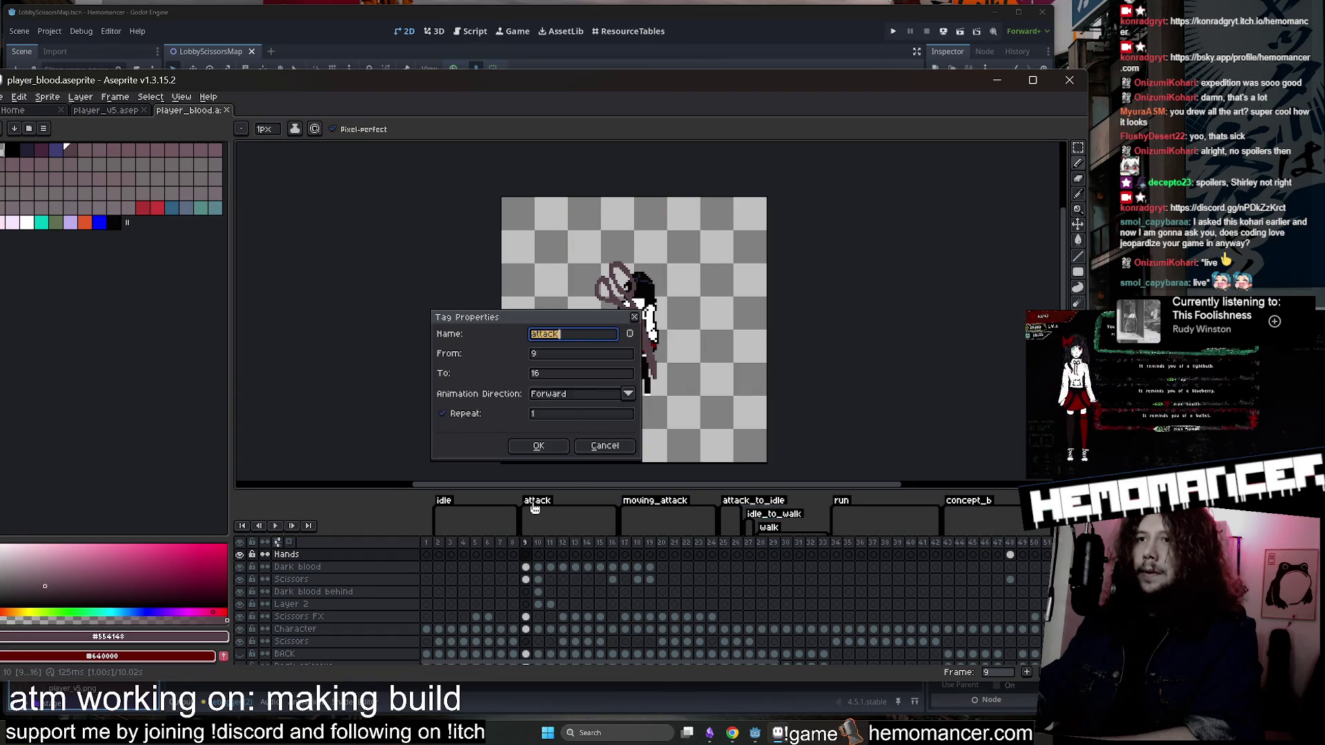
pyautogui.click(505, 412)
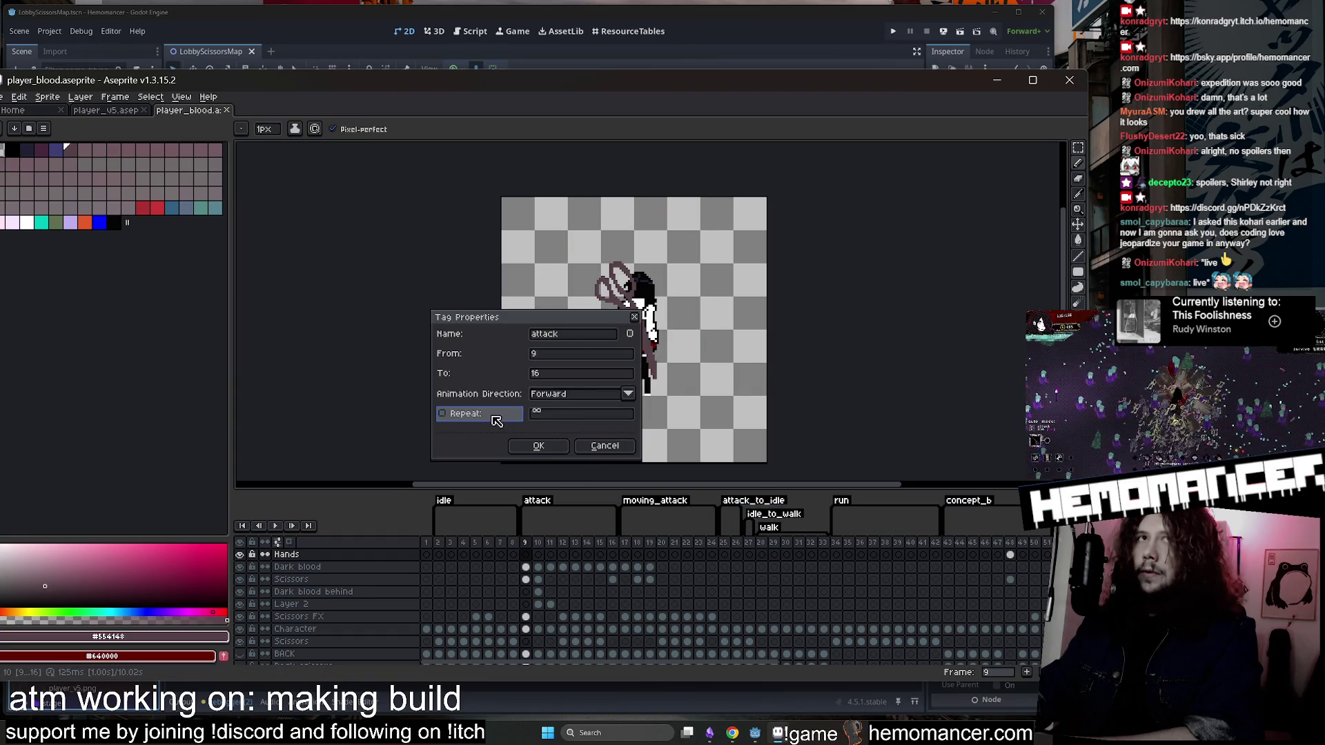
pyautogui.click(537, 447)
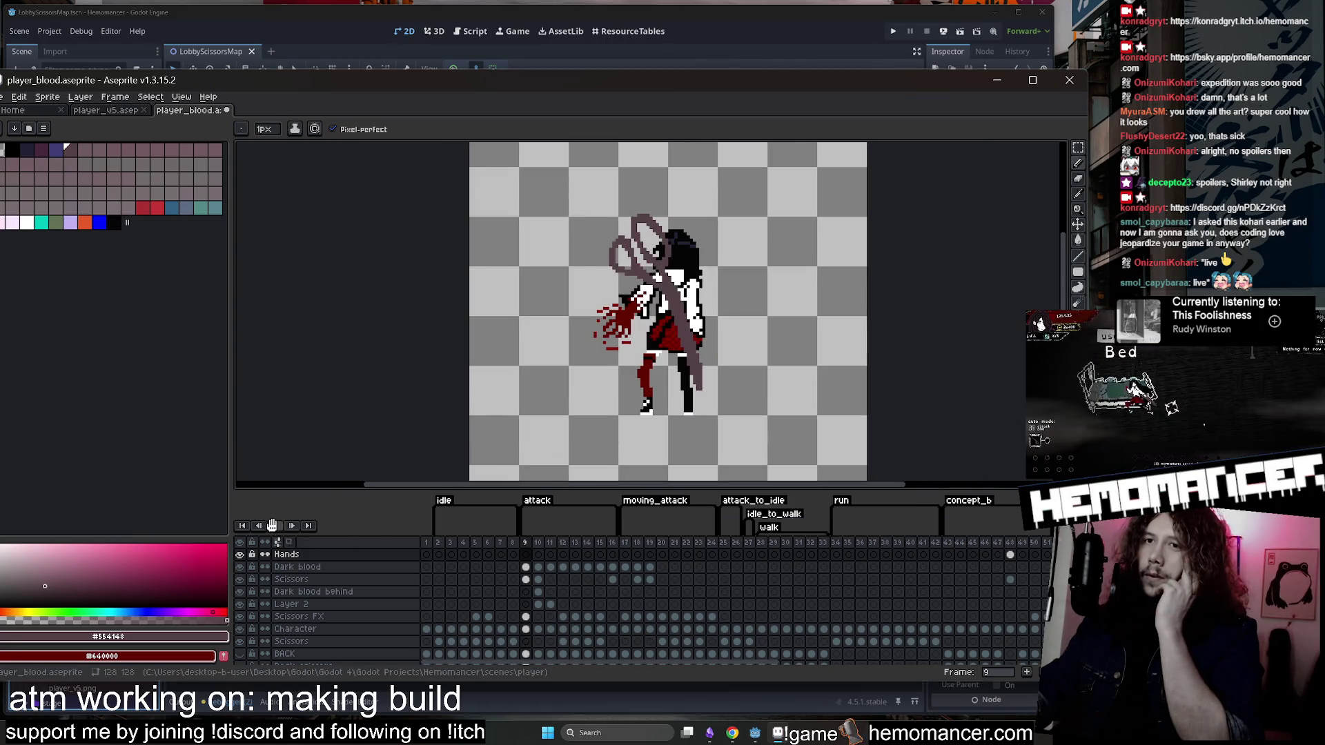
# Preview the attack animation with a larger canvas and reconfirm the attack tag properties.
pyautogui.click(272, 526)
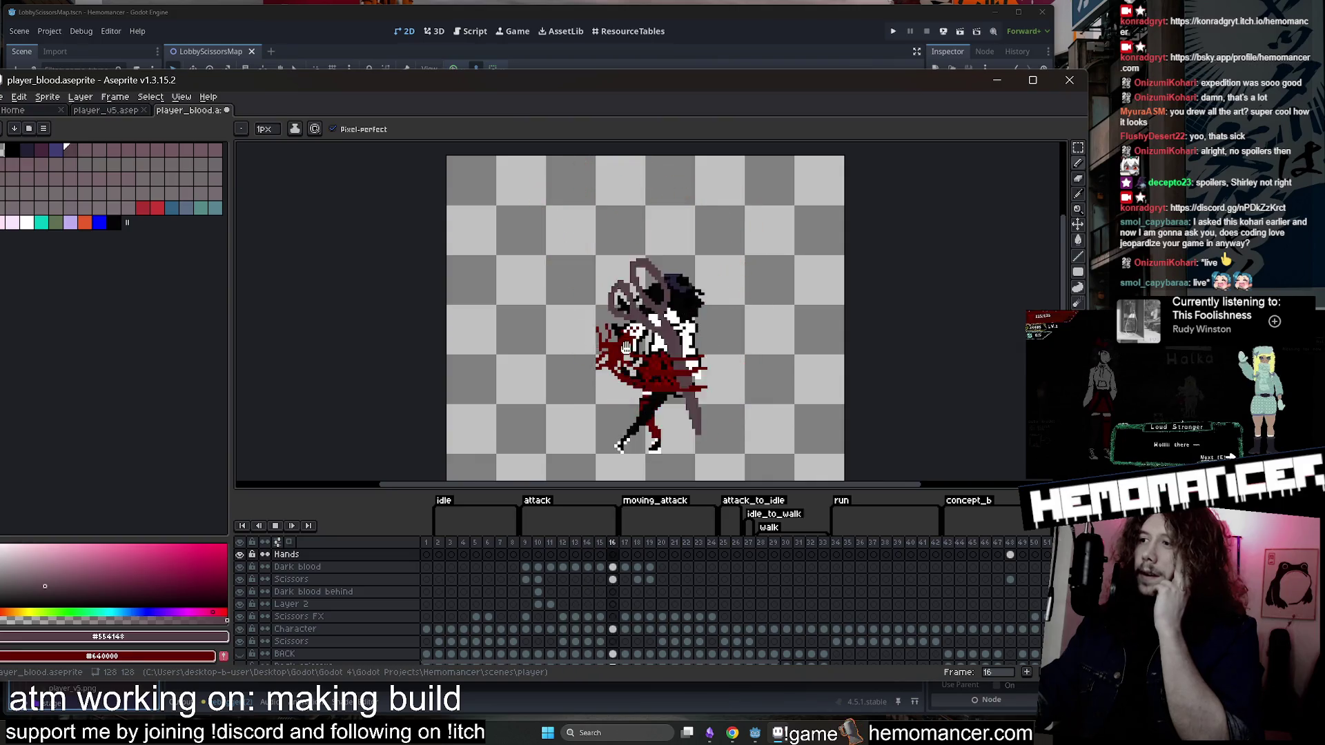
pyautogui.moveTo(864, 486); pyautogui.dragTo(866, 526)
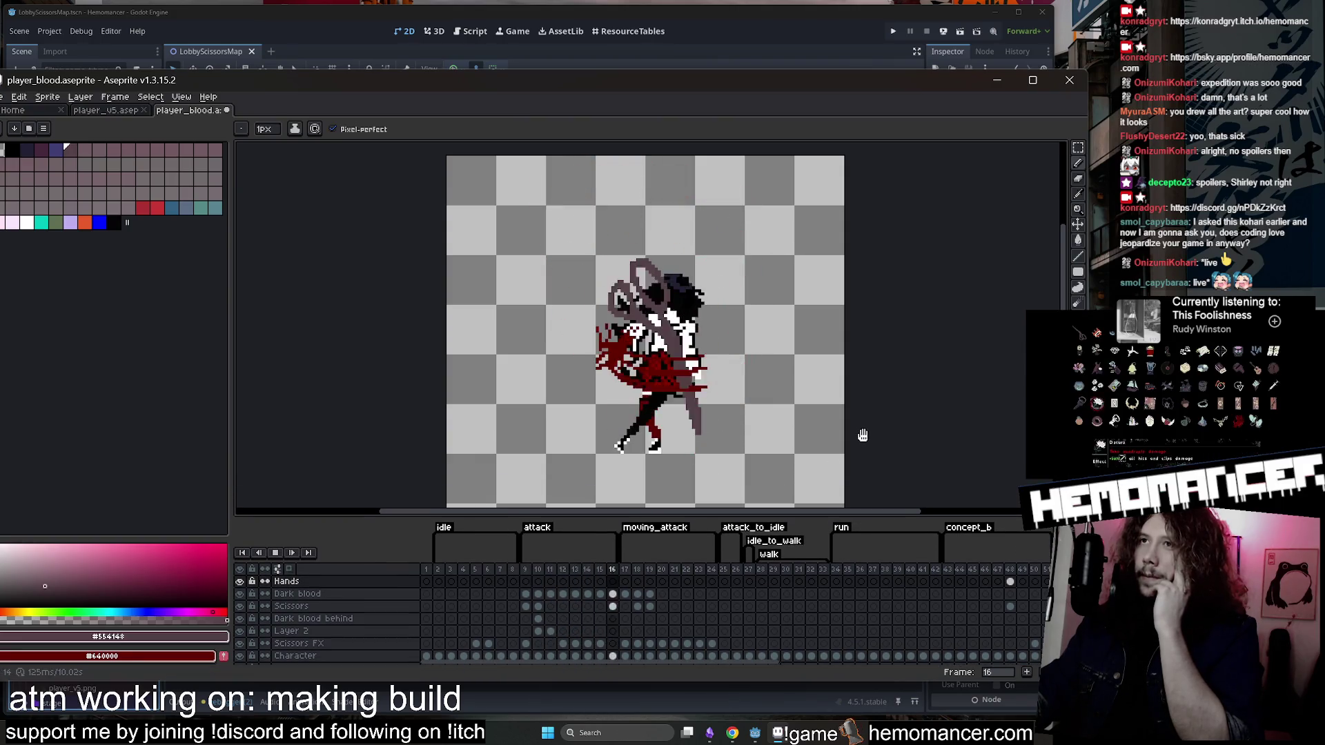
pyautogui.click(275, 554)
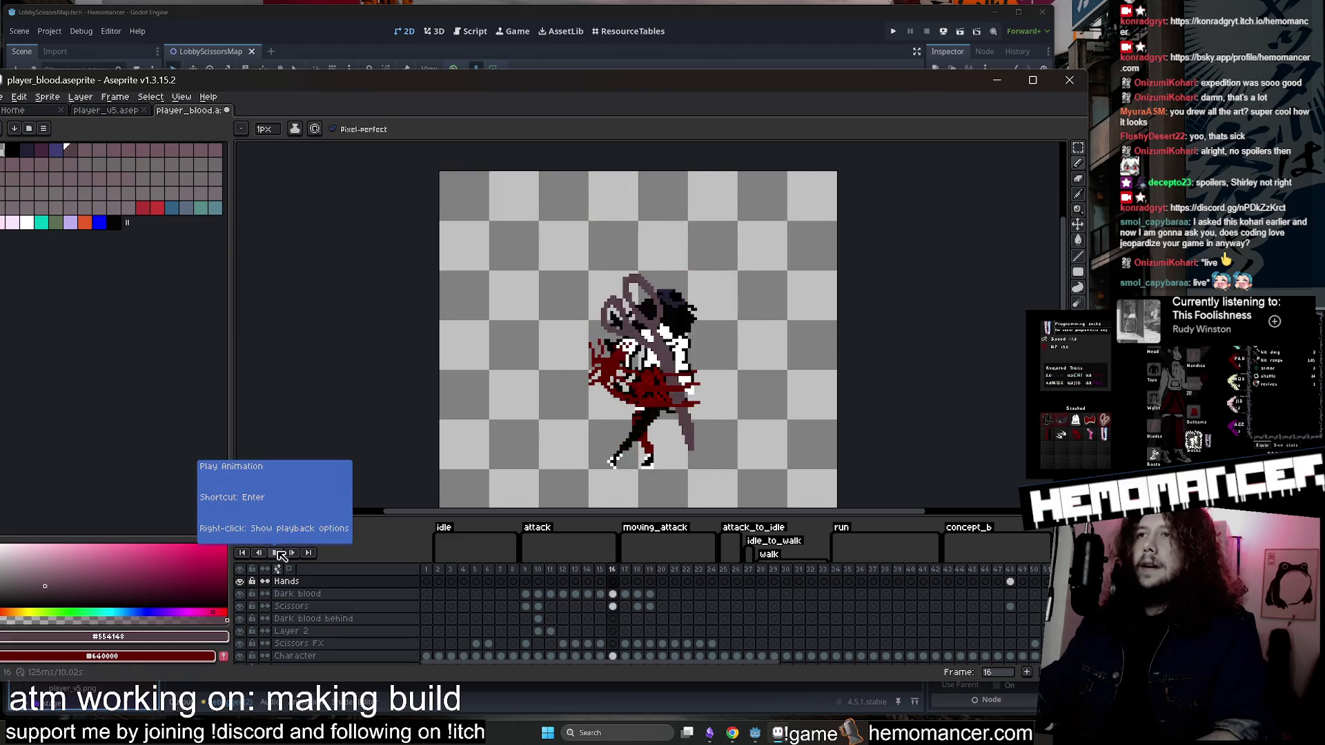
pyautogui.press('Return')
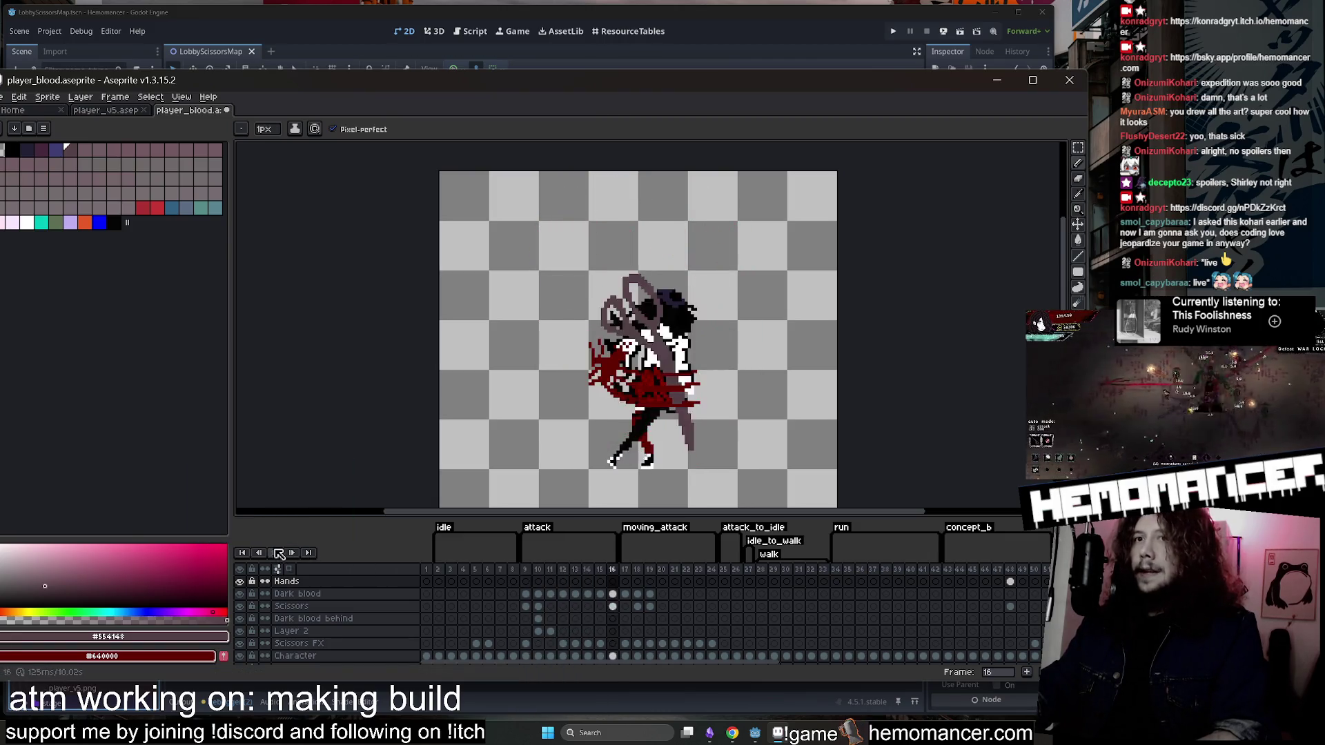
pyautogui.doubleClick(549, 527)
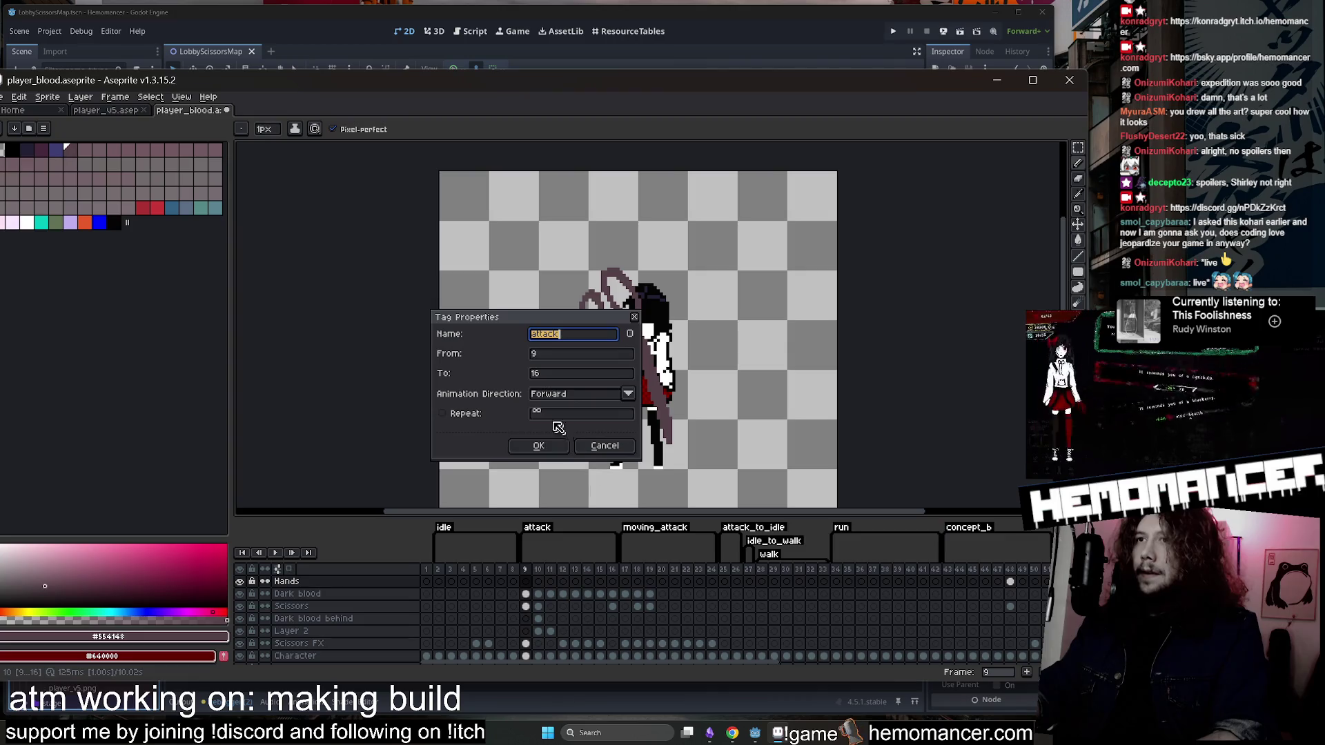
pyautogui.click(535, 445)
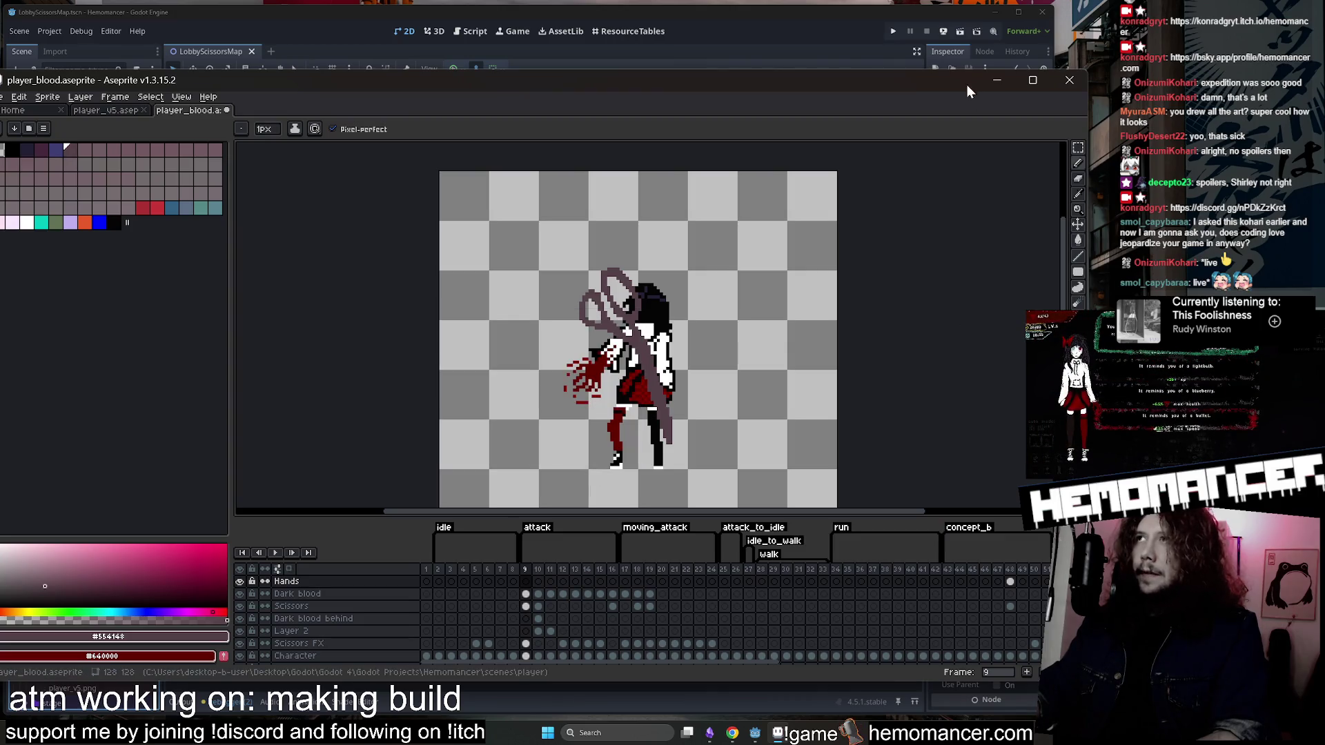
# Minimize Aseprite, check frame 34 of the run animation, then minimize it again.
pyautogui.click(998, 78)
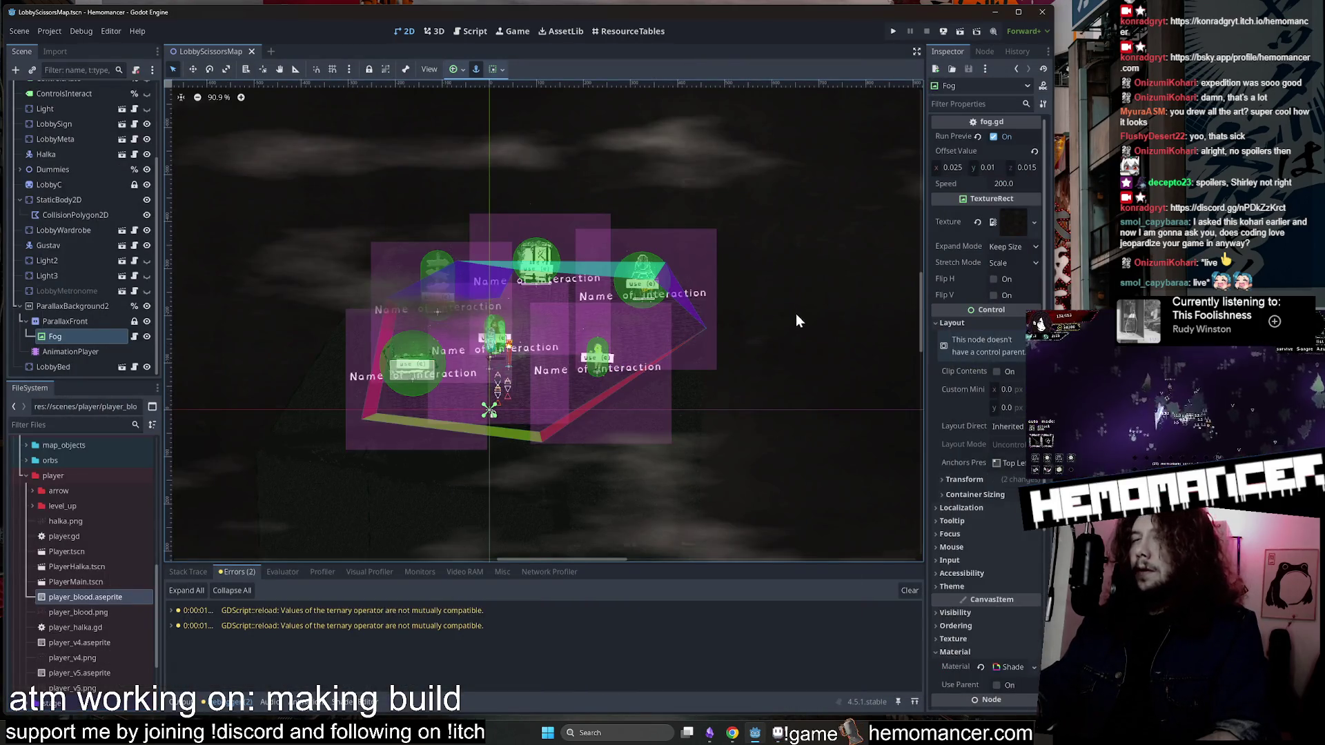
pyautogui.hotkey('alt', 'Tab')
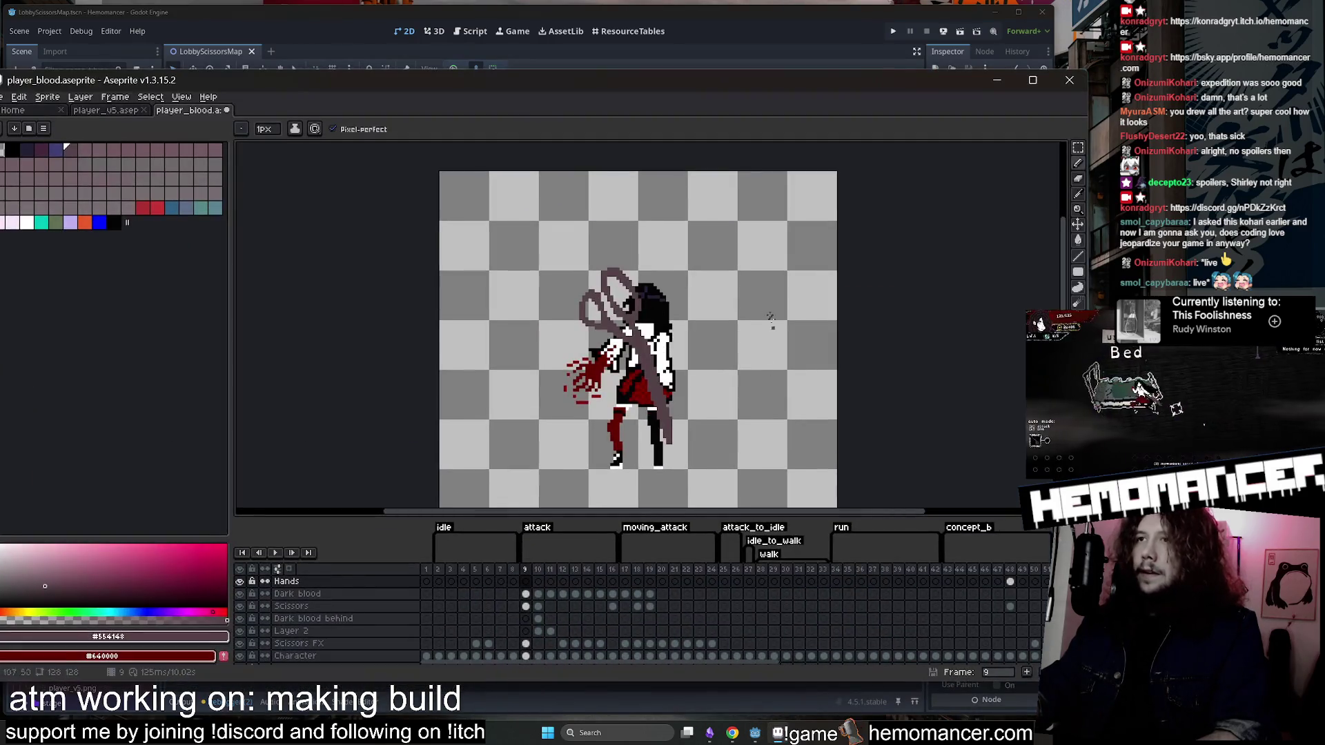
pyautogui.click(838, 572)
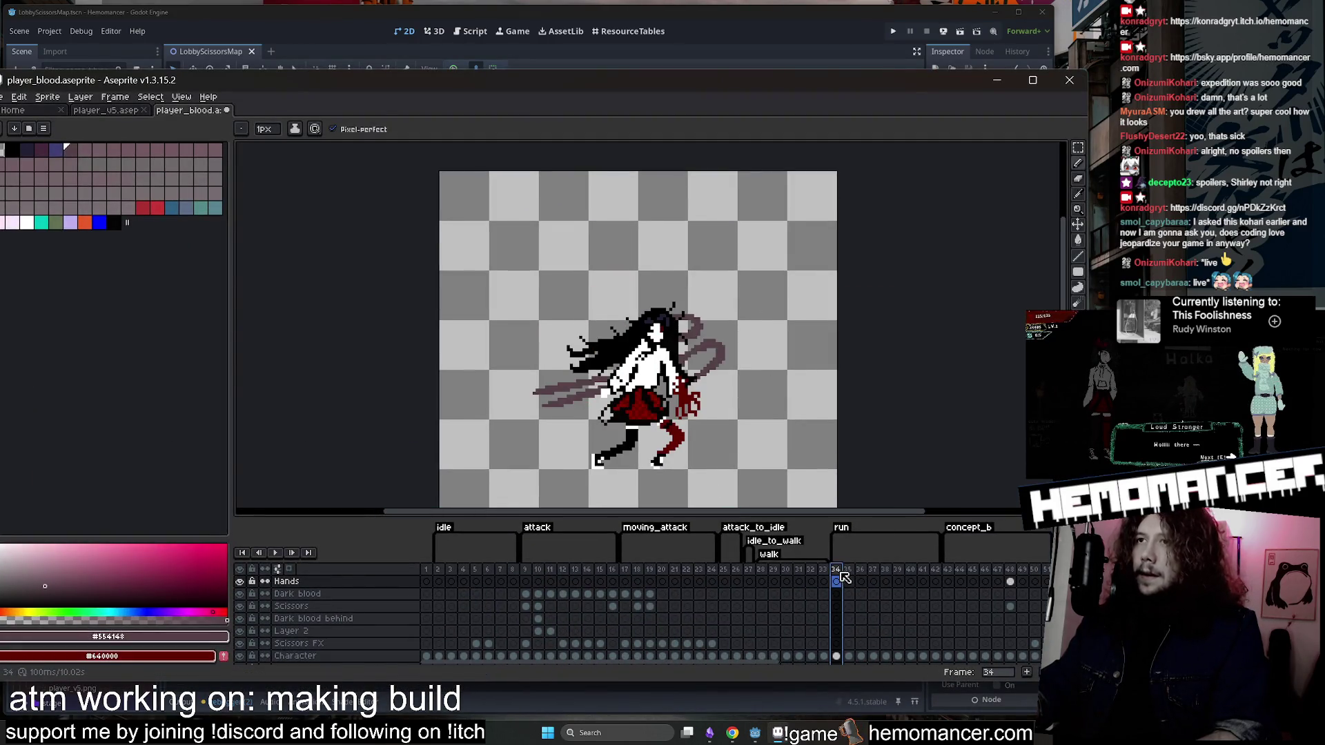
pyautogui.click(996, 81)
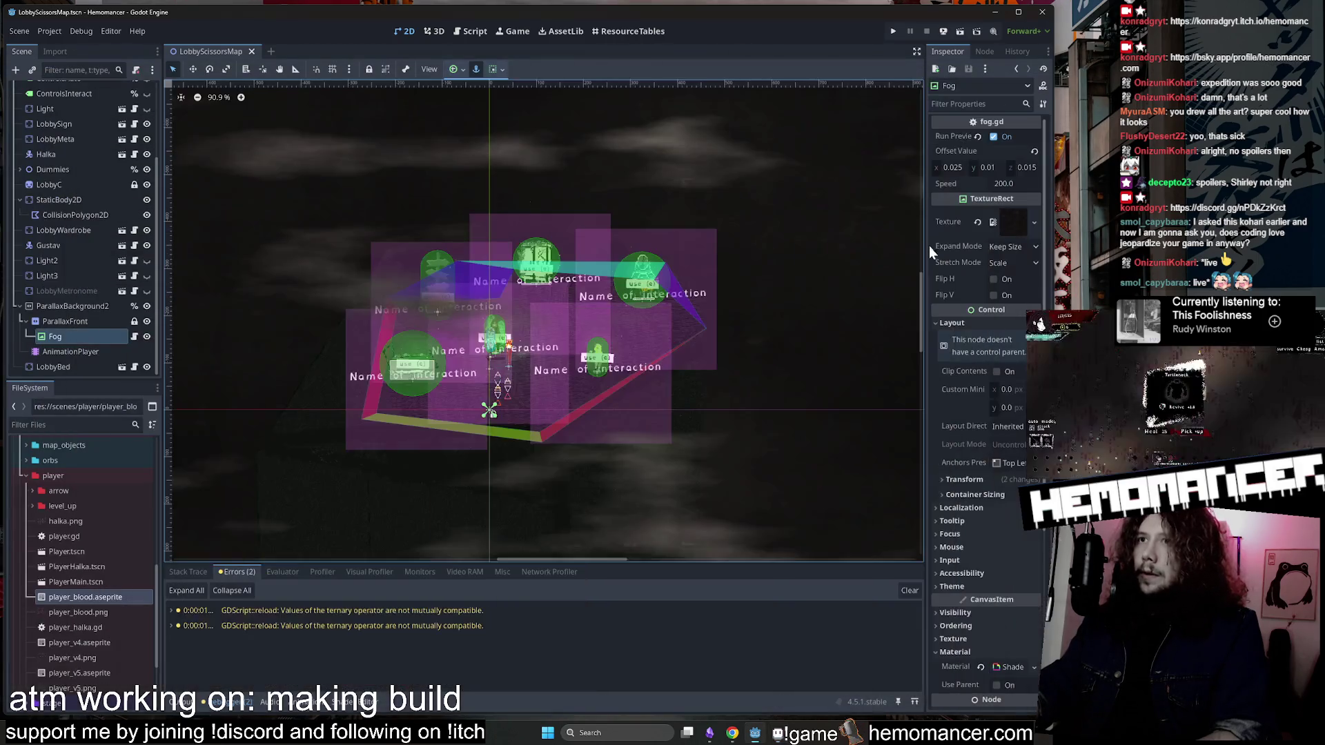
# Run the game with F5, enlarge its window, start, and travel to Cheag Amar.
pyautogui.press('F5')
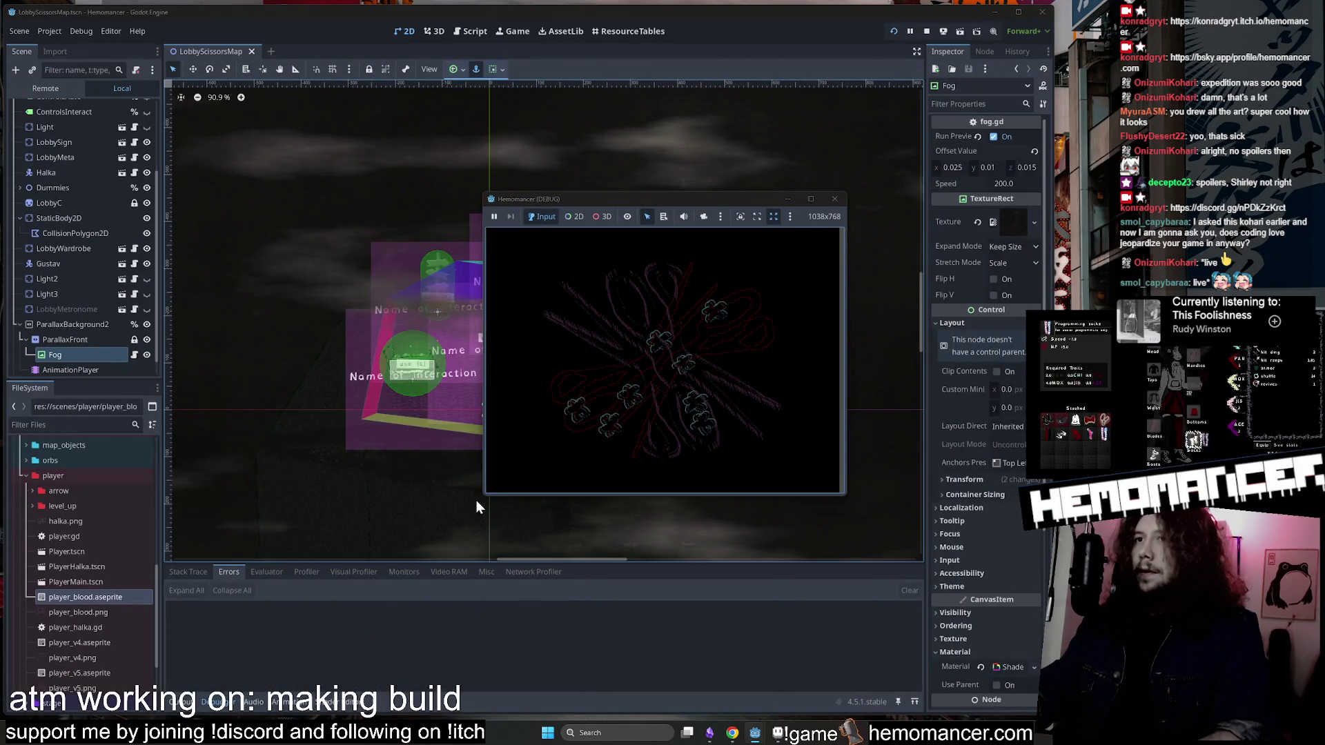
pyautogui.moveTo(483, 495)
pyautogui.mouseDown()
pyautogui.moveTo(156, 704)
pyautogui.moveTo(114, 703)
pyautogui.mouseUp()
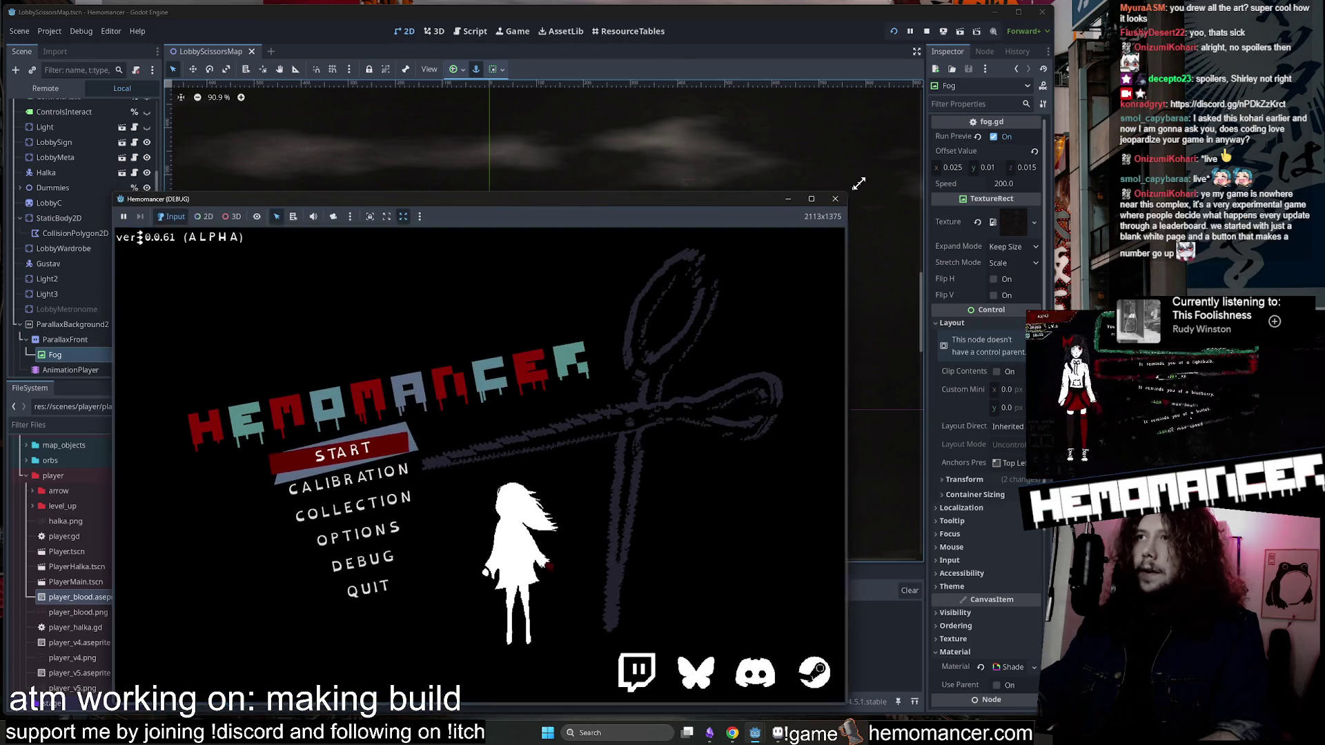
pyautogui.moveTo(846, 190); pyautogui.dragTo(995, 15)
pyautogui.press('Return')
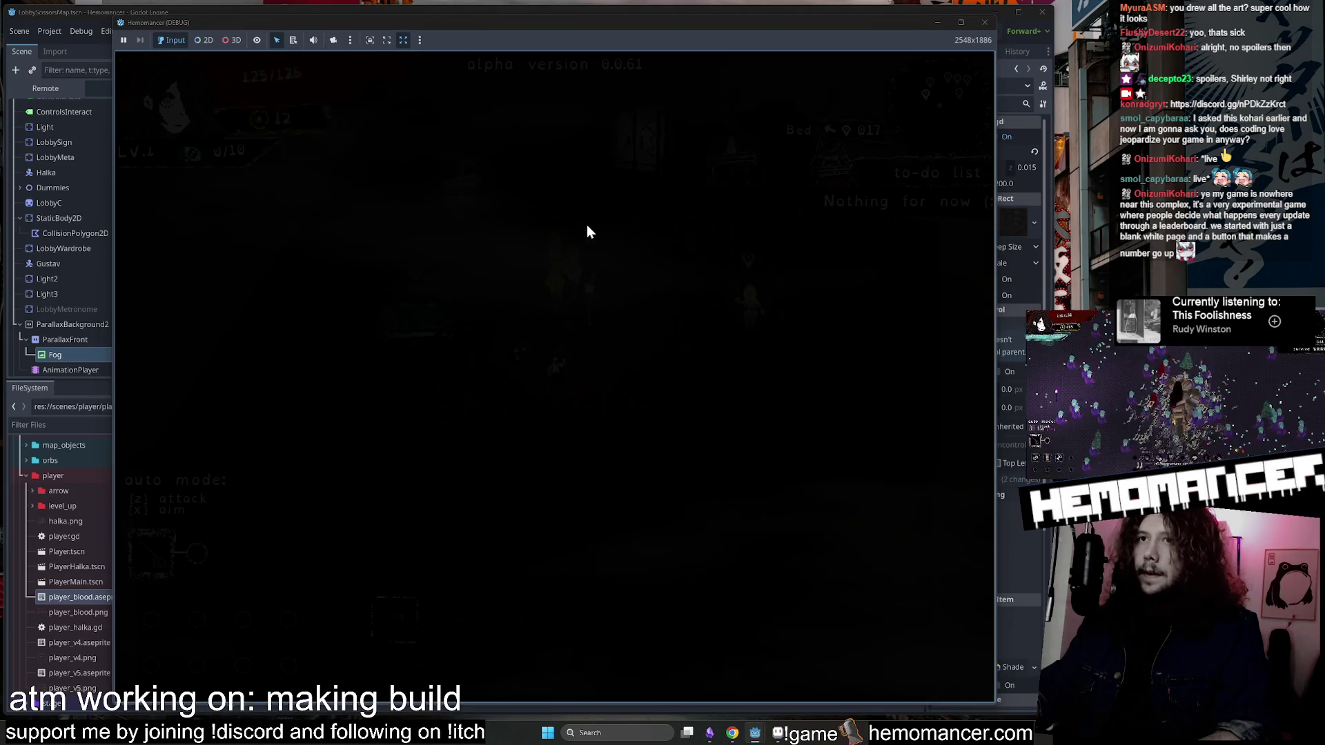
pyautogui.press('w')
pyautogui.press('e')
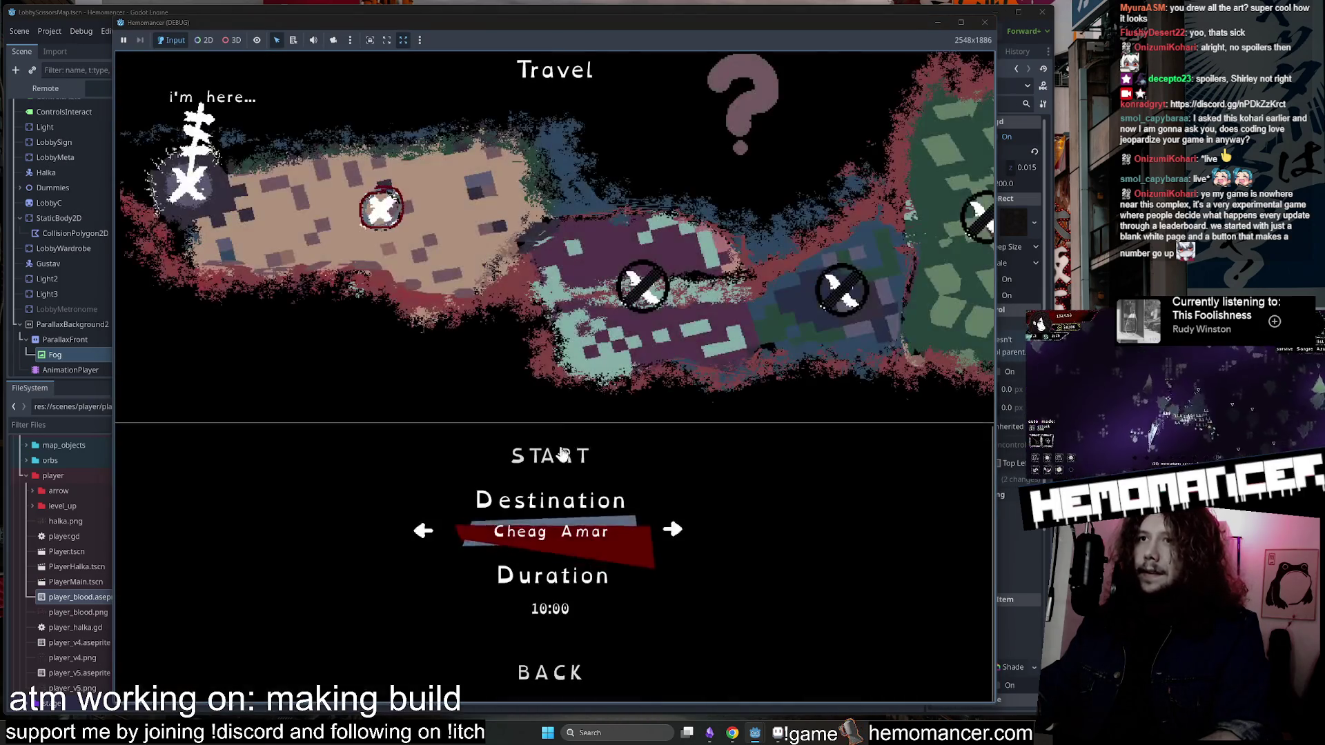
pyautogui.press('Return')
# Pause, spawn a Brazier from the DEBUG panel's interaction list, and resume gameplay.
pyautogui.press('Escape')
pyautogui.click(442, 466)
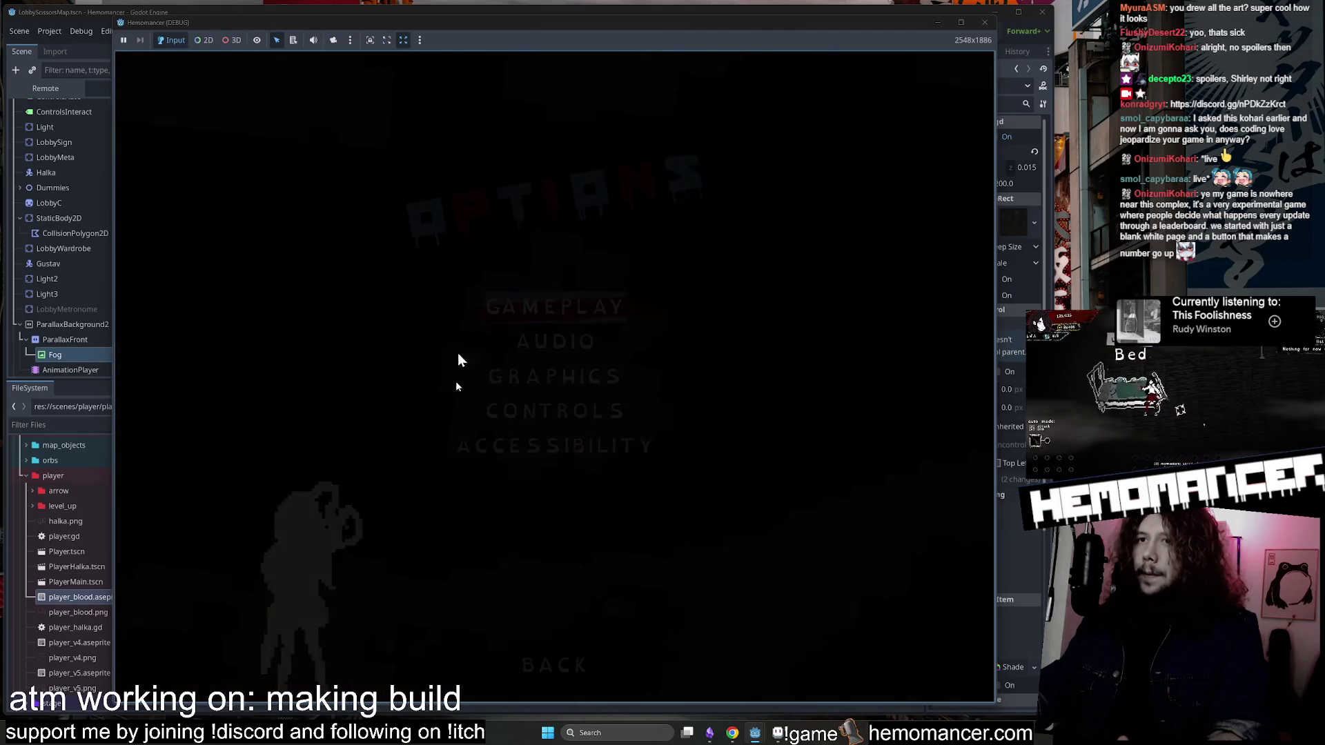
pyautogui.click(552, 661)
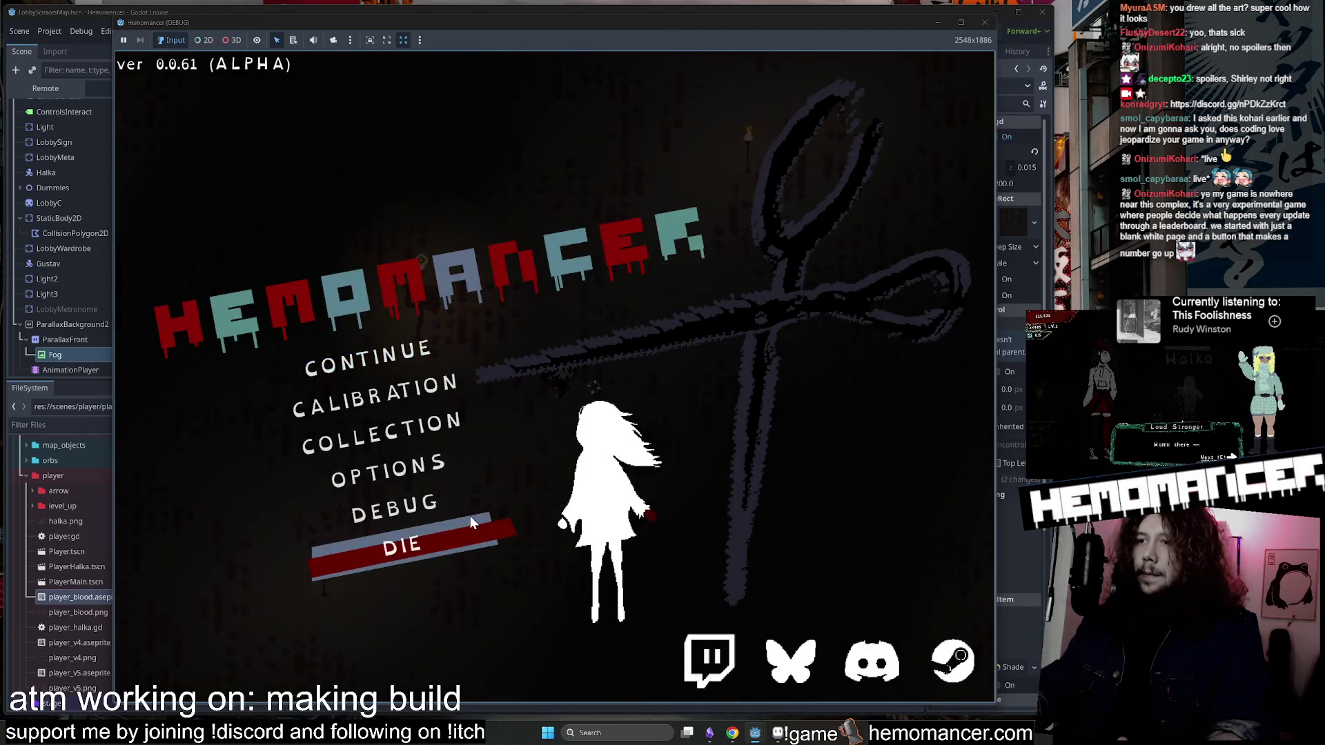
pyautogui.click(459, 514)
pyautogui.click(322, 220)
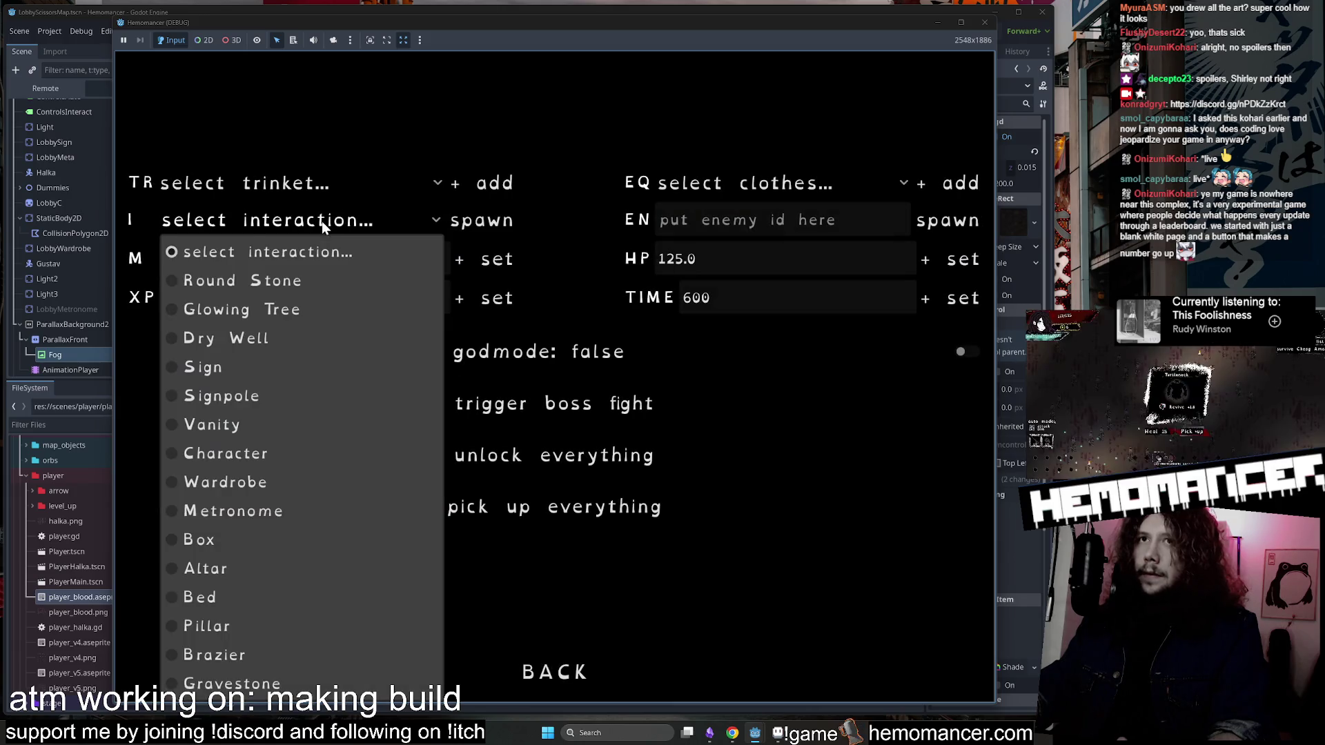
pyautogui.click(284, 662)
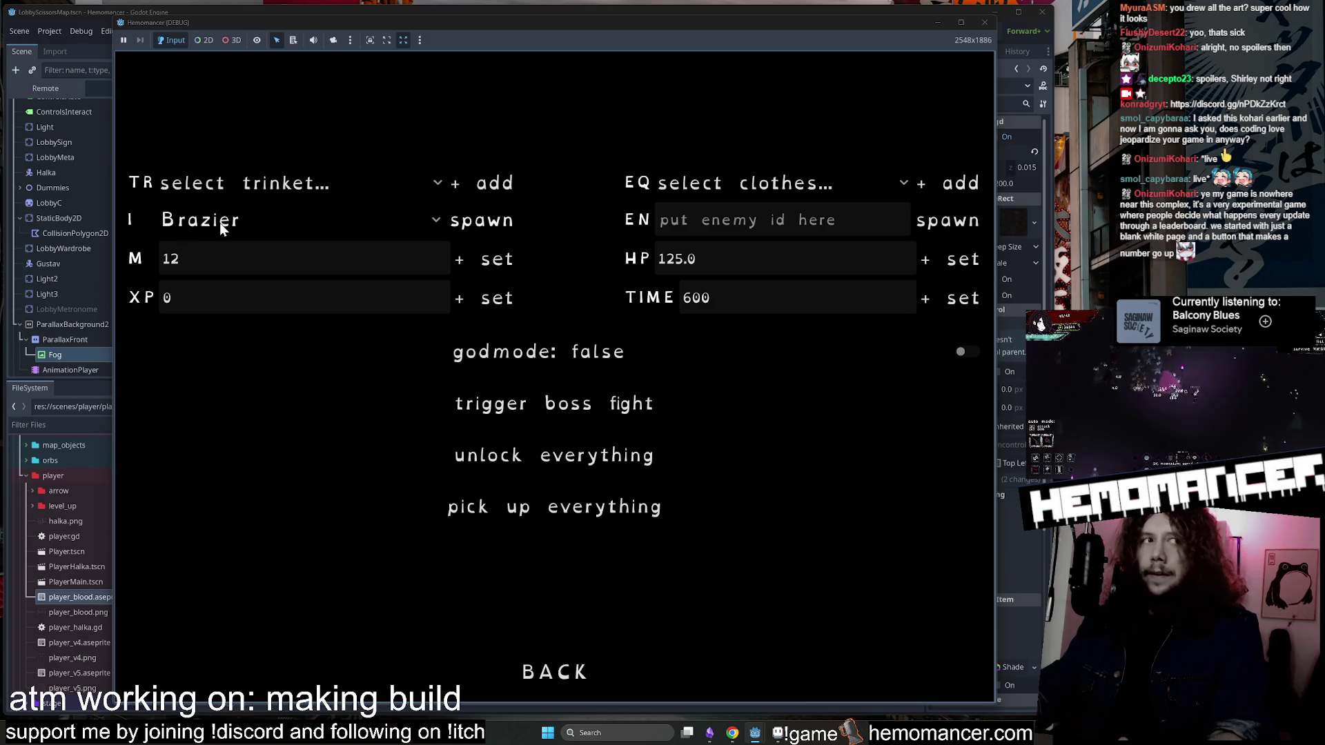
pyautogui.click(551, 676)
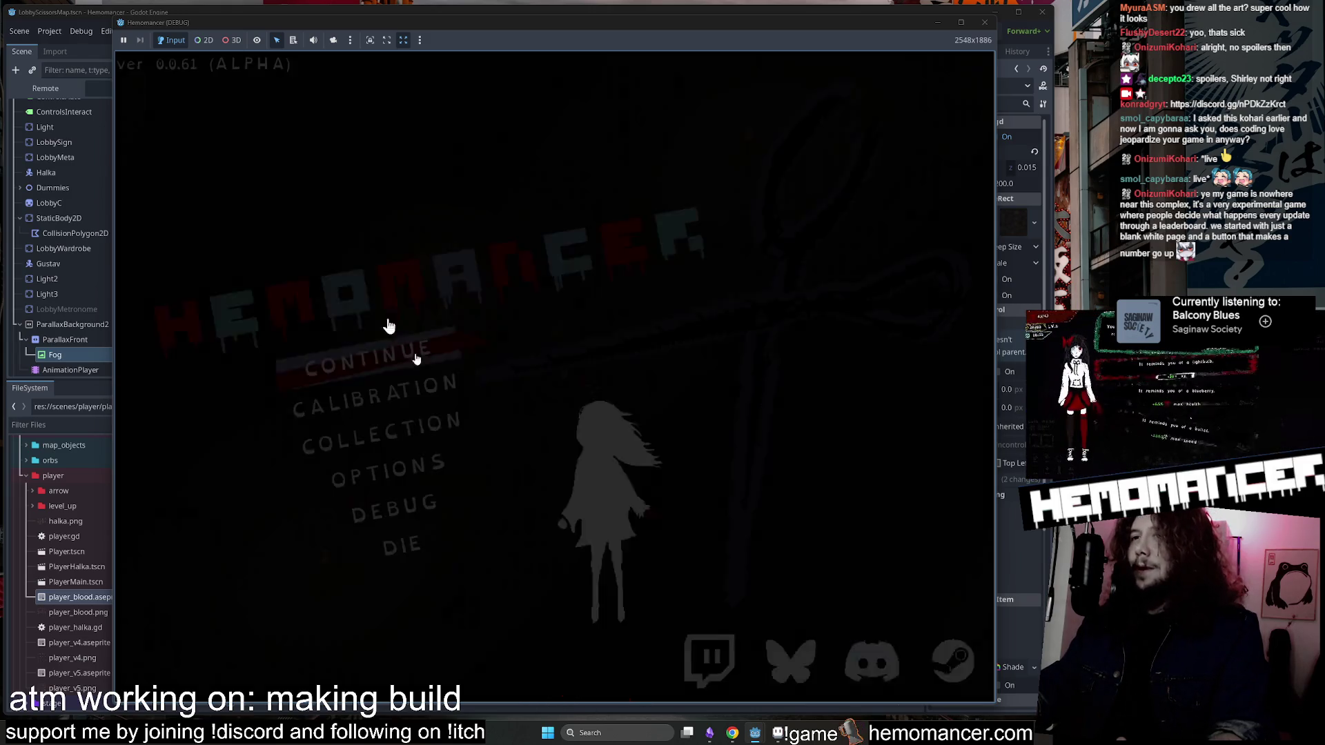
pyautogui.click(365, 332)
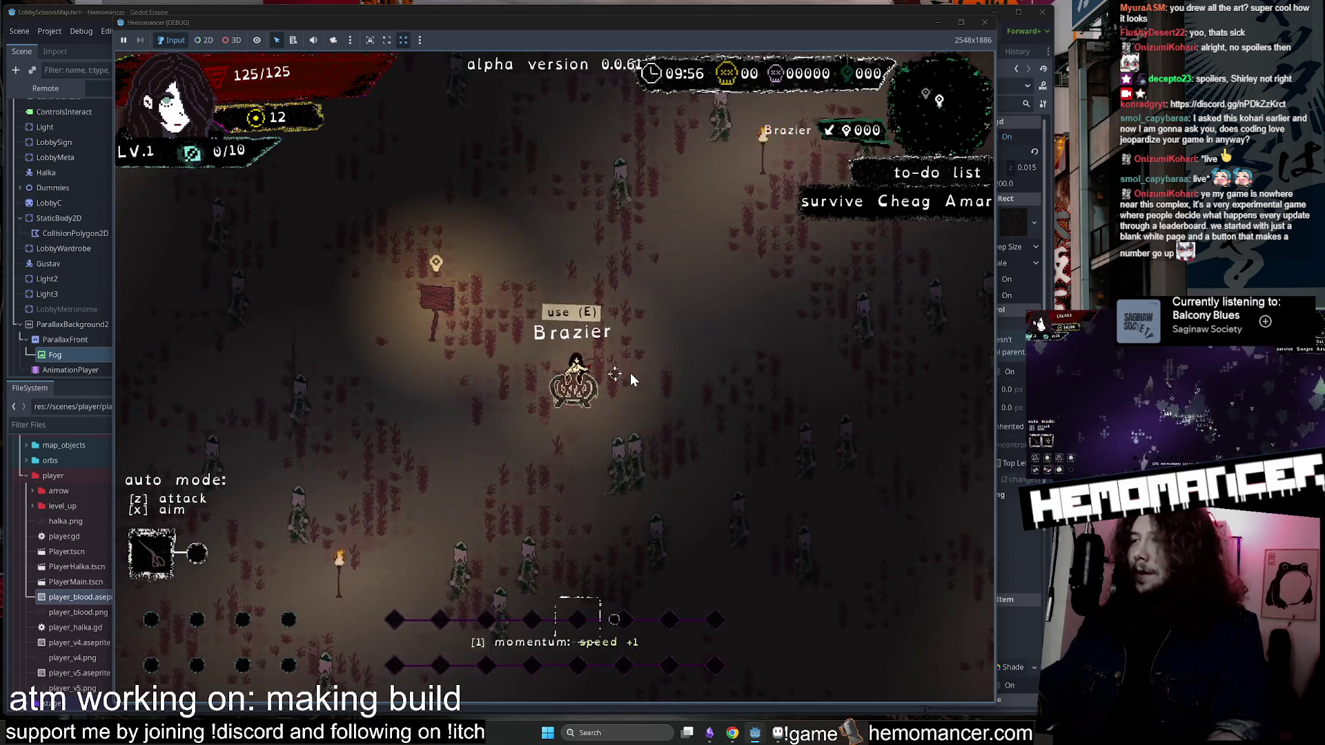
# Use the Brazier with E to open its encounter of three trash-can choices.
pyautogui.press('e')
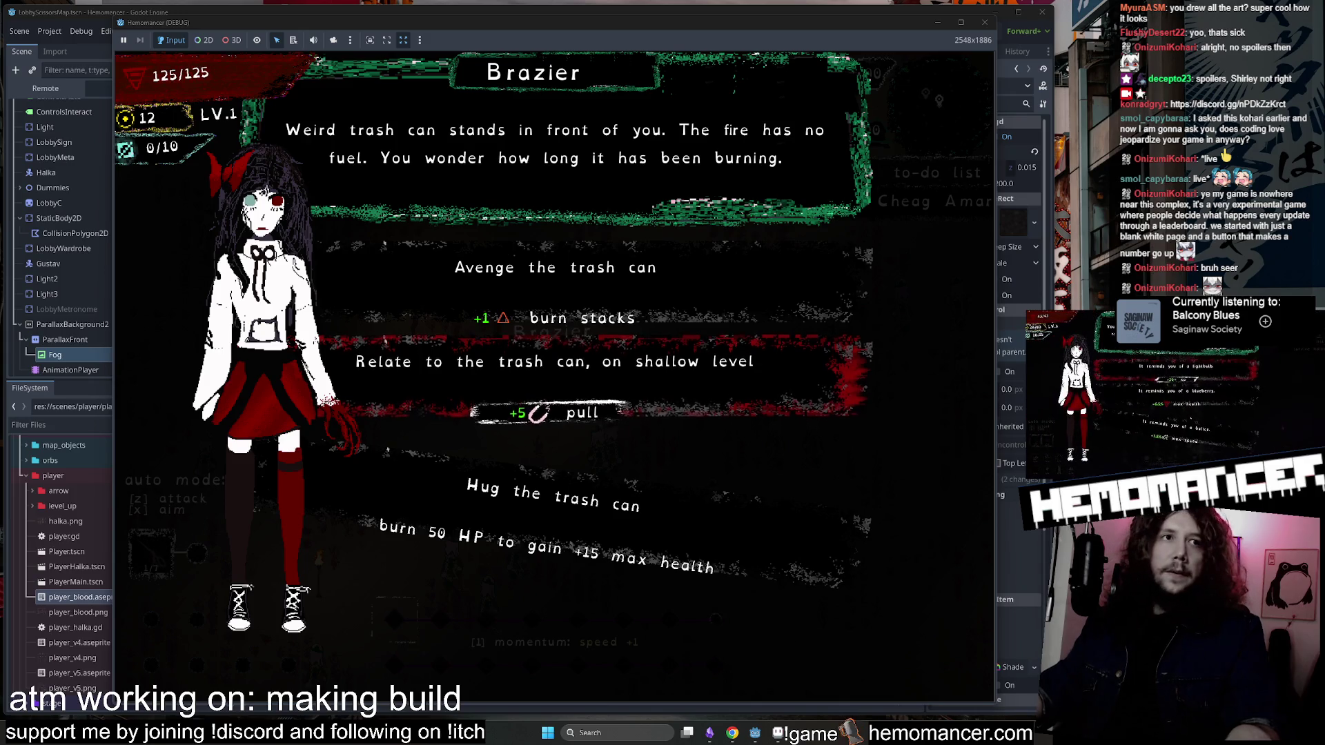
# Move the browser out of the game's way and pick one of the Brazier encounter's options.
pyautogui.click(733, 732)
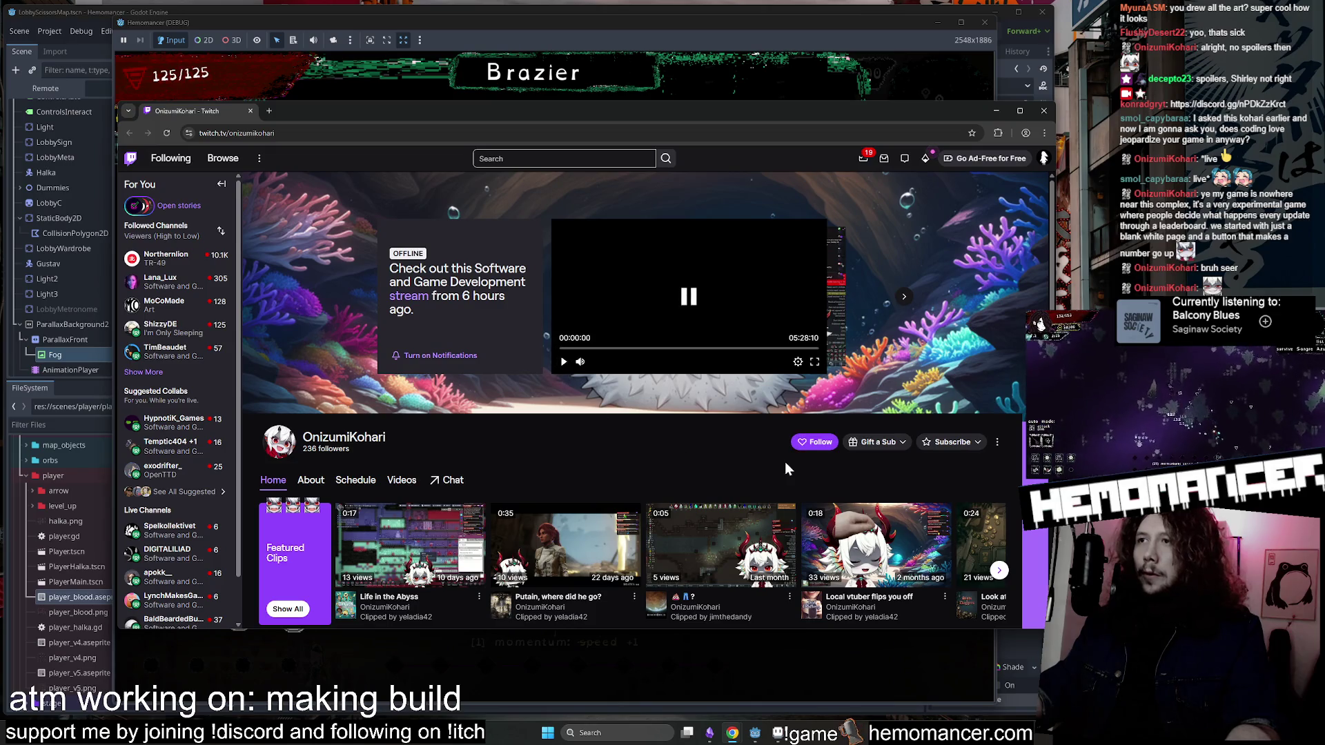
pyautogui.moveTo(877, 113)
pyautogui.mouseDown()
pyautogui.moveTo(546, 283)
pyautogui.moveTo(0, 524)
pyautogui.mouseUp()
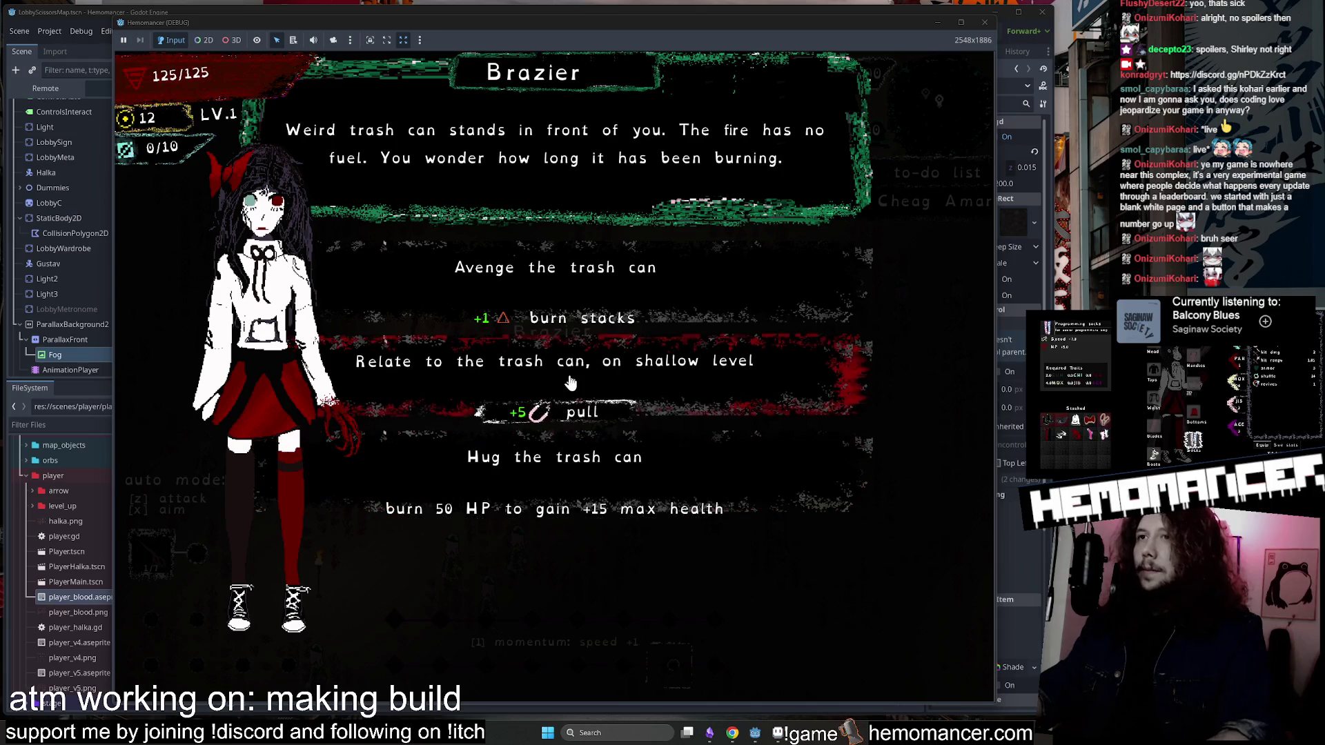
pyautogui.click(572, 381)
# Run the character up and right through the enemy crowd, fighting along the way.
pyautogui.press('w')
pyautogui.press('d')
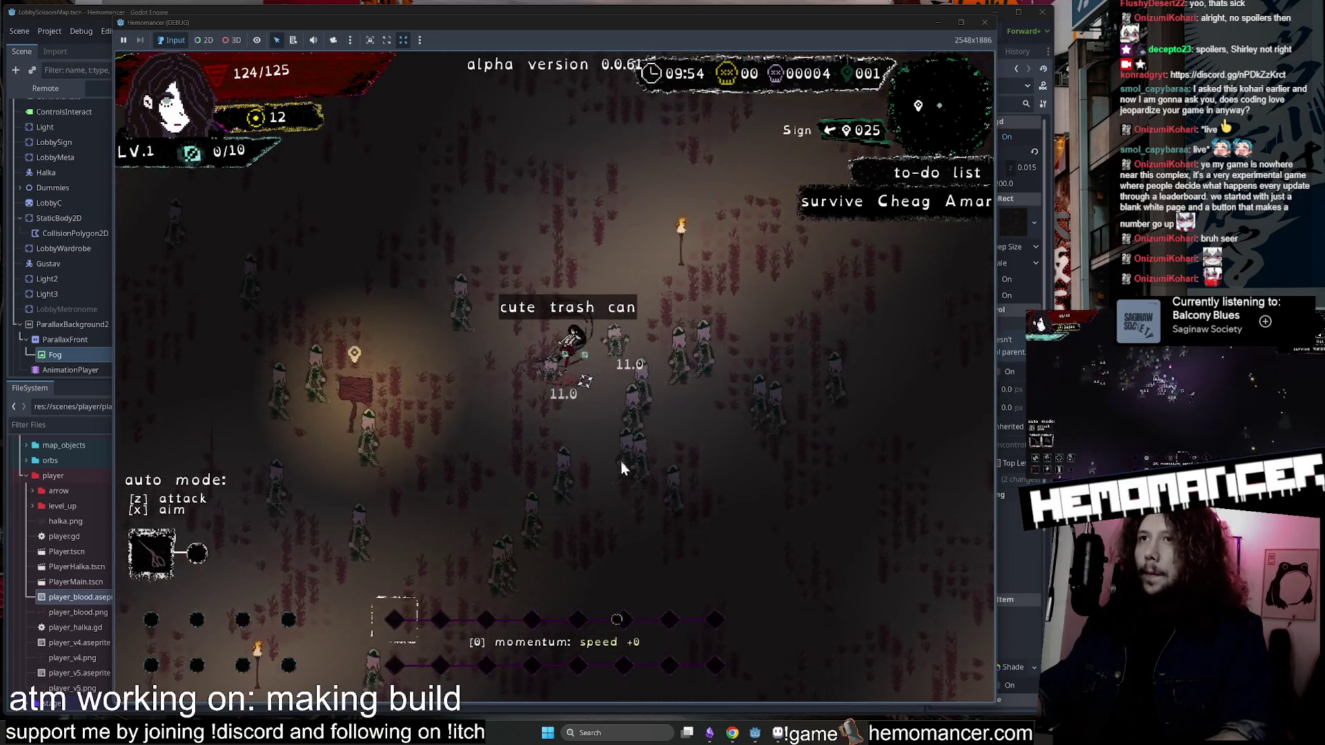
pyautogui.press('w')
pyautogui.press('d')
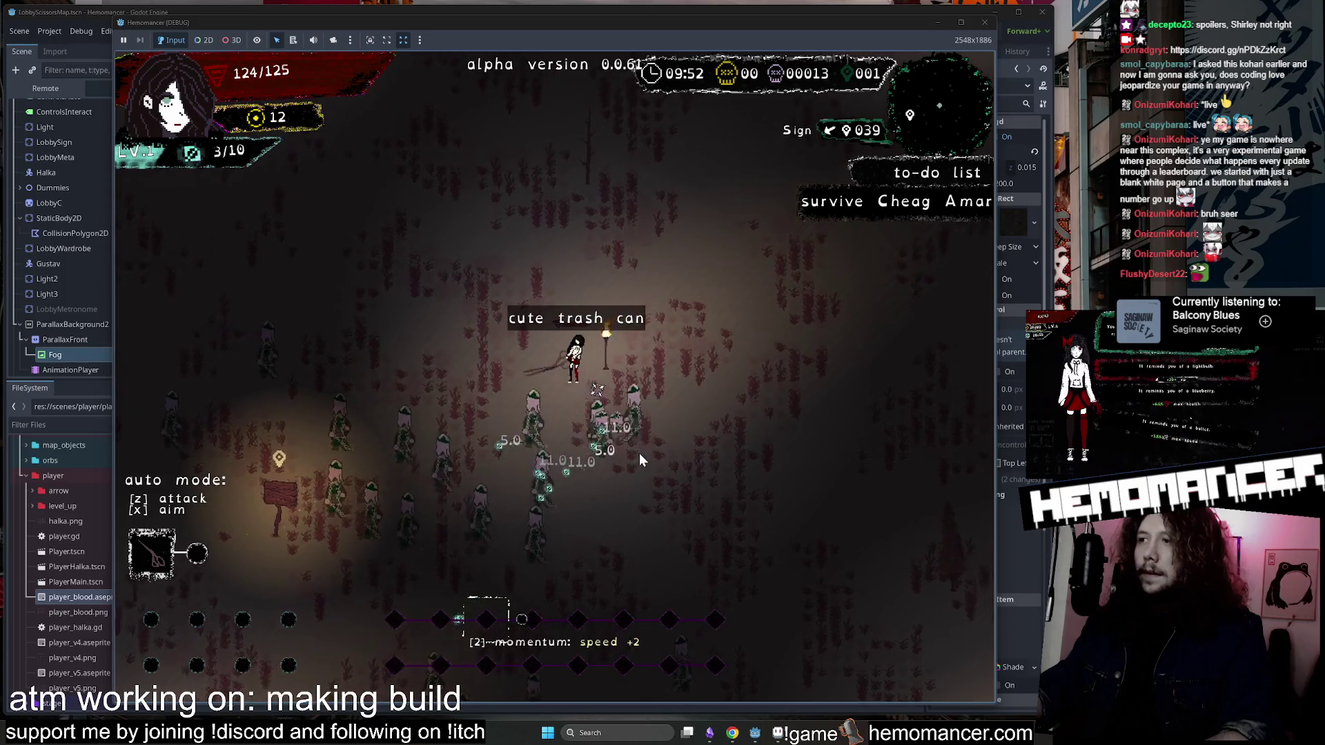
pyautogui.press('w')
pyautogui.press('d')
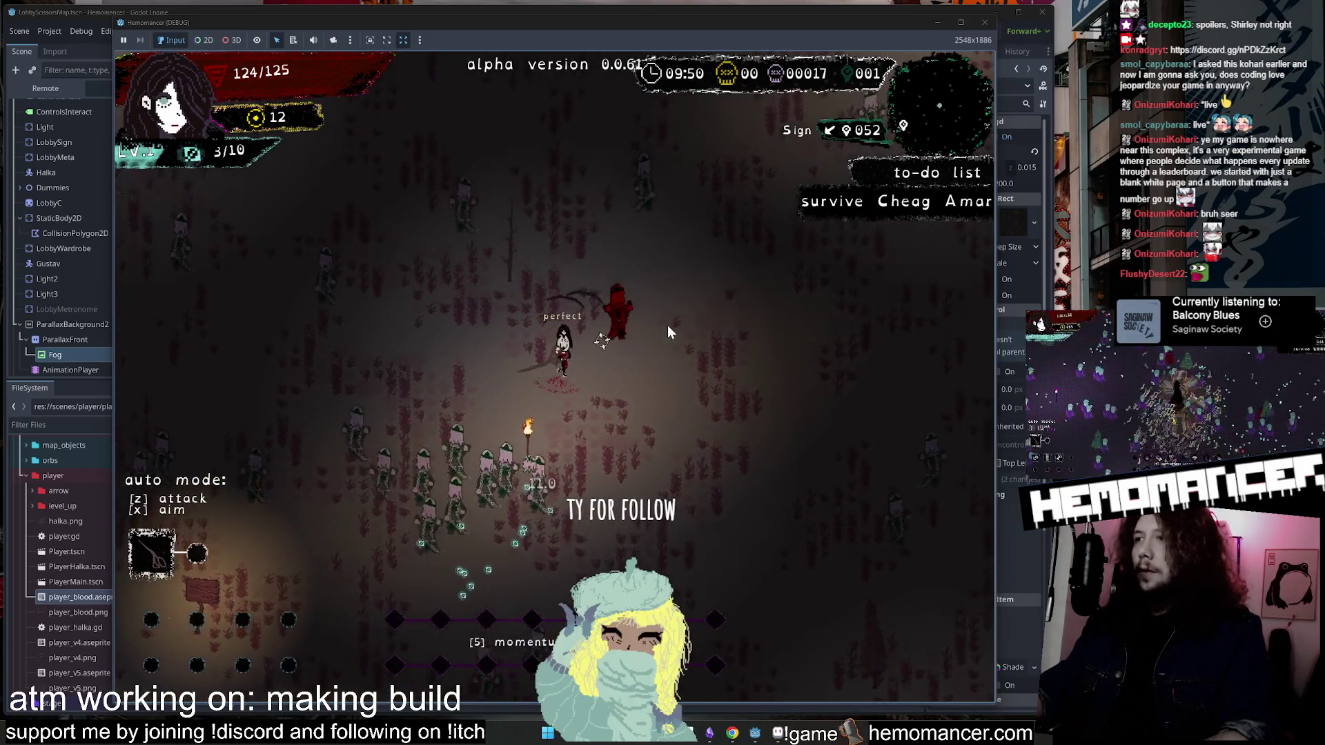
pyautogui.press('w')
pyautogui.press('d')
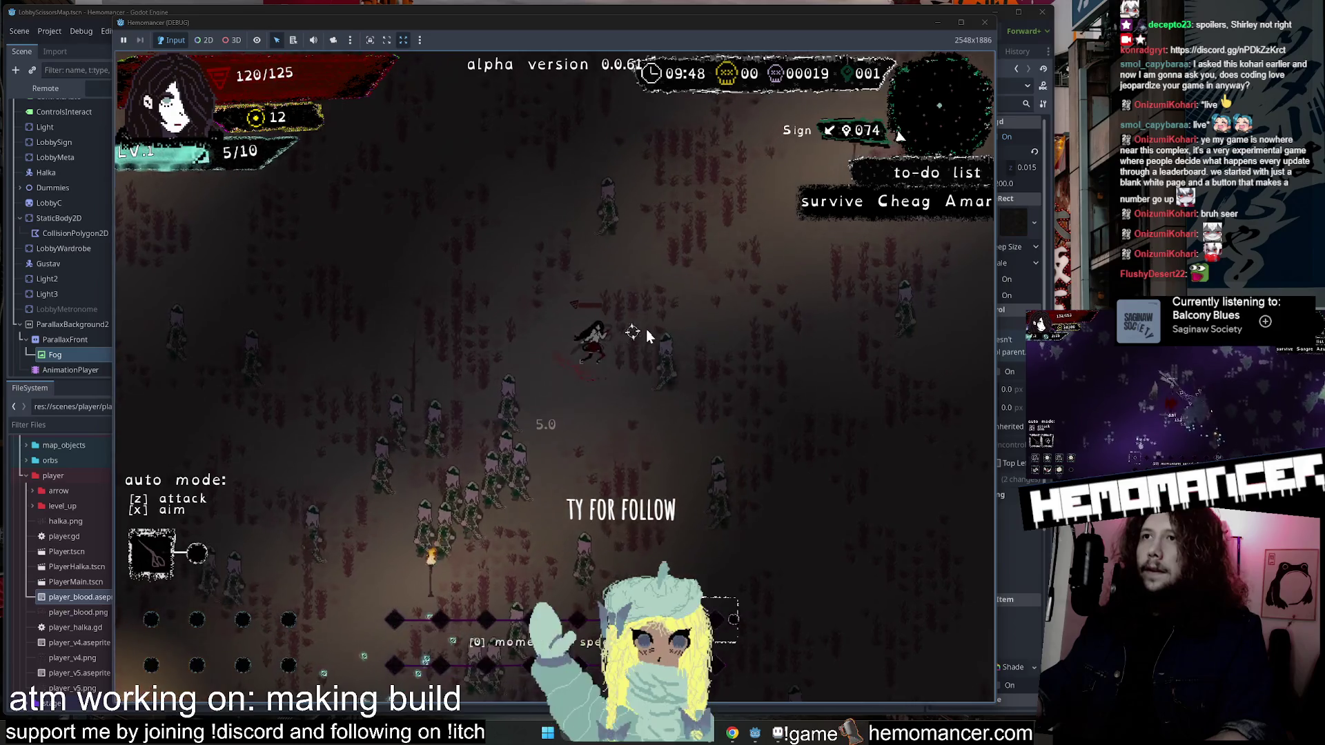
pyautogui.press('w')
pyautogui.press('d')
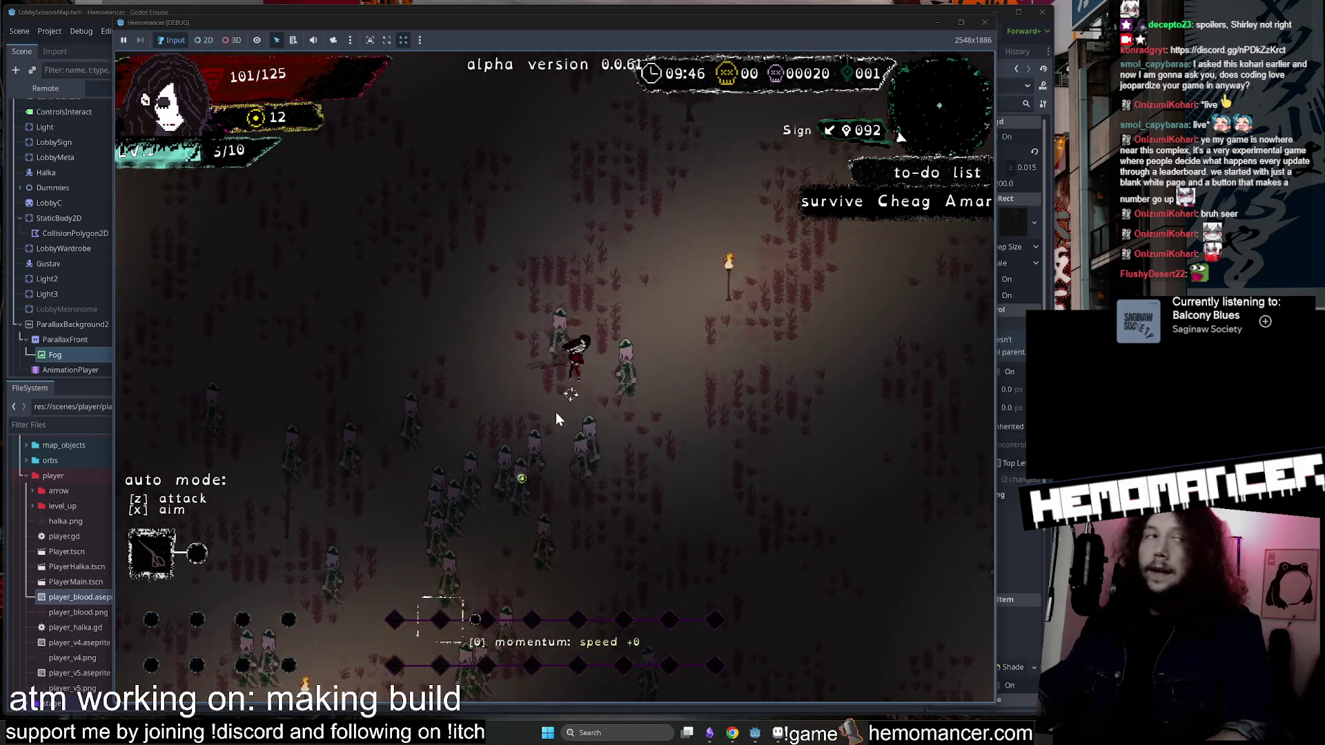
pyautogui.press('w')
pyautogui.press('d')
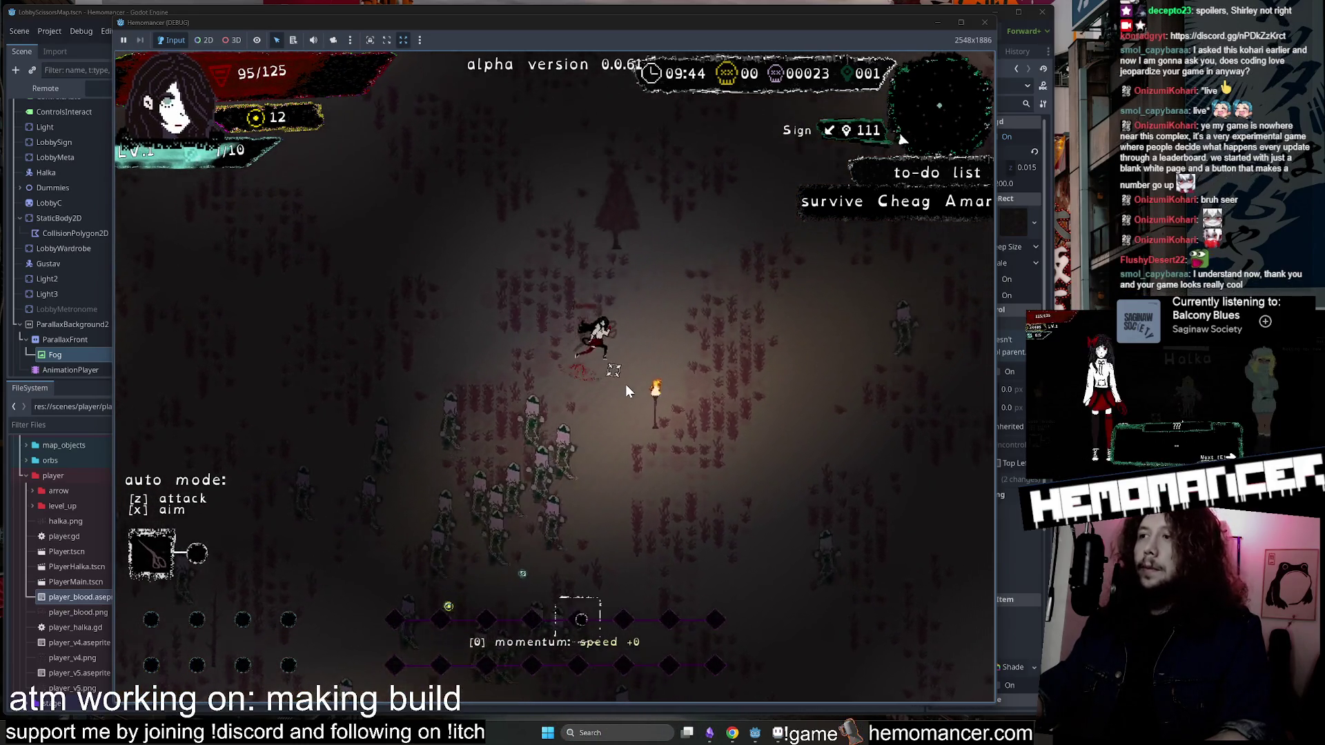
pyautogui.press('w')
pyautogui.press('d')
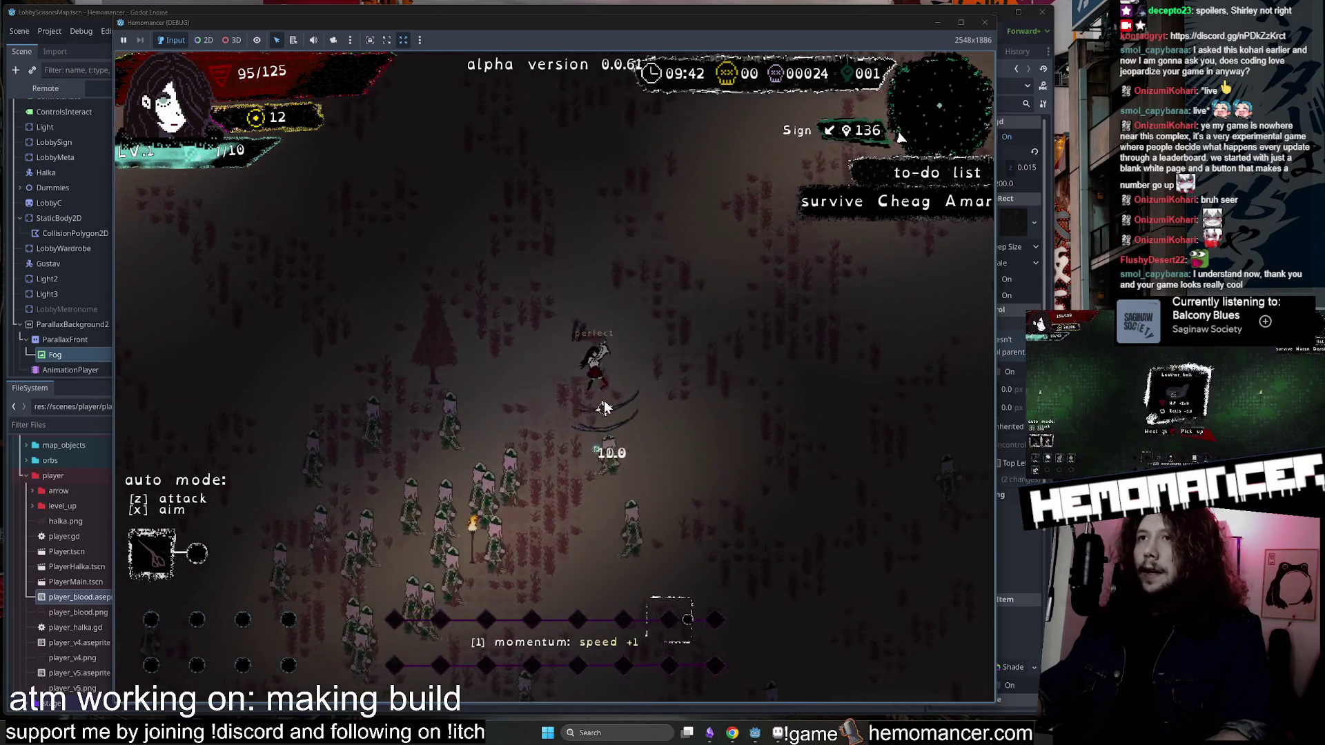
pyautogui.press('w')
pyautogui.press('d')
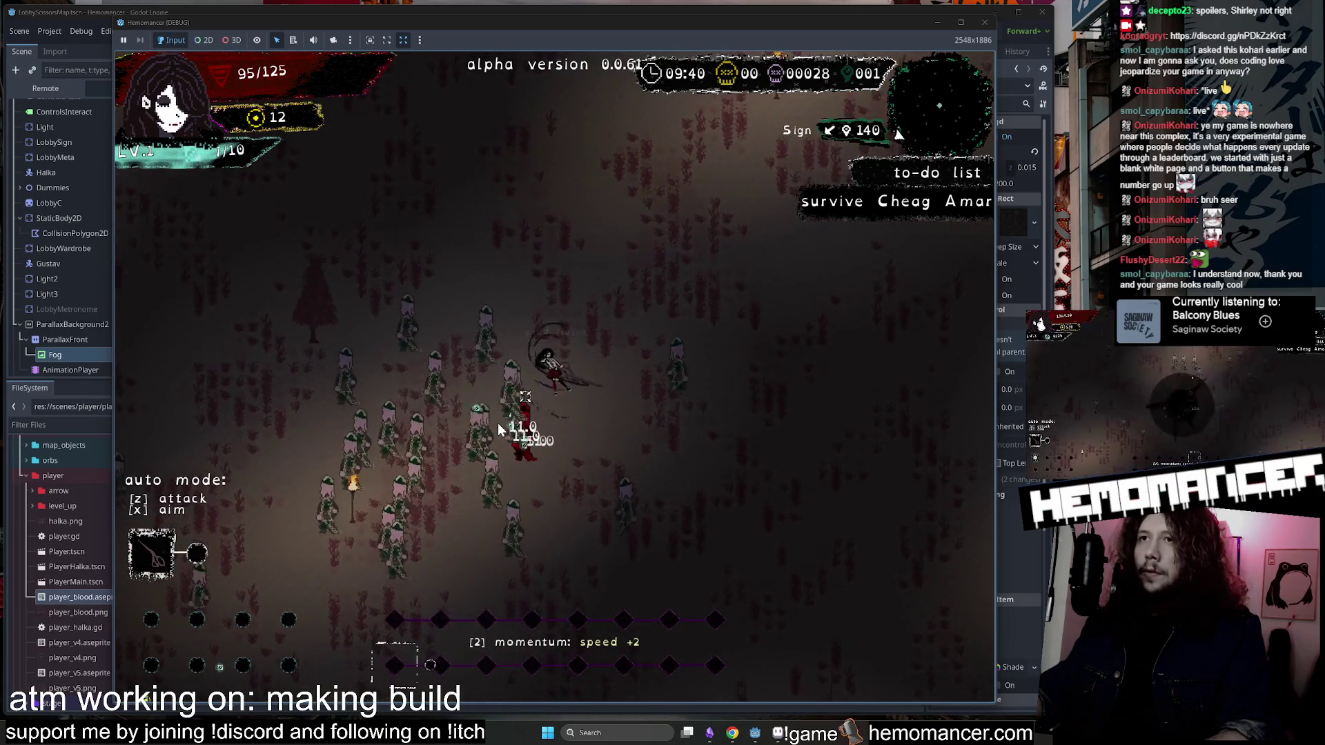
# Exit the run to the game's main menu and close the running game.
pyautogui.press('w')
pyautogui.press('d')
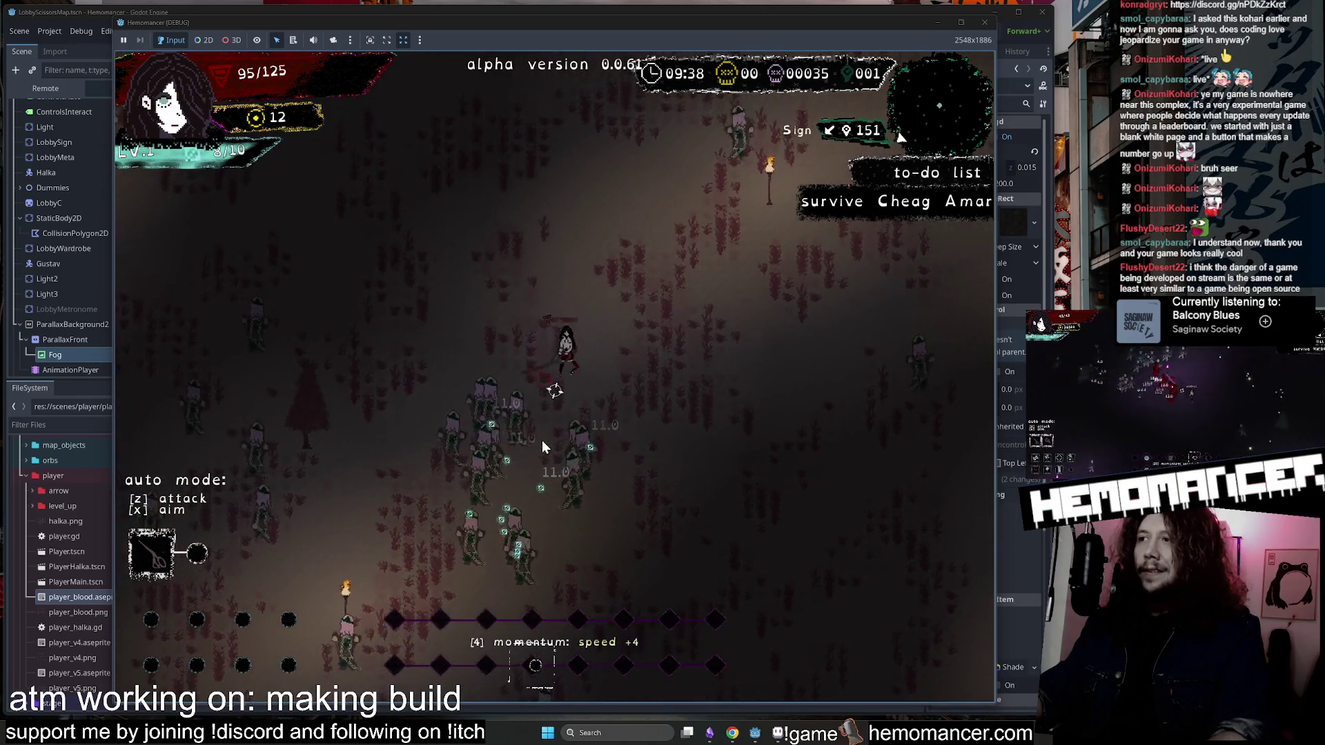
pyautogui.press('Escape')
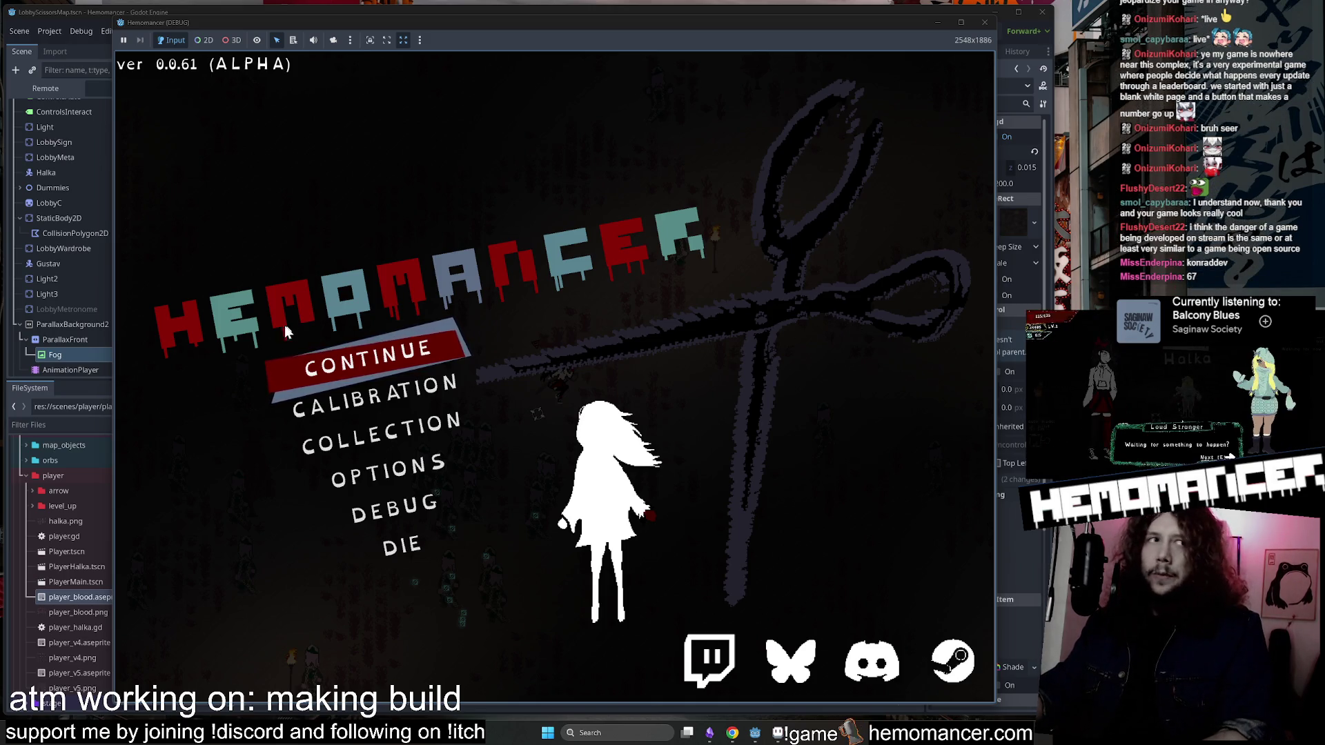
pyautogui.click(987, 23)
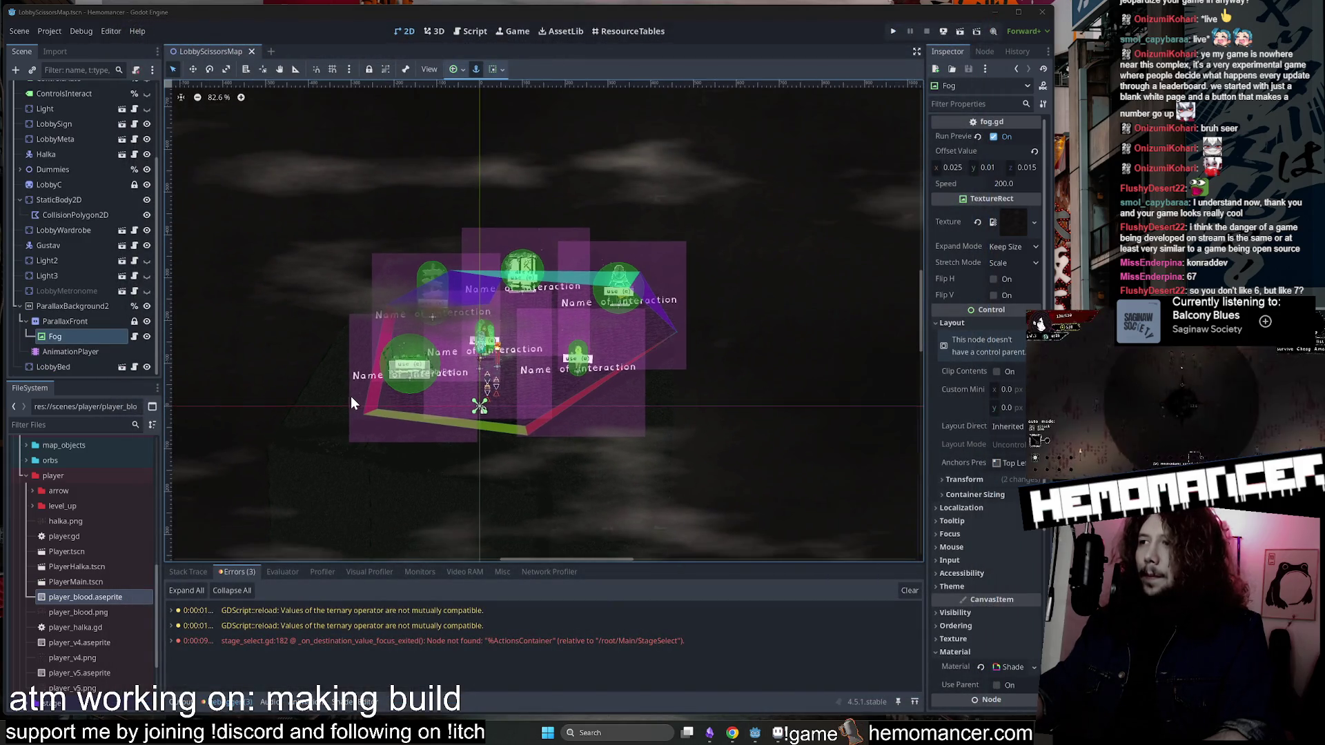
# Collapse the player folder in the FileSystem dock.
pyautogui.scroll(1, 354, 328)
pyautogui.scroll(-1, 354, 336)
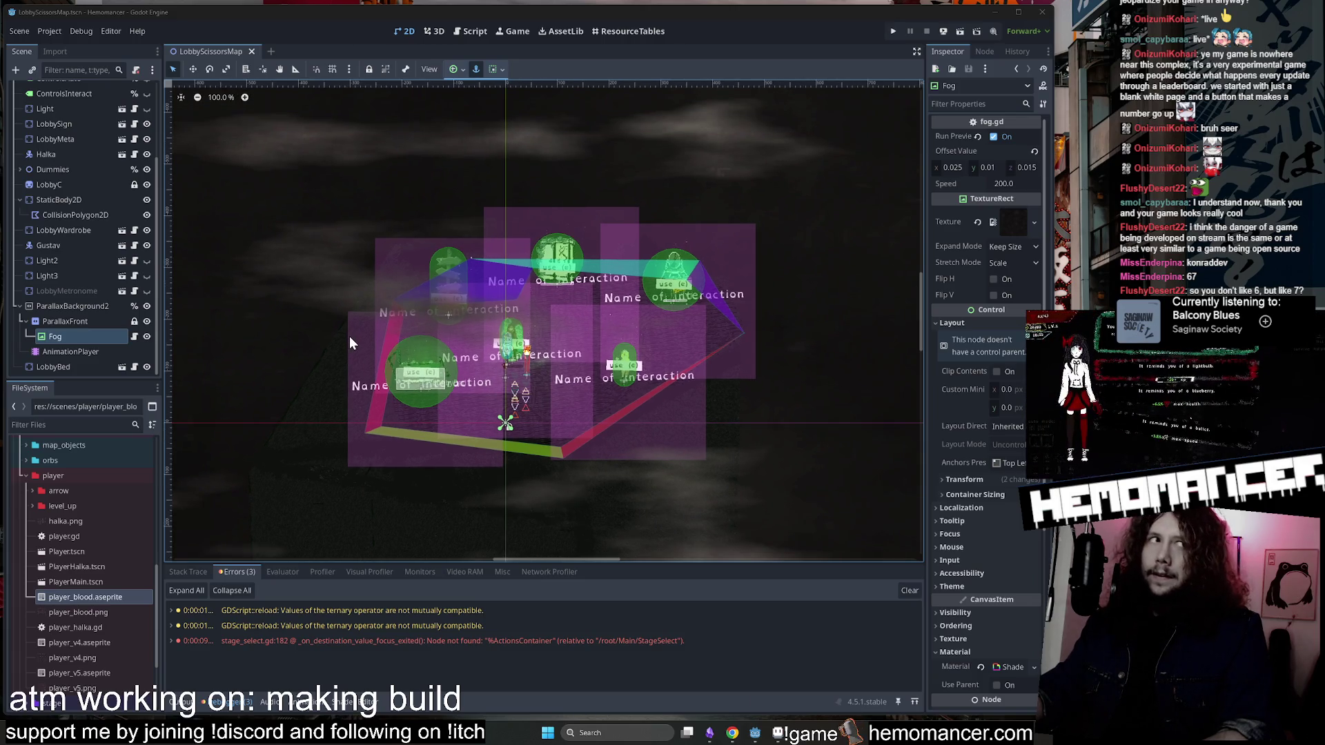
pyautogui.scroll(1, 344, 338)
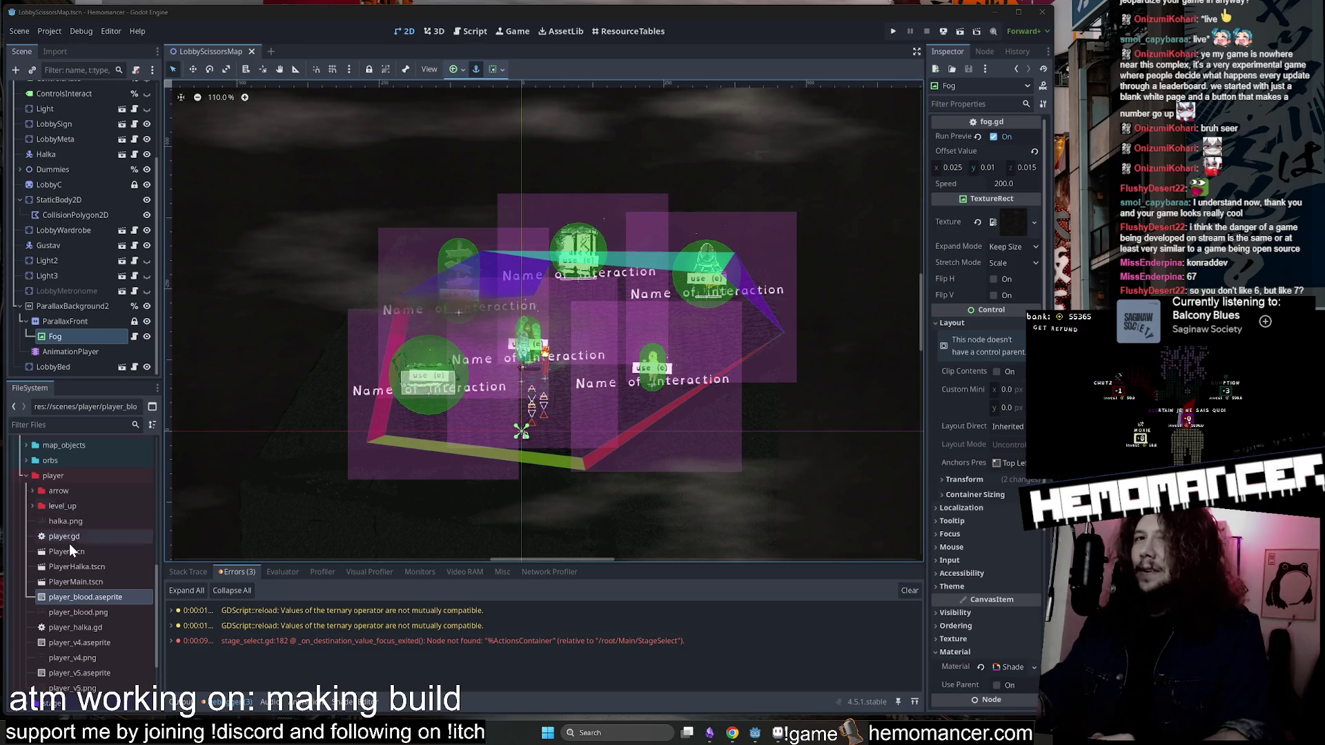
pyautogui.doubleClick(75, 475)
# Collapse the scenes folder, then relaunch the Hemomancer build with F5 and stop it.
pyautogui.scroll(-2, 342, 353)
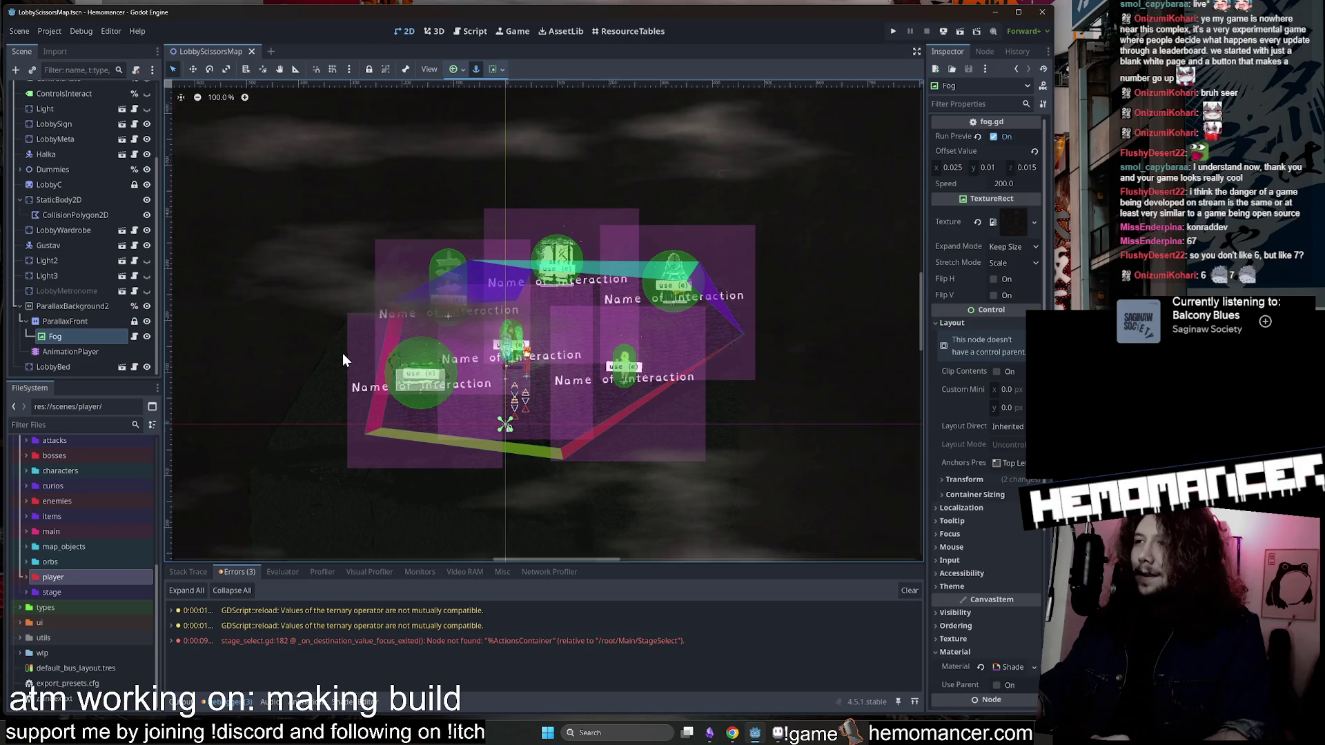
pyautogui.scroll(1, 340, 350)
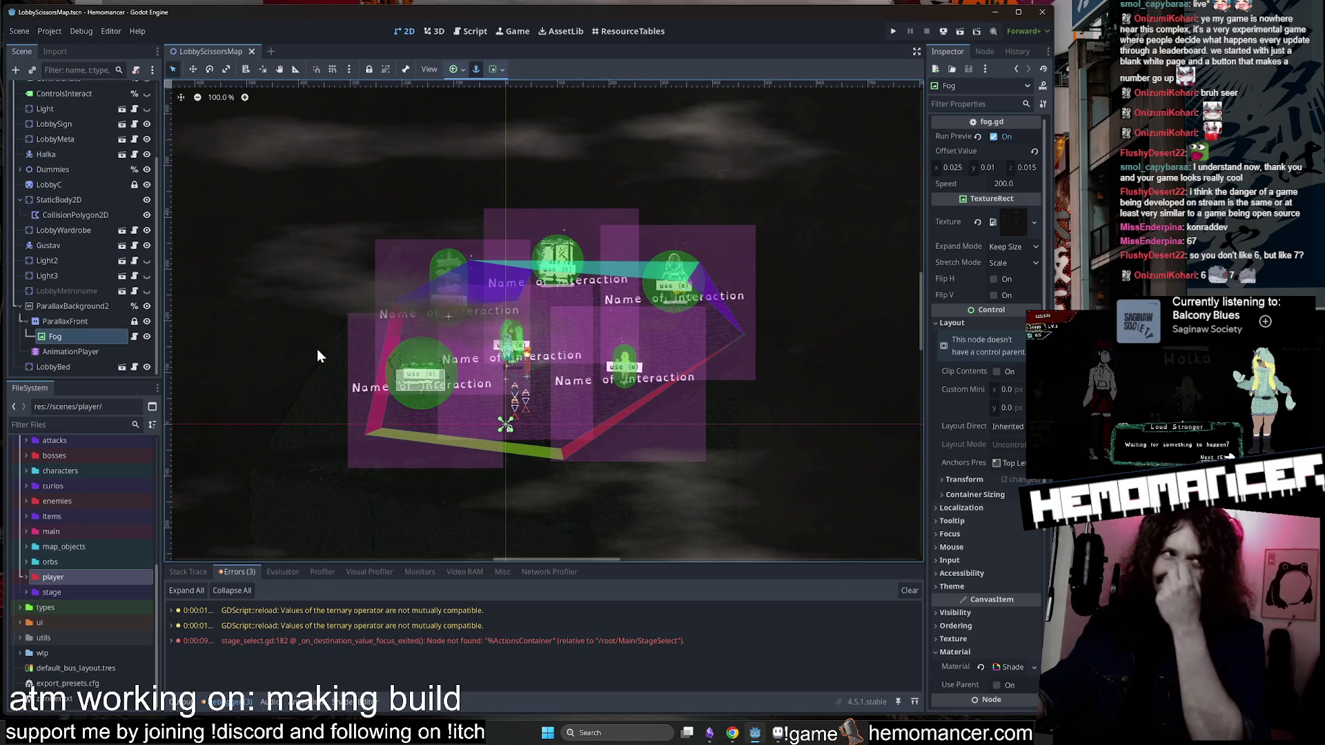
pyautogui.press('Left')
pyautogui.press('Left')
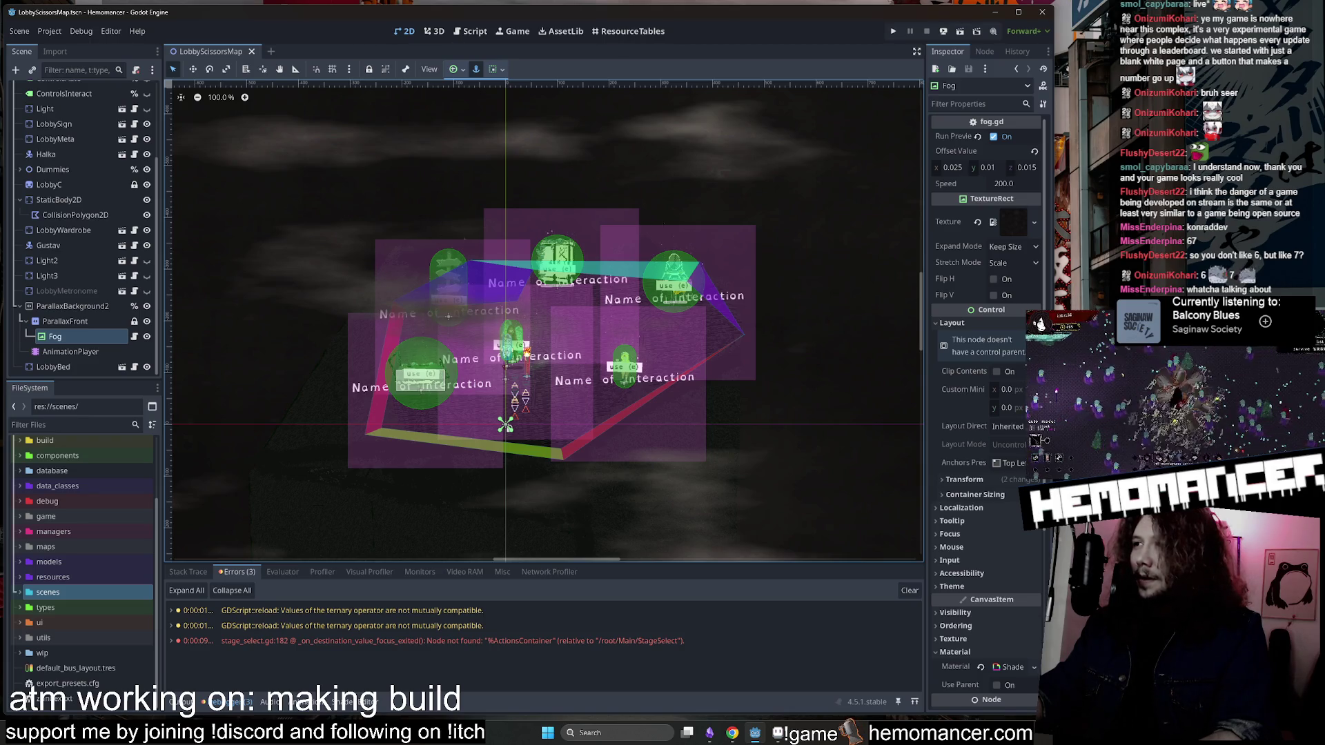
pyautogui.press('F5')
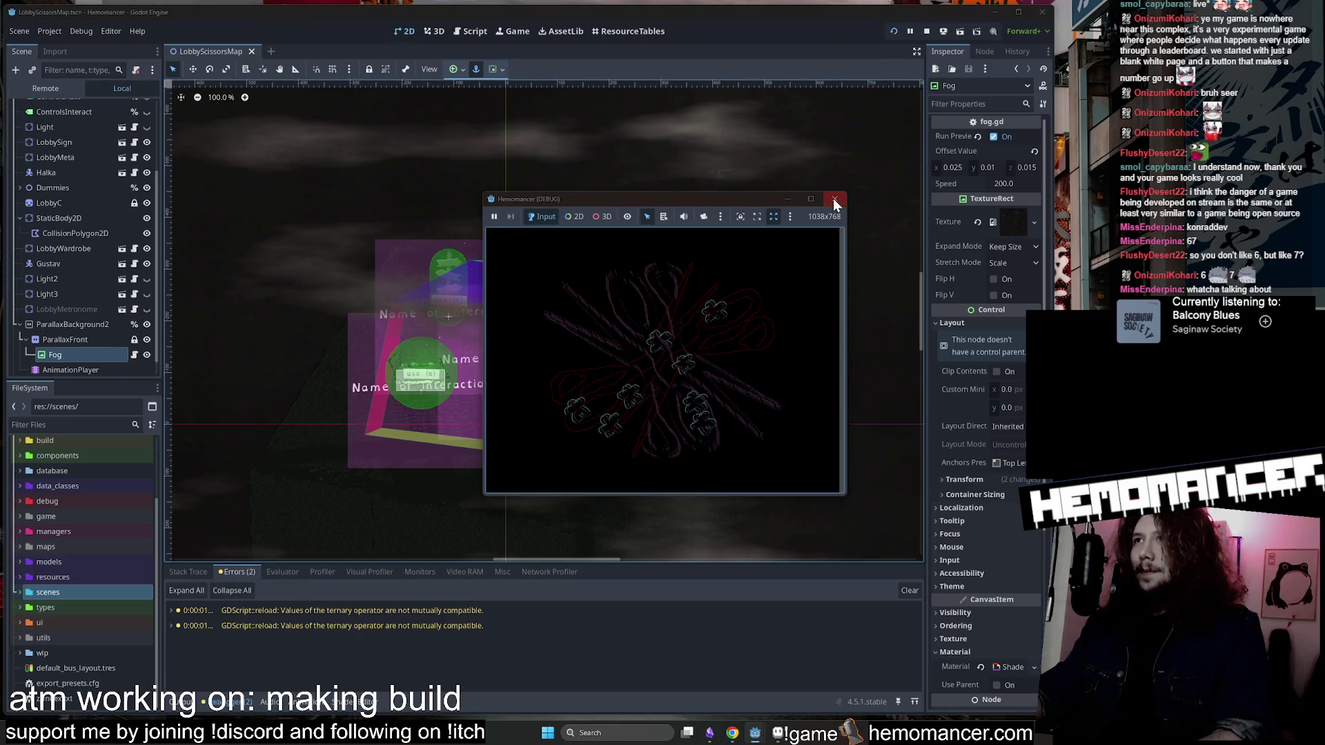
pyautogui.click(834, 201)
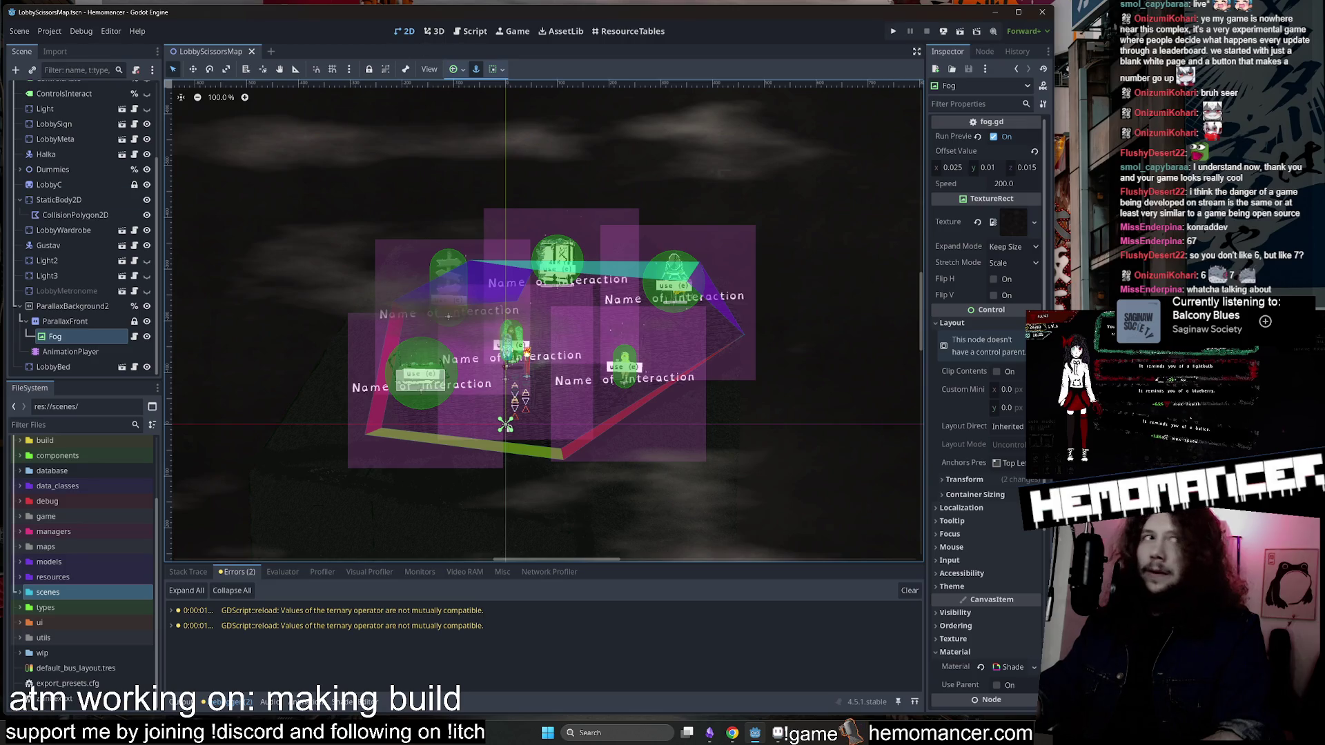
# Switch from Godot to the Discord window on the Hemomancer modding channel.
pyautogui.hotkey('alt', 'Tab')
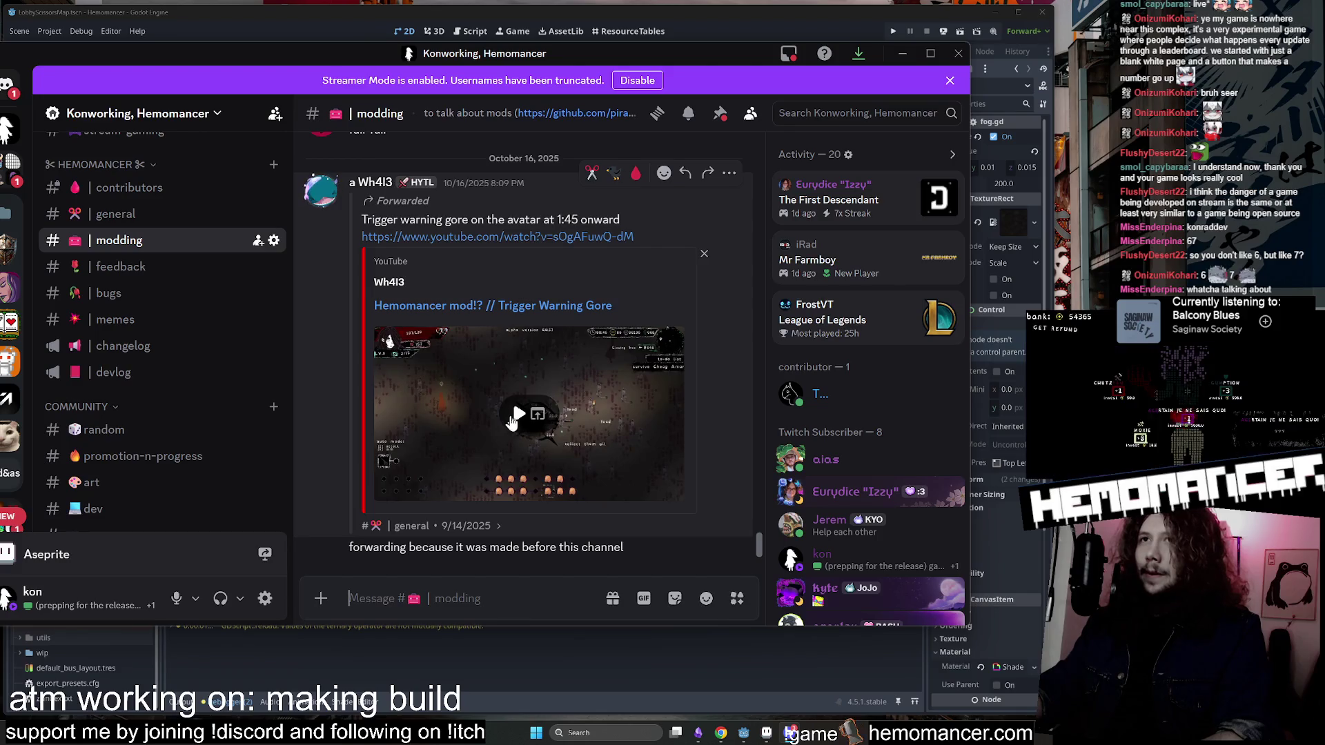
# Play the shared mod video, skip to about 0:39 and watch it full screen.
pyautogui.click(511, 417)
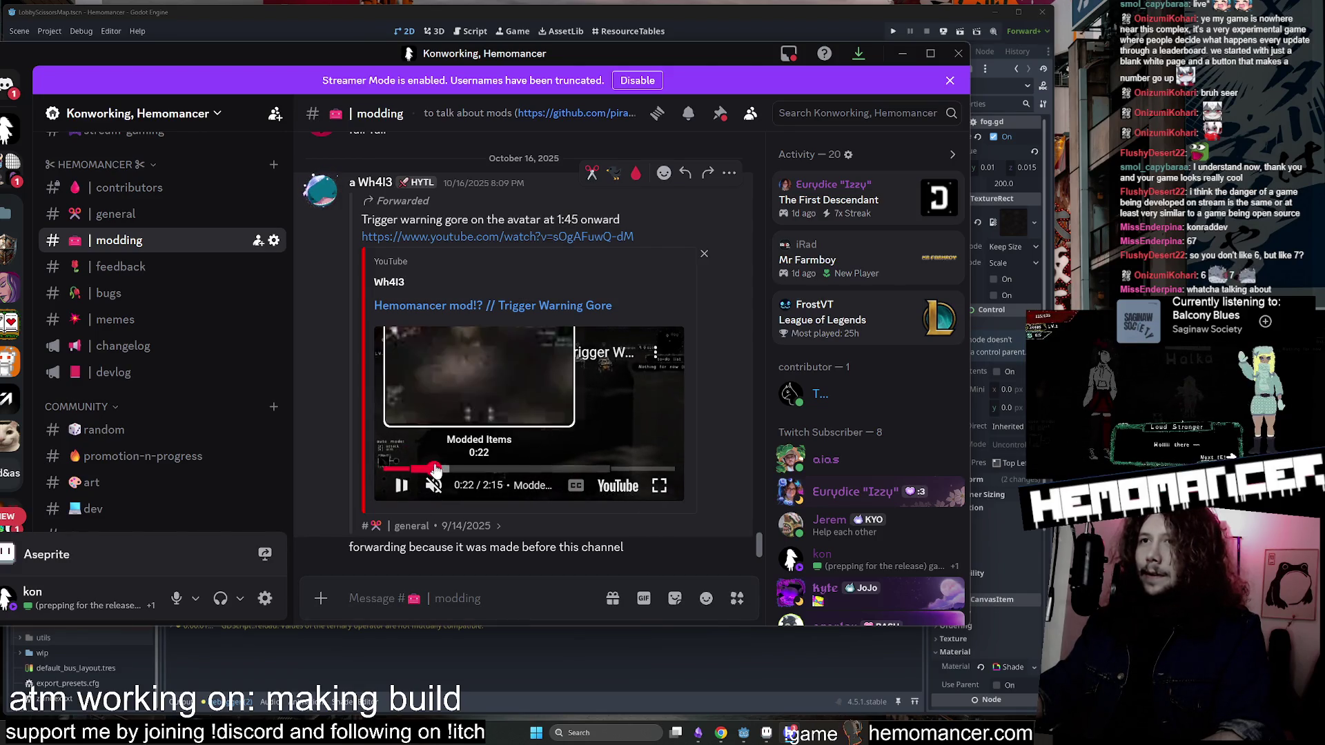
pyautogui.click(472, 471)
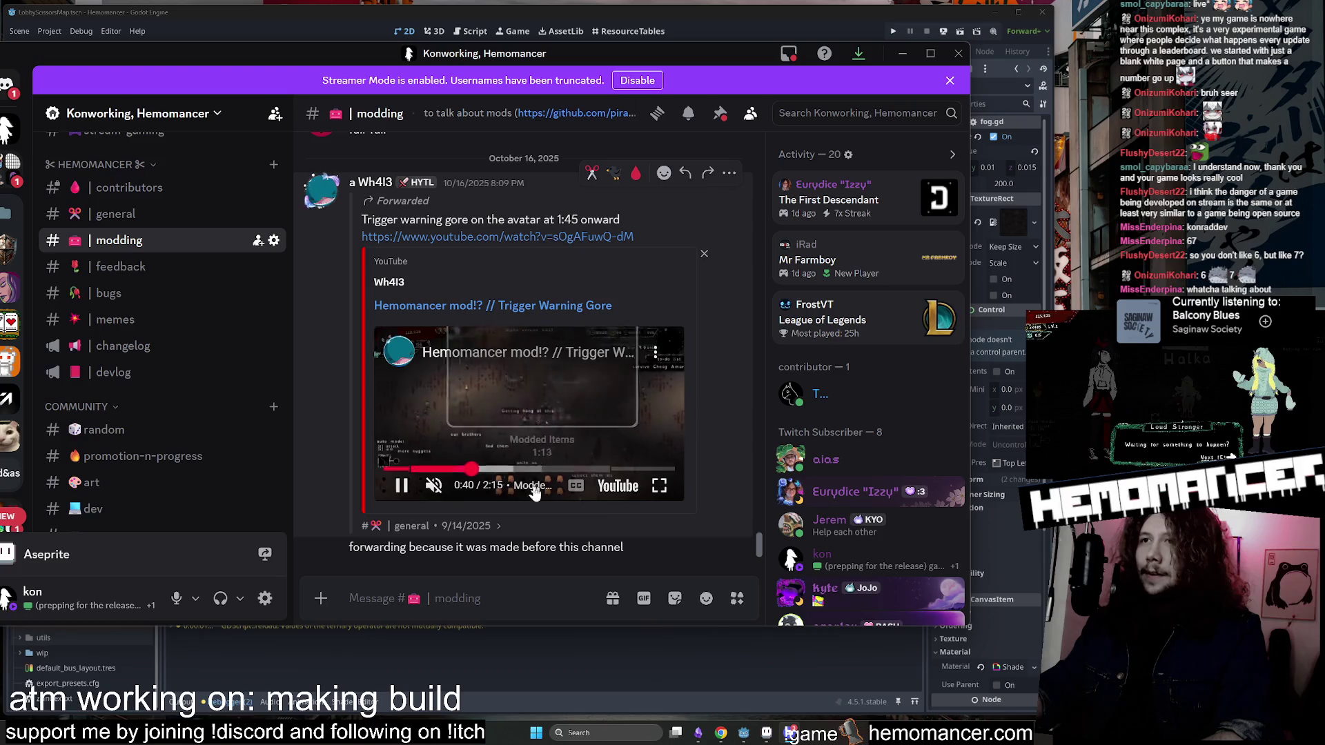
pyautogui.click(658, 487)
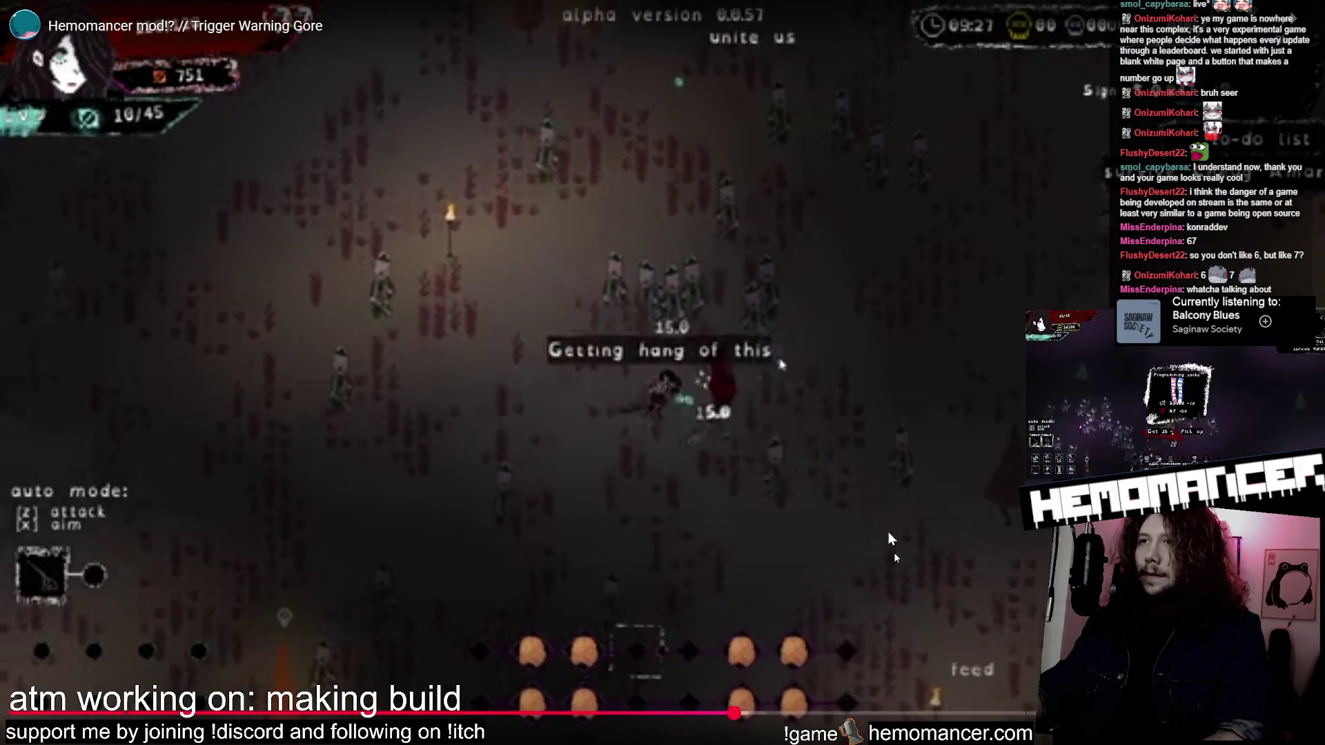
pyautogui.press('Escape')
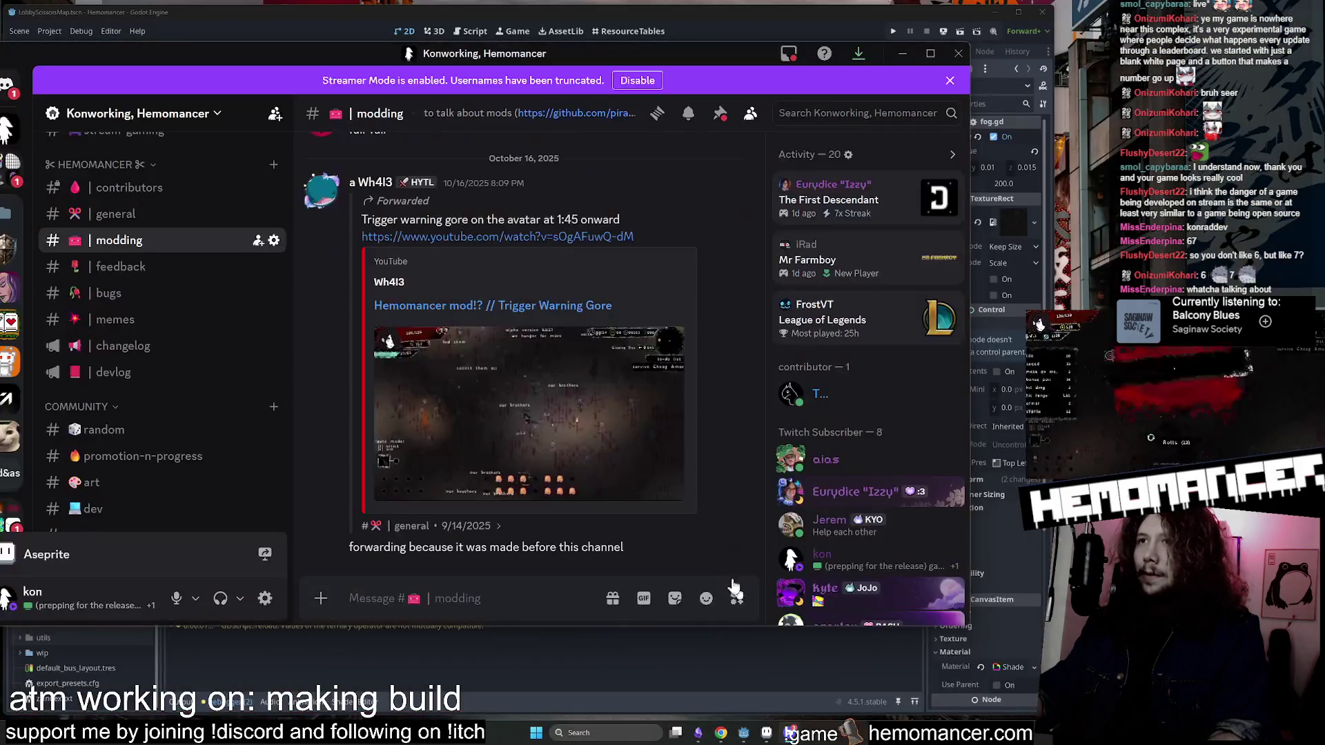
# Scroll up the #modding chat and zoom into a gameplay screenshot.
pyautogui.scroll(15, 633, 466)
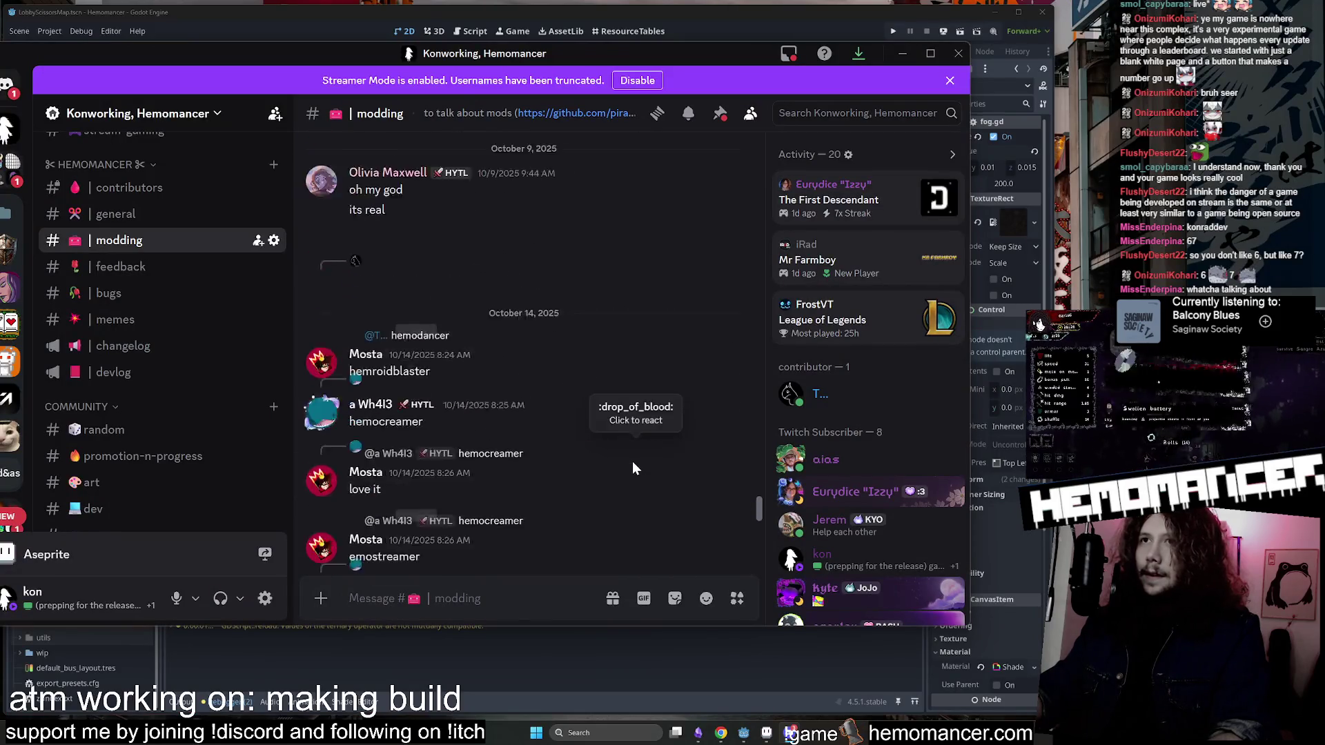
pyautogui.scroll(15, 630, 467)
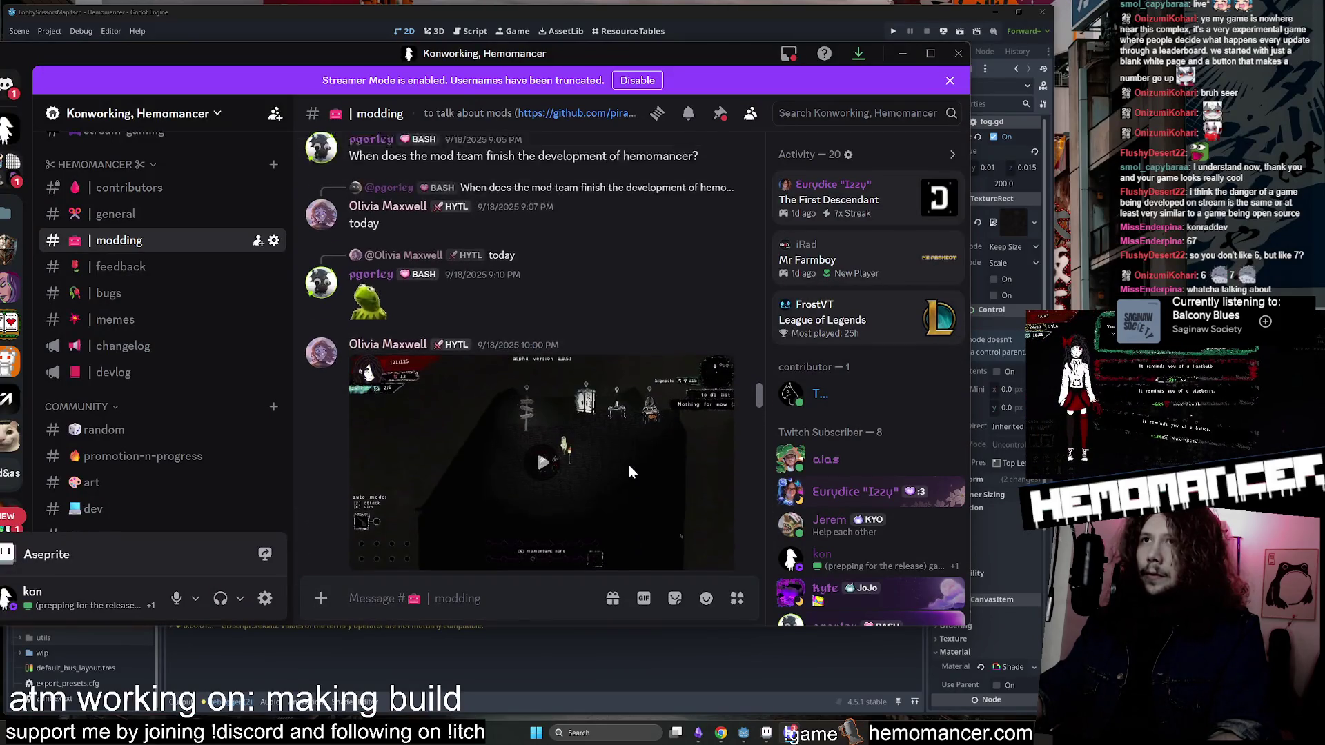
pyautogui.scroll(10, 563, 484)
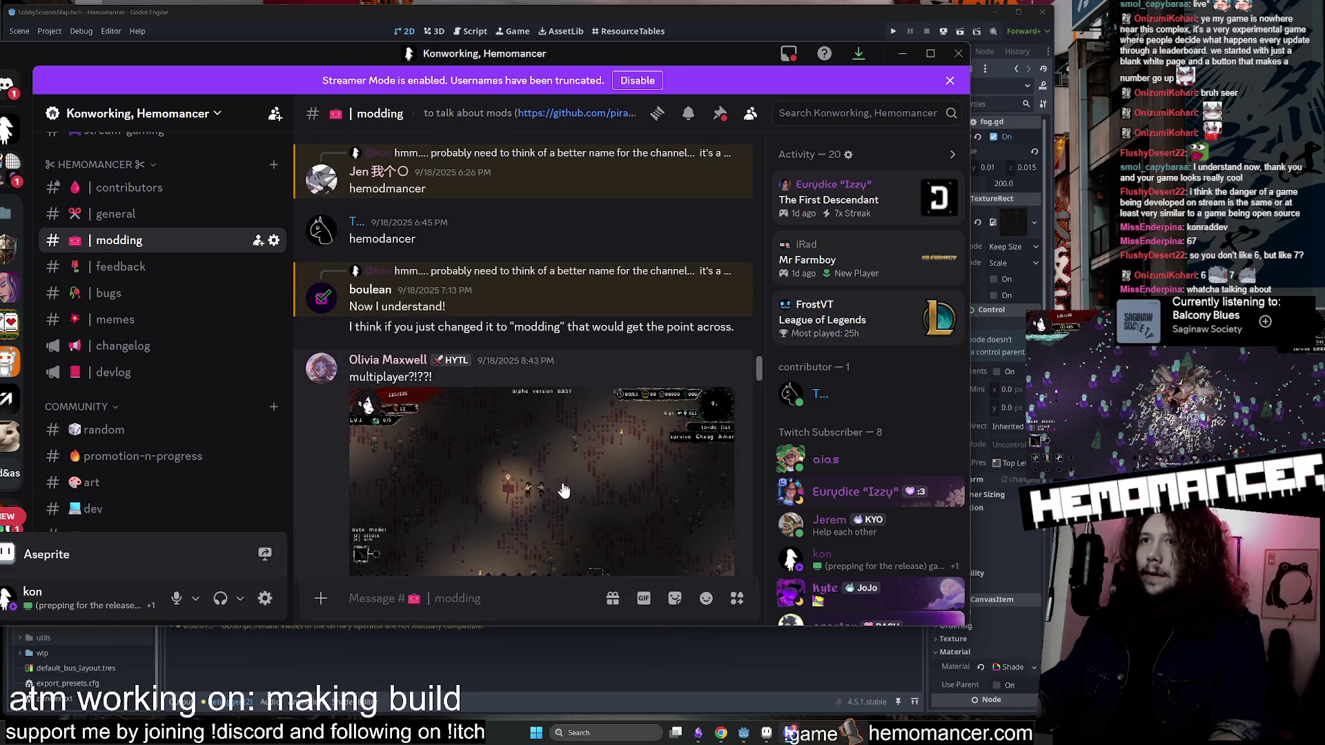
pyautogui.scroll(10, 563, 487)
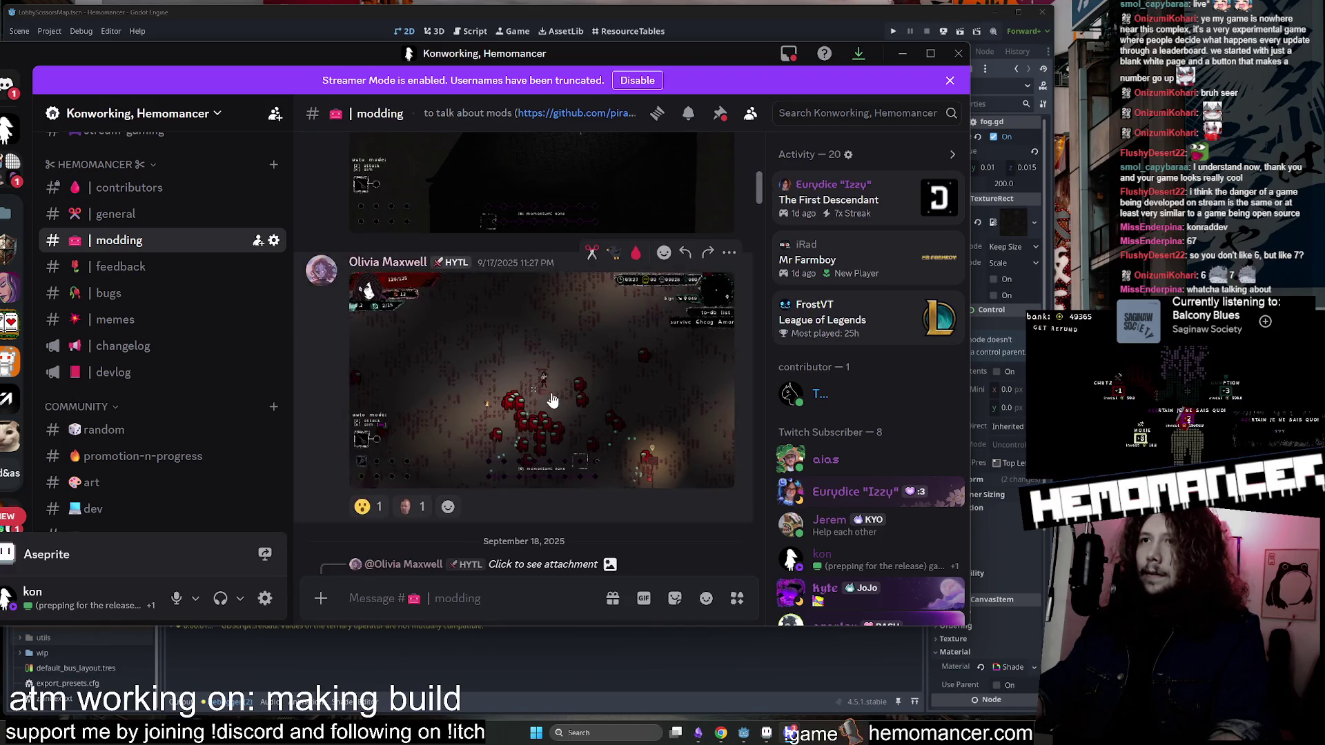
pyautogui.click(530, 405)
pyautogui.click(530, 405)
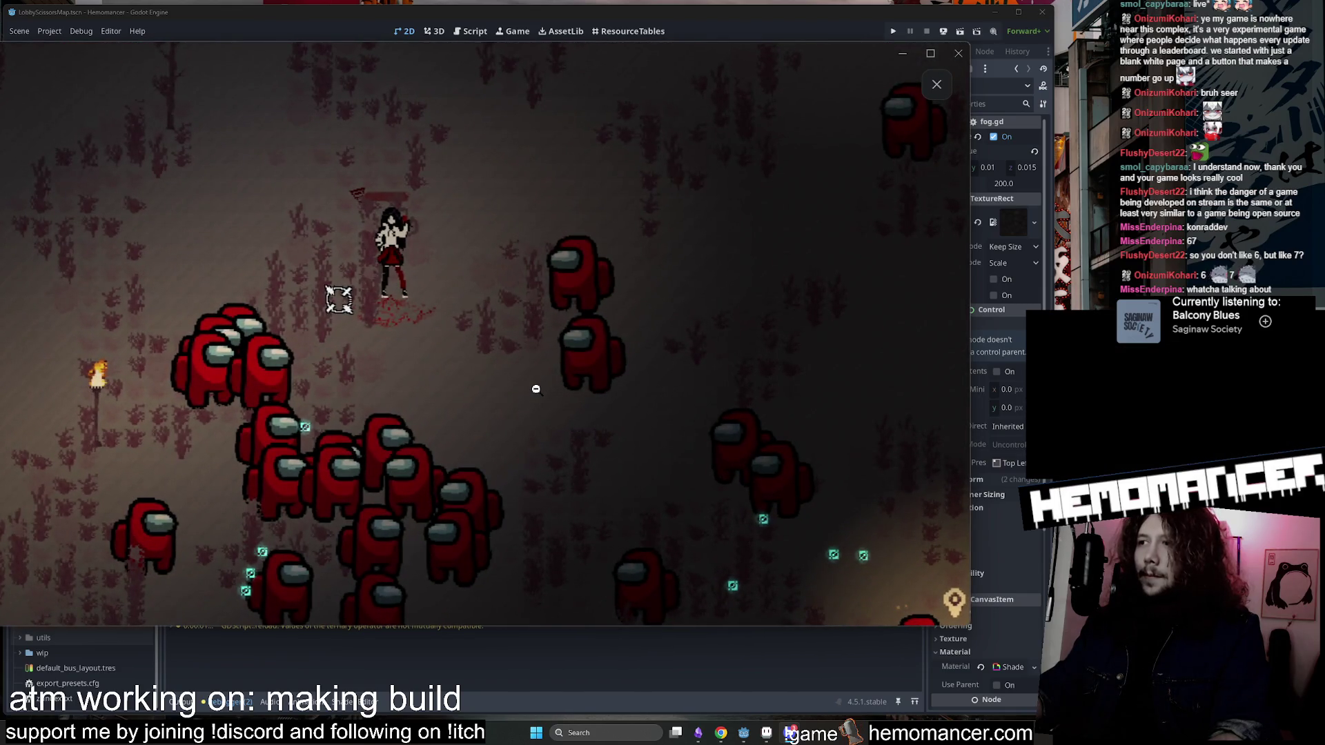
pyautogui.click(537, 389)
pyautogui.press('Escape')
# Zoom in on the red character in an earlier screenshot, then move Discord aside.
pyautogui.scroll(5, 537, 398)
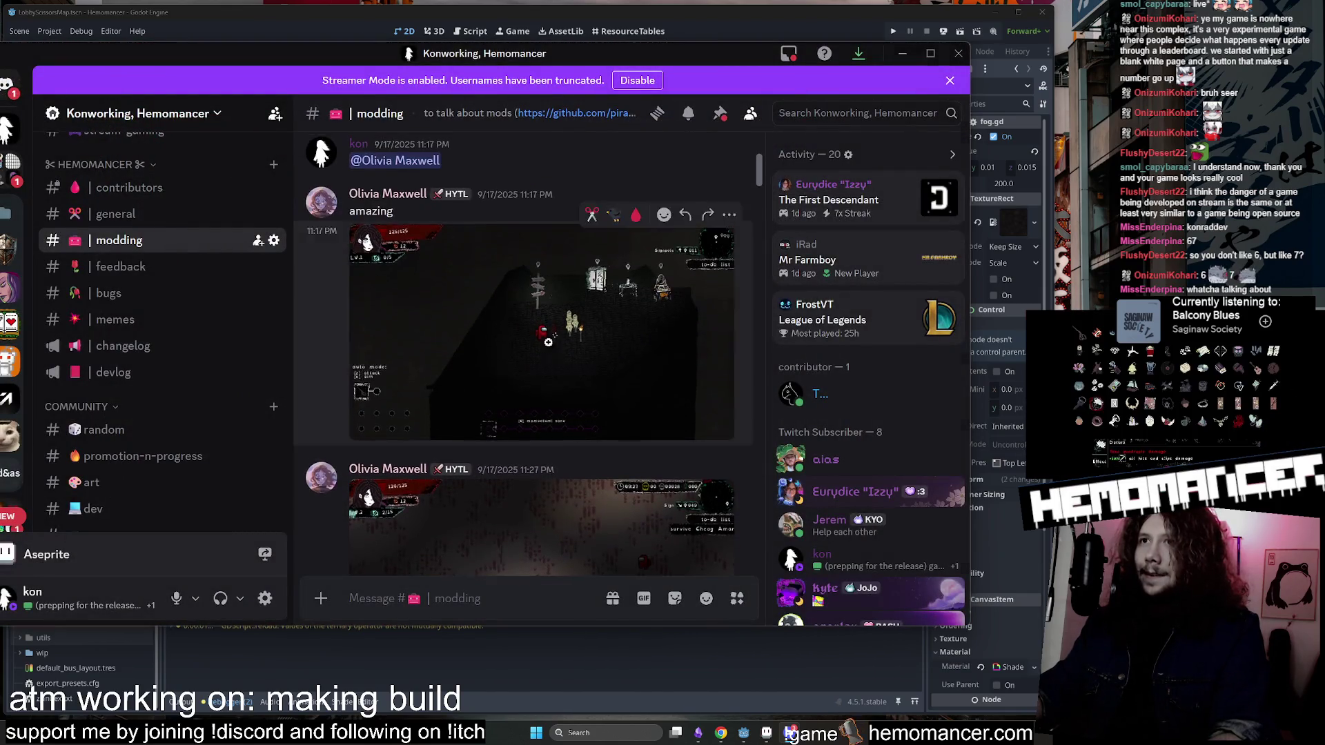
pyautogui.click(548, 342)
pyautogui.click(361, 388)
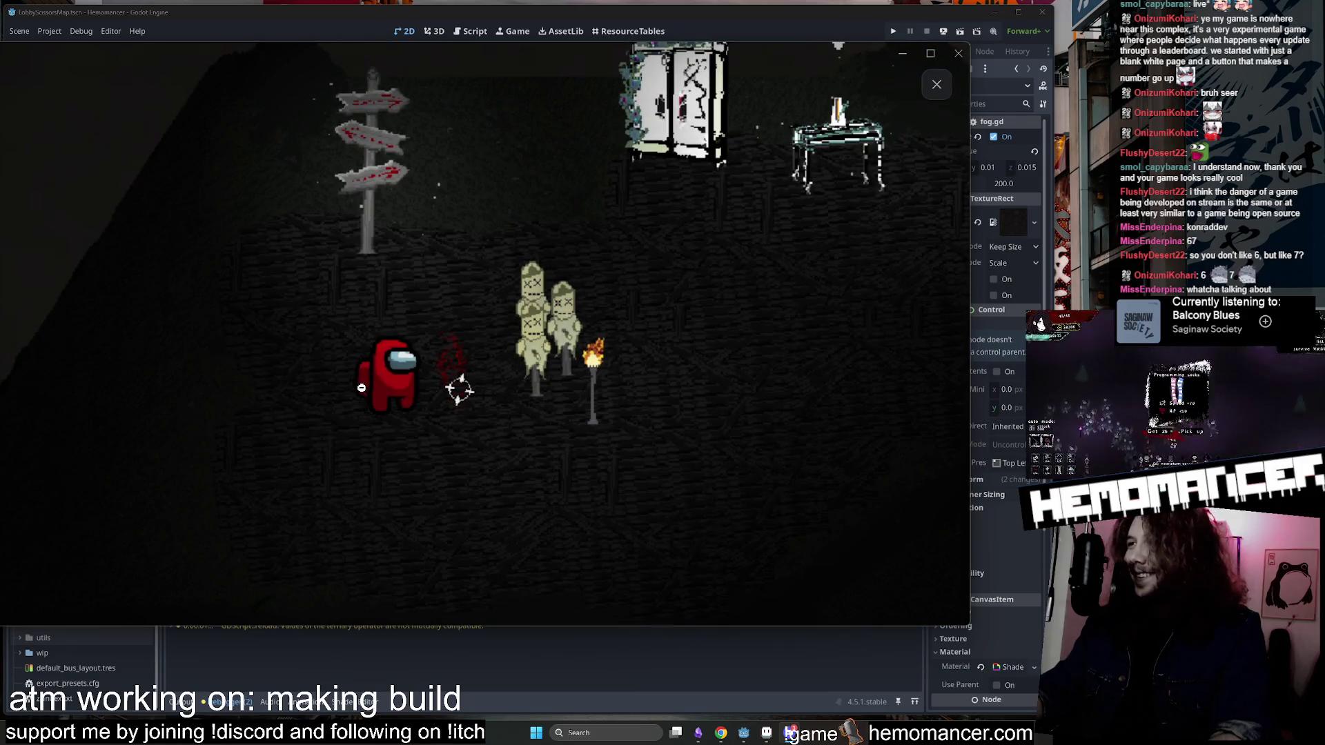
pyautogui.click(415, 371)
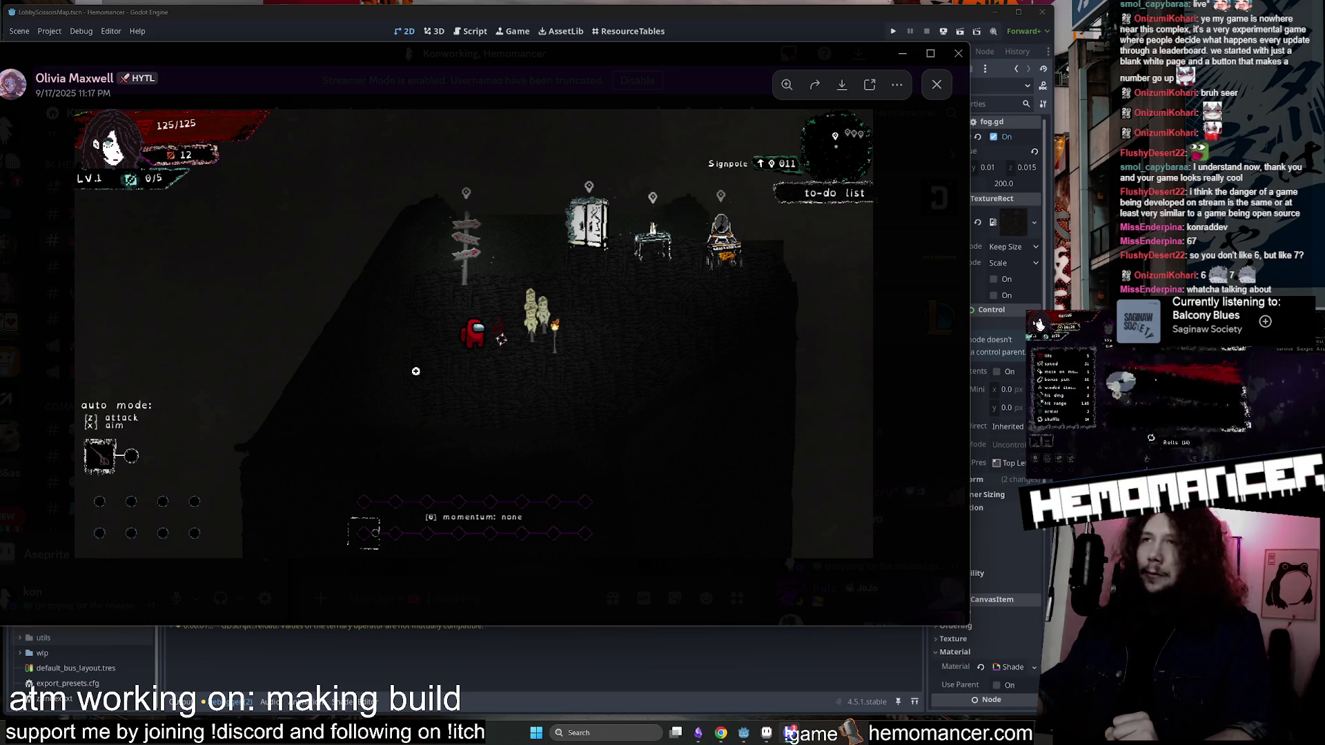
pyautogui.click(959, 290)
pyautogui.moveTo(685, 59)
pyautogui.mouseDown()
pyautogui.moveTo(697, 139)
pyautogui.moveTo(754, 78)
pyautogui.moveTo(587, 200)
pyautogui.moveTo(173, 409)
pyautogui.moveTo(0, 441)
pyautogui.mouseUp()
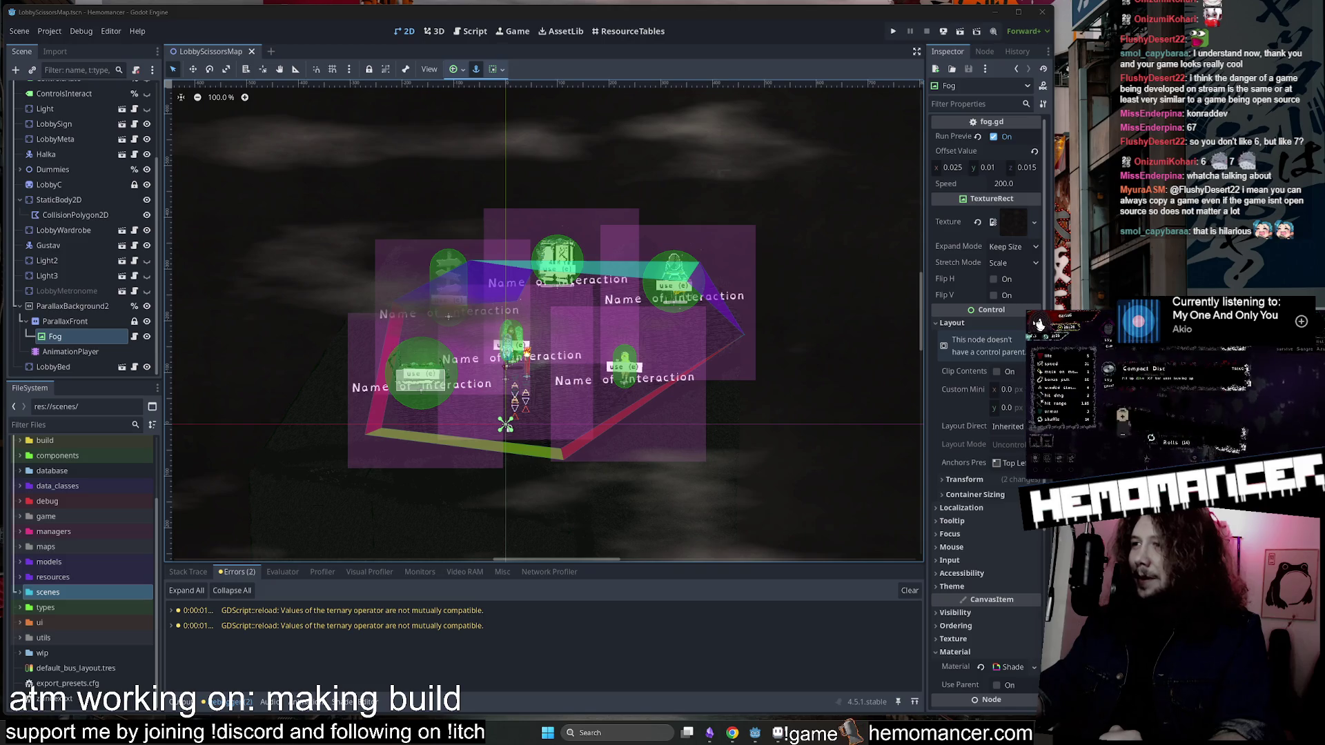
# Run and stop the game again, then filter FileSystem to 'coun'.
pyautogui.press('F5')
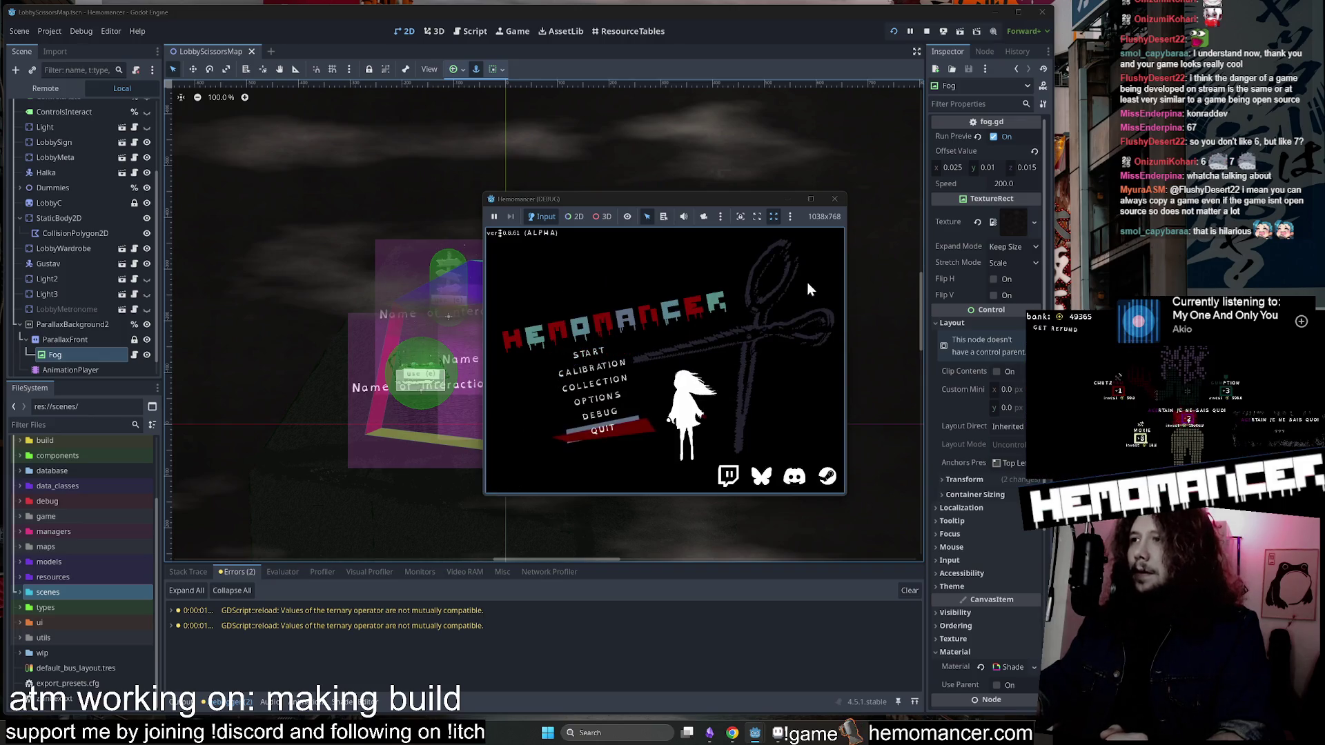
pyautogui.click(835, 199)
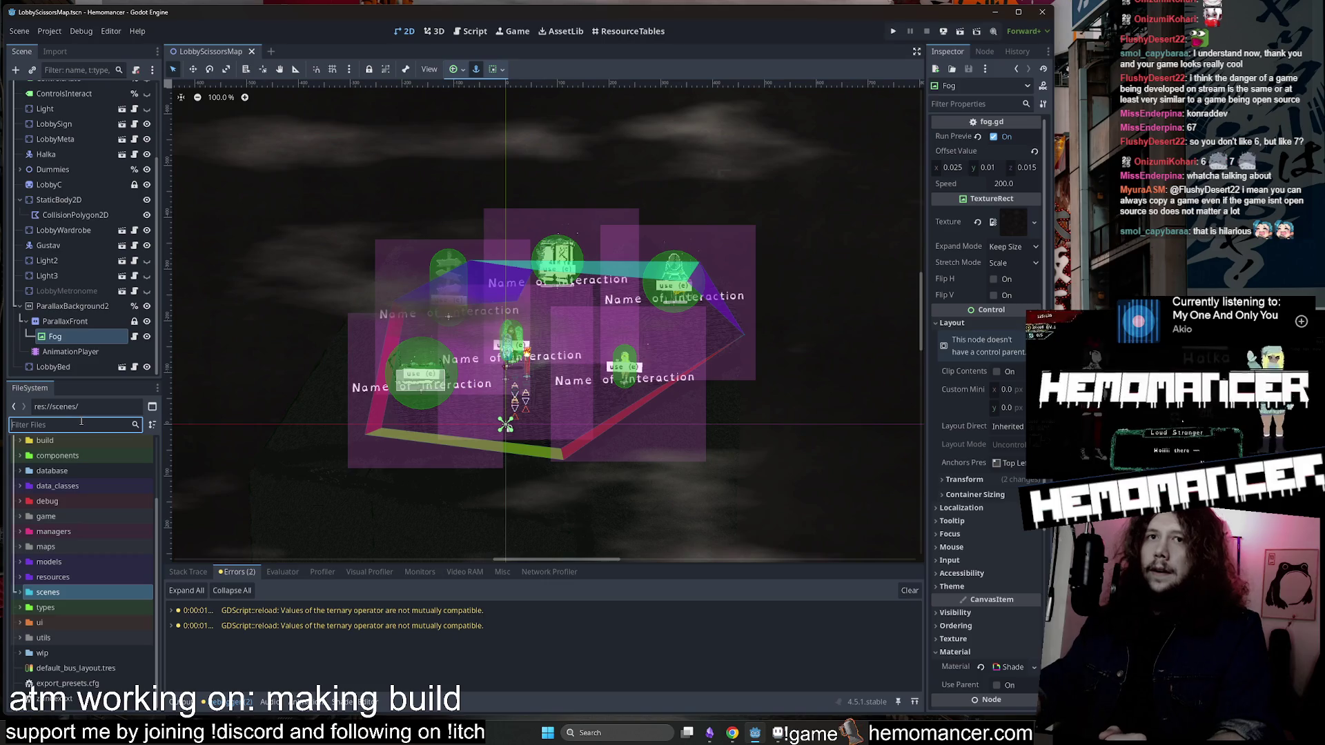
pyautogui.write('coouner')
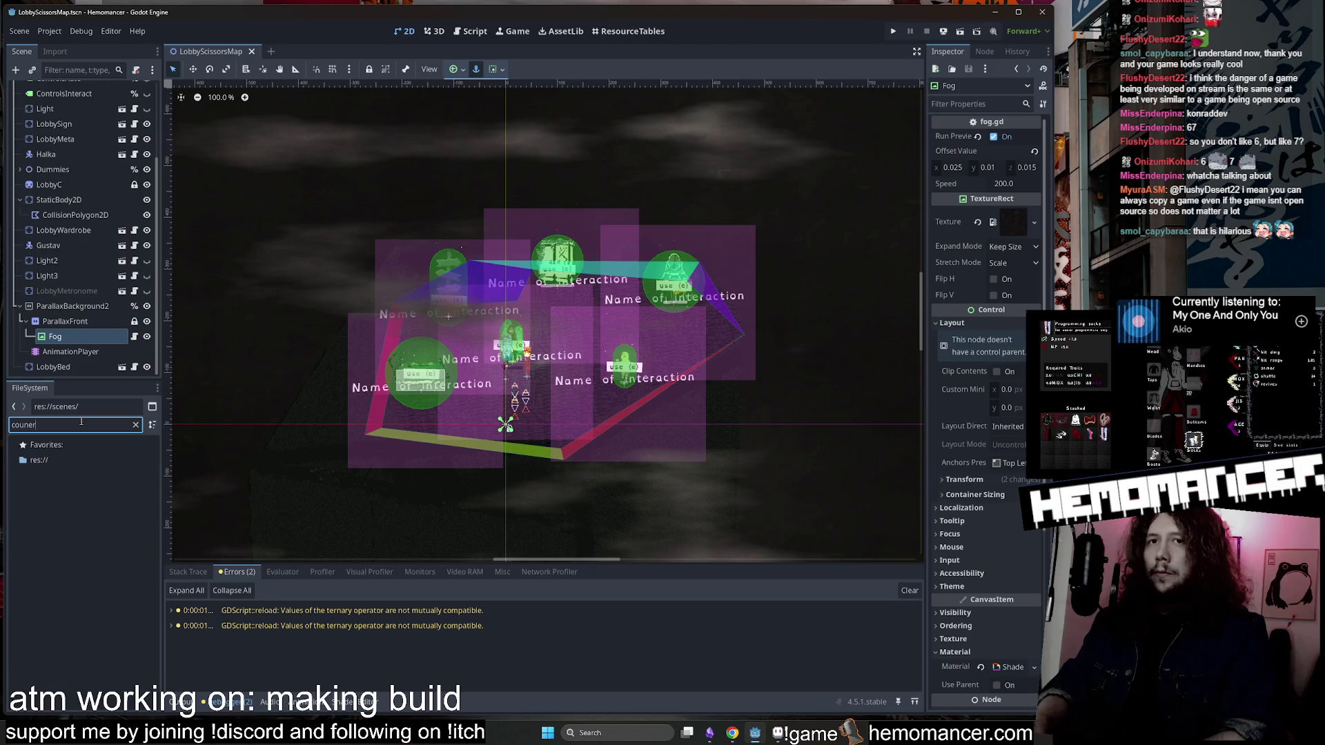
pyautogui.press('BackSpace')
pyautogui.press('BackSpace')
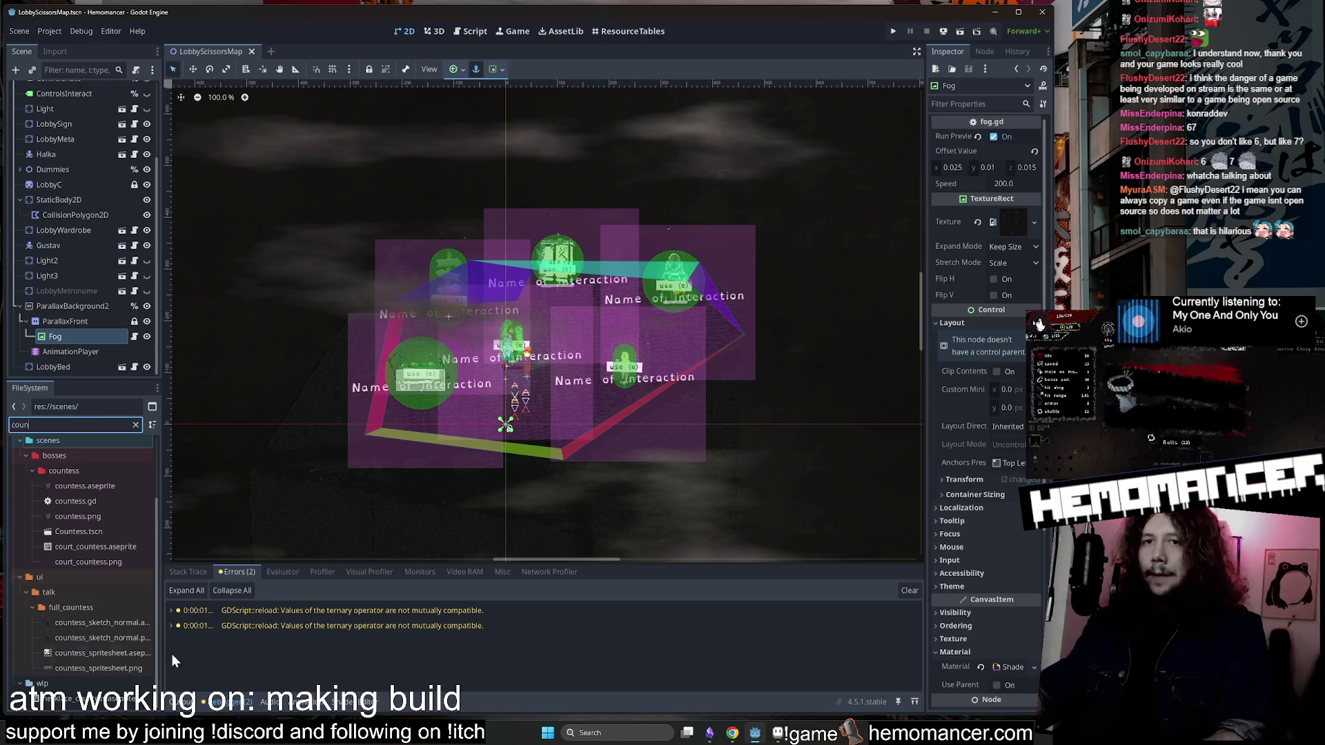
# Open countess_spritesheet.aseprite in the external editor, Aseprite.
pyautogui.rightClick(85, 652)
pyautogui.click(124, 683)
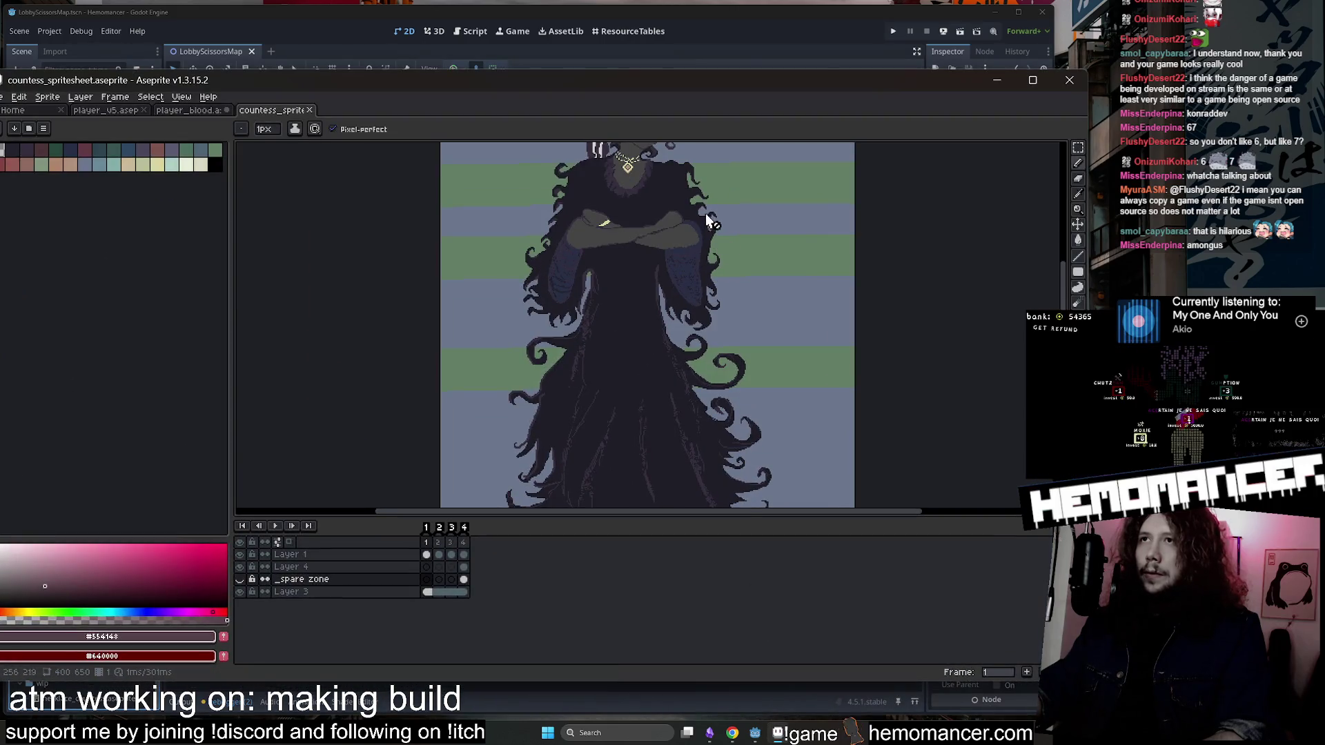
pyautogui.moveTo(706, 213); pyautogui.dragTo(747, 424)
# View the countess sprite's body, go to frame 2, eyedrop the dark colour and save.
pyautogui.scroll(3, 721, 207)
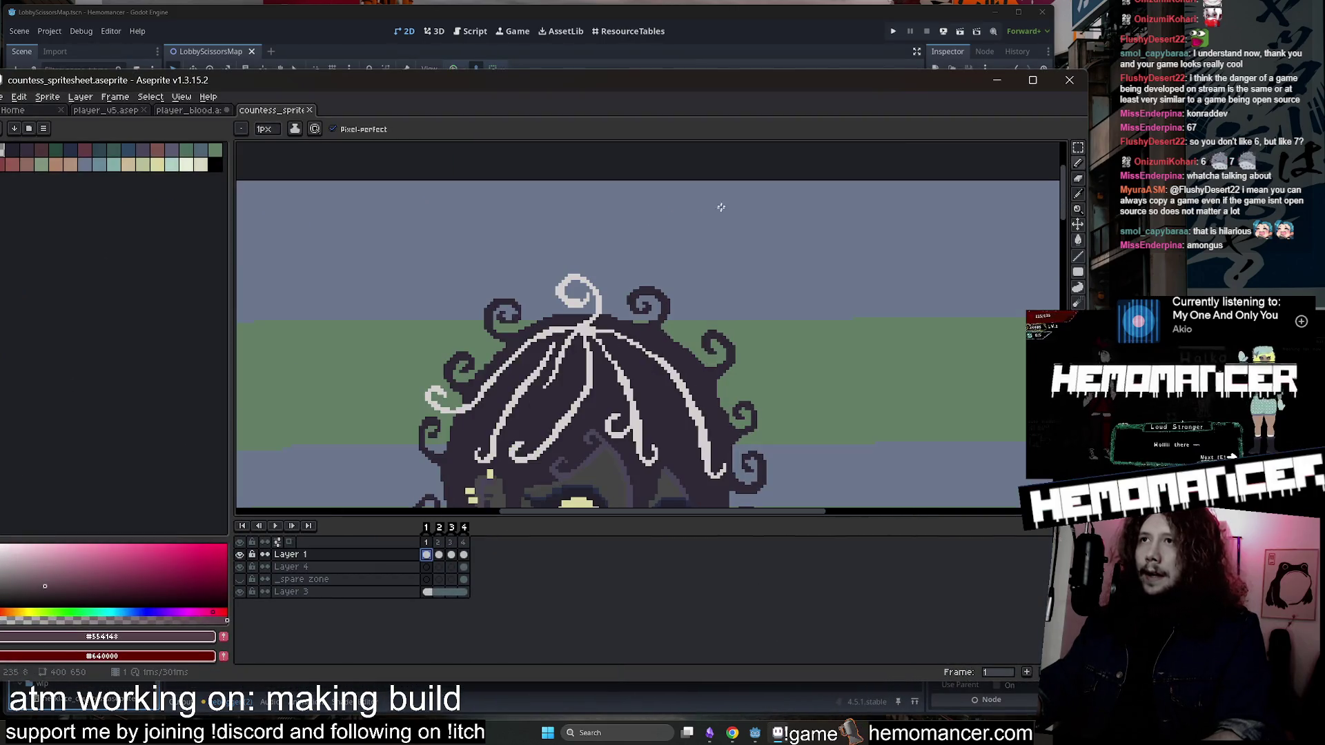
pyautogui.scroll(-3, 701, 333)
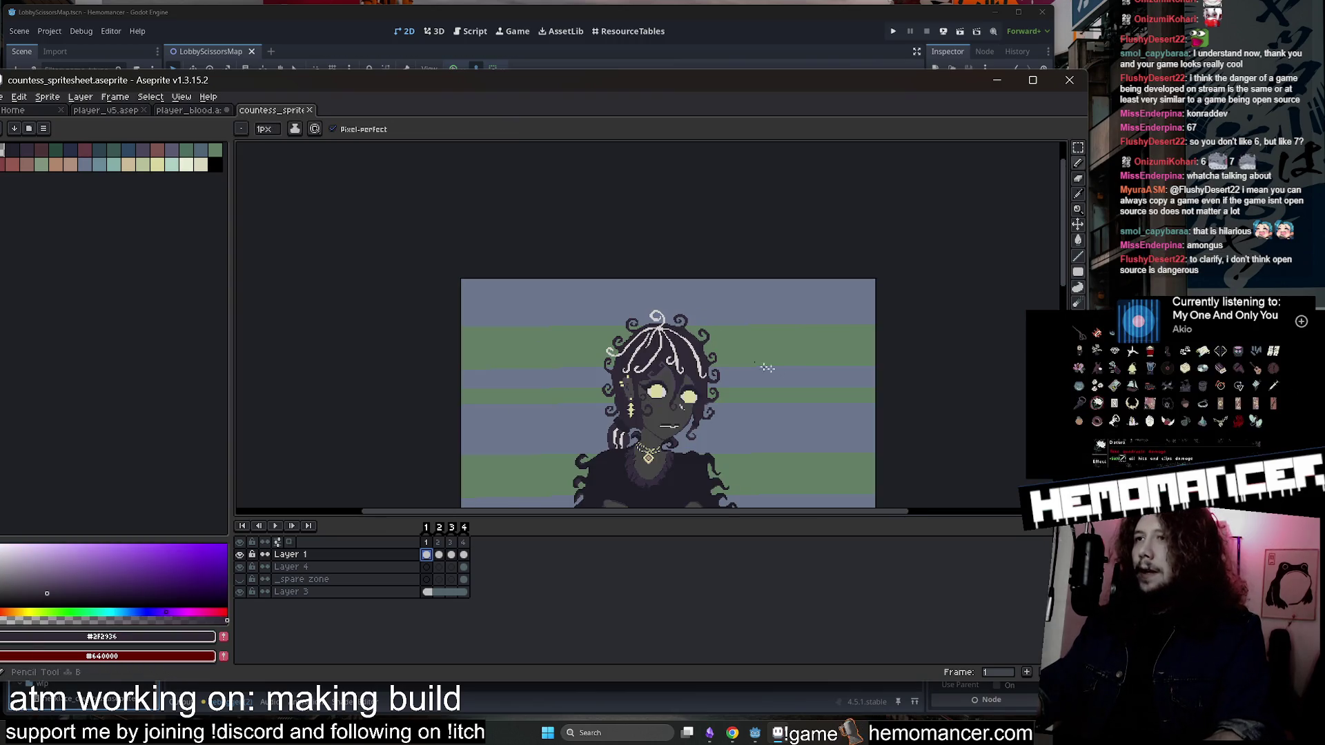
pyautogui.moveTo(931, 414)
pyautogui.mouseDown()
pyautogui.moveTo(929, 284)
pyautogui.moveTo(917, 277)
pyautogui.mouseUp()
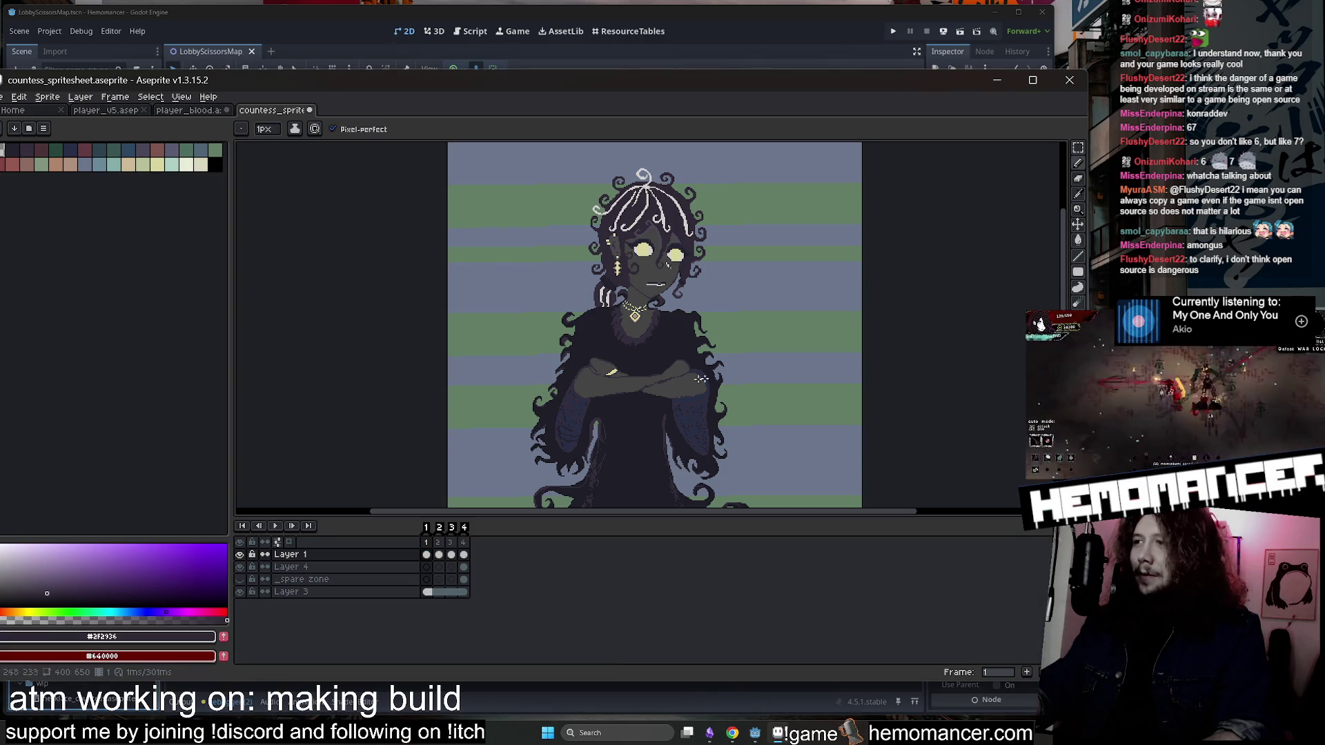
pyautogui.scroll(4, 662, 336)
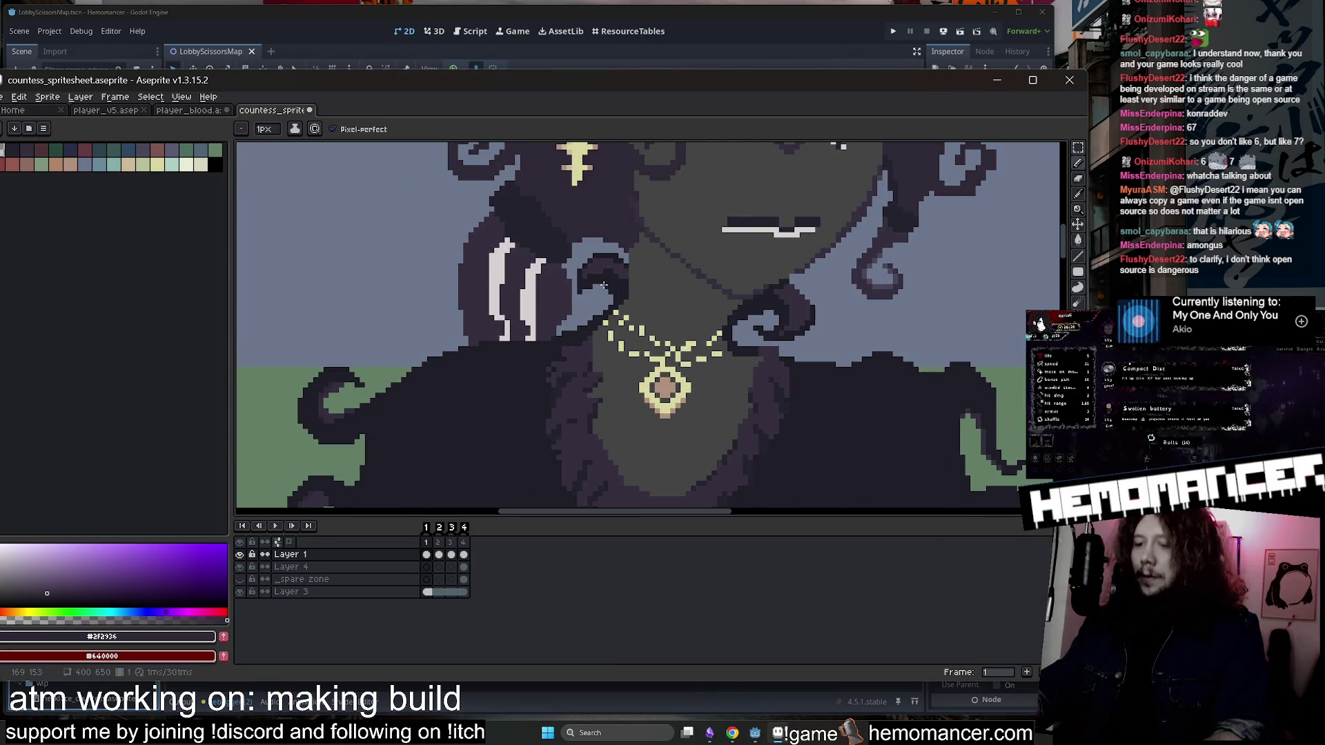
pyautogui.click(440, 554)
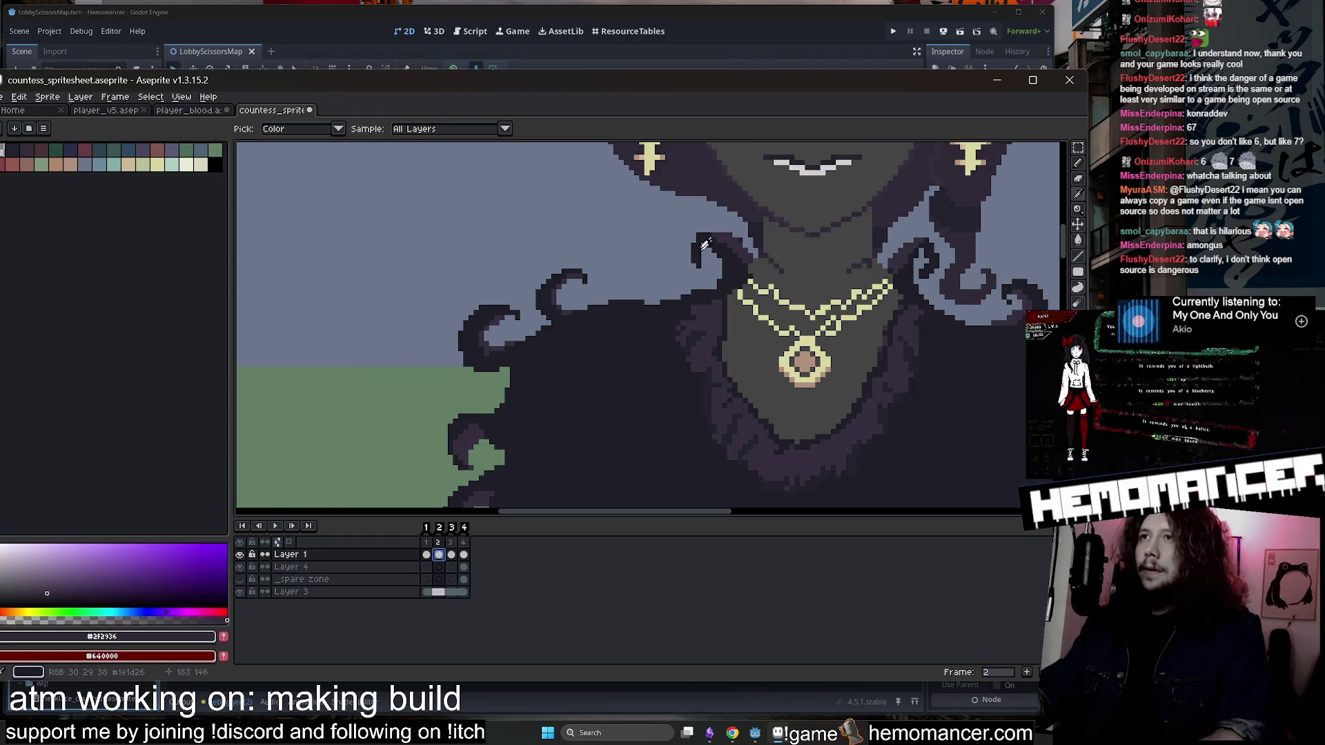
pyautogui.keyDown('alt'); pyautogui.click(704, 245); pyautogui.keyUp('alt')
pyautogui.scroll(1, 707, 235)
pyautogui.hotkey('ctrl', 's')
# Save the sprite sheet again, enlarge the canvas slightly, and minimize Aseprite.
pyautogui.scroll(-3, 691, 239)
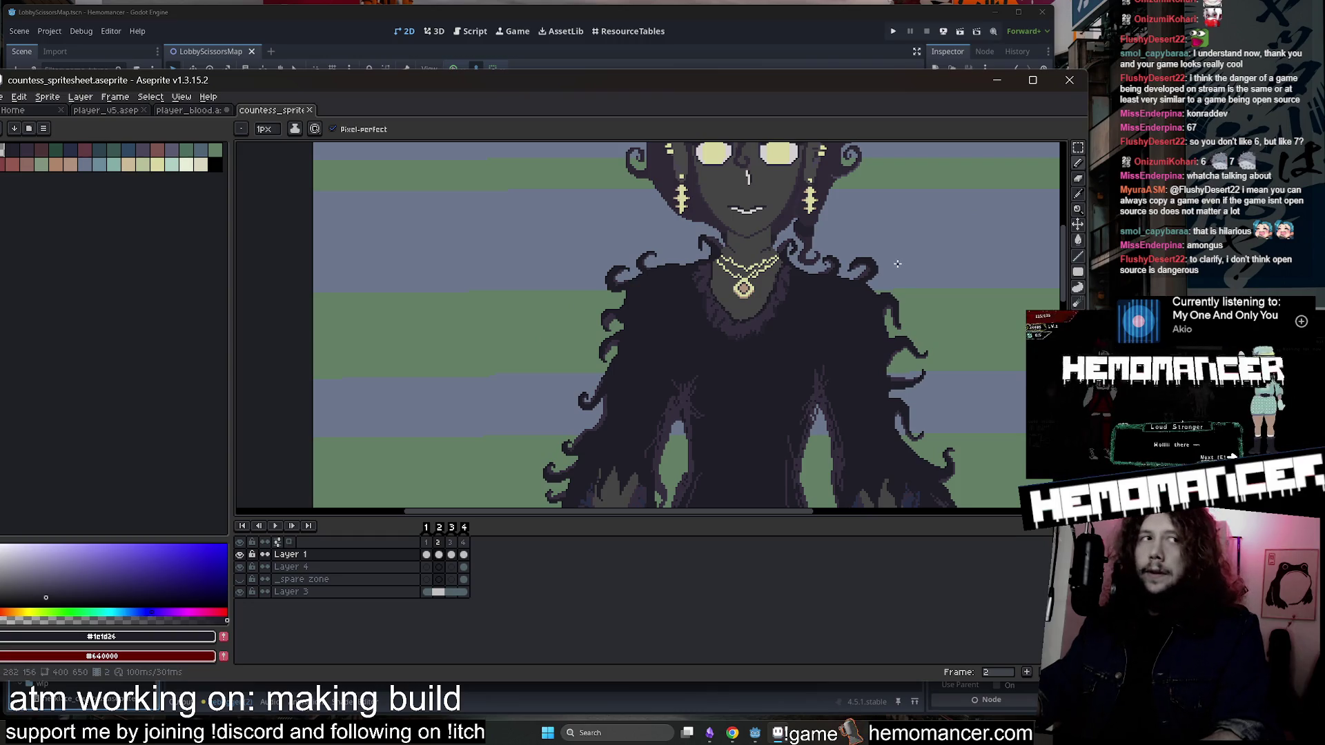
pyautogui.scroll(4, 849, 261)
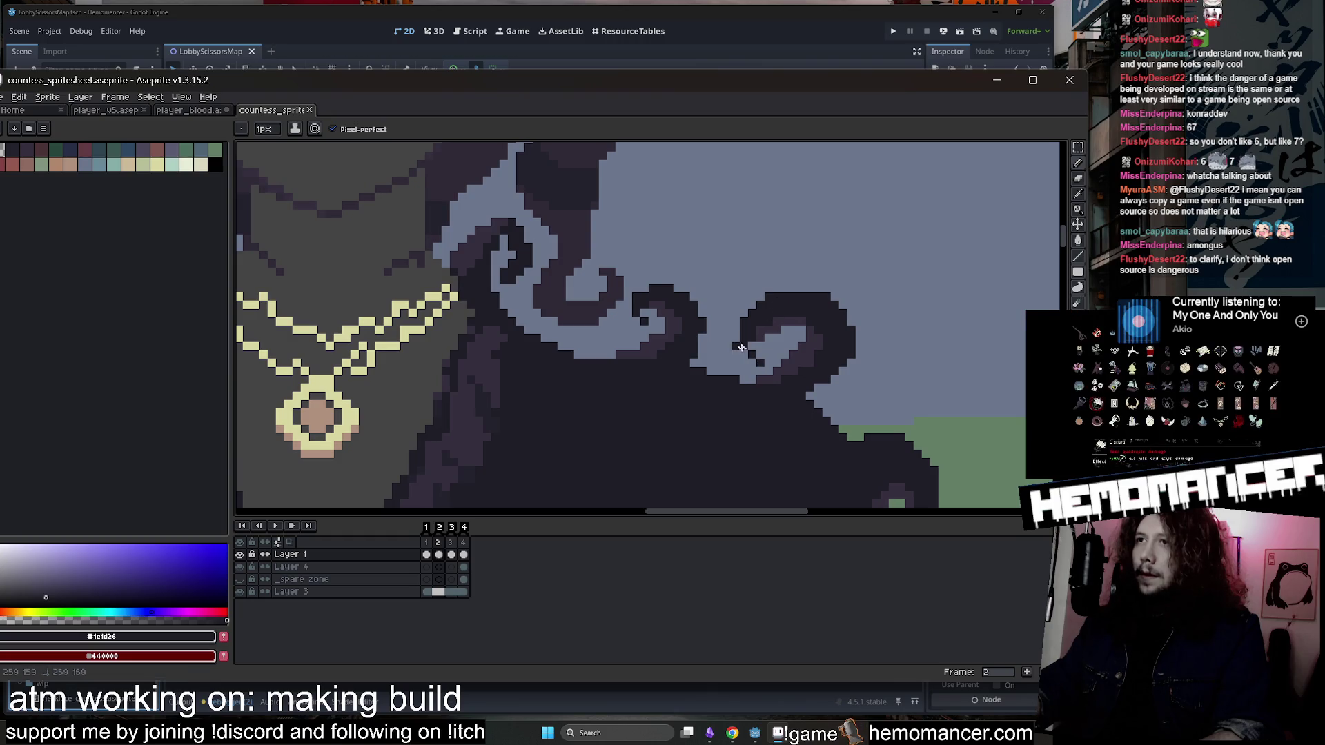
pyautogui.scroll(-5, 738, 325)
pyautogui.hotkey('ctrl', 's')
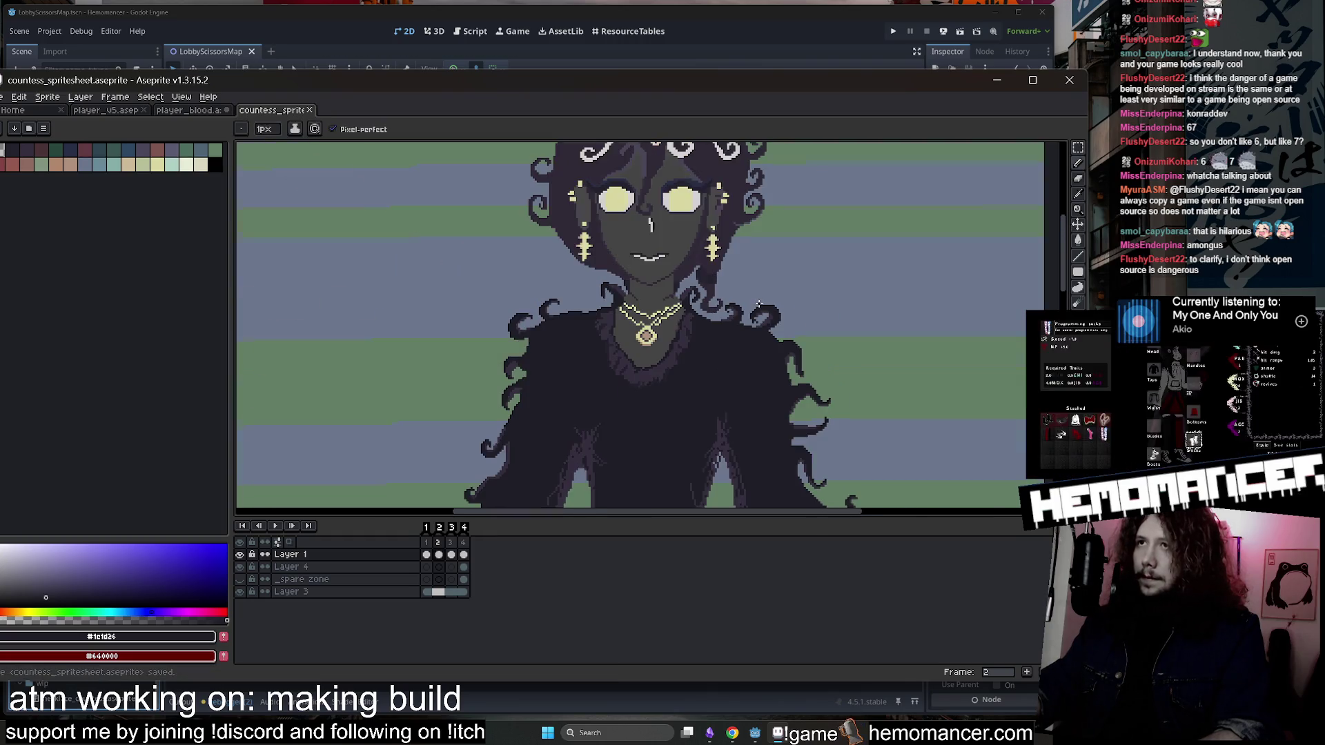
pyautogui.scroll(-1, 897, 286)
pyautogui.scroll(4, 778, 266)
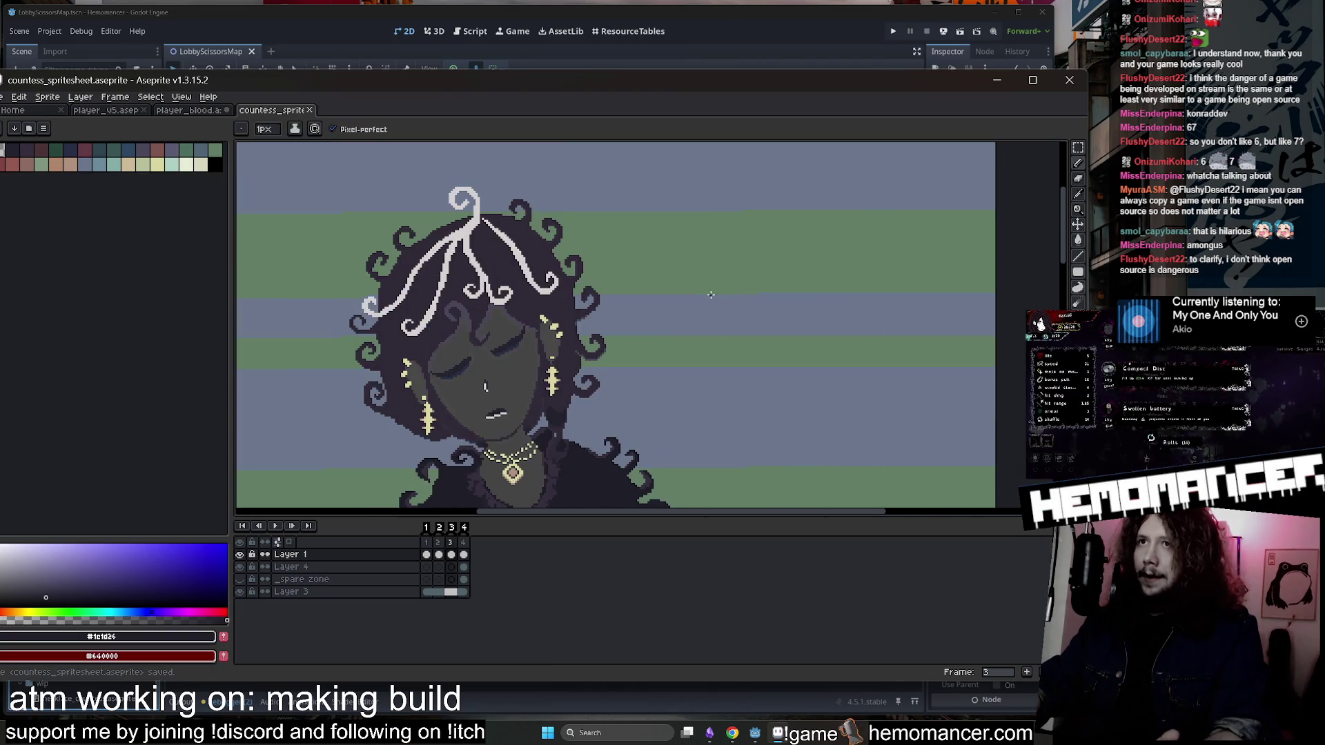
pyautogui.scroll(-4, 710, 295)
pyautogui.press('v')
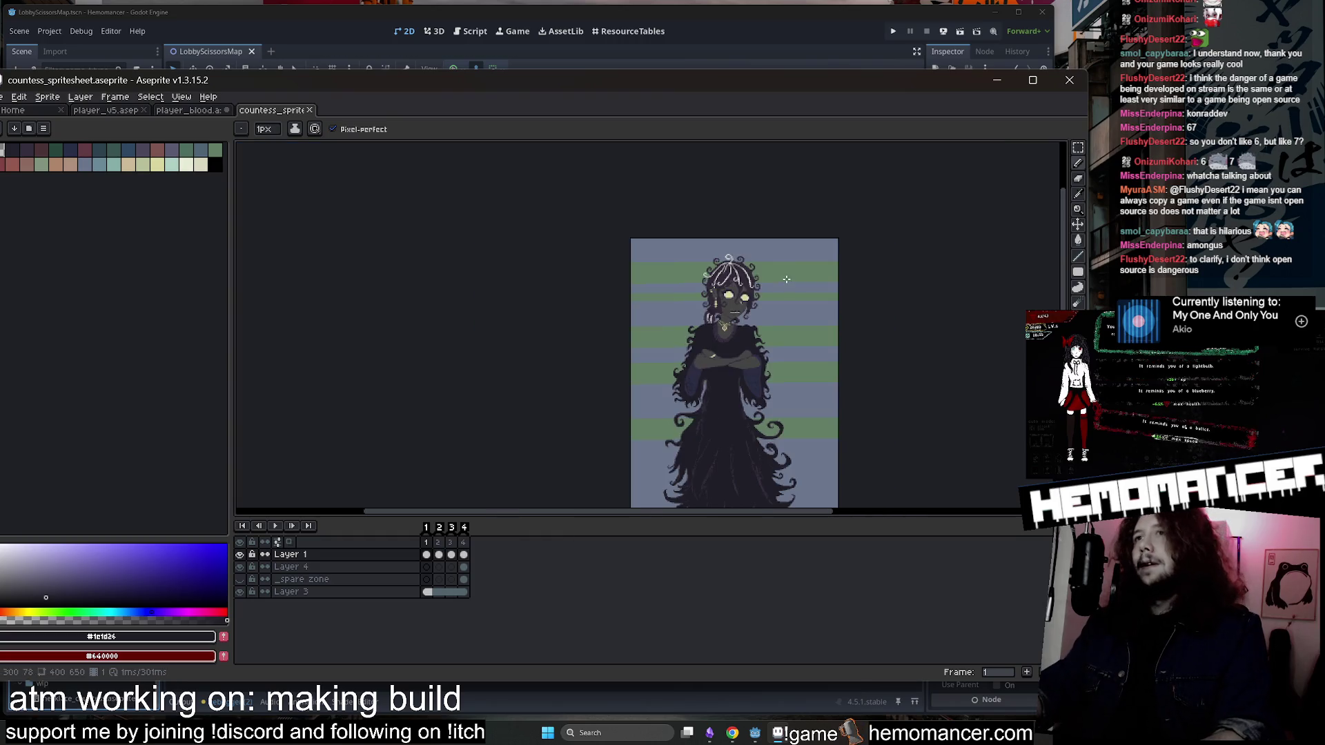
pyautogui.scroll(1, 875, 312)
pyautogui.moveTo(960, 526); pyautogui.dragTo(960, 539)
pyautogui.scroll(4, 915, 254)
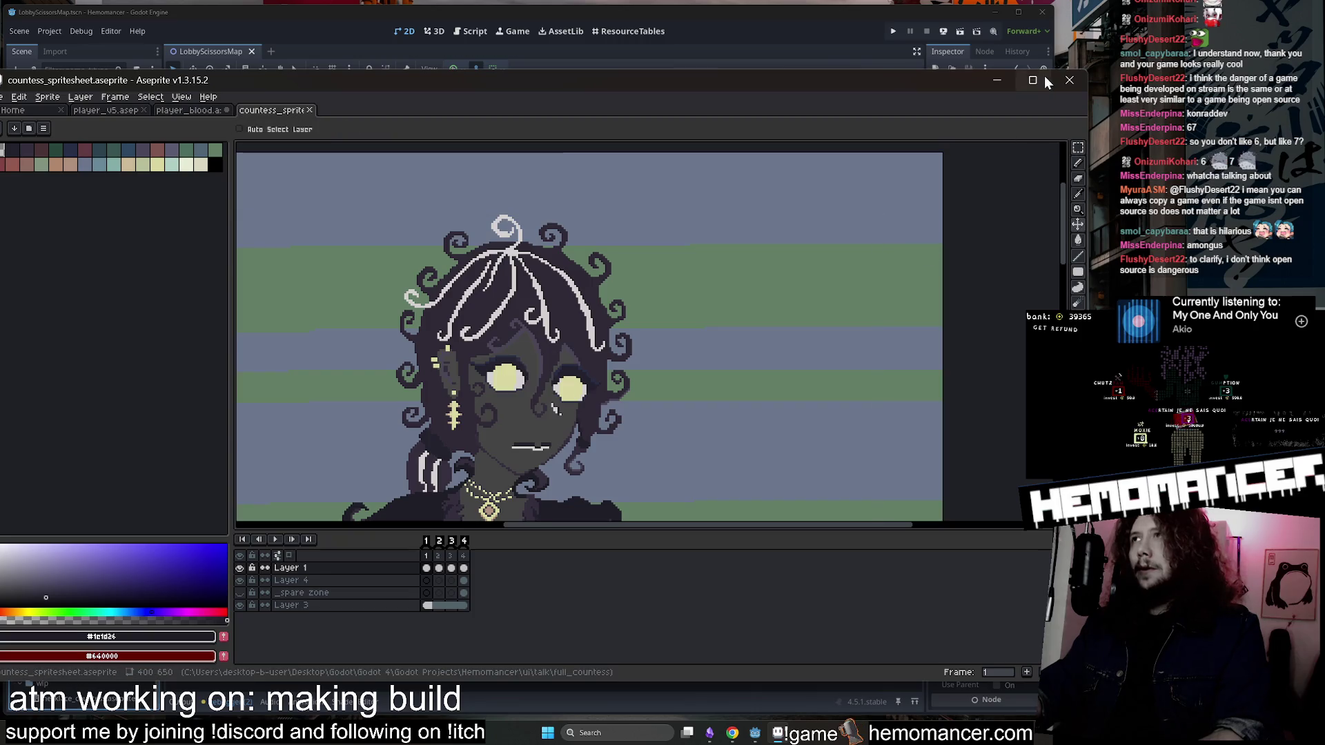
pyautogui.click(1002, 80)
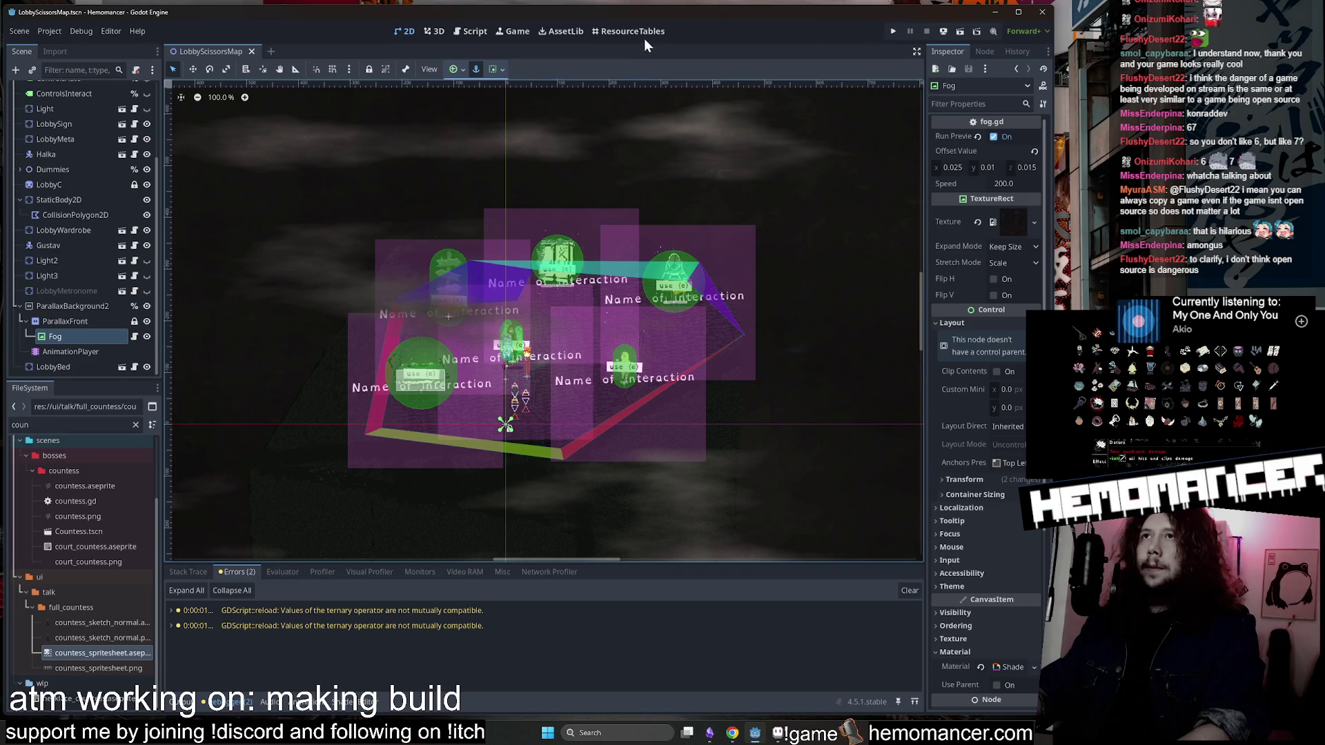
# Run the game, move and enlarge its window to the top-left, and start.
pyautogui.press('F5')
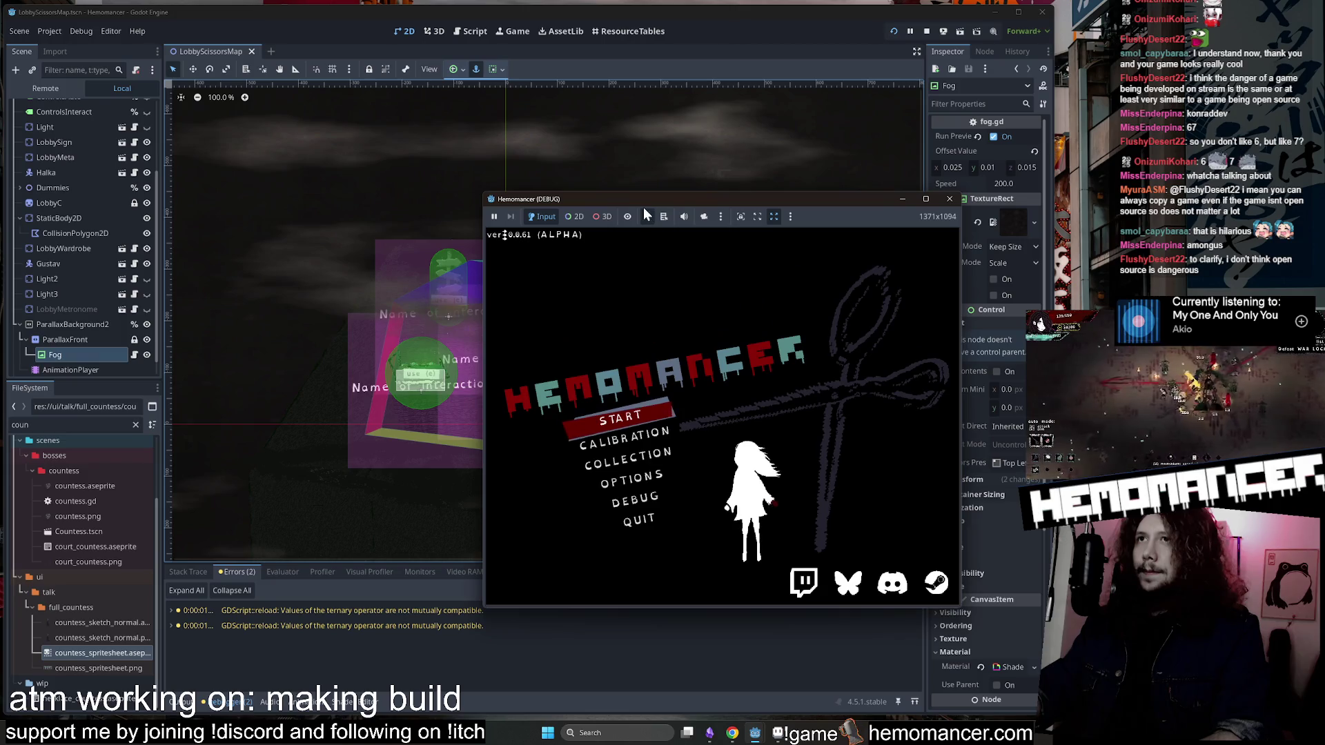
pyautogui.moveTo(666, 197)
pyautogui.mouseDown()
pyautogui.moveTo(359, 117)
pyautogui.moveTo(353, 56)
pyautogui.mouseUp()
pyautogui.moveTo(650, 472); pyautogui.dragTo(975, 681)
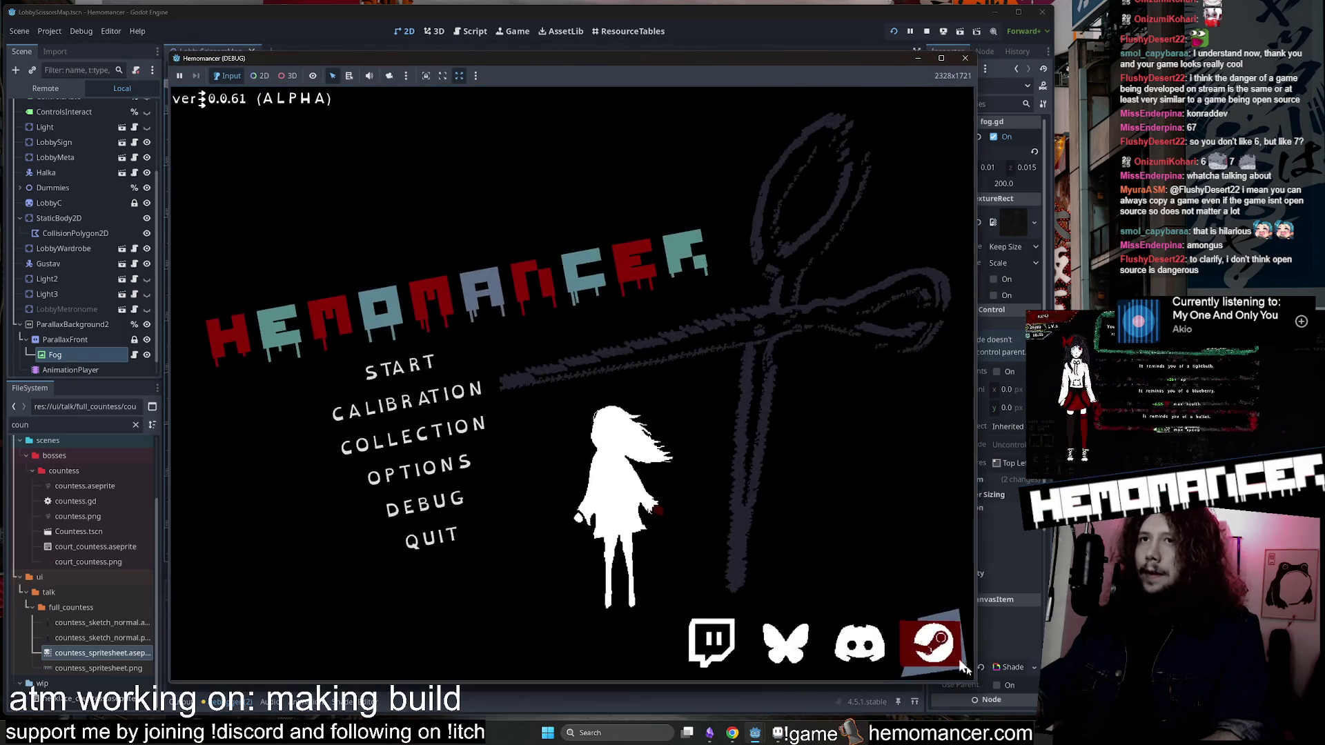
pyautogui.click(453, 359)
# Walk up to the wardrobe, open its equipment screen and leave it.
pyautogui.press('Up')
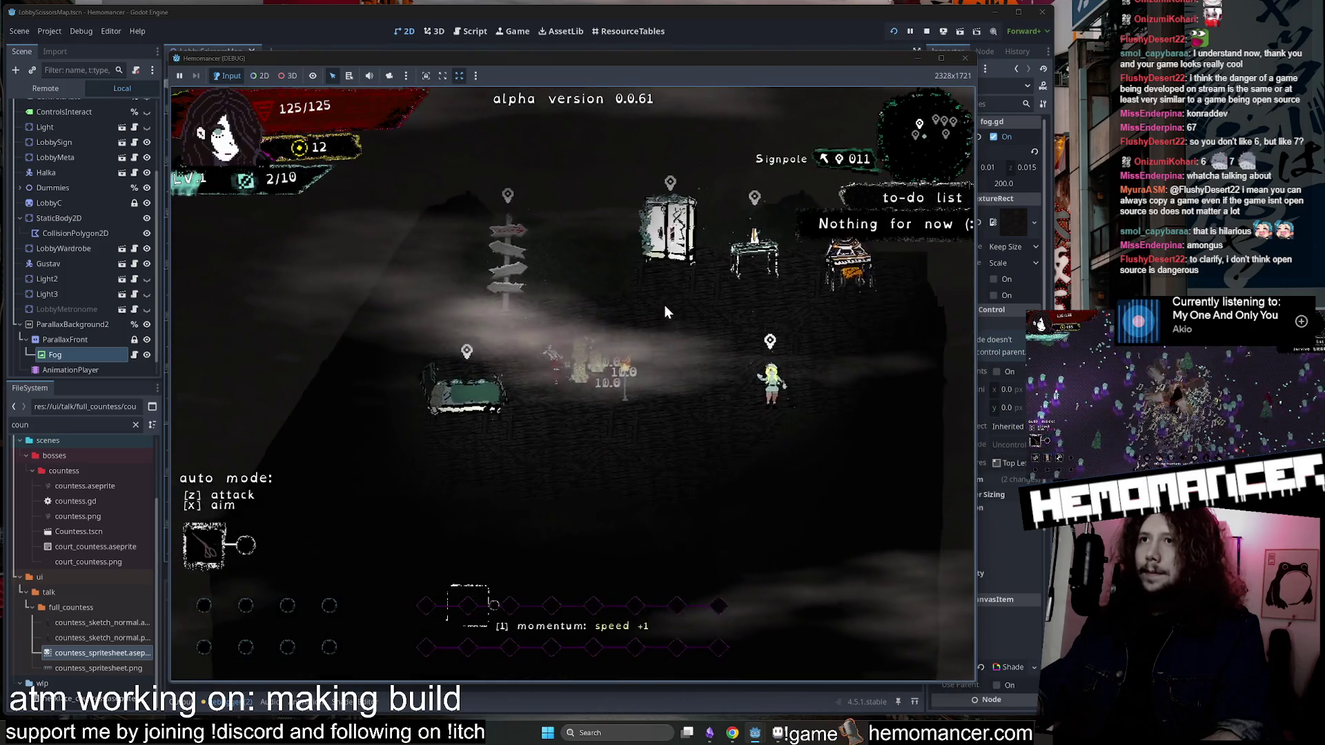
pyautogui.press('Up')
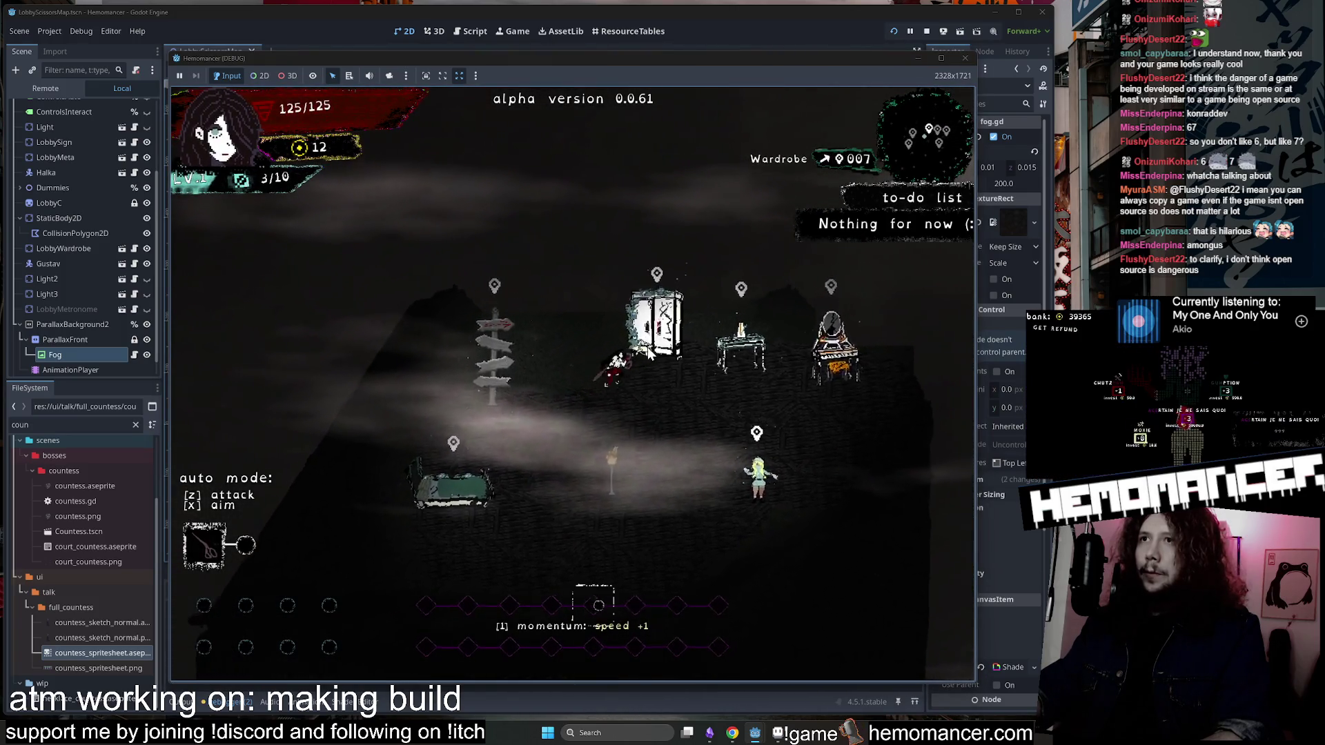
pyautogui.press('e')
pyautogui.click(590, 675)
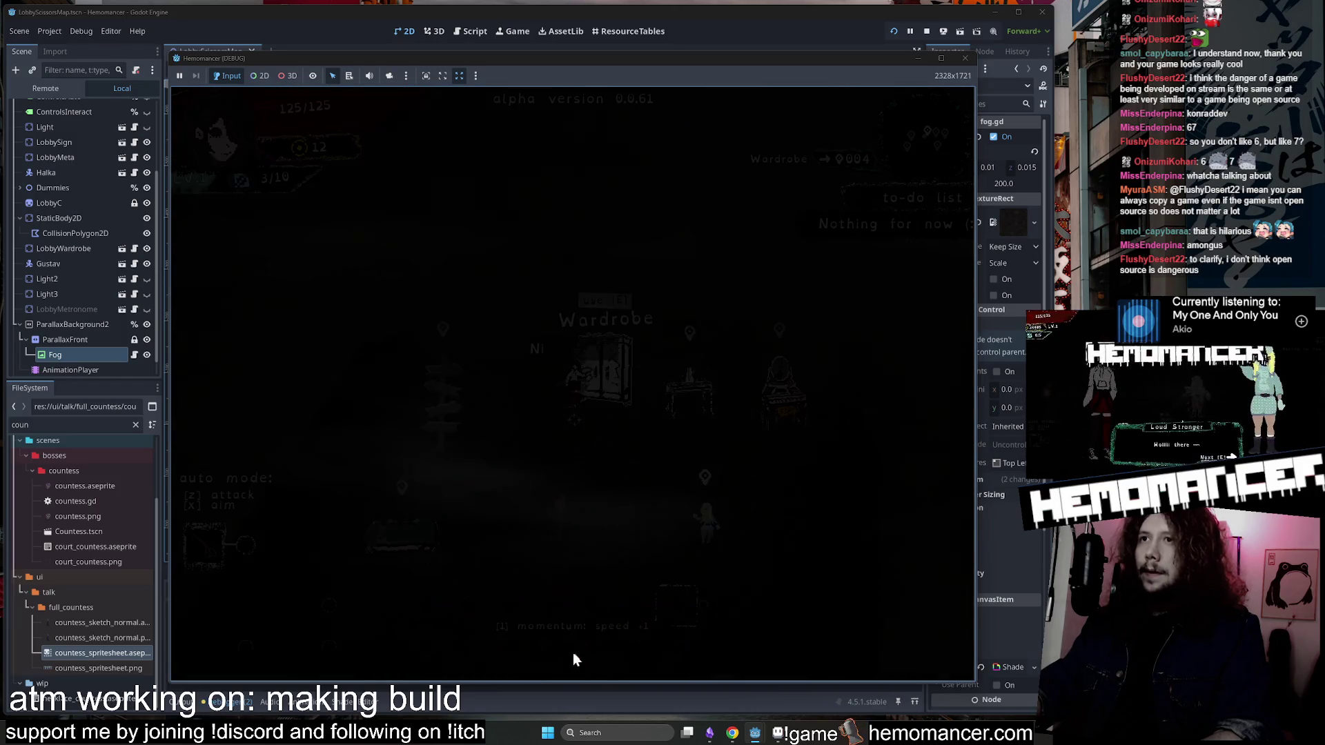
# In the debug options, equip Rounded blades and the Apron.
pyautogui.press('Escape')
pyautogui.press('Return')
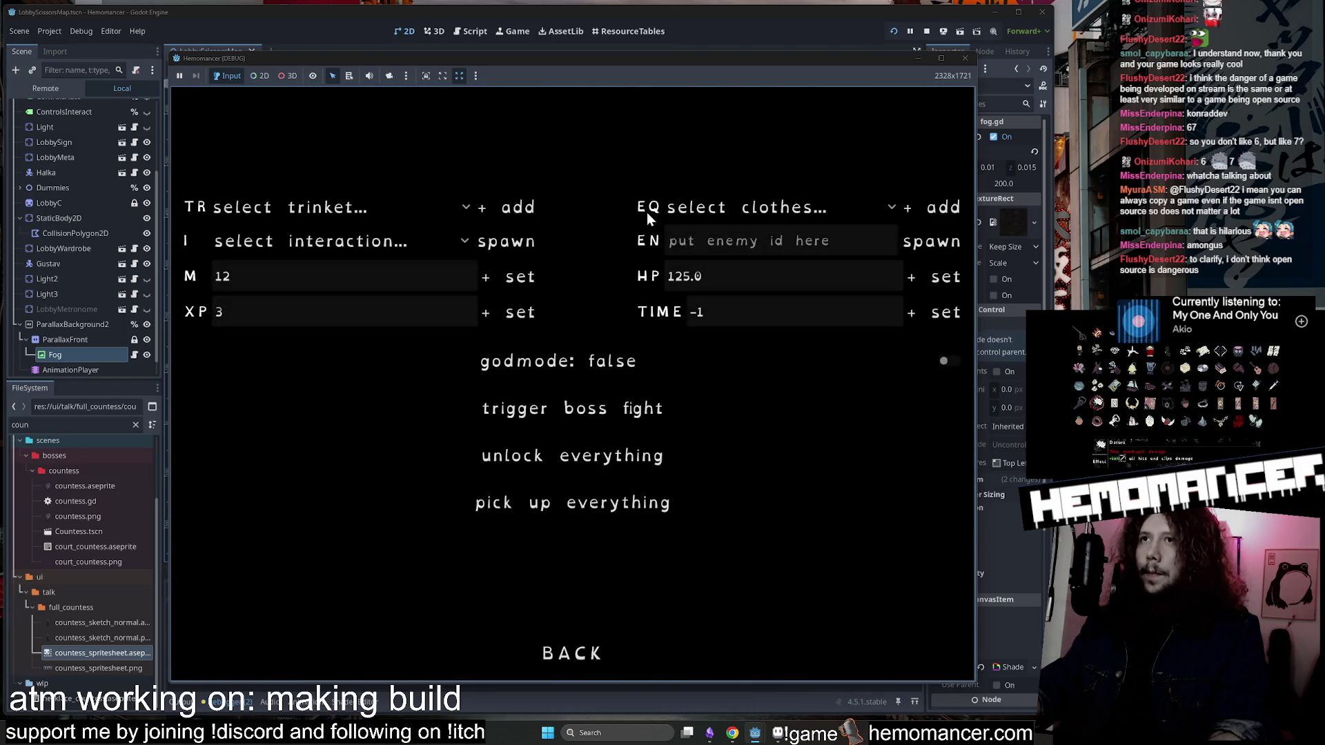
pyautogui.click(773, 207)
pyautogui.scroll(-5, 798, 474)
pyautogui.click(744, 667)
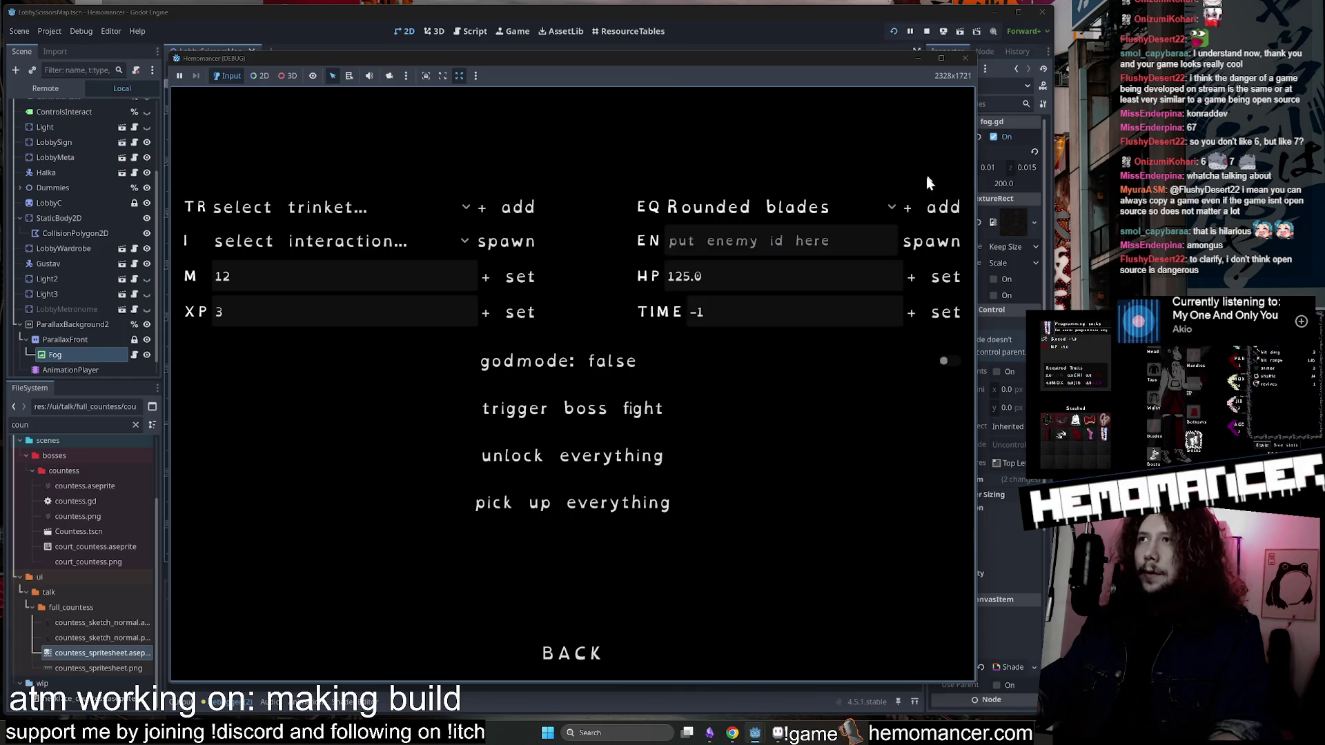
pyautogui.click(791, 207)
pyautogui.click(776, 639)
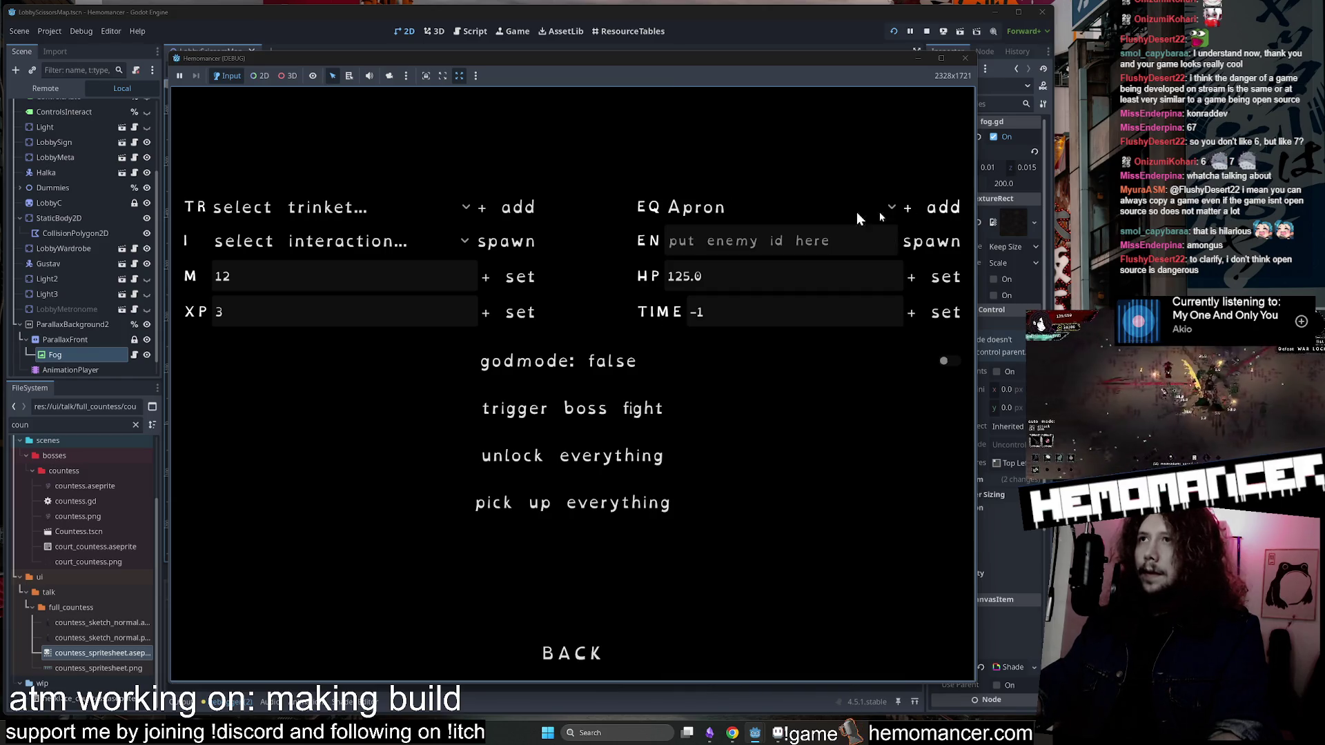
# Equip Shortened pants, Short handles, Capri pants and Turtleneck, then resume in the lobby.
pyautogui.click(855, 212)
pyautogui.click(750, 612)
pyautogui.click(819, 210)
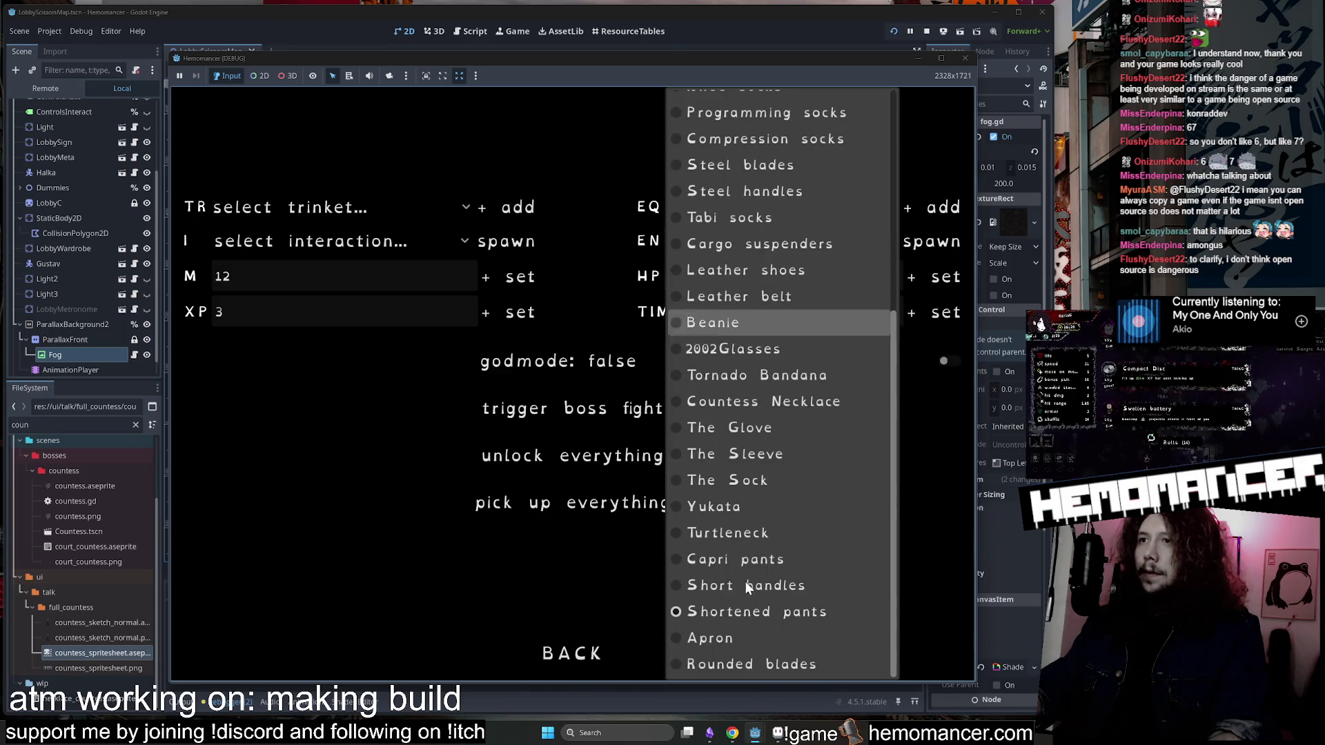
pyautogui.click(754, 587)
pyautogui.click(845, 207)
pyautogui.click(773, 559)
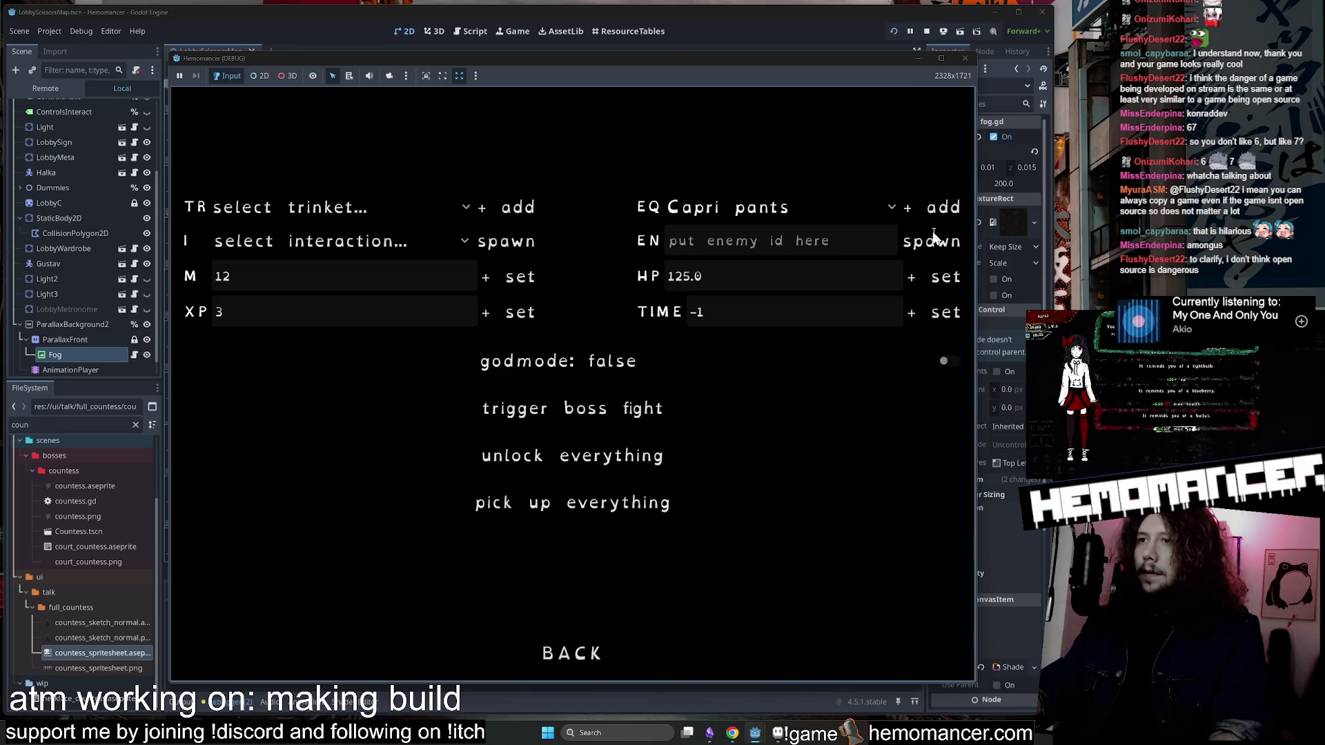
pyautogui.click(857, 214)
pyautogui.click(767, 532)
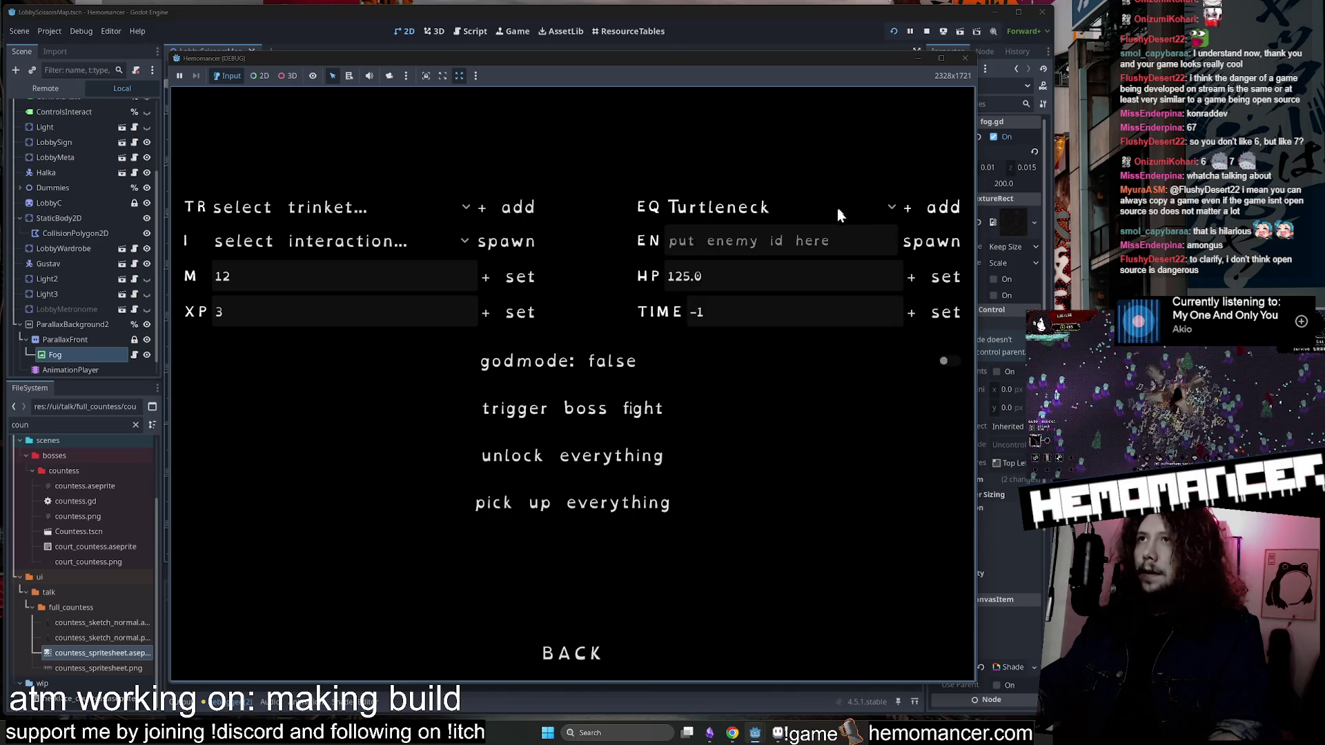
pyautogui.click(560, 659)
pyautogui.click(445, 354)
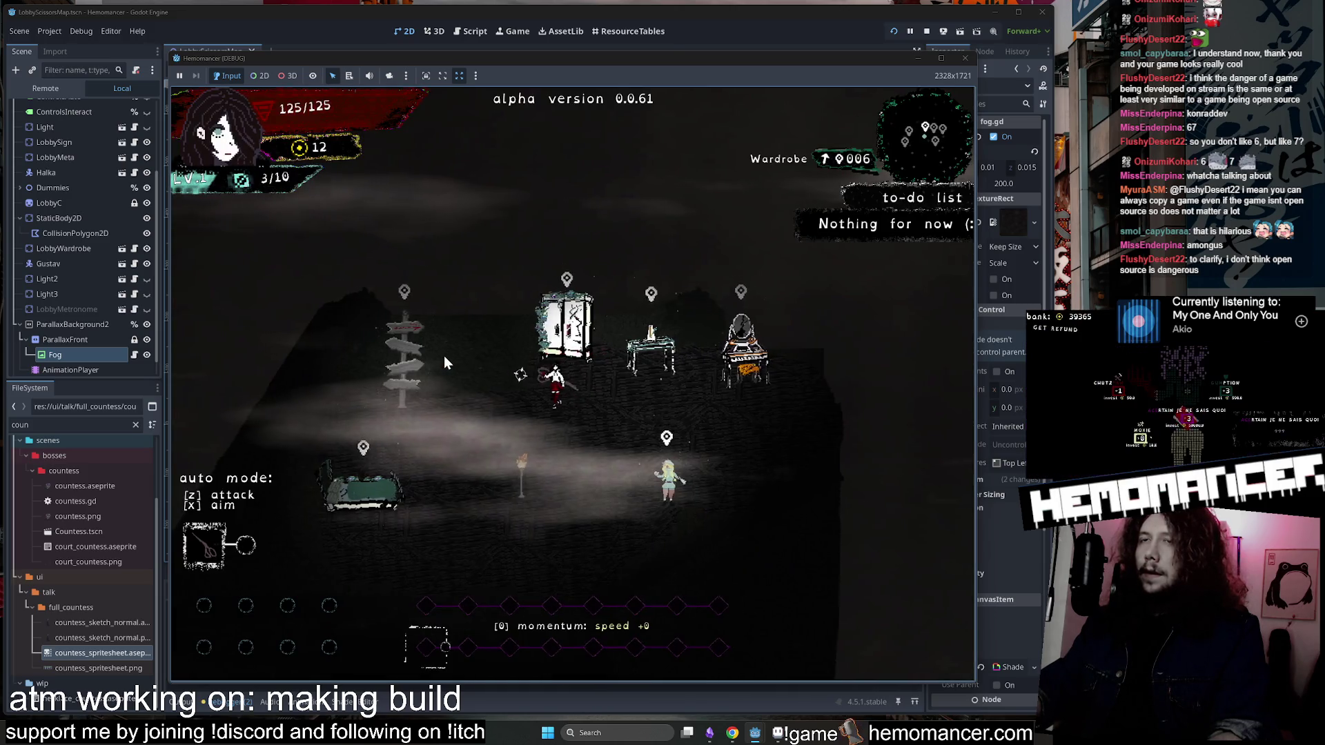
# Travel to Cheag Amar and choose Box as the interaction to spawn in debug options.
pyautogui.press('e')
pyautogui.press('Return')
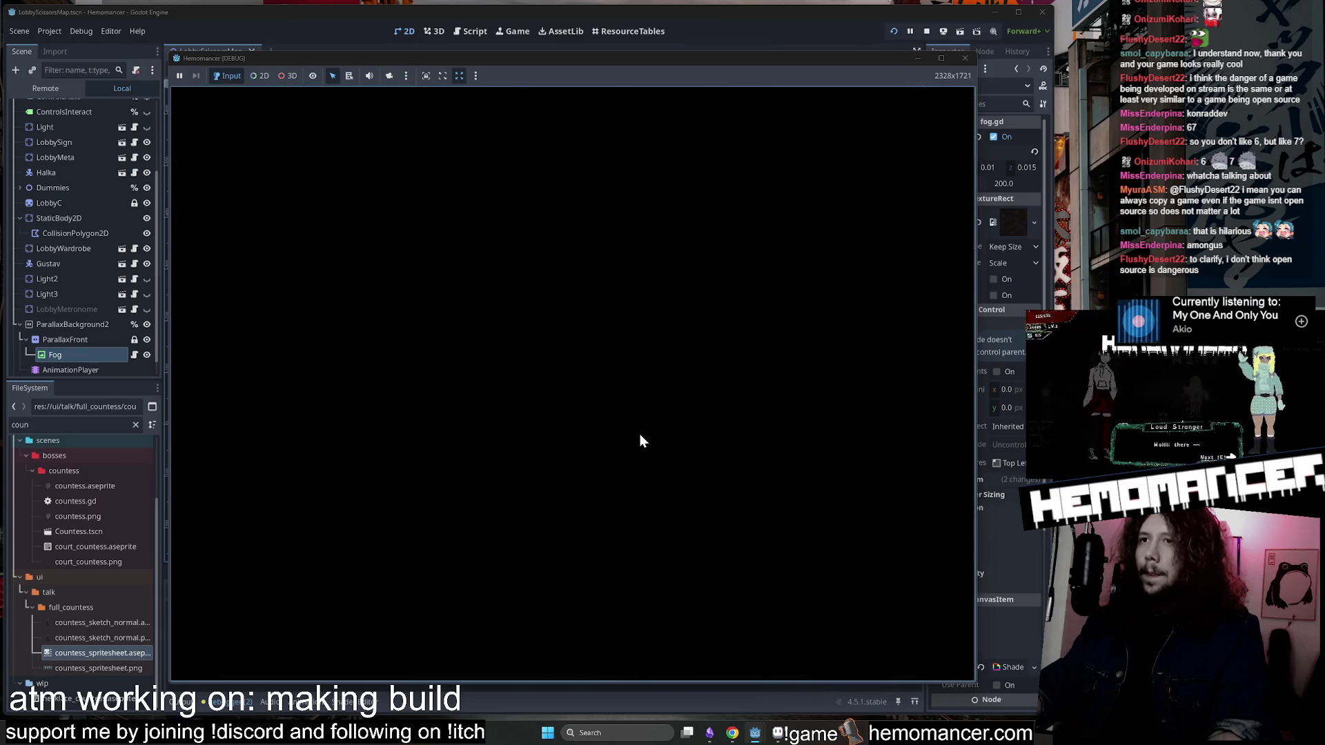
pyautogui.press('Escape')
pyautogui.click(444, 503)
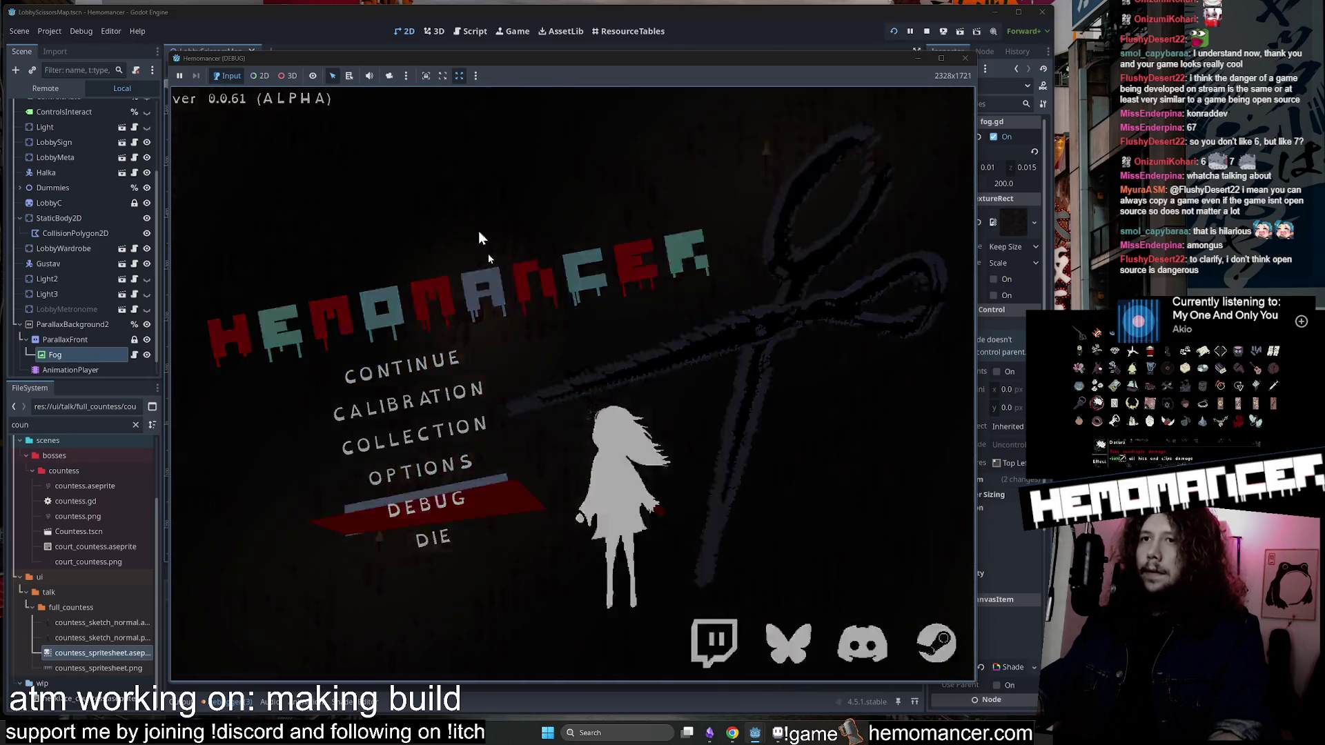
pyautogui.click(329, 207)
pyautogui.scroll(-10, 366, 411)
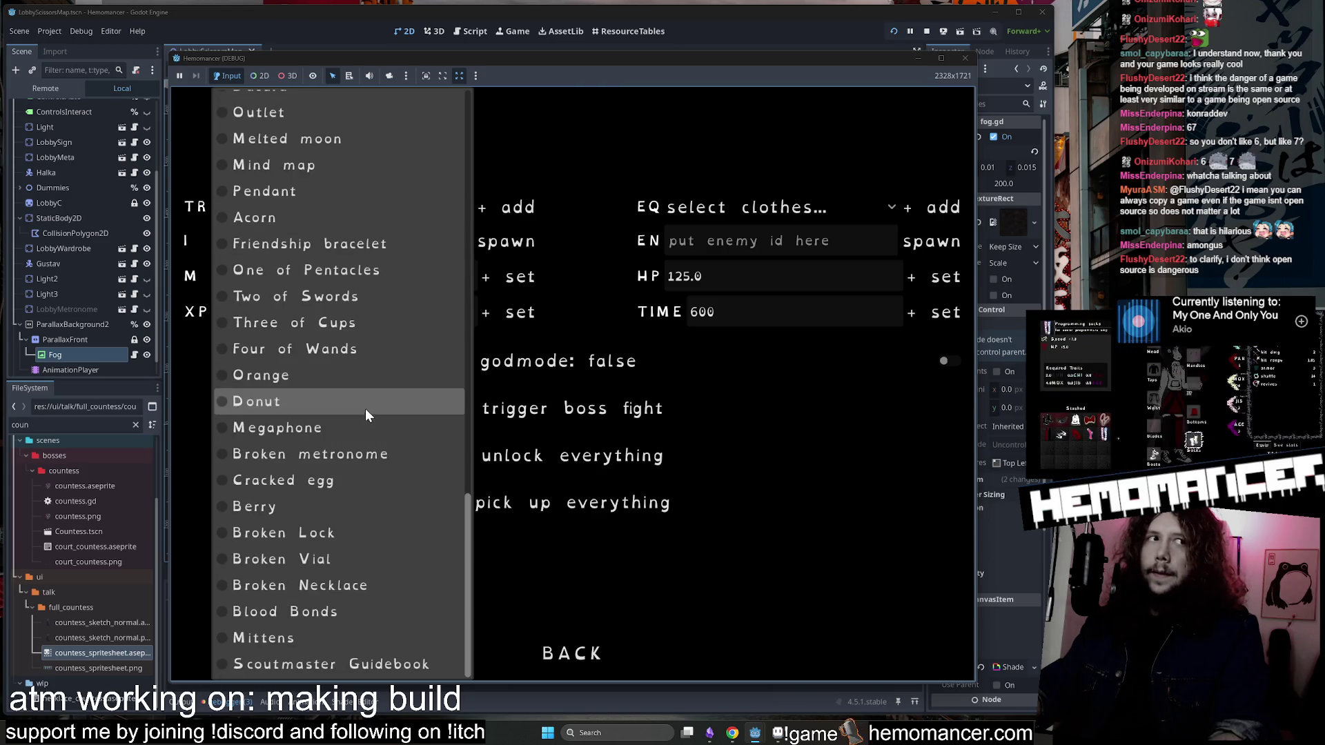
pyautogui.click(635, 157)
pyautogui.click(304, 243)
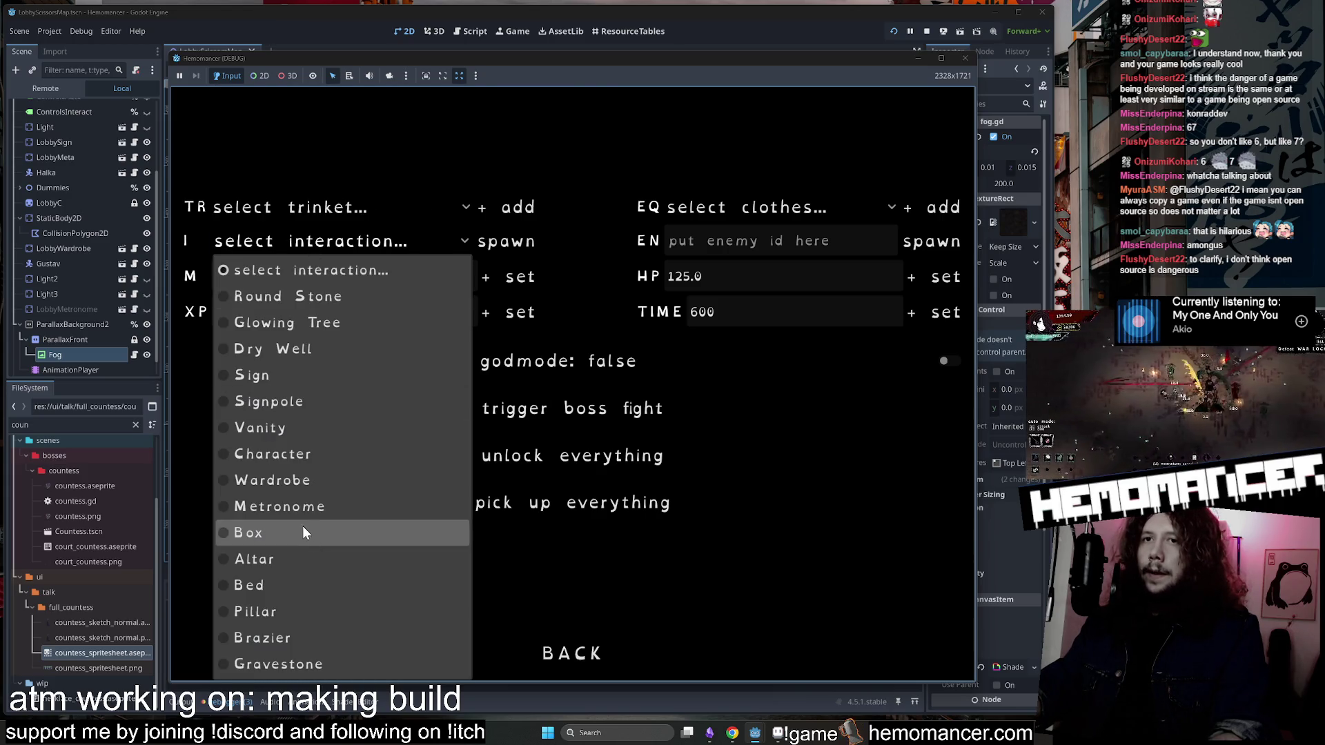
pyautogui.click(304, 531)
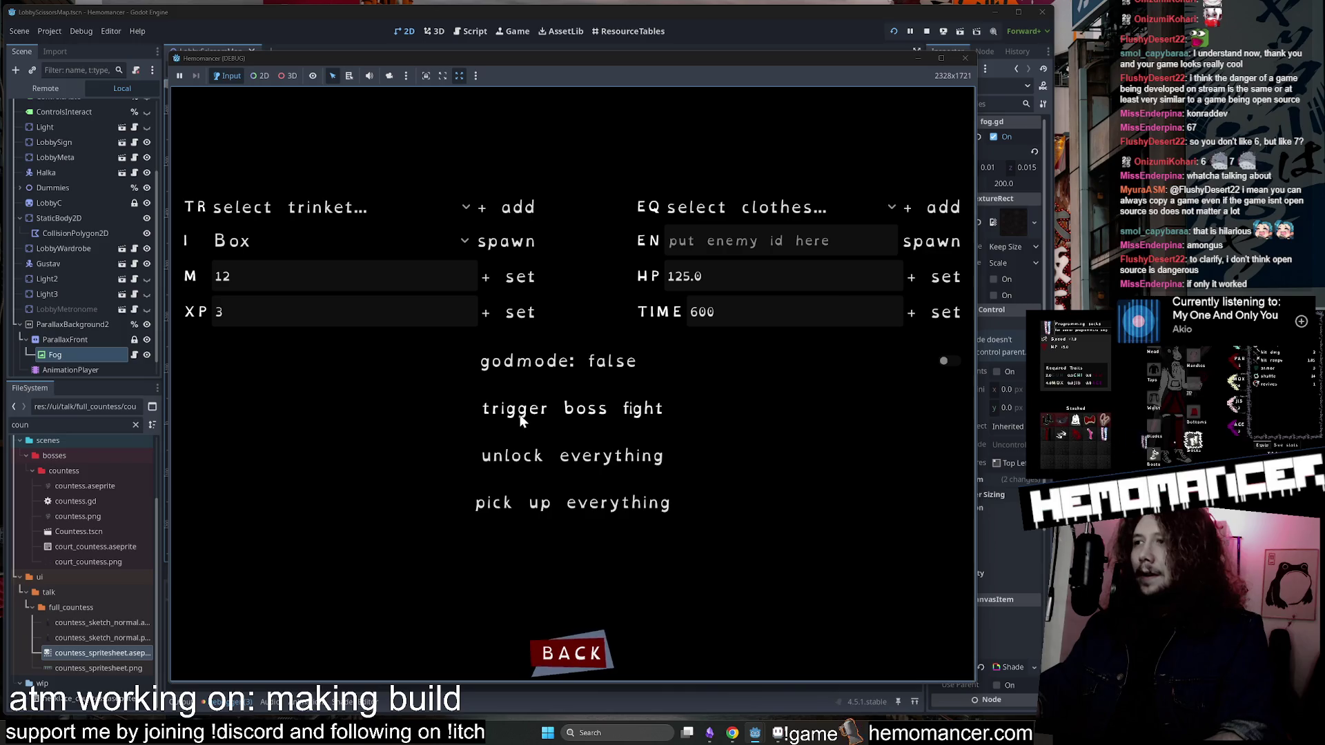
# Resume, open the Box, pick up the Programming socks, and reopen the debug panel.
pyautogui.click(552, 657)
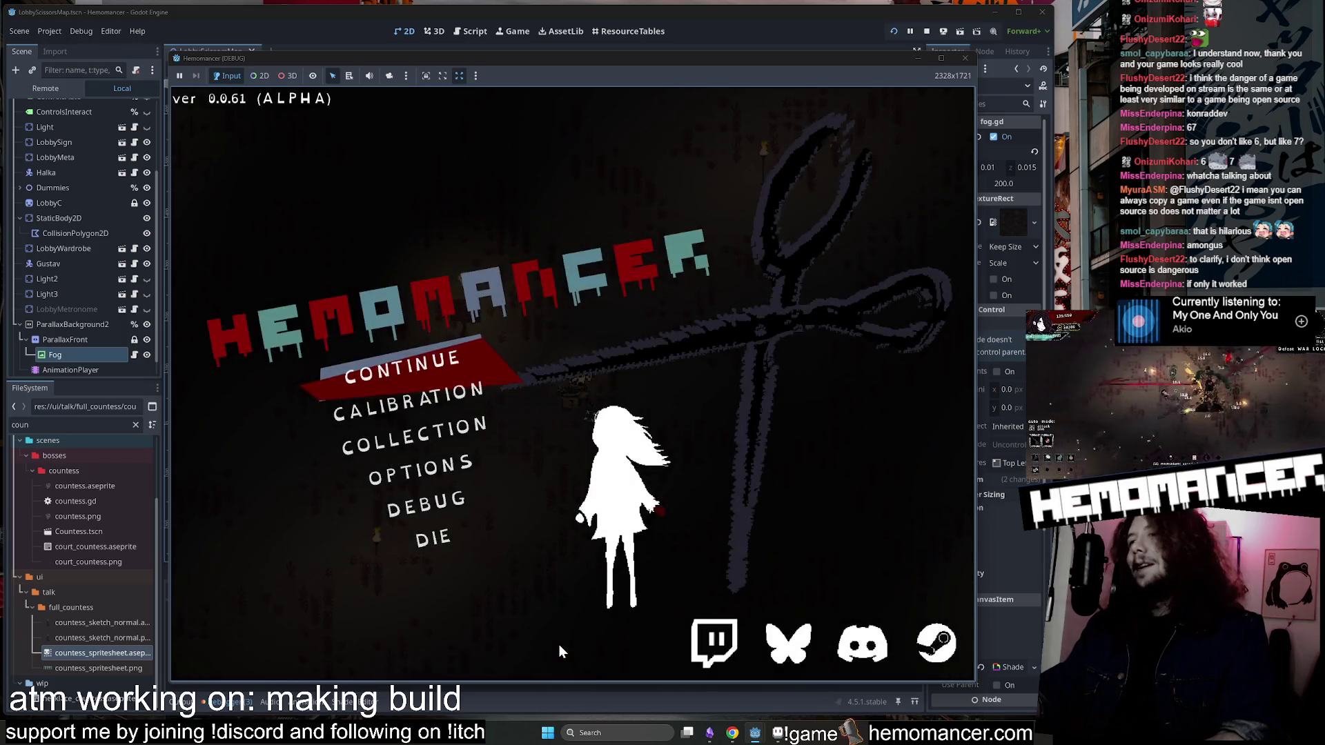
pyautogui.click(517, 359)
pyautogui.press('e')
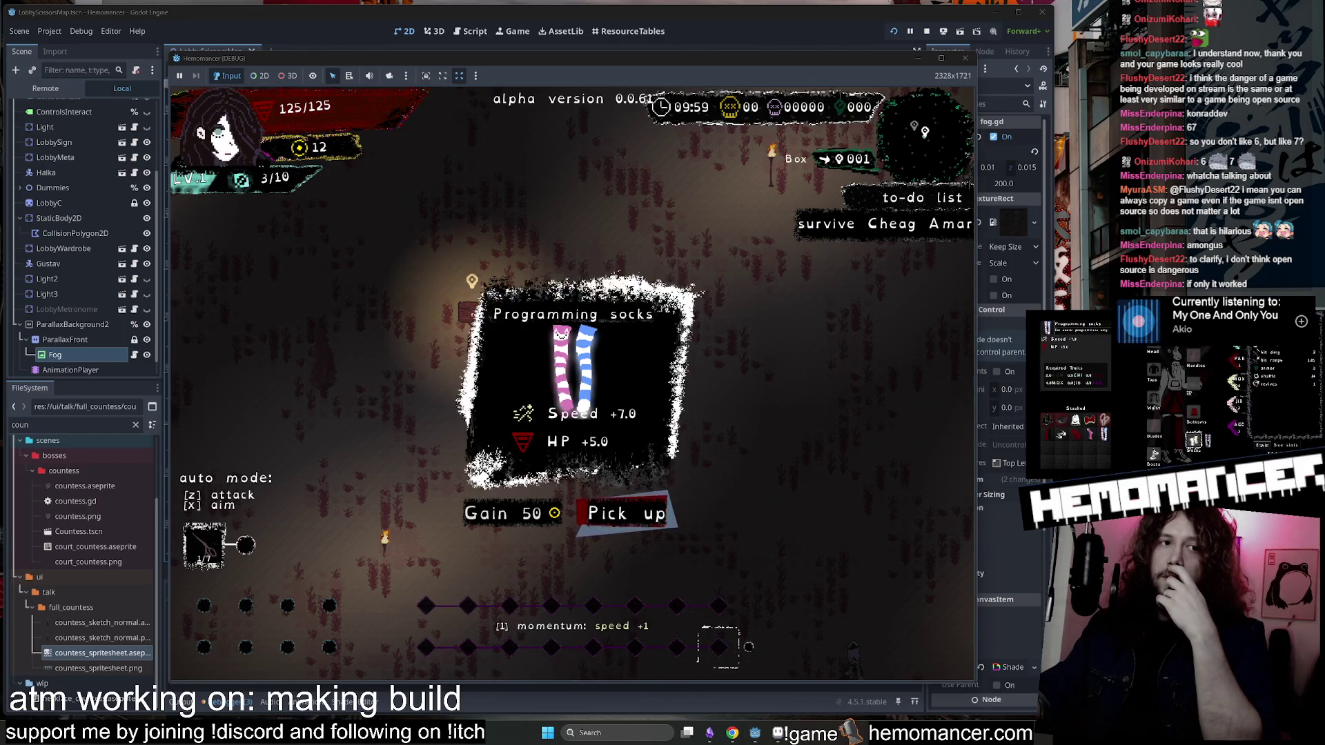
pyautogui.click(659, 523)
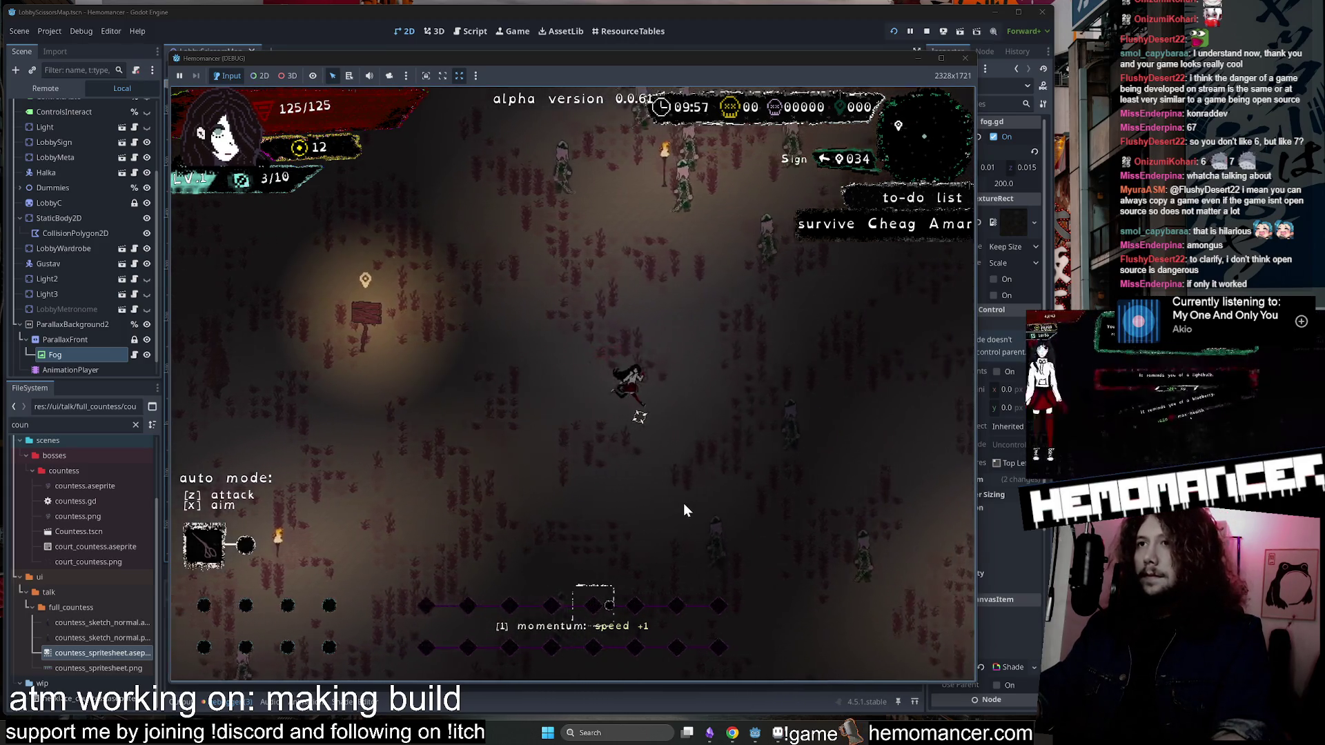
pyautogui.press('Escape')
pyautogui.click(514, 506)
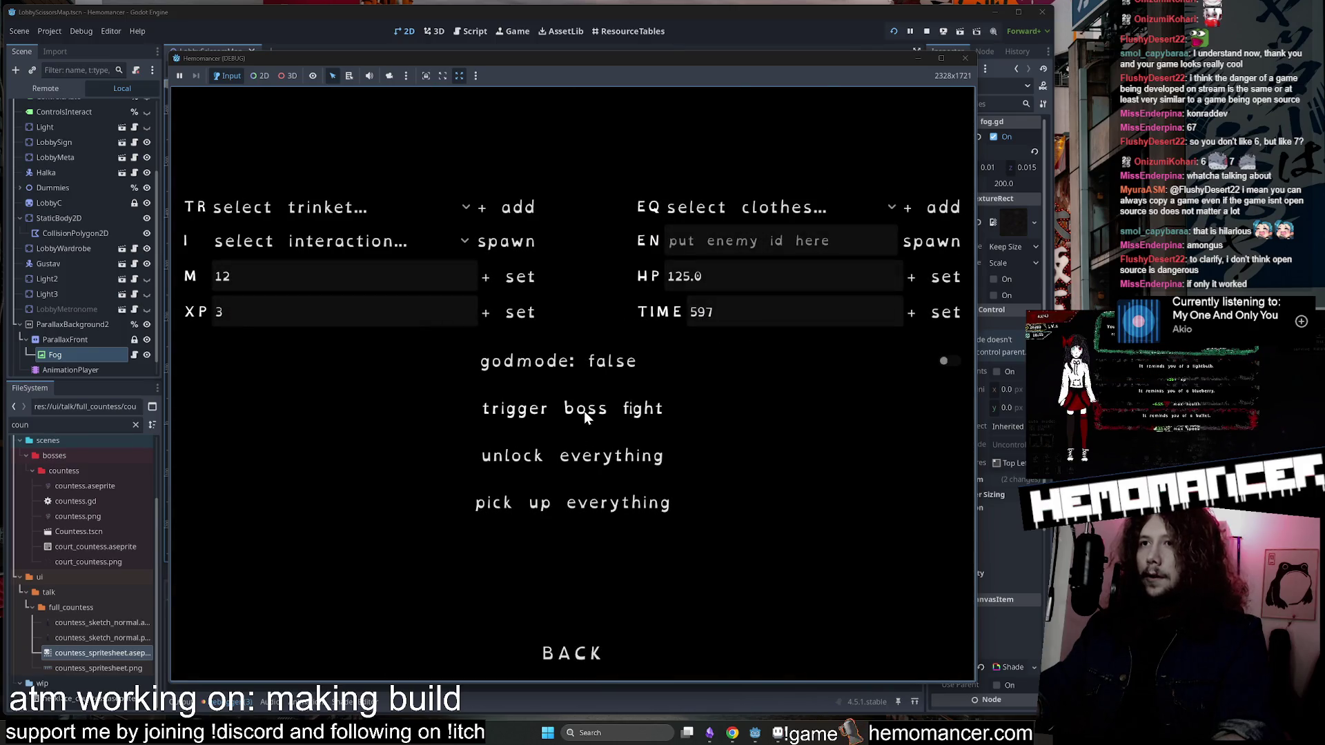
# Set godmode to true, fight through the War Lock enemies, and take Donut then Broken metronome.
pyautogui.click(559, 361)
pyautogui.click(573, 654)
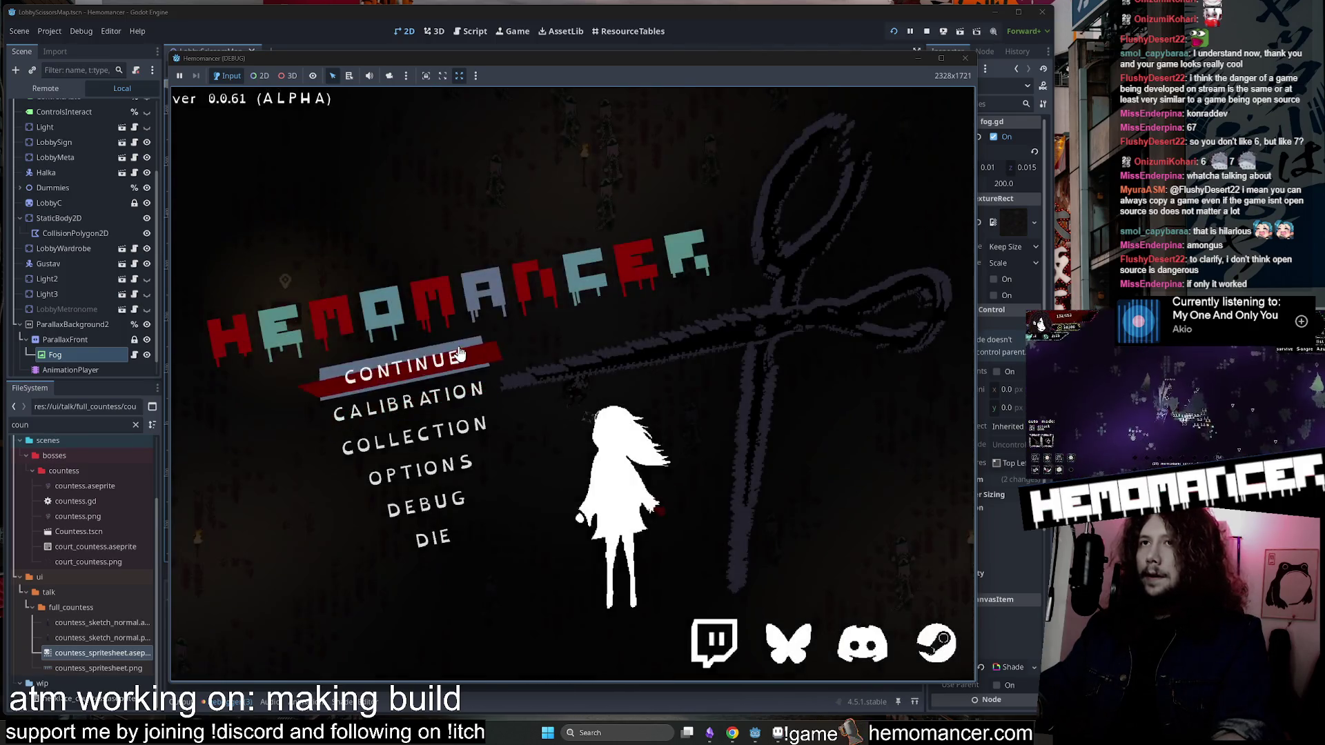
pyautogui.click(456, 367)
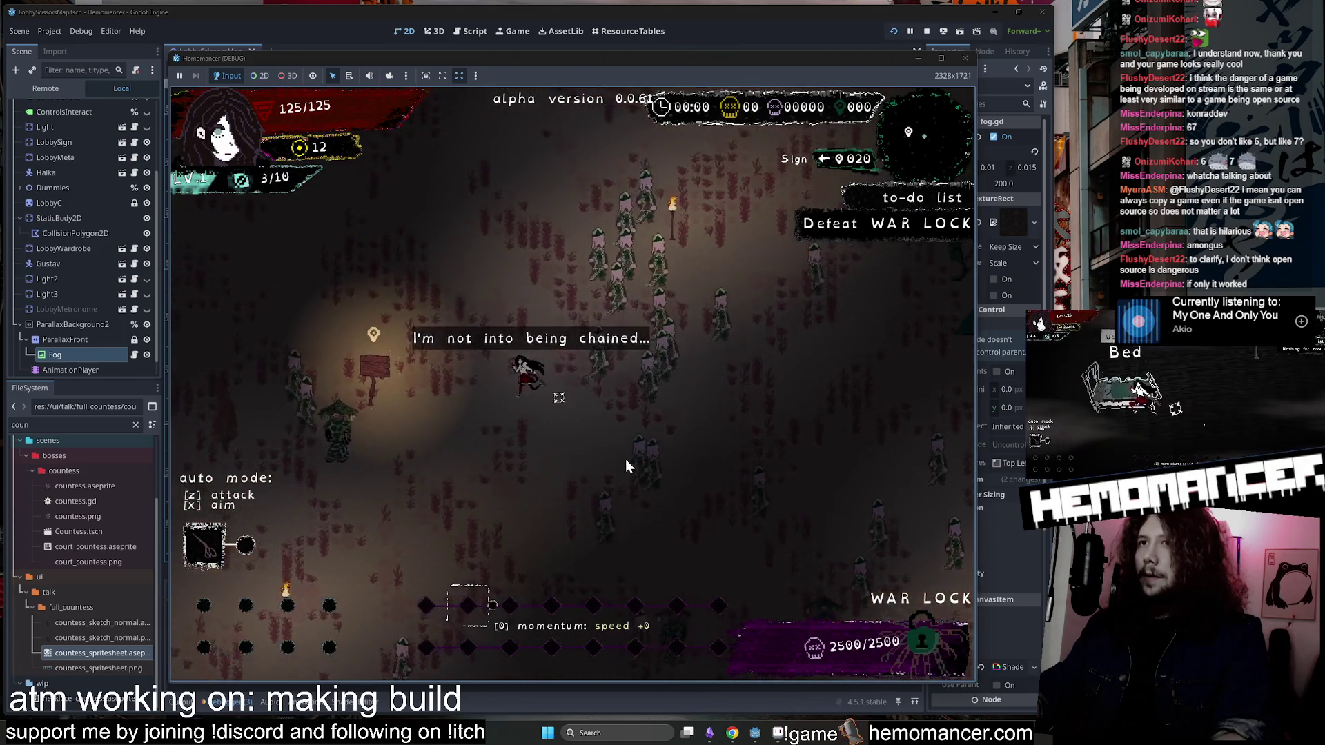
pyautogui.press('s')
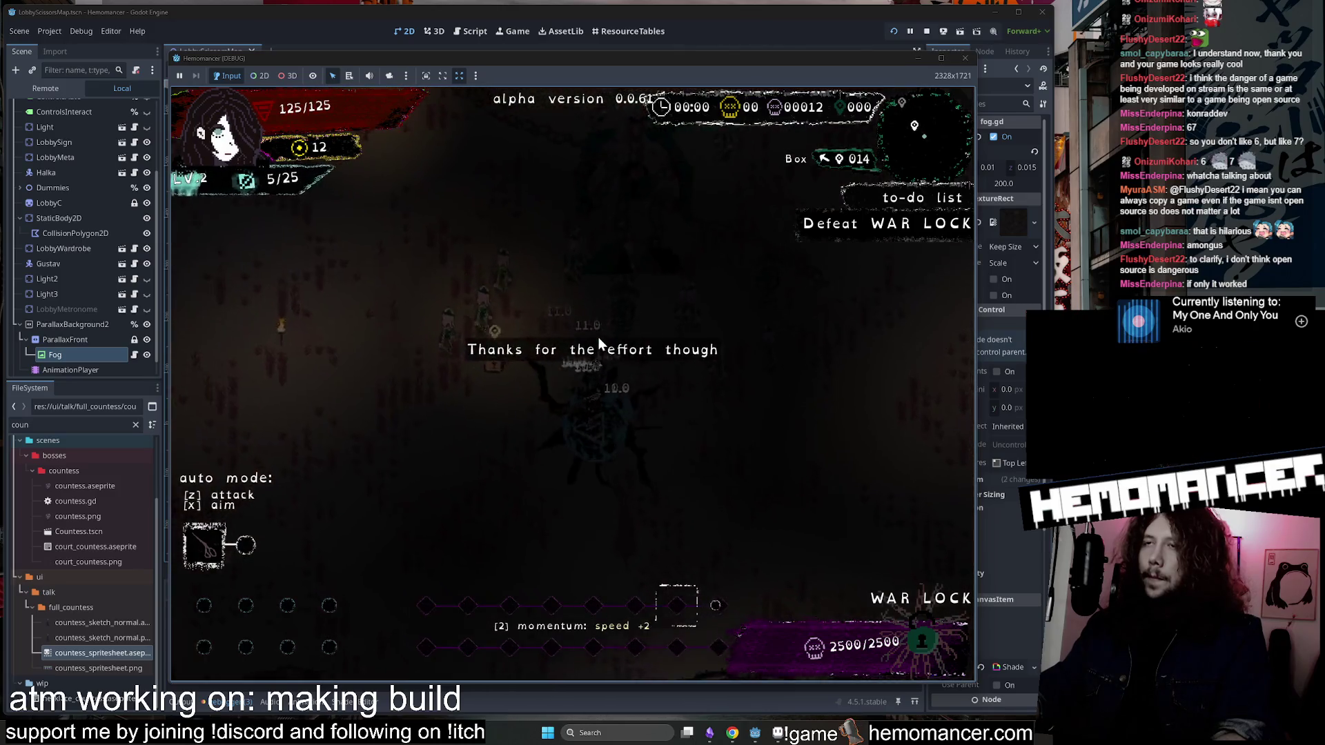
pyautogui.click(529, 334)
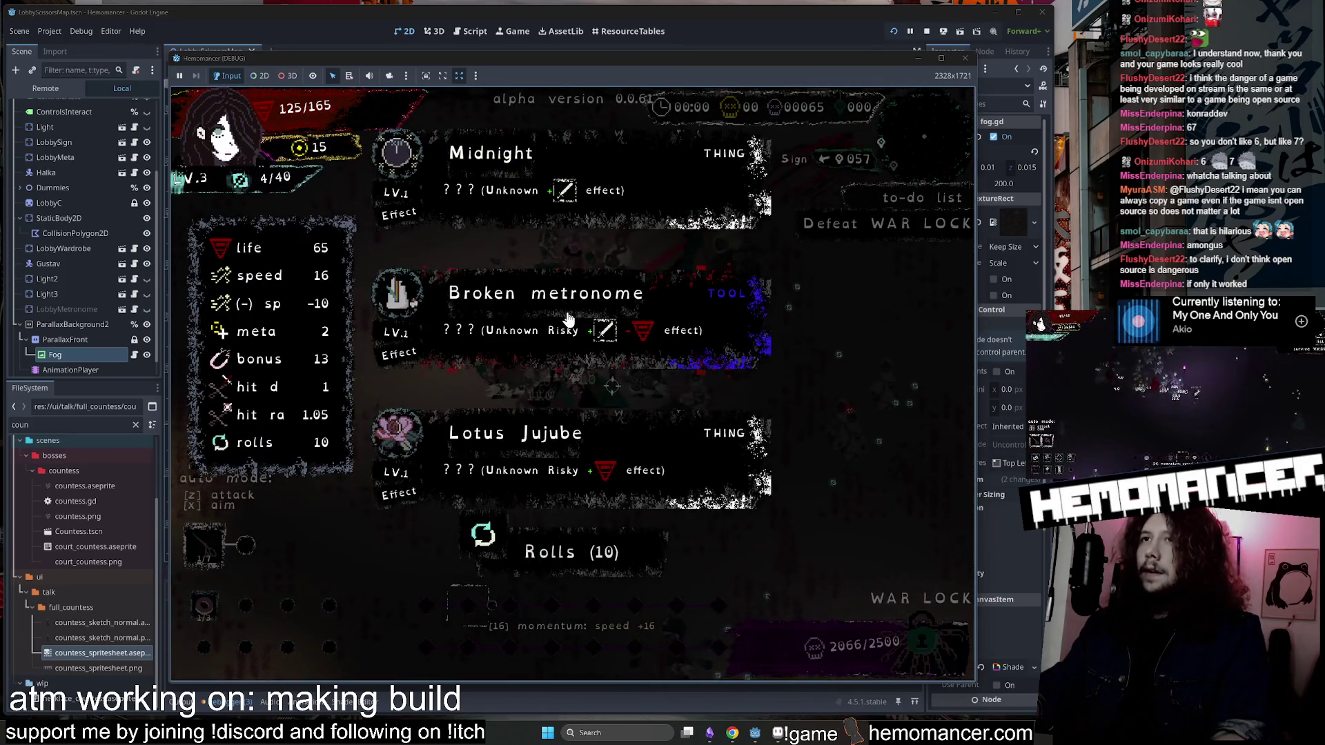
pyautogui.click(577, 354)
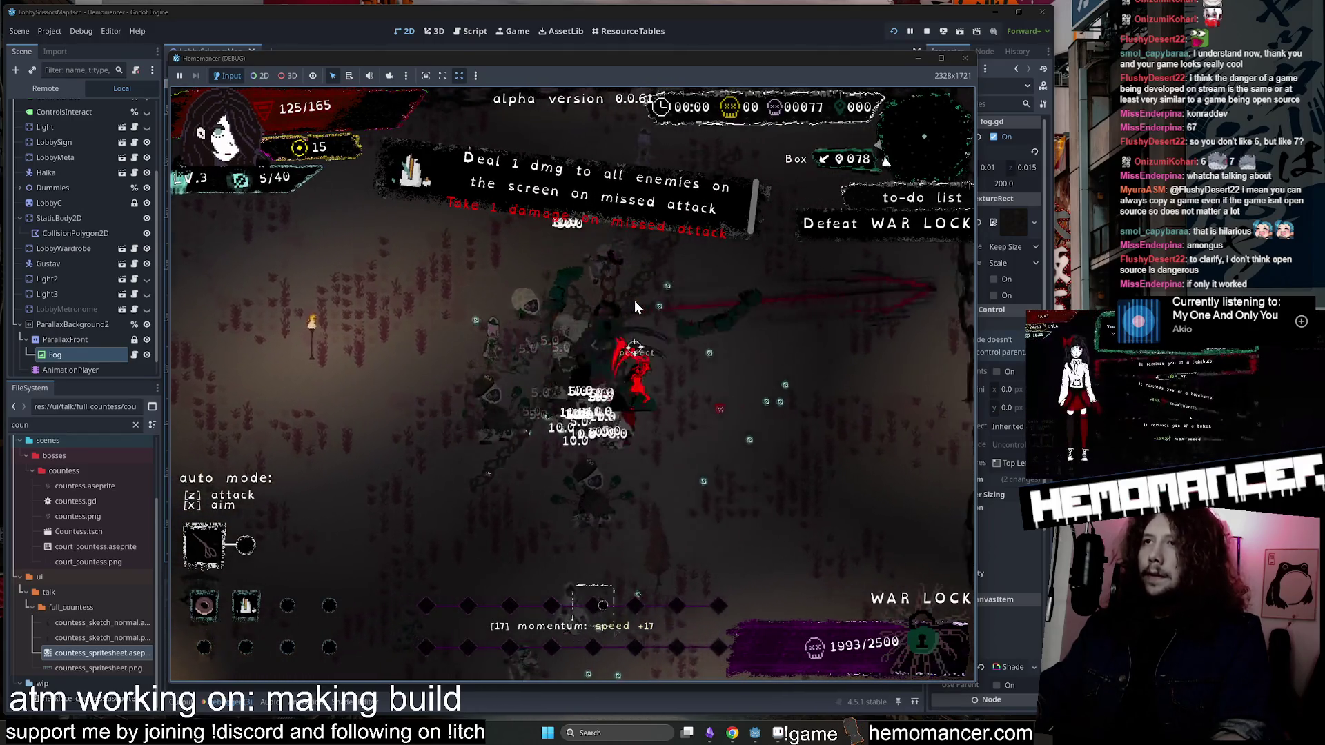
# Pause and choose Die, confirming to end the run.
pyautogui.press('Escape')
pyautogui.click(459, 544)
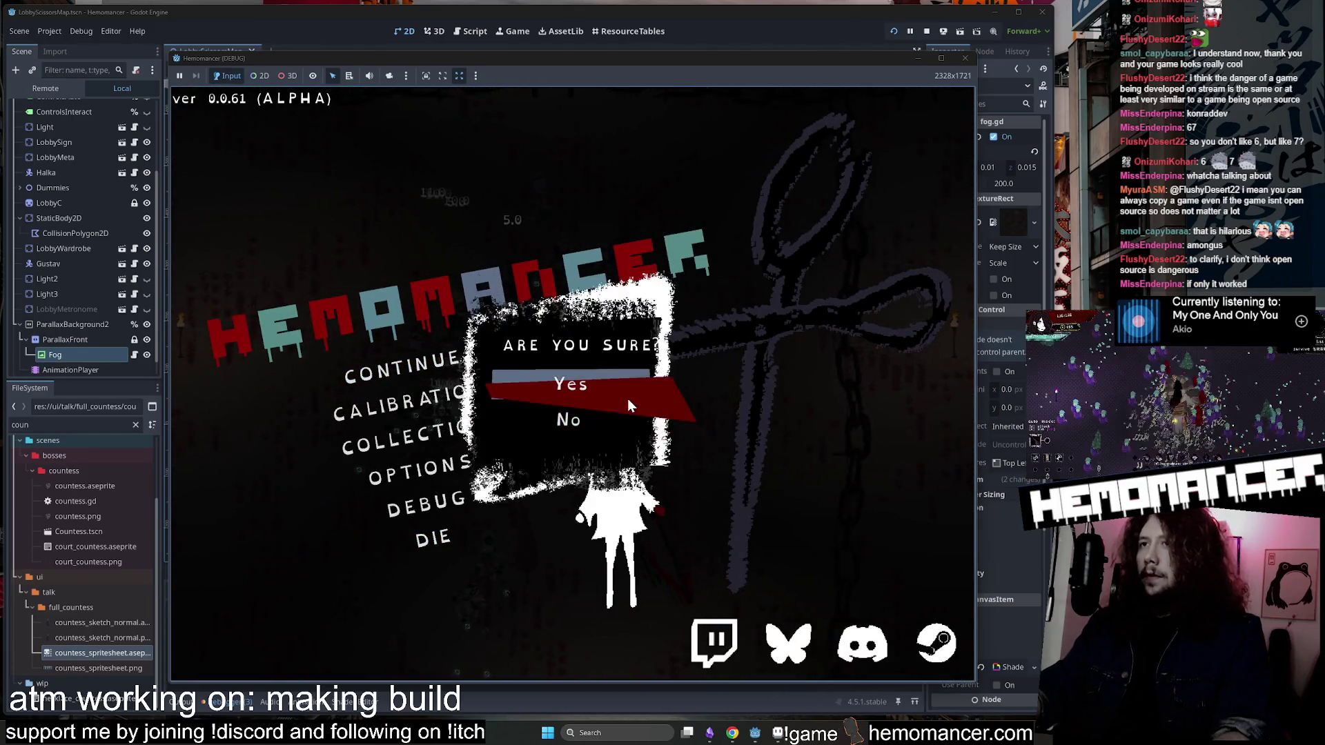
pyautogui.click(627, 399)
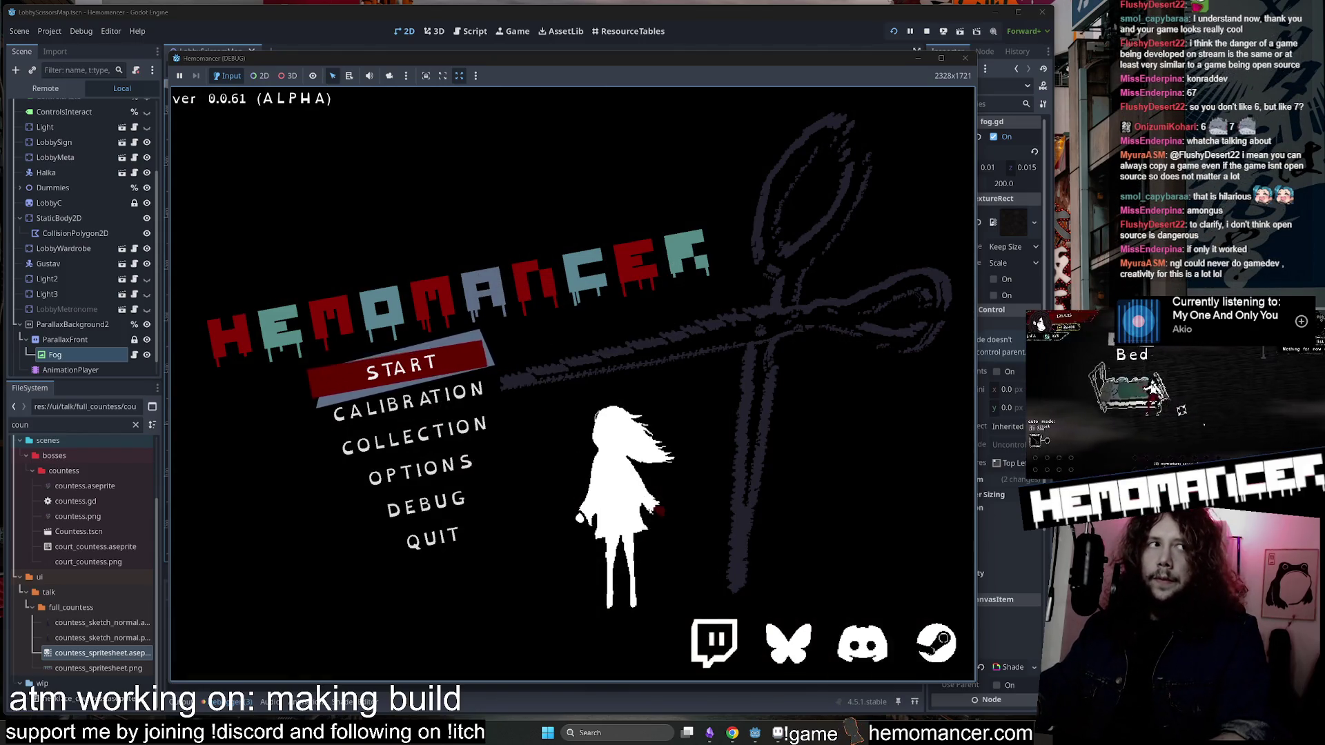
# Check the OPTIONS screen twice, then START a new game from the title menu.
pyautogui.press('Down')
pyautogui.press('Down')
pyautogui.press('Down')
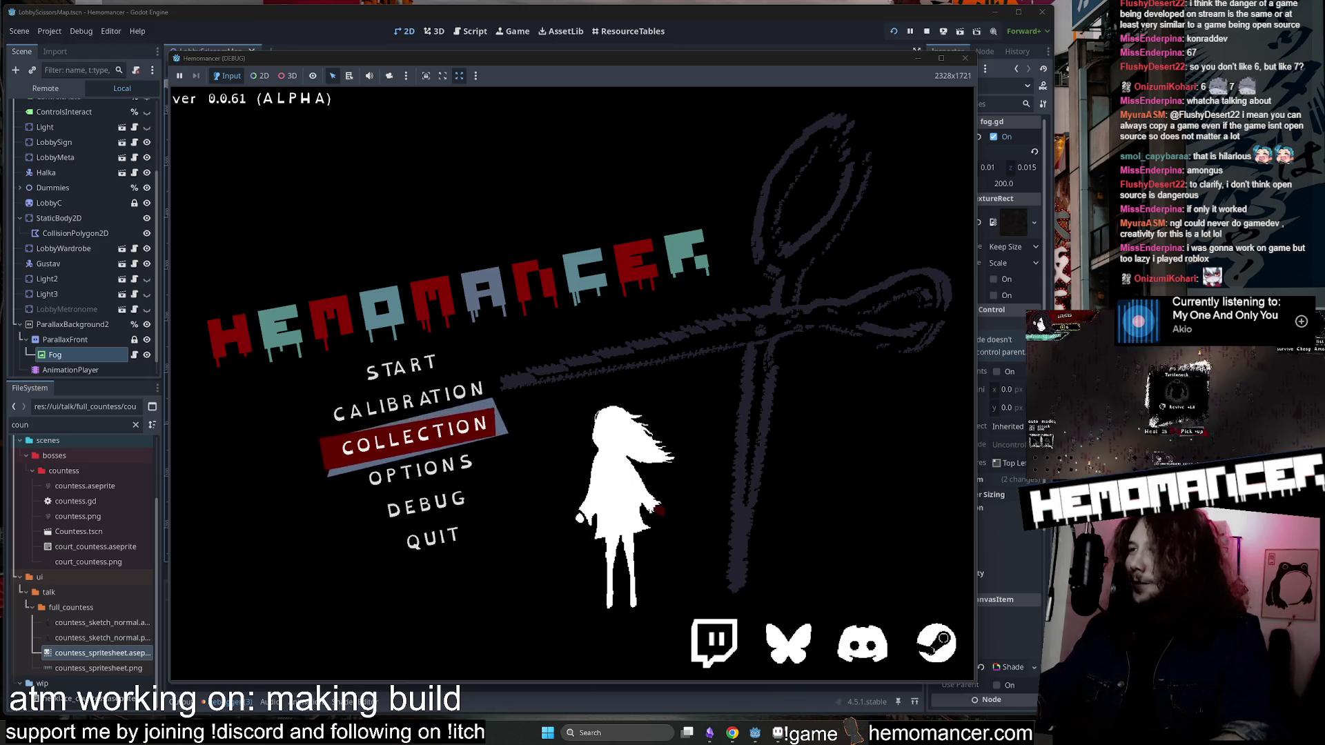
pyautogui.click(483, 470)
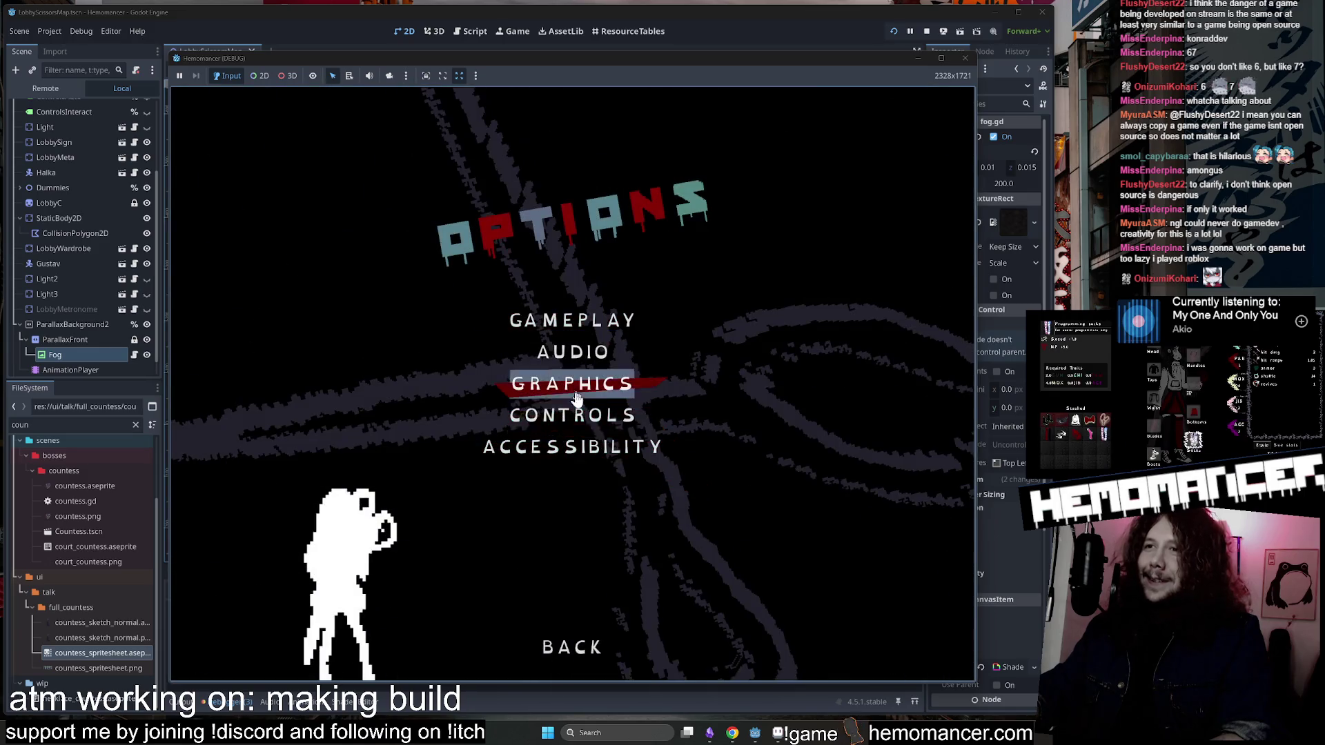
pyautogui.click(564, 640)
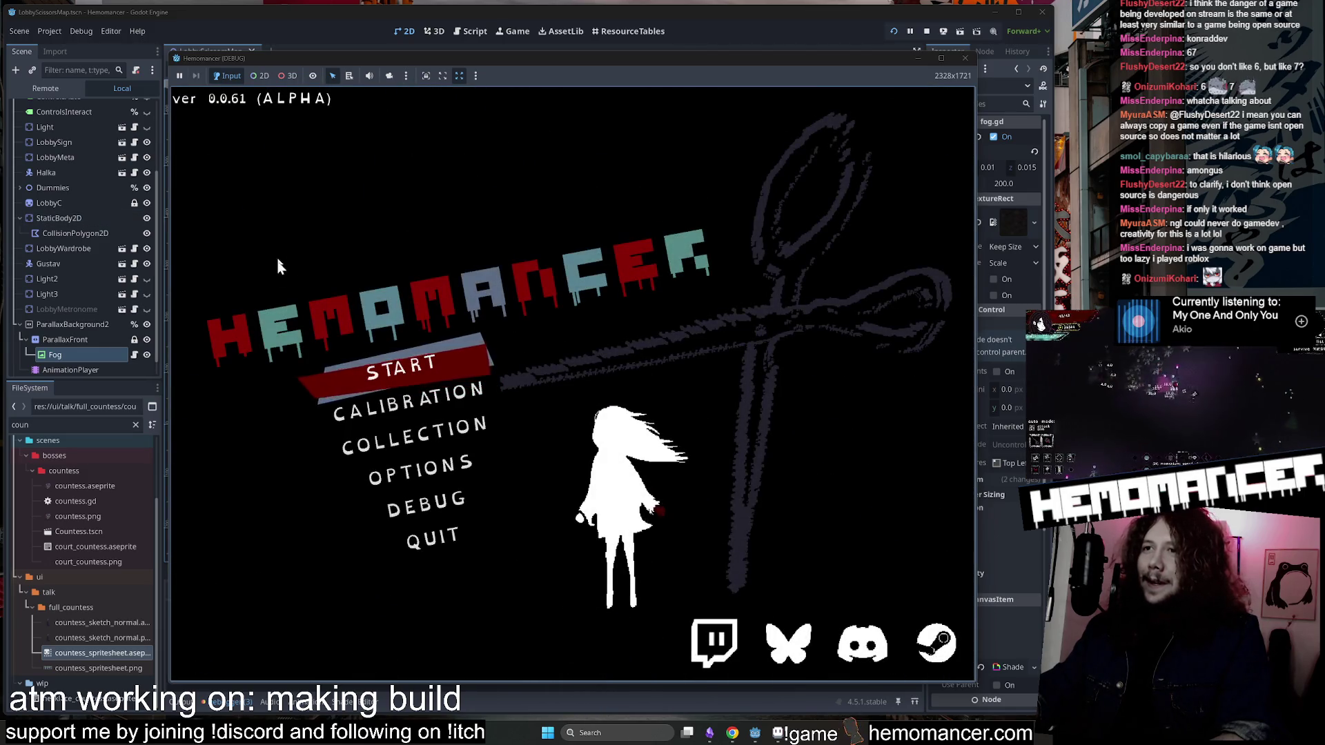
pyautogui.click(419, 480)
pyautogui.click(563, 642)
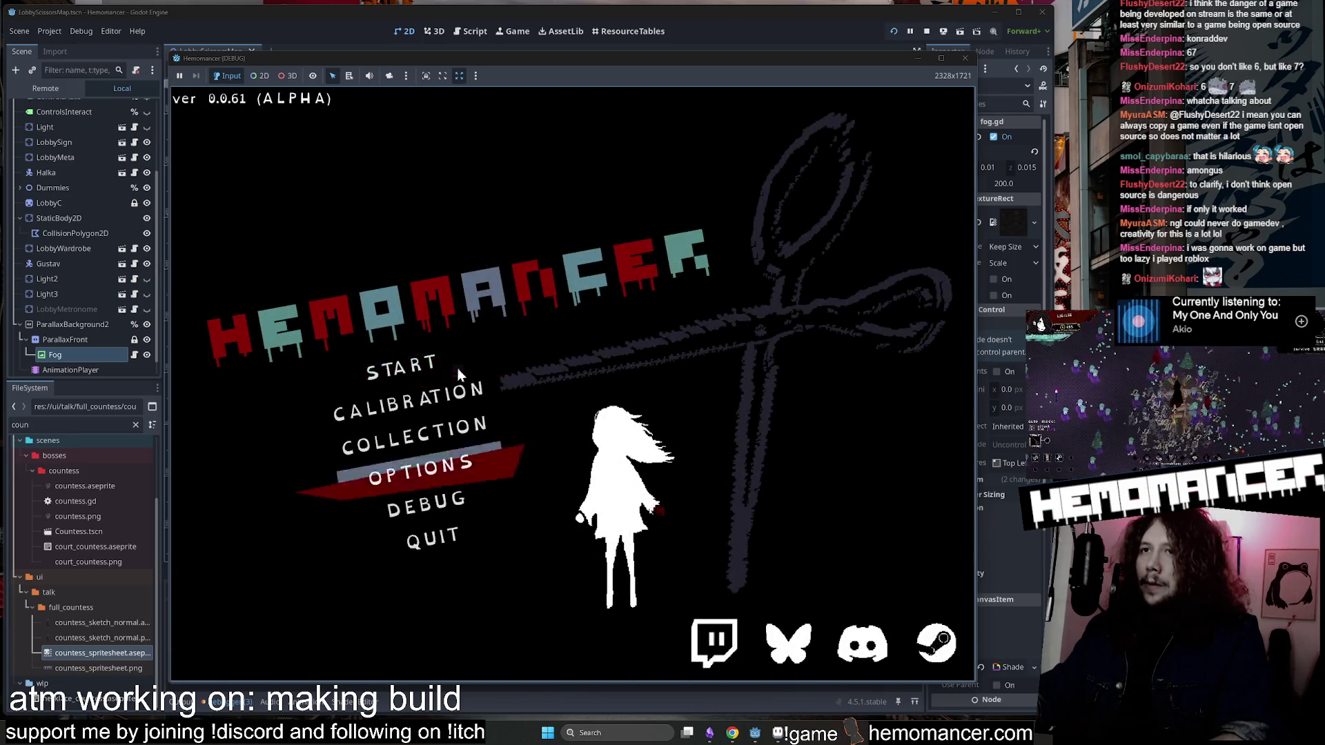
pyautogui.click(428, 367)
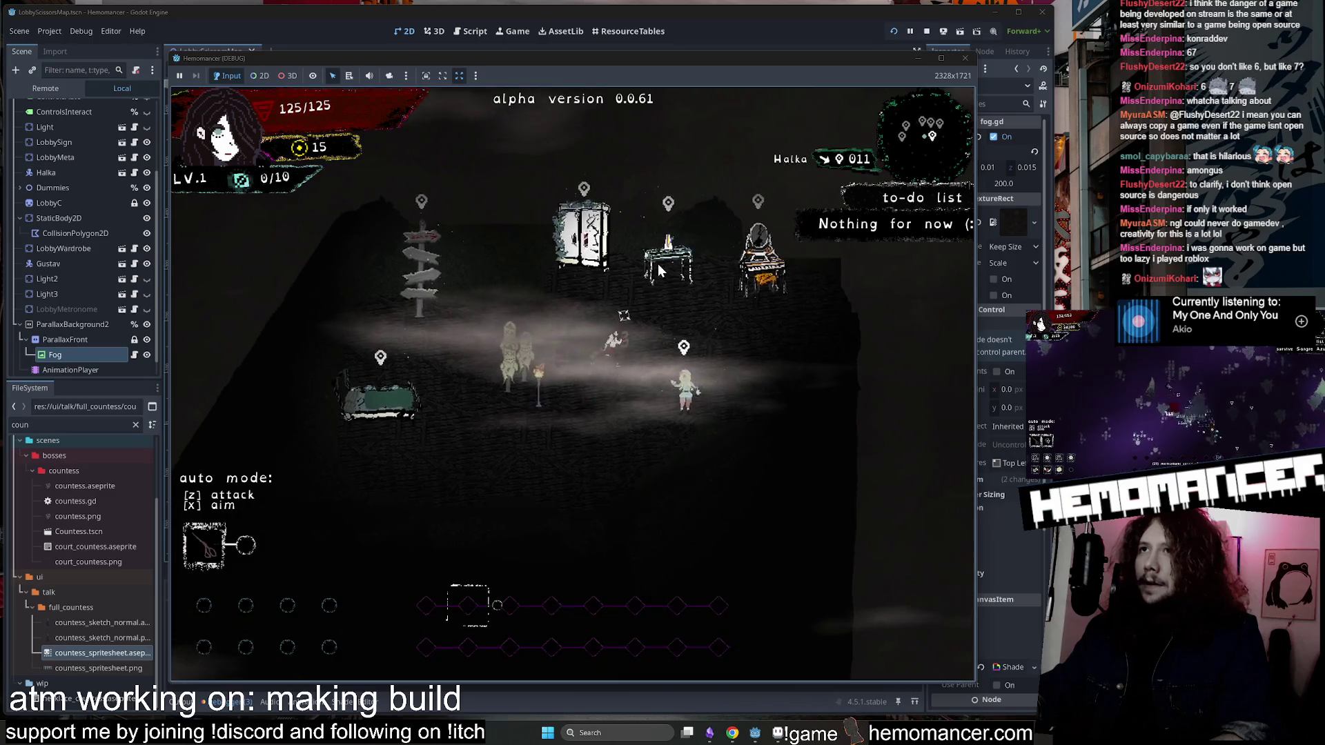
# At the wardrobe, equip the Rounded blades and glance at the Red bow details.
pyautogui.click(659, 266)
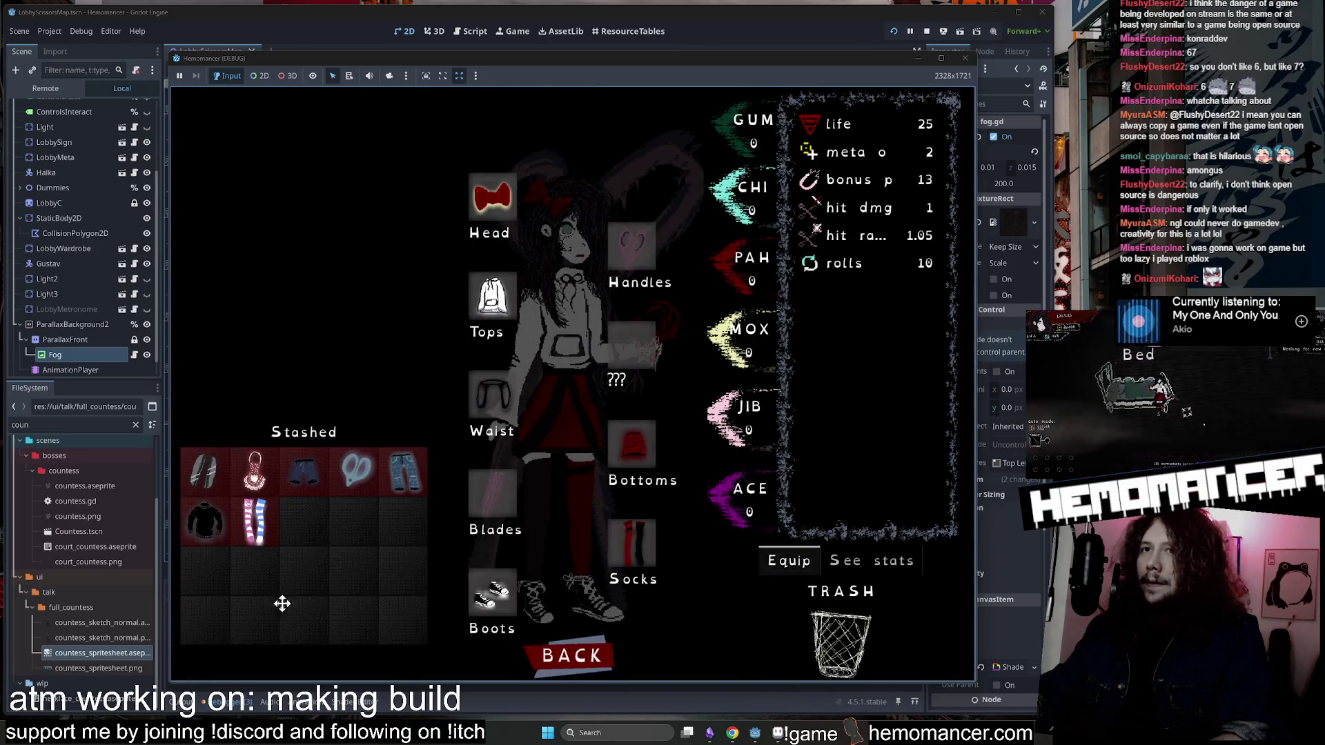
pyautogui.click(199, 467)
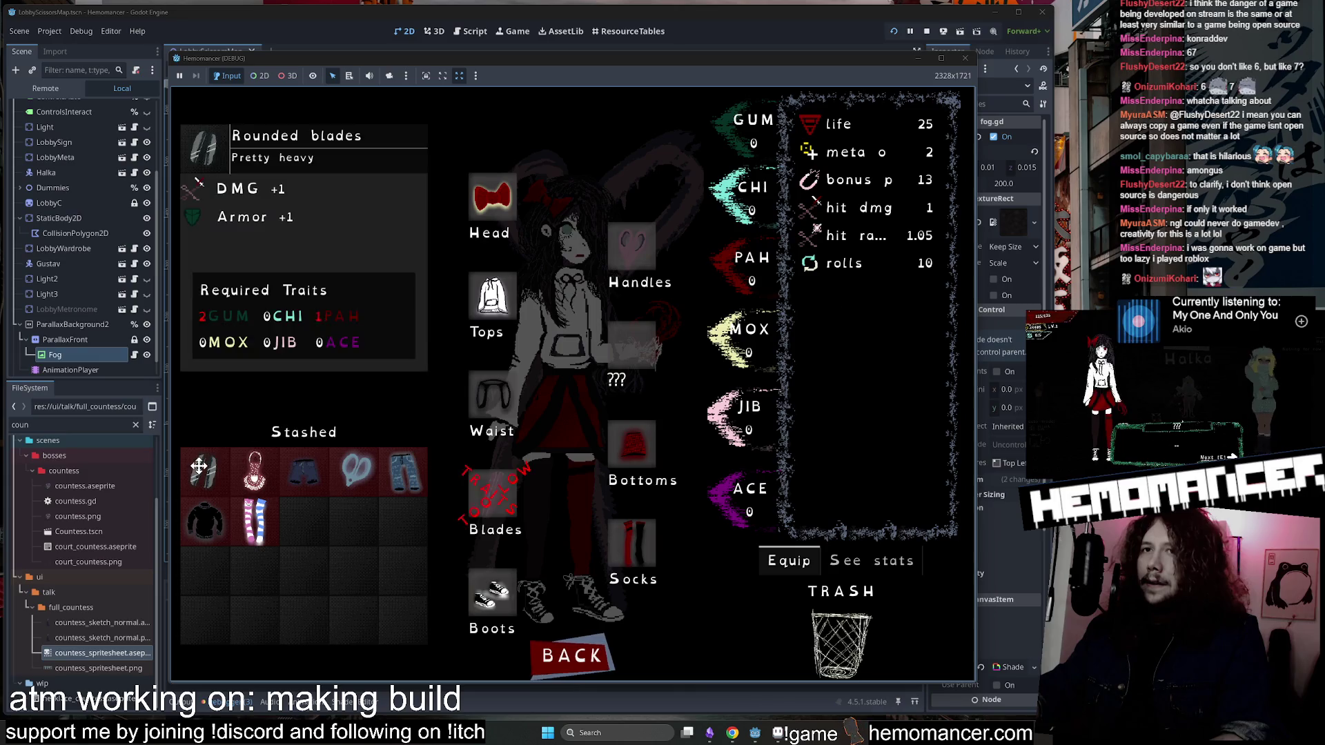
pyautogui.click(788, 560)
pyautogui.click(487, 205)
pyautogui.click(486, 205)
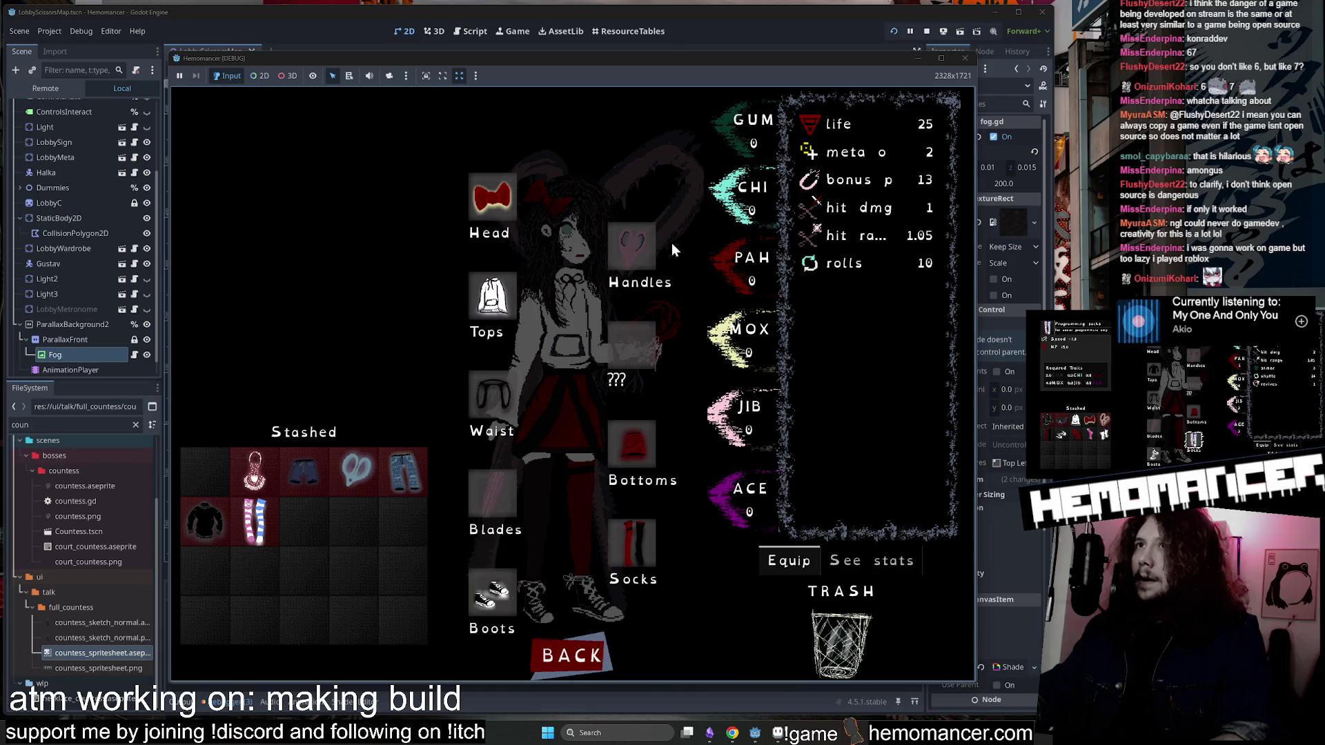
# Move the Programming socks into the first stash slot and return to the lobby.
pyautogui.click(255, 521)
pyautogui.click(789, 560)
pyautogui.click(668, 673)
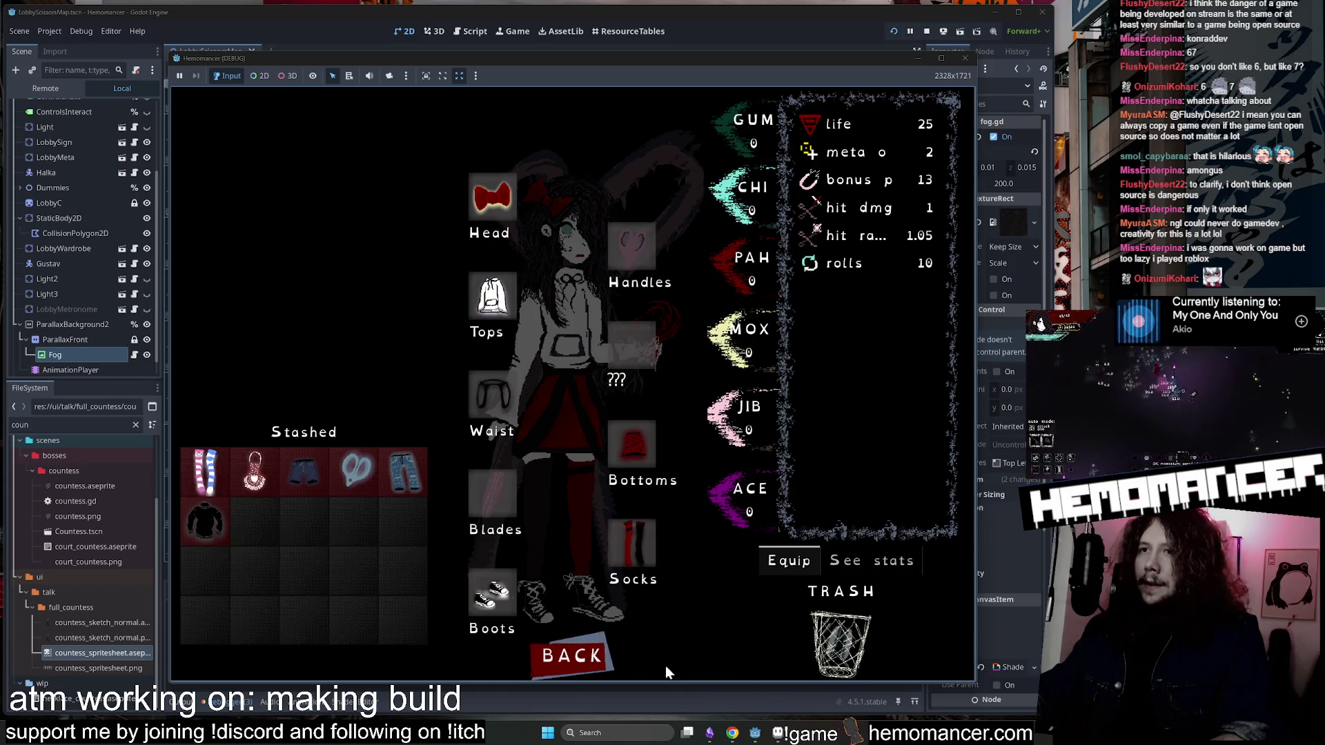
pyautogui.click(573, 655)
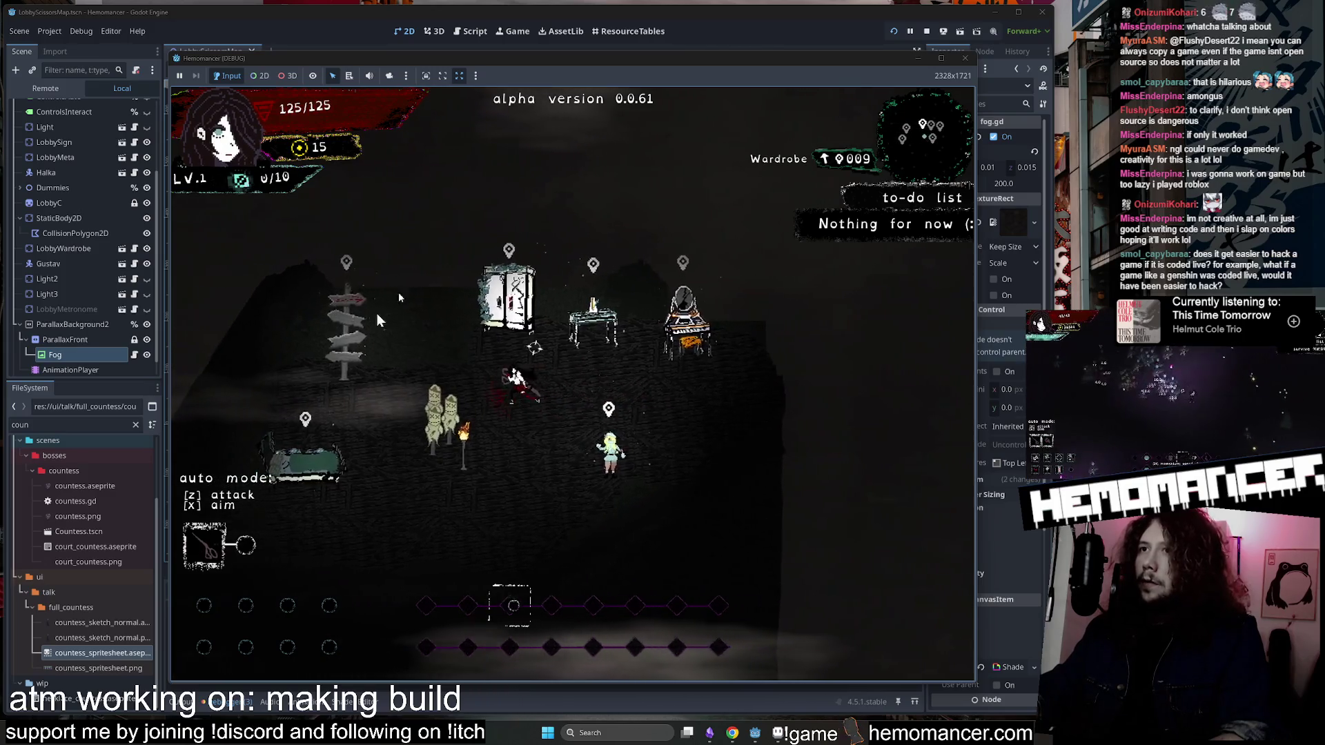
# Talk to Halka in the lobby, then close the Hemomancer debug window to stop the game.
pyautogui.press('e')
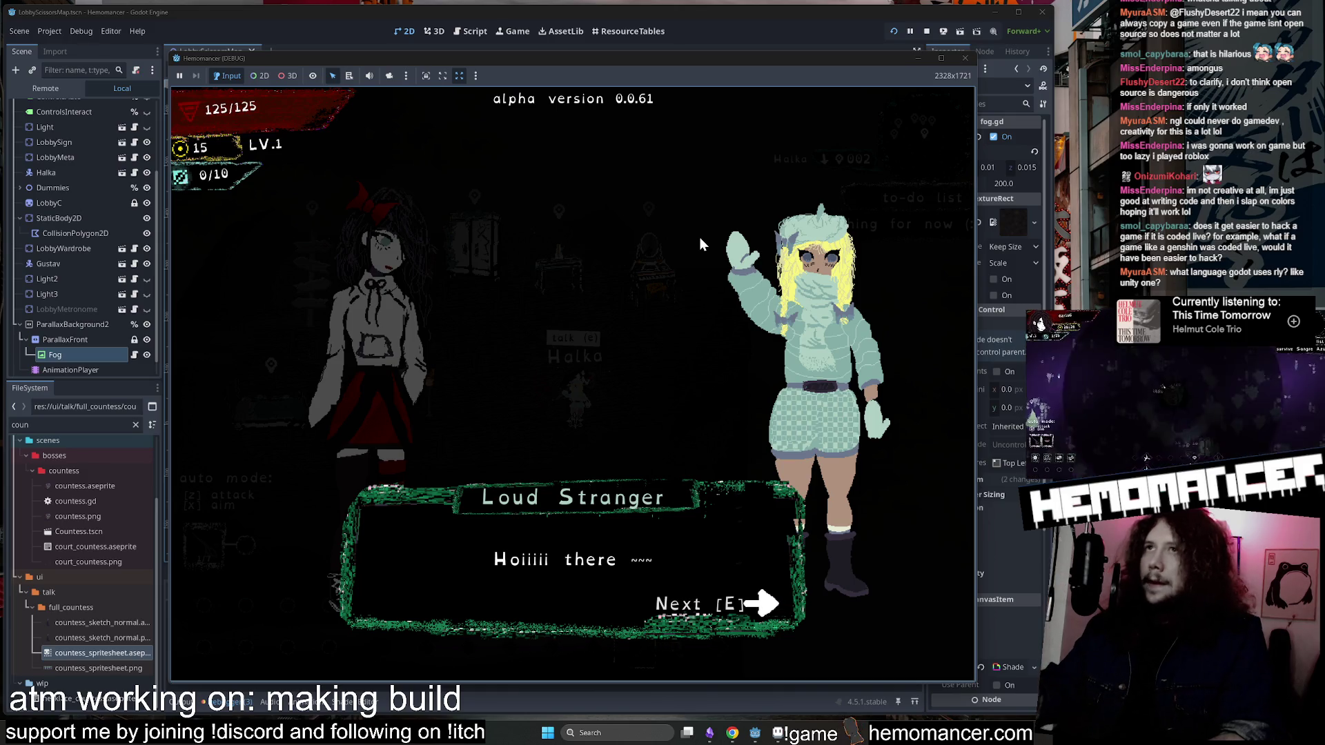
pyautogui.click(966, 58)
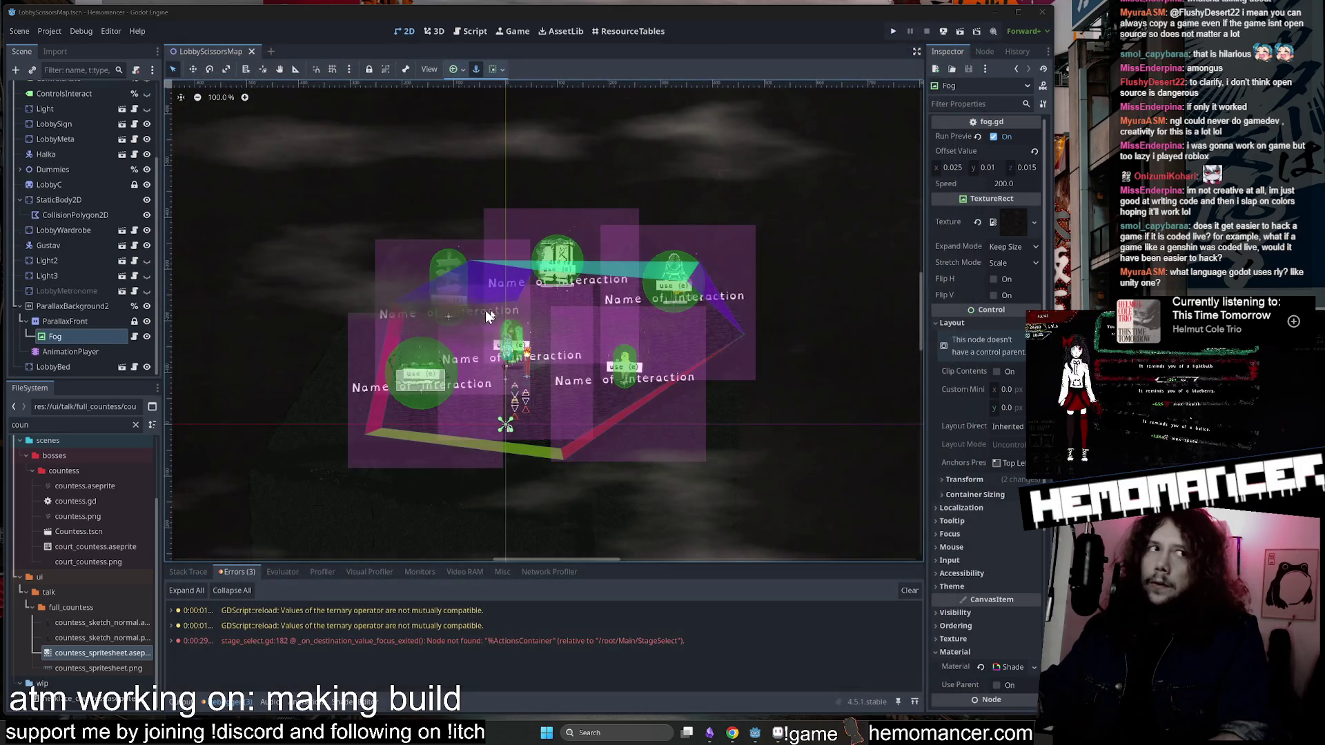
# Open lobby_map.gd and select the disable_interaction lines in disable_all_interactions.
pyautogui.scroll(3, 83, 173)
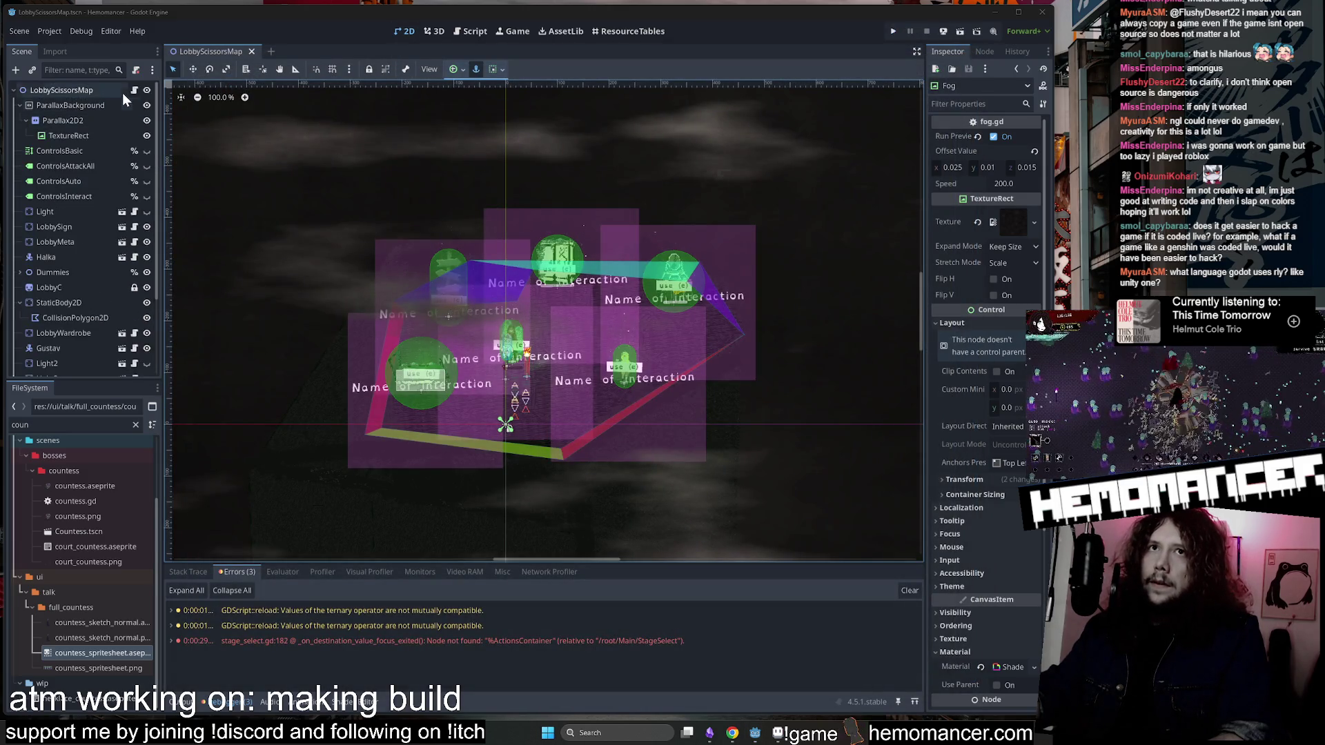
pyautogui.click(134, 91)
pyautogui.moveTo(641, 340)
pyautogui.mouseDown()
pyautogui.moveTo(635, 365)
pyautogui.moveTo(631, 290)
pyautogui.mouseUp()
pyautogui.click(632, 343)
pyautogui.scroll(-3, 628, 357)
pyautogui.scroll(-9, 629, 357)
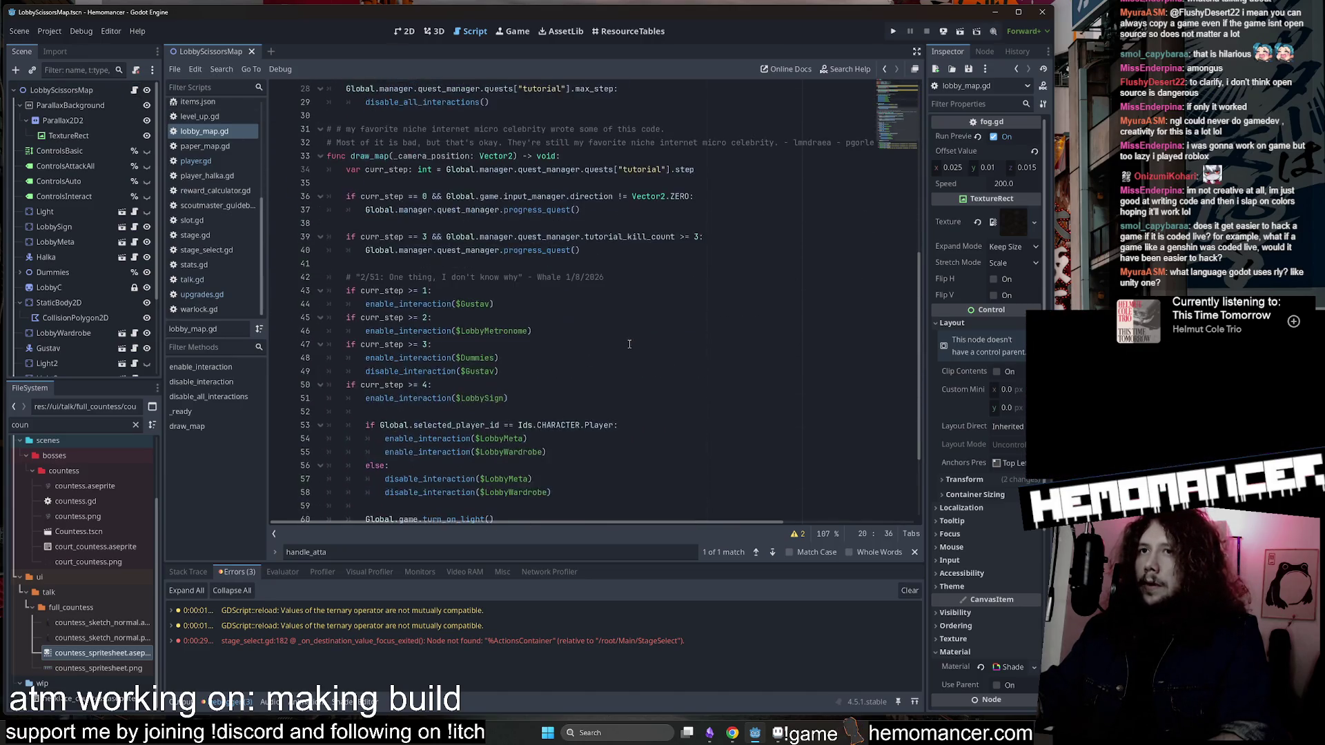
pyautogui.scroll(3, 627, 343)
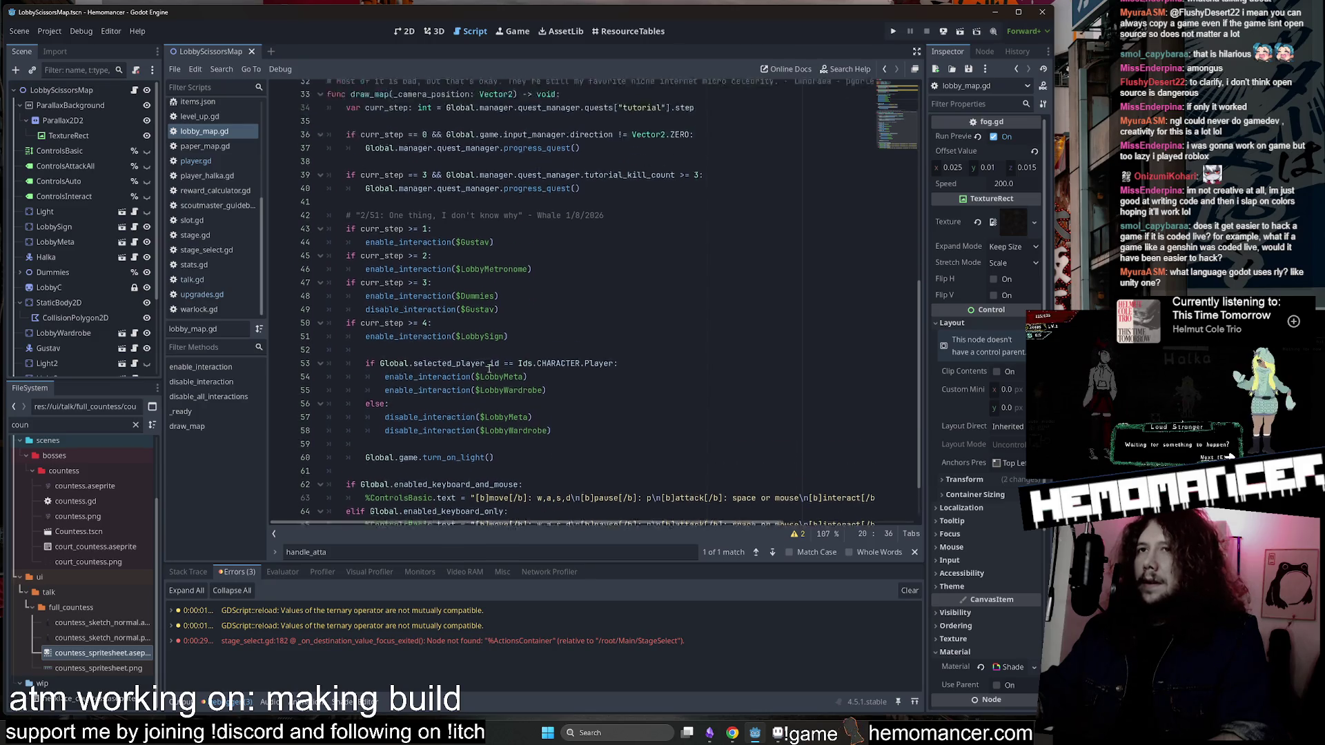
pyautogui.scroll(9, 333, 376)
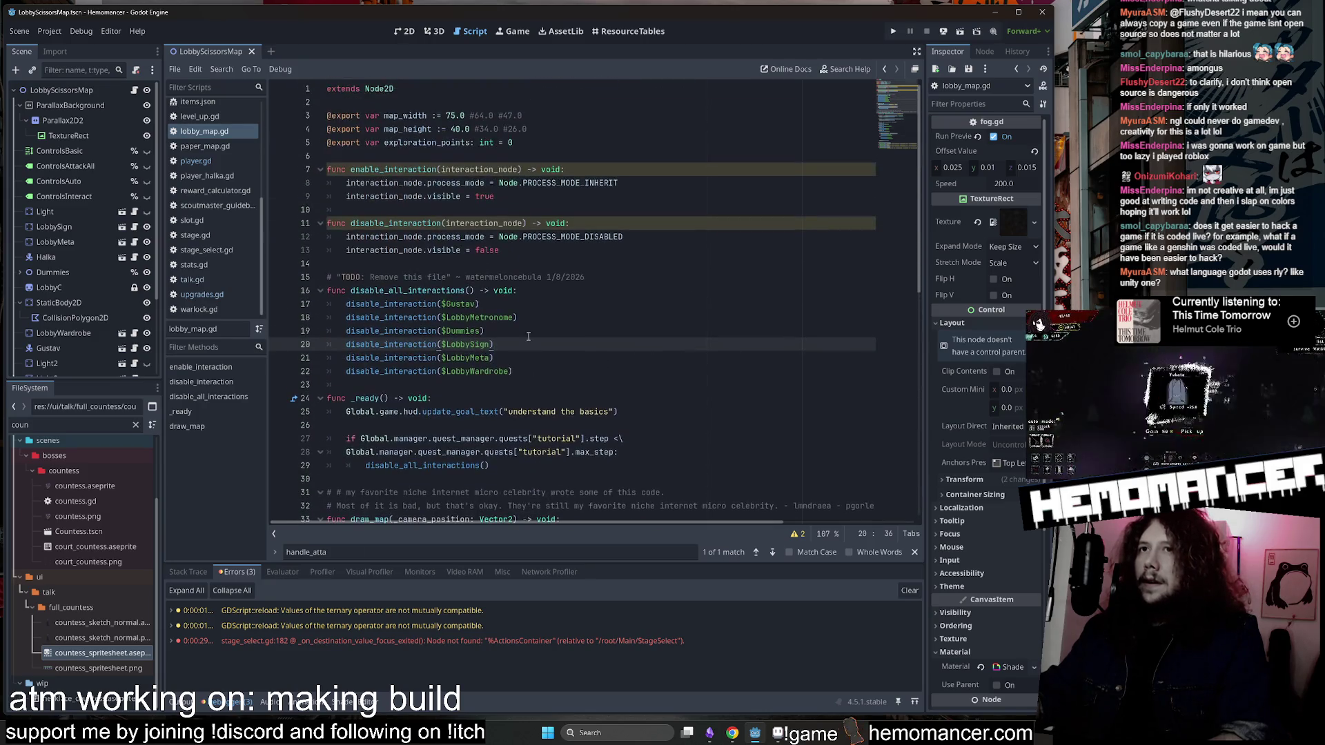
pyautogui.moveTo(479, 263)
pyautogui.mouseDown()
pyautogui.moveTo(330, 225)
pyautogui.moveTo(708, 262)
pyautogui.moveTo(331, 224)
pyautogui.mouseUp()
# Re-indent lines 17–22 one level inside disable_all_interactions.
pyautogui.click(602, 303)
pyautogui.scroll(-1, 602, 300)
pyautogui.scroll(-3, 602, 300)
pyautogui.moveTo(495, 250); pyautogui.dragTo(276, 190)
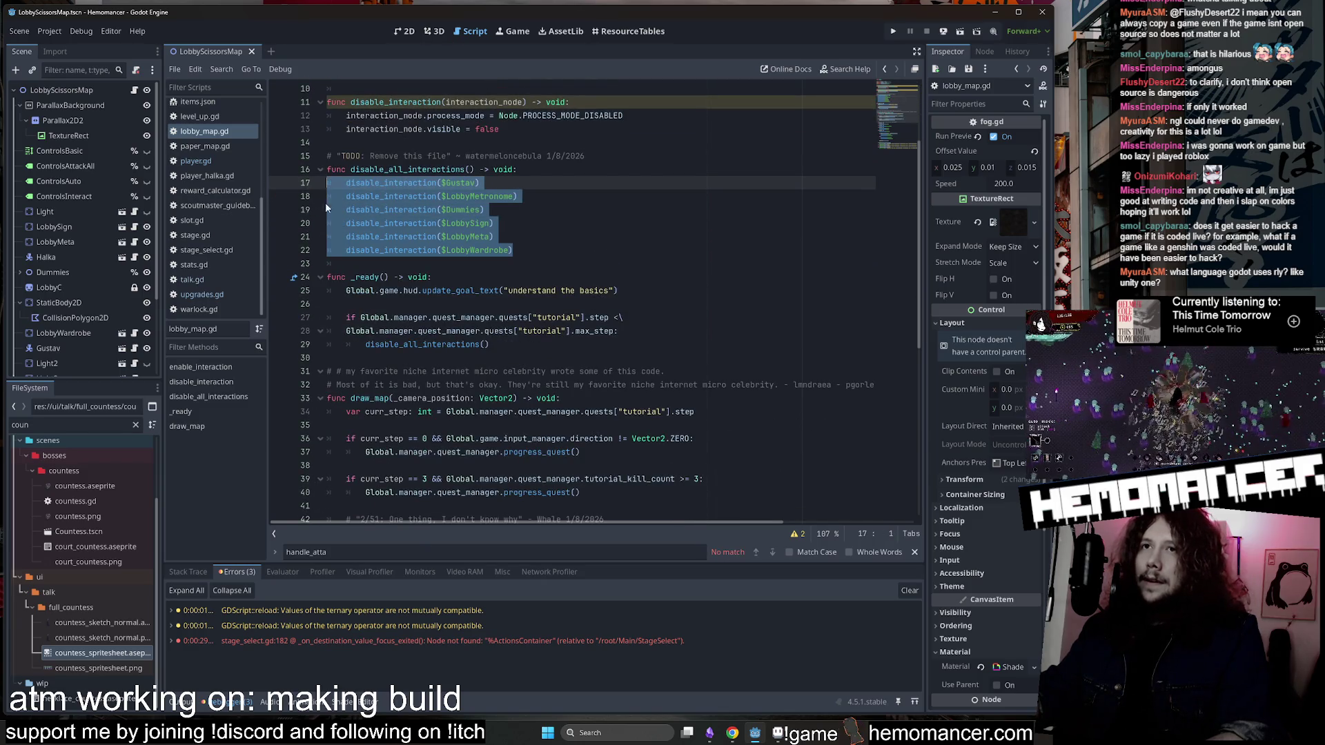
pyautogui.press('Tab')
pyautogui.hotkey('shift', 'Up')
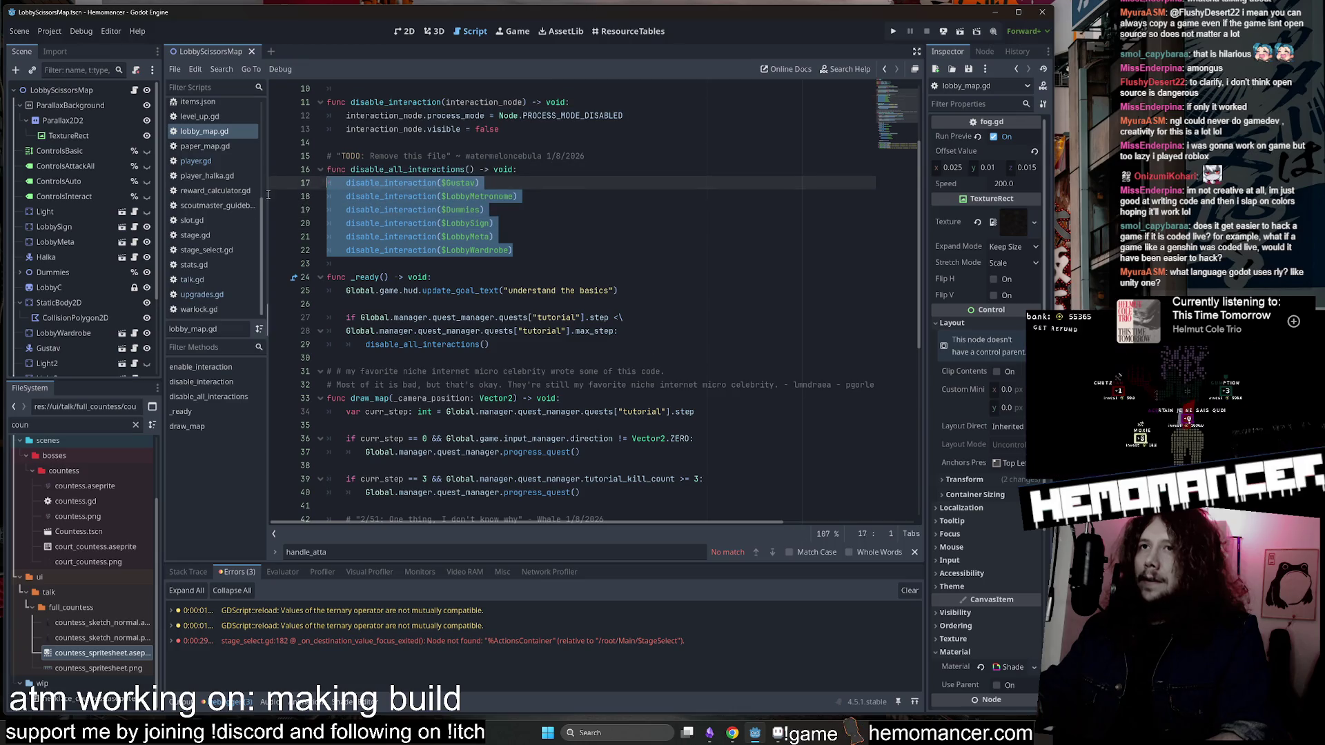
pyautogui.hotkey('shift', 'Tab')
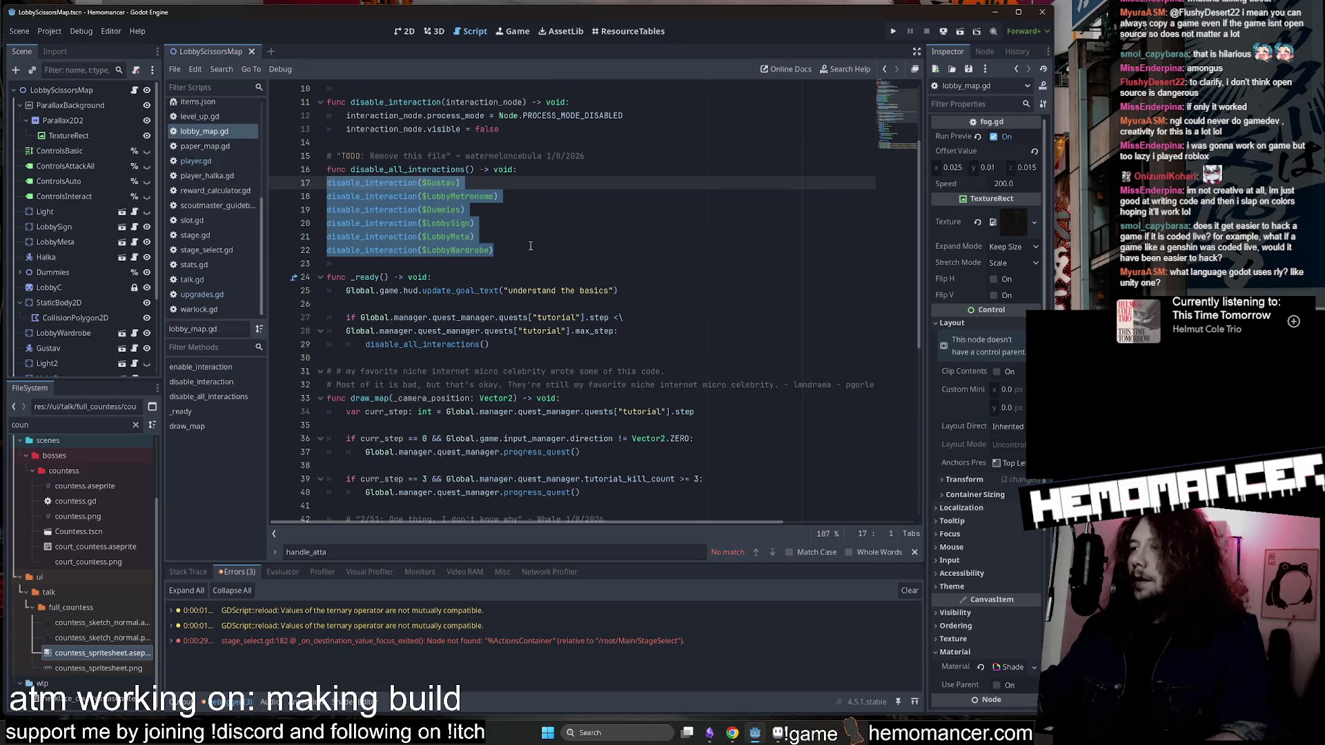
pyautogui.press('Tab')
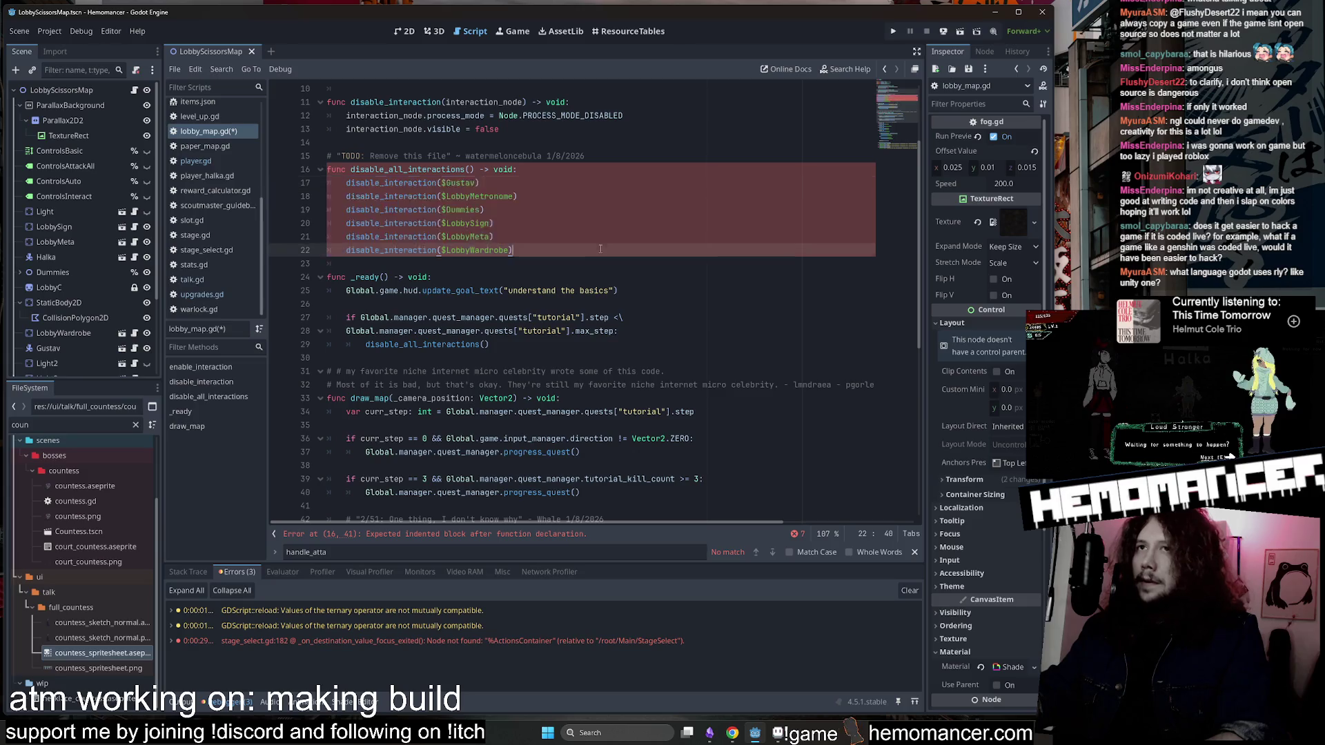
pyautogui.press('Right')
# Save the lobby_map.gd script.
pyautogui.scroll(-2, 692, 354)
pyautogui.click(693, 354)
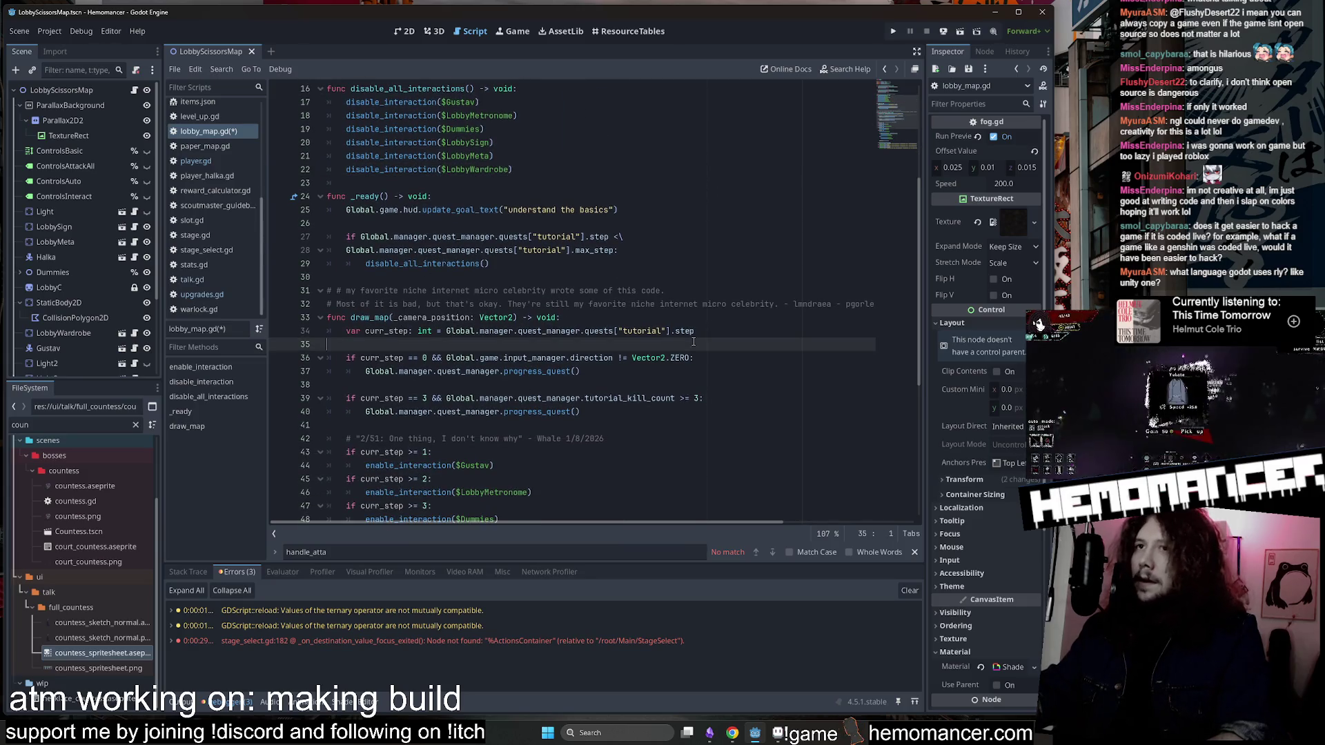
pyautogui.hotkey('ctrl', 's')
# Go to the LobbyWardrobe line 58, then bring Aseprite to the front.
pyautogui.scroll(-4, 692, 354)
pyautogui.scroll(-3, 692, 354)
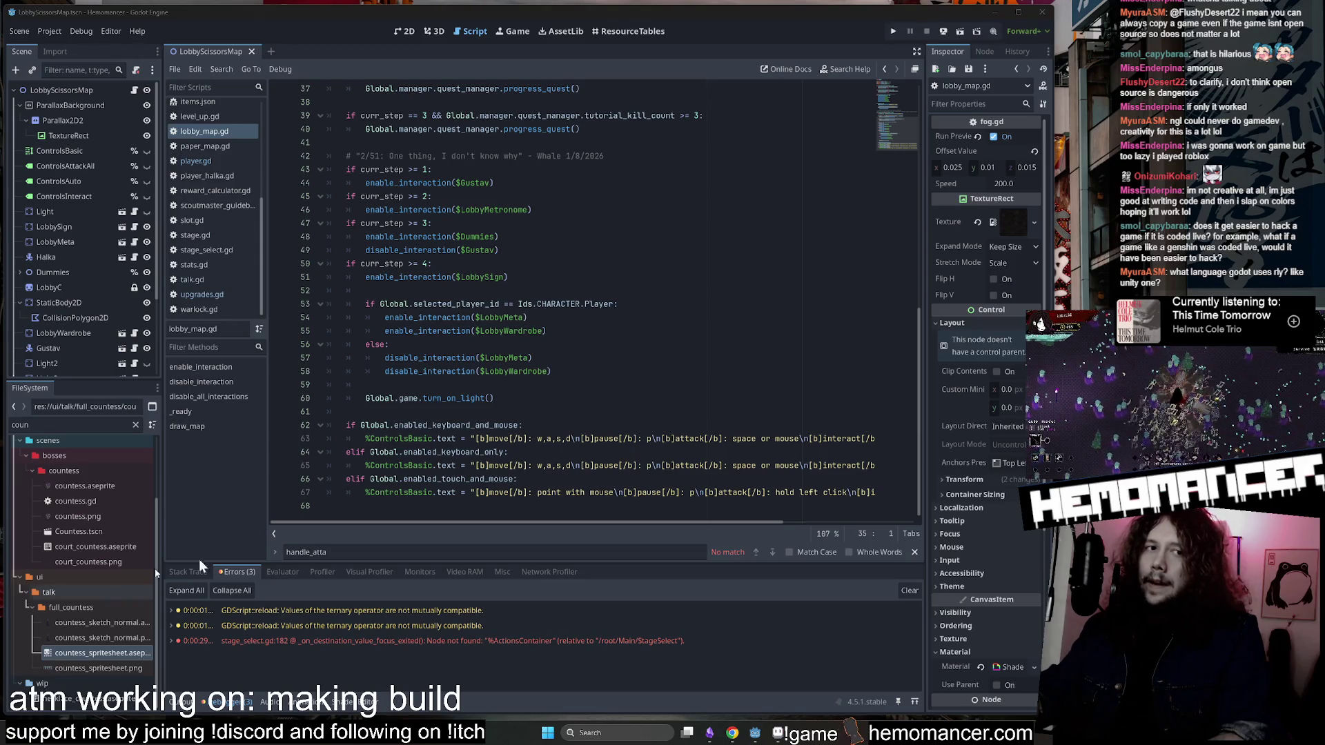
pyautogui.click(588, 367)
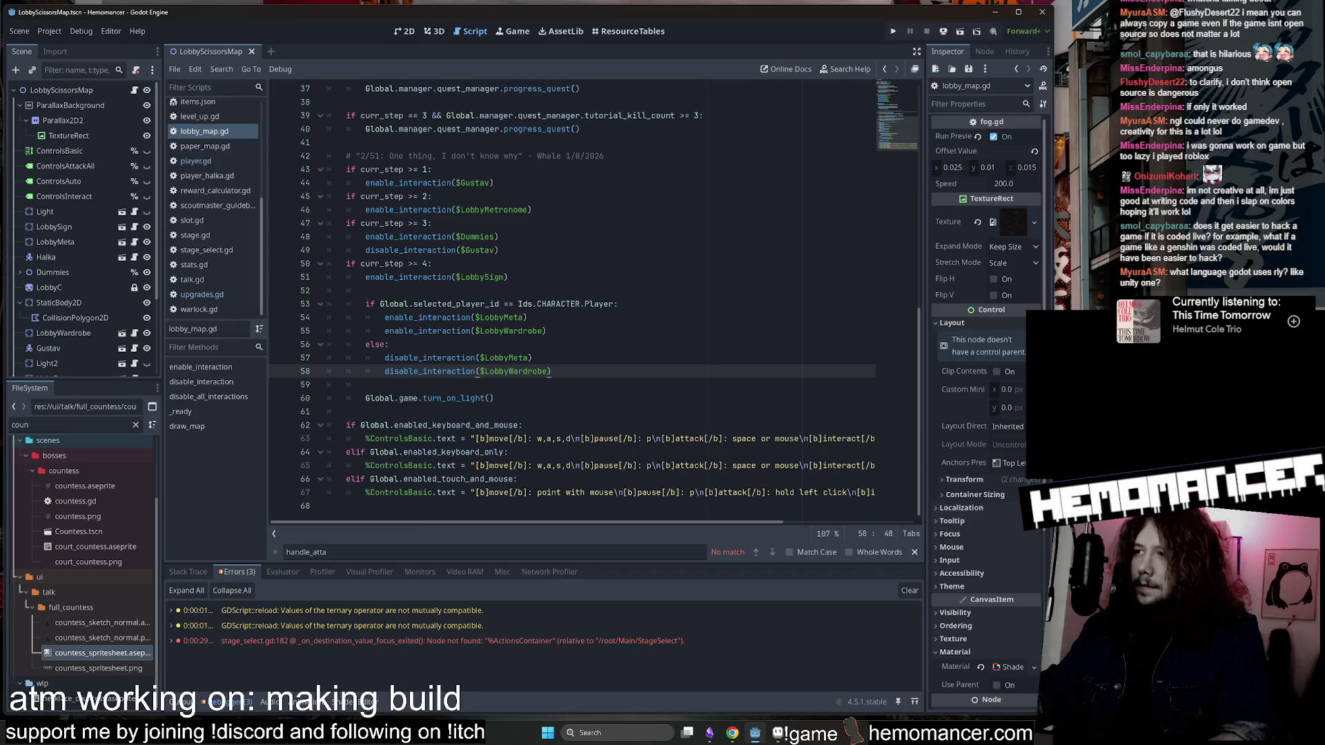
pyautogui.click(773, 733)
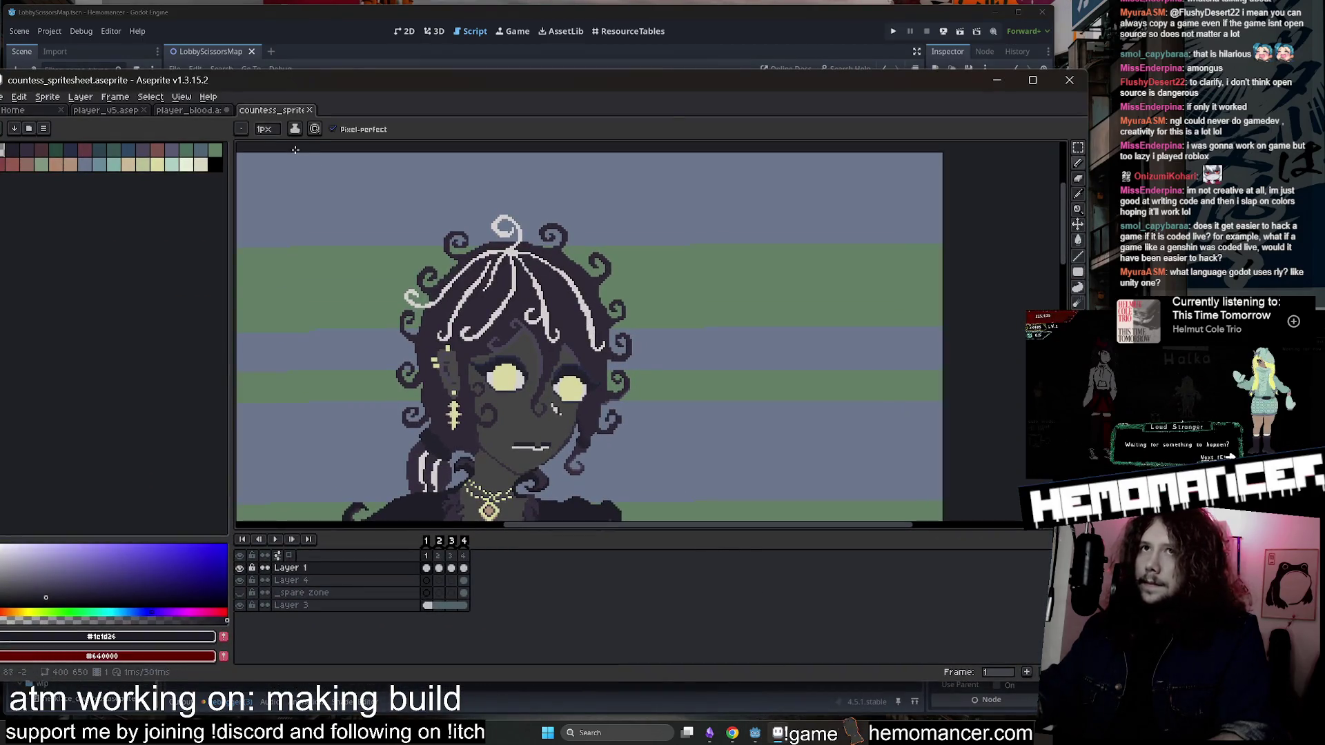
# Inspect player_blood's attack tag, then close player_blood.aseprite without saving.
pyautogui.click(190, 110)
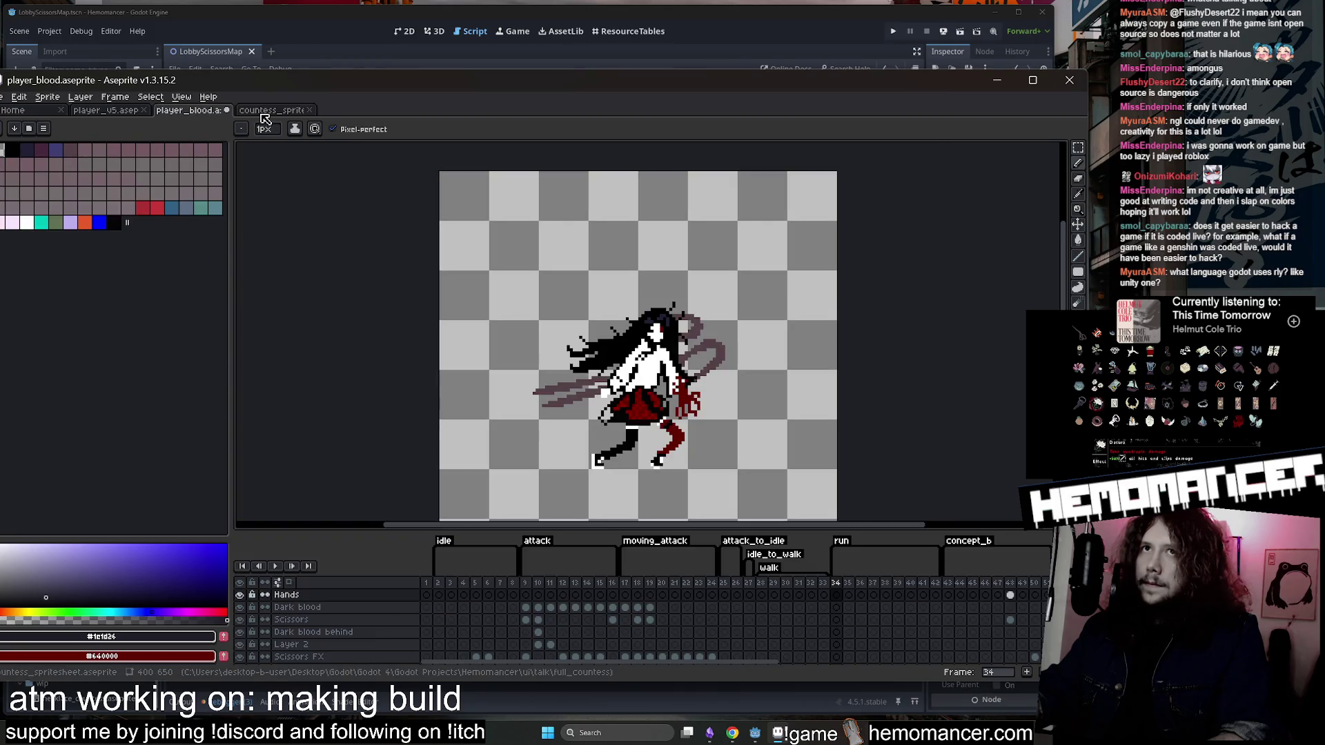
pyautogui.click(576, 584)
pyautogui.doubleClick(537, 541)
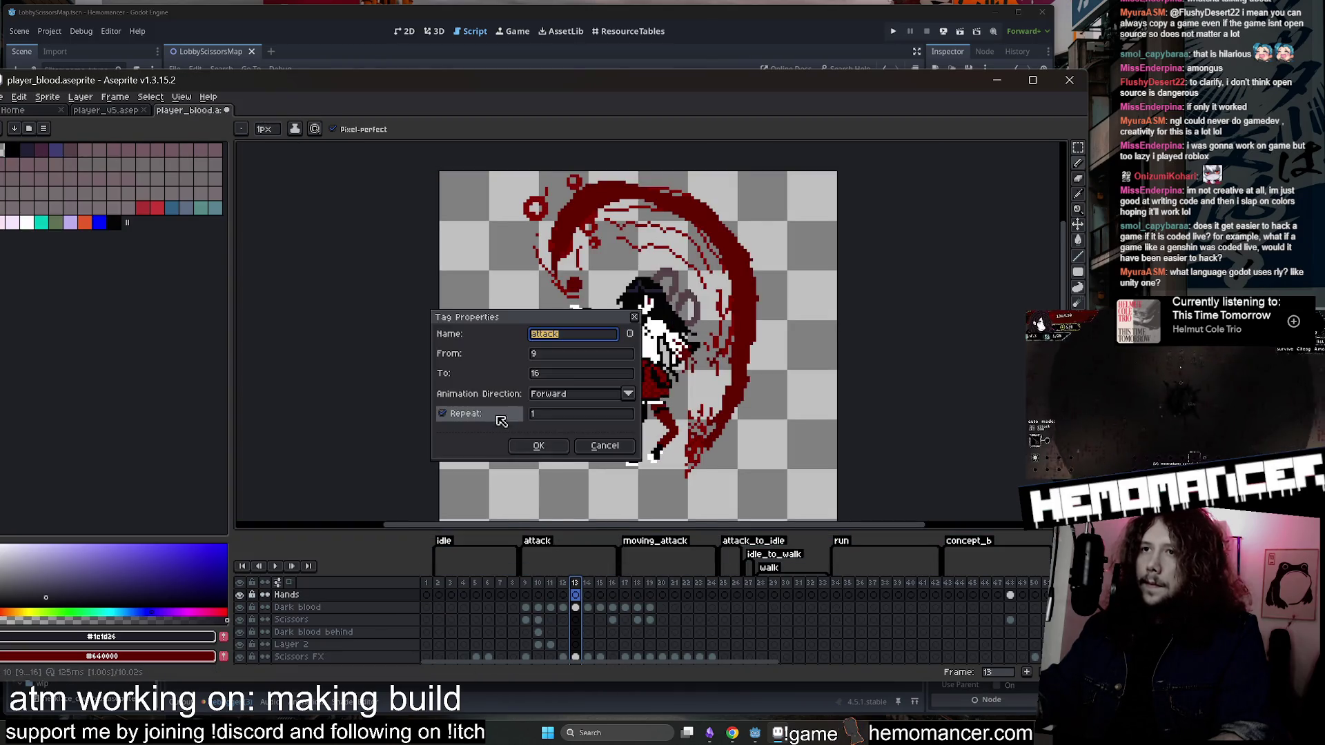
pyautogui.click(539, 448)
pyautogui.middleClick(205, 114)
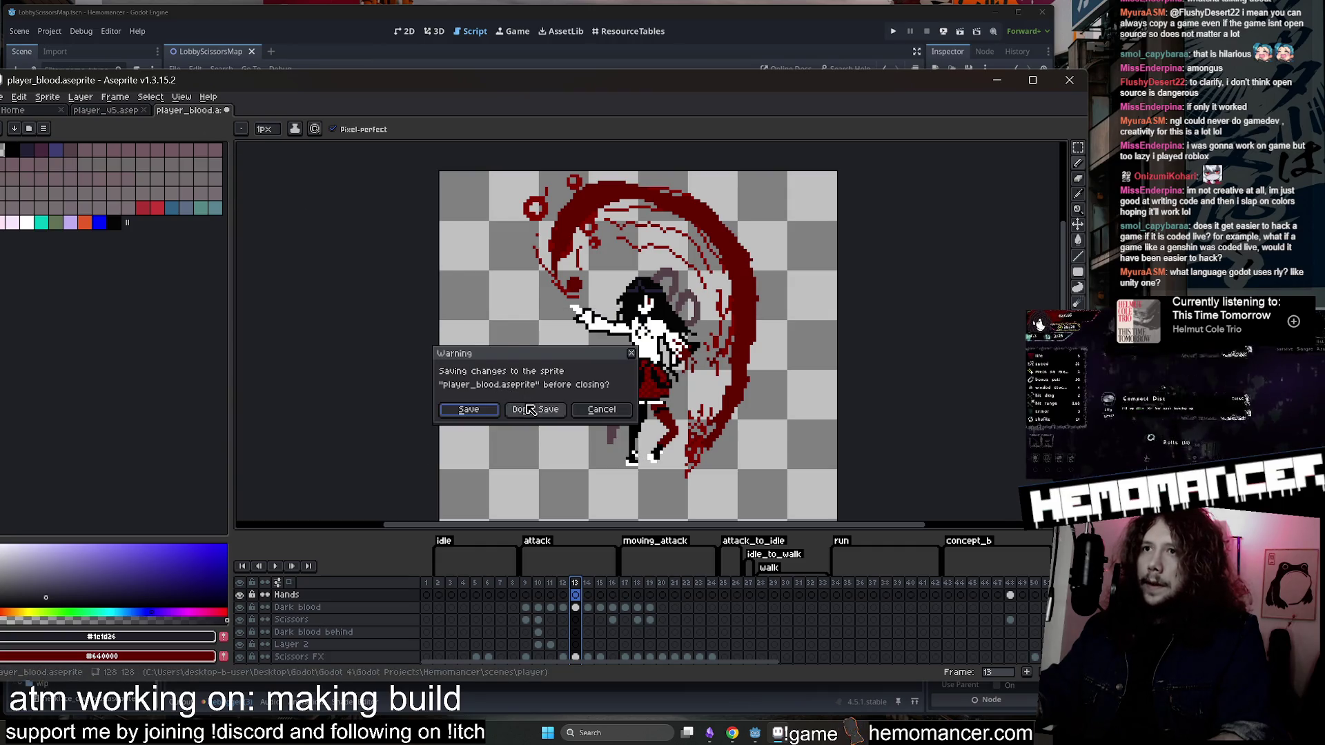
pyautogui.click(530, 410)
# Check the jump tag starting at frame 61 in player_v5 and play the animation.
pyautogui.hscroll(5, 828, 584)
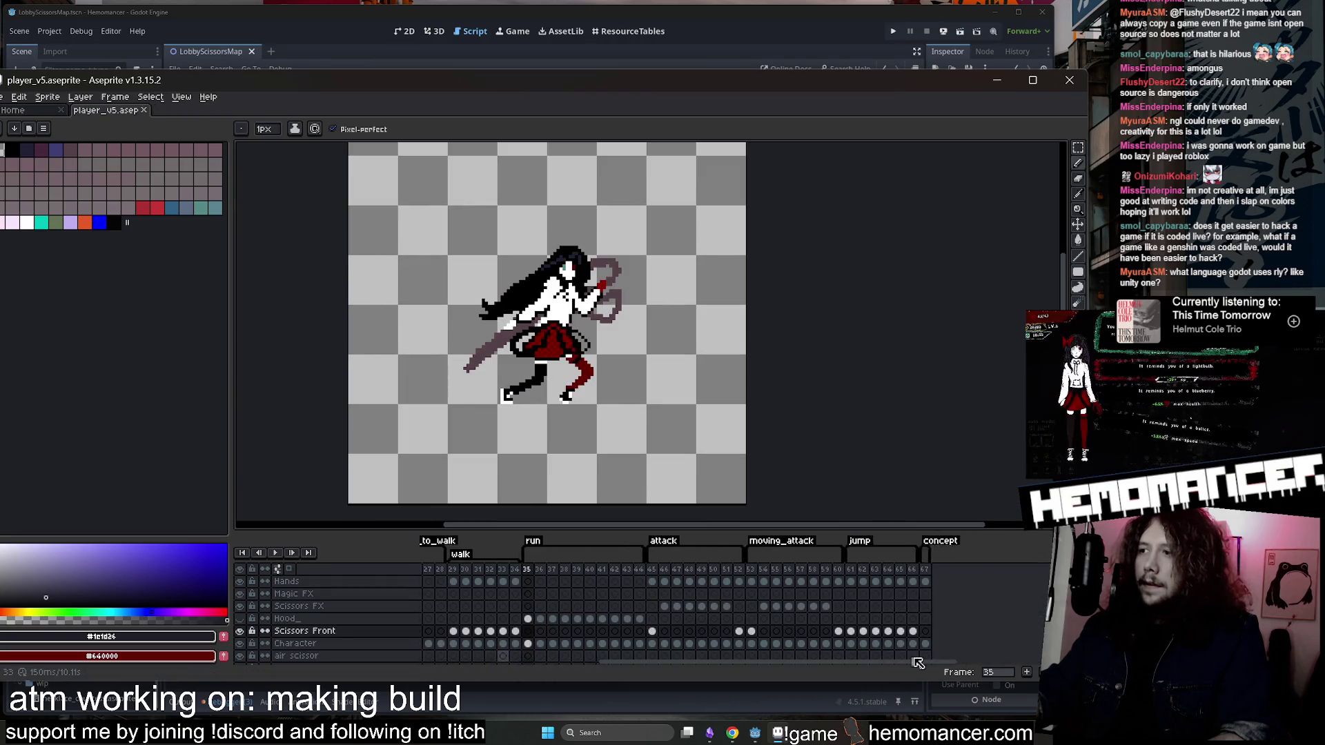
pyautogui.click(813, 568)
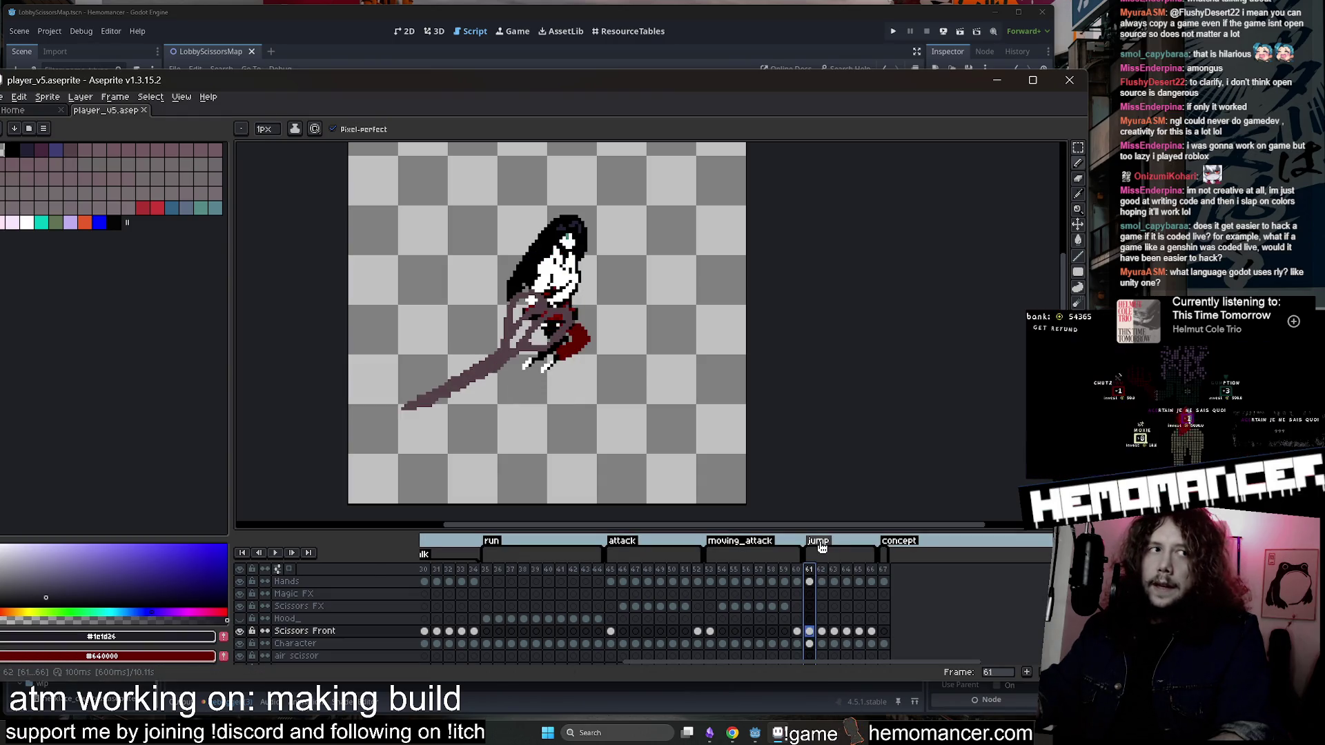
pyautogui.doubleClick(820, 541)
pyautogui.click(531, 450)
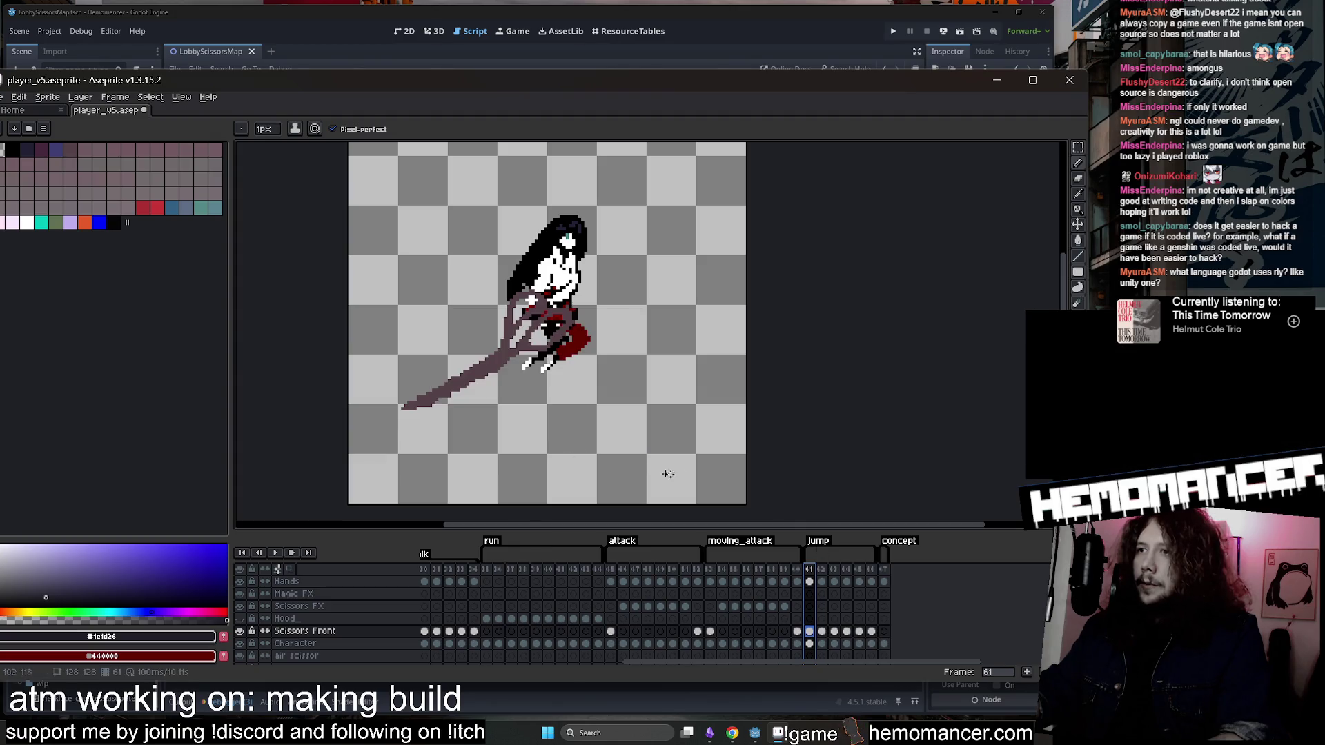
pyautogui.click(274, 553)
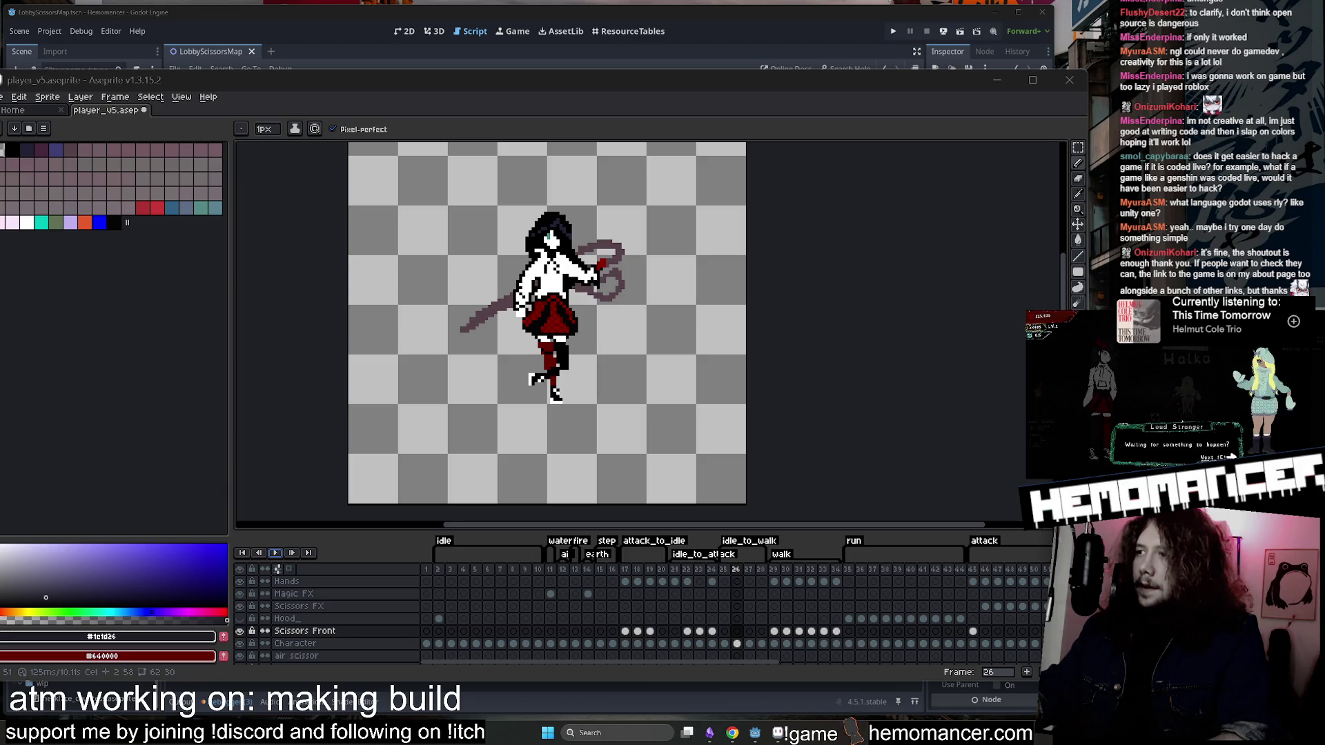
# Stop playback, recentre the sprite, and resize and move the Aseprite window beside Godot's script.
pyautogui.click(751, 569)
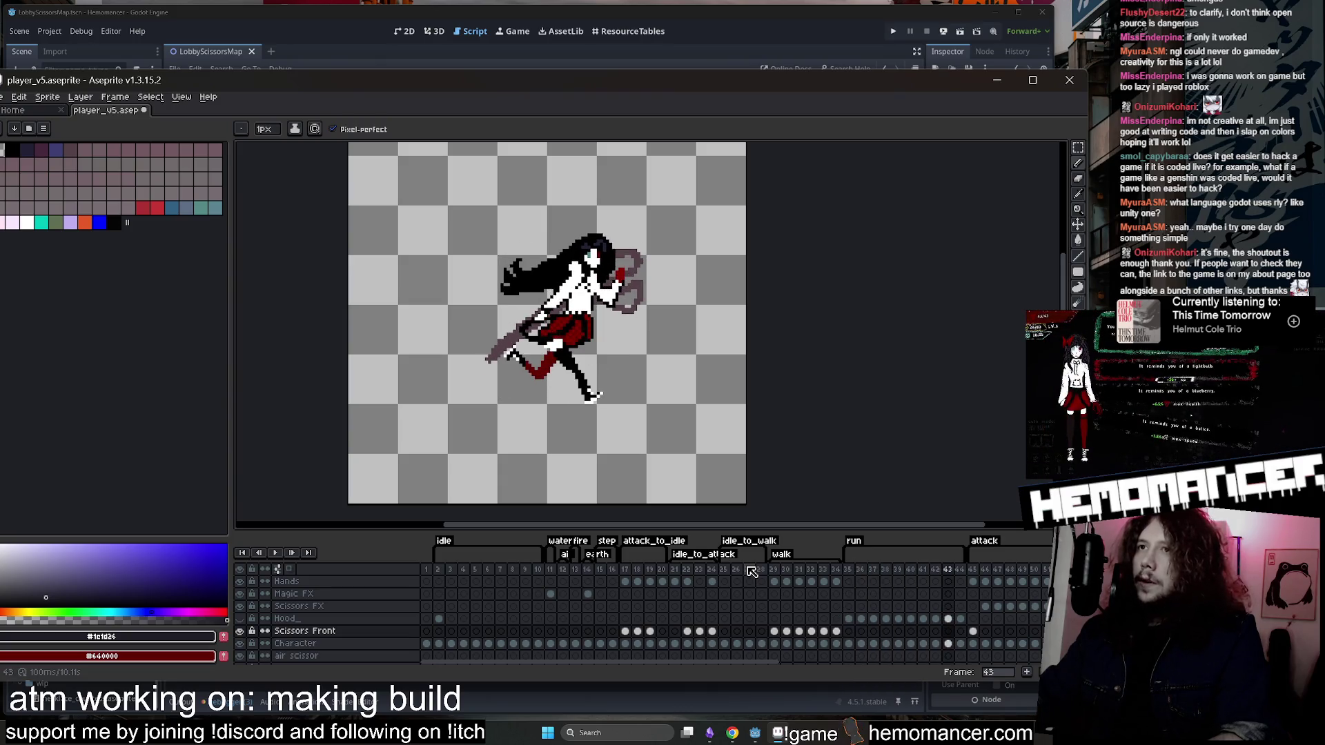
pyautogui.hscroll(2, 597, 368)
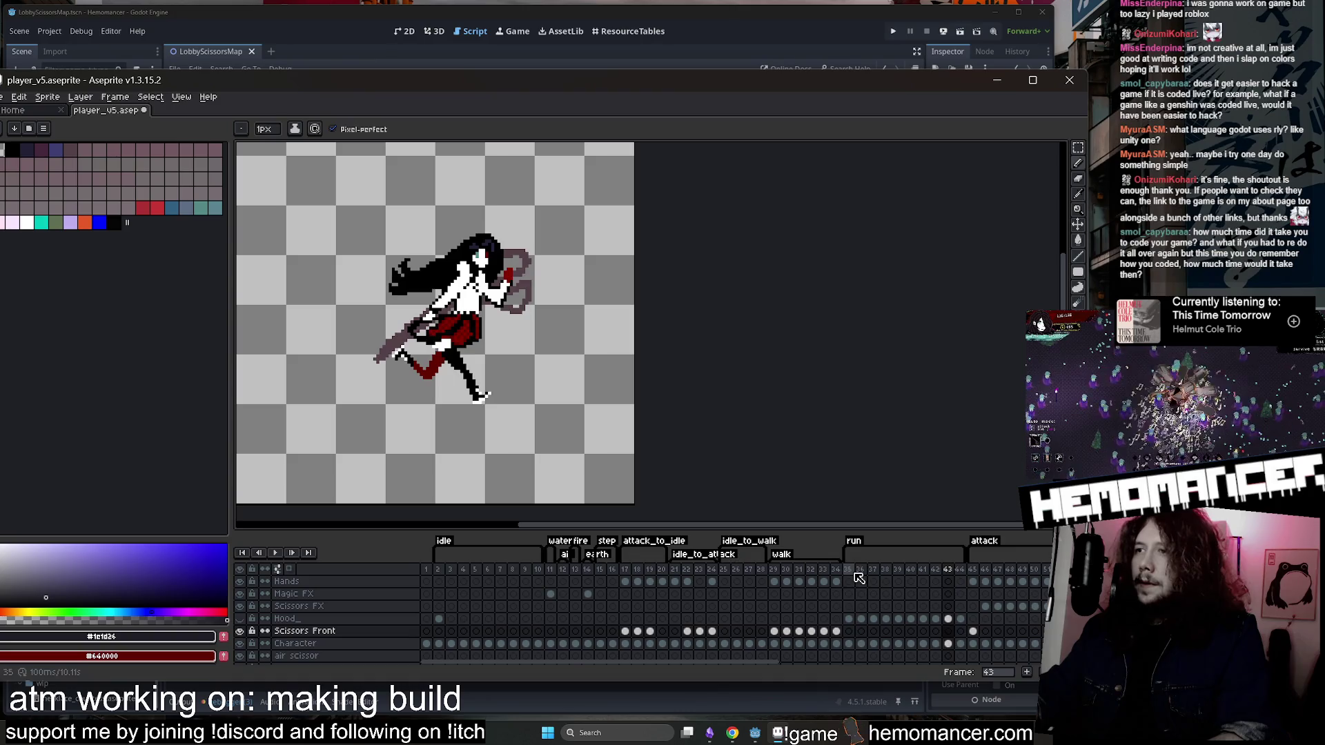
pyautogui.hscroll(-7, 666, 436)
pyautogui.hscroll(6, 666, 436)
pyautogui.moveTo(728, 357); pyautogui.dragTo(904, 398)
pyautogui.moveTo(907, 532); pyautogui.dragTo(906, 556)
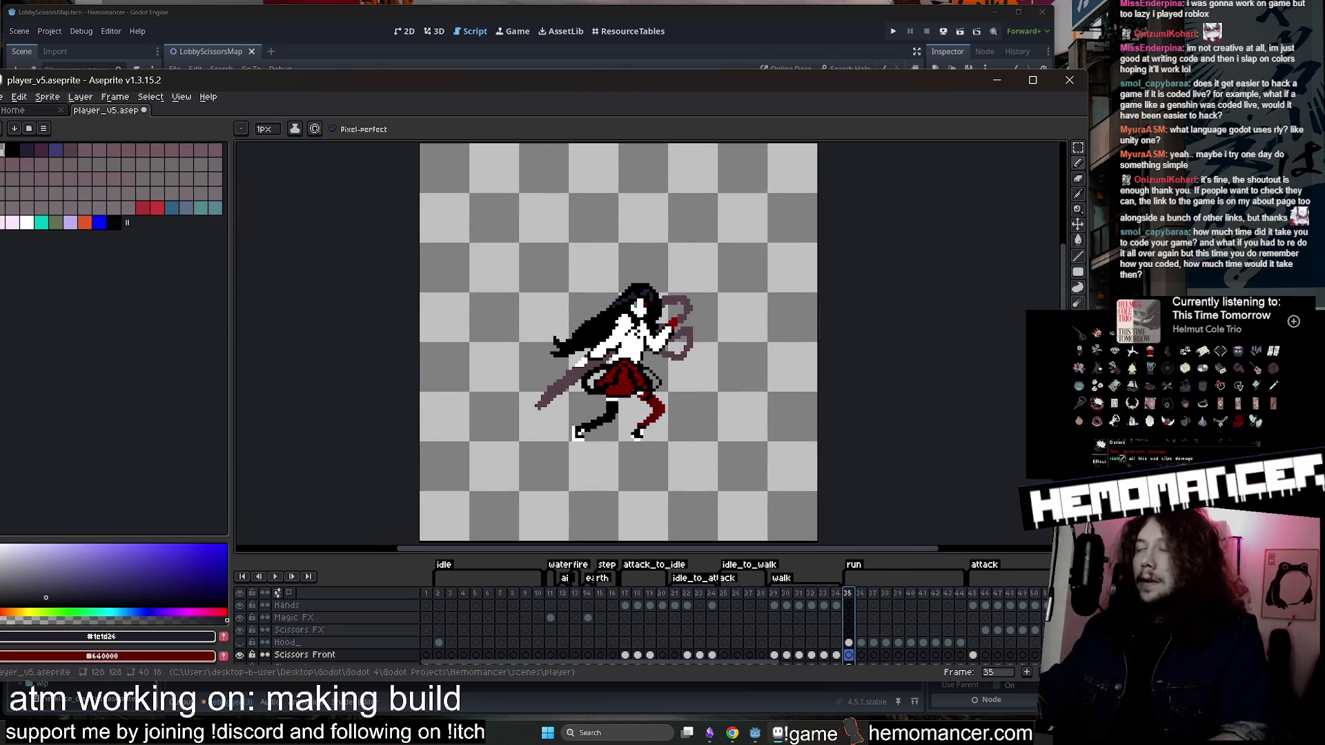
pyautogui.moveTo(1087, 545); pyautogui.dragTo(899, 545)
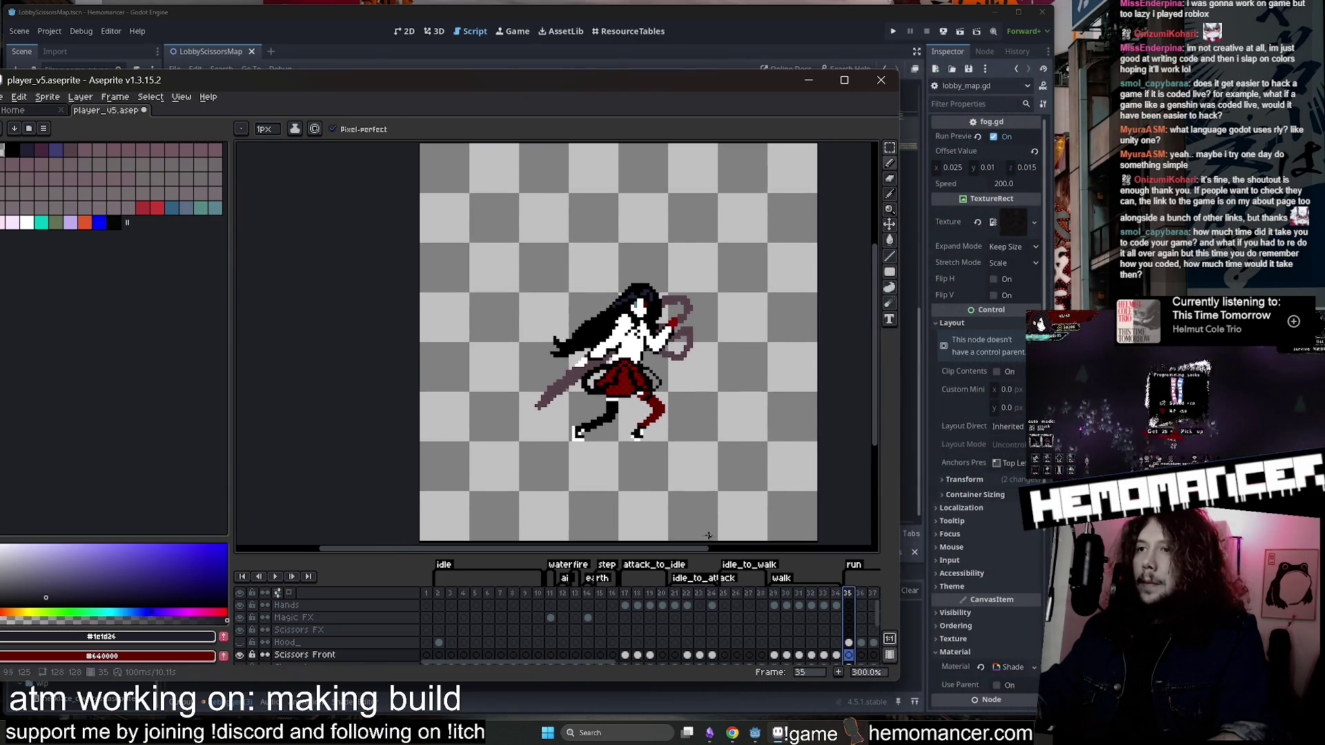
pyautogui.moveTo(661, 552); pyautogui.dragTo(682, 552)
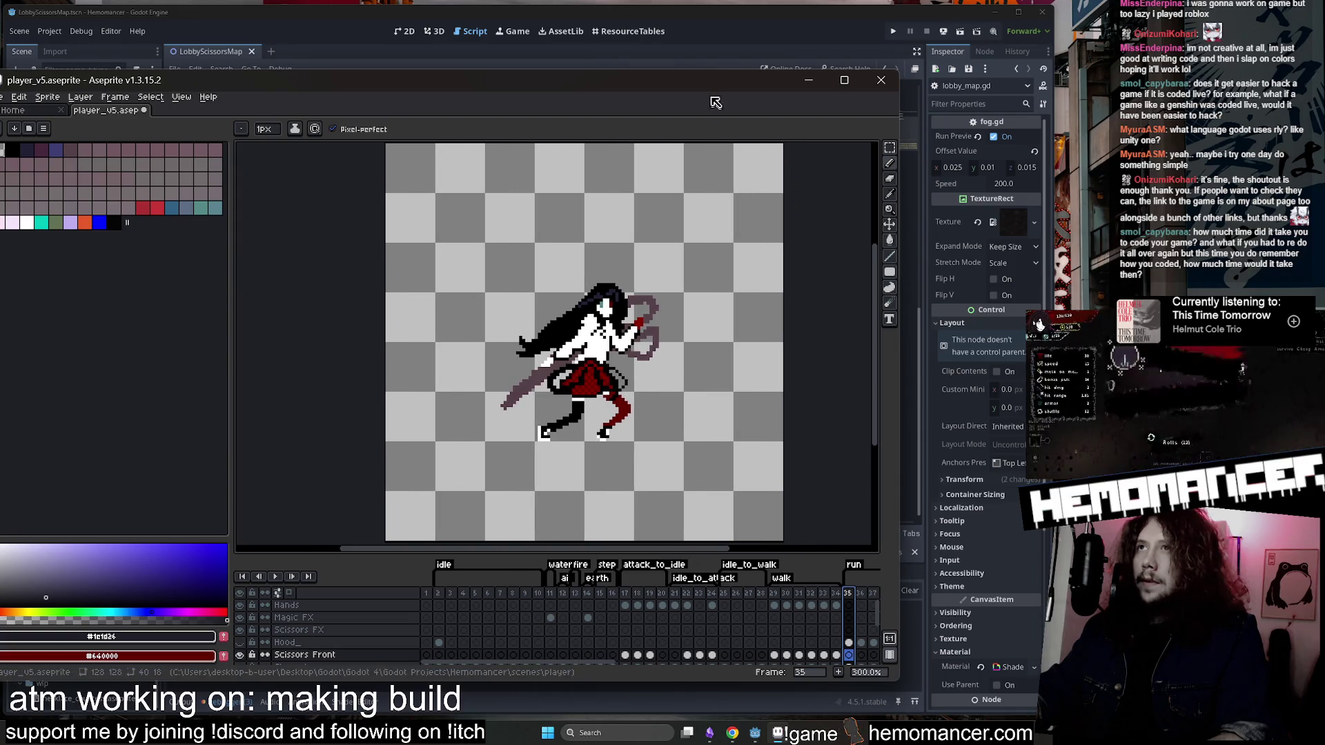
pyautogui.moveTo(717, 69); pyautogui.dragTo(718, 38)
pyautogui.moveTo(729, 252); pyautogui.dragTo(598, 257)
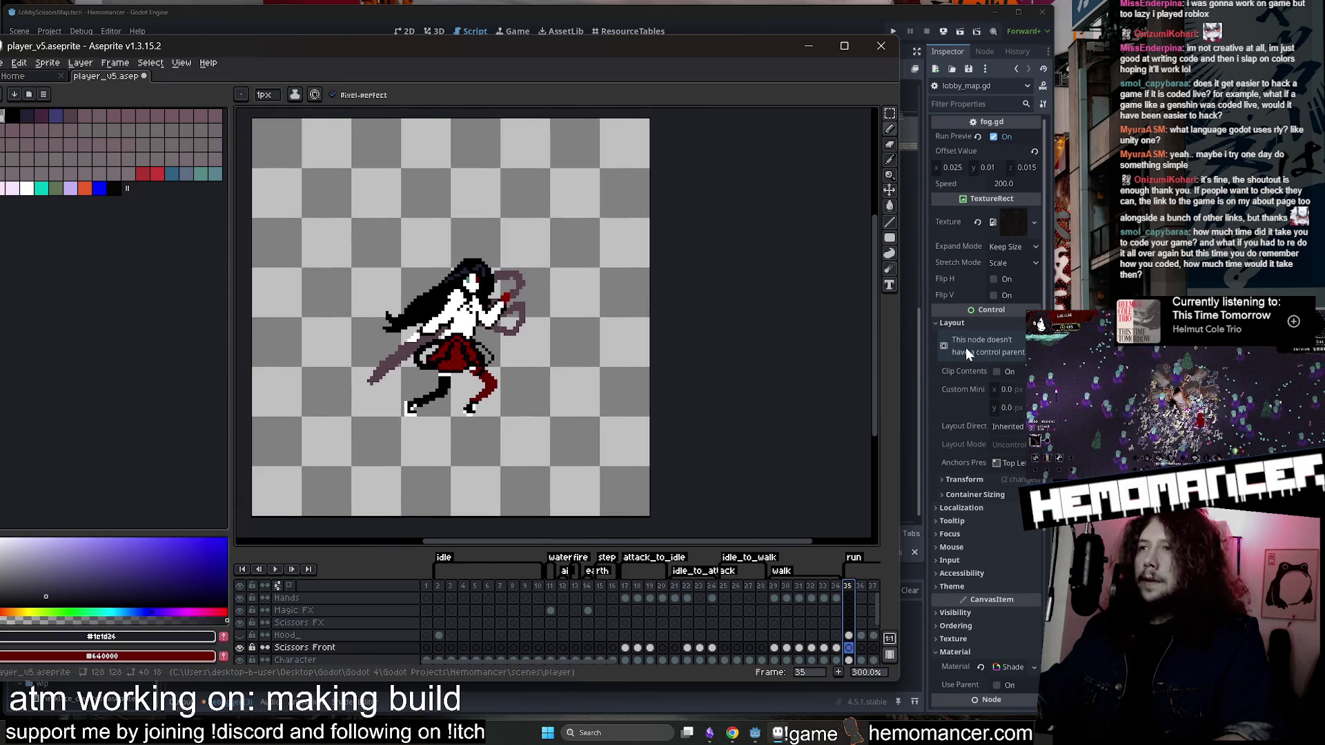
pyautogui.moveTo(899, 331); pyautogui.dragTo(689, 331)
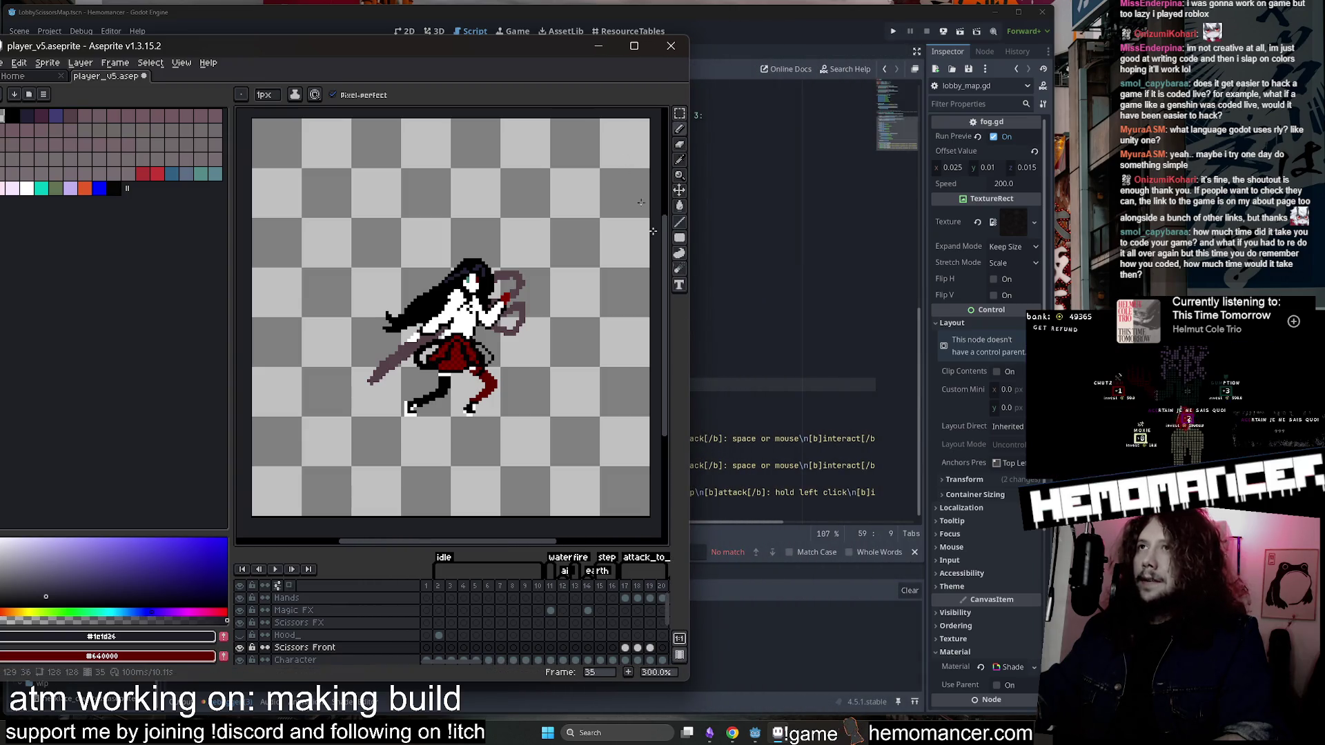
pyautogui.moveTo(527, 51)
pyautogui.mouseDown()
pyautogui.moveTo(660, 68)
pyautogui.moveTo(667, 56)
pyautogui.mouseUp()
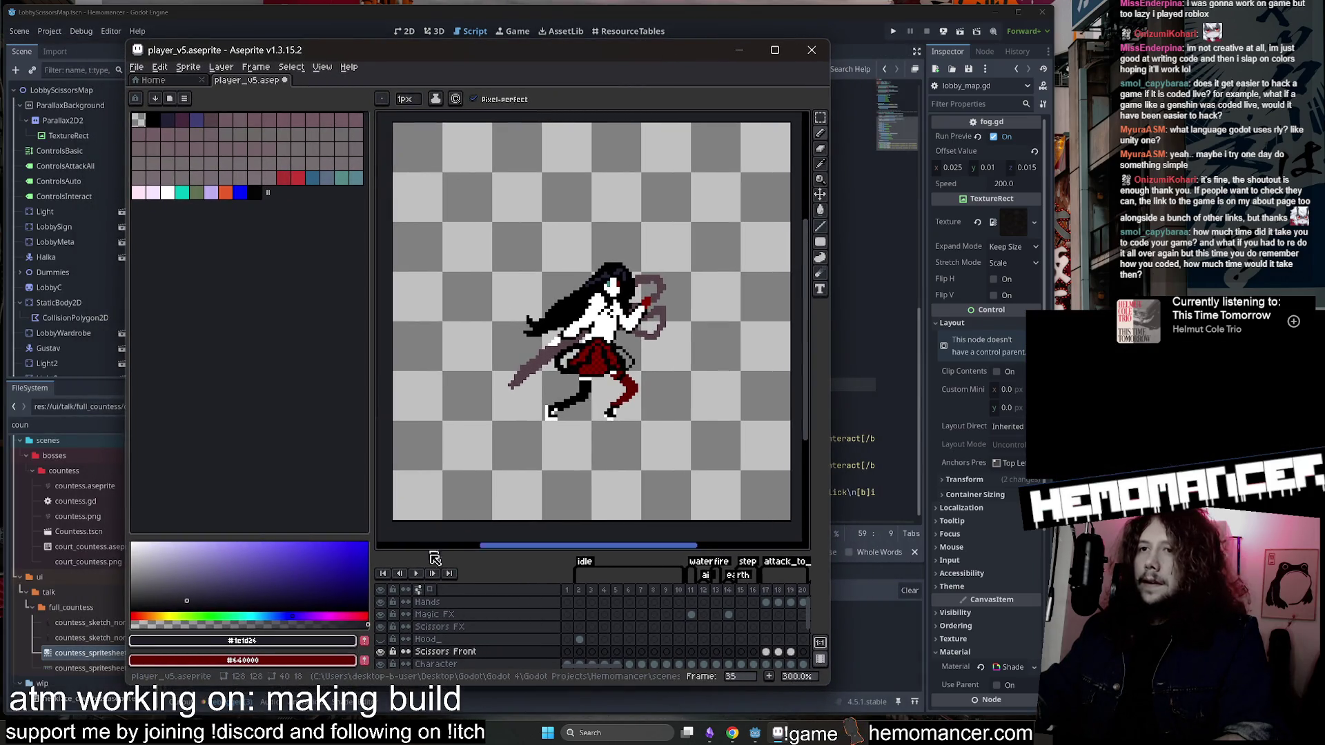
# Check the run tag's frames 35–44 and play the run animation.
pyautogui.click(413, 574)
pyautogui.doubleClick(676, 562)
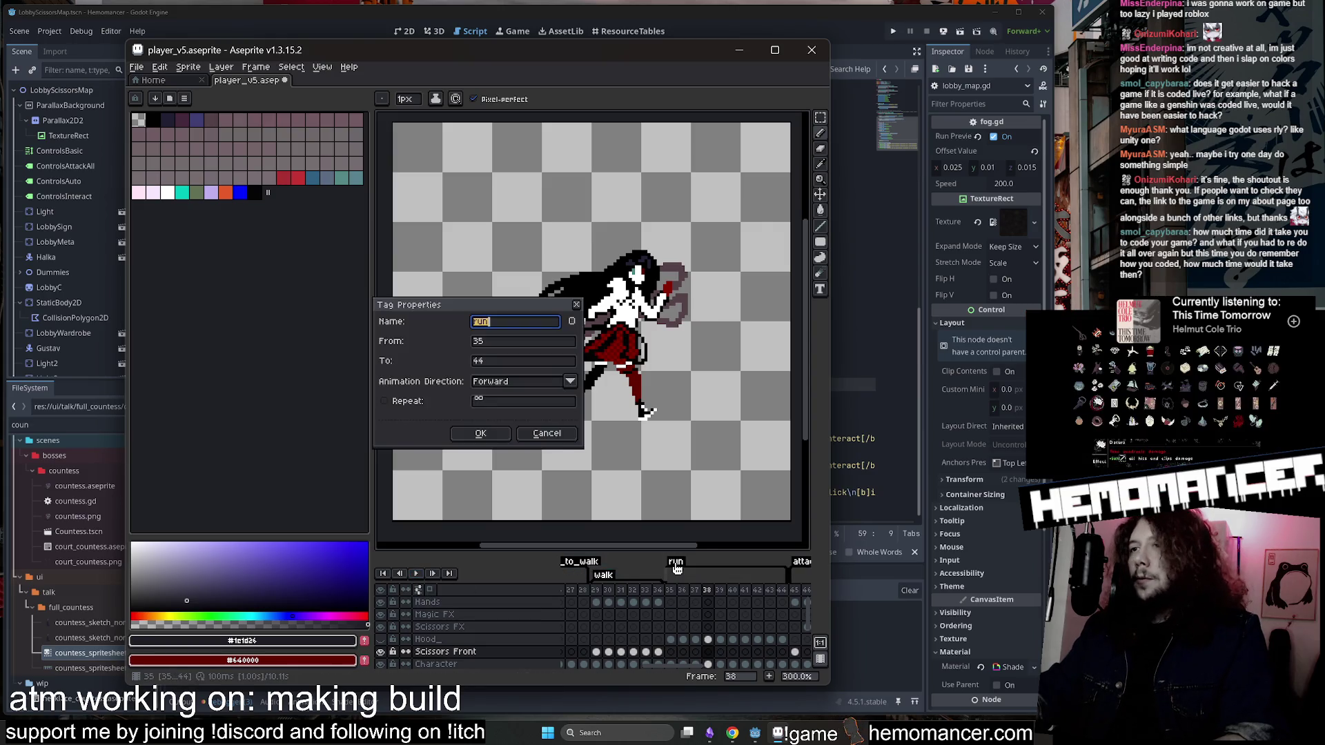
pyautogui.click(533, 432)
pyautogui.click(415, 574)
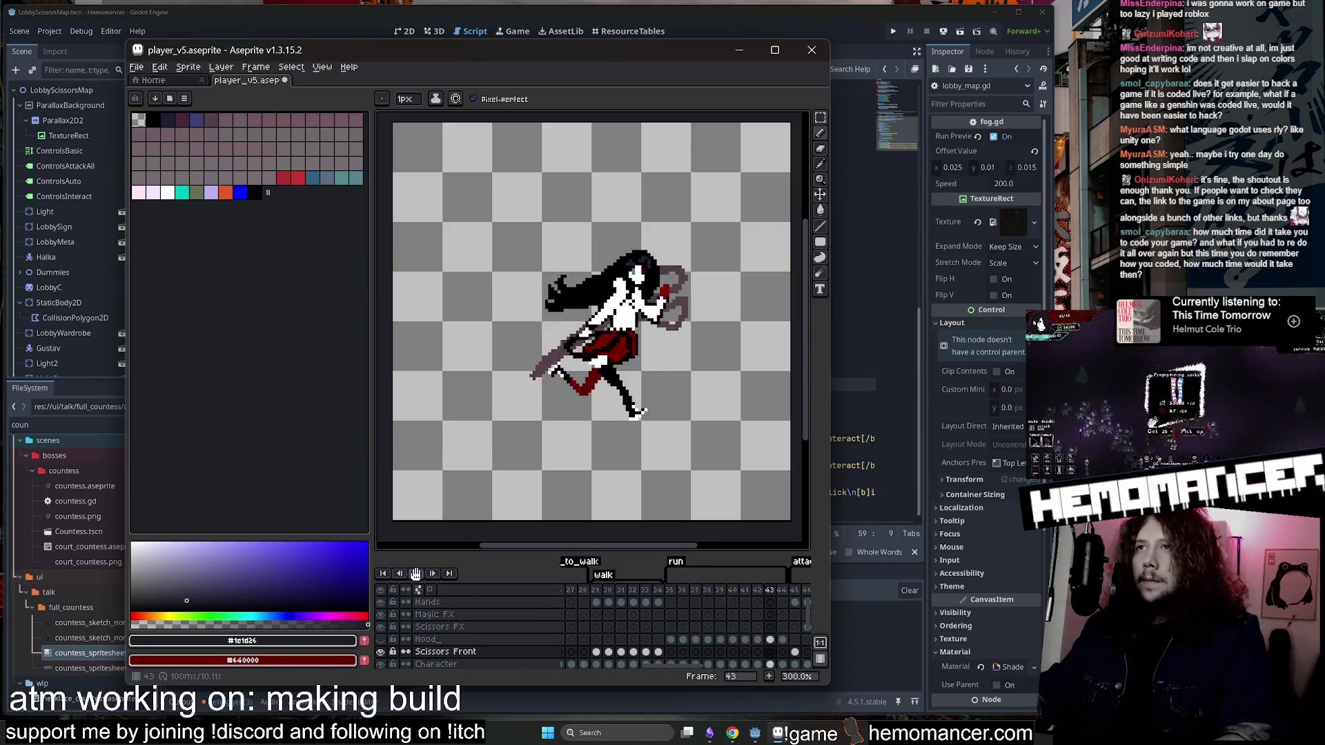
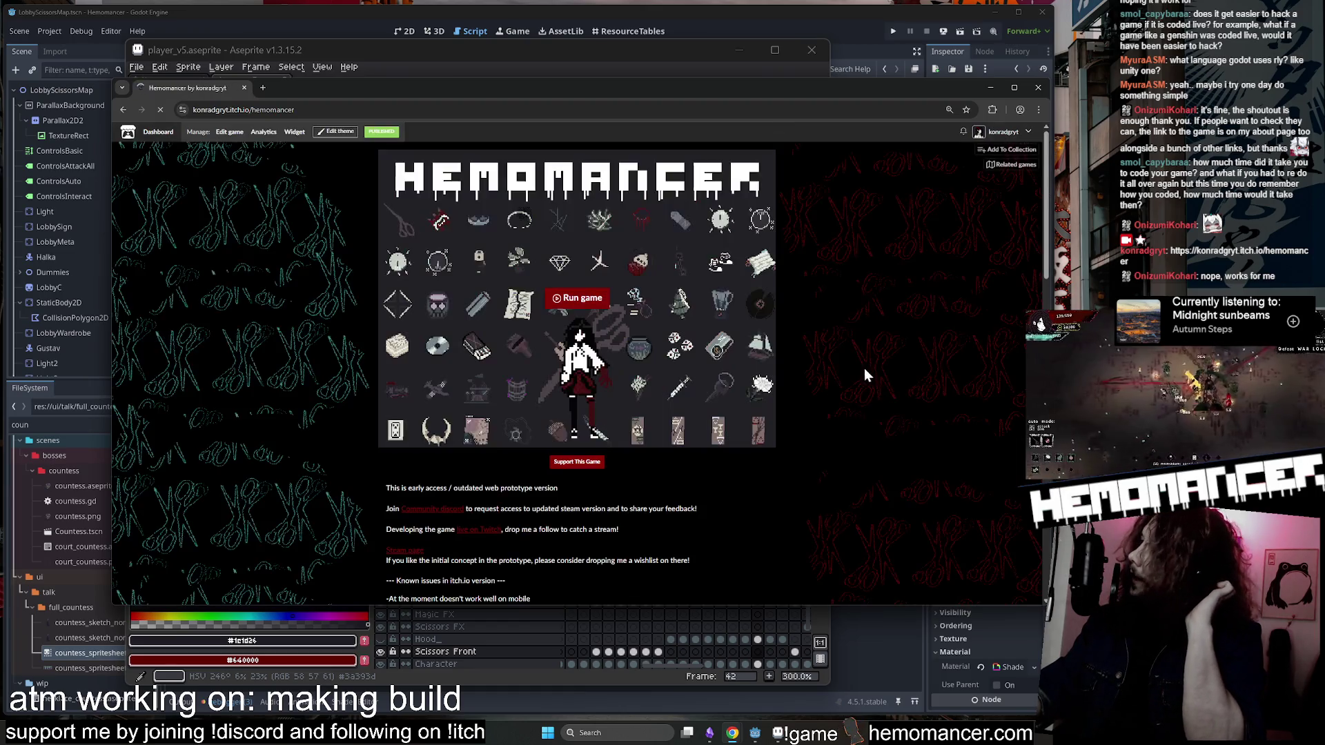
# Restore and reposition the itch.io browser window, then check the page zoom level.
pyautogui.moveTo(489, 85); pyautogui.dragTo(487, 97)
pyautogui.press('super+Down')
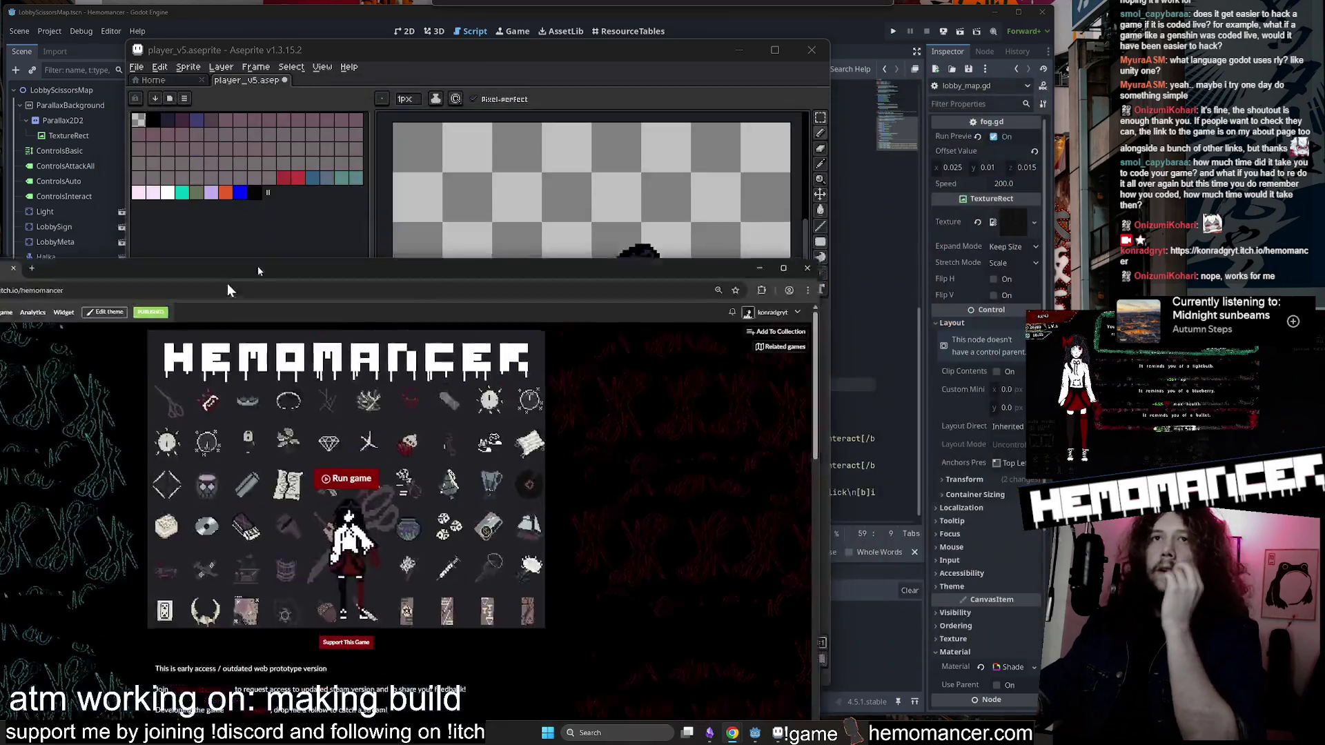
pyautogui.press('super+Up')
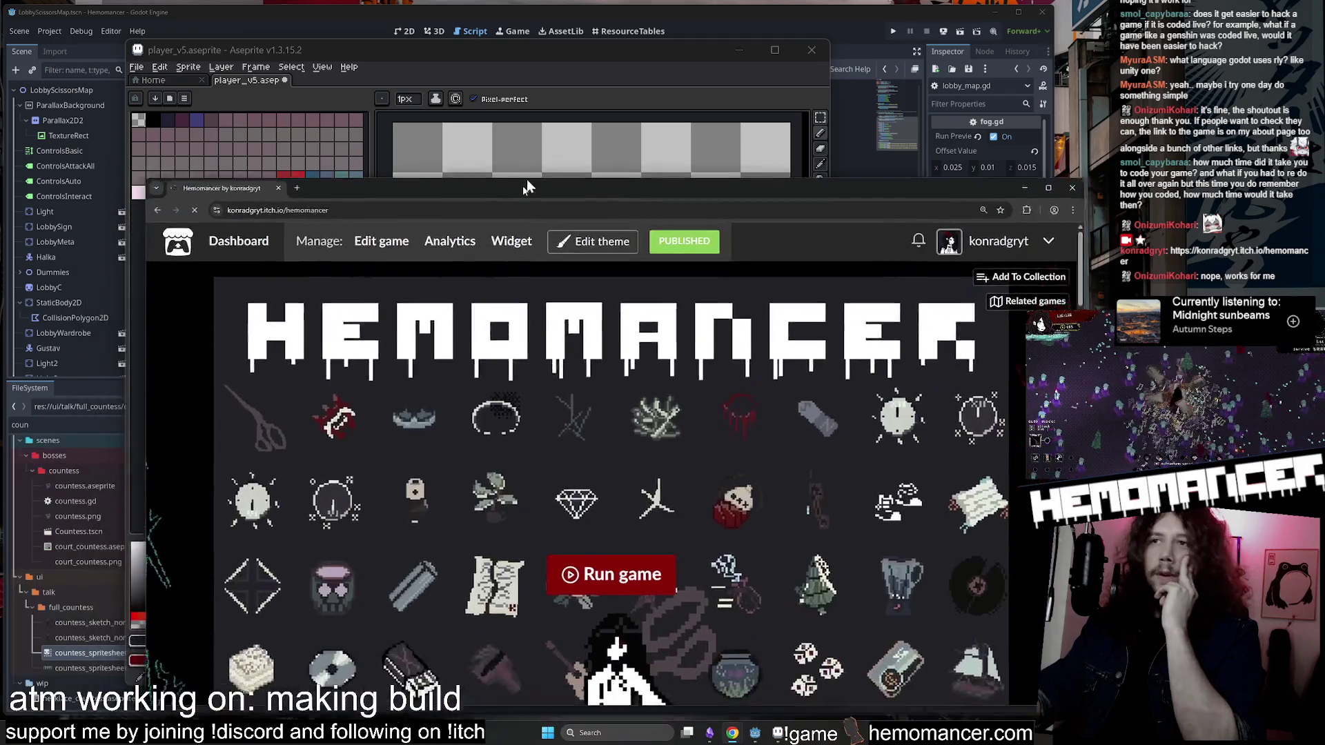
pyautogui.moveTo(718, 123); pyautogui.dragTo(671, 119)
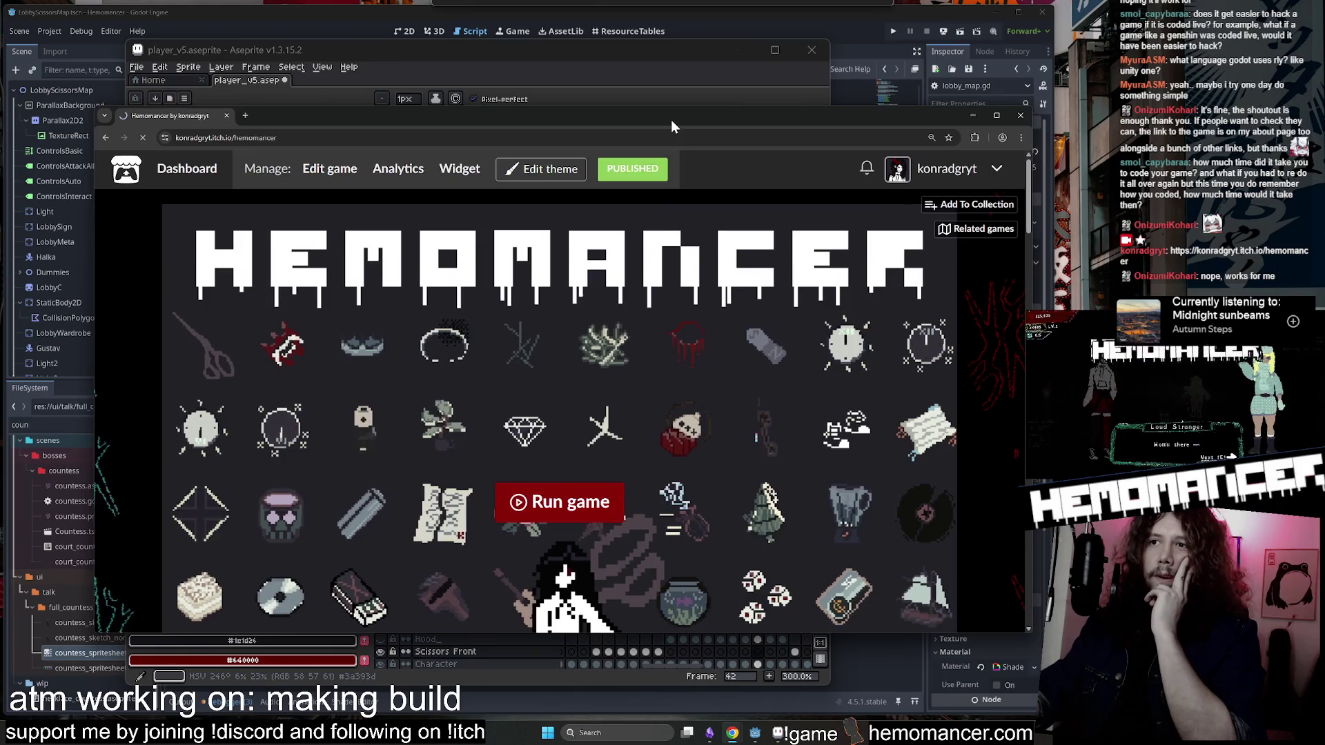
pyautogui.scroll(-2, 706, 353)
pyautogui.scroll(-2, 705, 353)
pyautogui.click(932, 137)
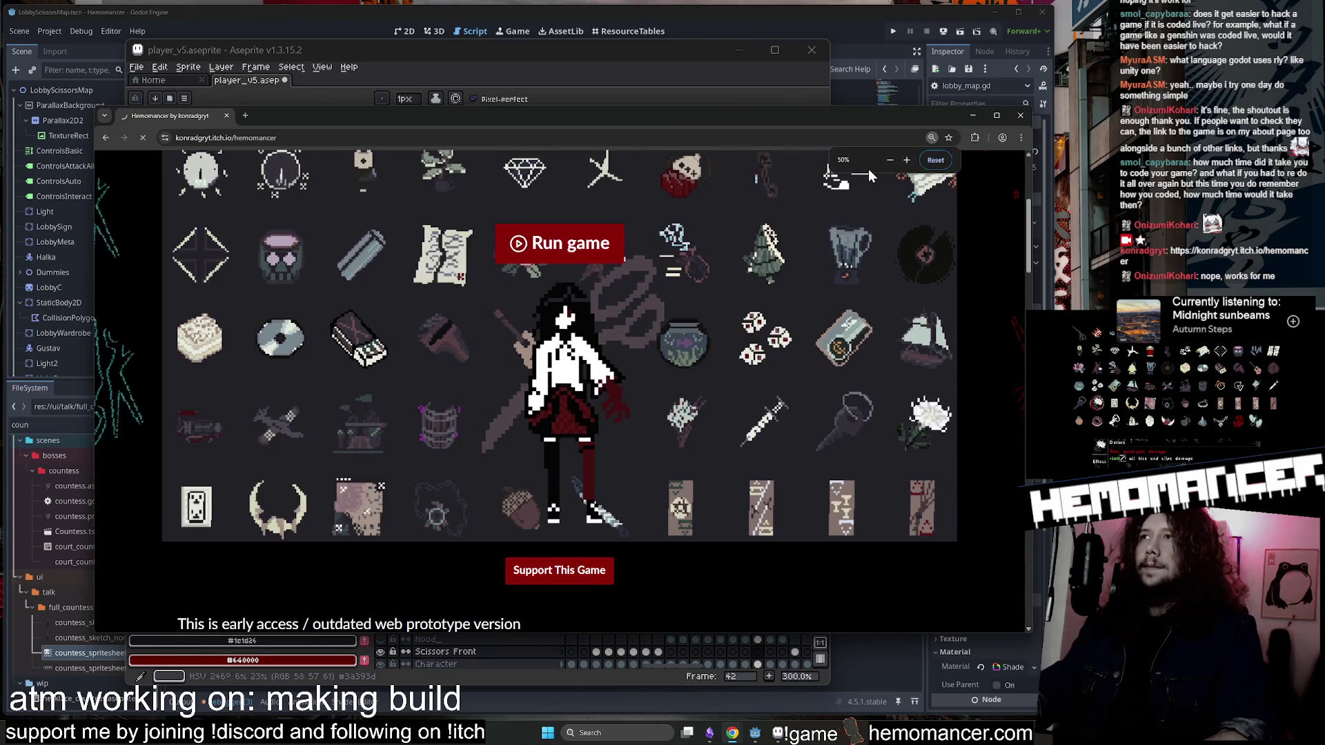
pyautogui.scroll(4, 896, 353)
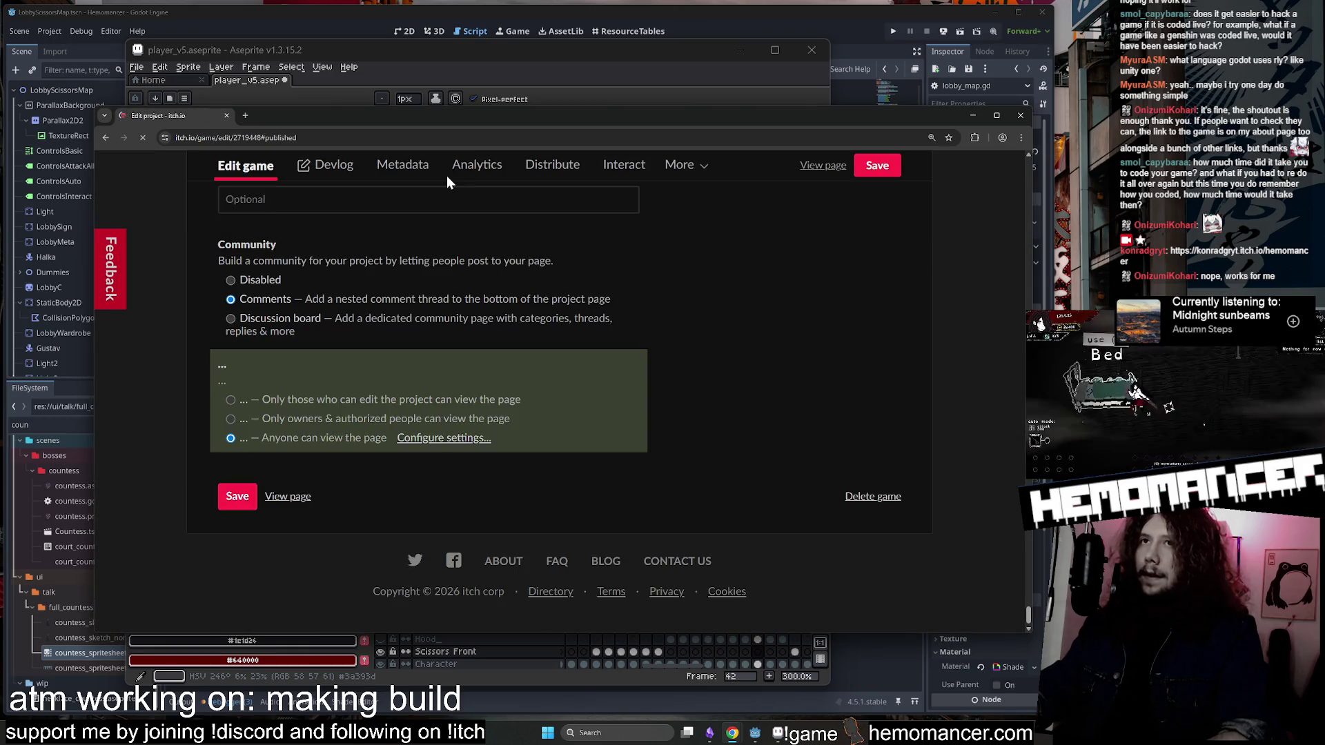
# Find hemomancer 0.0.1.zip in Uploads, select its May 20th 2024 date, then minimize Chrome.
pyautogui.scroll(15, 442, 262)
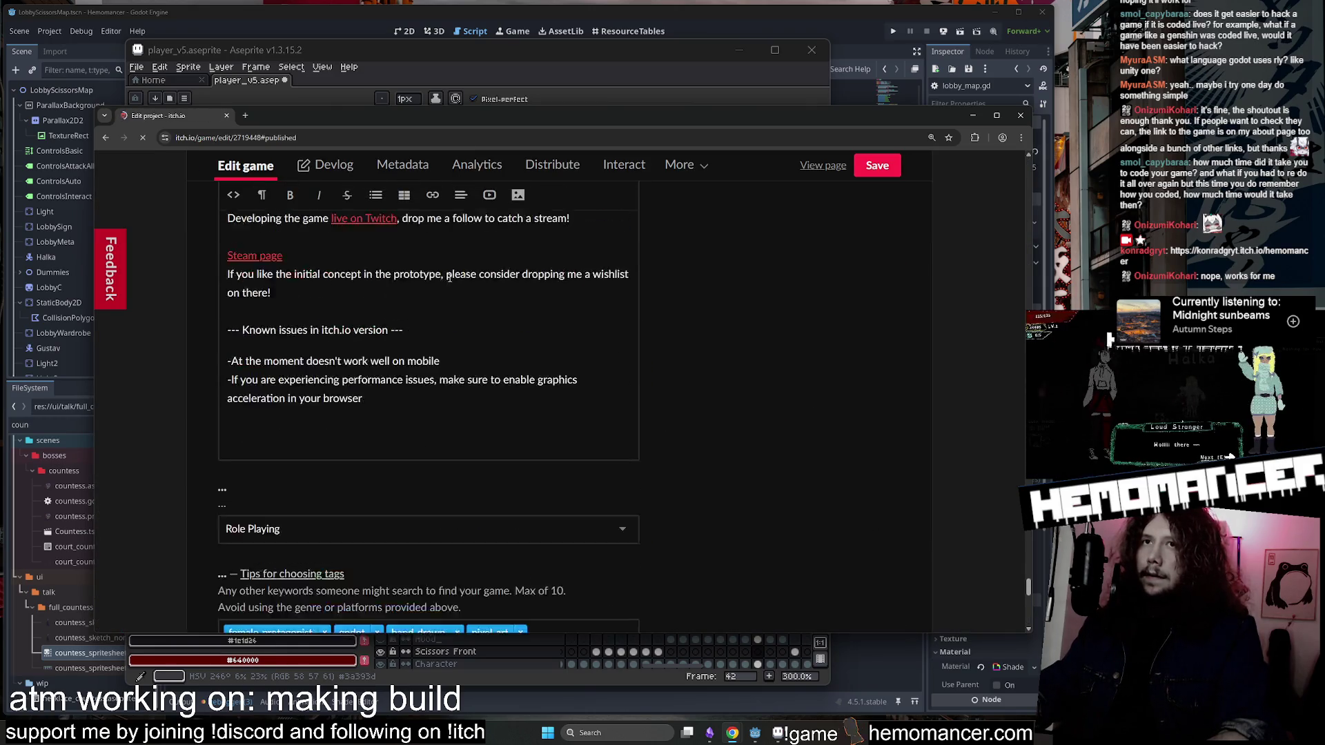
pyautogui.scroll(20, 447, 290)
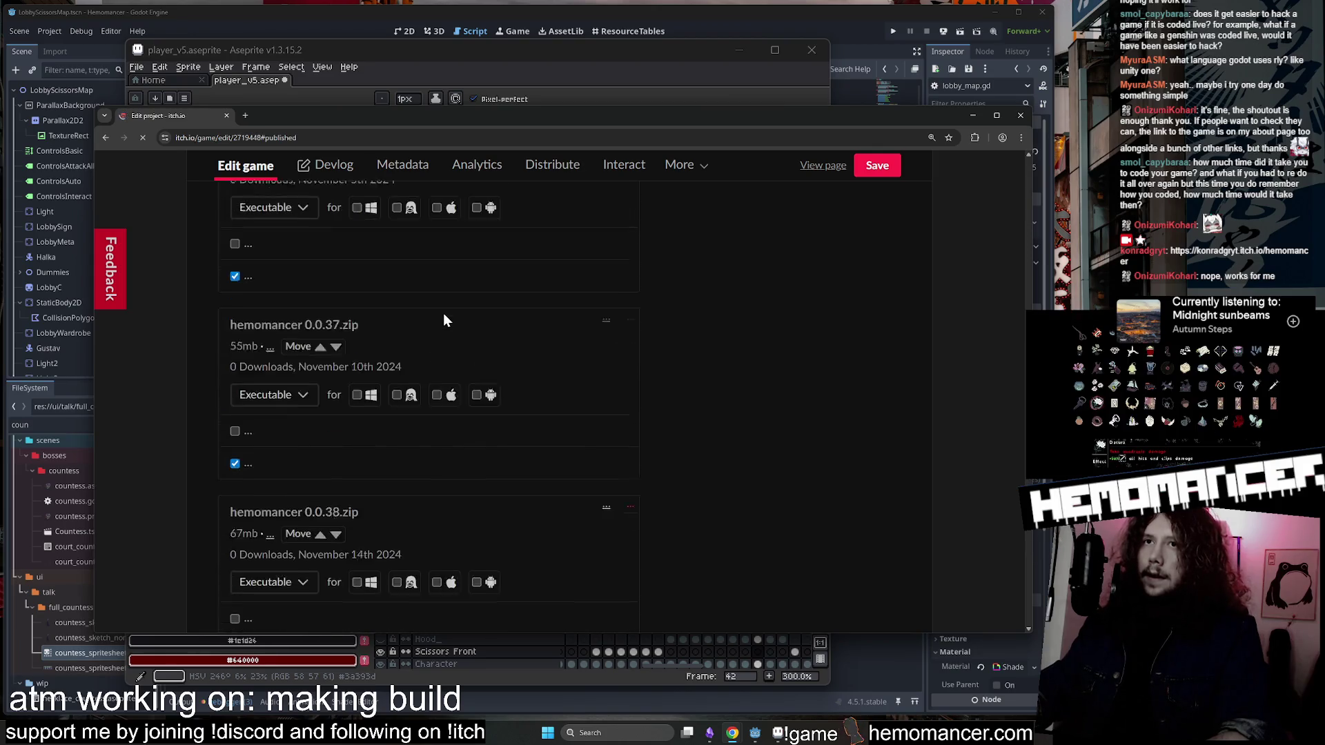
pyautogui.scroll(20, 444, 314)
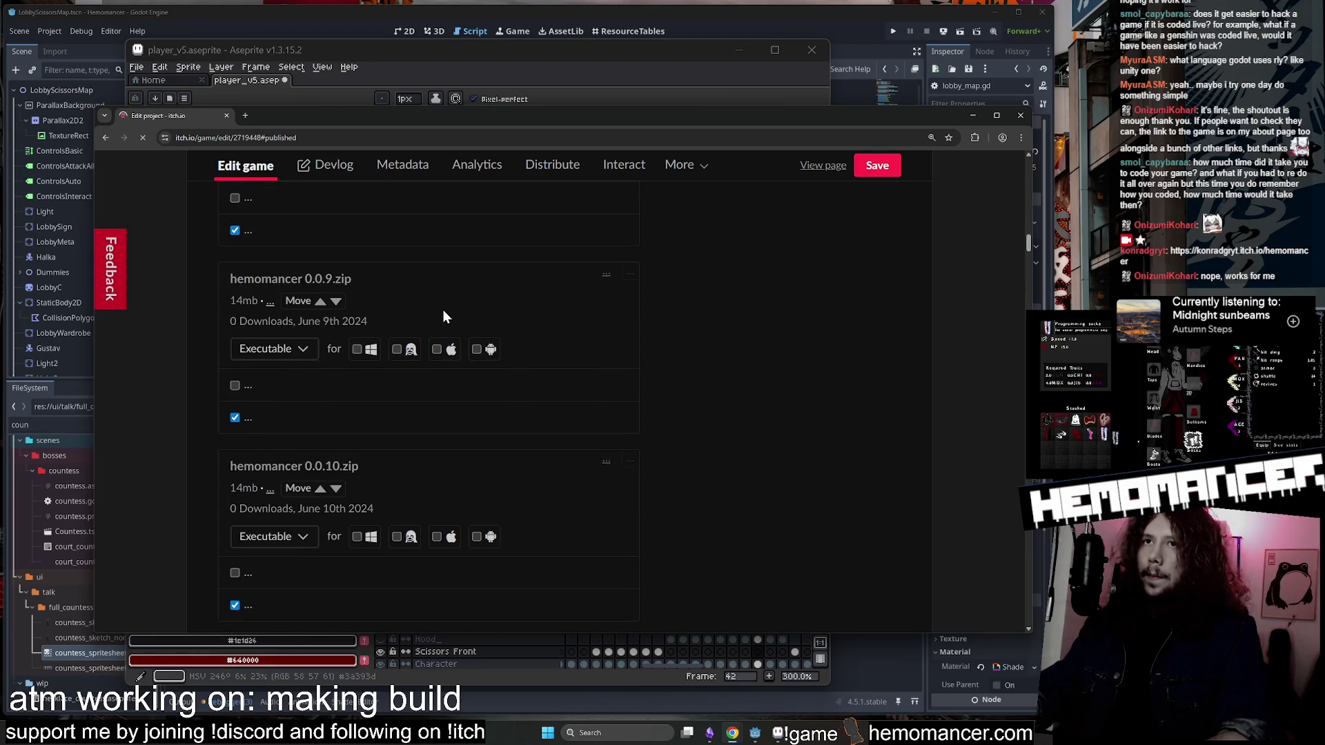
pyautogui.scroll(6, 443, 316)
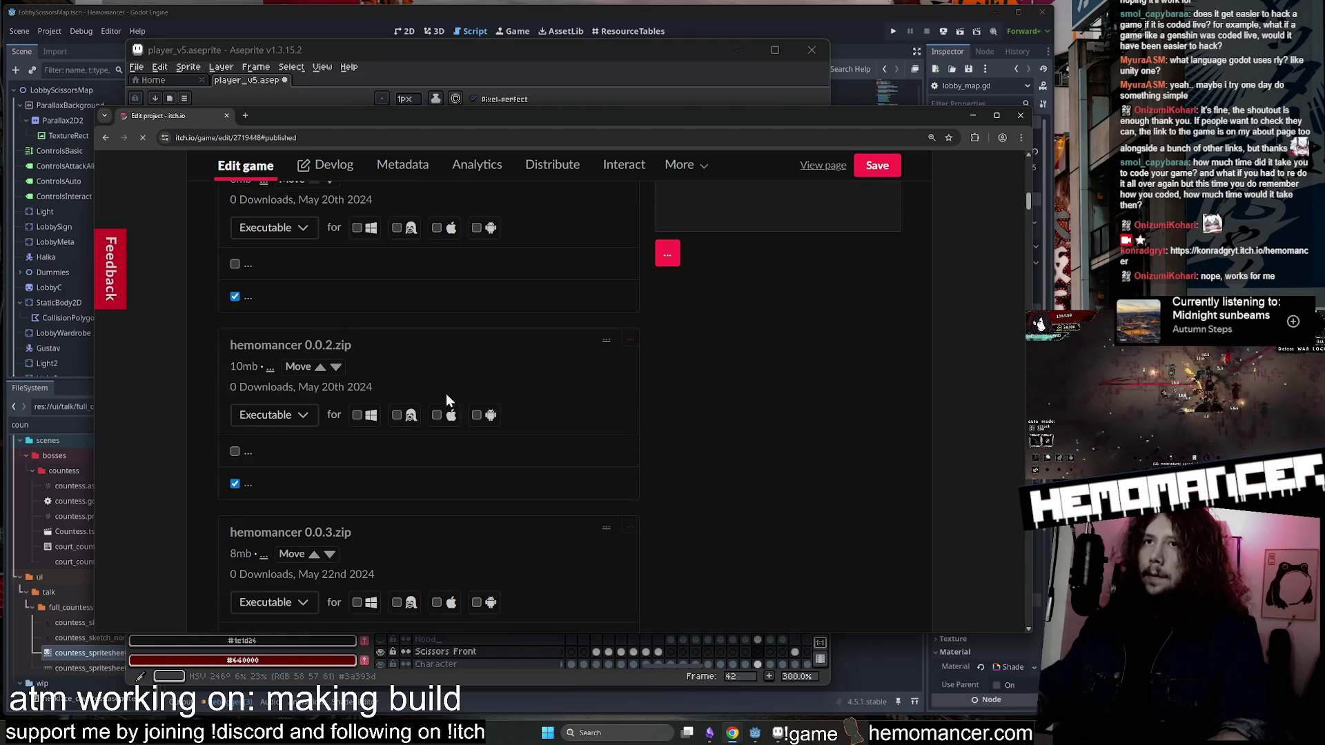
pyautogui.moveTo(375, 299); pyautogui.dragTo(265, 306)
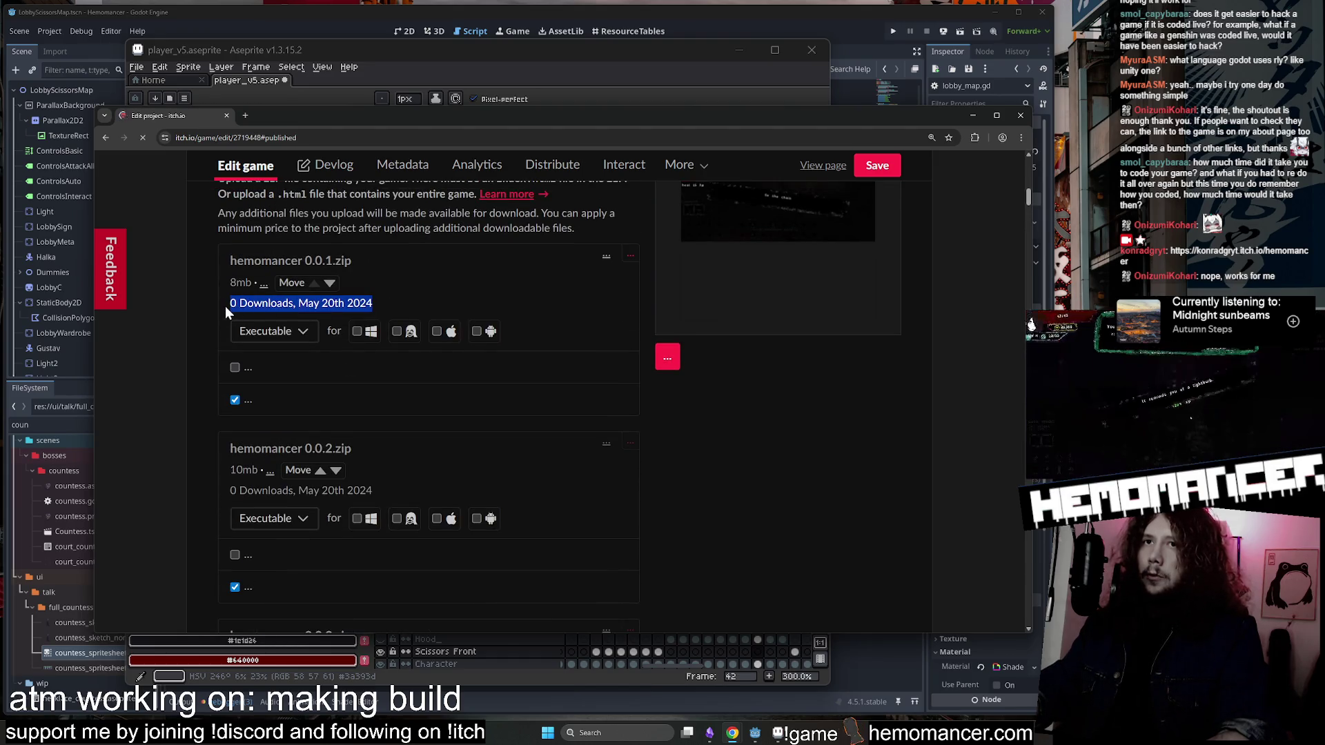
pyautogui.scroll(-1, 377, 247)
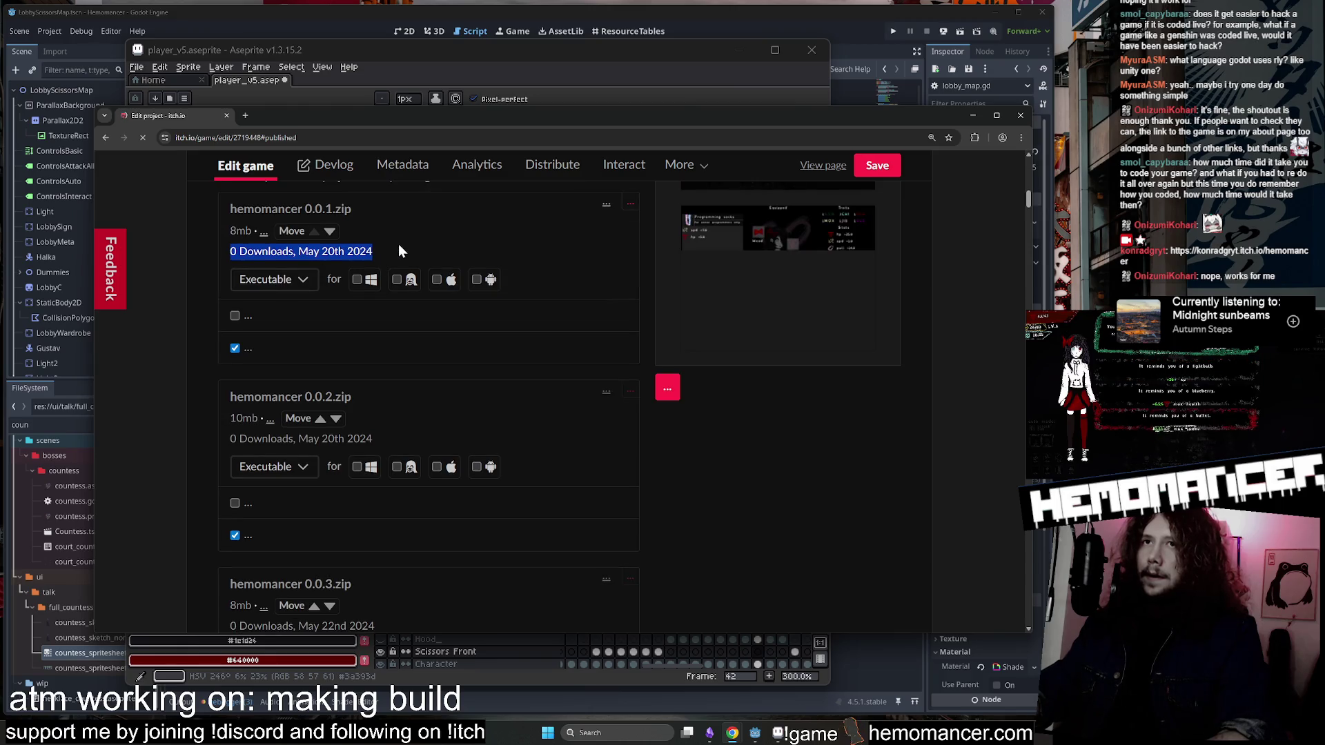
pyautogui.moveTo(400, 249)
pyautogui.mouseDown()
pyautogui.moveTo(290, 251)
pyautogui.moveTo(222, 214)
pyautogui.moveTo(303, 212)
pyautogui.moveTo(390, 259)
pyautogui.moveTo(221, 227)
pyautogui.moveTo(224, 209)
pyautogui.moveTo(402, 226)
pyautogui.moveTo(416, 248)
pyautogui.moveTo(262, 228)
pyautogui.mouseUp()
pyautogui.click(416, 248)
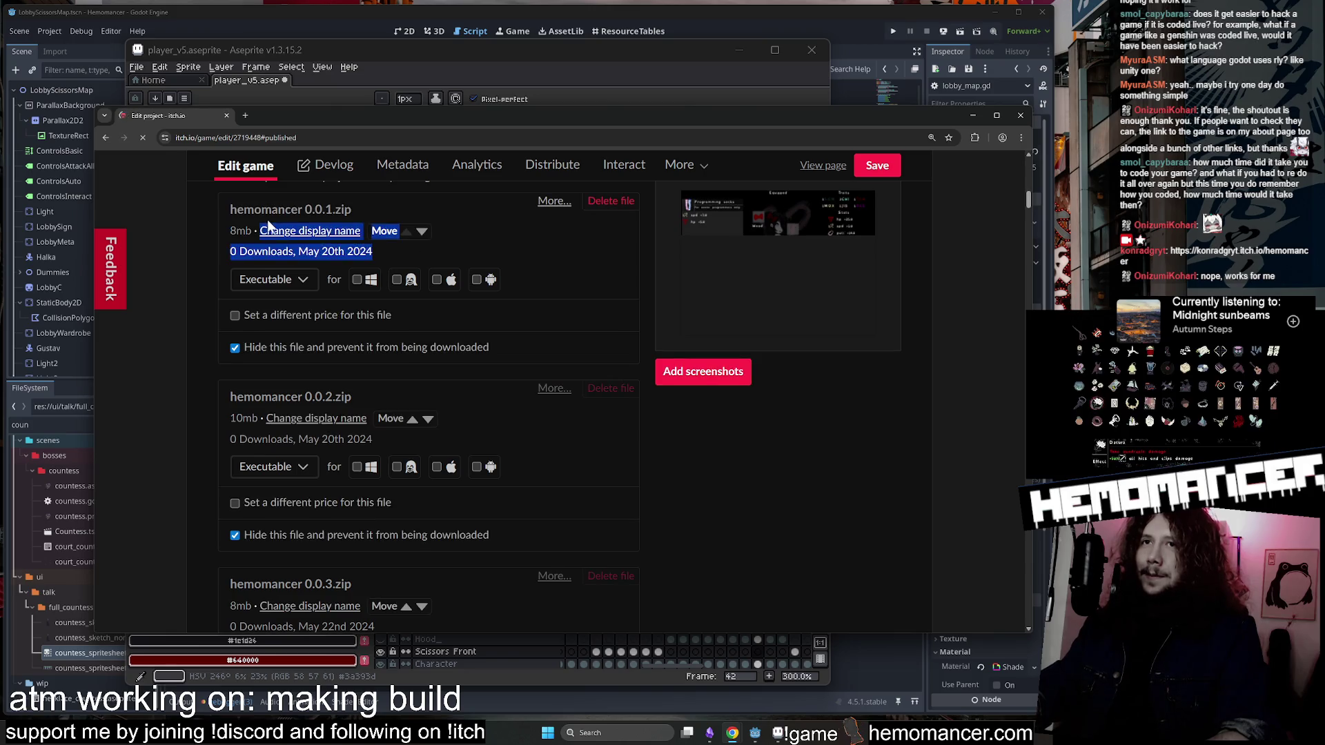
pyautogui.moveTo(422, 247); pyautogui.dragTo(191, 219)
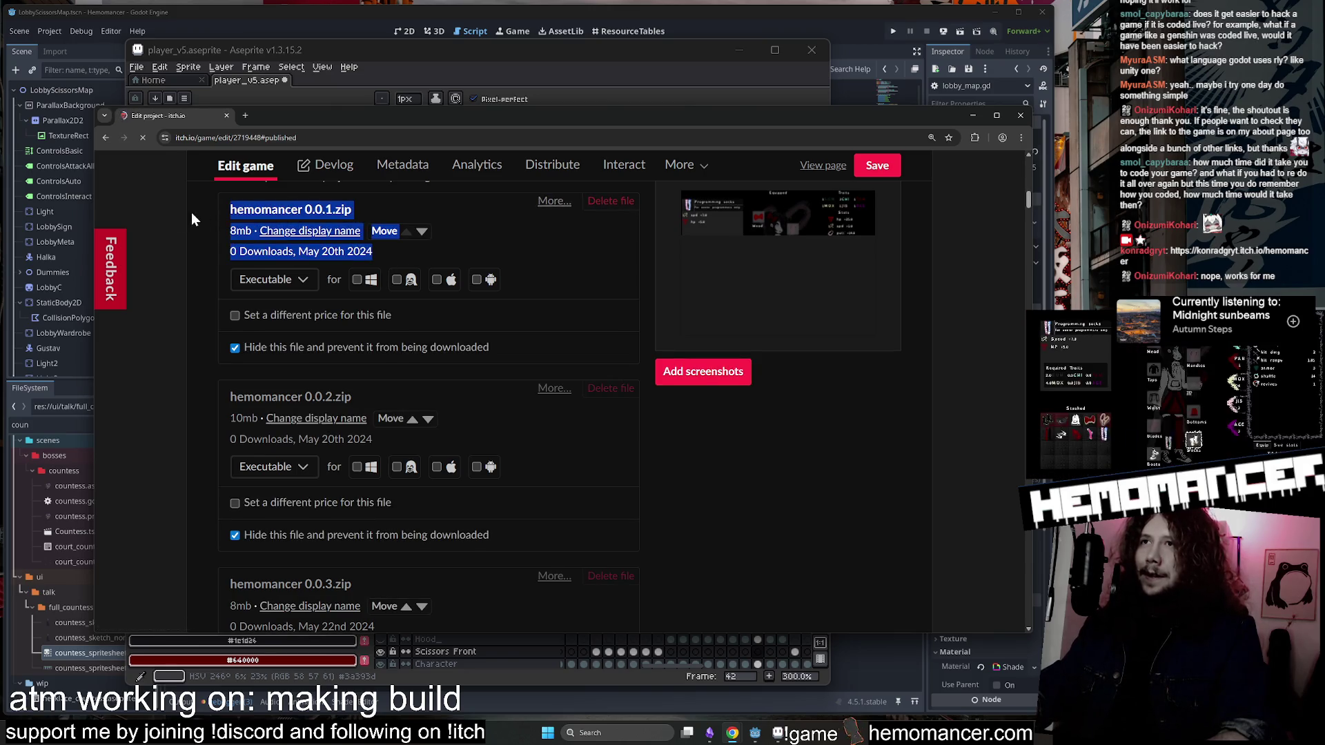
pyautogui.click(385, 257)
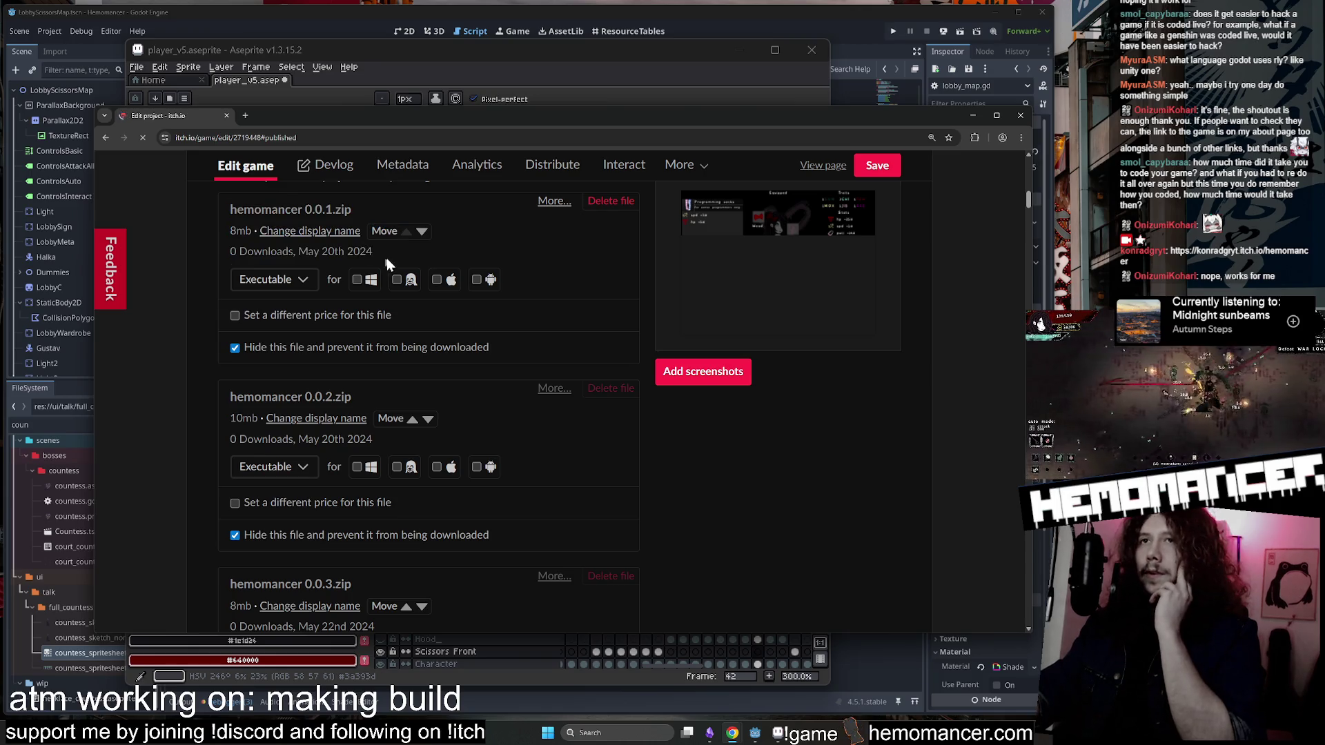
pyautogui.moveTo(891, 117); pyautogui.dragTo(892, 131)
pyautogui.press('super+Down')
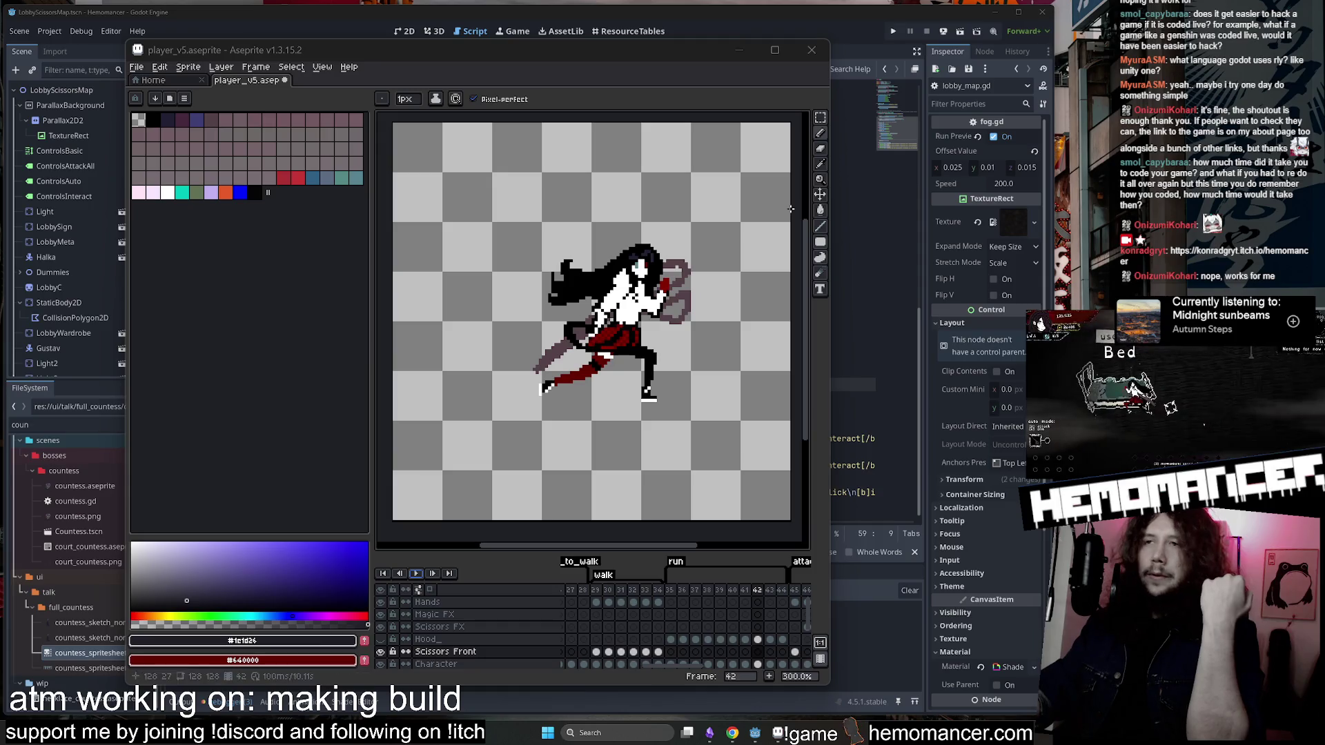
# Minimize Aseprite and move through lobby_map.gd at lines 46 and 40 toward the top.
pyautogui.click(741, 54)
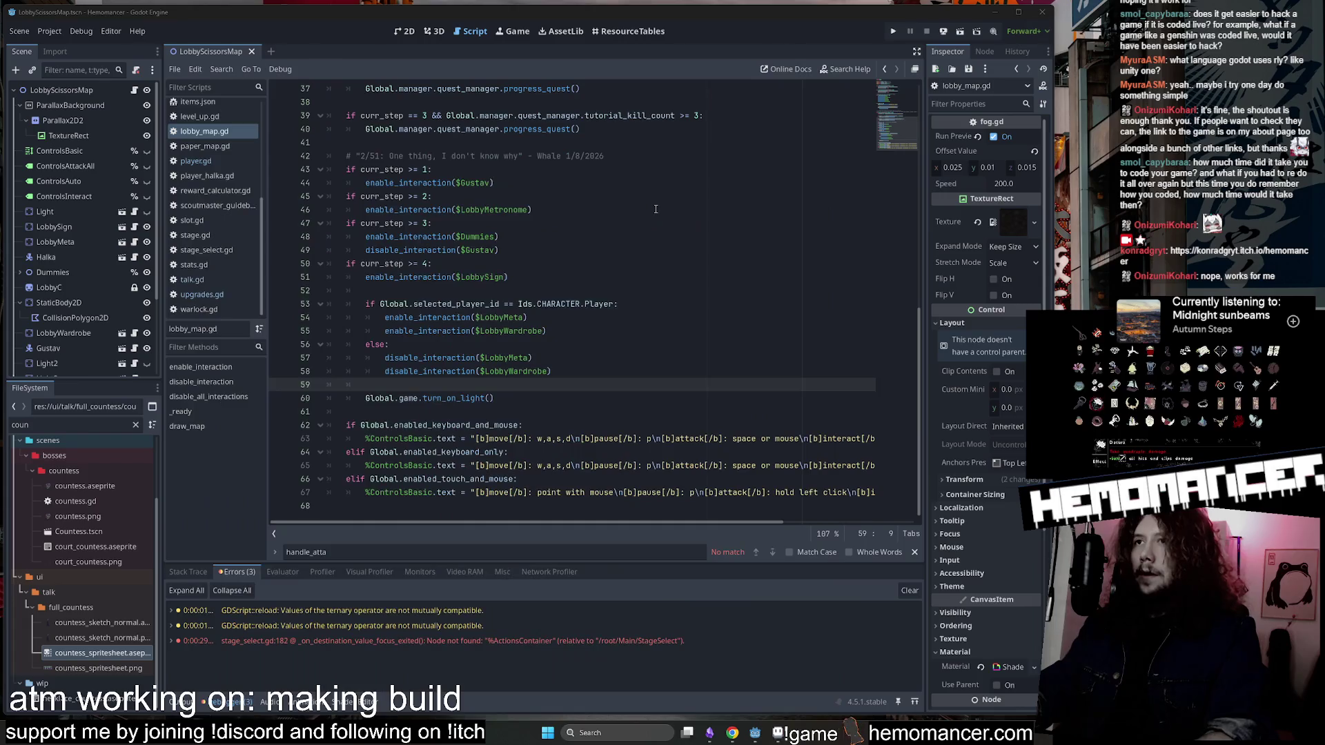
pyautogui.click(621, 291)
pyautogui.scroll(1, 919, 291)
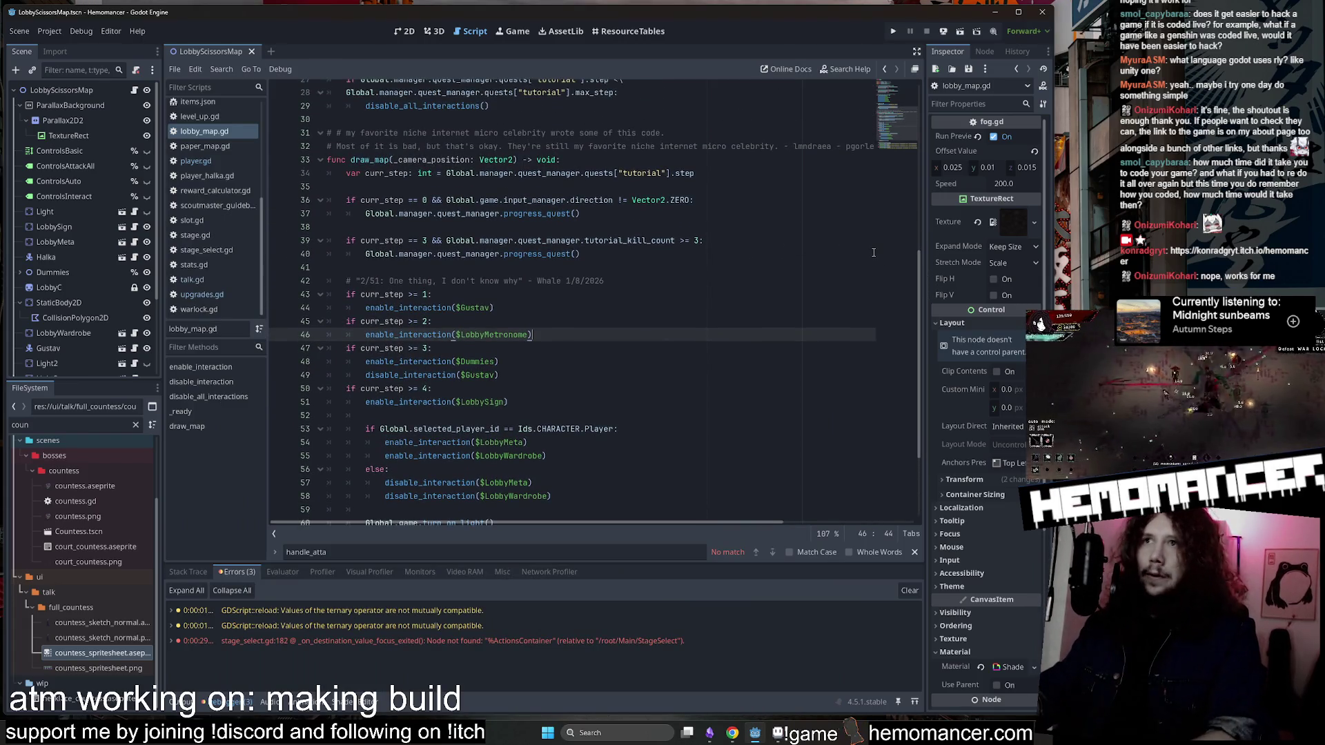
pyautogui.click(736, 254)
pyautogui.moveTo(922, 284)
pyautogui.mouseDown()
pyautogui.moveTo(919, 149)
pyautogui.moveTo(897, 109)
pyautogui.mouseUp()
# Step through lines 11, 5, 6 and 23, then select the disable_all_interactions function.
pyautogui.click(573, 223)
pyautogui.click(509, 142)
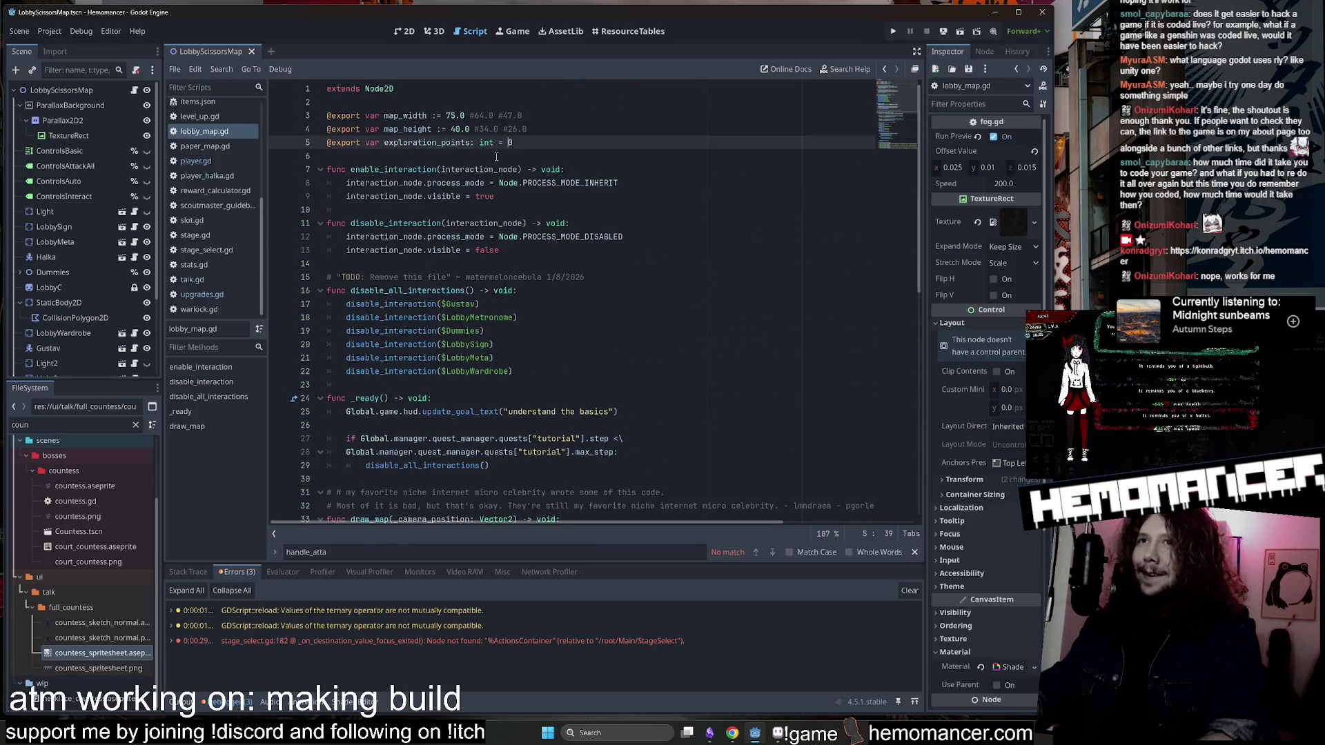
pyautogui.click(382, 159)
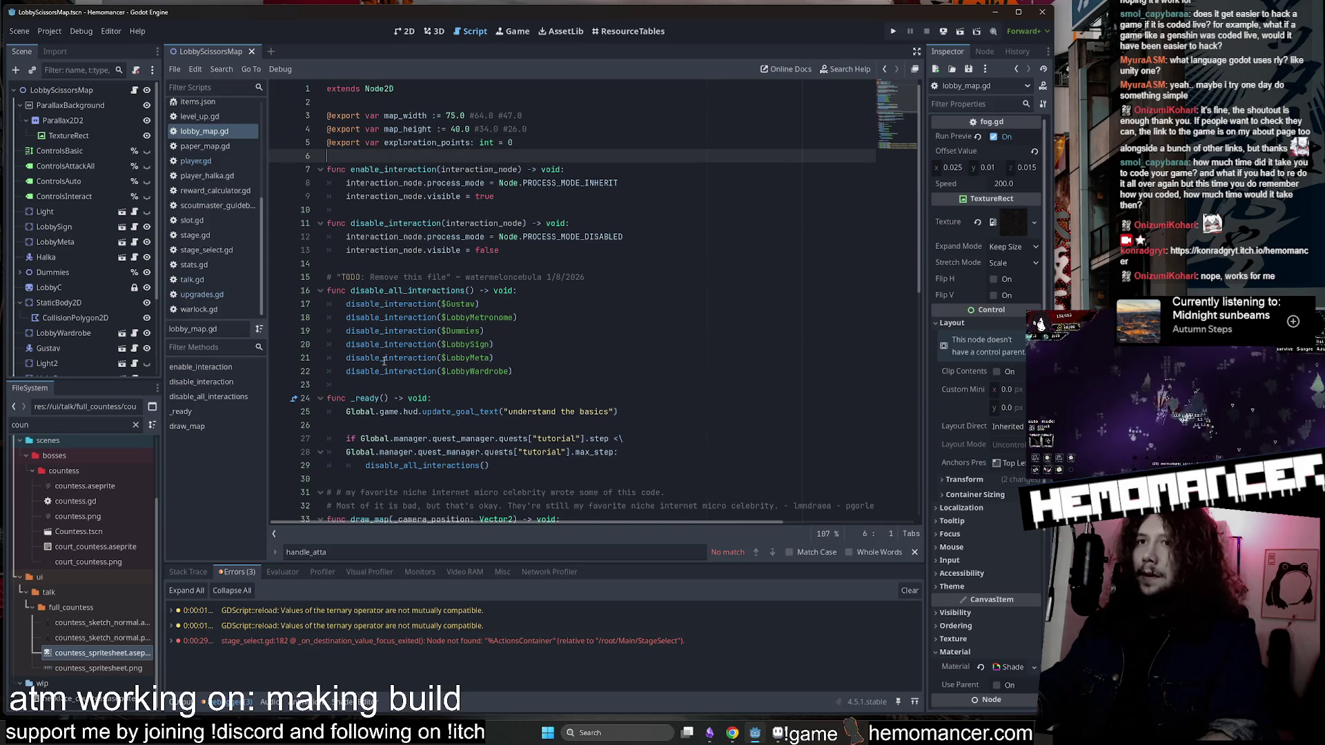
pyautogui.click(373, 385)
pyautogui.moveTo(541, 371); pyautogui.dragTo(332, 289)
# Run the project in a debug window, enlarge it and peek at the OPTIONS menu.
pyautogui.click(447, 225)
pyautogui.press('F5')
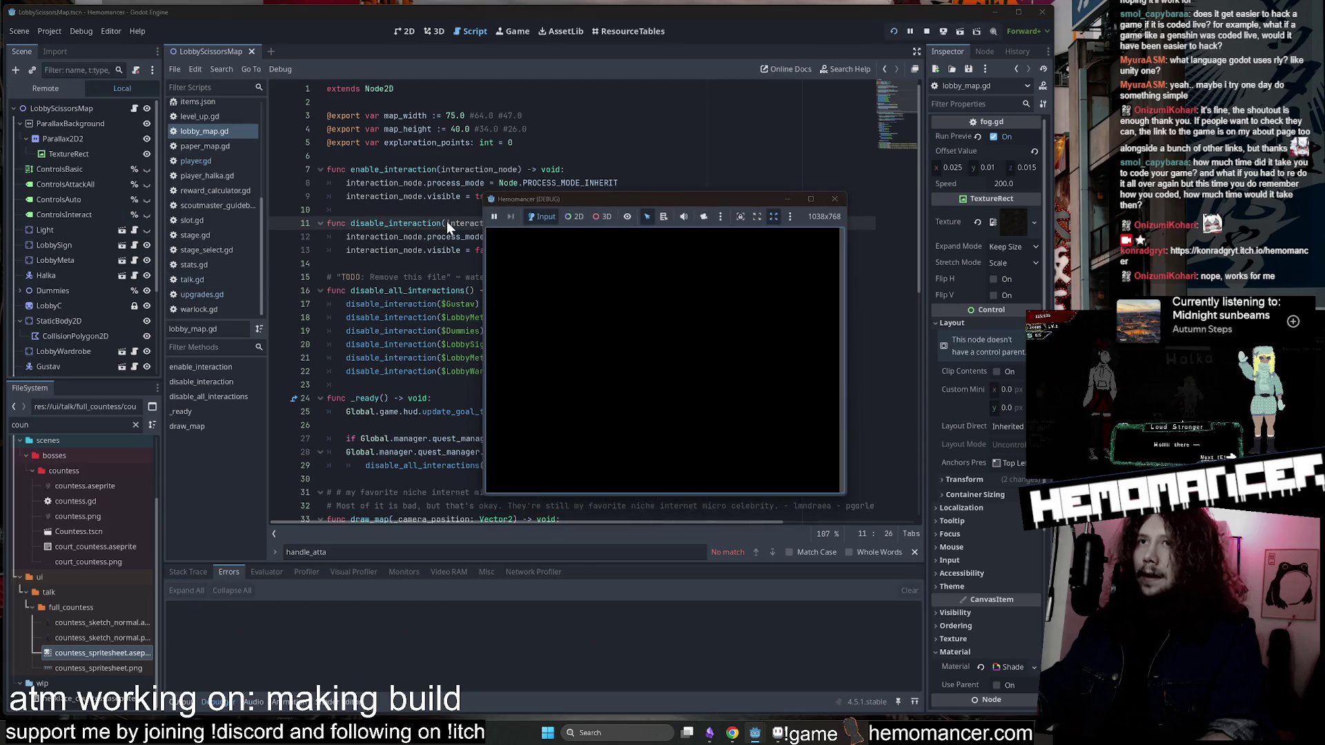
pyautogui.moveTo(485, 493)
pyautogui.mouseDown()
pyautogui.moveTo(414, 592)
pyautogui.moveTo(231, 658)
pyautogui.mouseUp()
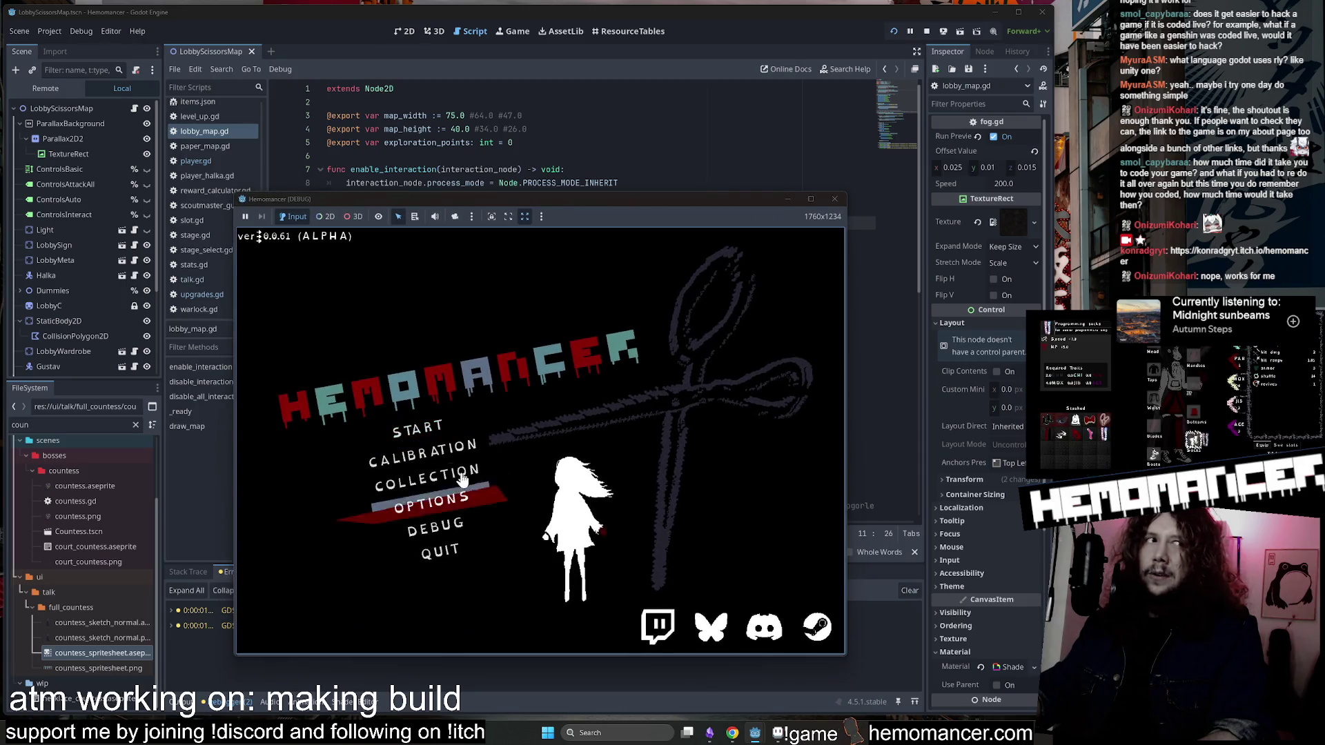
pyautogui.moveTo(848, 194); pyautogui.dragTo(973, 72)
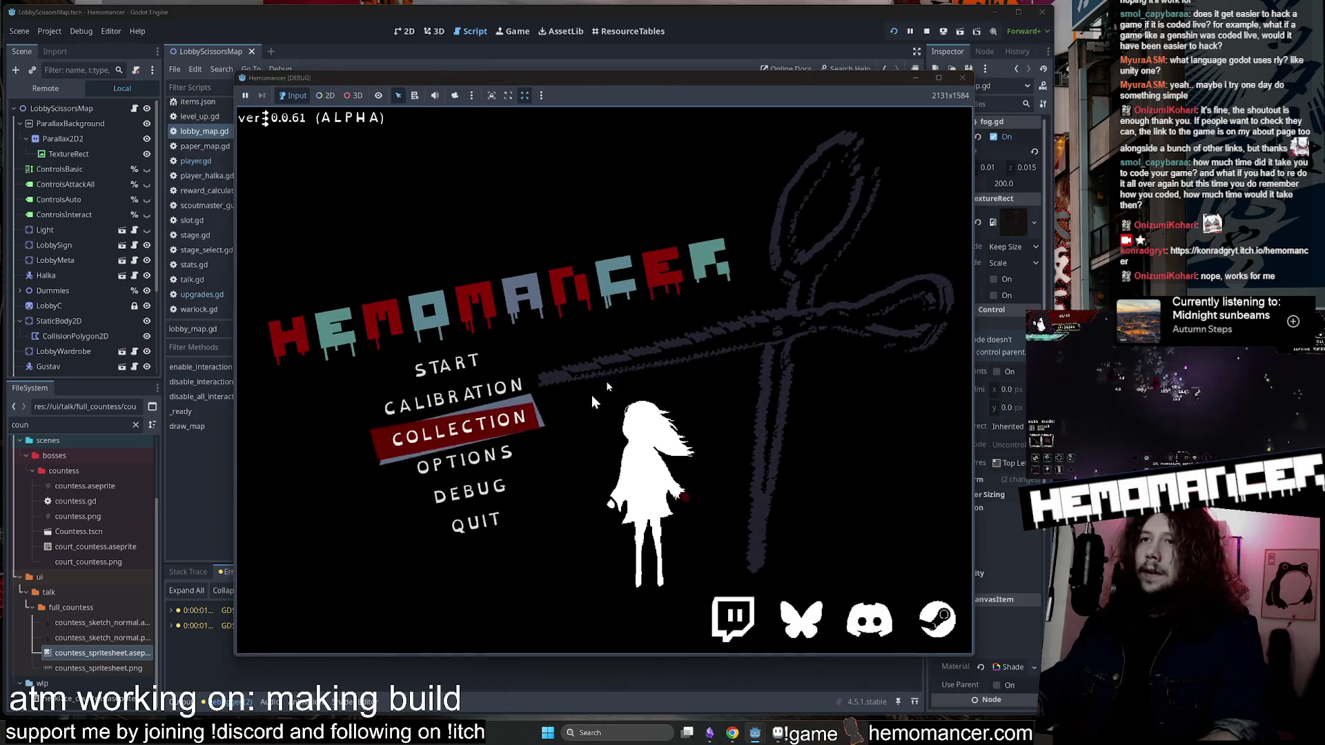
pyautogui.click(497, 464)
pyautogui.click(611, 621)
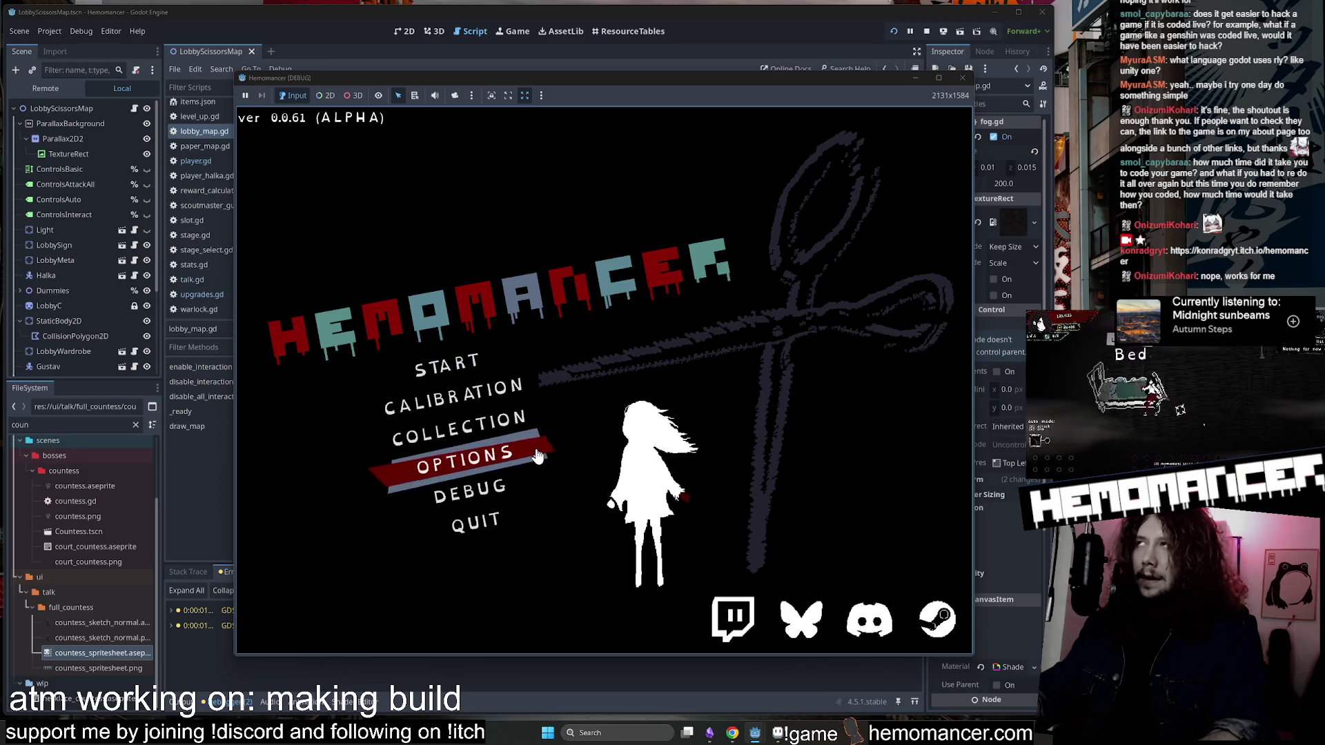
# Enter the lobby, glance at the wardrobe, then travel from the signpost to Cheag Amar.
pyautogui.click(476, 360)
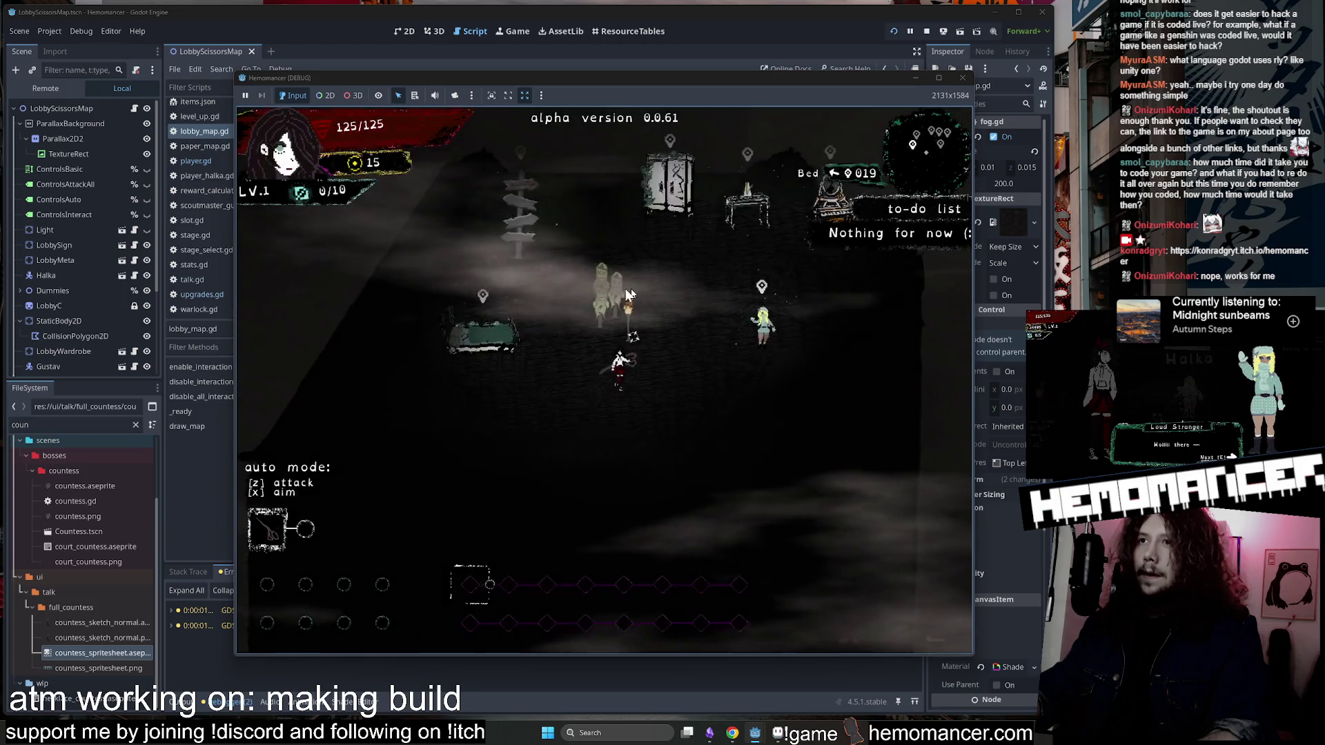
pyautogui.press('Up')
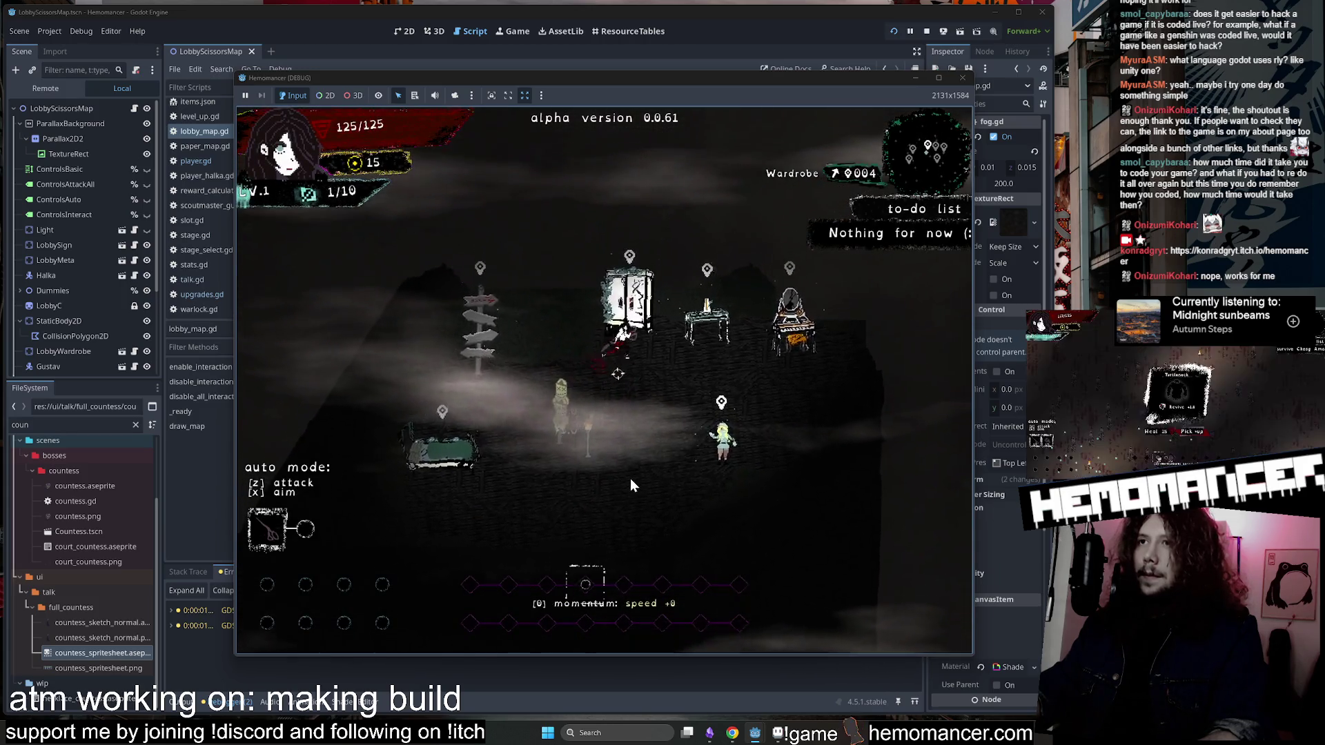
pyautogui.press('z')
pyautogui.click(592, 638)
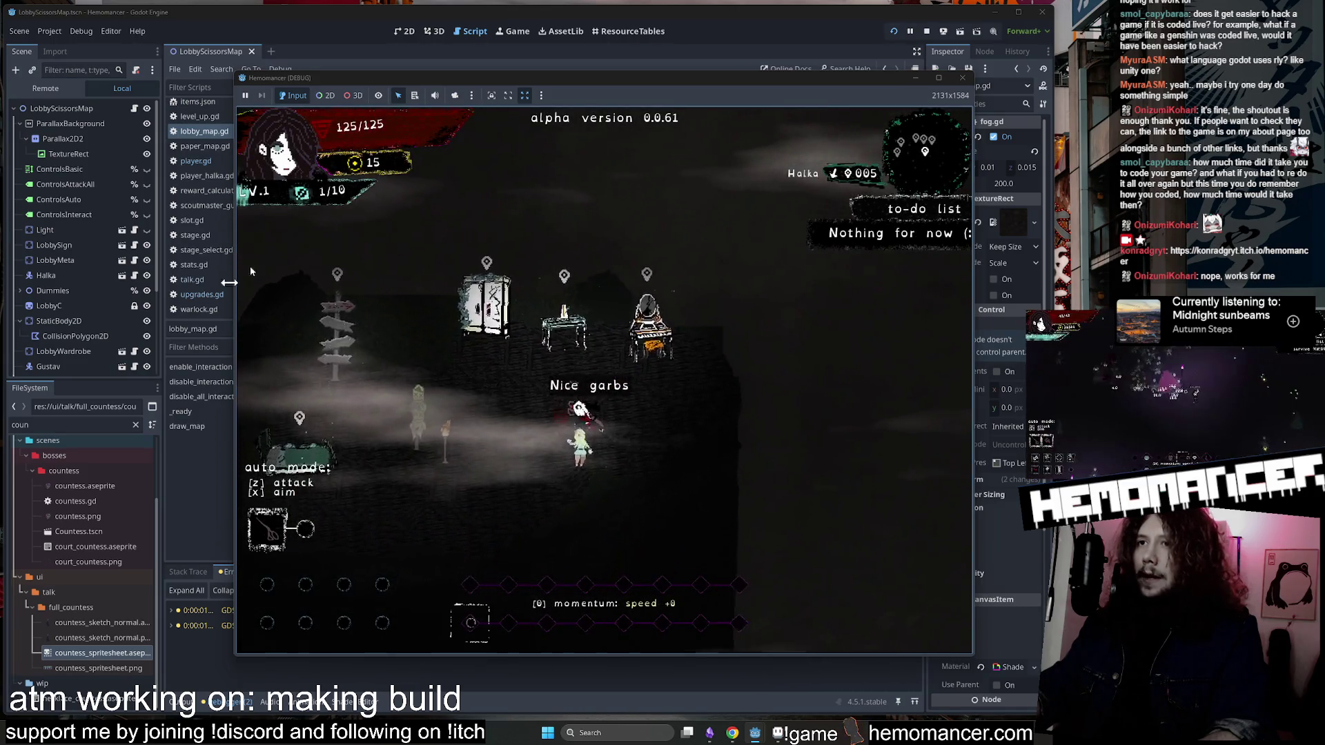
pyautogui.press('Left')
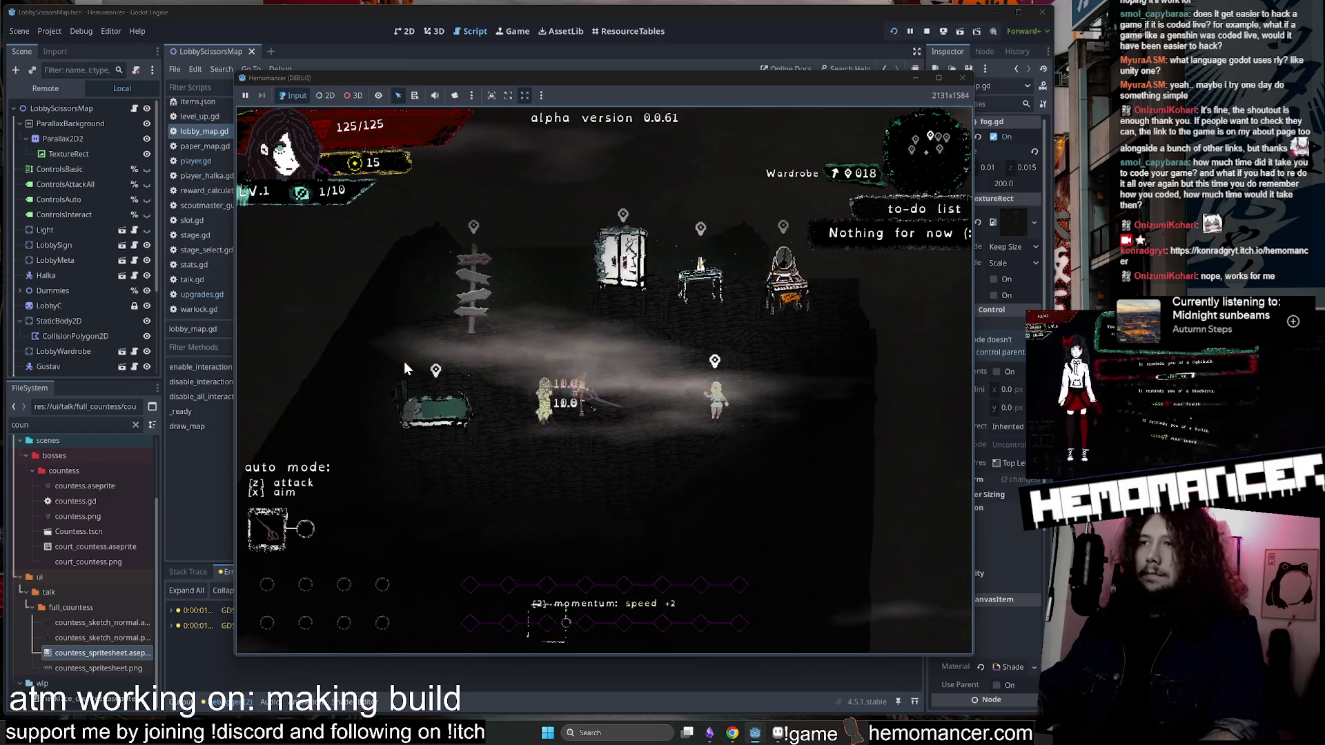
pyautogui.press('Up')
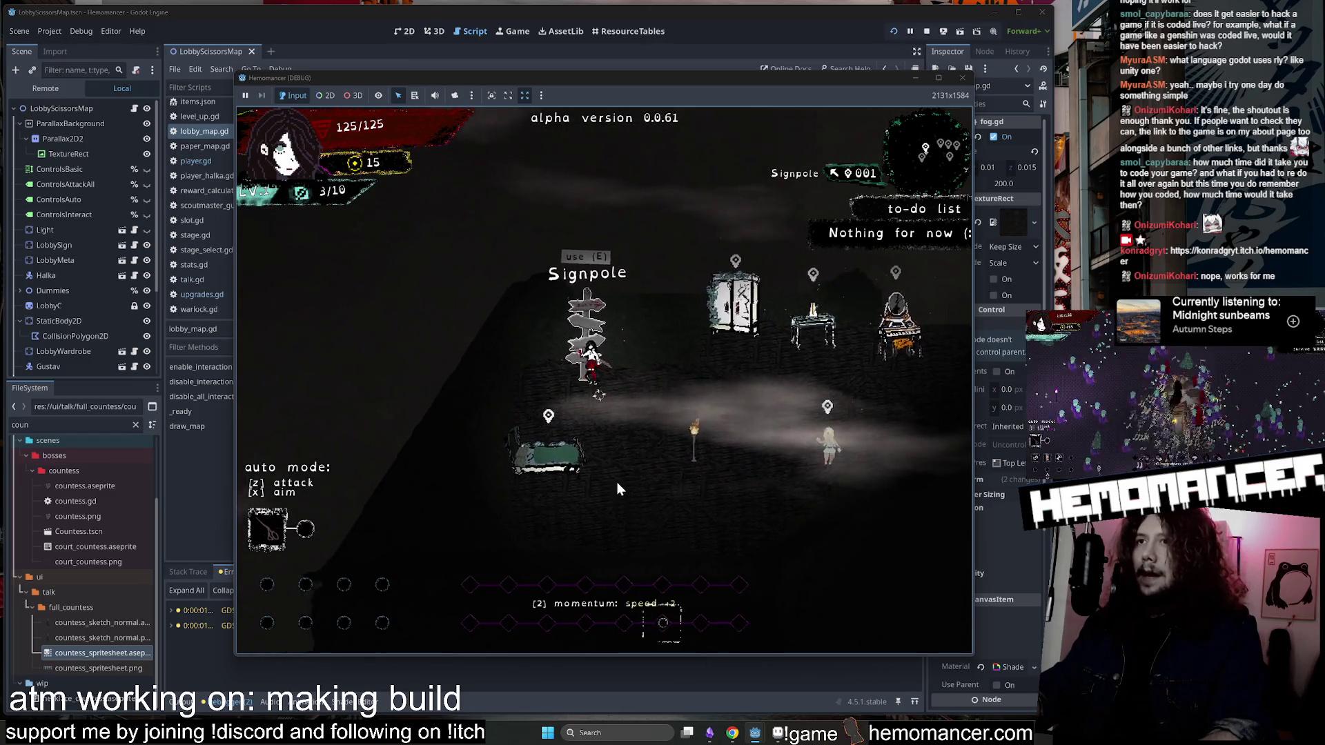
pyautogui.press('Return')
pyautogui.click(603, 461)
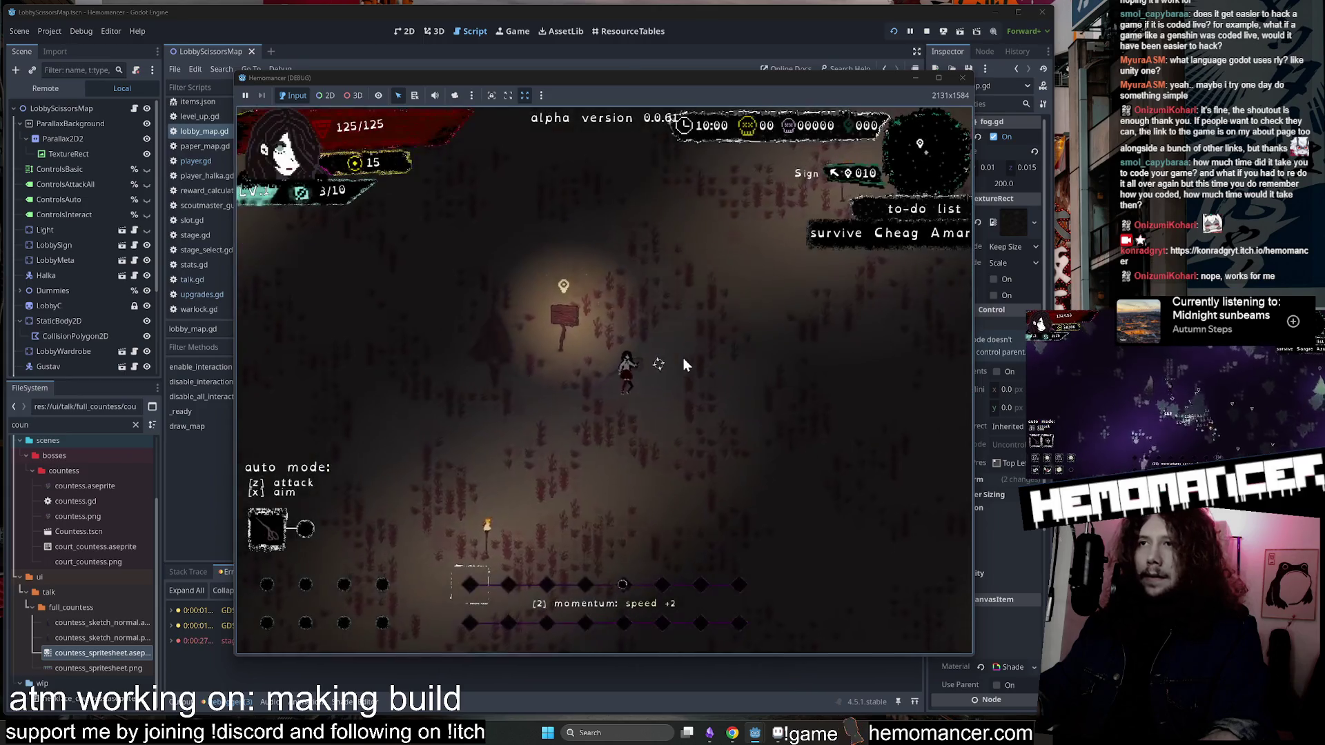
# Steer the Hemomancer up-right through the Cheag Amar enemy horde while auto-attacking.
pyautogui.press('Up')
pyautogui.press('Right')
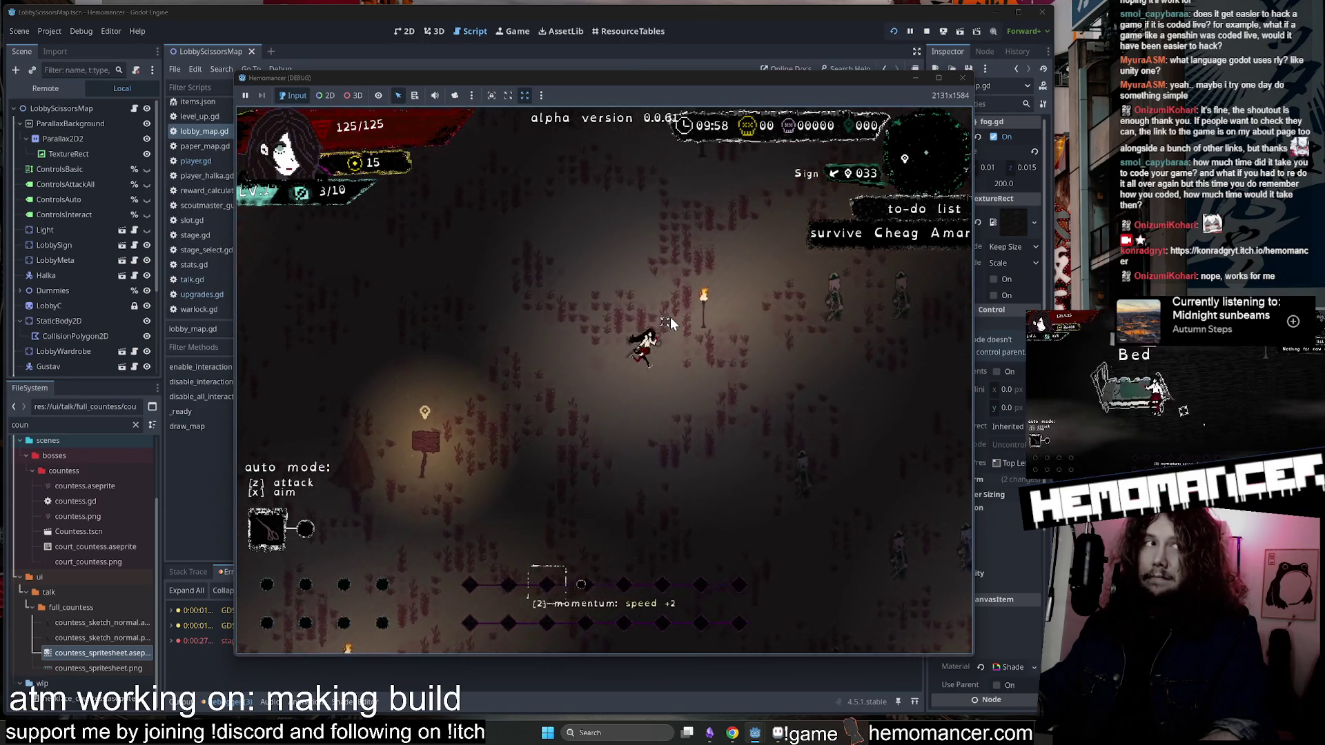
pyautogui.press('Up')
pyautogui.press('Right')
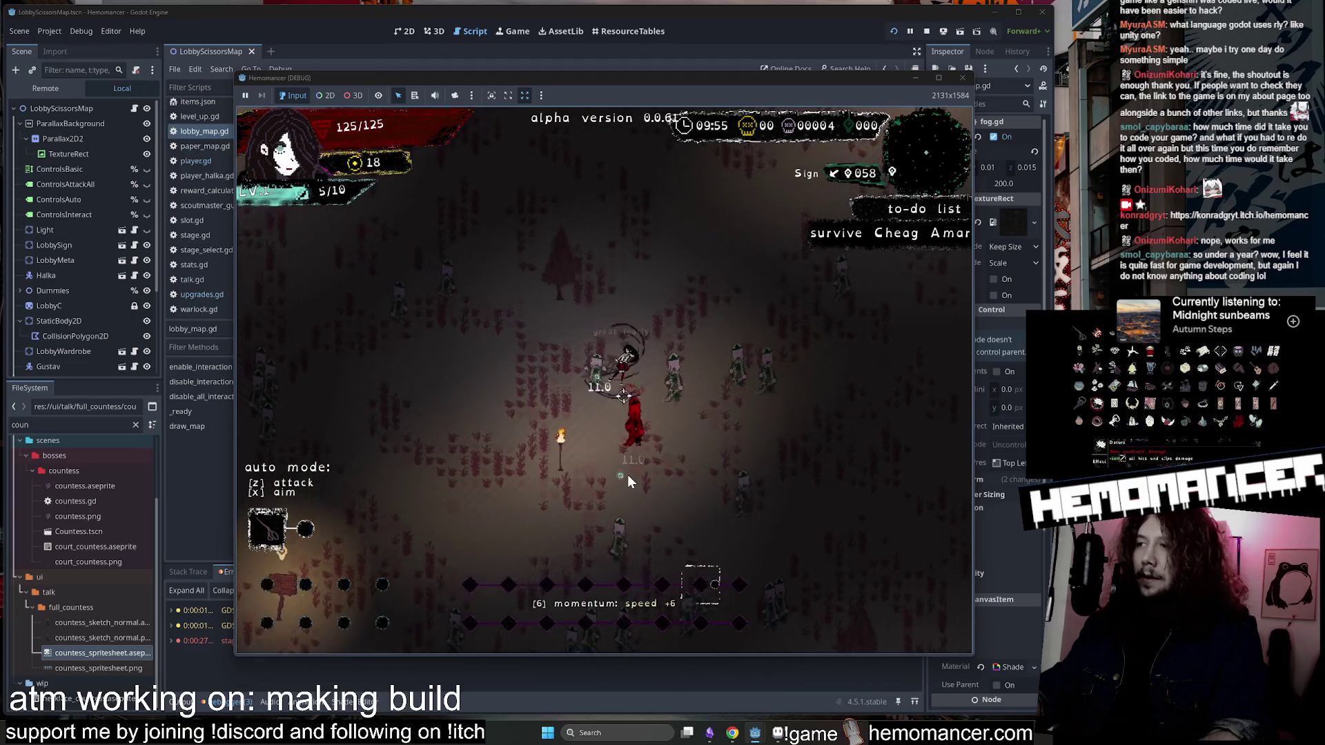
pyautogui.press('Up')
pyautogui.press('Right')
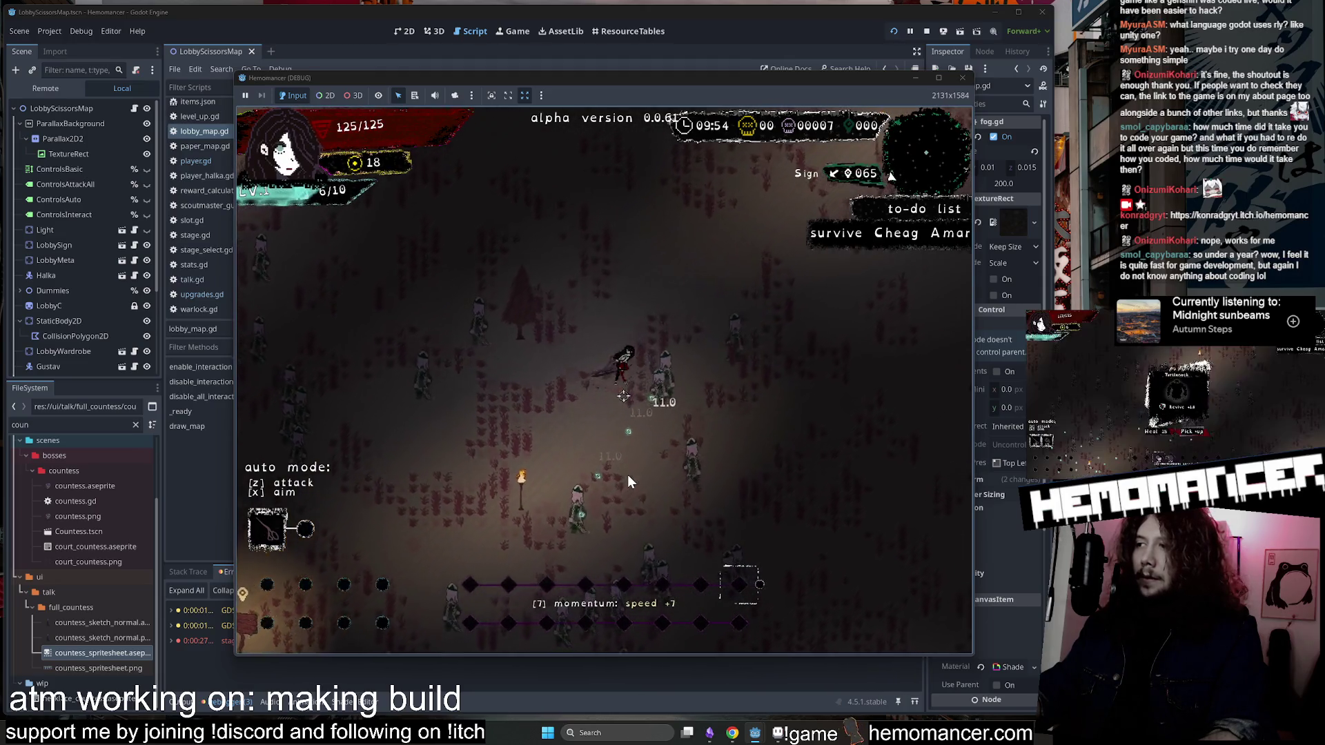
pyautogui.press('Down')
pyautogui.press('Left')
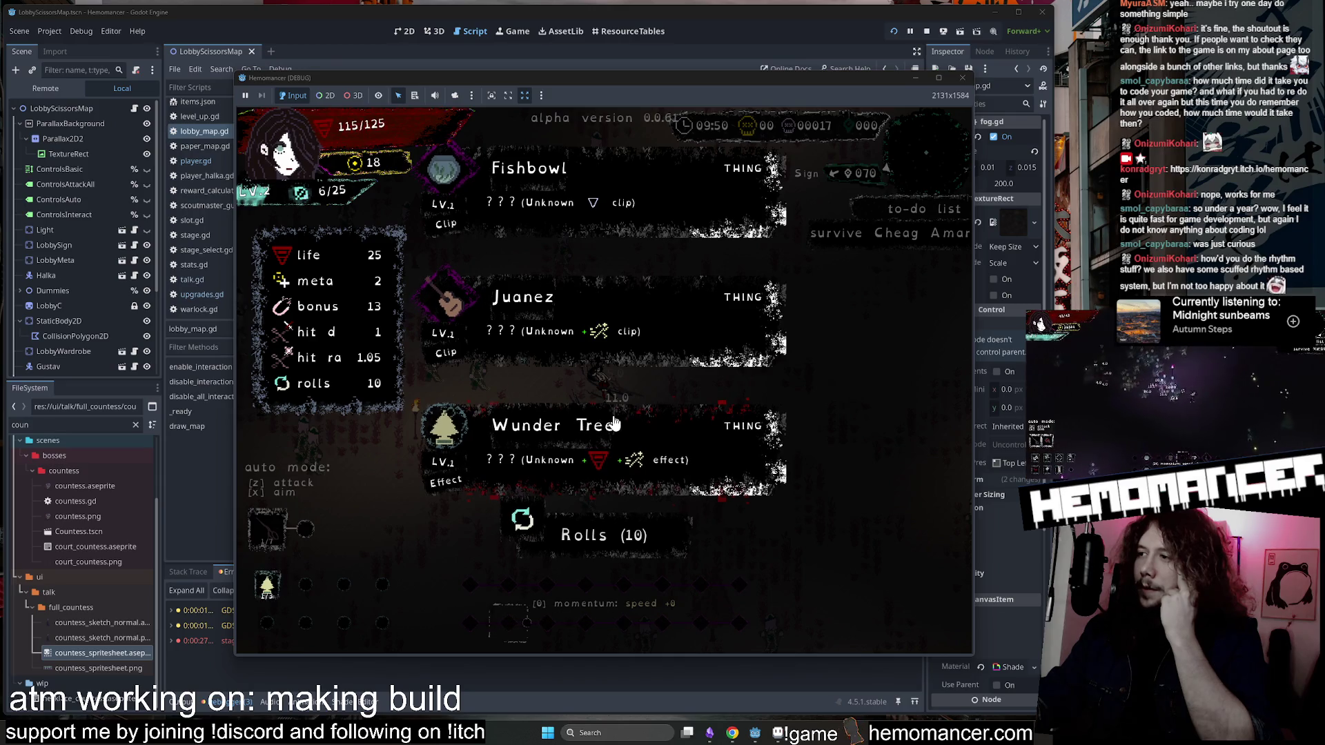
# Stop the running game and open audio.gd through Quick Open.
pyautogui.press('F8')
pyautogui.click(544, 308)
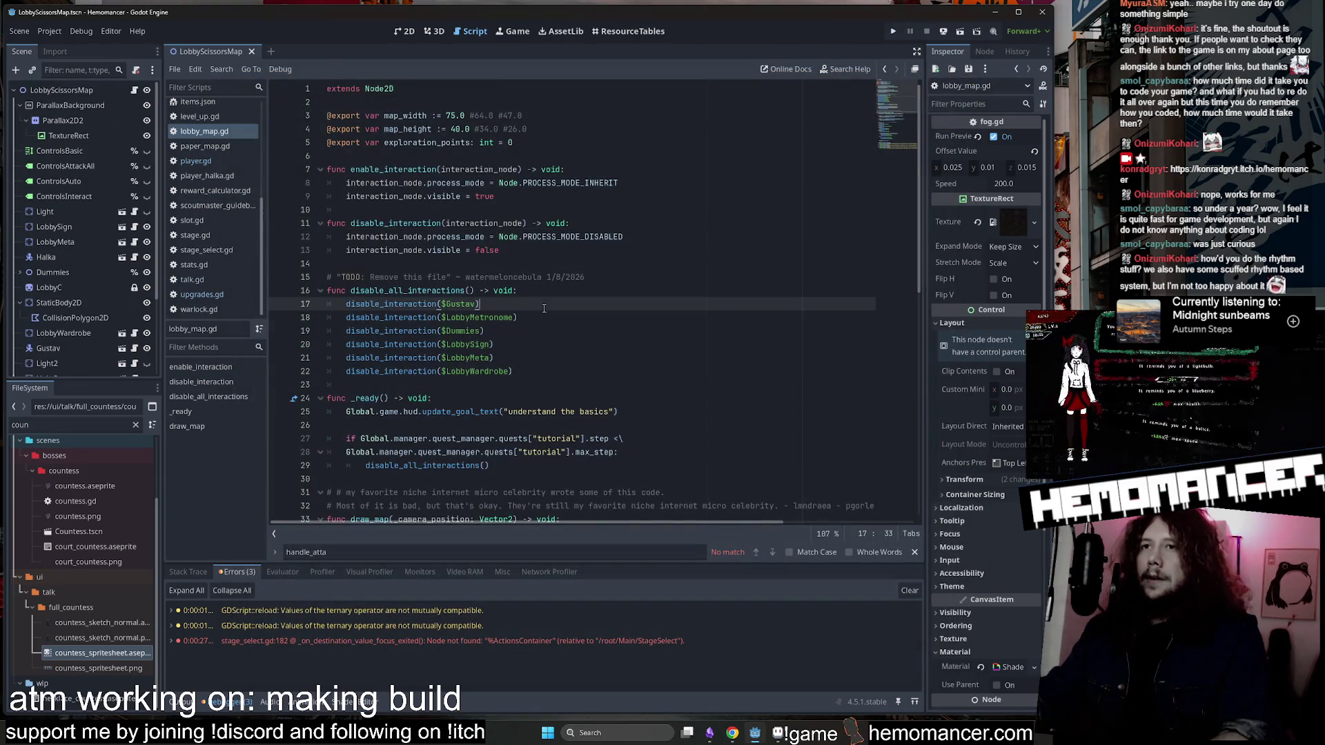
pyautogui.hotkey('ctrl', 'alt', 'o')
pyautogui.write('audio')
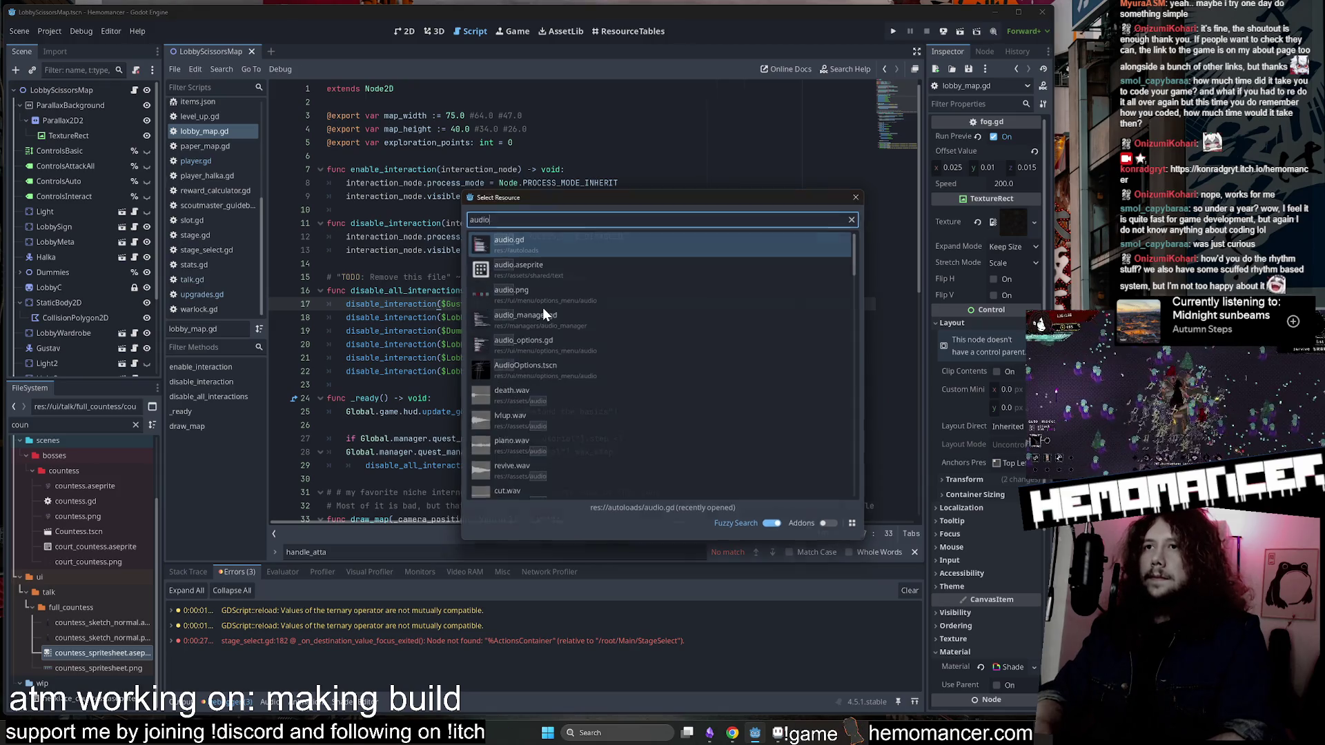
pyautogui.press('Return')
pyautogui.moveTo(543, 309)
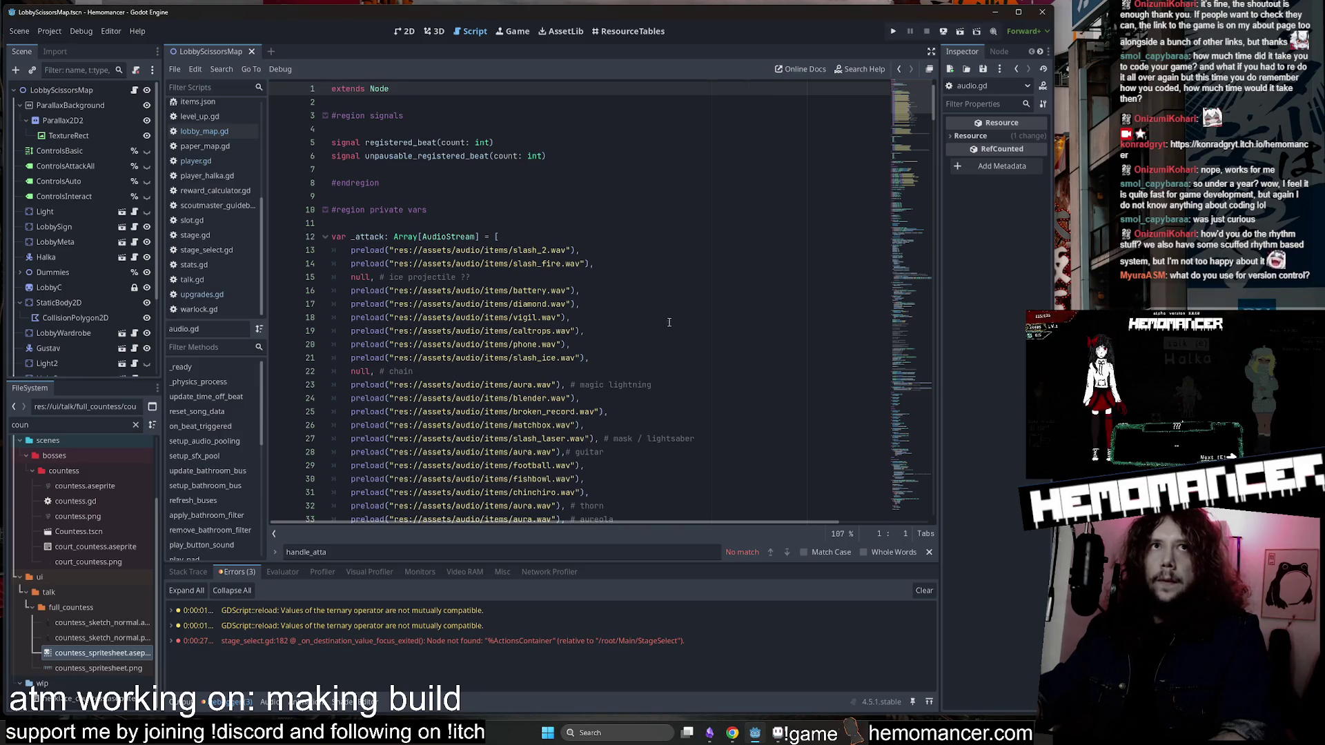
pyautogui.click(651, 196)
# Relaunch the game with F5, enlarge its window and review the Audio volume settings.
pyautogui.press('F5')
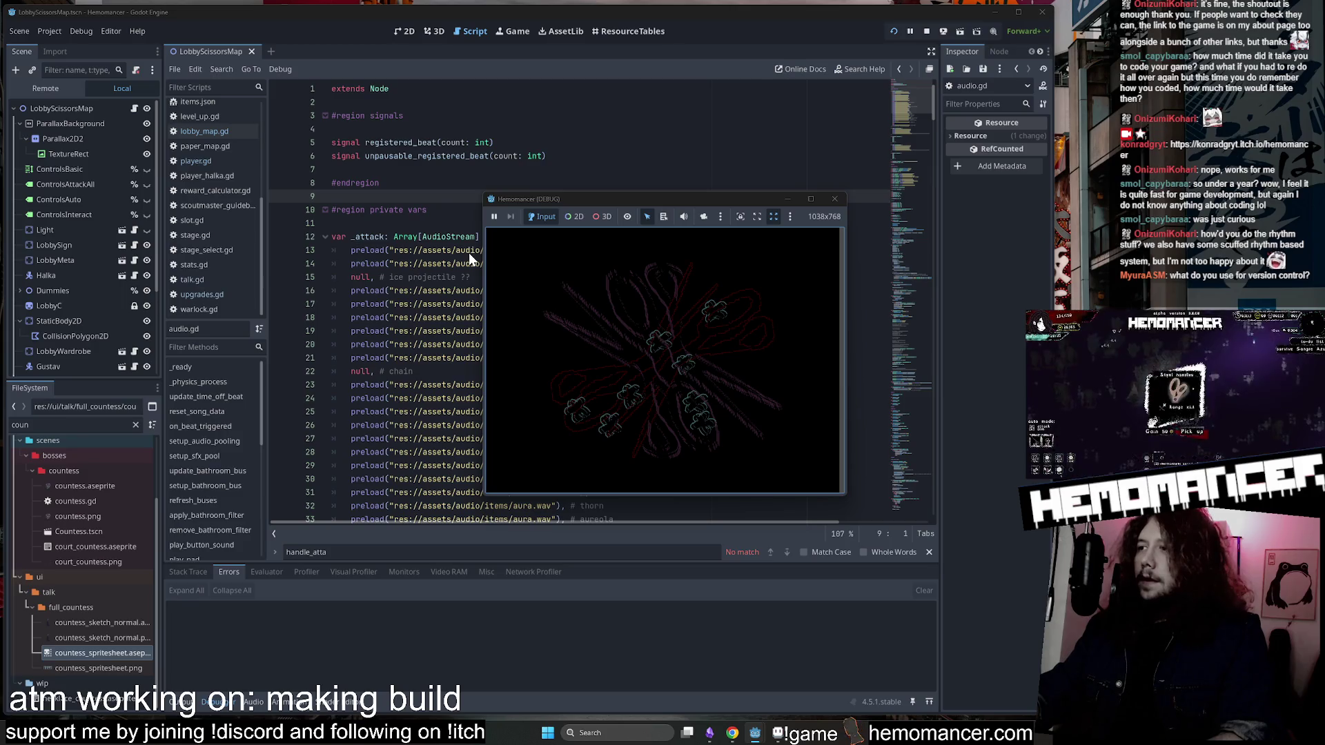
pyautogui.moveTo(486, 494)
pyautogui.mouseDown()
pyautogui.moveTo(343, 602)
pyautogui.moveTo(200, 675)
pyautogui.mouseUp()
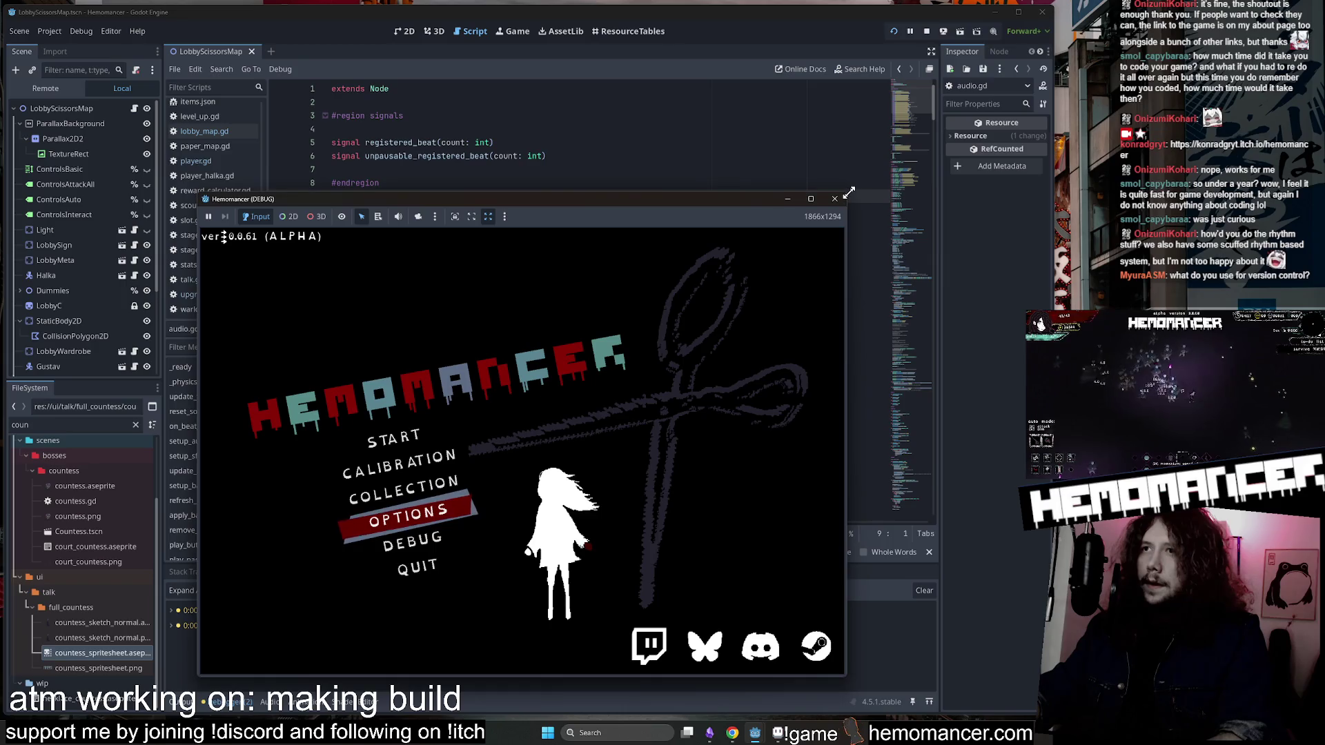
pyautogui.moveTo(849, 194); pyautogui.dragTo(996, 38)
pyautogui.press('Return')
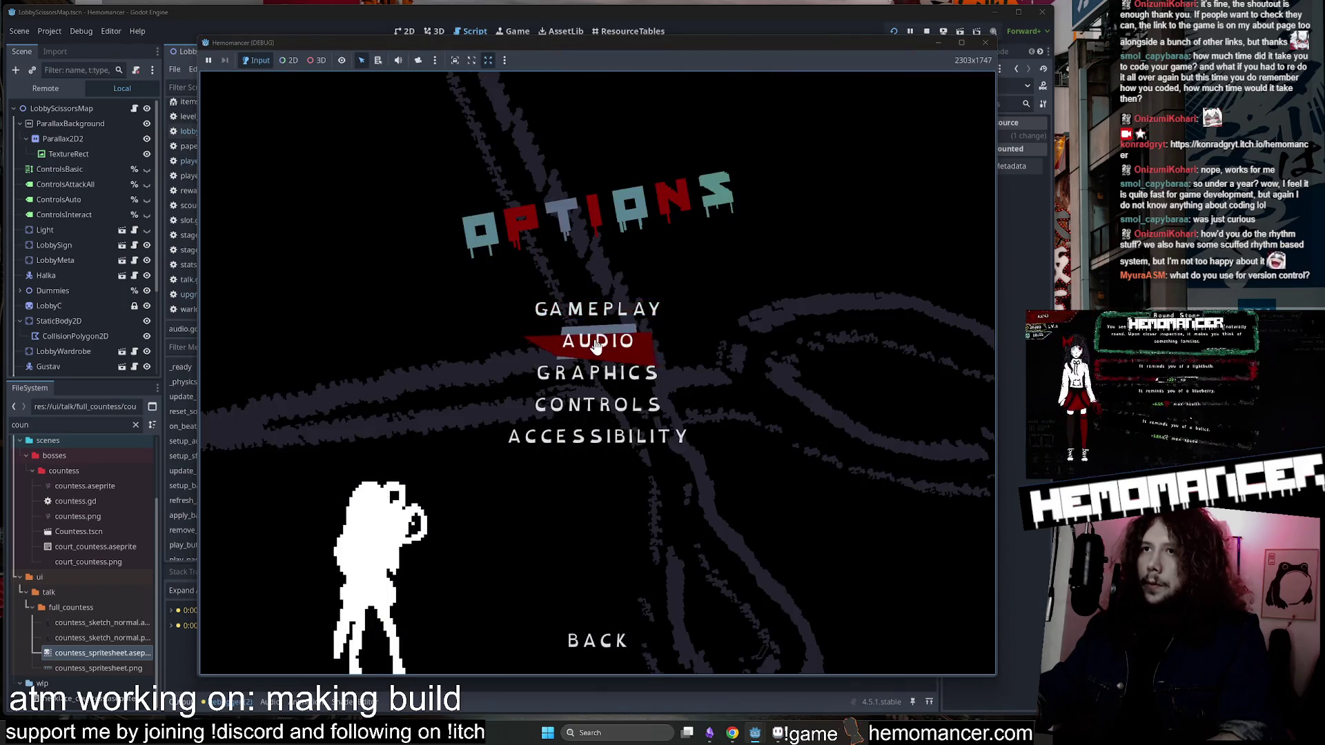
pyautogui.click(542, 343)
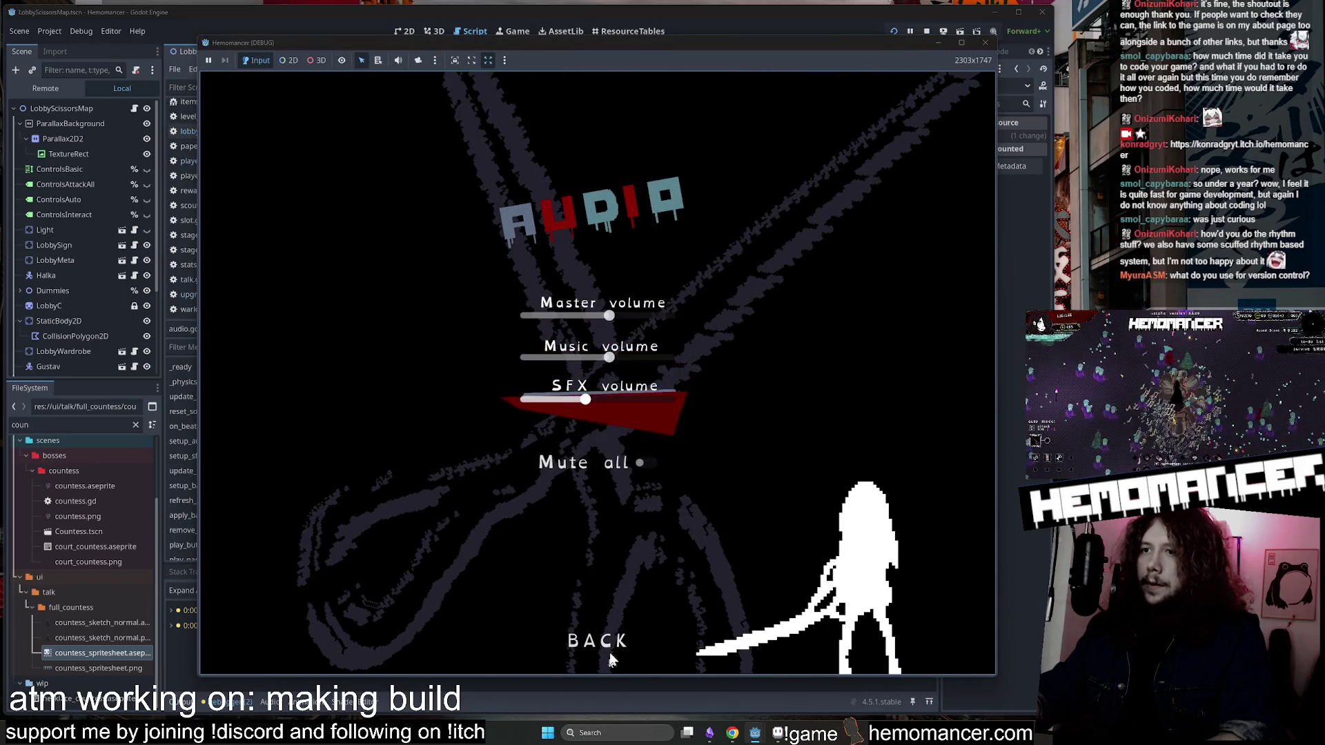
pyautogui.click(599, 640)
pyautogui.click(599, 641)
# Enter the lobby, then pause and check the Audio settings once more before resuming.
pyautogui.click(453, 359)
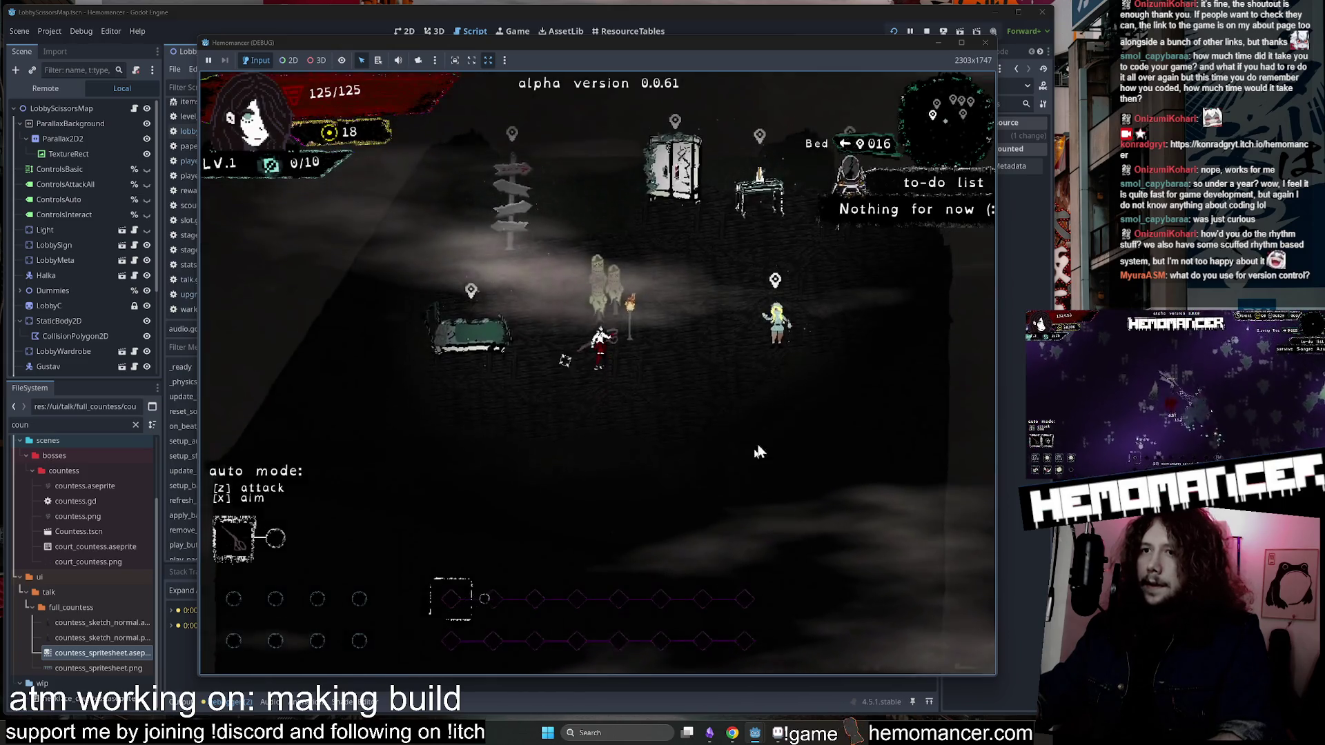
pyautogui.press('Escape')
pyautogui.press('Return')
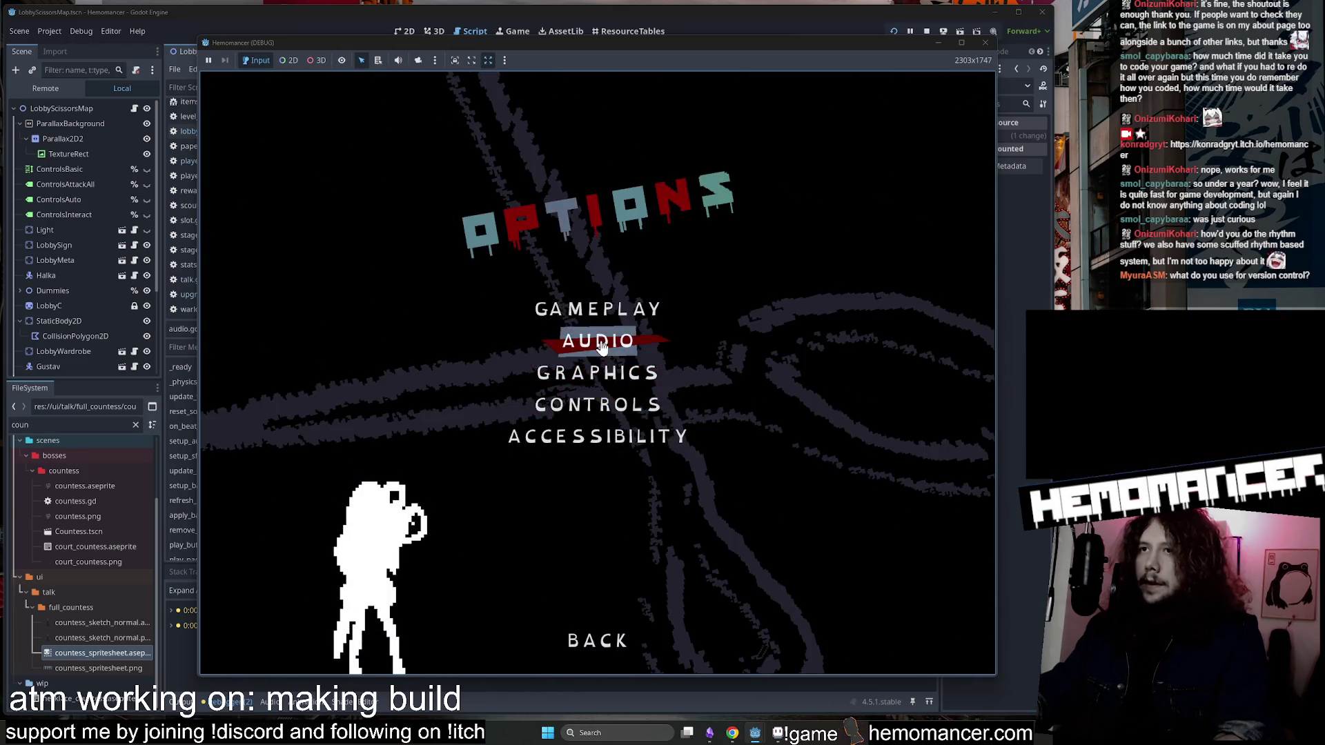
pyautogui.click(563, 340)
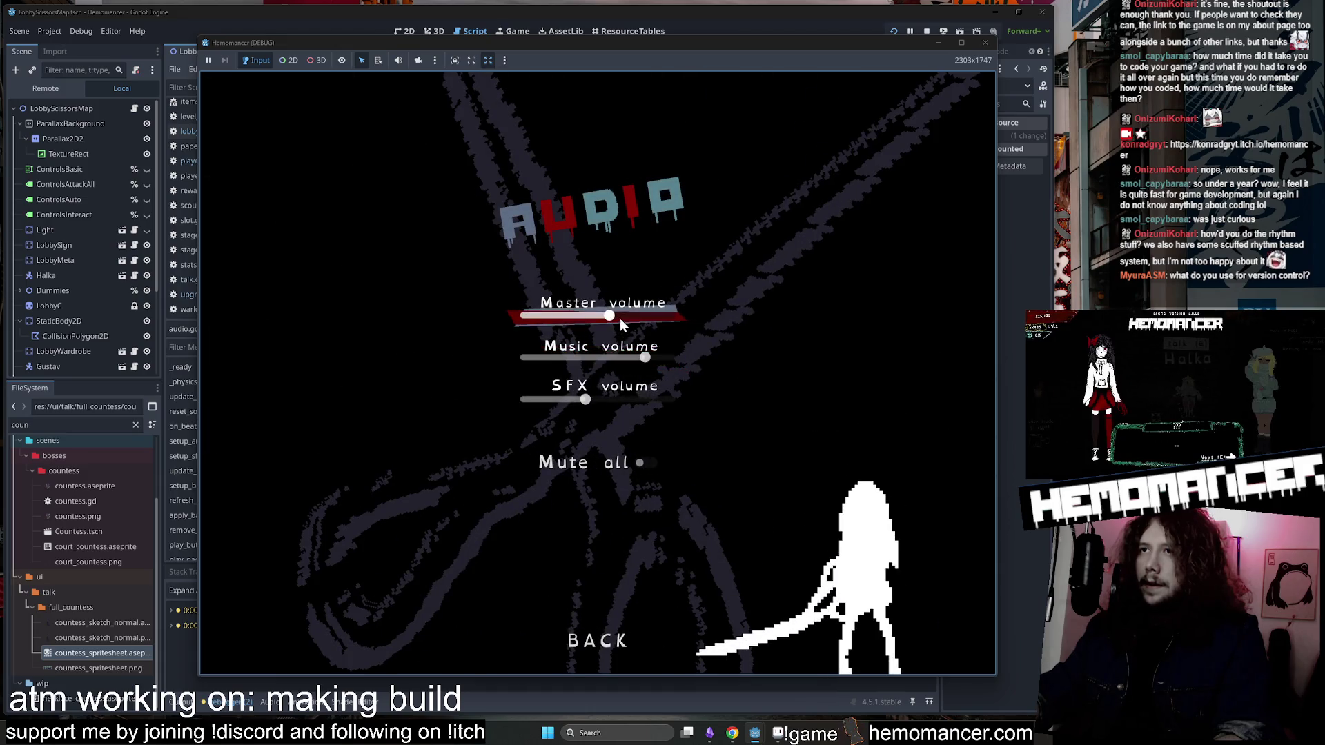
pyautogui.click(592, 643)
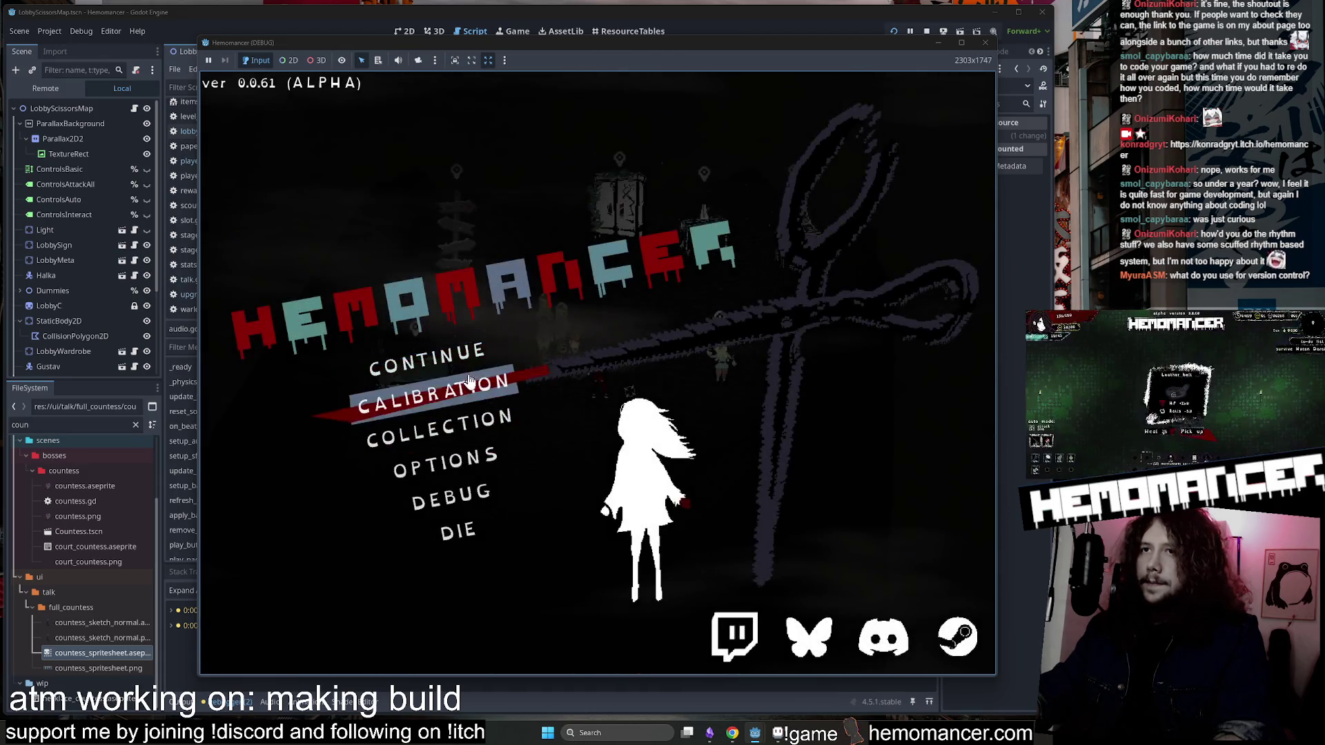
pyautogui.click(462, 354)
# Walk on the beat up to momentum 5, reach the Metronome and open its calibration.
pyautogui.press('w')
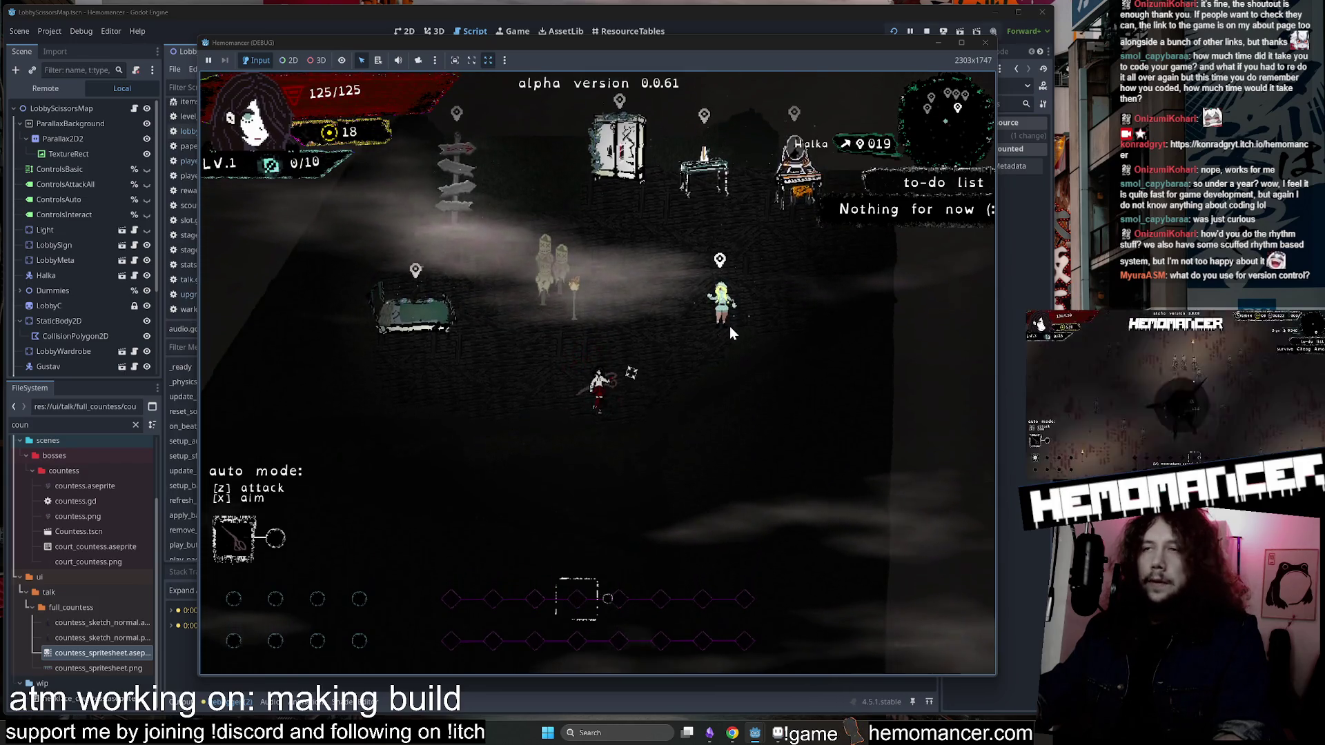
pyautogui.press('w')
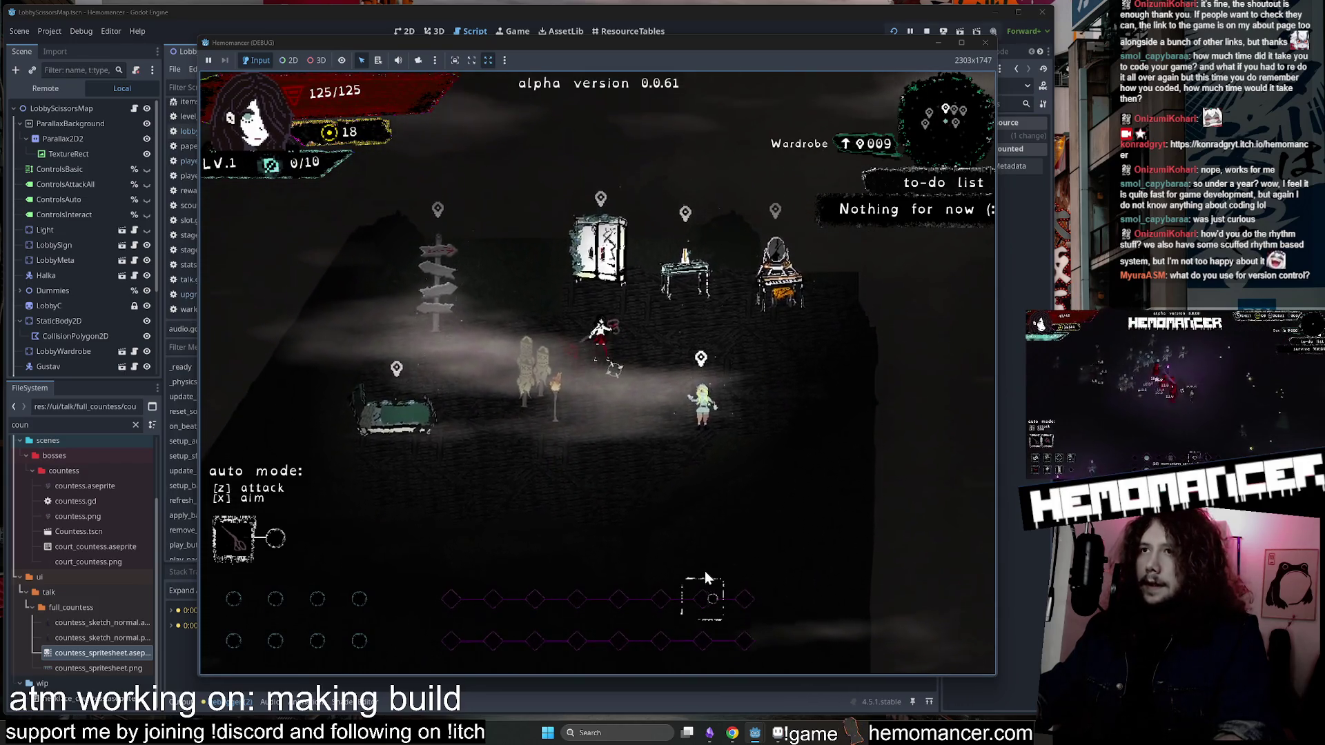
pyautogui.press('w')
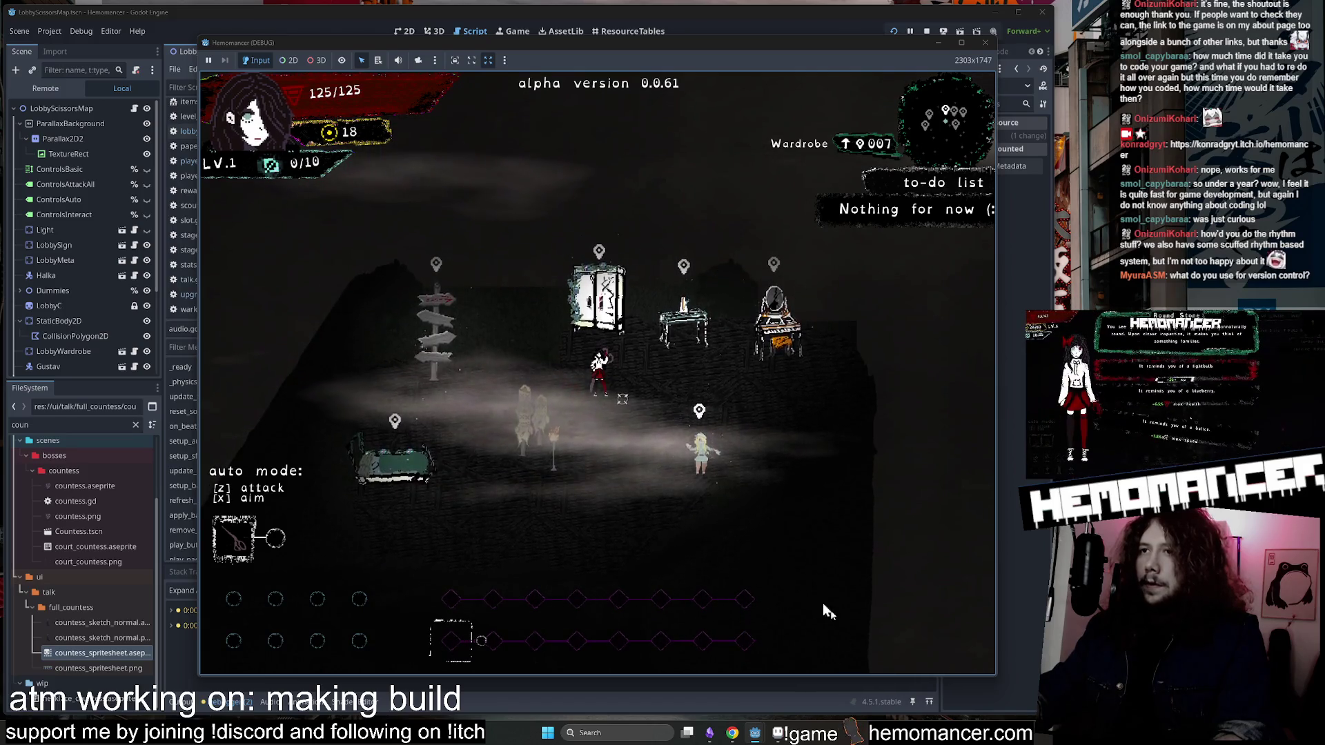
pyautogui.press('s')
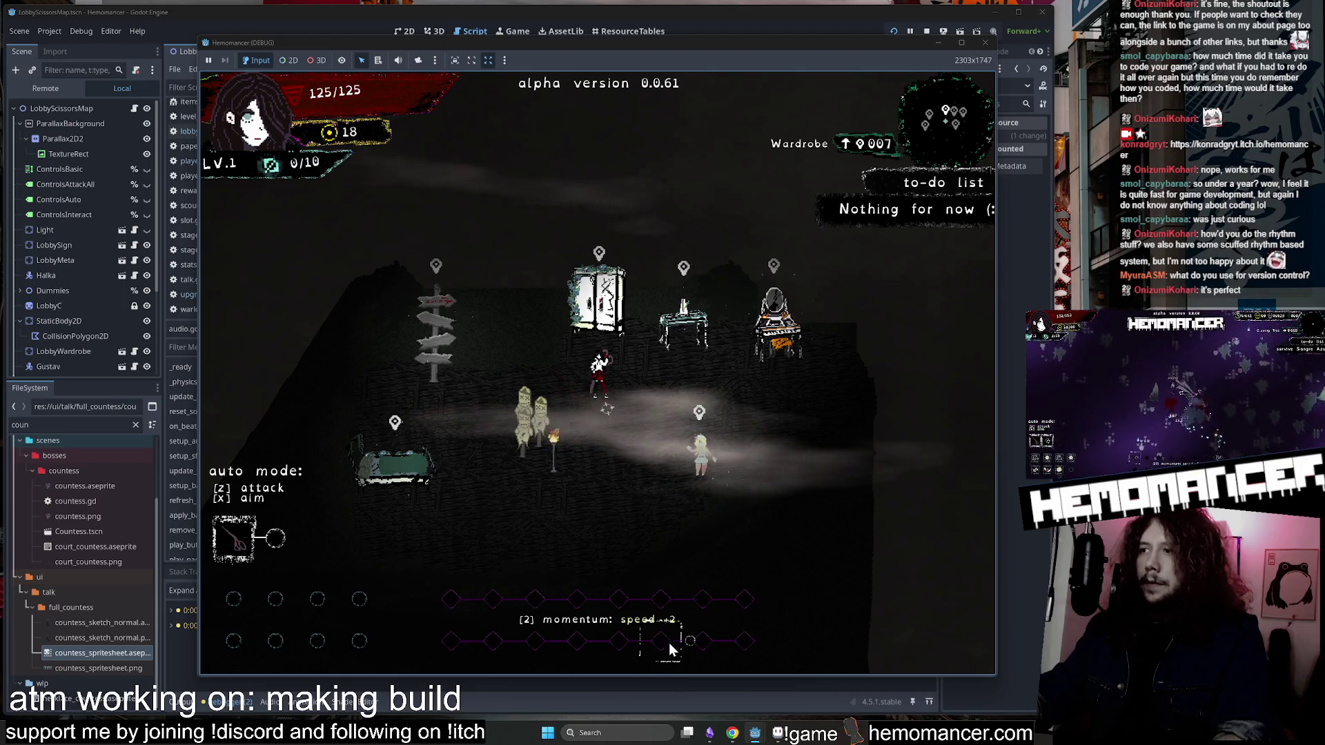
pyautogui.press('w')
pyautogui.press('s')
pyautogui.press('w')
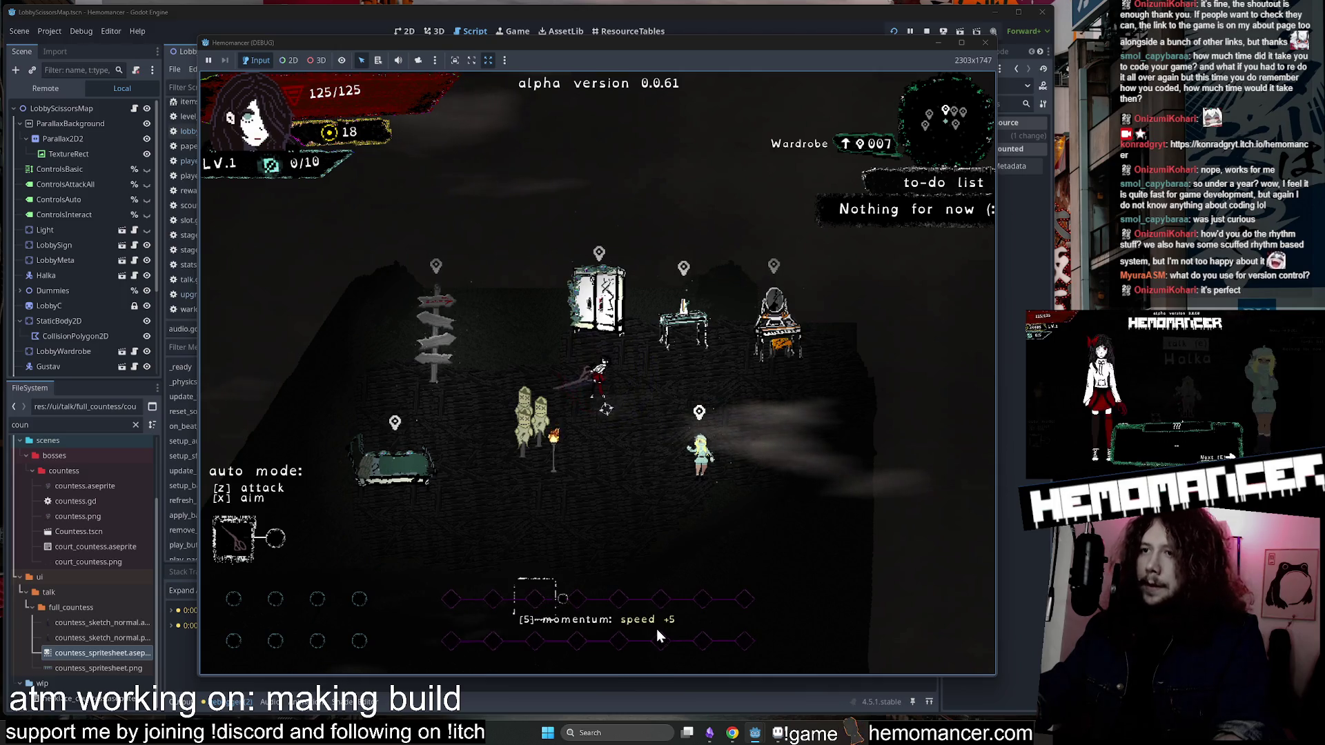
pyautogui.press('d')
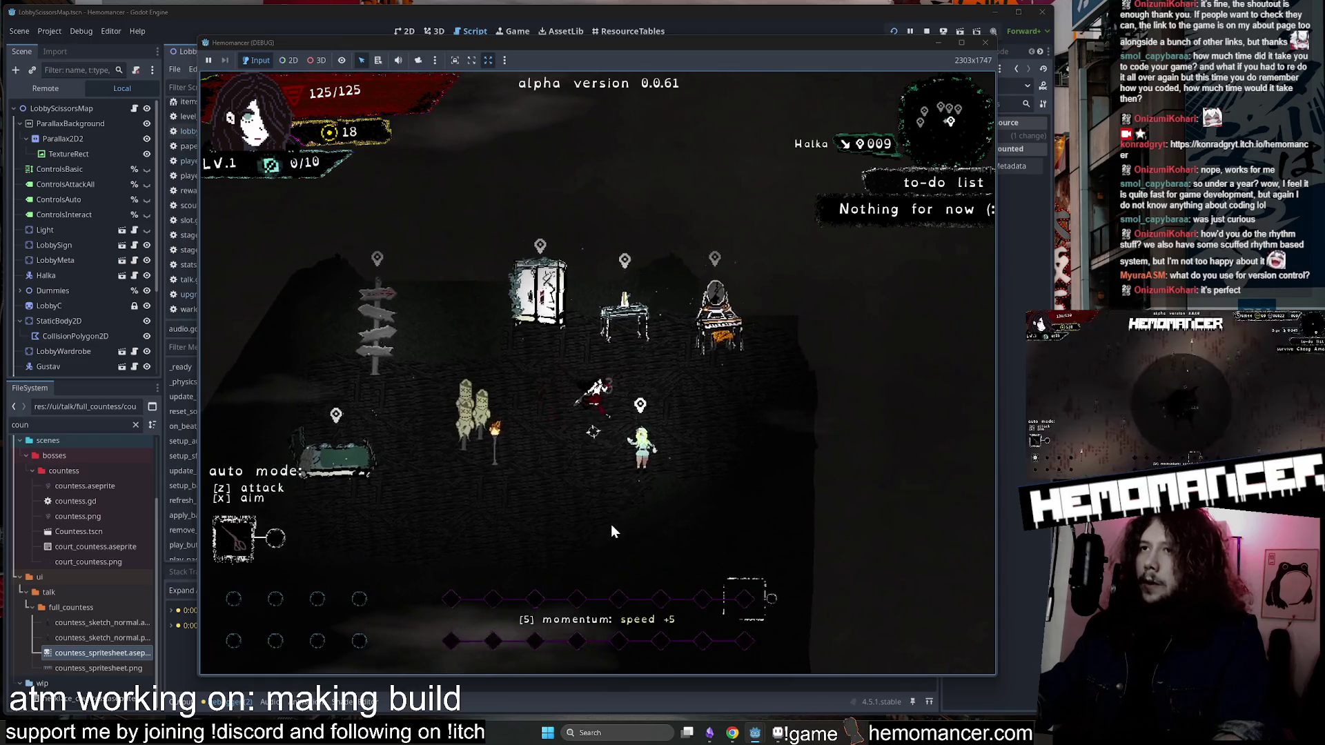
pyautogui.press('w')
pyautogui.press('e')
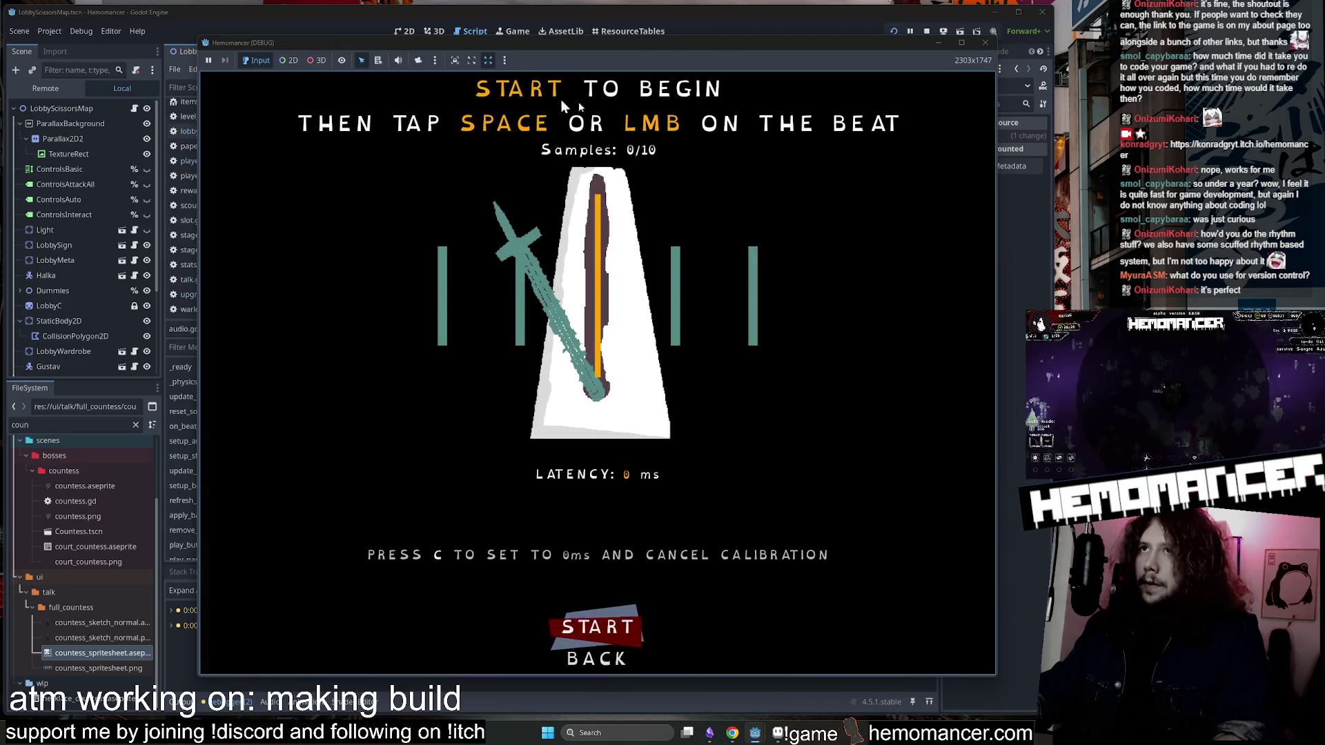
# Tap Space along with the metronome for 10 samples and save the -32 ms latency.
pyautogui.click(614, 630)
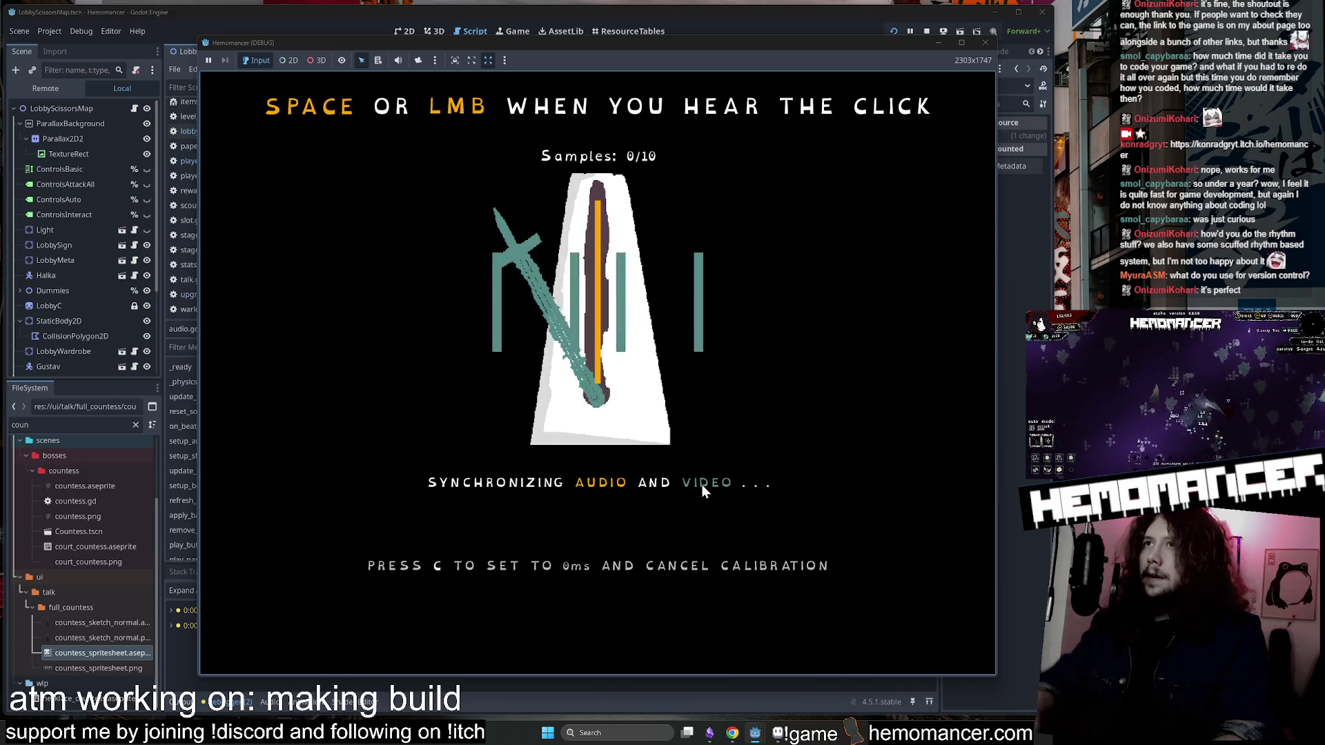
pyautogui.press('space')
pyautogui.press('space')
pyautogui.press('space')
pyautogui.press('space')
pyautogui.press('space')
pyautogui.press('space')
pyautogui.press('space')
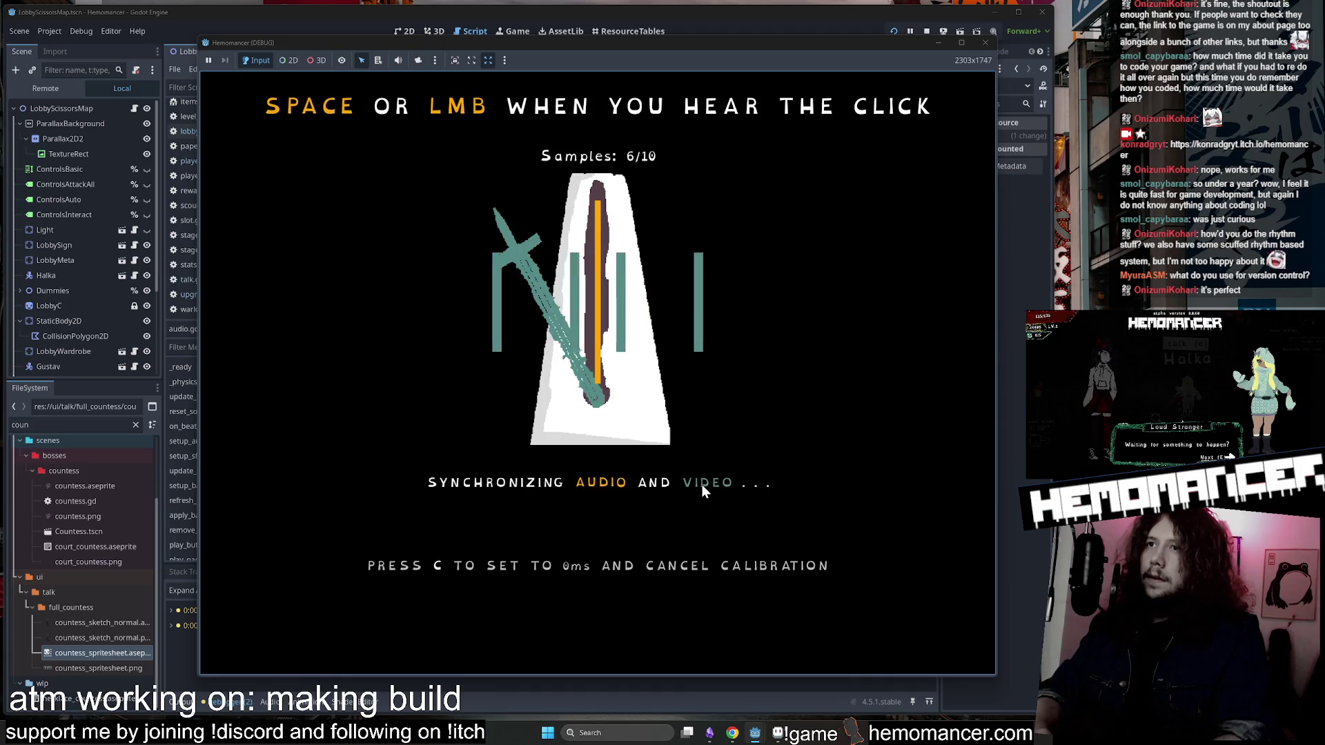
pyautogui.press('space')
pyautogui.press('space')
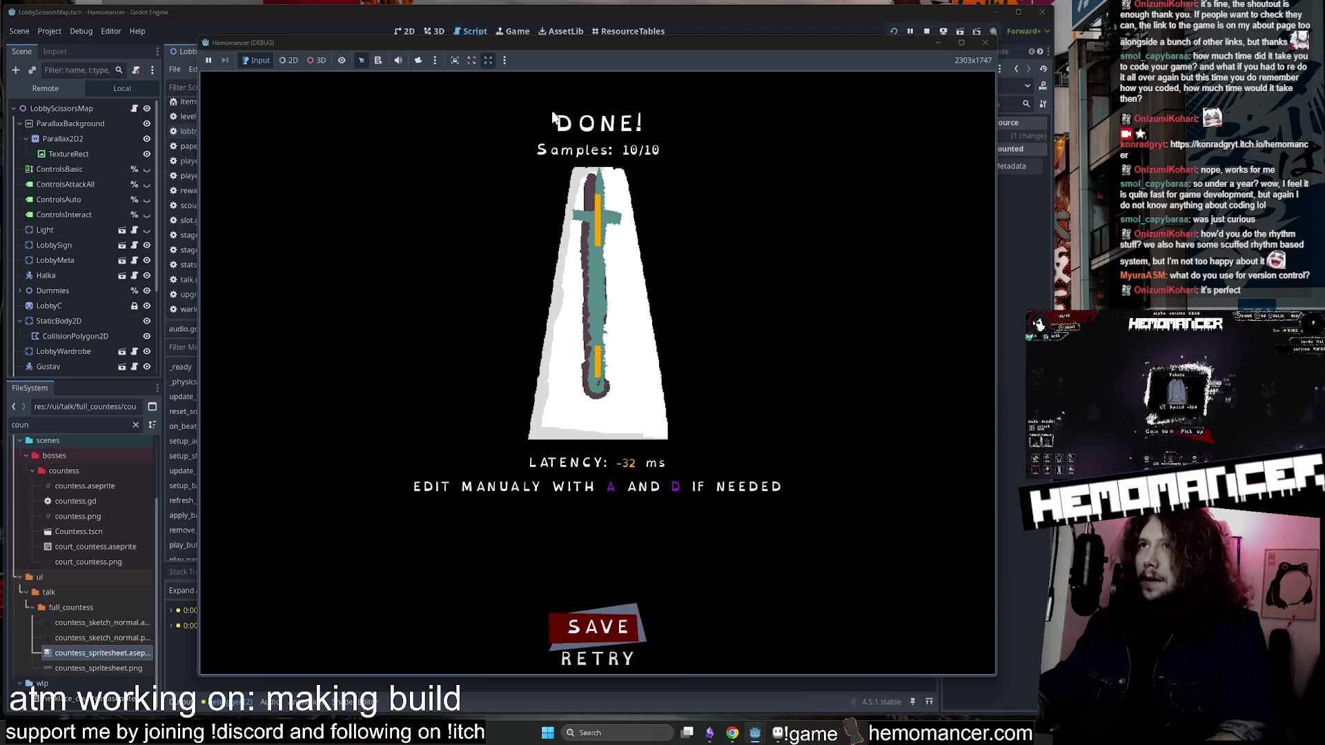
pyautogui.click(601, 626)
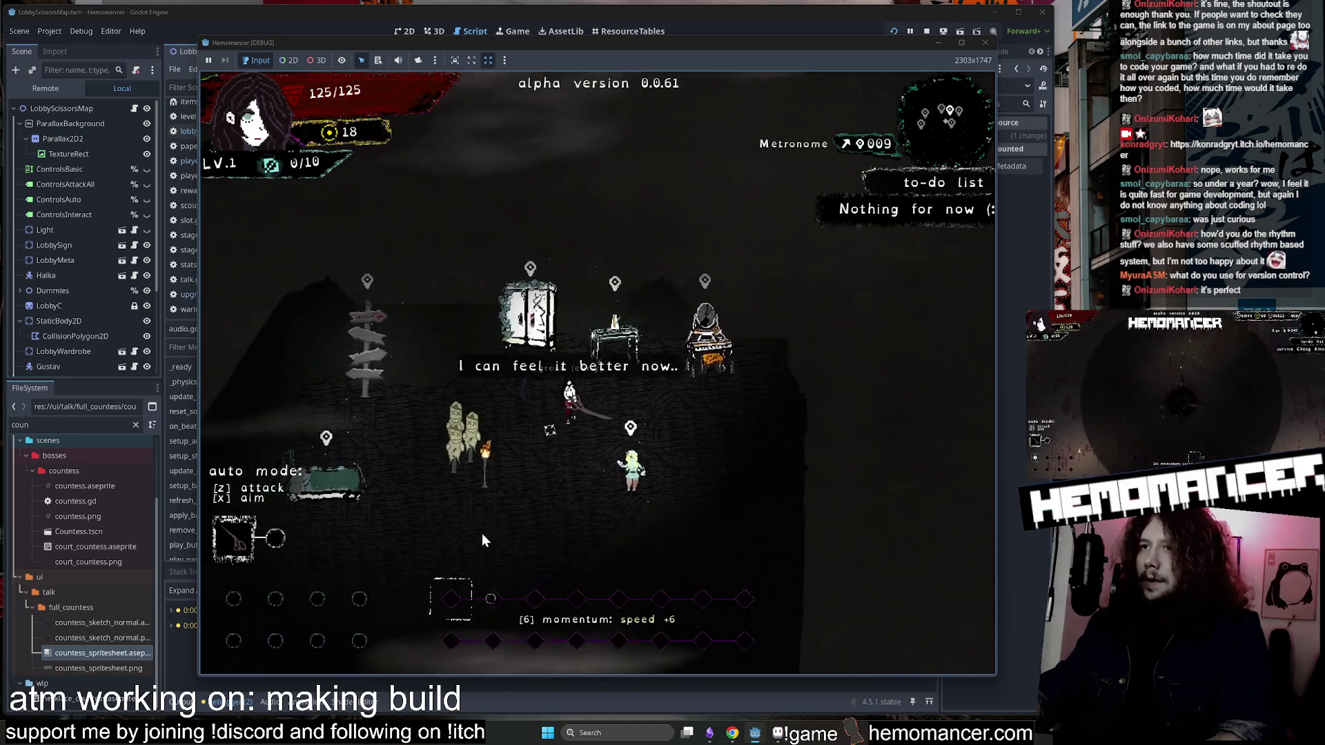
# Walk around the lobby, then pause and open the DEBUG menu.
pyautogui.press('a')
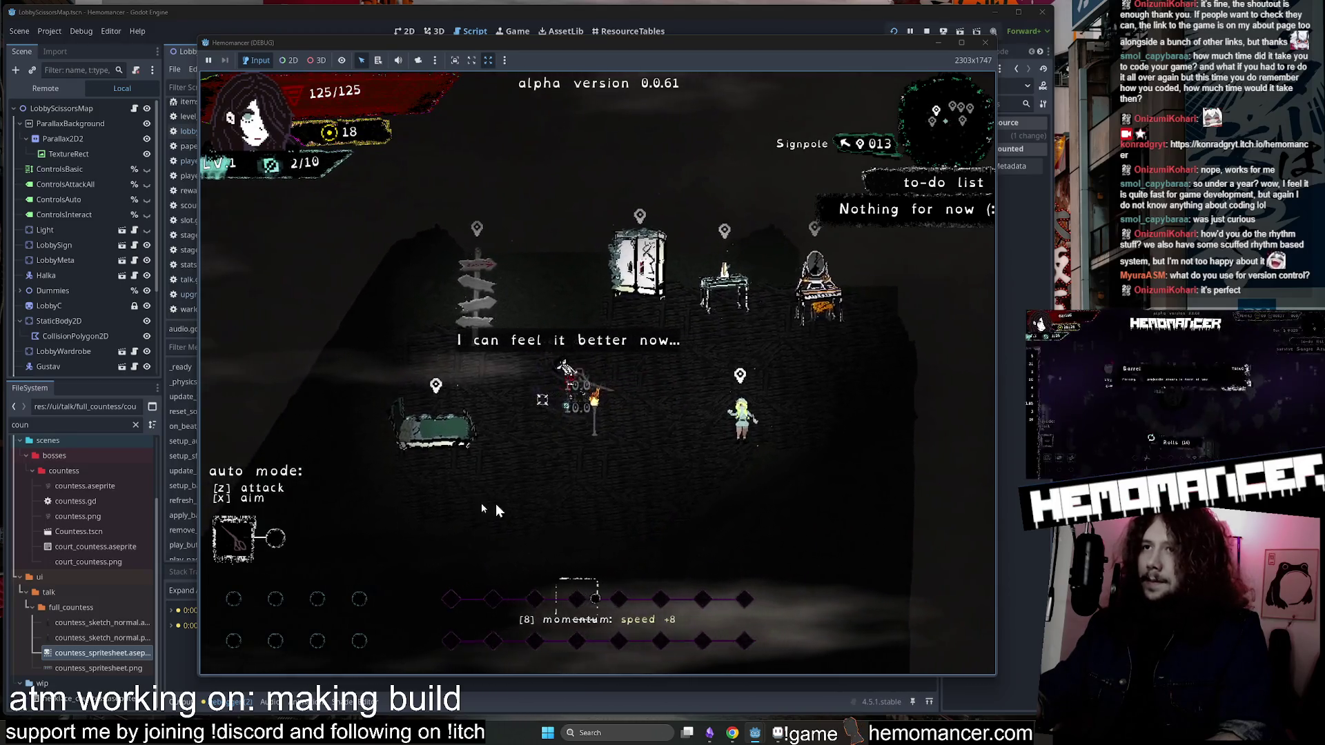
pyautogui.press('Right')
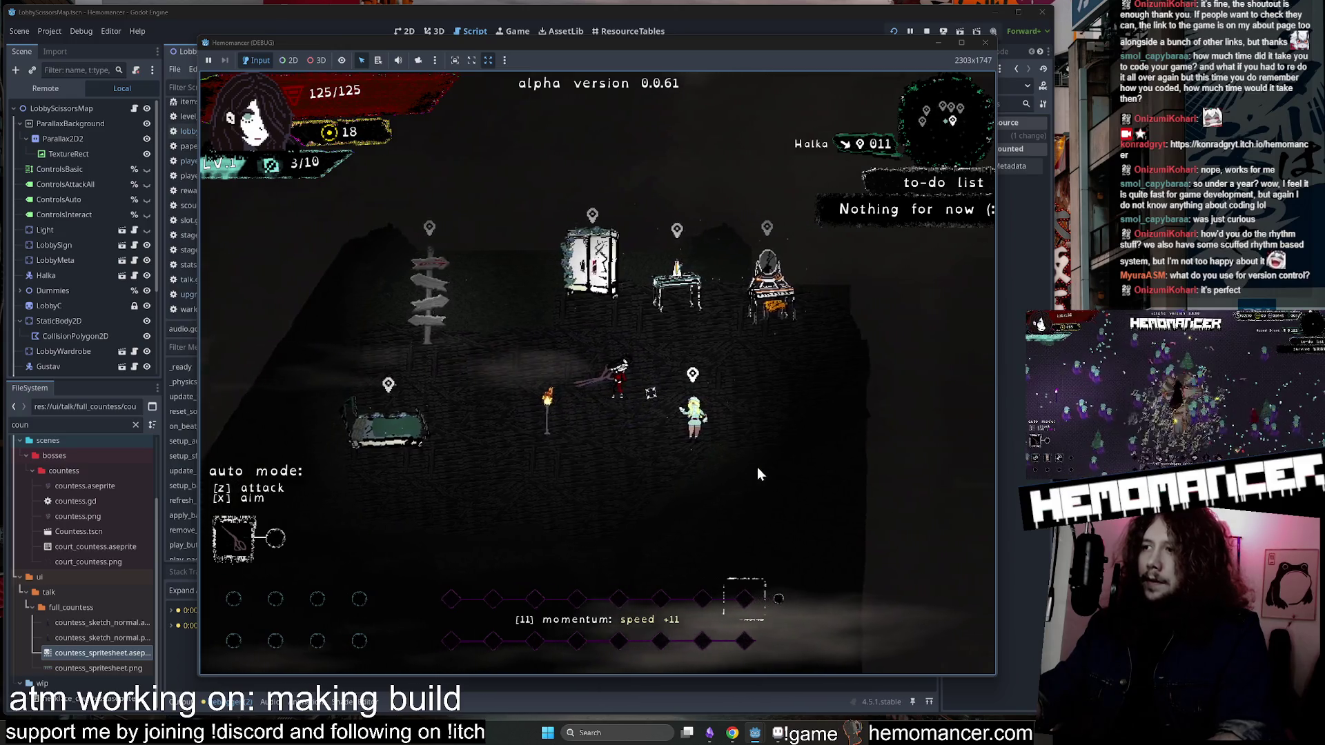
pyautogui.press('Escape')
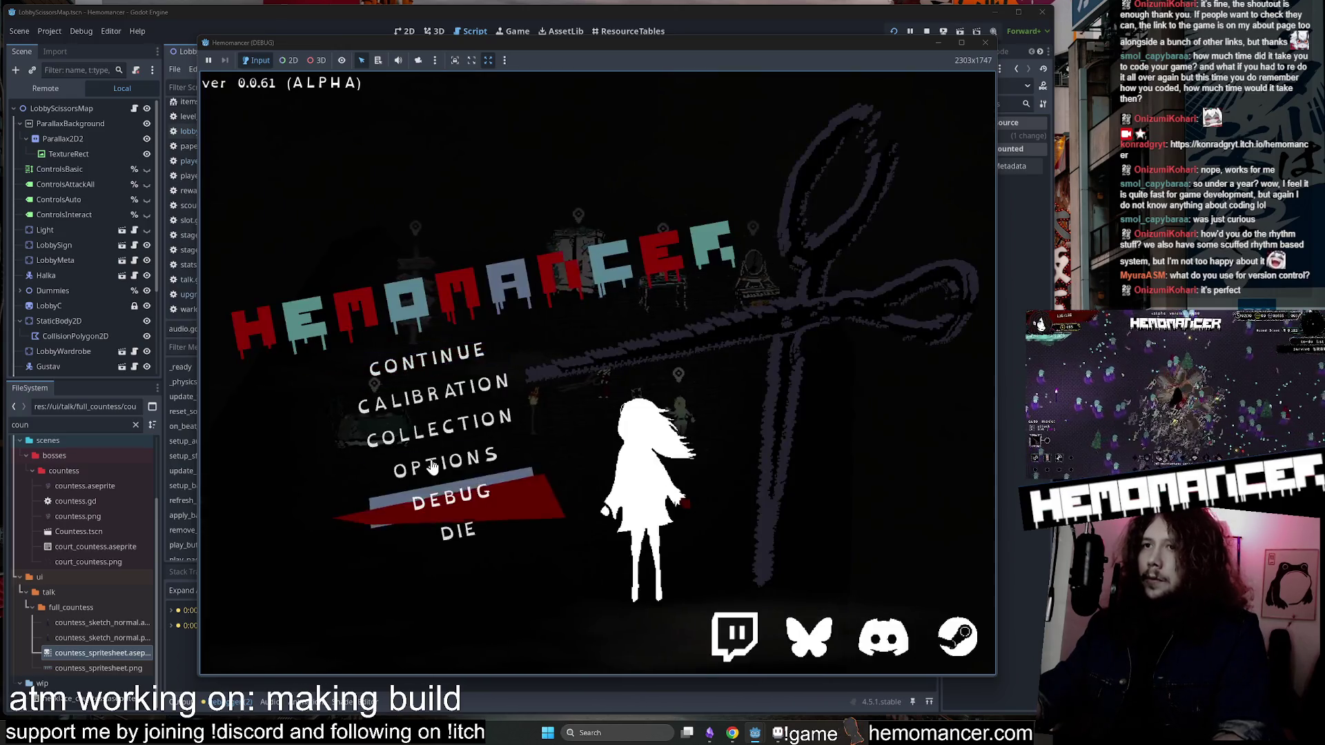
pyautogui.click(469, 501)
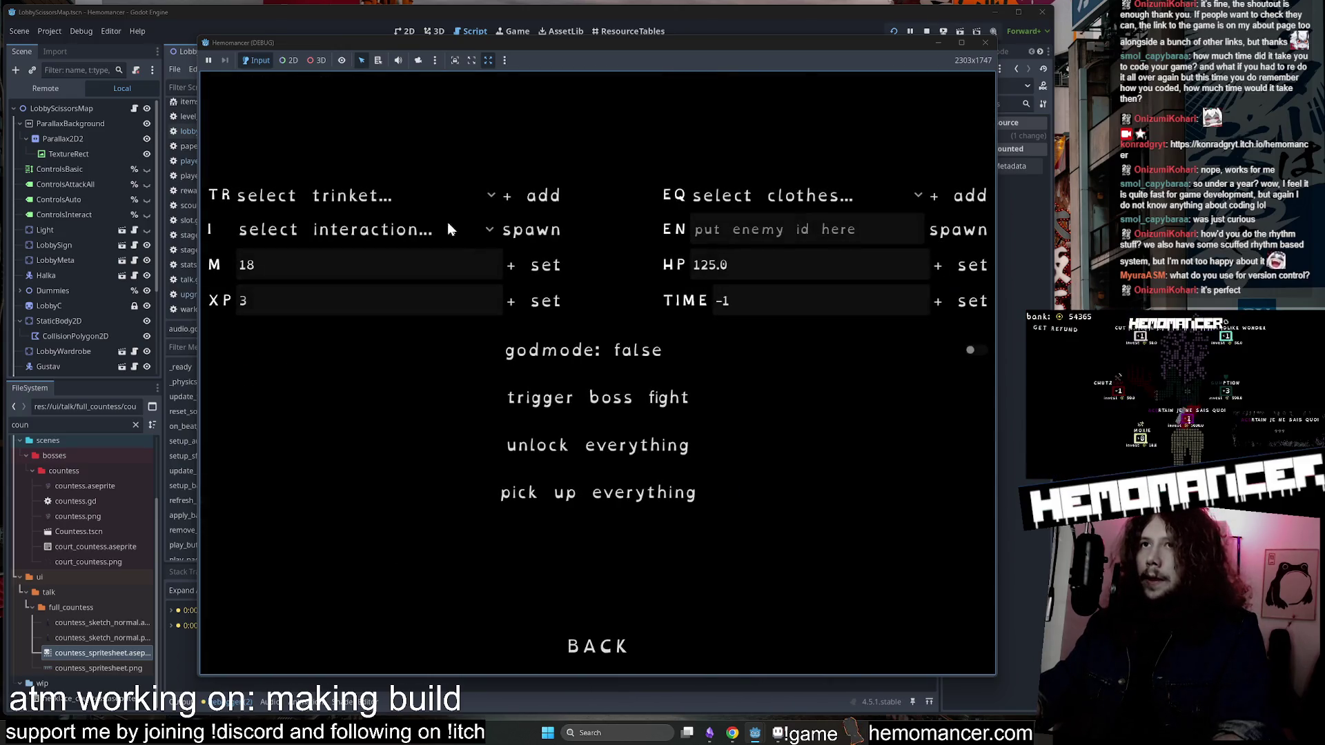
# Add the Caltrop trinket from the debug menu and continue in the lobby.
pyautogui.click(360, 229)
pyautogui.click(381, 193)
pyautogui.click(379, 192)
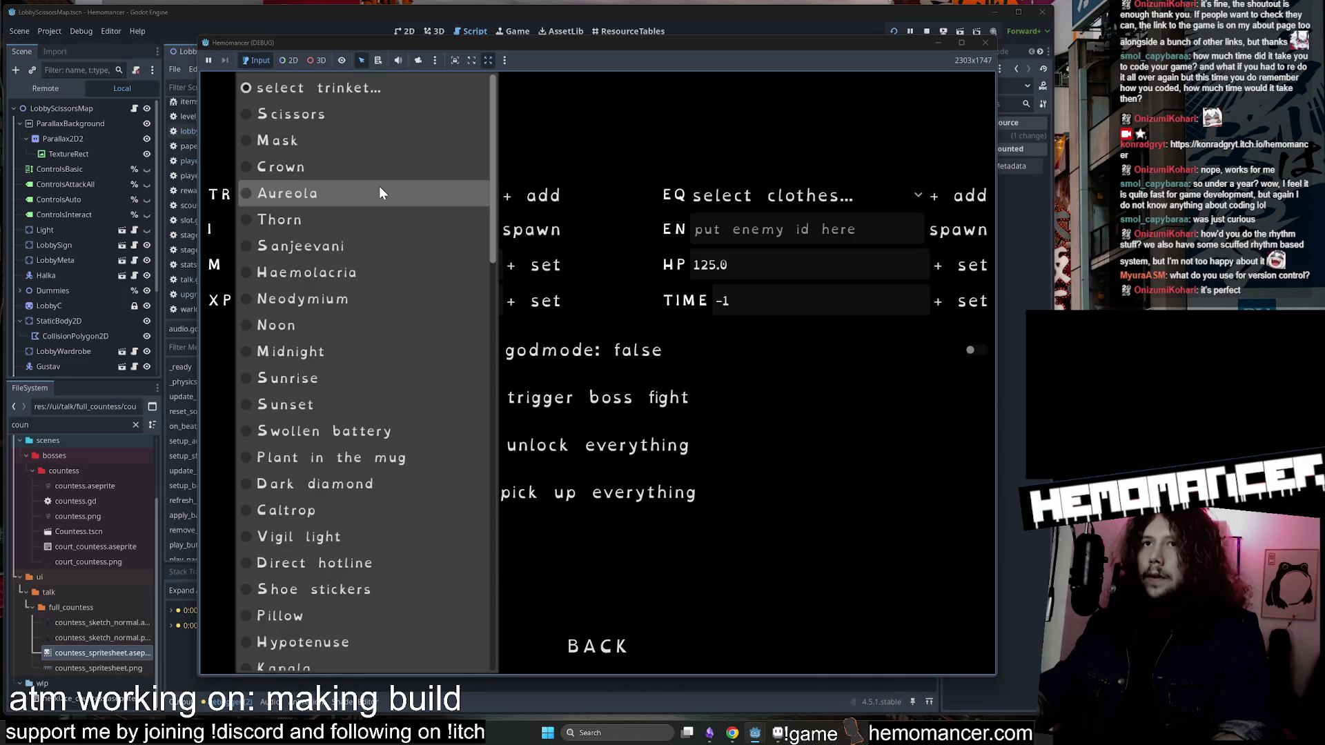
pyautogui.scroll(-2, 370, 408)
pyautogui.click(356, 442)
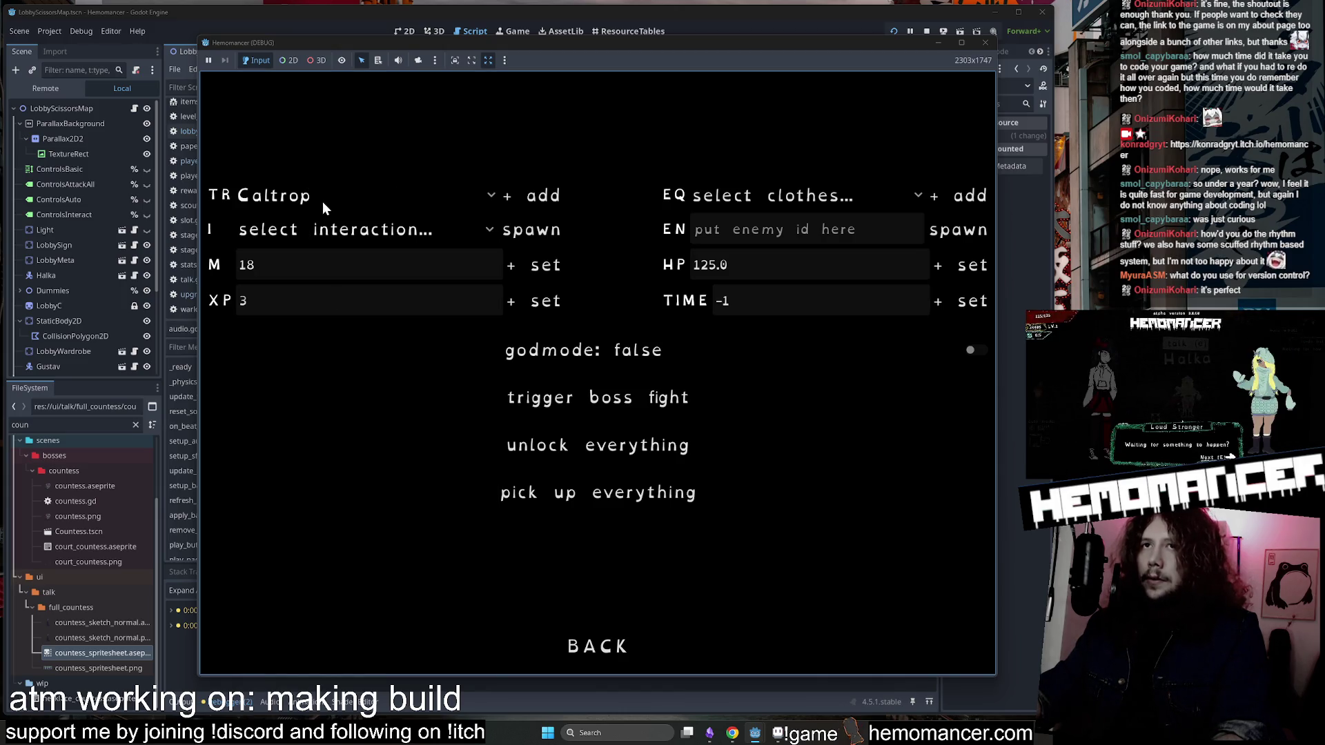
pyautogui.click(592, 647)
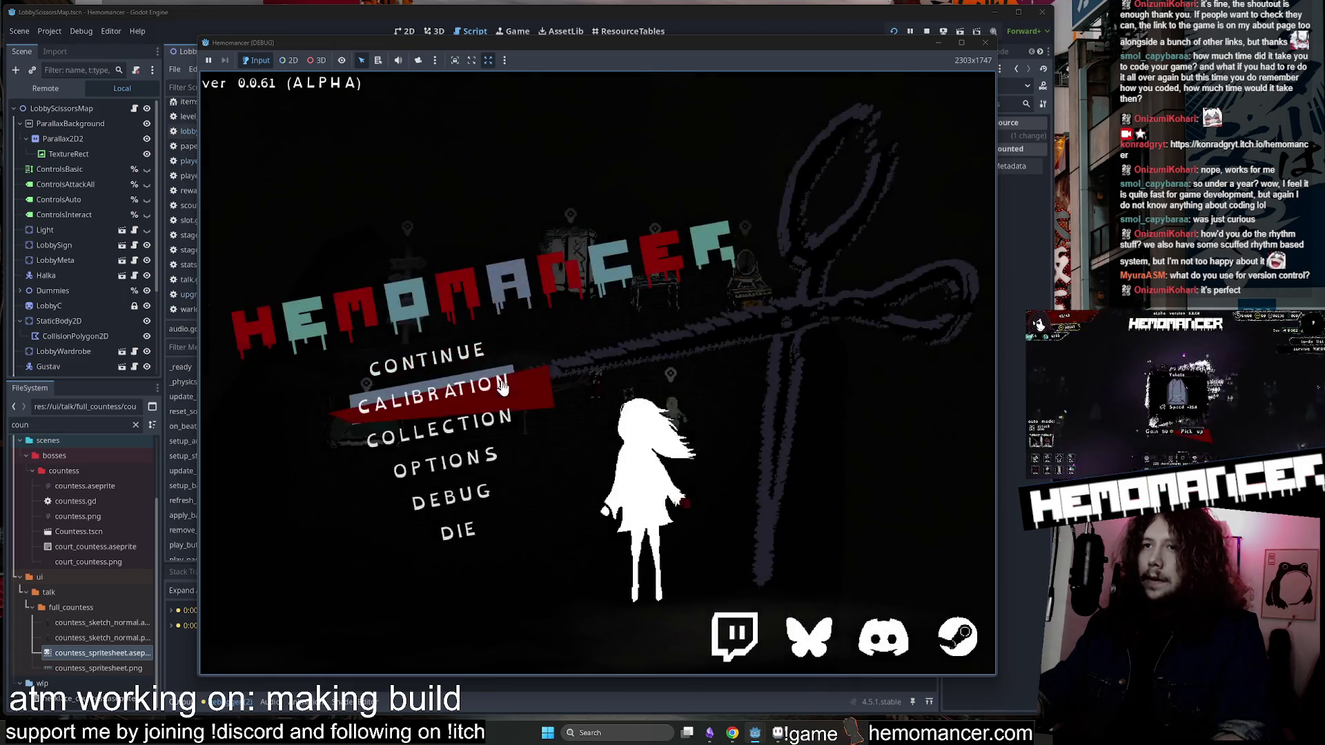
pyautogui.click(425, 355)
# Walk back and forth between Halka and the Signpole, then reopen the debug options.
pyautogui.press('d')
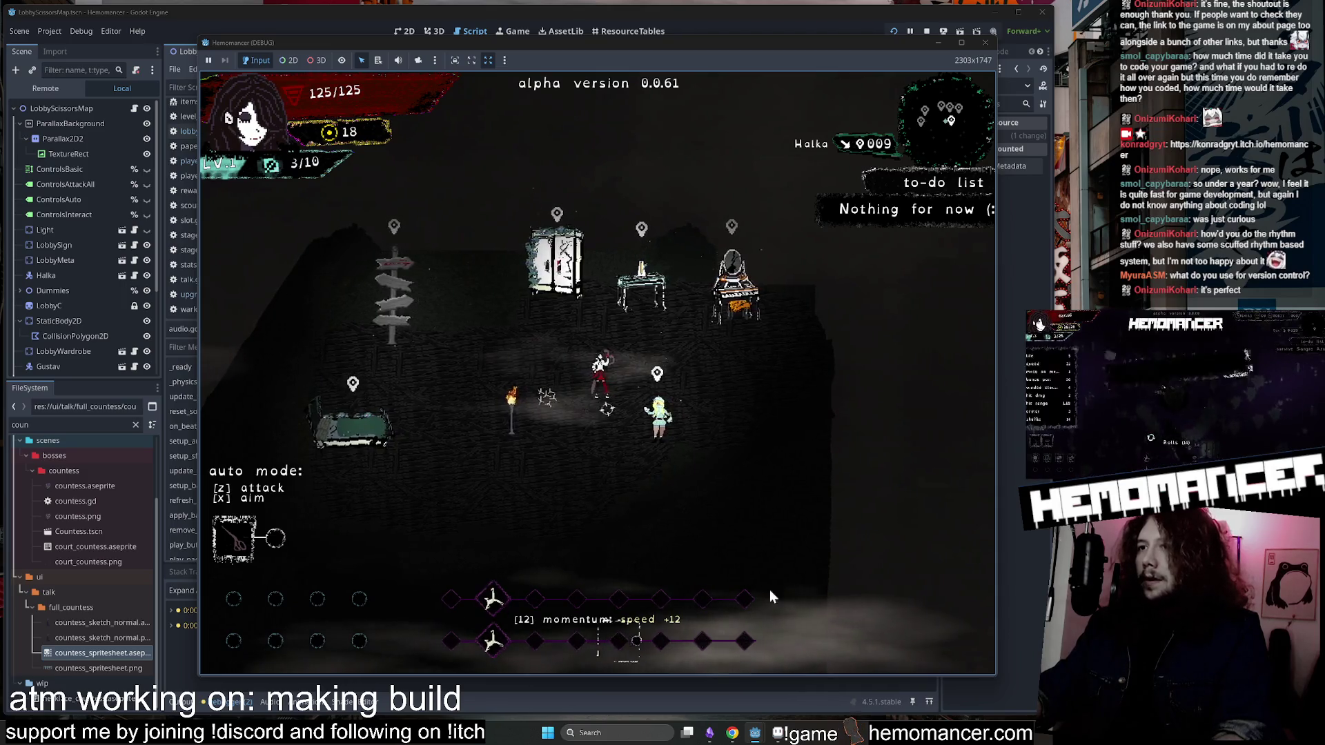
pyautogui.press('a')
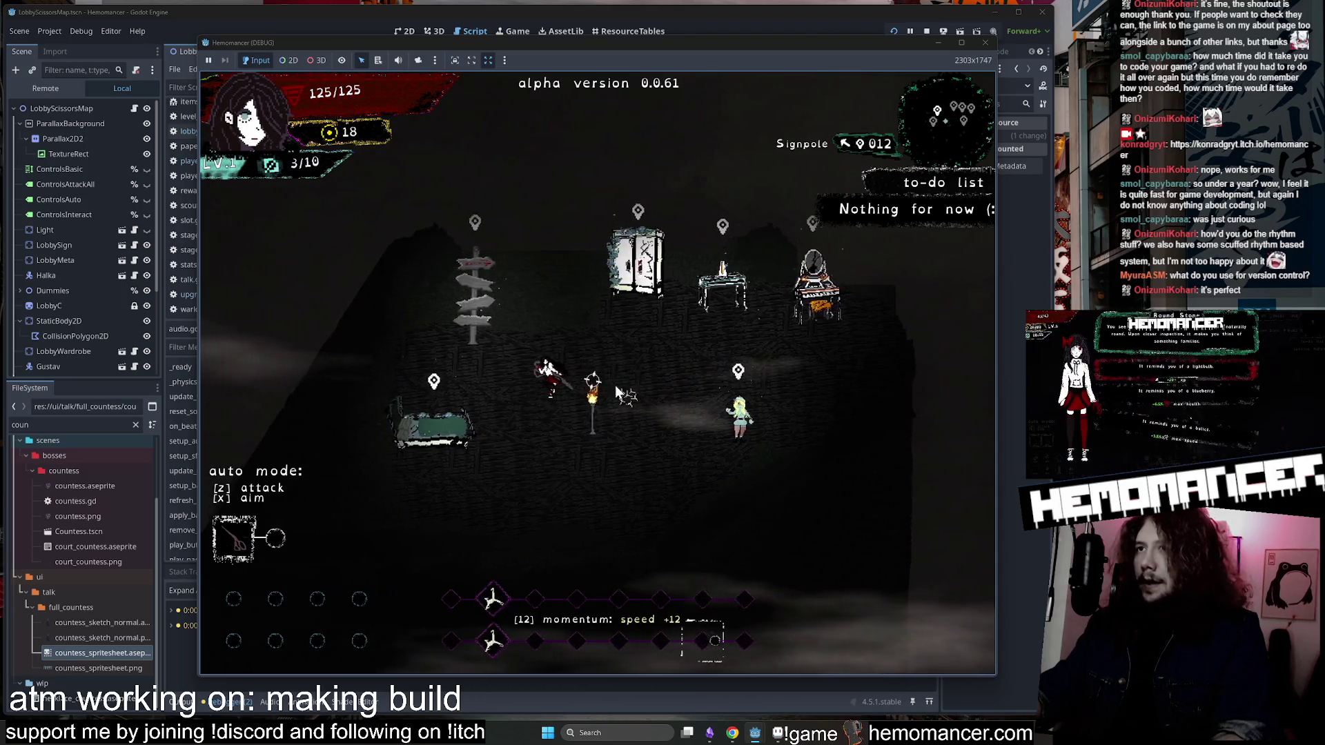
pyautogui.press('d')
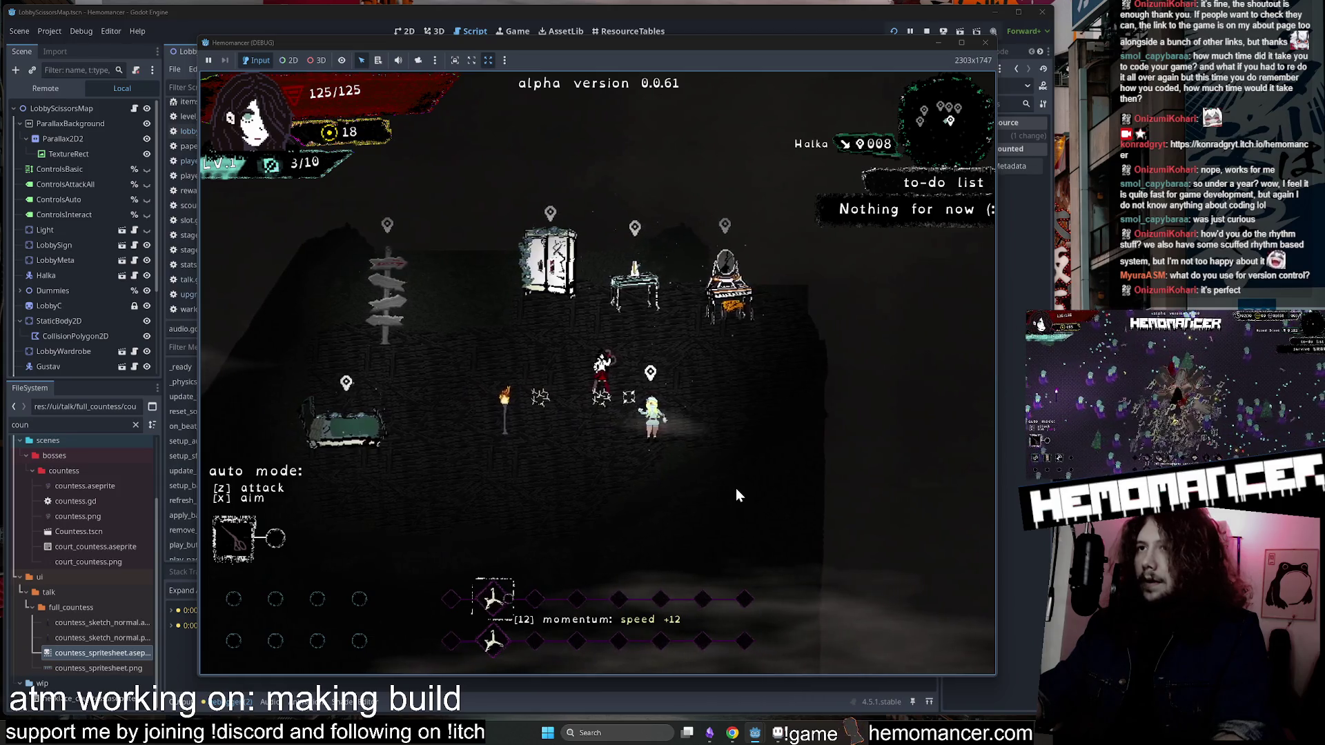
pyautogui.press('a')
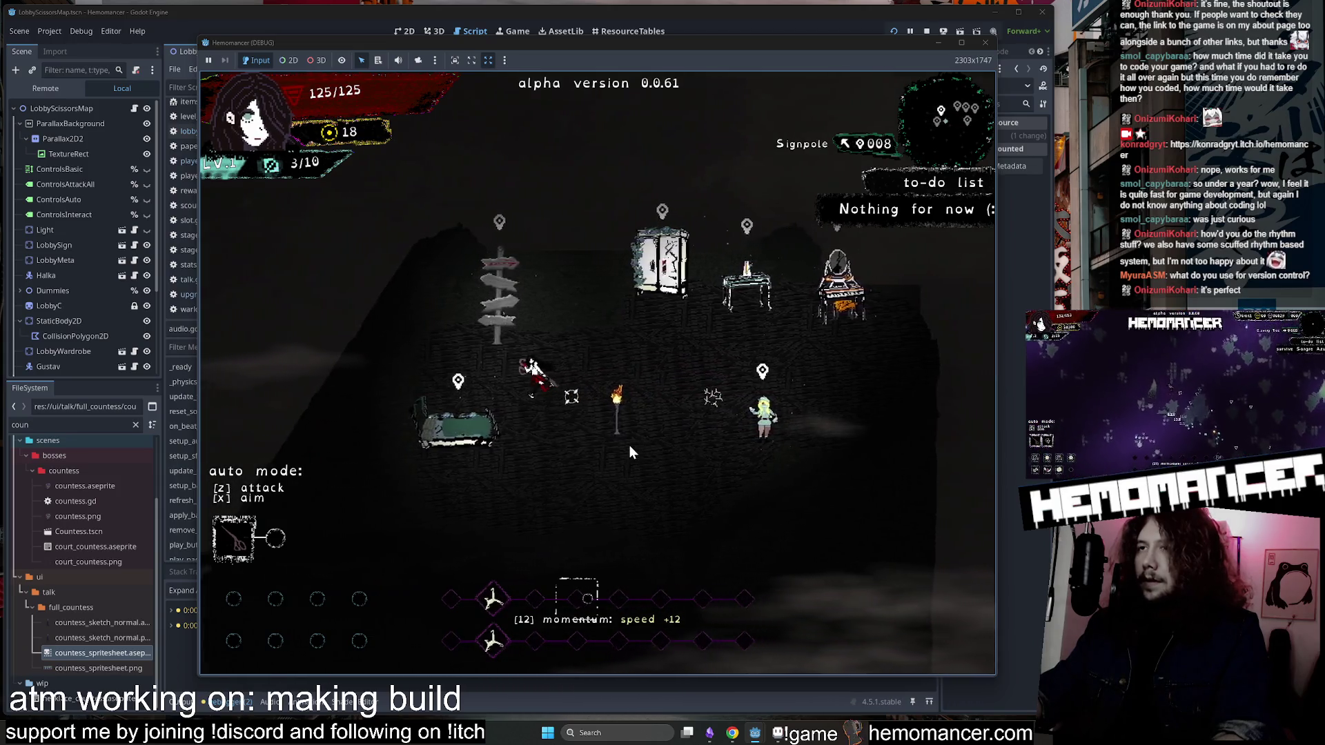
pyautogui.press('d')
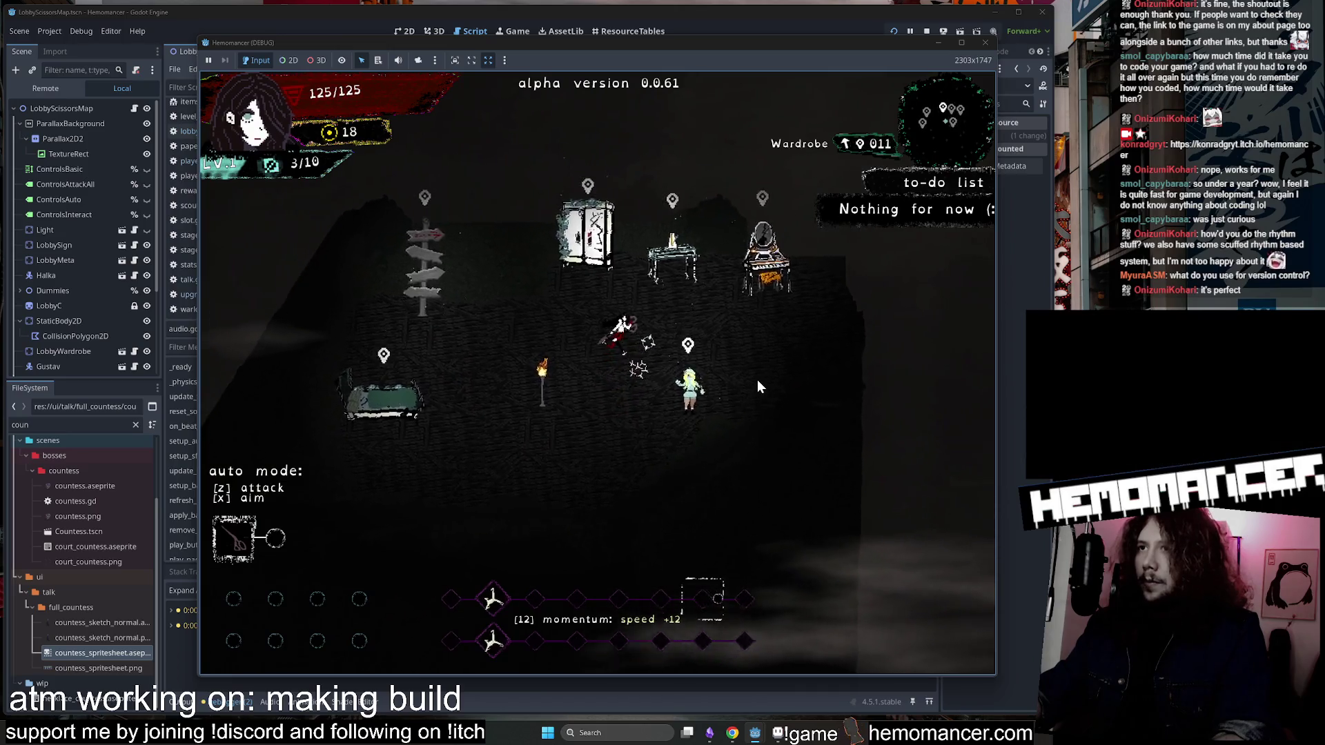
pyautogui.press('Escape')
pyautogui.click(469, 494)
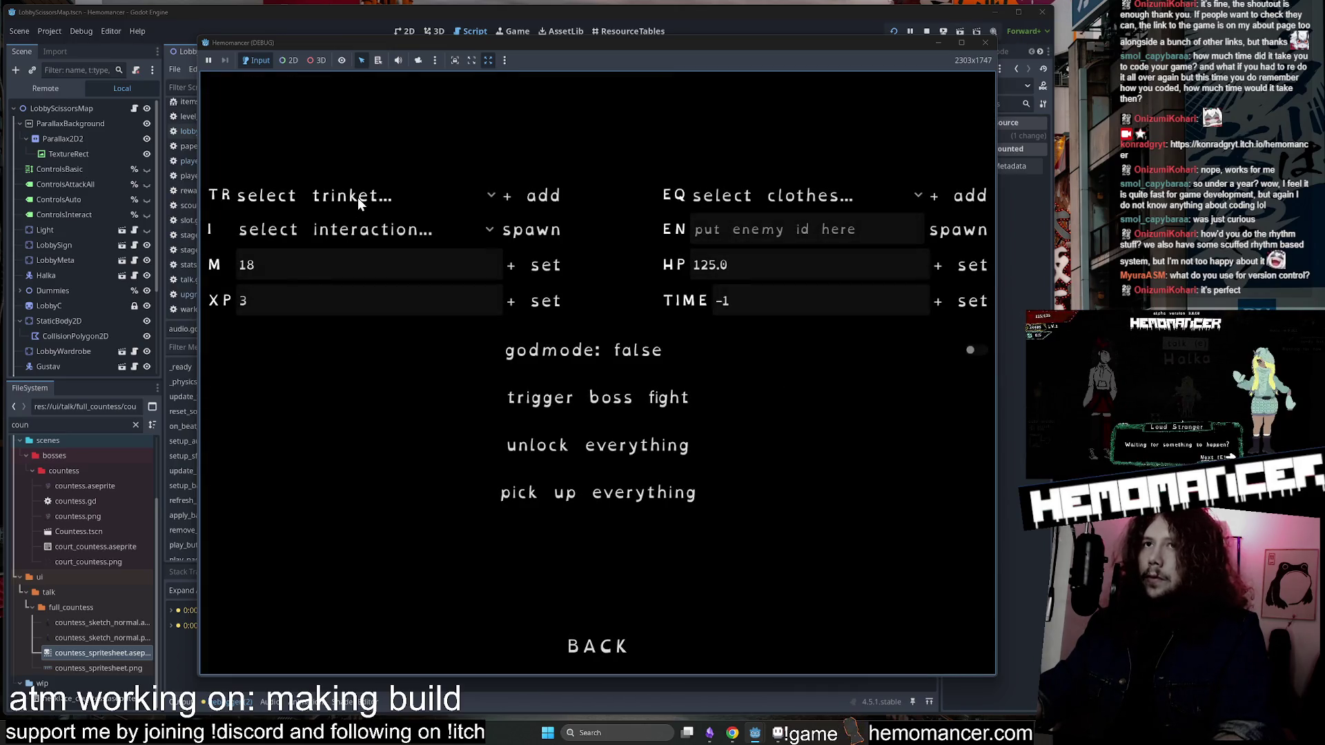
# Add the Crown trinket and walk toward Halka on the beat.
pyautogui.click(357, 197)
pyautogui.click(348, 168)
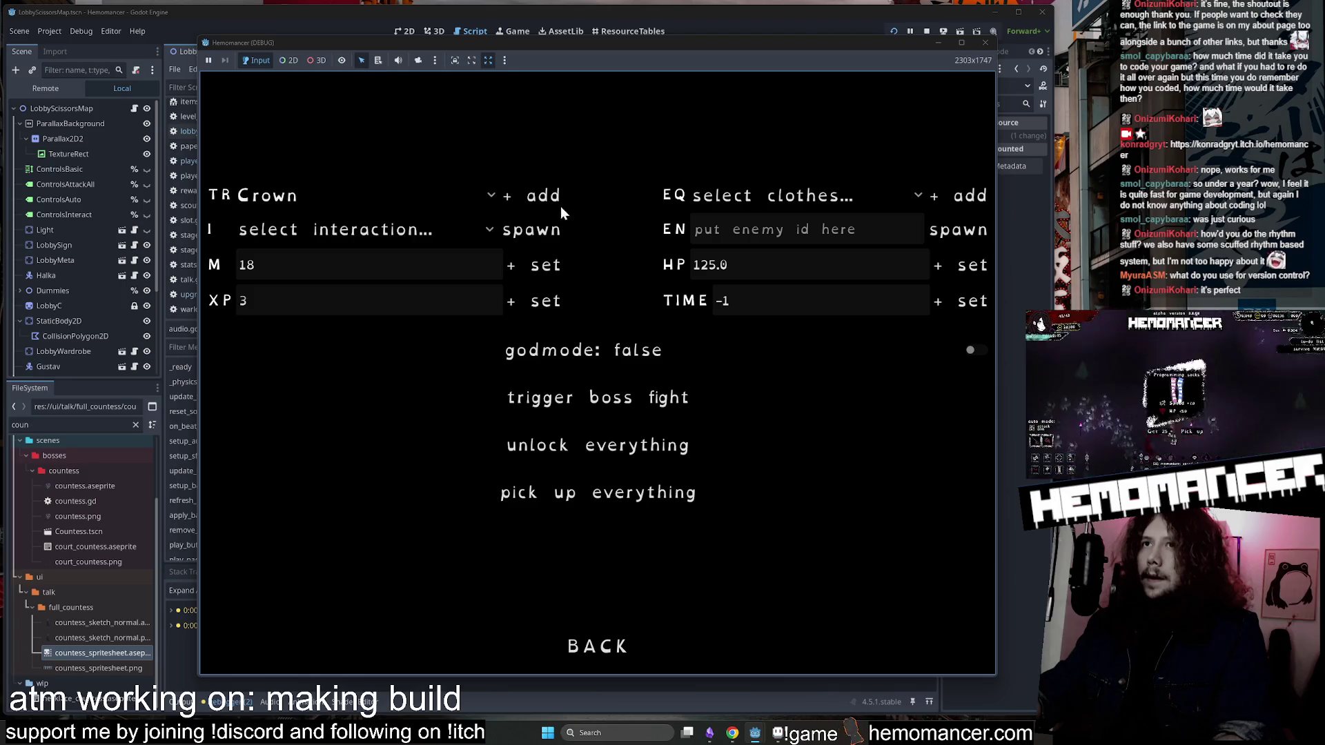
pyautogui.click(602, 645)
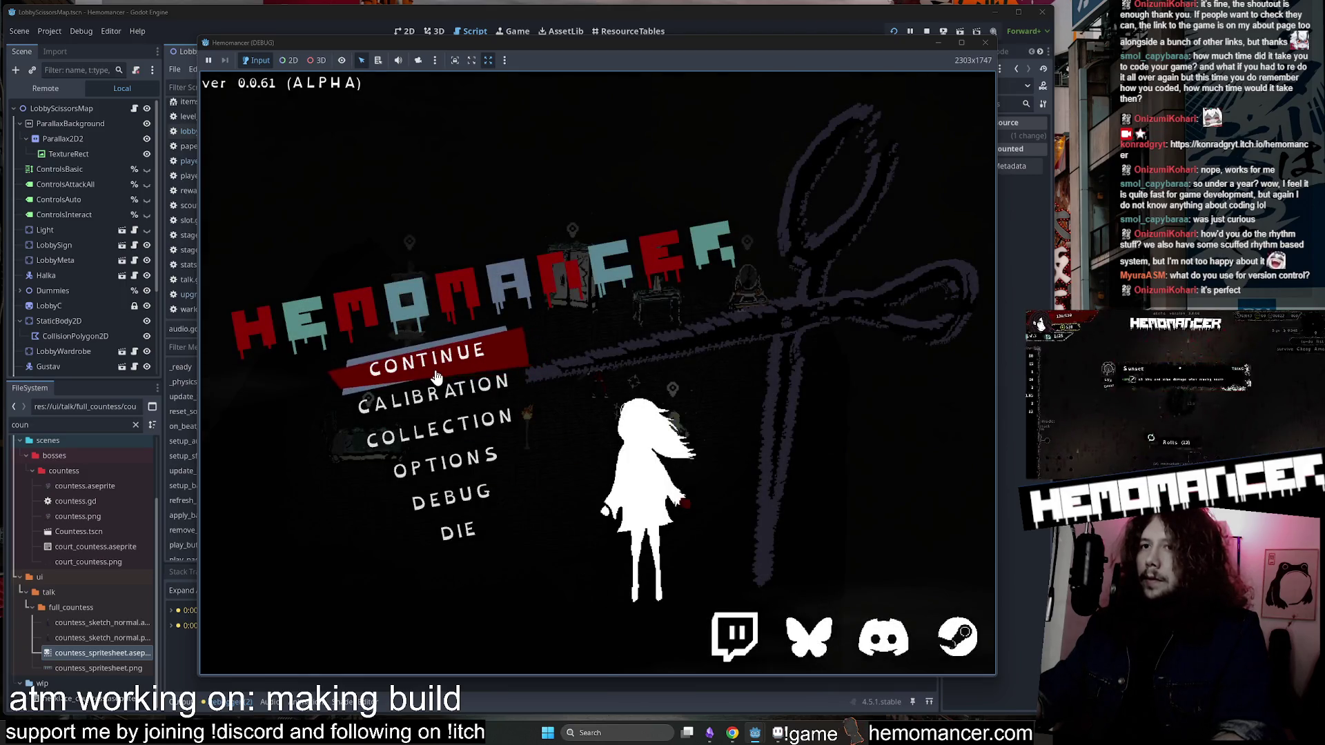
pyautogui.click(436, 377)
pyautogui.press('Right')
pyautogui.press('Right')
pyautogui.press('Right')
pyautogui.press('Right')
pyautogui.press('Right')
pyautogui.press('Down')
pyautogui.press('Down')
pyautogui.press('Down')
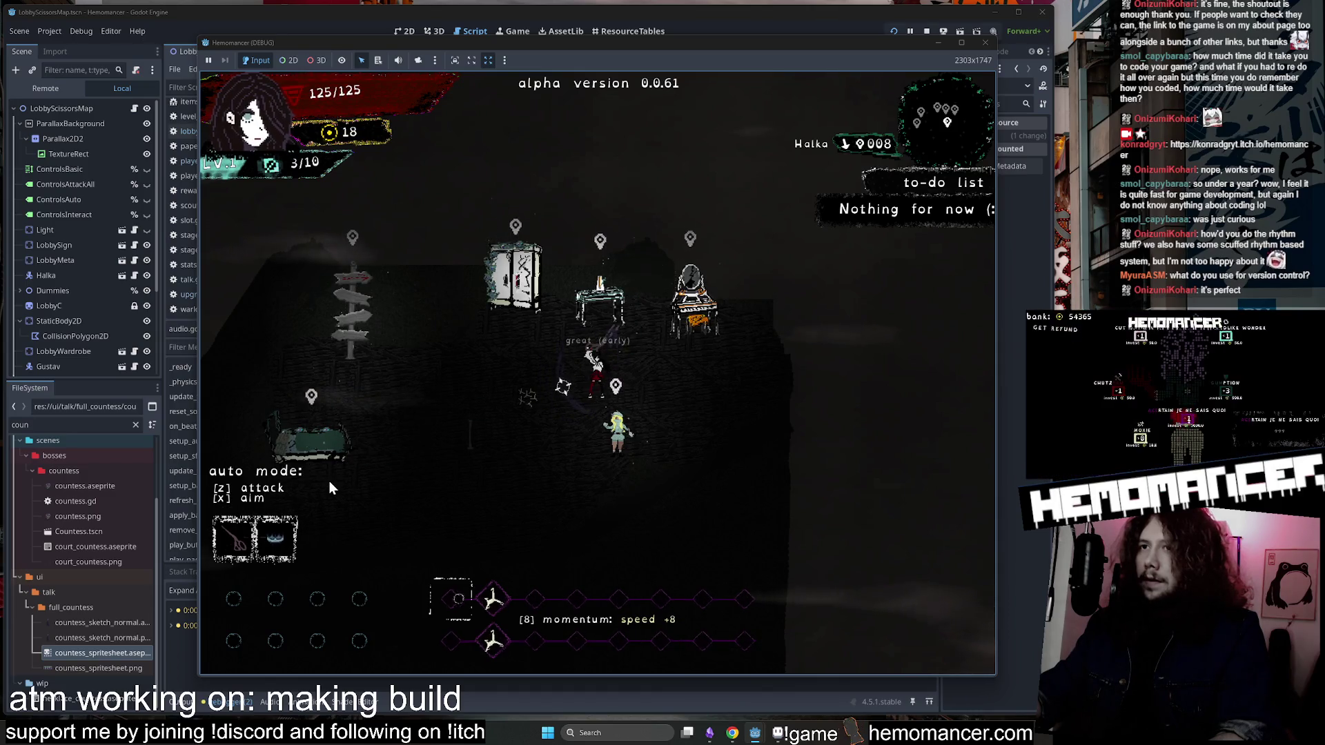
# Add the Mask trinket via debug options, walk around the lobby, then return to the title menu.
pyautogui.press('Escape')
pyautogui.click(452, 493)
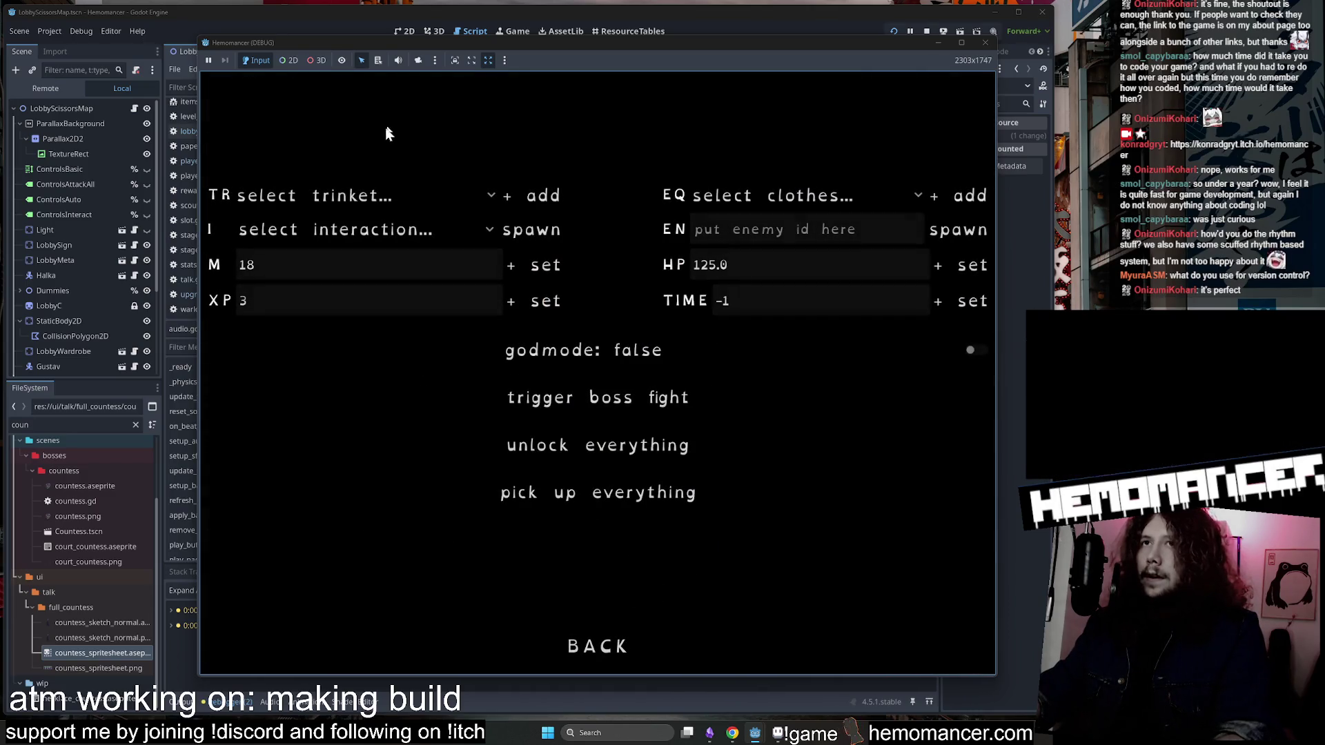
pyautogui.click(345, 195)
pyautogui.click(359, 141)
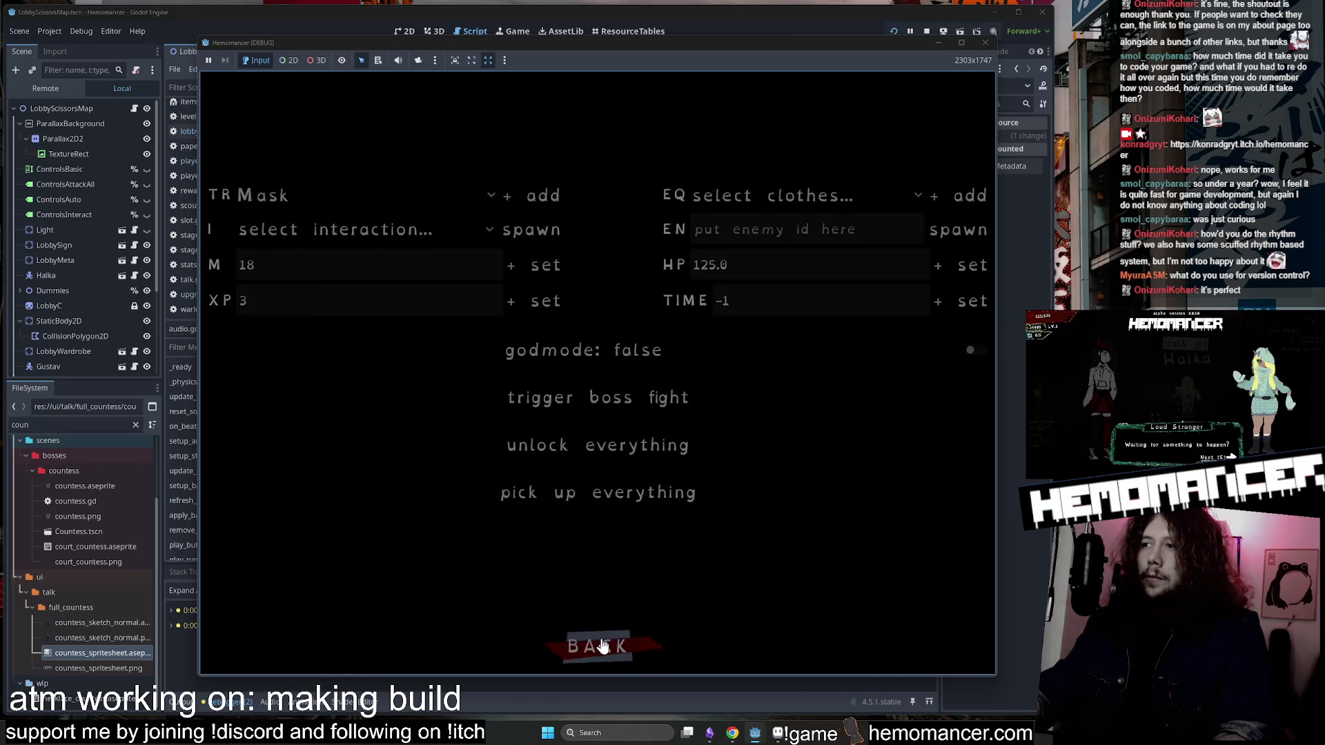
pyautogui.click(602, 645)
pyautogui.click(427, 358)
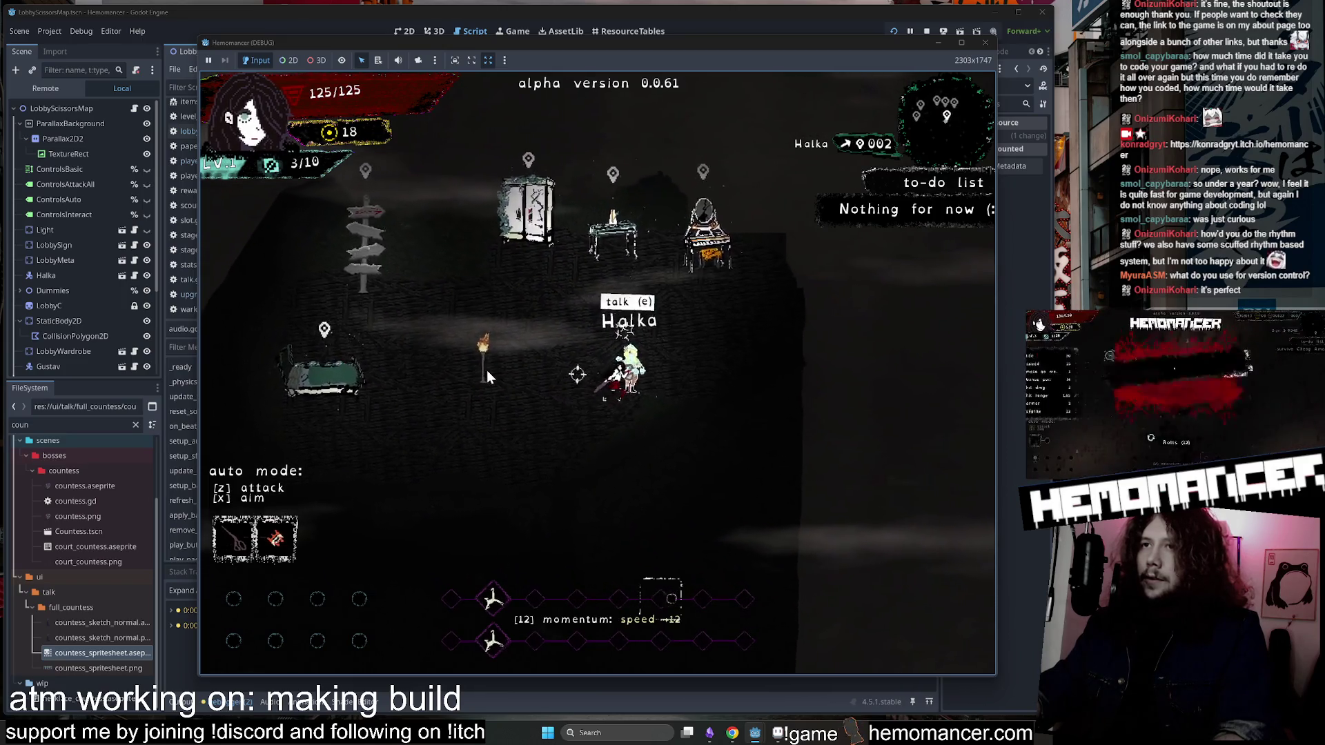
pyautogui.press('w')
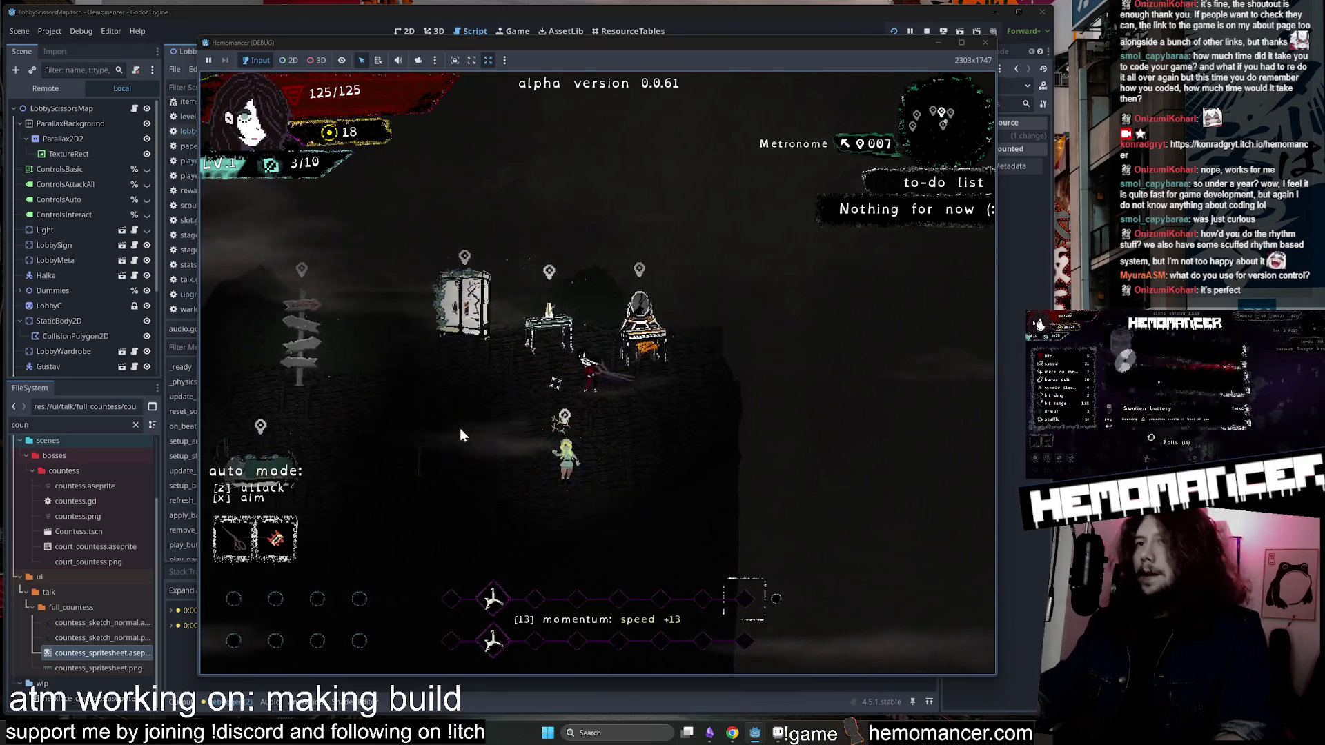
pyautogui.press('s')
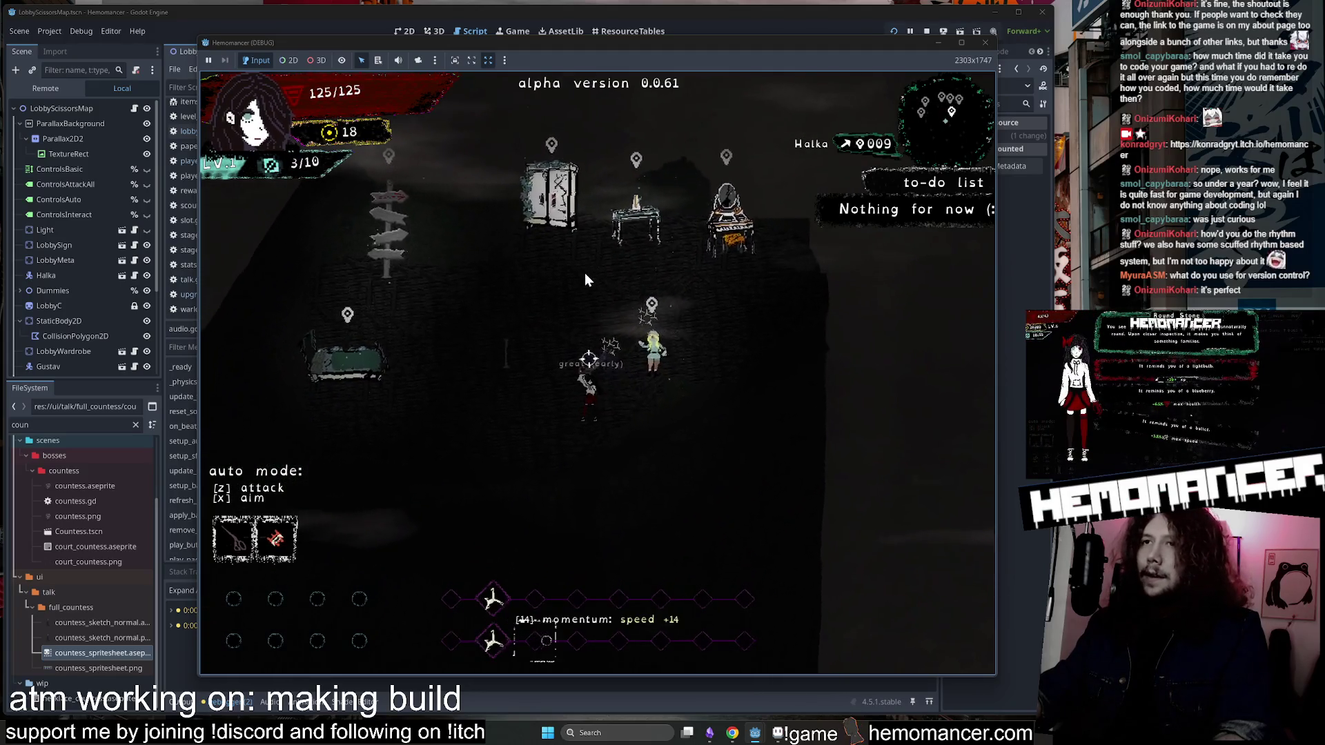
pyautogui.press('w')
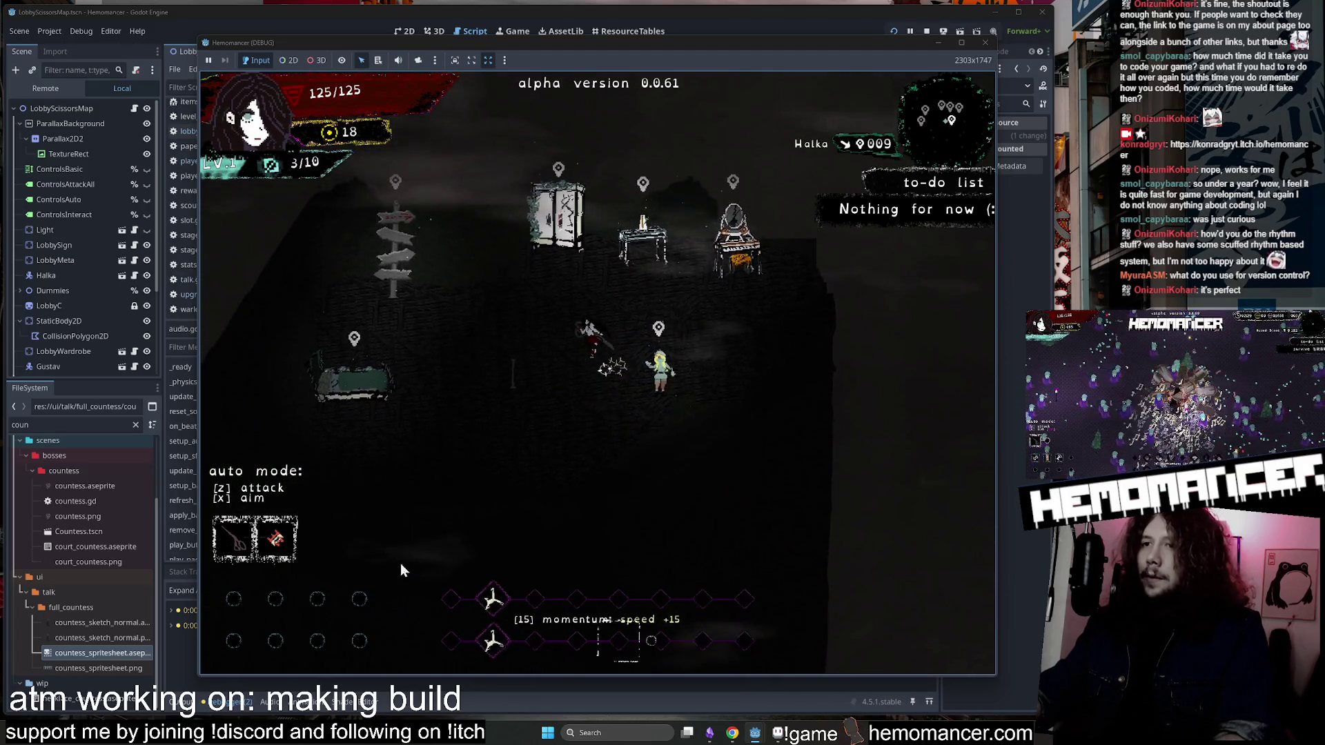
pyautogui.press('Escape')
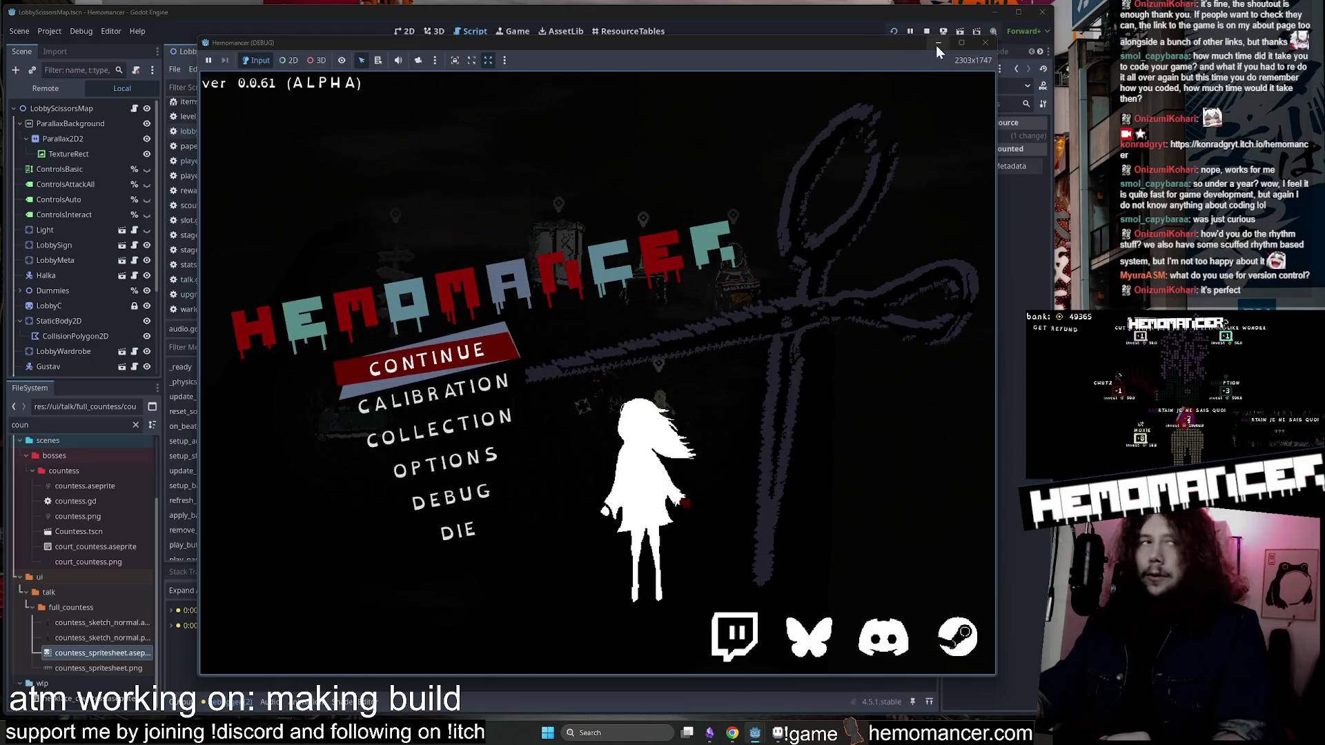
# Minimize the game, filter FileSystem for 'audi' and open audio.gd.
pyautogui.click(937, 43)
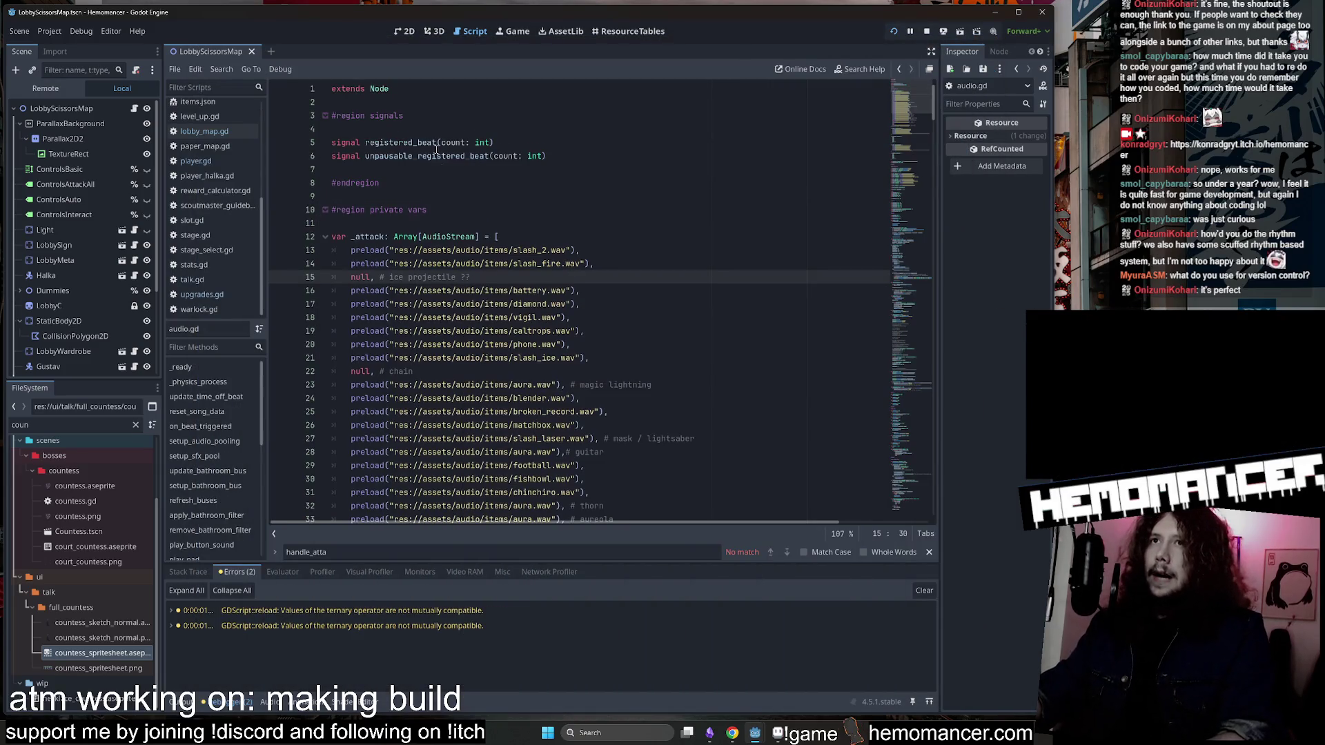
pyautogui.scroll(-5, 436, 148)
pyautogui.scroll(3, 98, 456)
pyautogui.press('BackSpace')
pyautogui.press('BackSpace')
pyautogui.press('BackSpace')
pyautogui.write('audi')
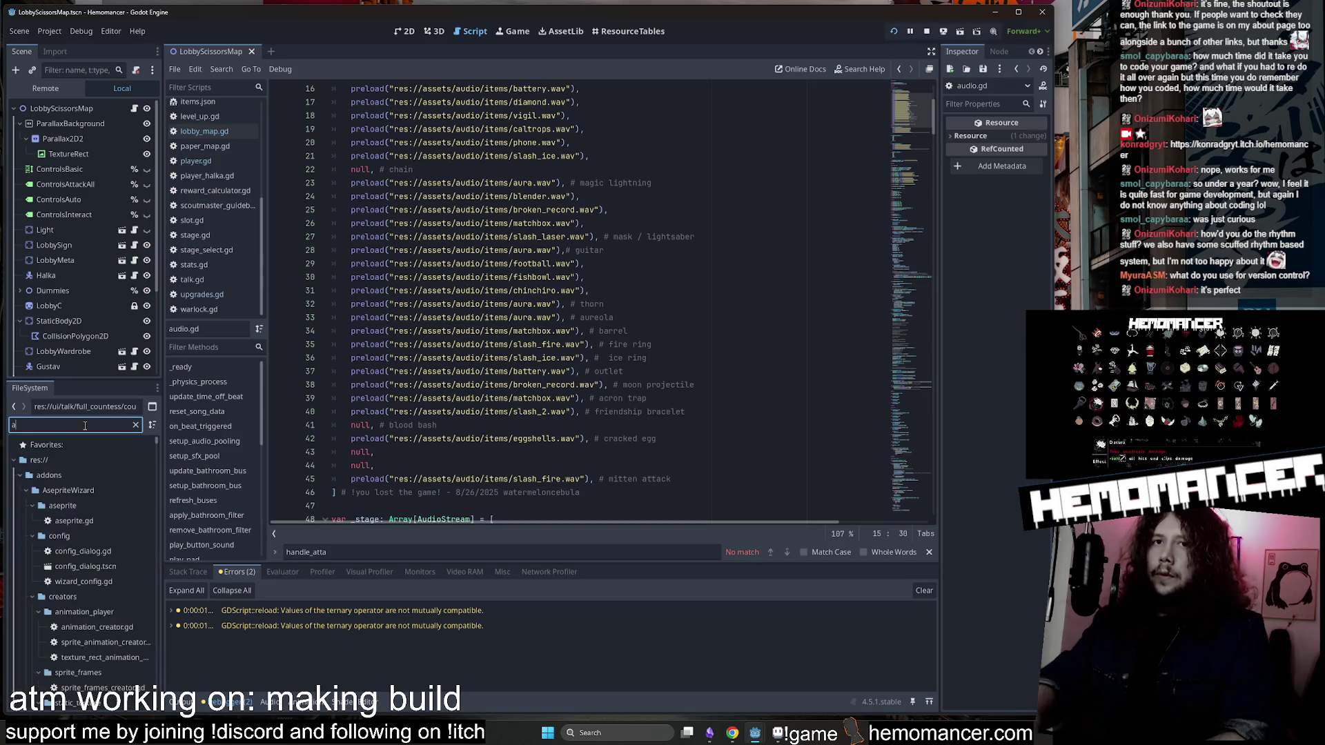
pyautogui.doubleClick(84, 568)
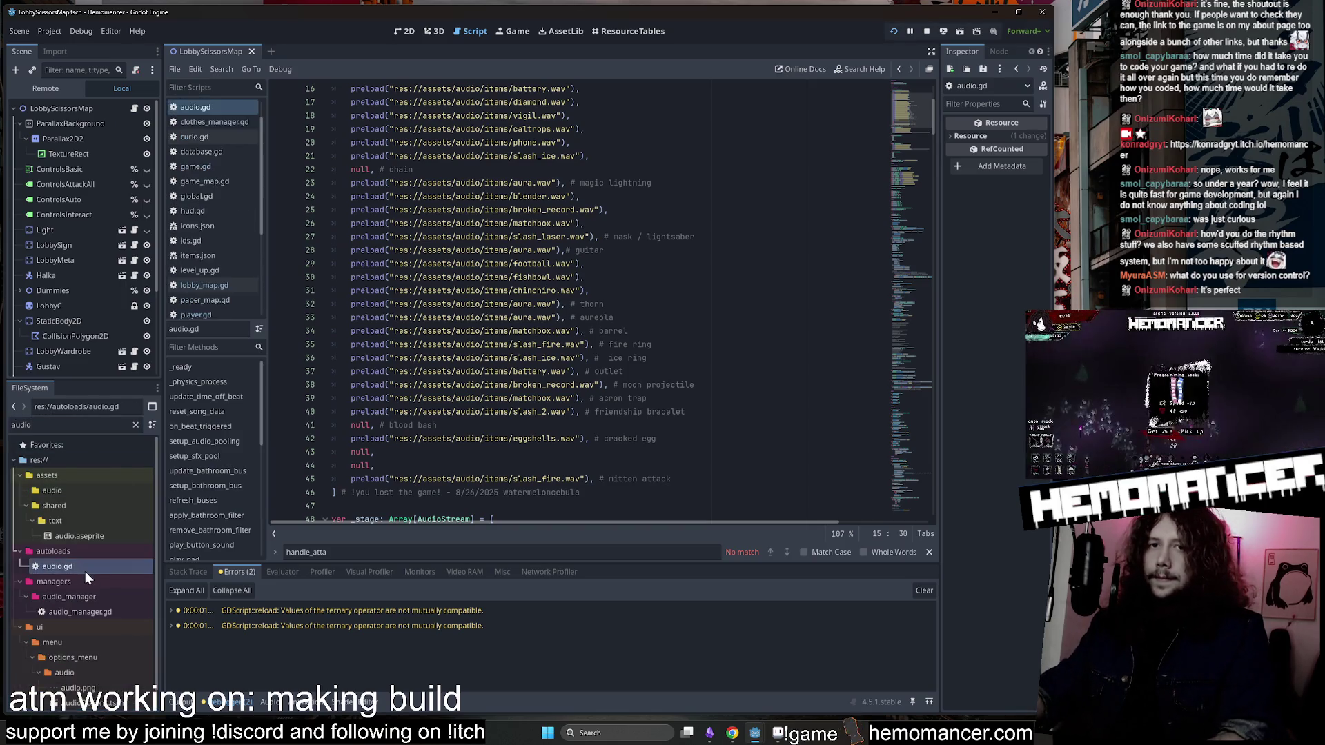
pyautogui.click(910, 113)
# Scroll through audio.gd and select bpm in the _boss_bpm declaration.
pyautogui.moveTo(909, 113); pyautogui.dragTo(903, 258)
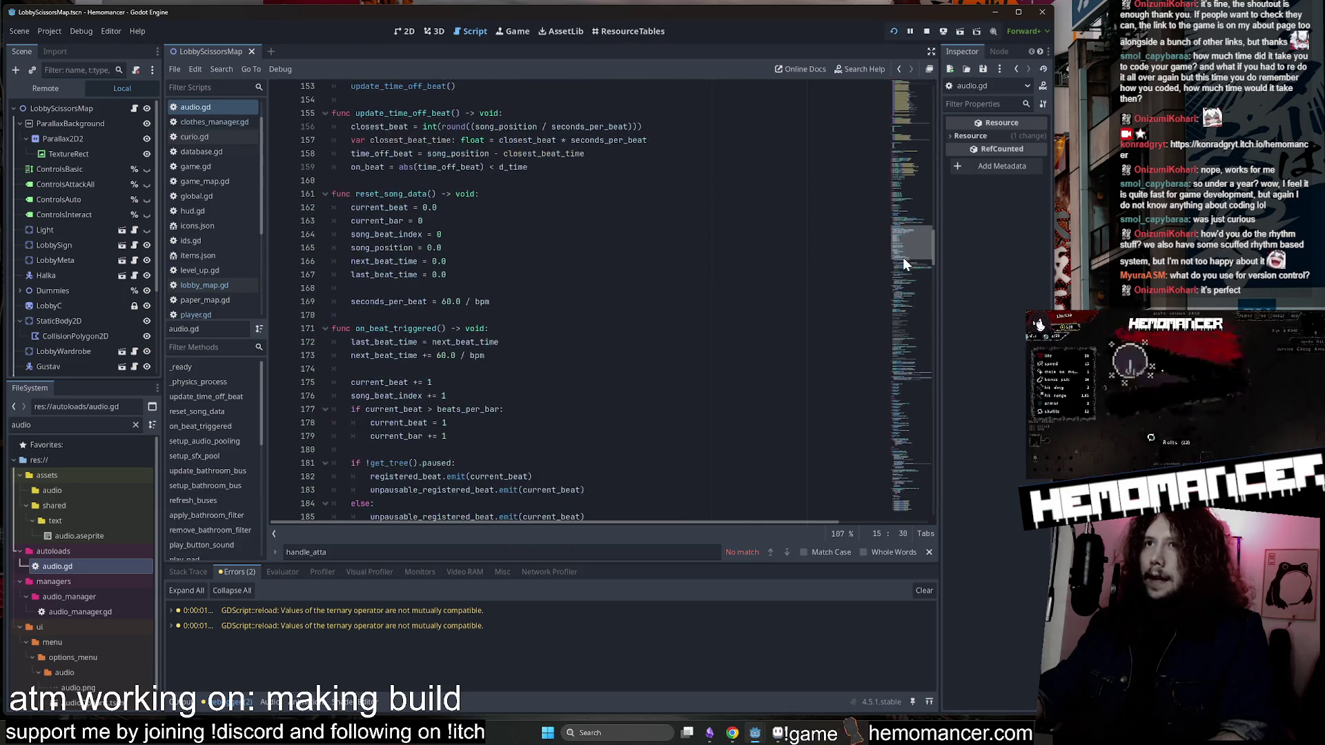
pyautogui.scroll(-10, 493, 298)
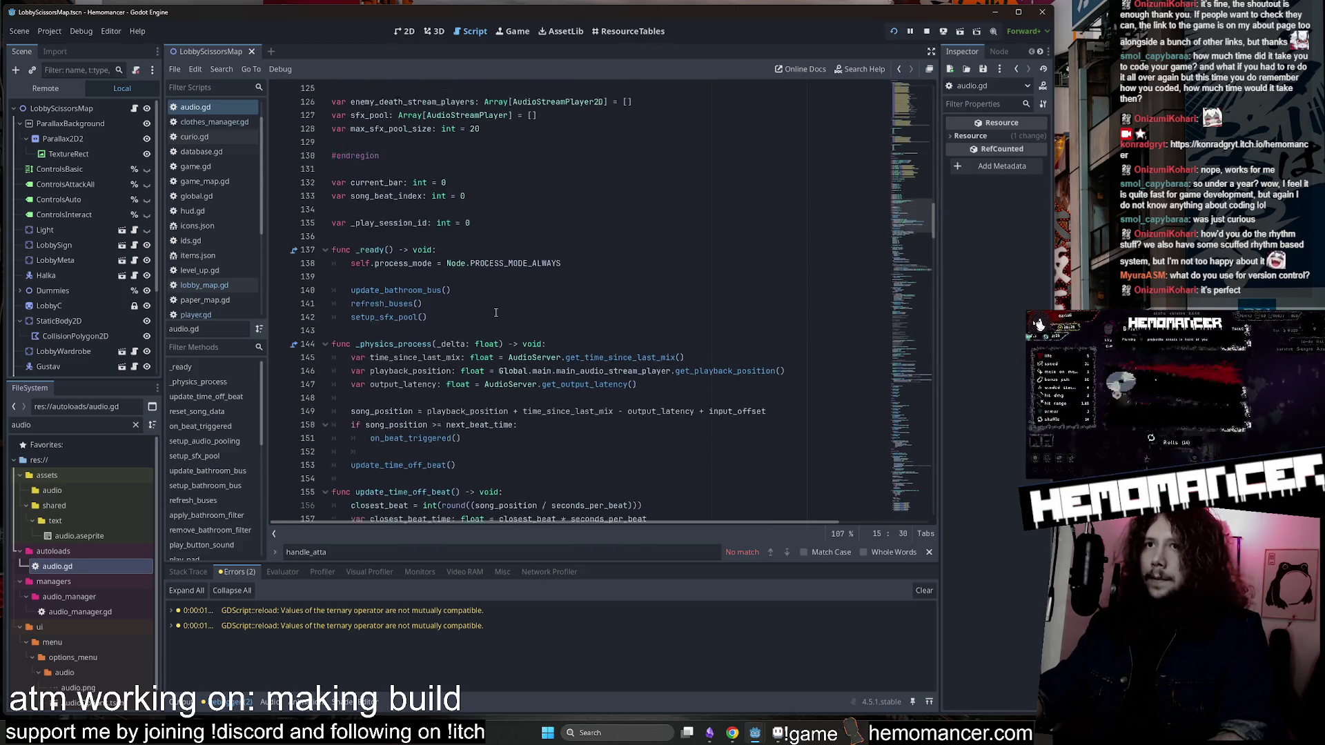
pyautogui.scroll(-4, 493, 298)
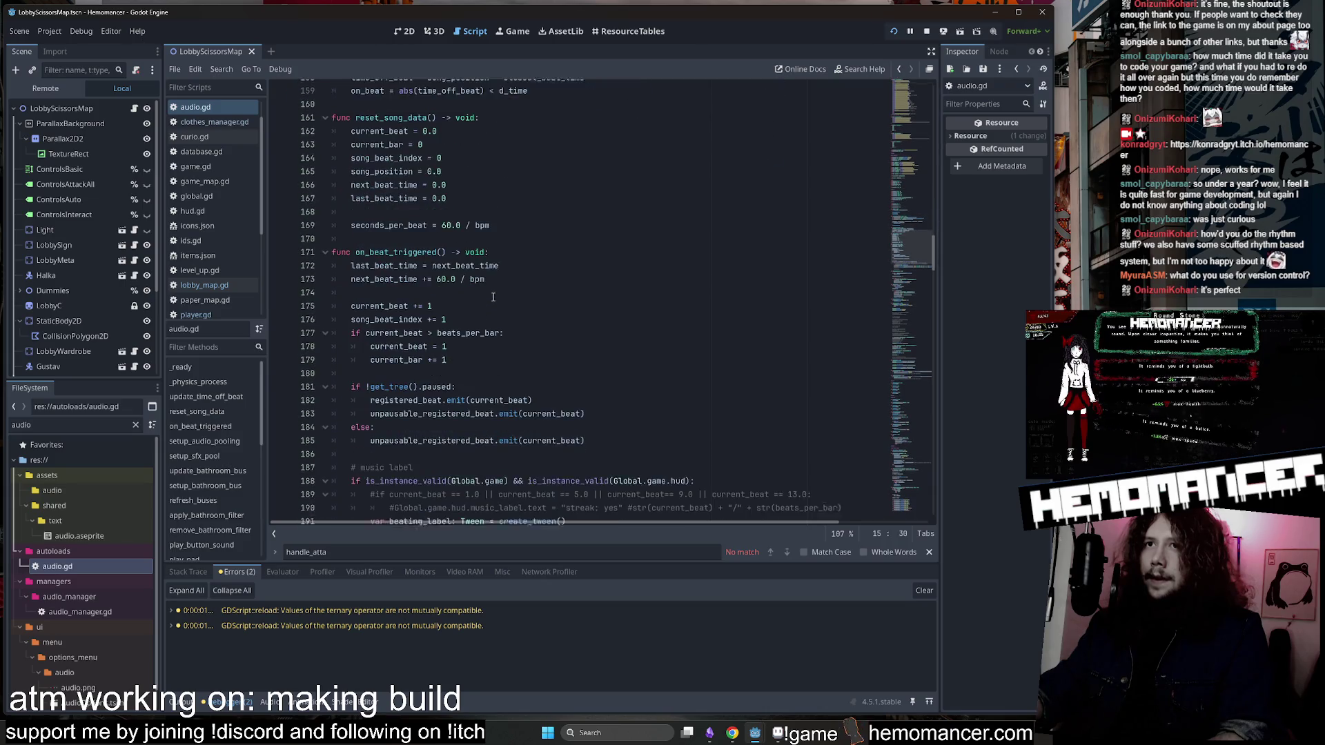
pyautogui.moveTo(915, 257); pyautogui.dragTo(904, 164)
pyautogui.scroll(3, 446, 262)
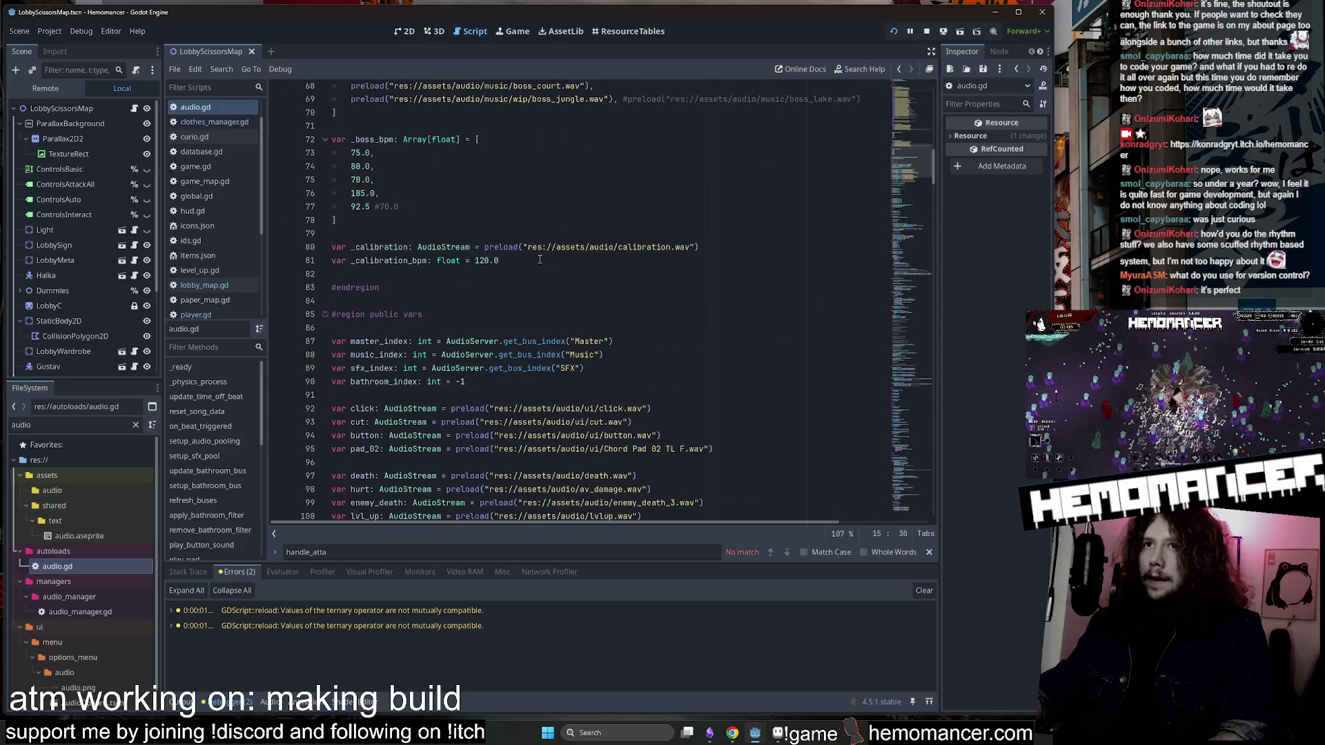
pyautogui.moveTo(393, 220); pyautogui.dragTo(378, 220)
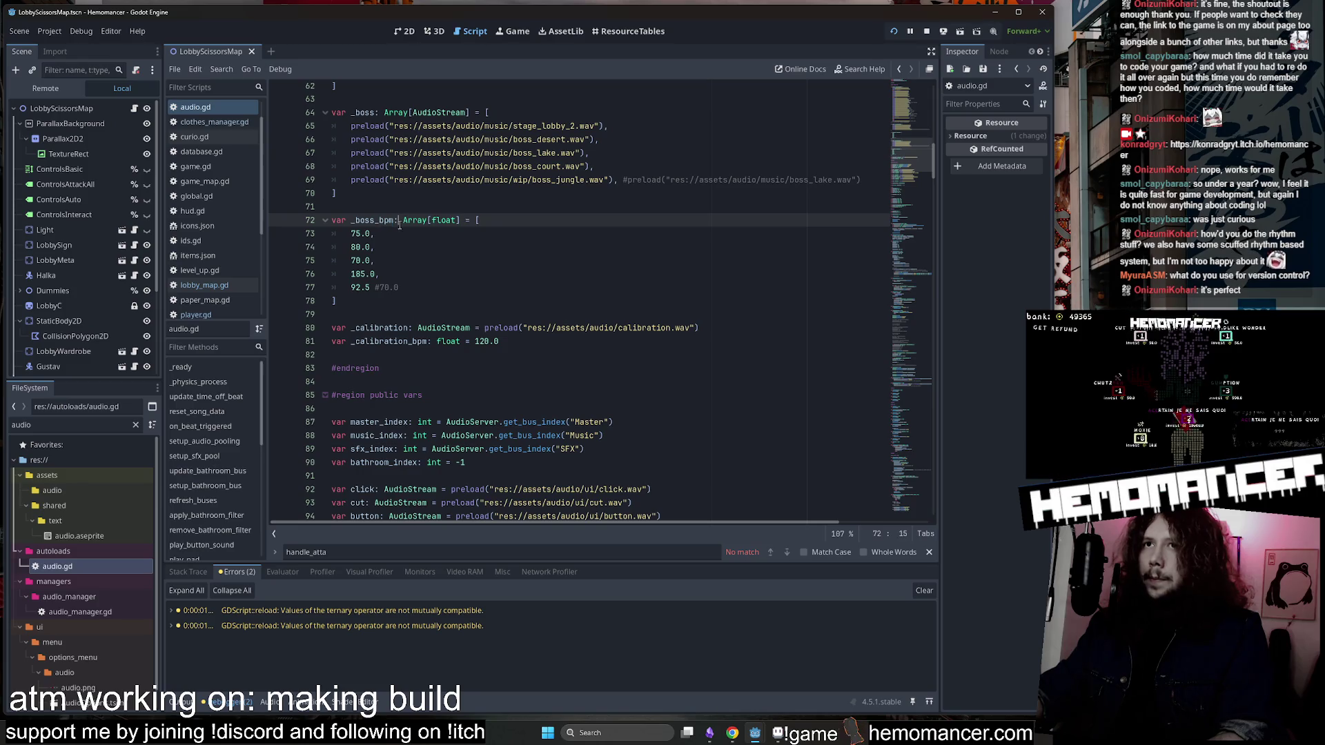
# Scroll to _physics_process and highlight the song_position timing lines.
pyautogui.scroll(-8, 450, 238)
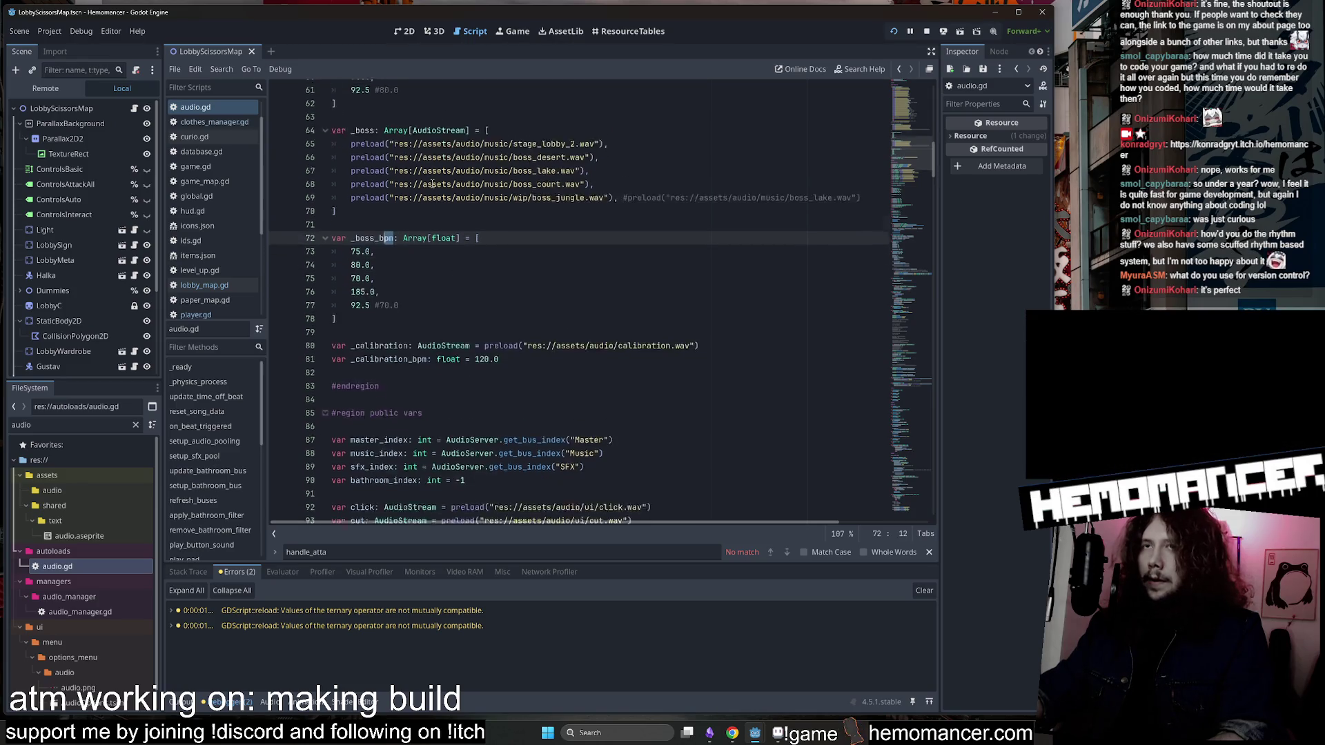
pyautogui.scroll(-10, 454, 211)
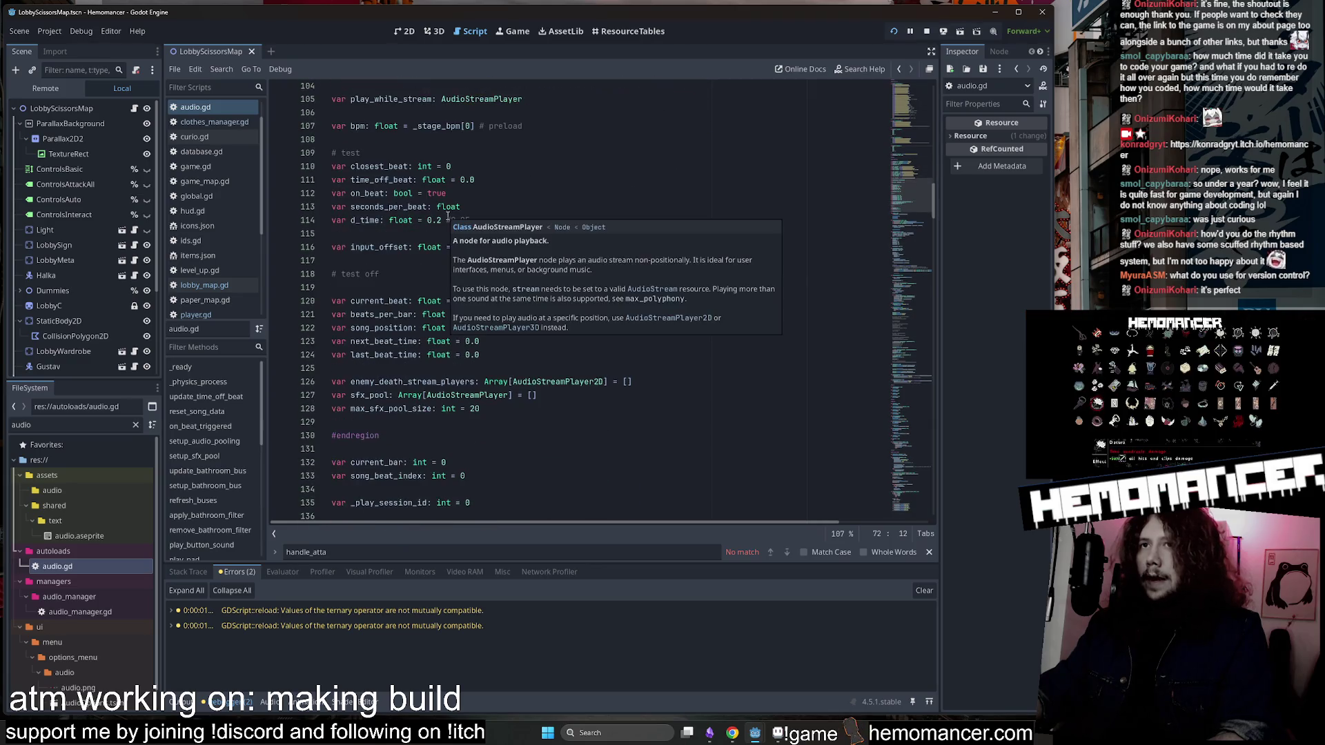
pyautogui.moveTo(904, 205); pyautogui.dragTo(903, 218)
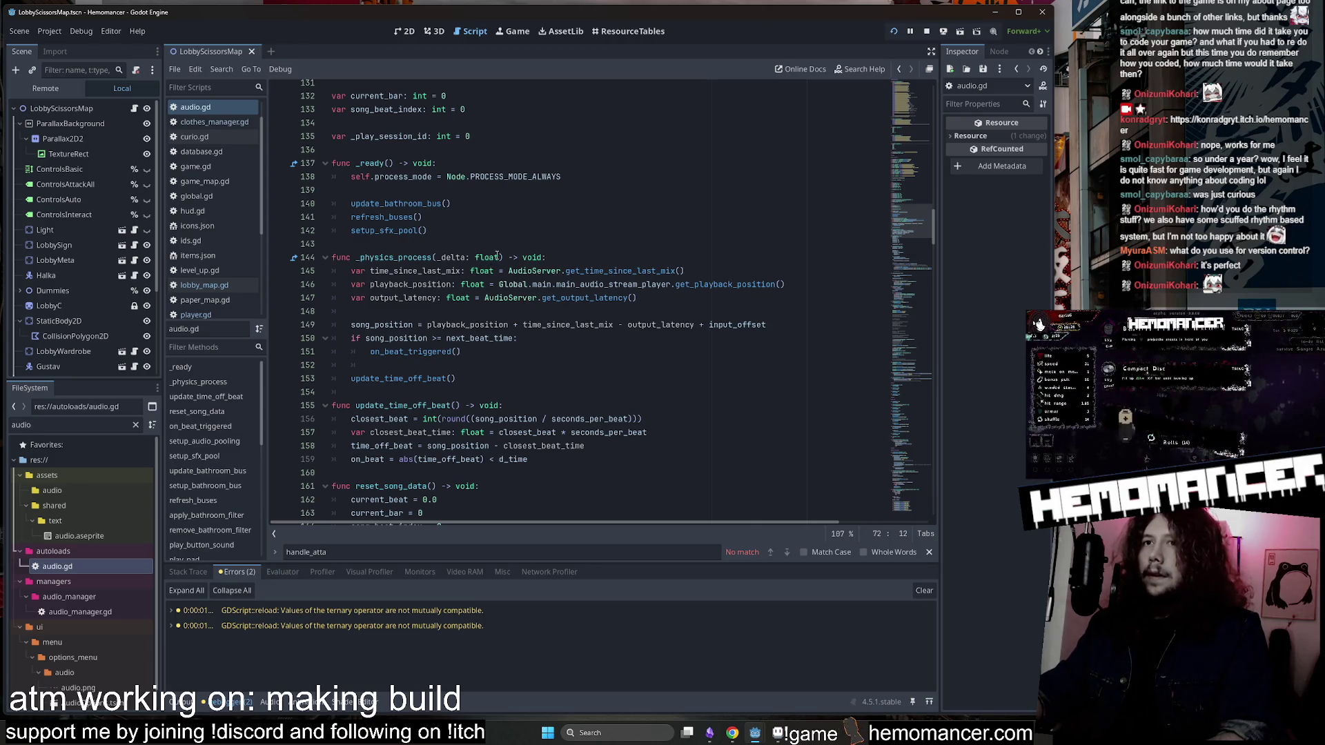
pyautogui.moveTo(497, 256)
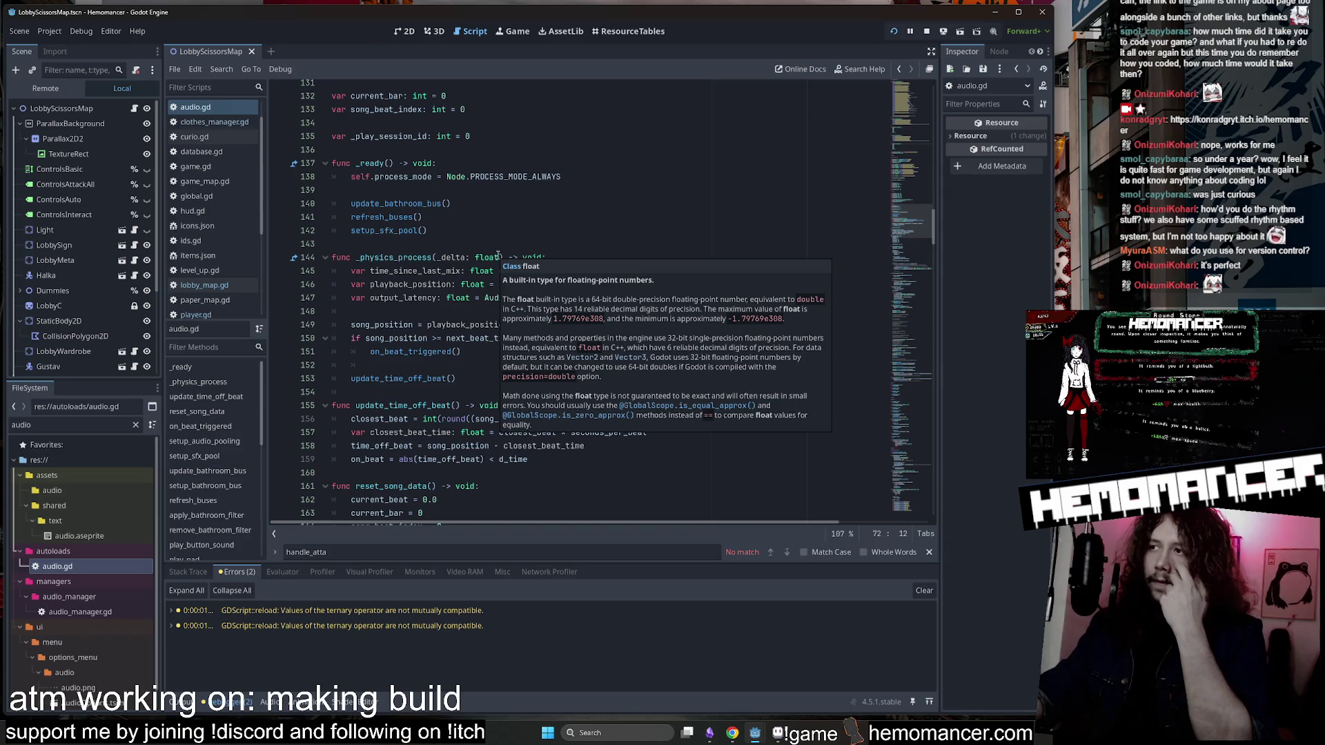
pyautogui.click(665, 247)
pyautogui.scroll(-1, 912, 226)
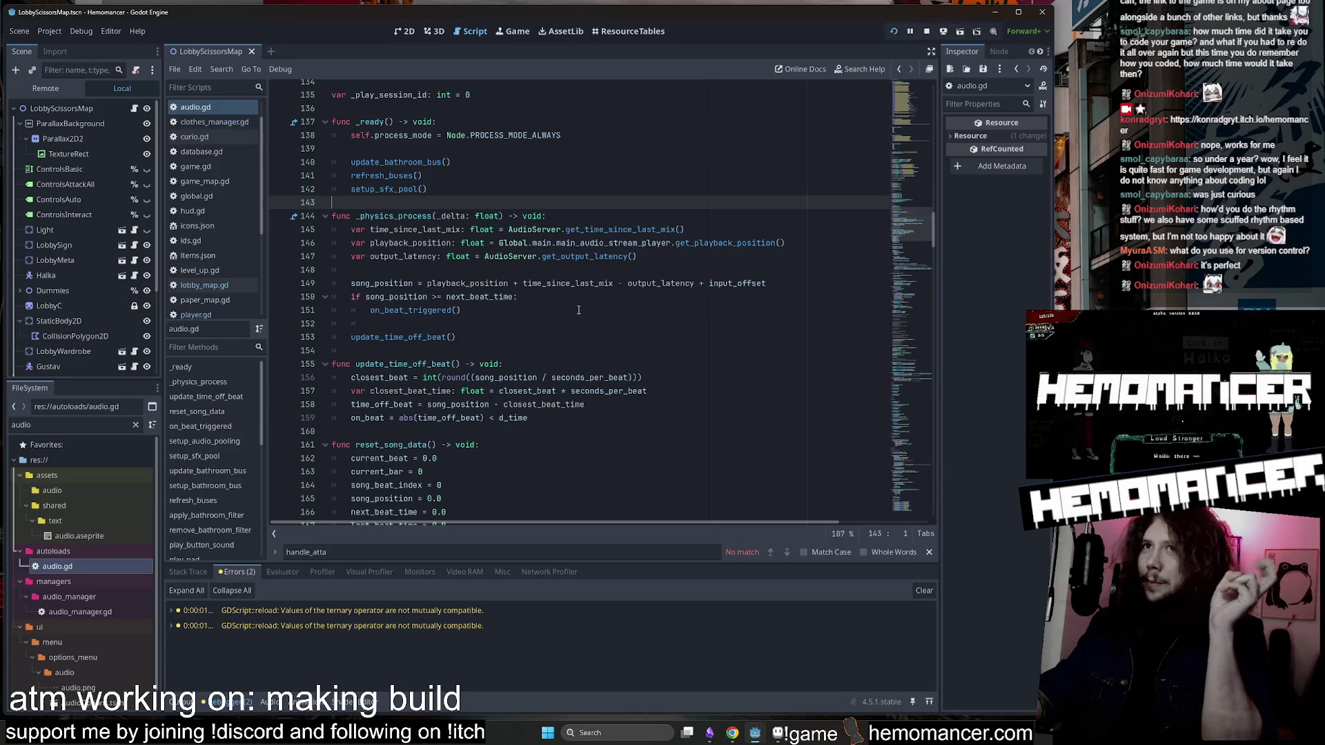
pyautogui.moveTo(341, 216); pyautogui.dragTo(442, 297)
pyautogui.click(373, 323)
pyautogui.click(417, 284)
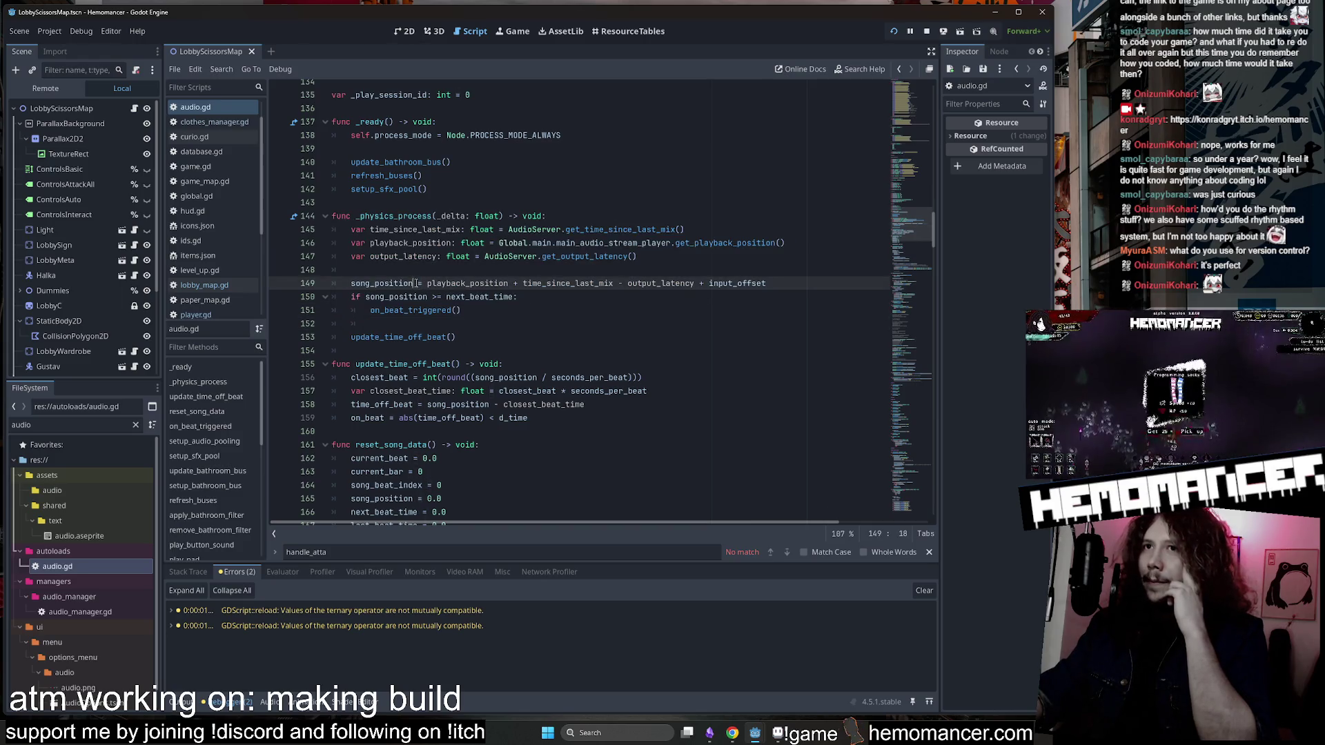
pyautogui.press('Home')
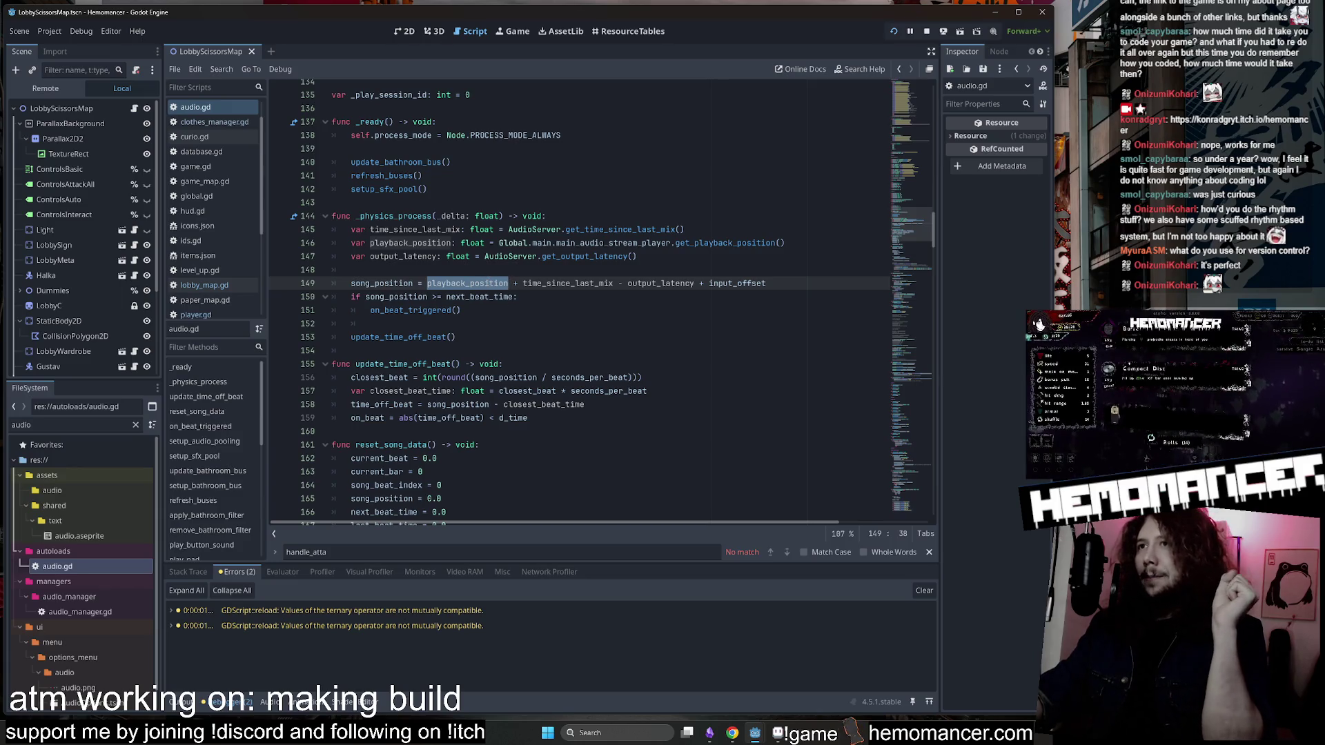
pyautogui.click(815, 244)
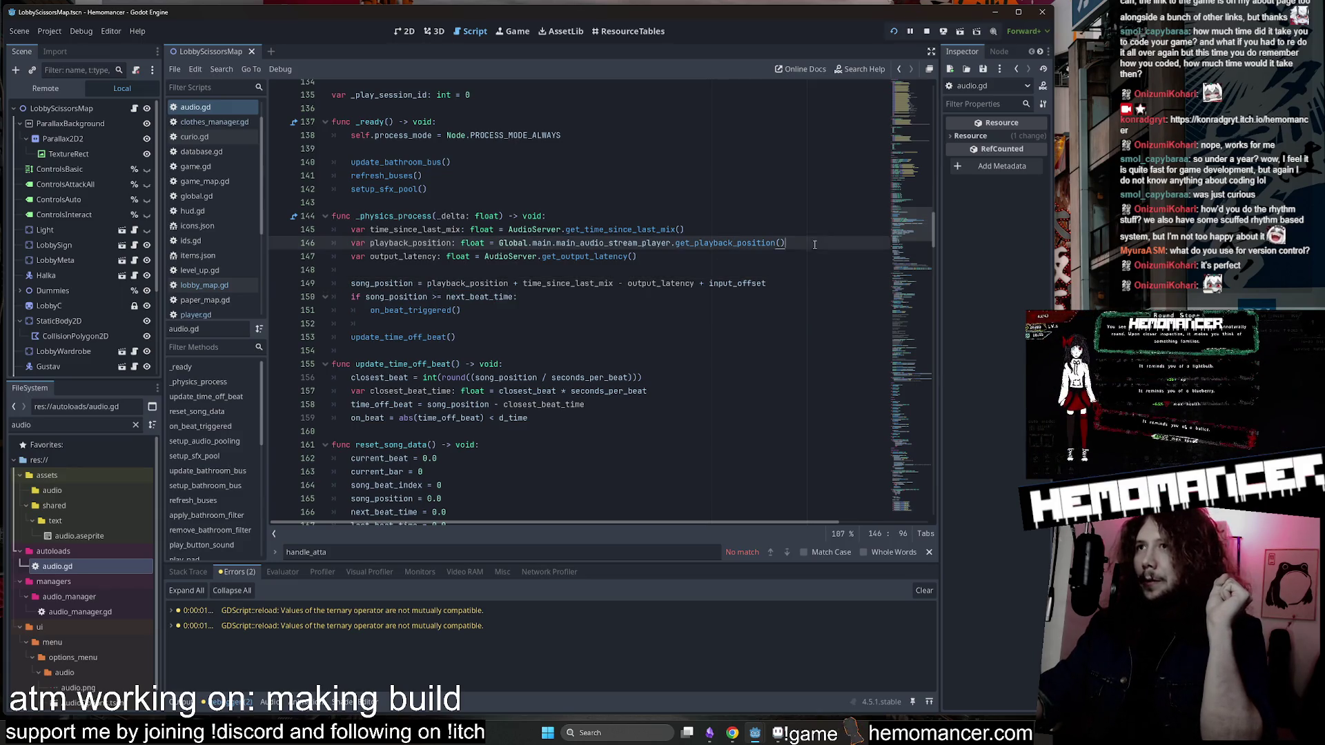
pyautogui.moveTo(359, 245); pyautogui.dragTo(351, 243)
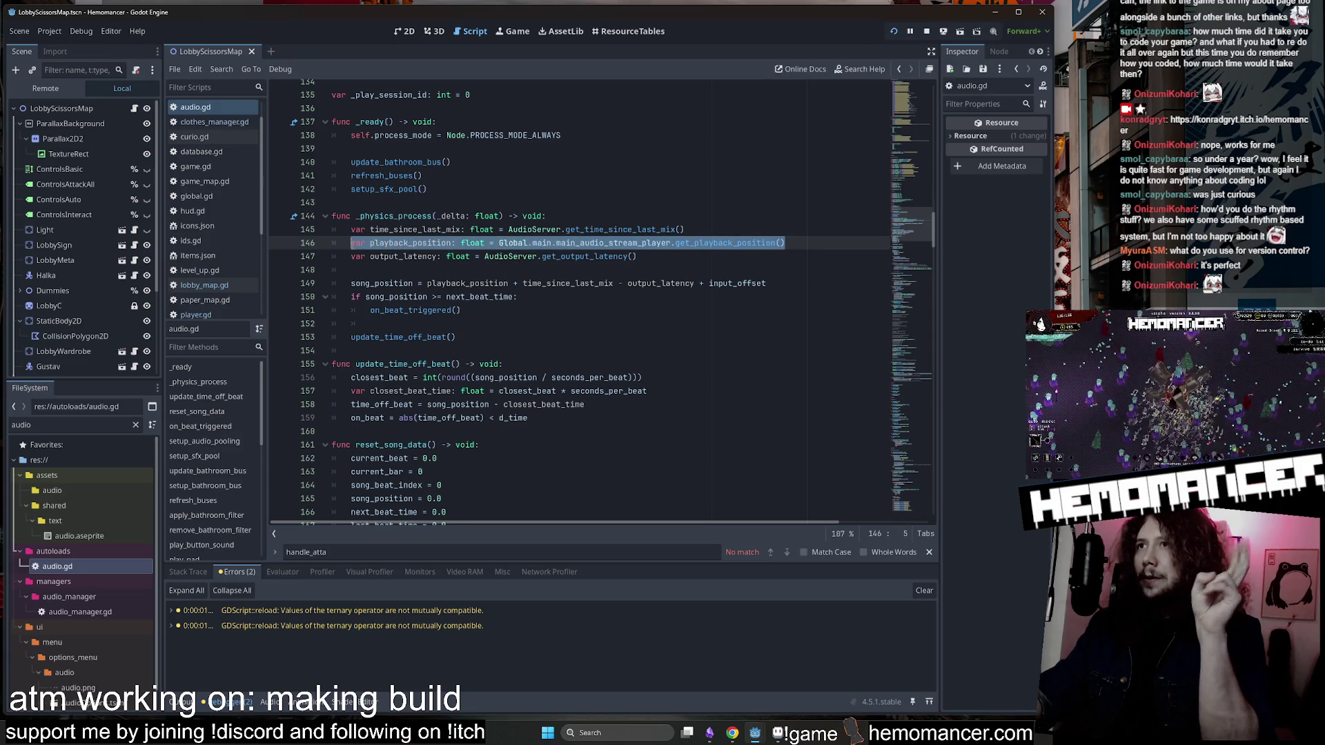
pyautogui.click(610, 334)
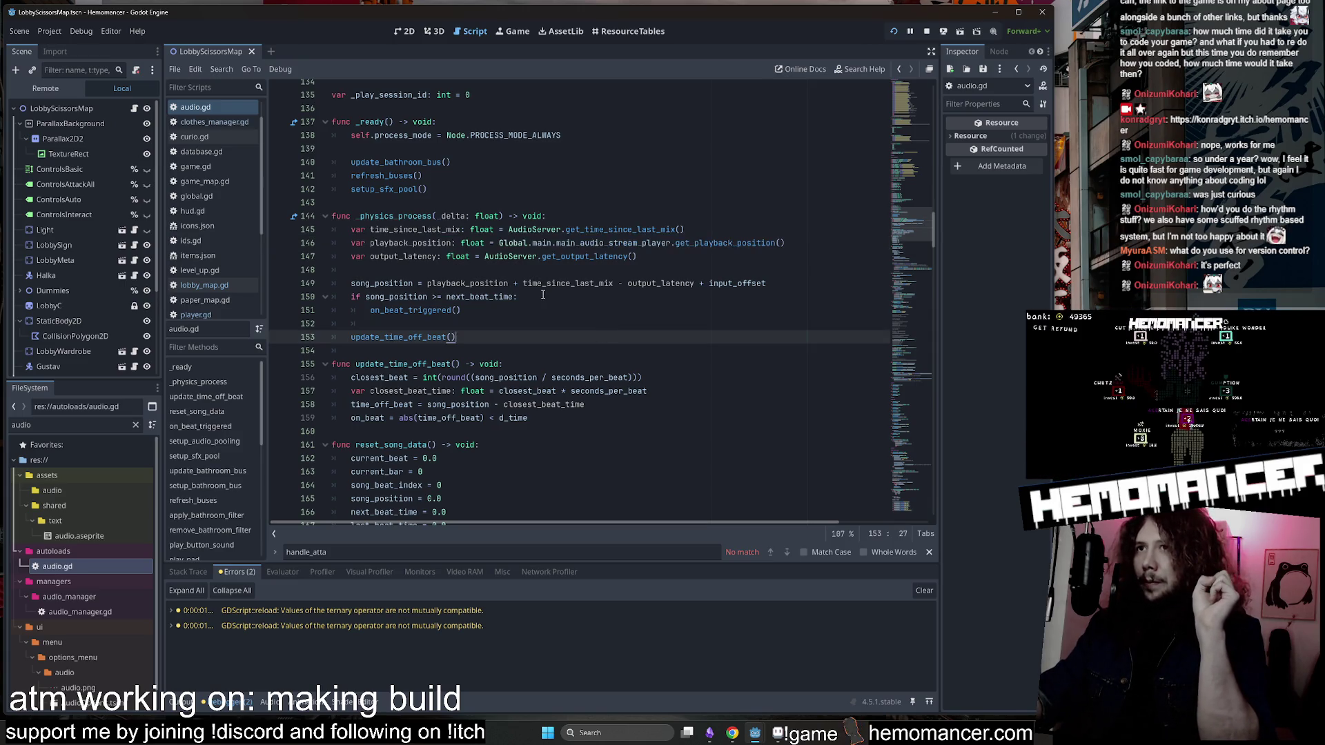
pyautogui.doubleClick(547, 284)
pyautogui.click(612, 283)
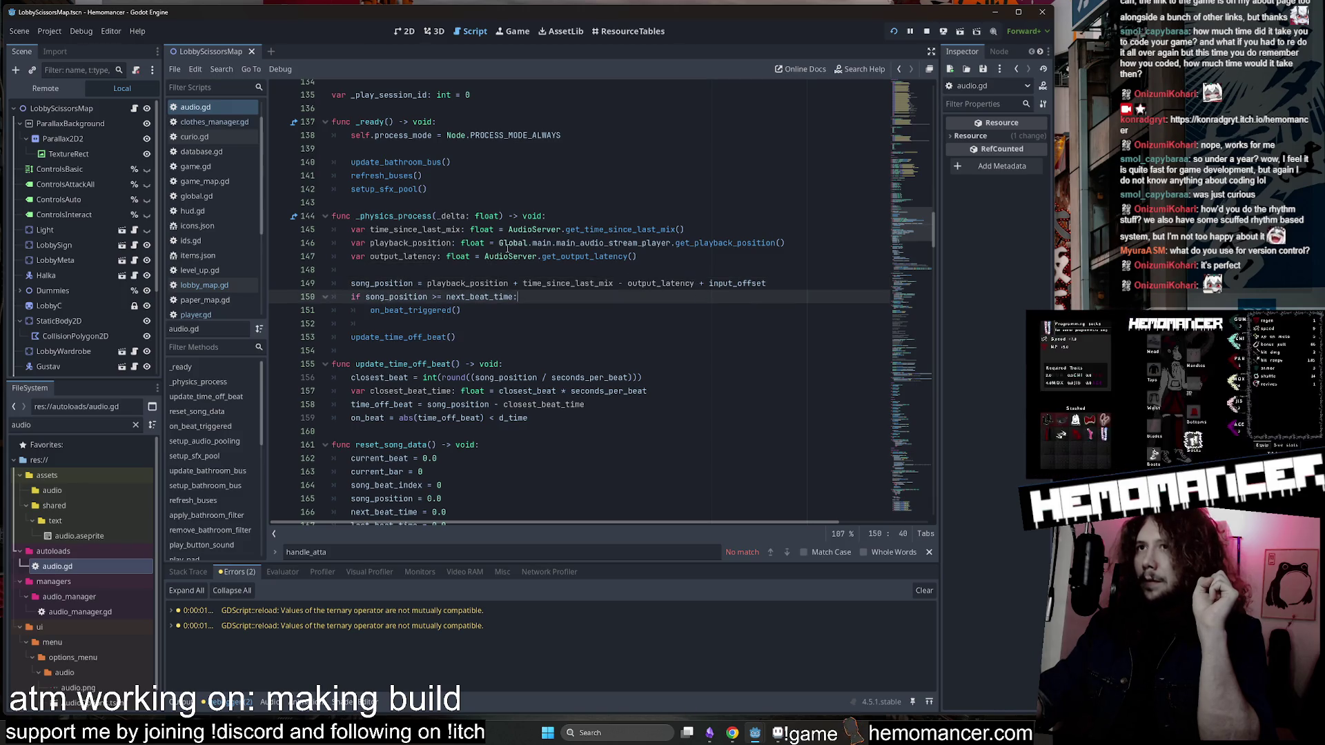
pyautogui.click(770, 285)
pyautogui.click(690, 243)
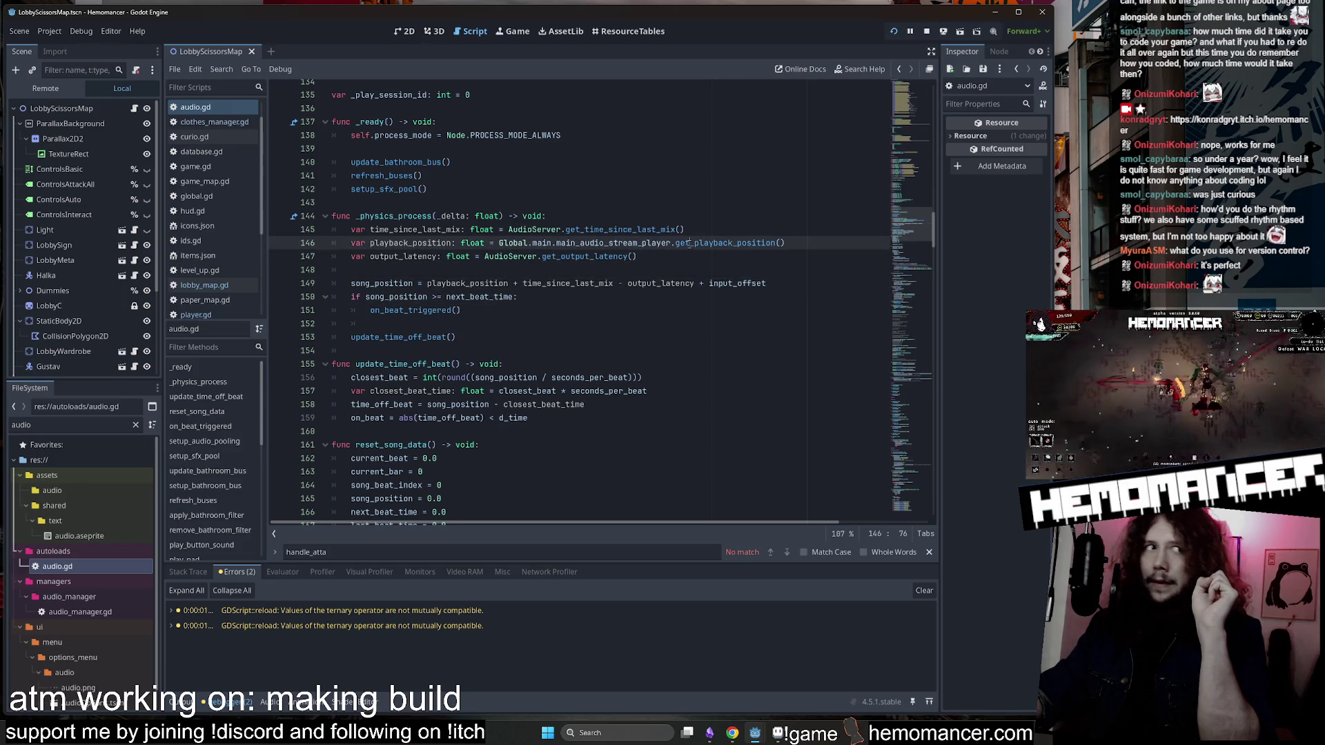
pyautogui.moveTo(690, 244)
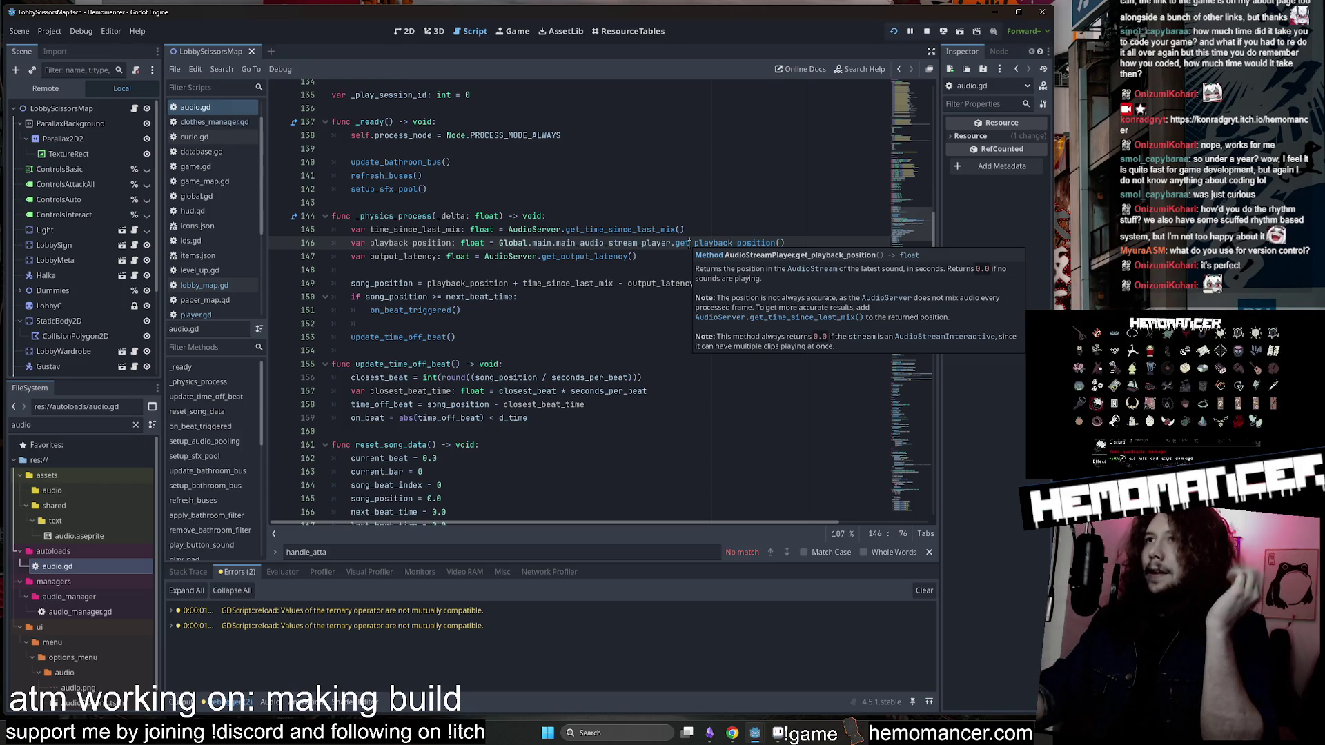
pyautogui.doubleClick(737, 283)
pyautogui.click(742, 255)
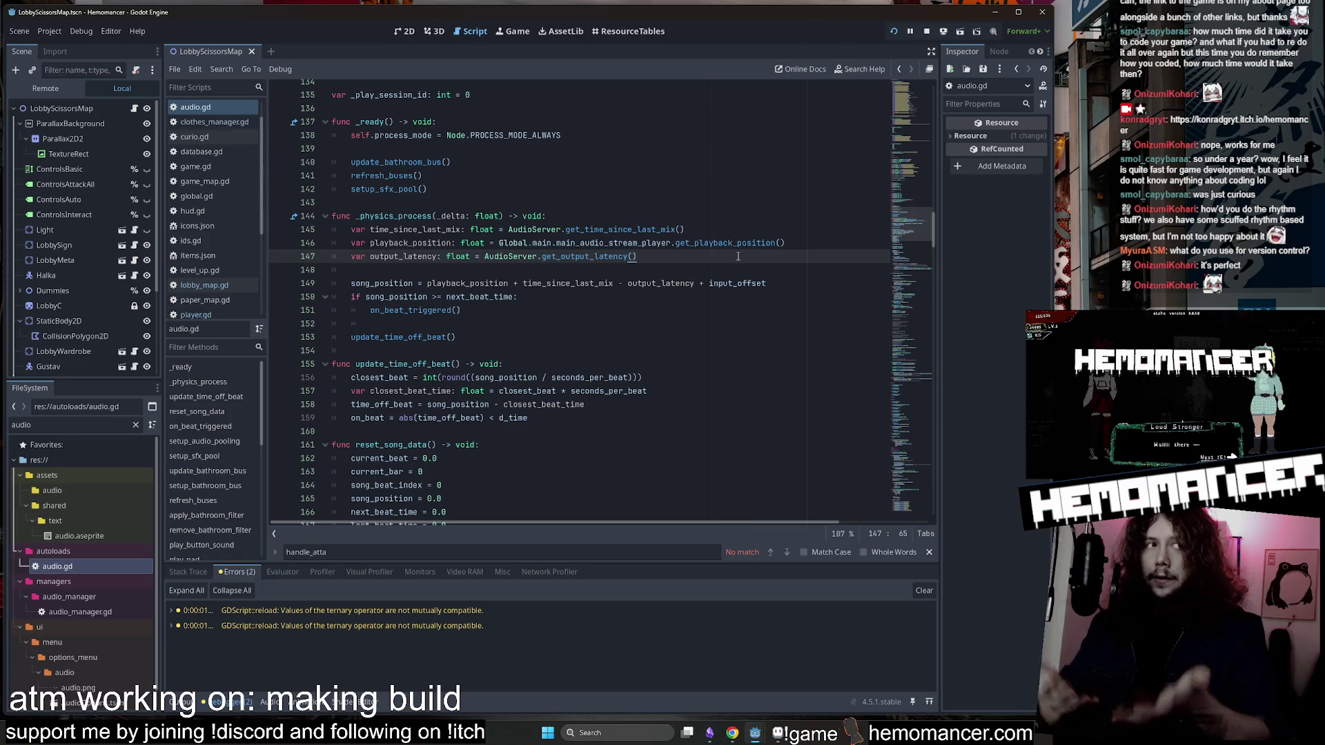
pyautogui.click(714, 307)
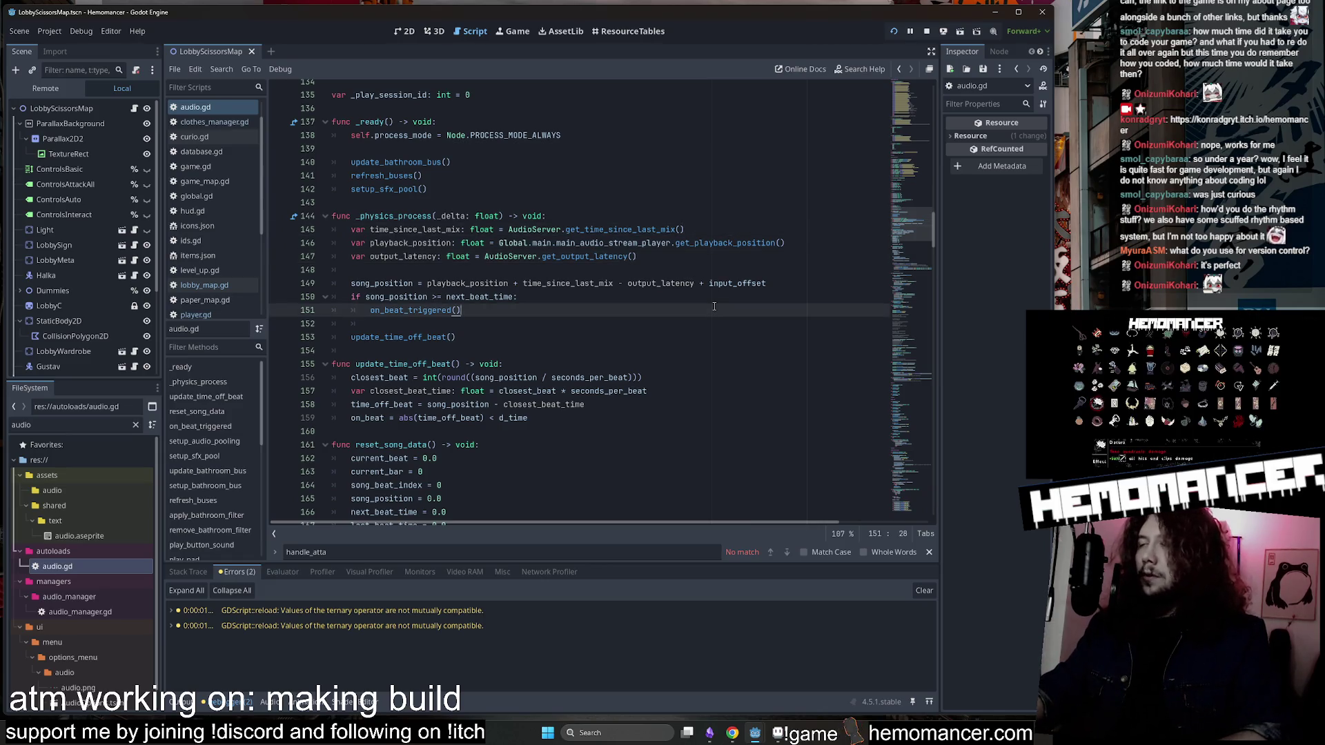
# Review the song_position calculation around lines 149–156 of audio.gd.
pyautogui.moveTo(690, 303)
pyautogui.mouseDown()
pyautogui.moveTo(621, 290)
pyautogui.moveTo(483, 218)
pyautogui.mouseUp()
pyautogui.click(621, 378)
pyautogui.scroll(-4, 621, 377)
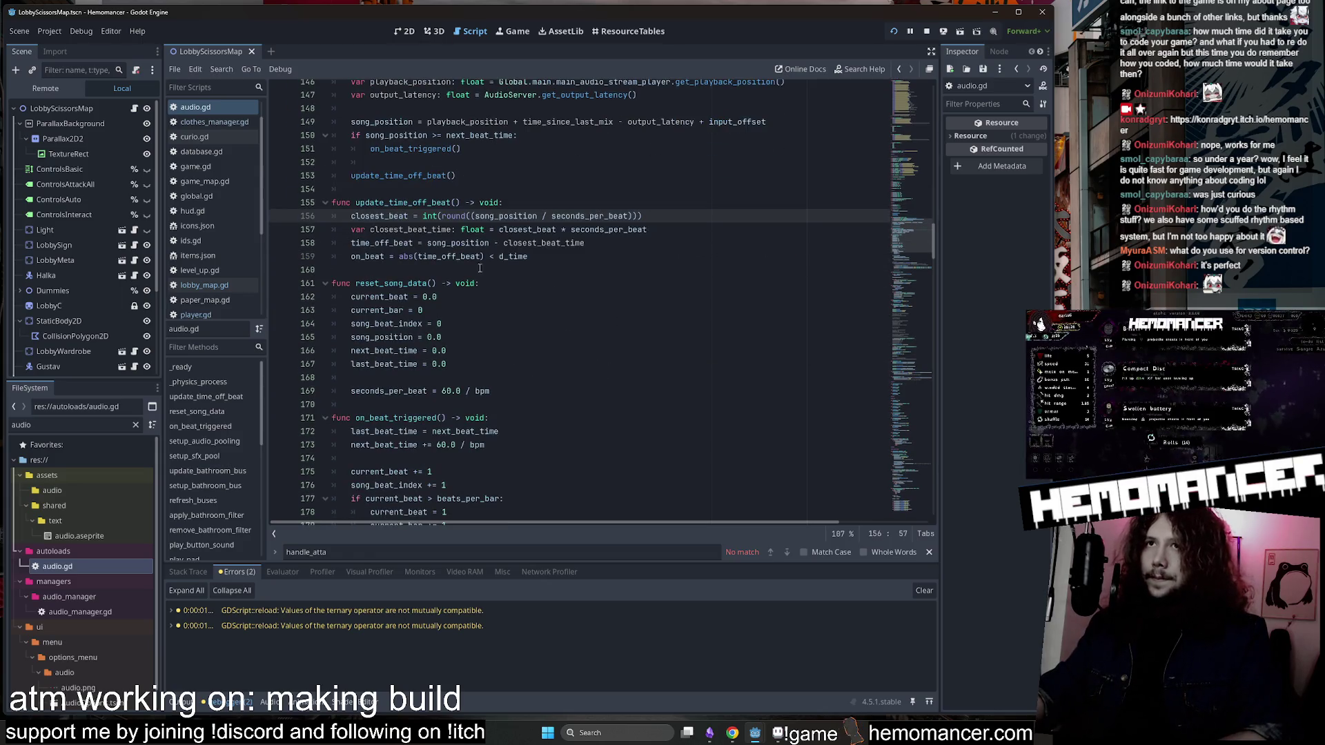
pyautogui.moveTo(918, 239)
pyautogui.mouseDown()
pyautogui.moveTo(911, 295)
pyautogui.moveTo(914, 217)
pyautogui.mouseUp()
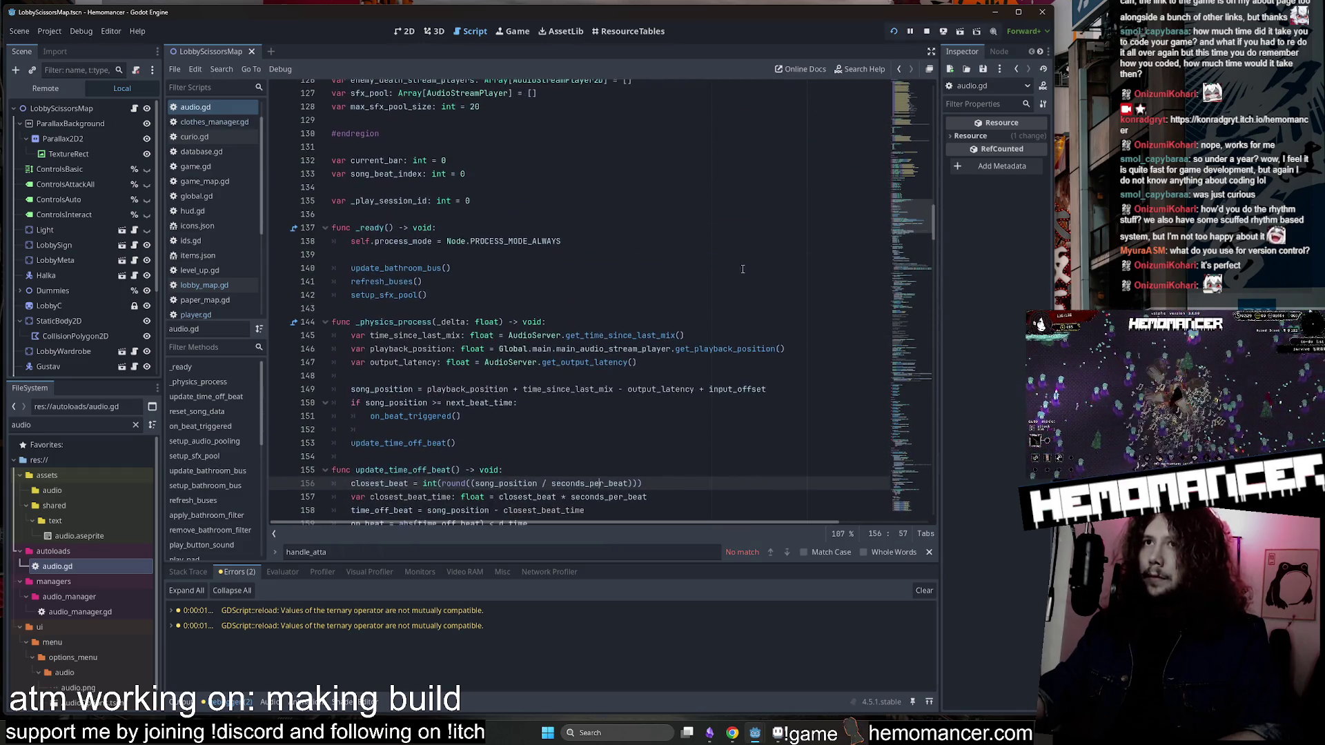
pyautogui.moveTo(426, 403); pyautogui.dragTo(373, 408)
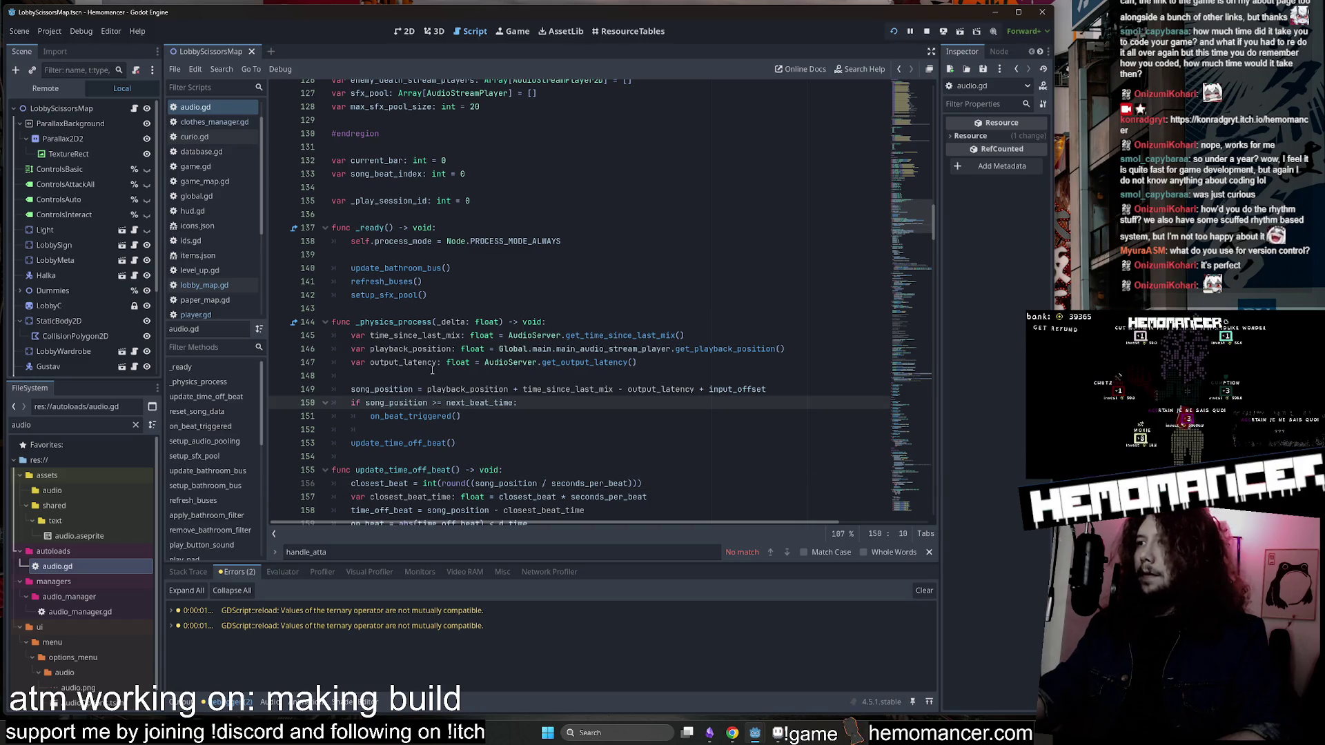
pyautogui.click(424, 389)
pyautogui.scroll(-3, 424, 384)
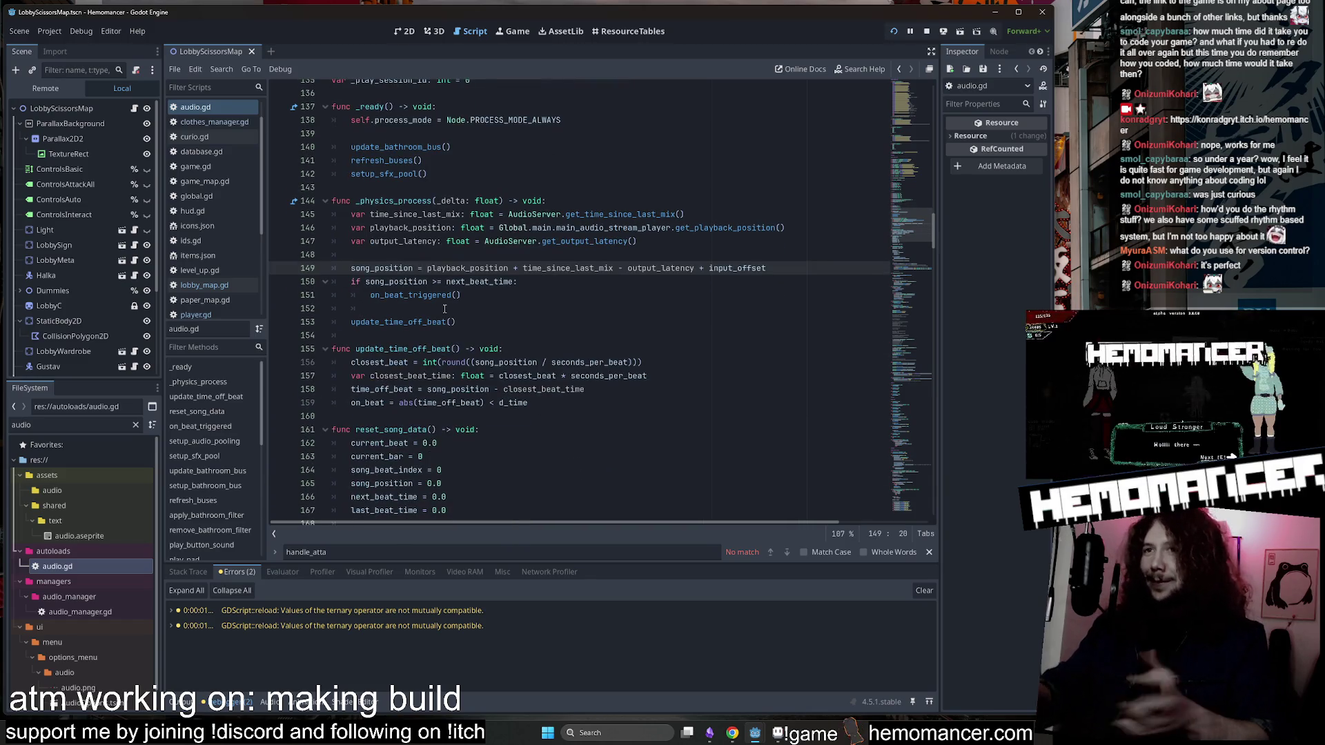
pyautogui.moveTo(913, 234); pyautogui.dragTo(913, 201)
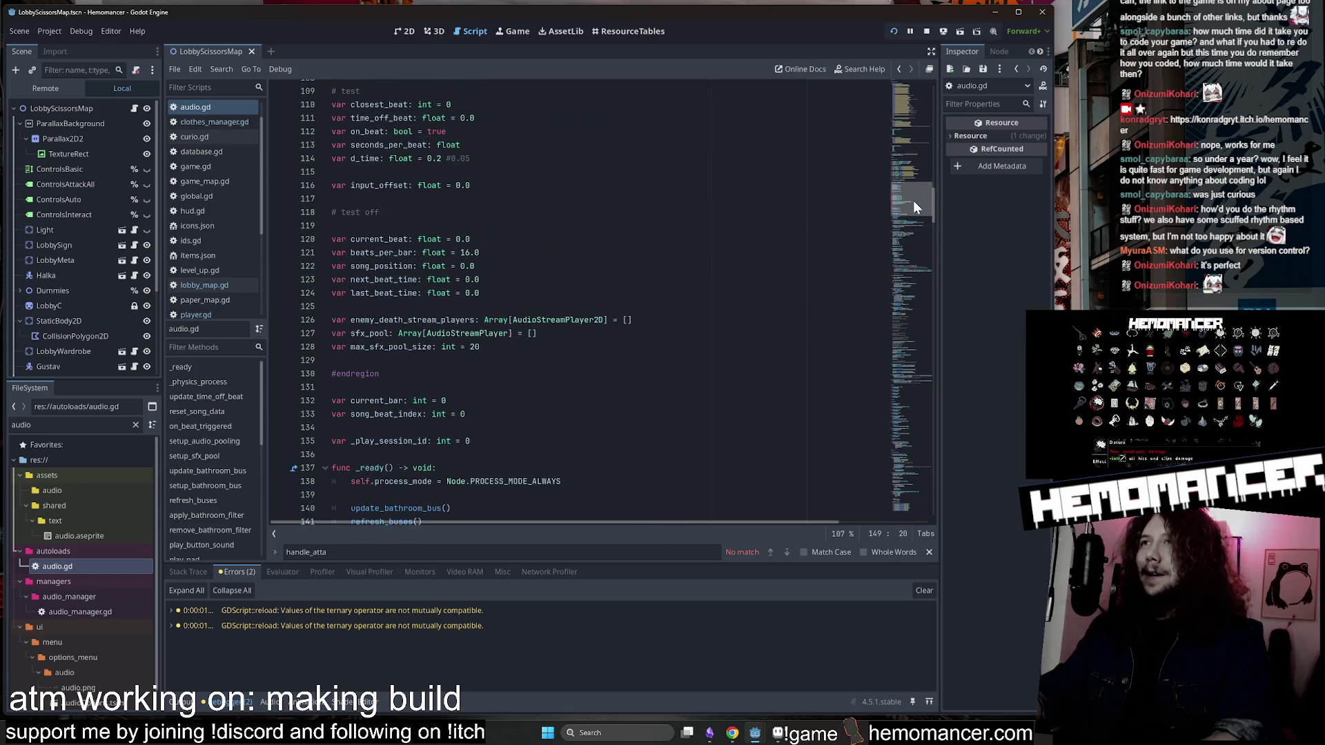
# Browse the beat variables, the _play_while function and the attack sound list in audio.gd.
pyautogui.click(690, 226)
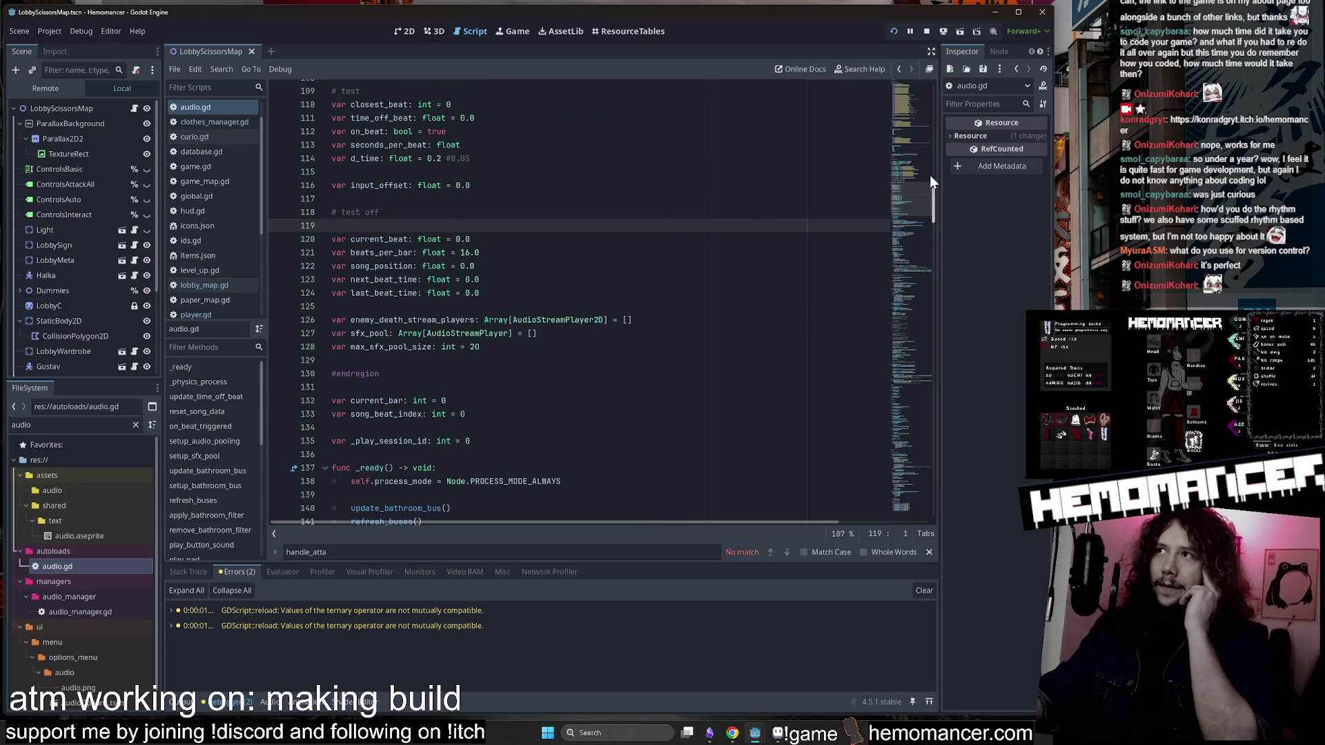
pyautogui.scroll(3, 907, 180)
pyautogui.scroll(-5, 905, 184)
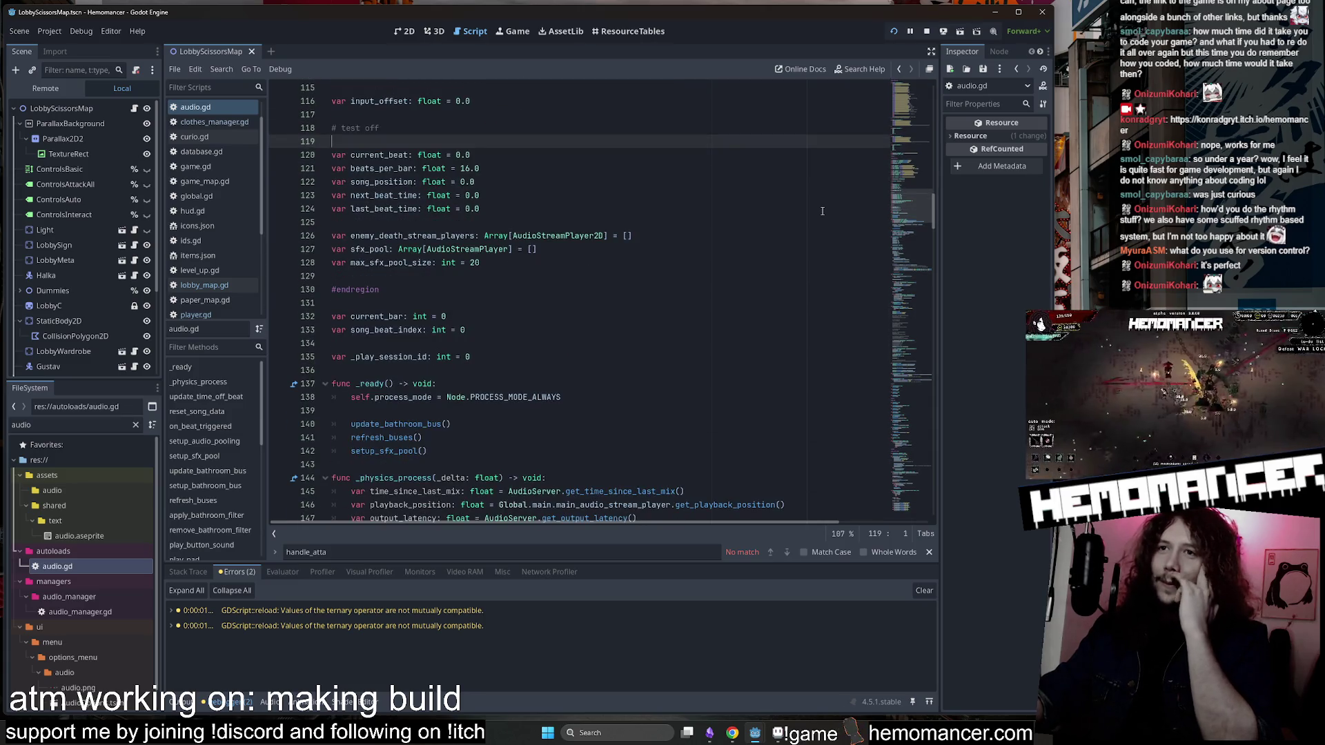
pyautogui.scroll(-20, 915, 234)
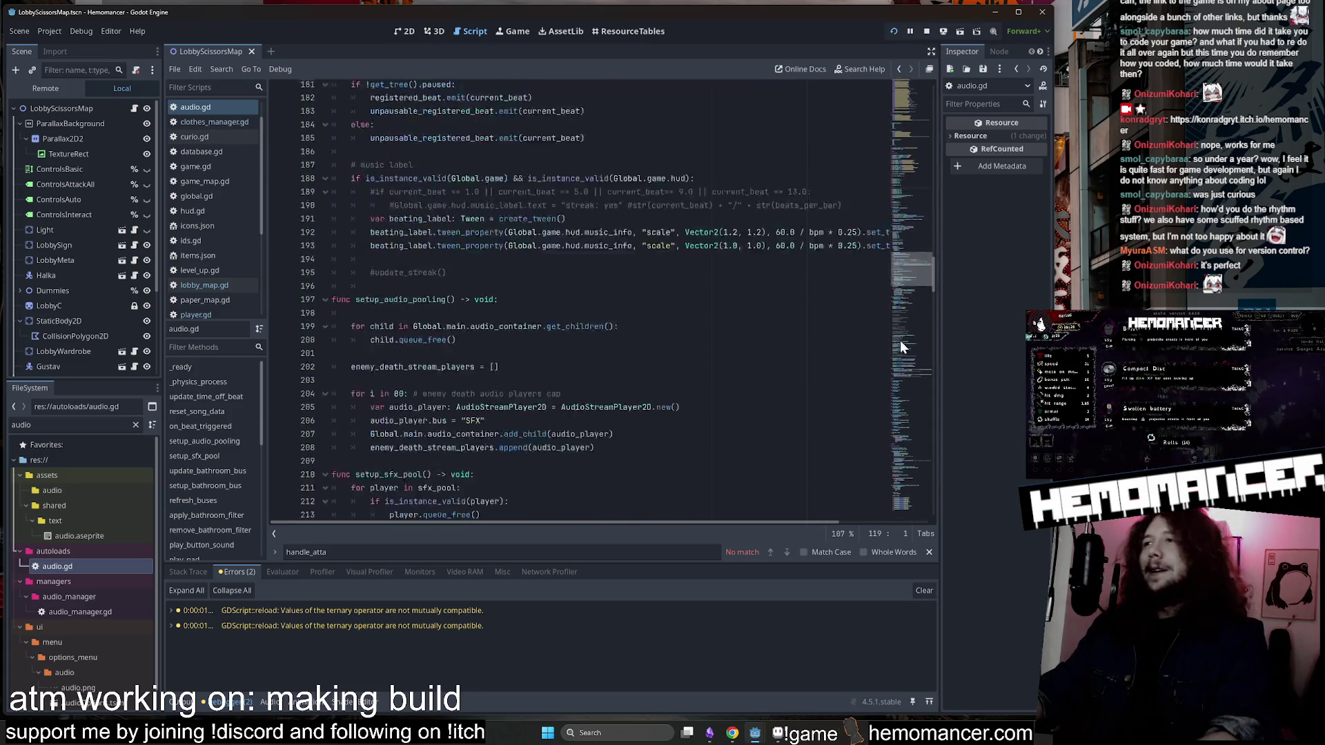
pyautogui.click(621, 138)
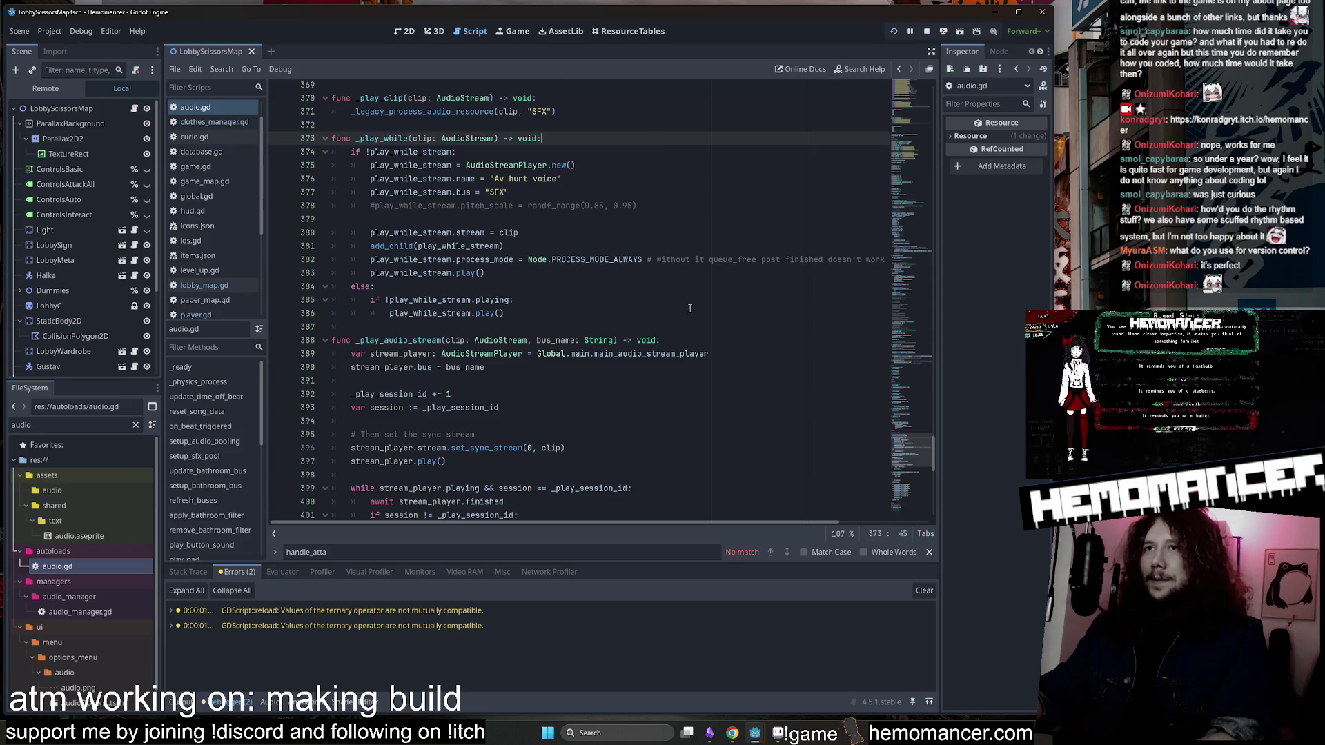
pyautogui.click(681, 206)
pyautogui.moveTo(913, 322)
pyautogui.mouseDown()
pyautogui.moveTo(917, 463)
pyautogui.moveTo(925, 119)
pyautogui.mouseUp()
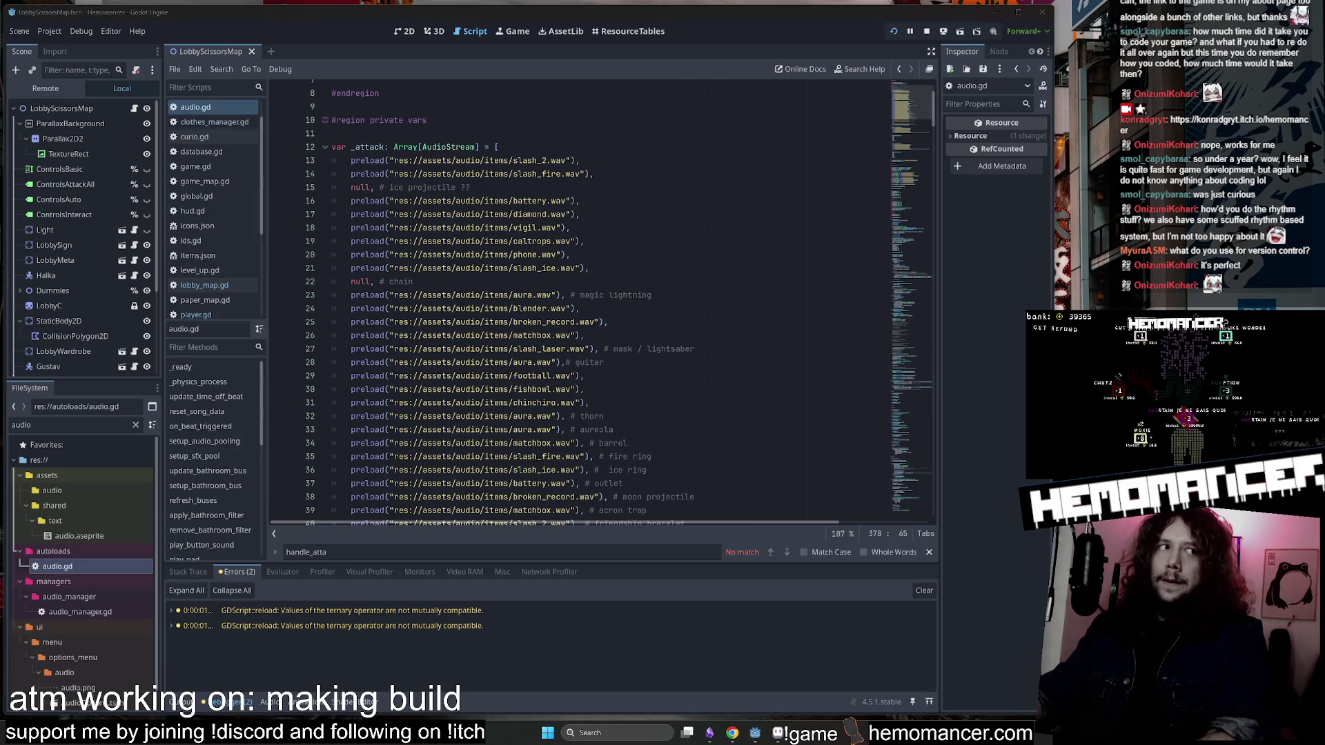
pyautogui.click(484, 228)
pyautogui.scroll(-3, 481, 268)
pyautogui.click(481, 268)
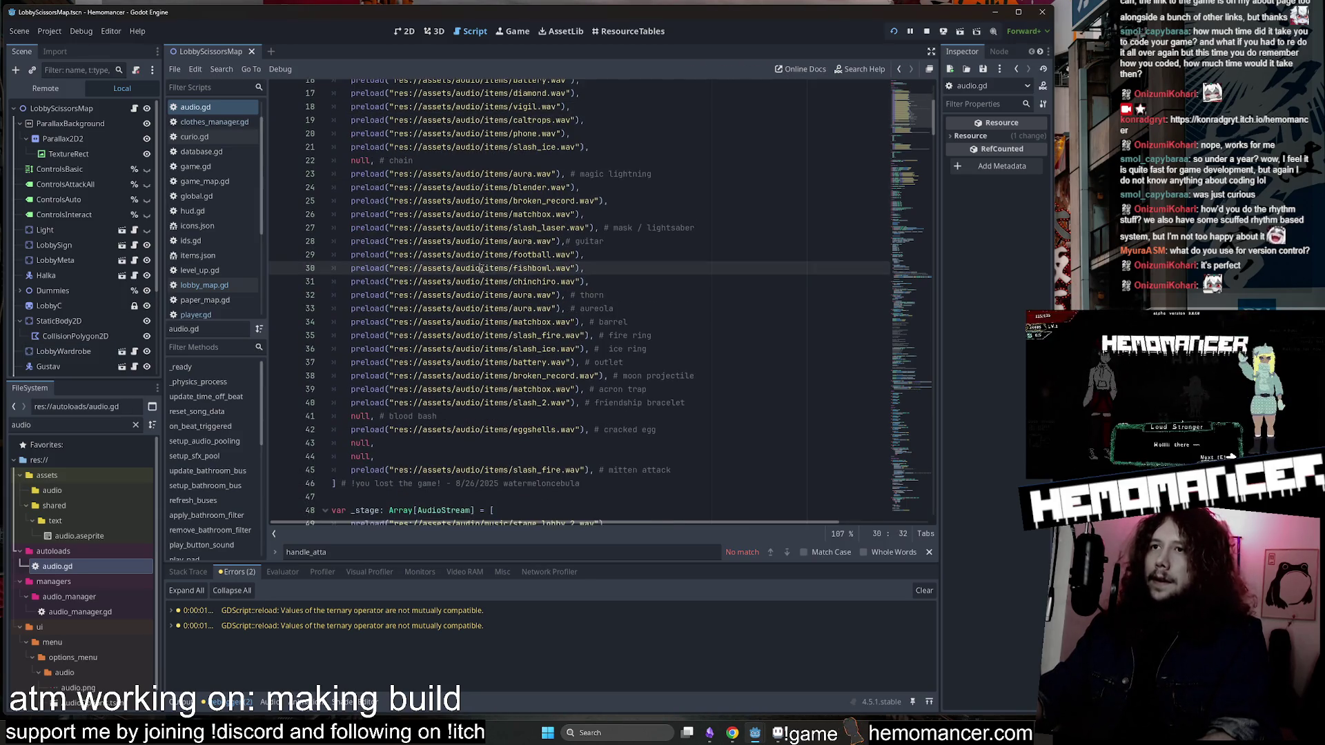
pyautogui.click(575, 334)
# Do a quick F5 test run of the game, close it, and switch to ResourceTables.
pyautogui.click(607, 214)
pyautogui.press('F5')
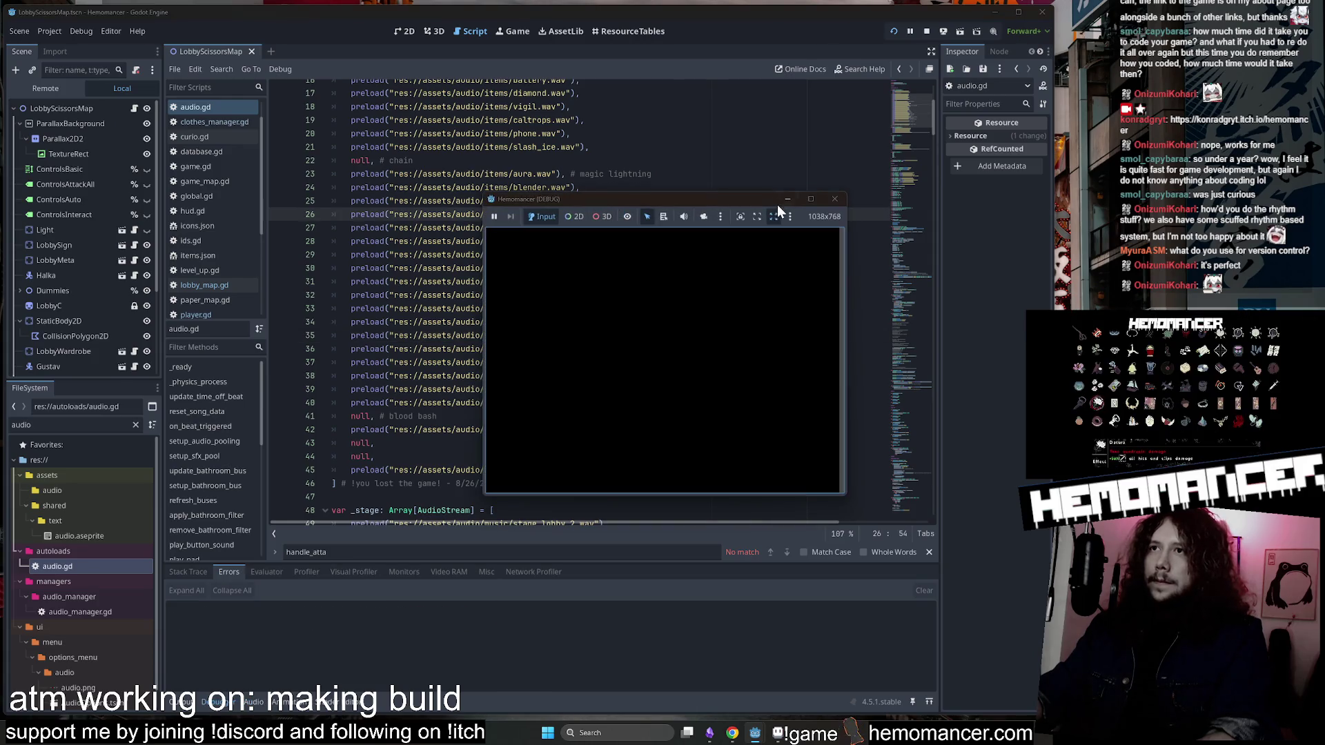
pyautogui.click(831, 199)
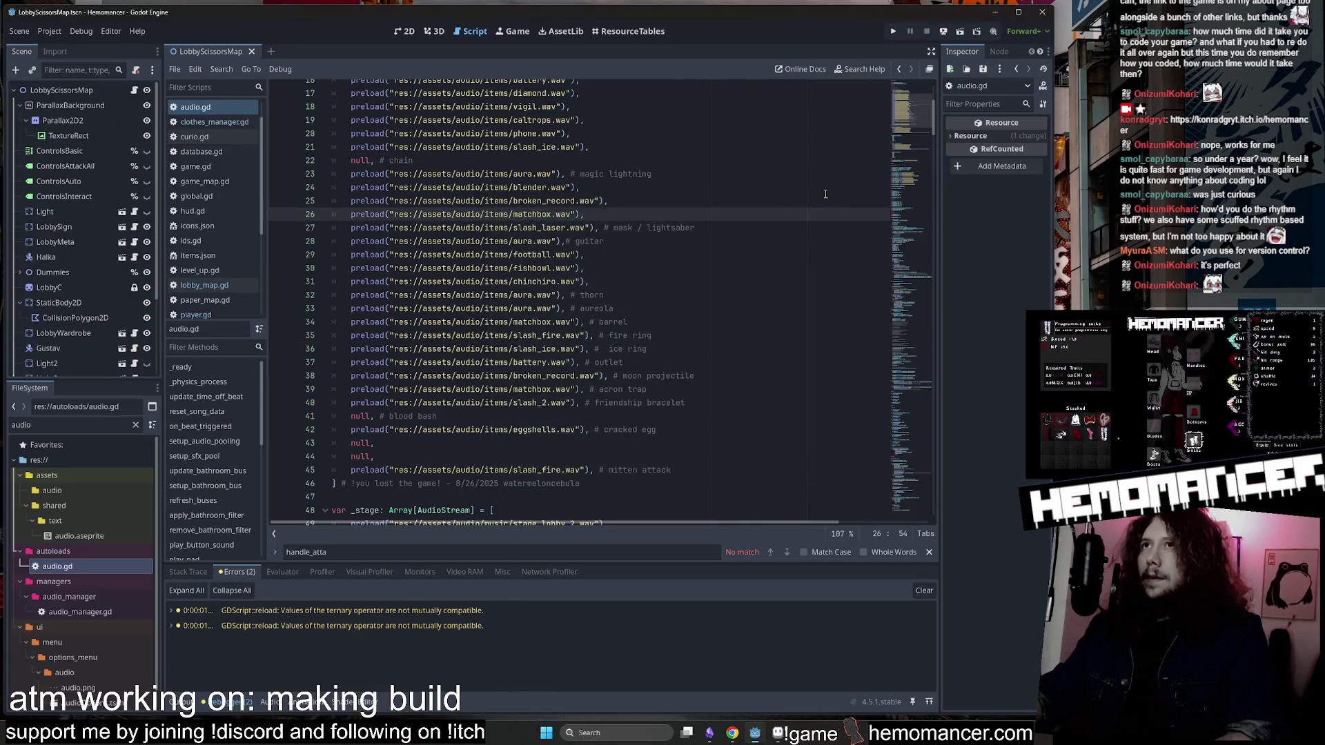
pyautogui.click(632, 31)
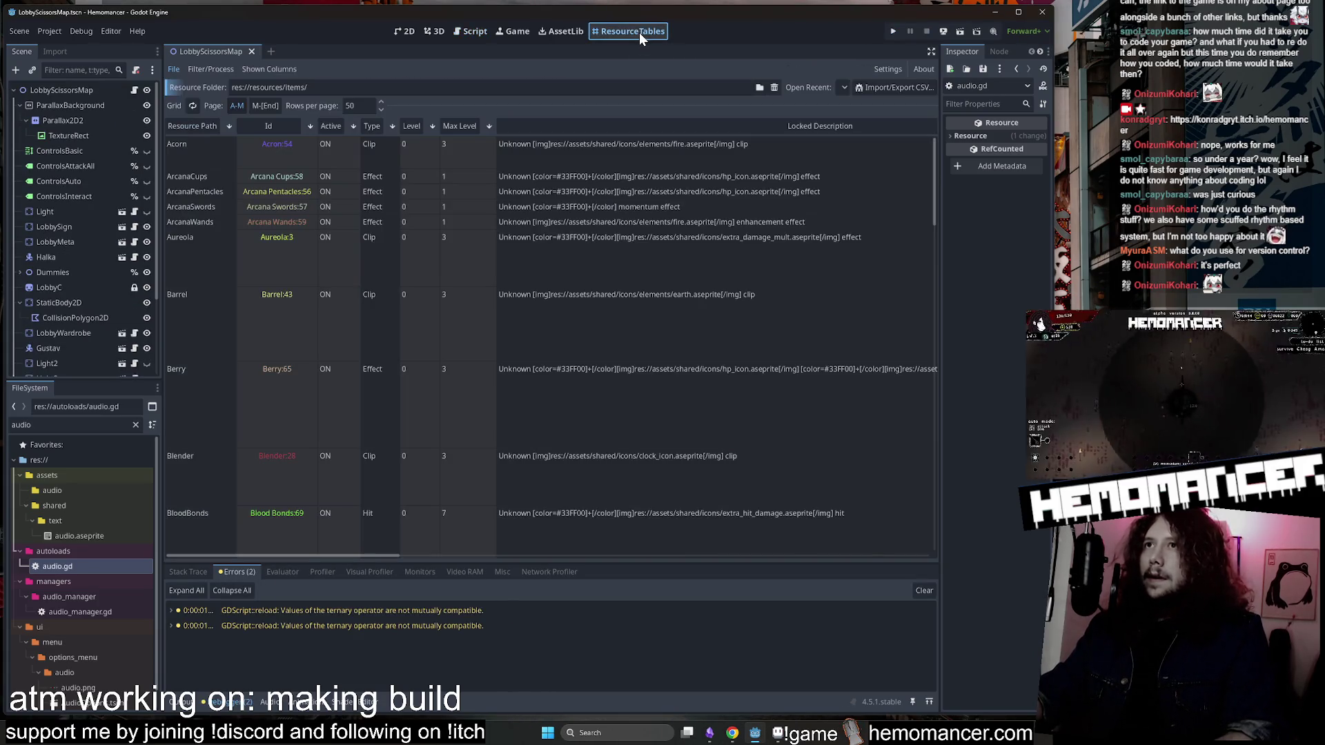
# Load the interactions, then enemies, then stages folders from the recent-folders list.
pyautogui.click(843, 87)
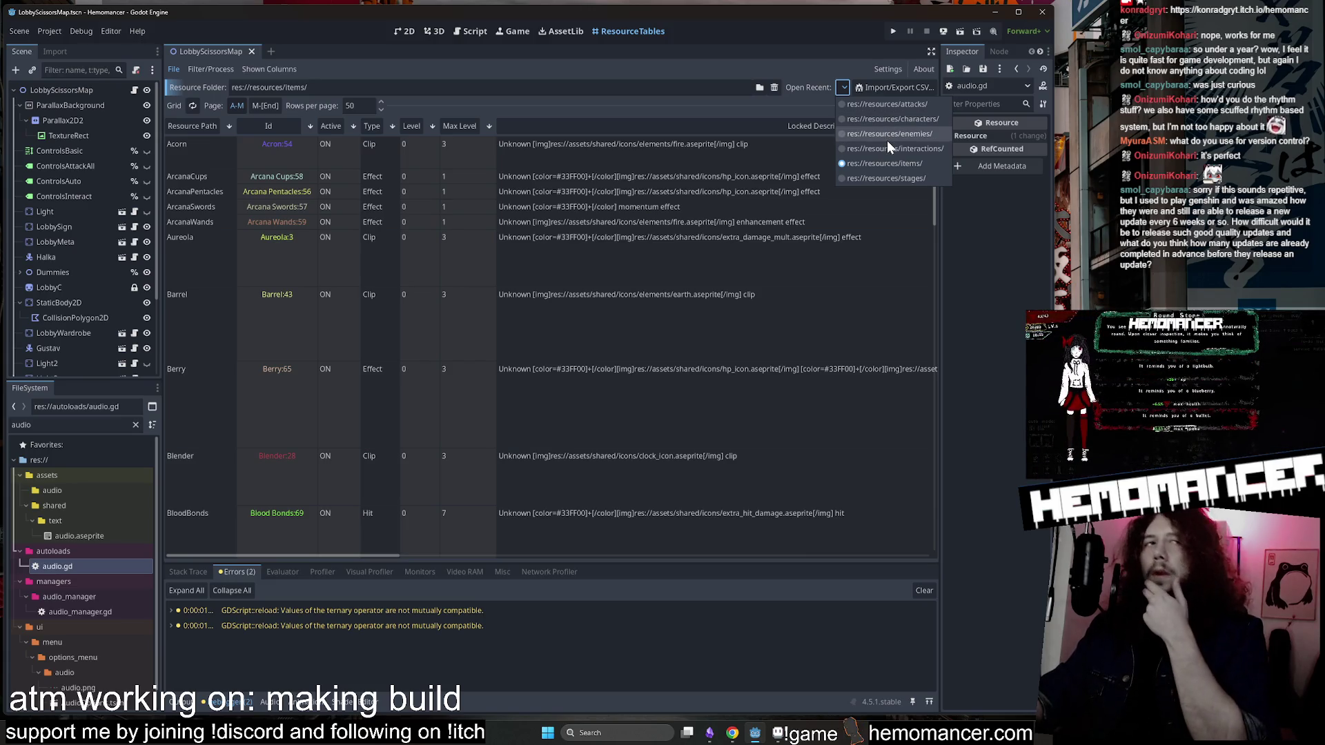
pyautogui.click(886, 146)
pyautogui.click(845, 87)
pyautogui.click(894, 134)
pyautogui.click(842, 85)
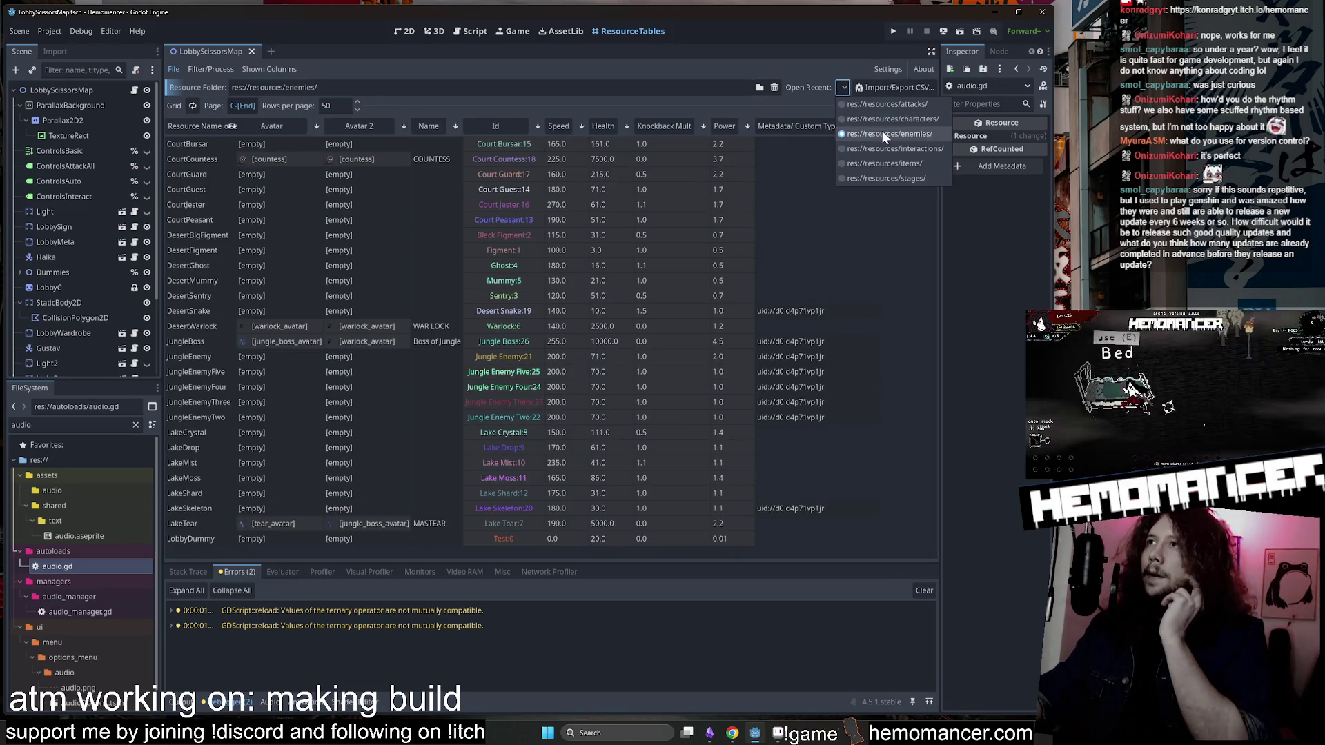
pyautogui.click(880, 179)
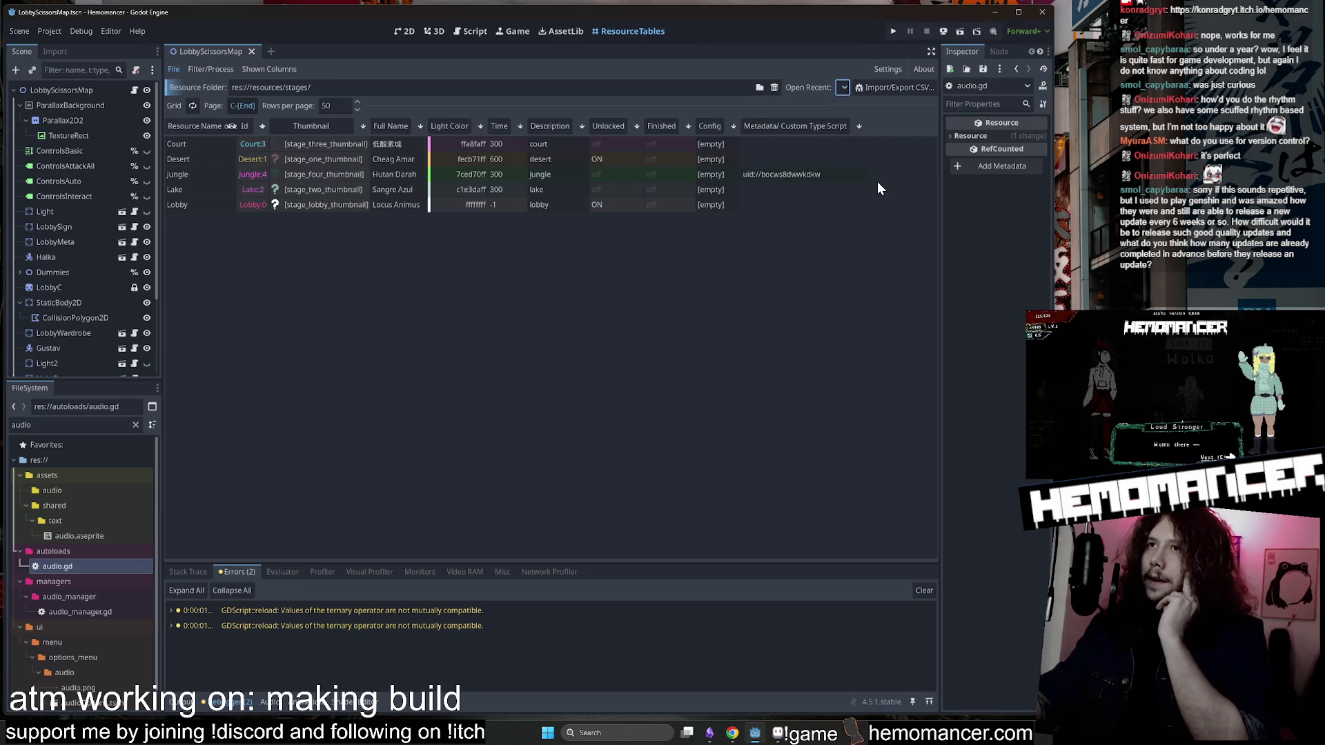
# Turn on Unlocked for the Court and Jungle stages and launch the game with F5.
pyautogui.click(625, 188)
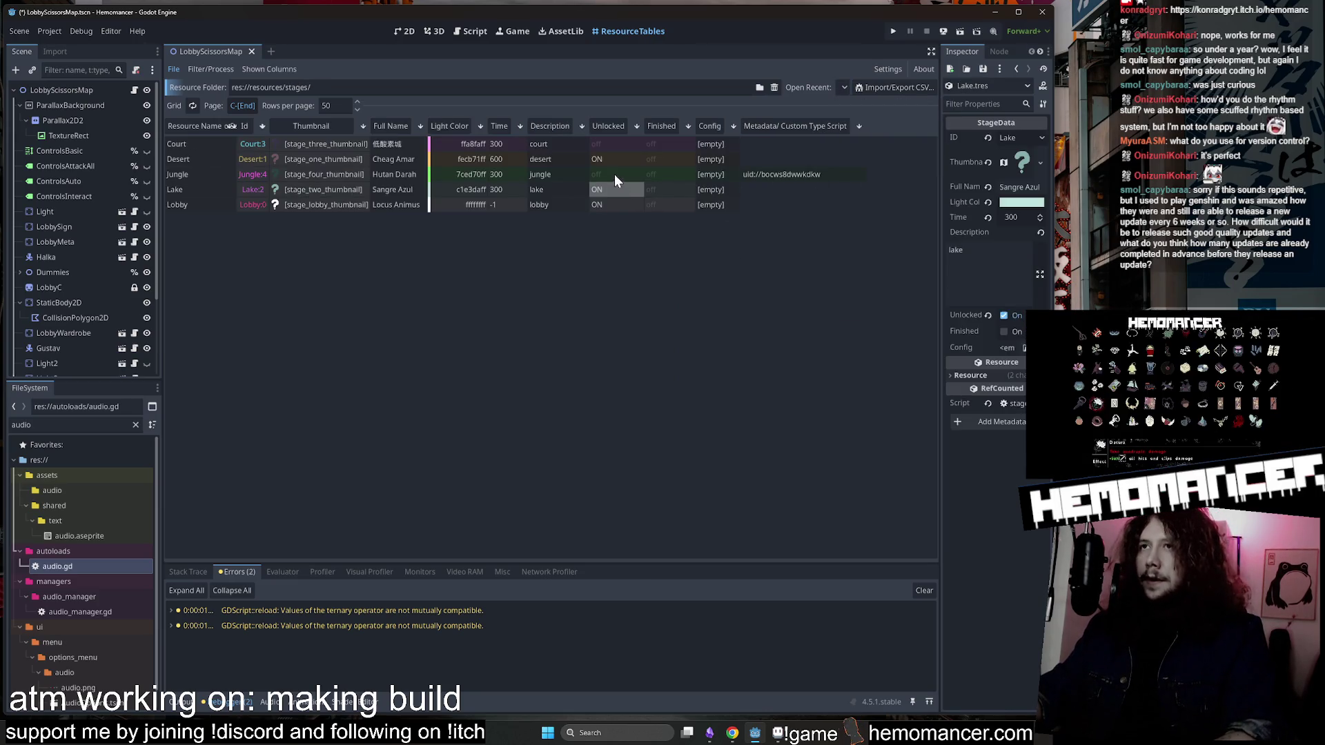
pyautogui.moveTo(614, 174); pyautogui.dragTo(619, 140)
pyautogui.press('F5')
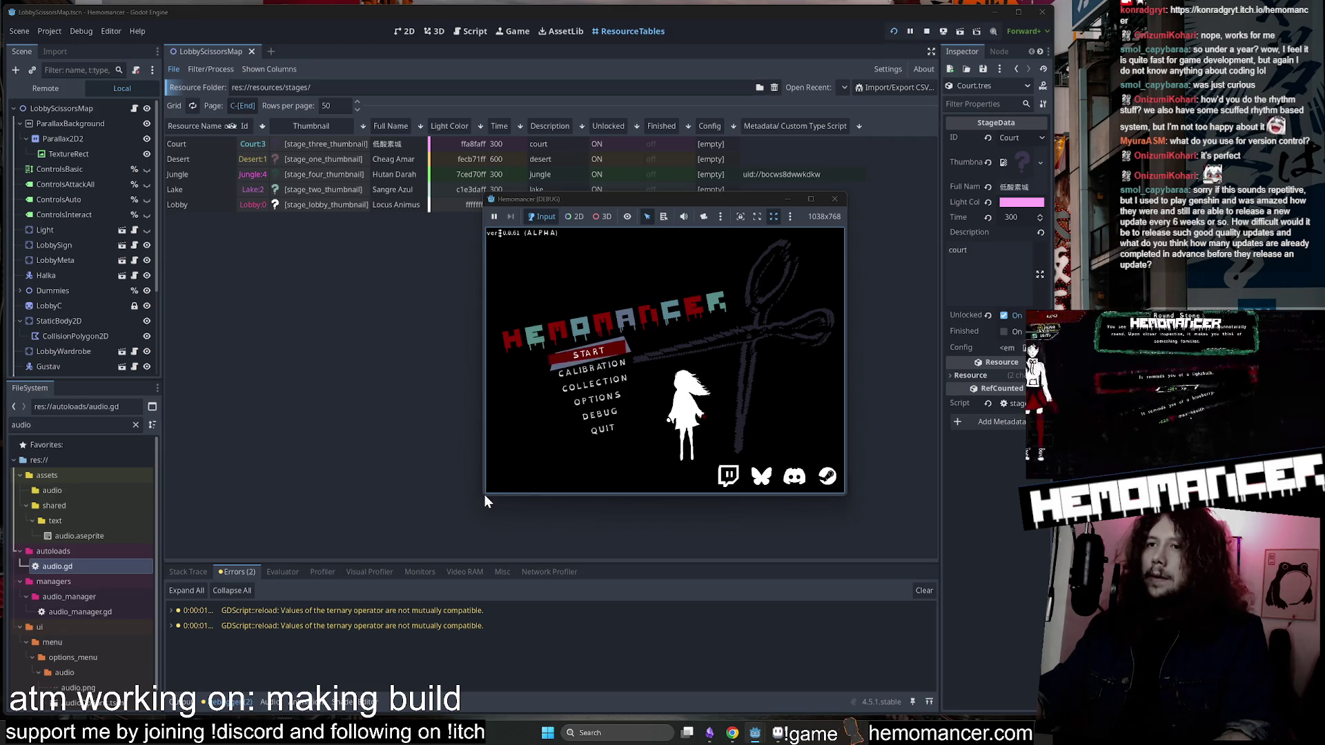
# Enlarge the debug game window and open the Options screen.
pyautogui.moveTo(483, 494)
pyautogui.mouseDown()
pyautogui.moveTo(346, 625)
pyautogui.moveTo(196, 678)
pyautogui.mouseUp()
pyautogui.moveTo(846, 193)
pyautogui.mouseDown()
pyautogui.moveTo(874, 151)
pyautogui.moveTo(1013, 42)
pyautogui.mouseUp()
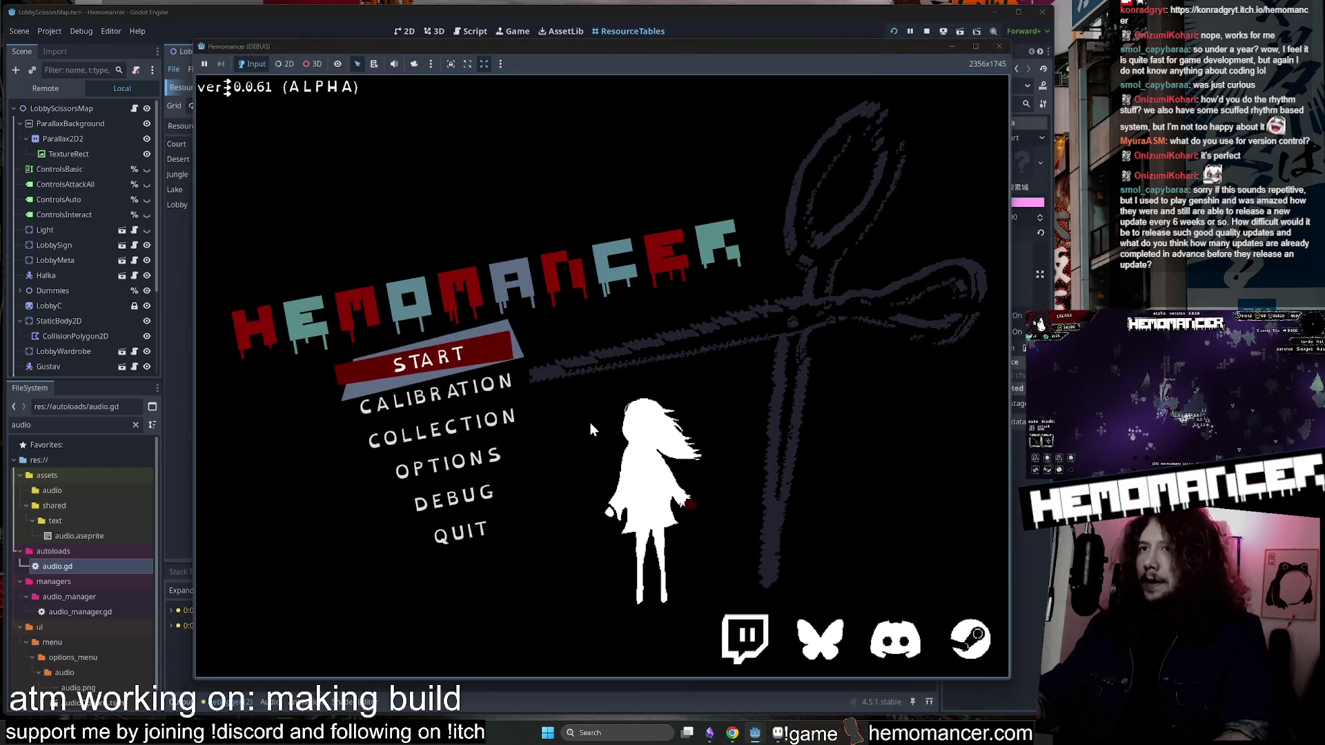
pyautogui.click(500, 462)
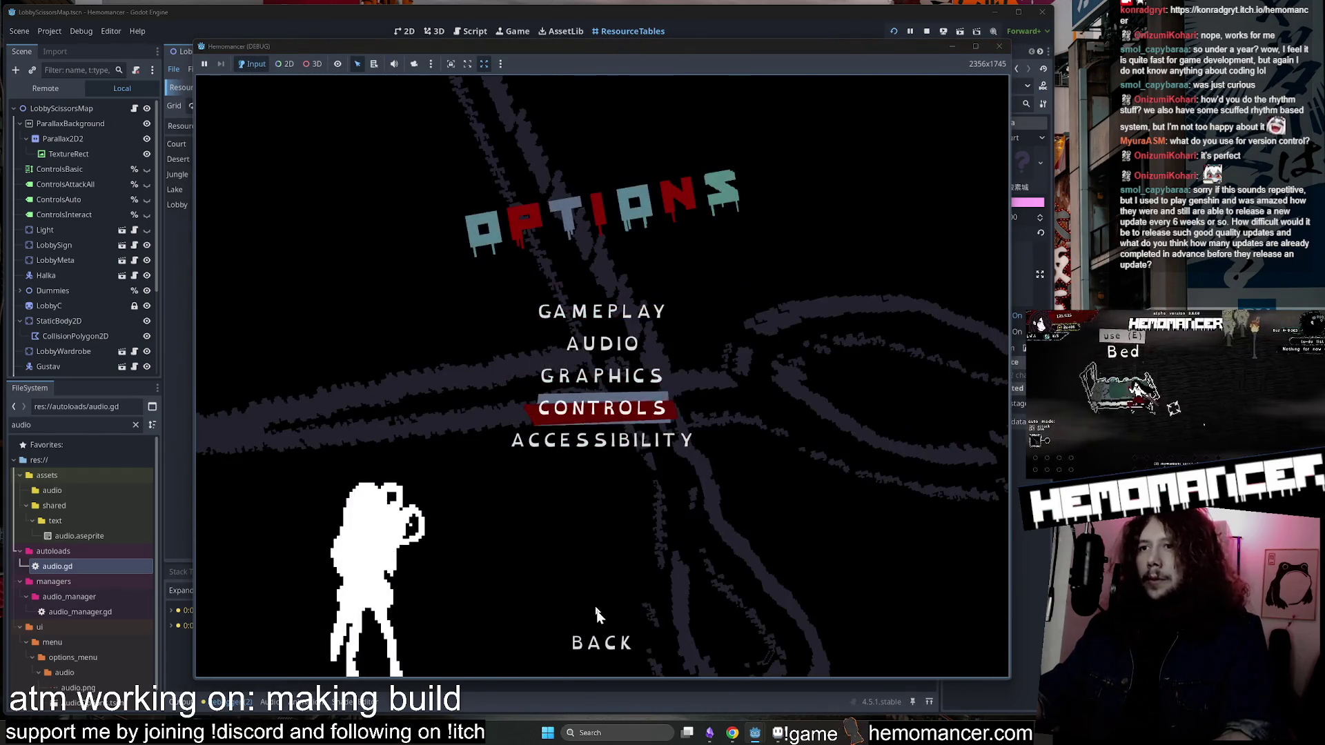
# Go back and start the game, walk to the wardrobe, and open and close it.
pyautogui.click(600, 638)
pyautogui.click(442, 370)
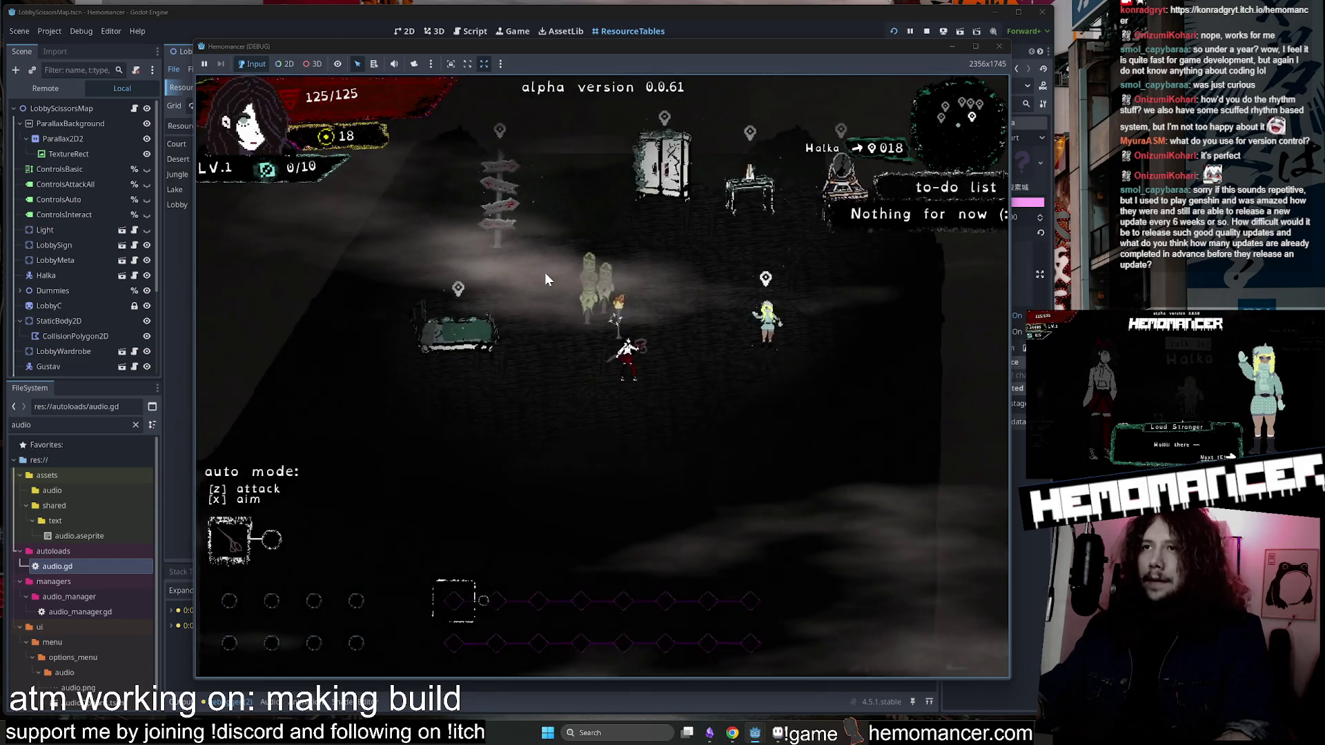
pyautogui.press('w')
pyautogui.press('a')
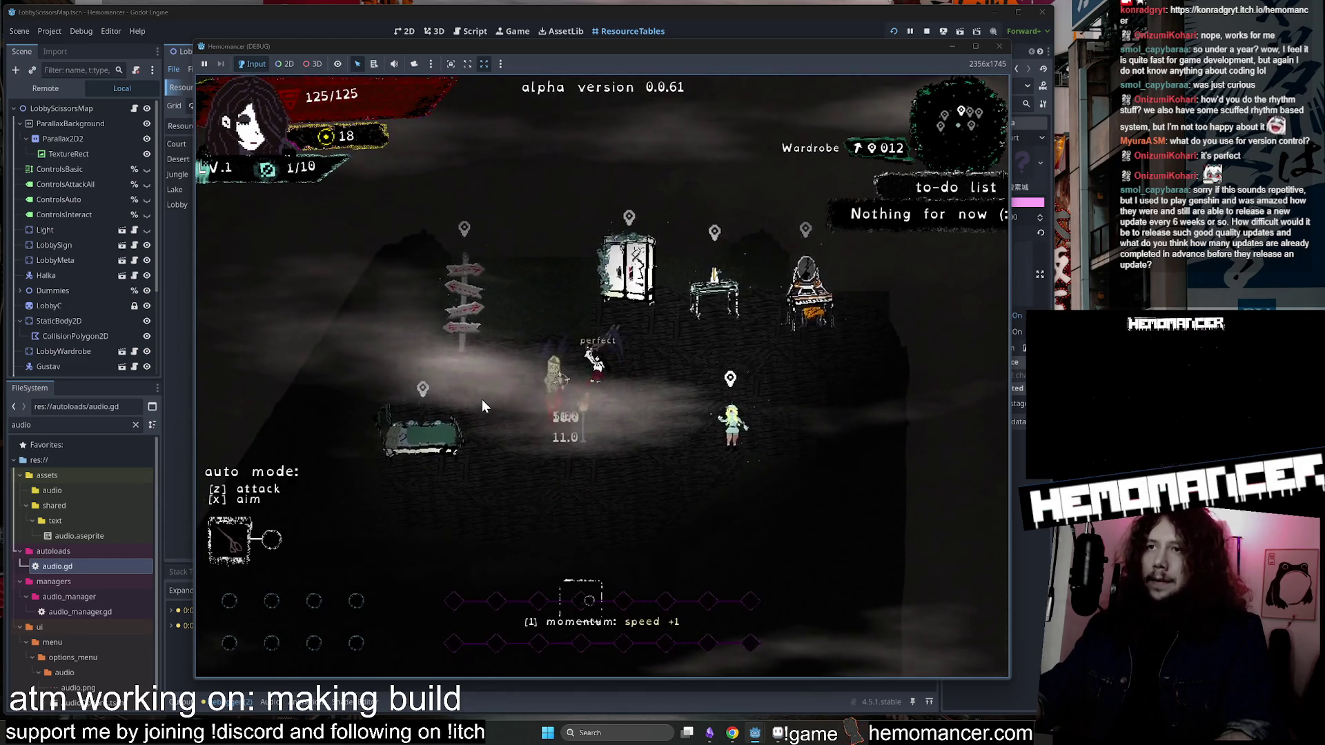
pyautogui.press('w')
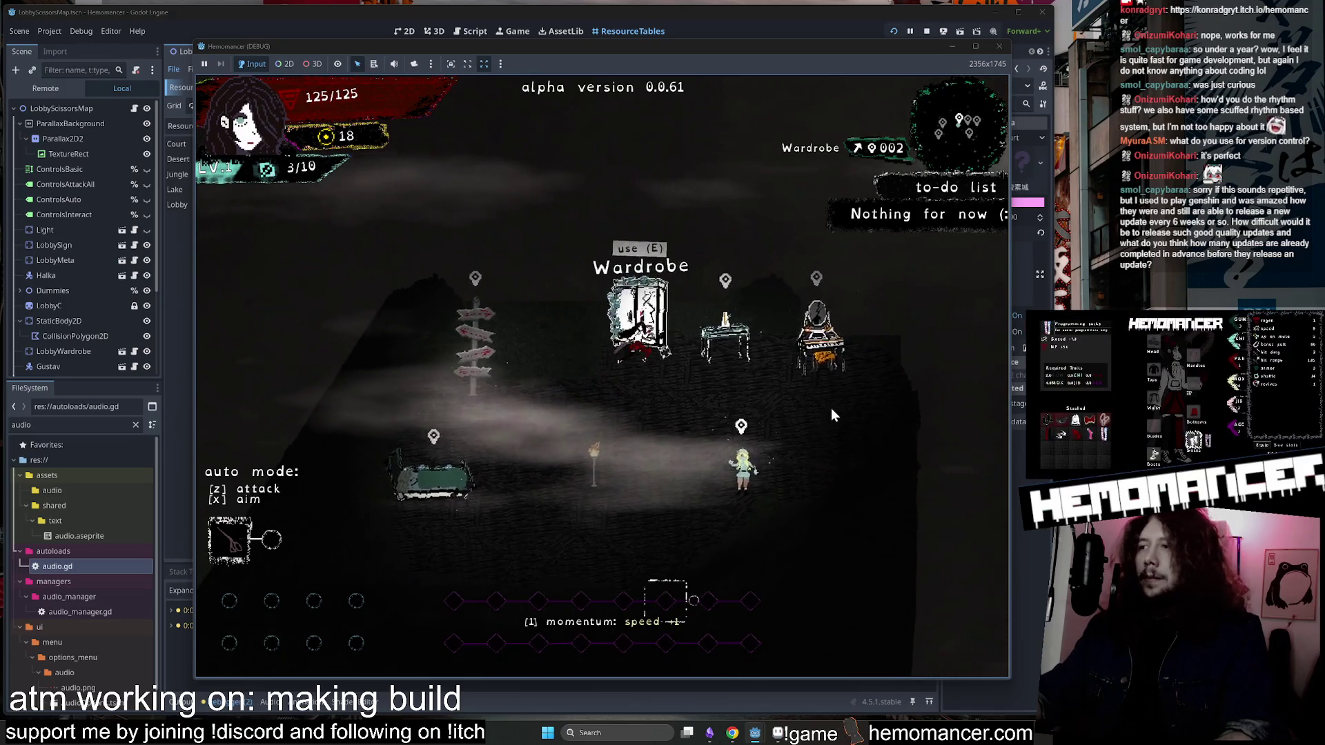
pyautogui.press('e')
pyautogui.click(604, 654)
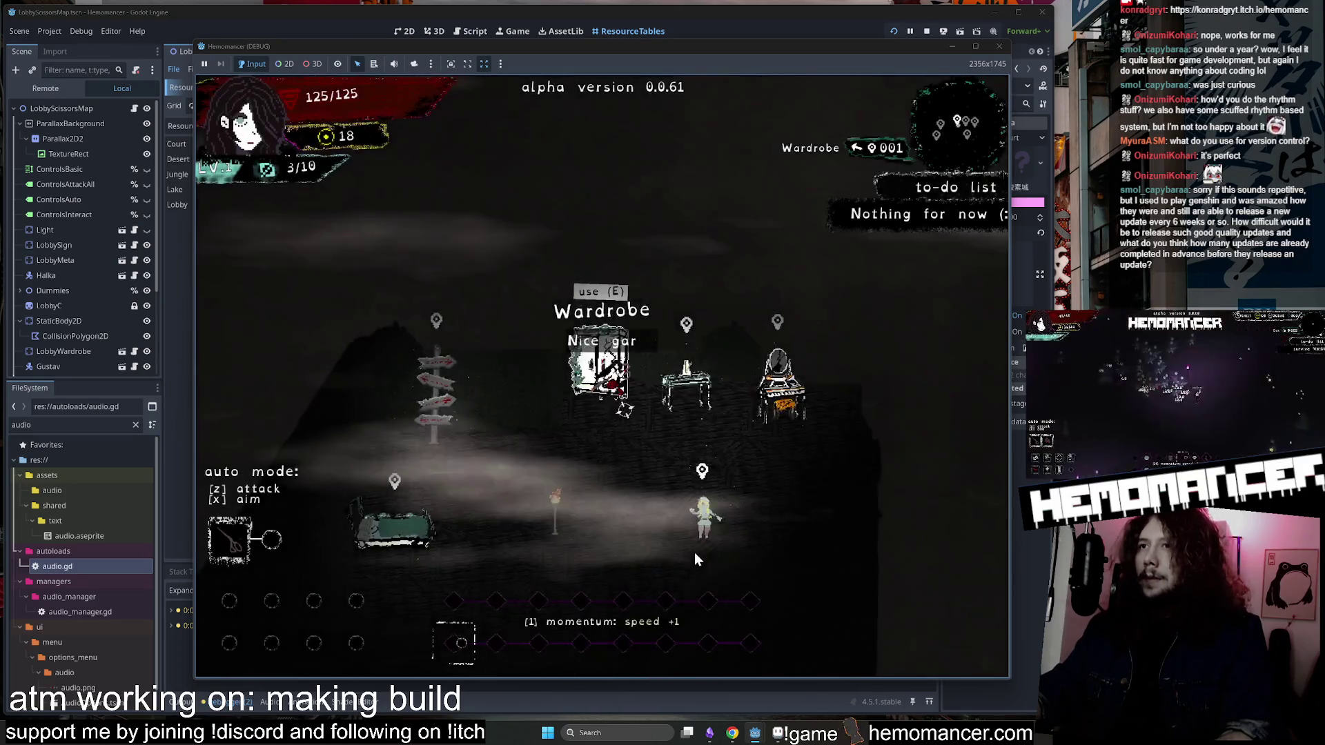
# Walk to the signpost and open the Travel menu for Cheag Amar.
pyautogui.press('d')
pyautogui.press('s')
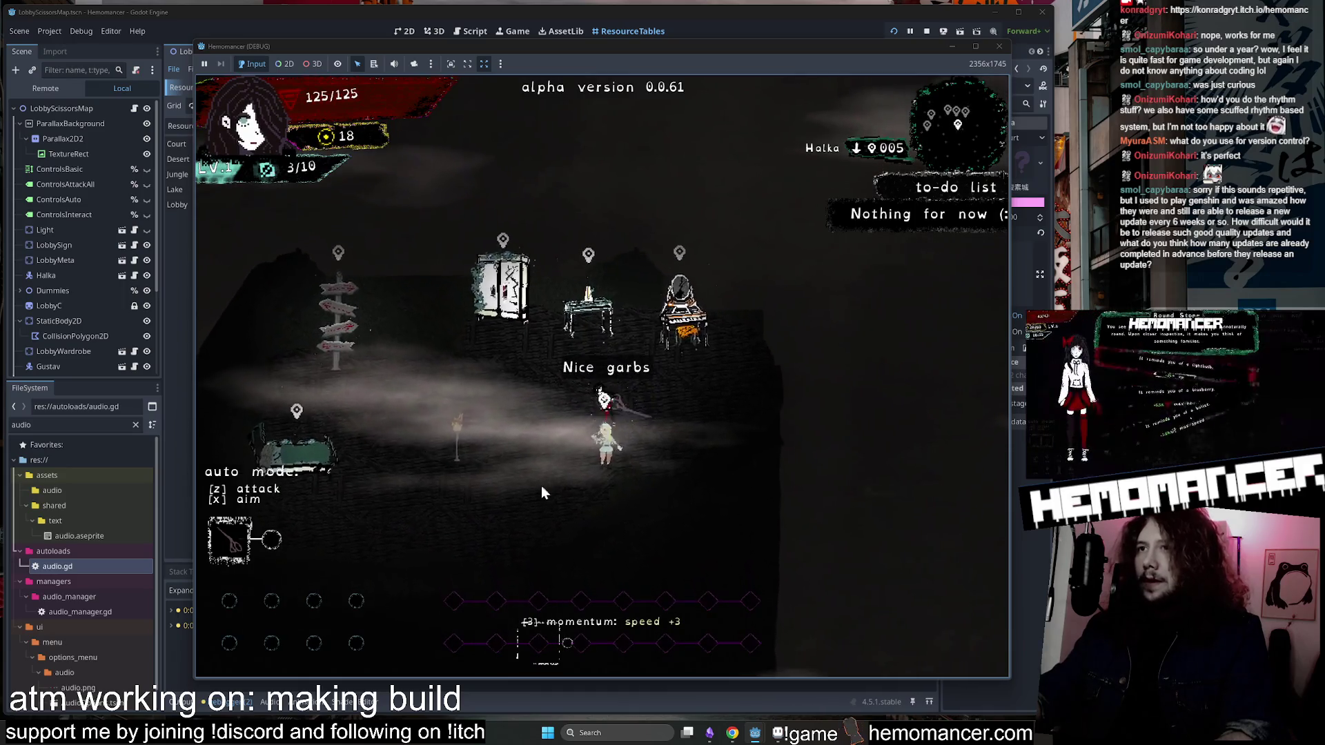
pyautogui.press('a')
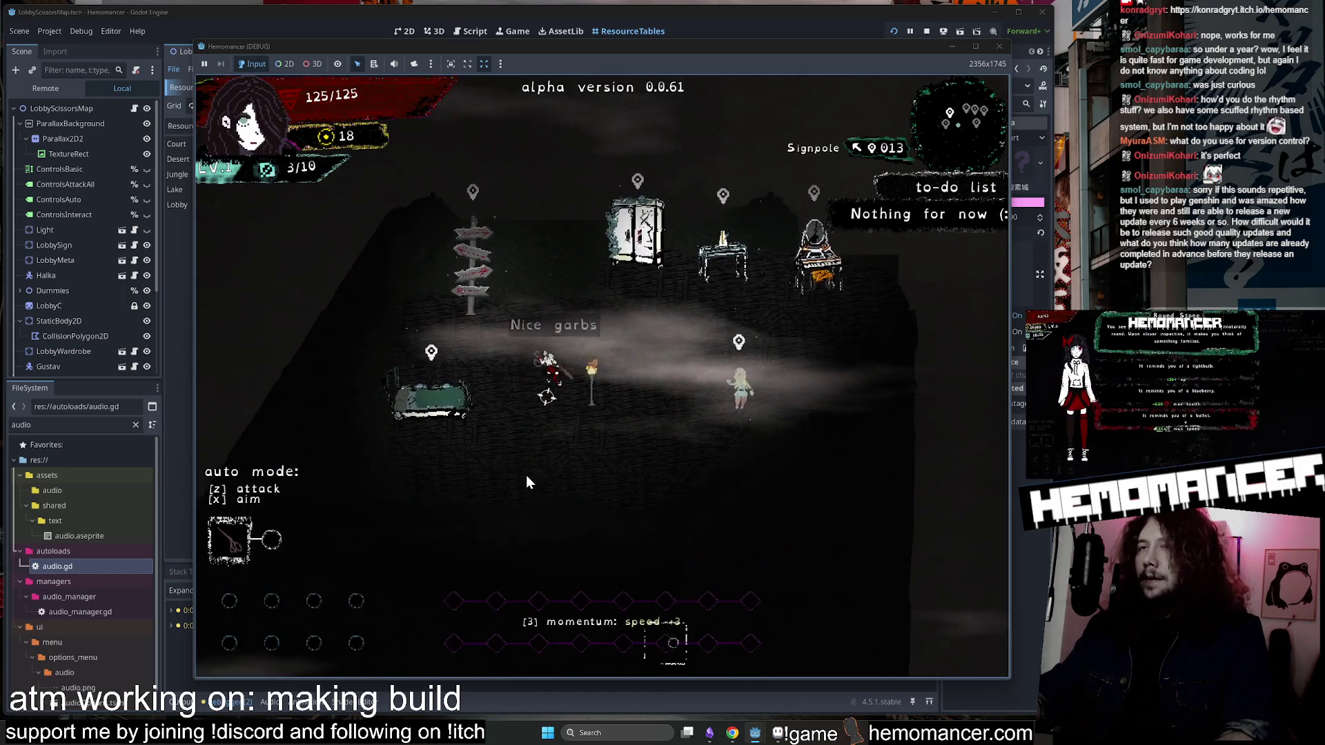
pyautogui.press('e')
pyautogui.click(545, 474)
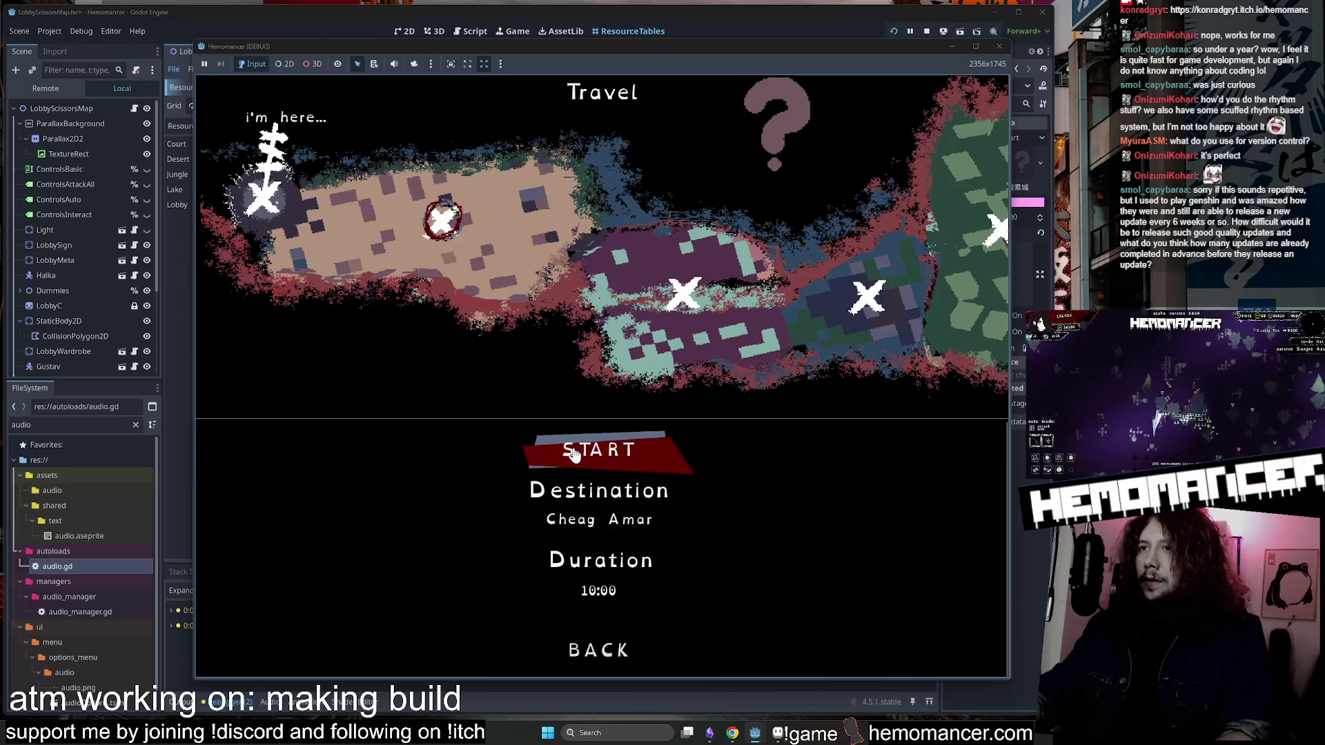
# Walk into the enemies, then reroll the level-up offers and take Scissors.
pyautogui.press('d')
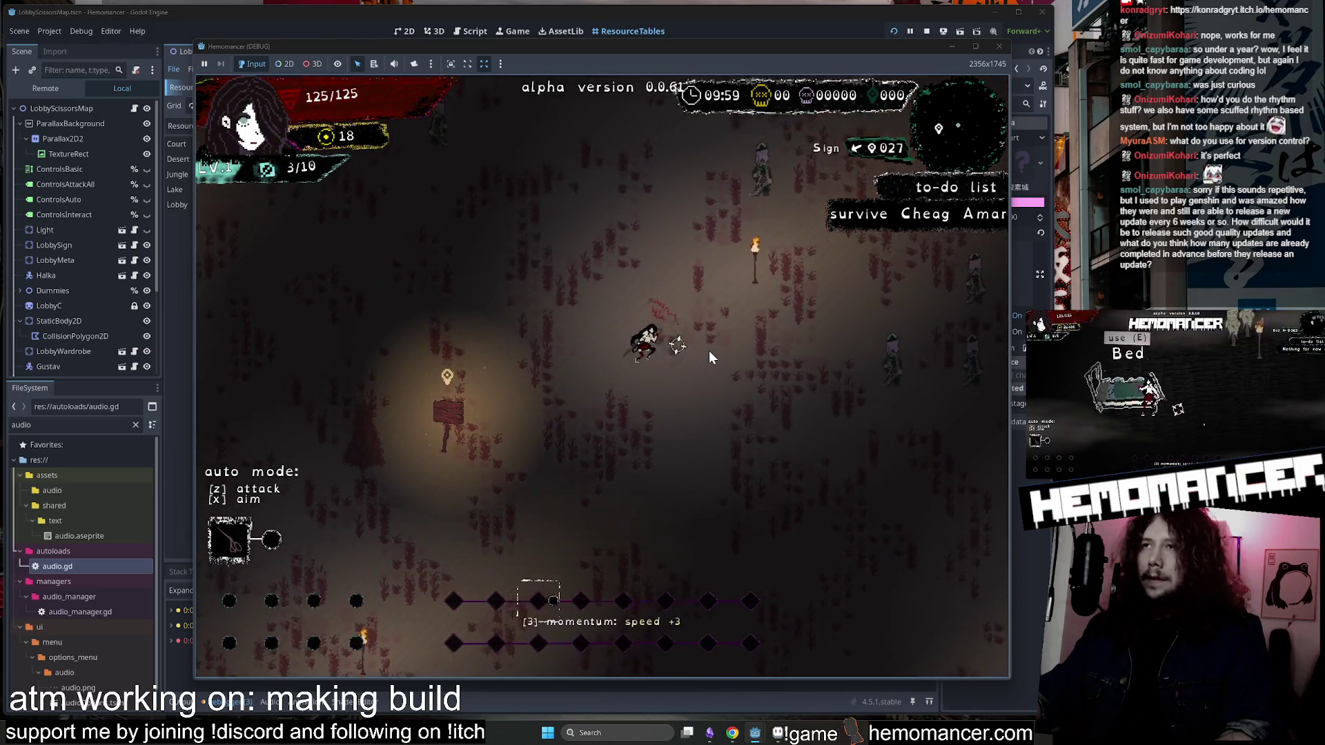
pyautogui.press('w')
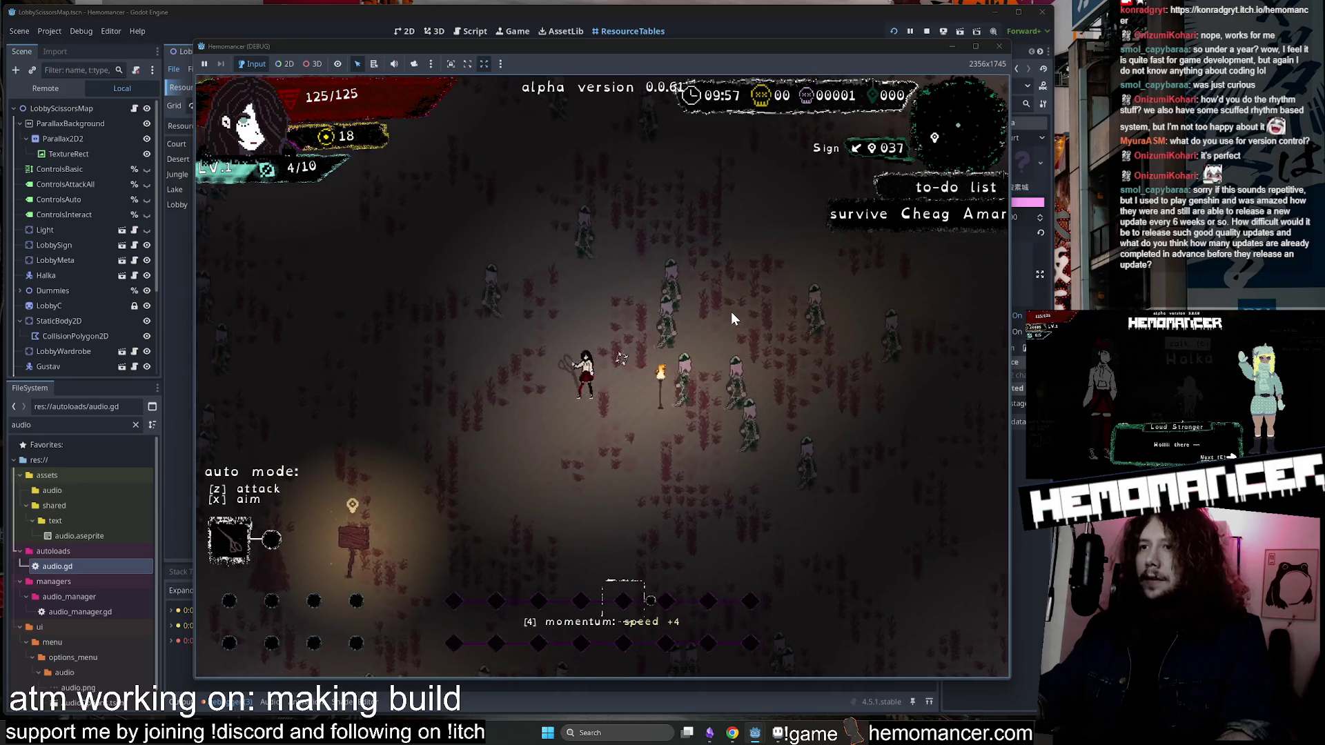
pyautogui.press('a')
pyautogui.press('w')
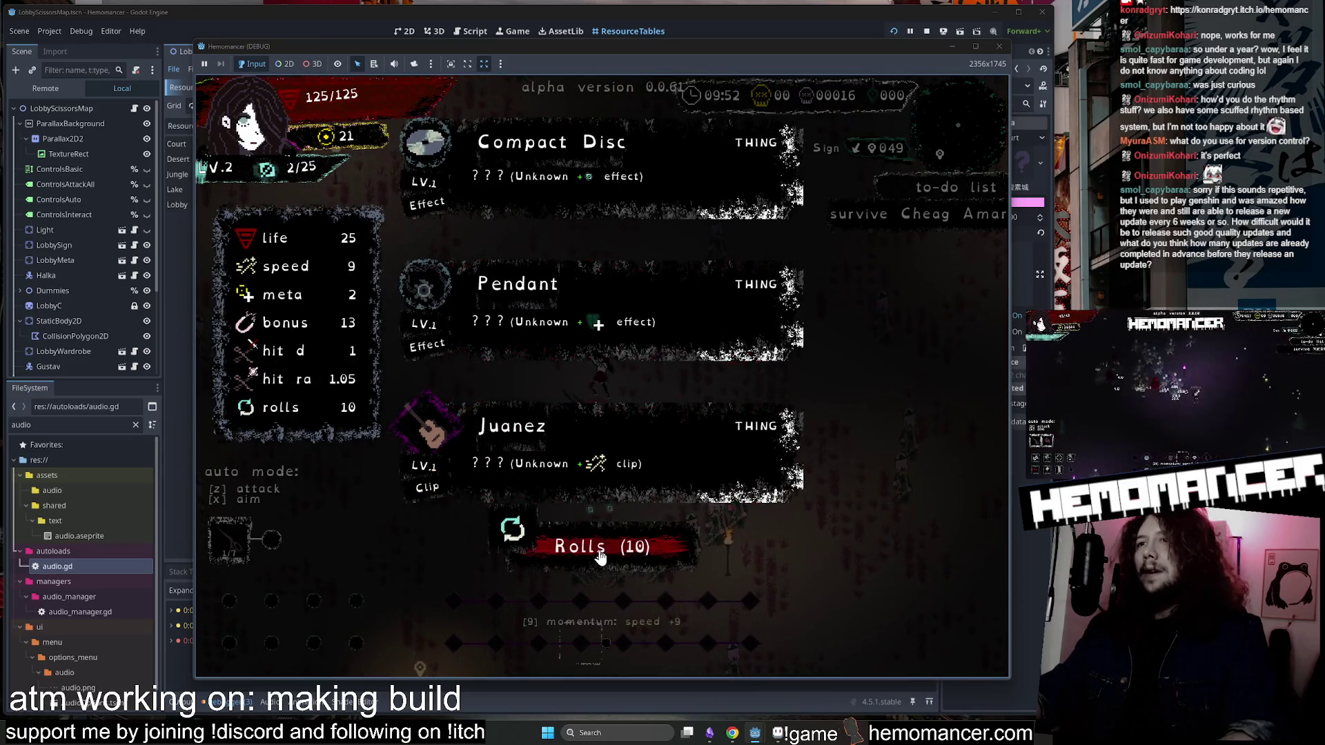
pyautogui.click(600, 549)
pyautogui.click(545, 181)
# Keep fighting up the field and collecting XP until the next level-up screen appears.
pyautogui.press('w')
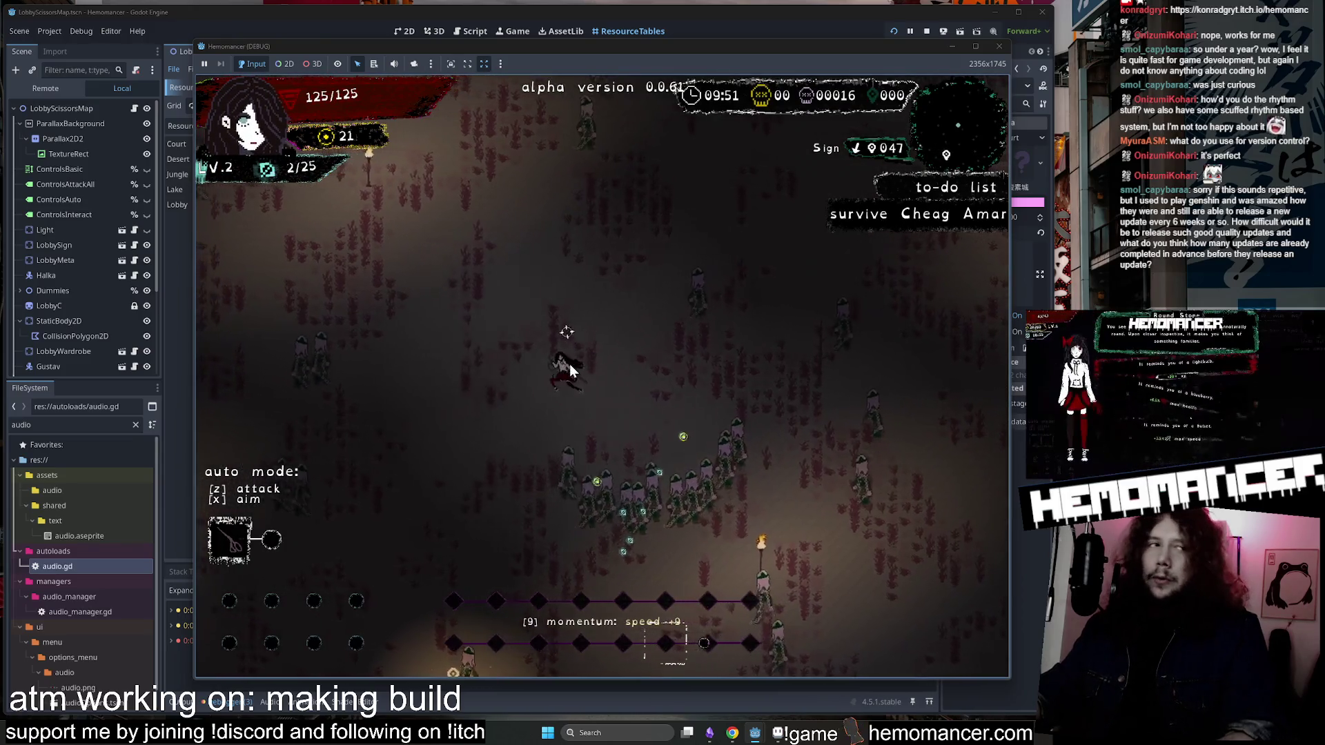
pyautogui.press('w')
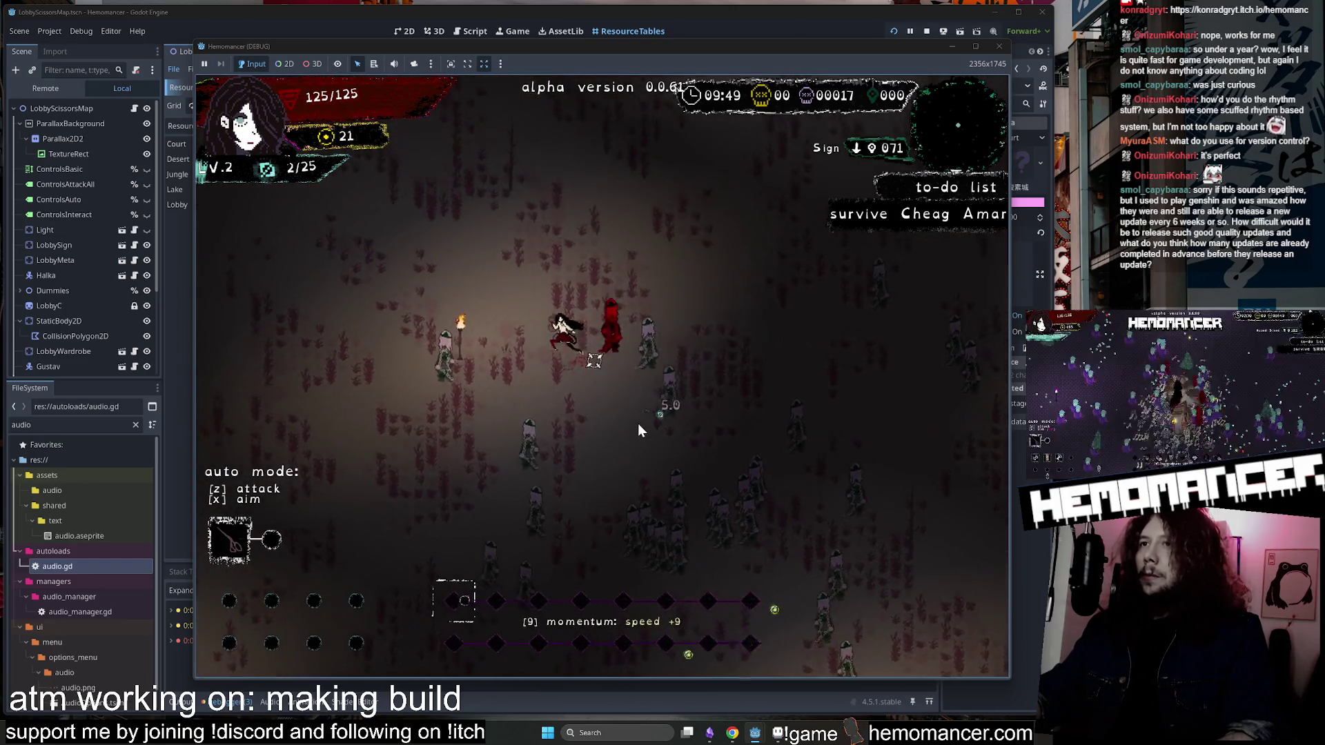
pyautogui.press('w')
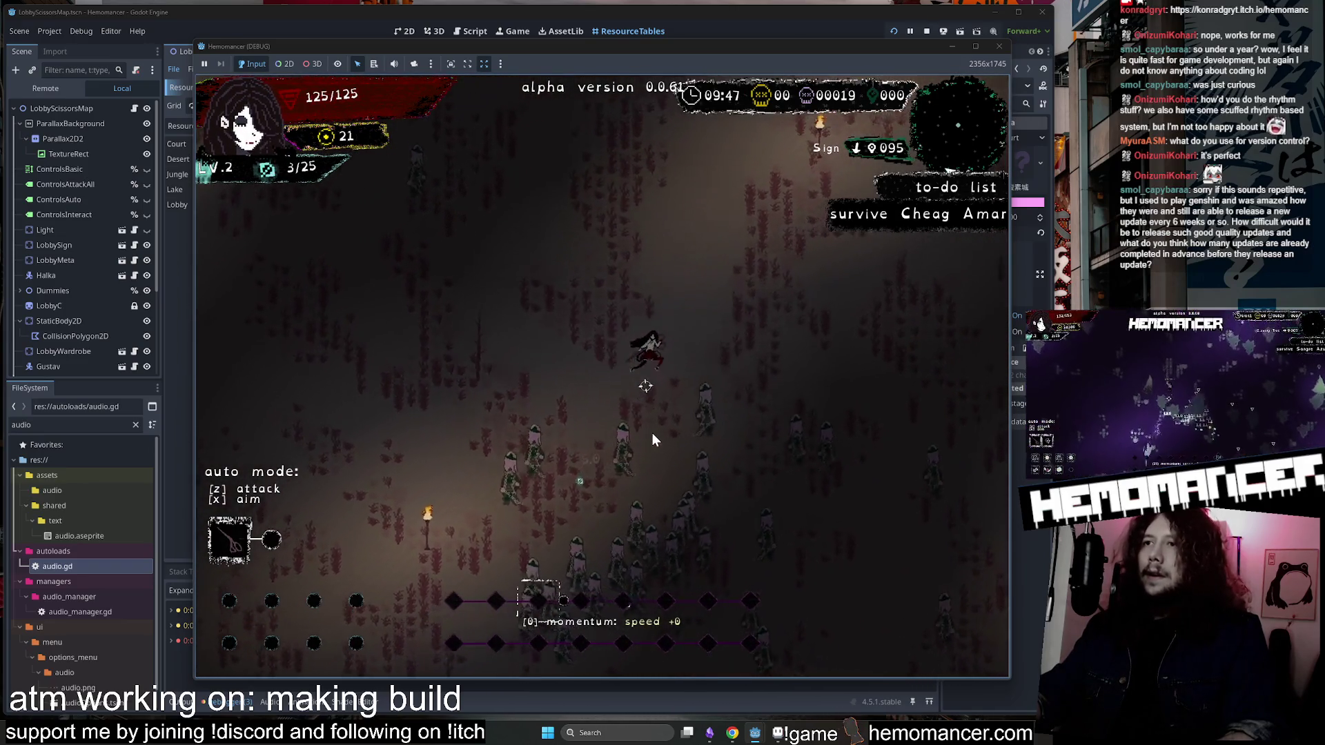
pyautogui.press('w')
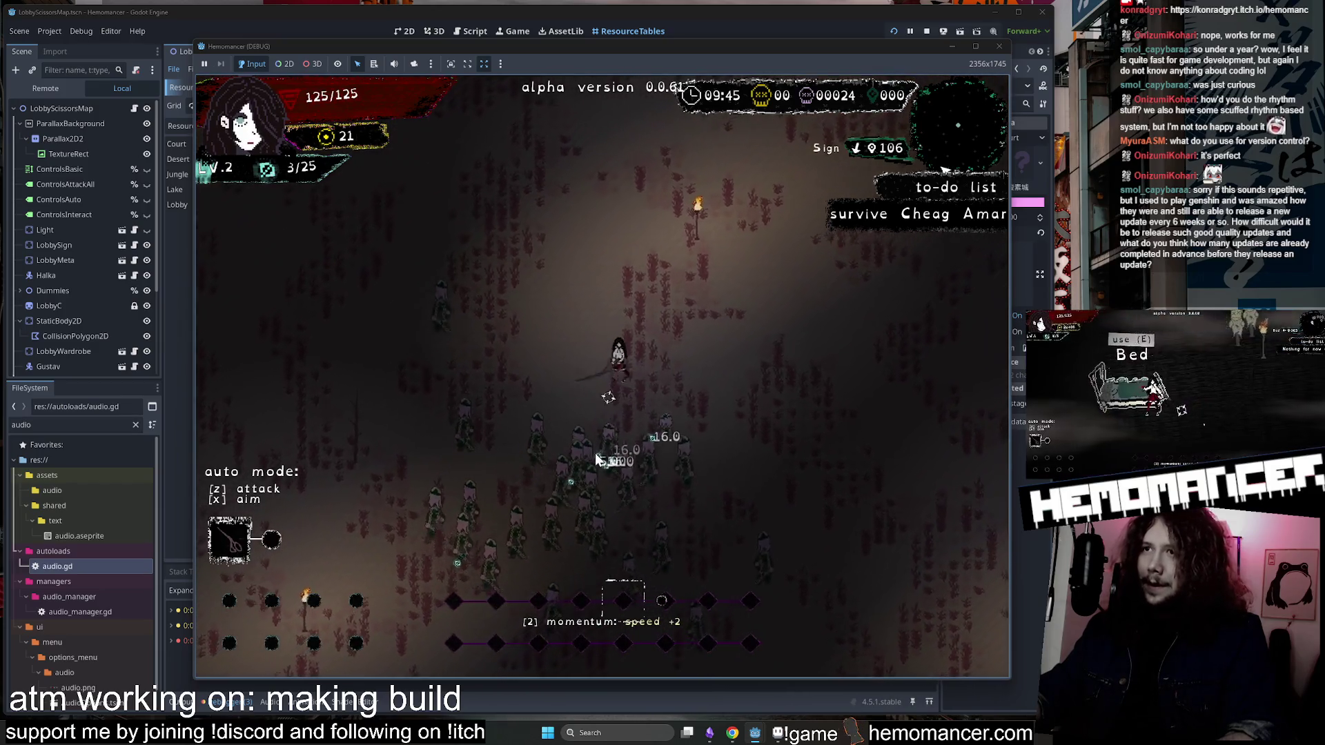
pyautogui.press('w')
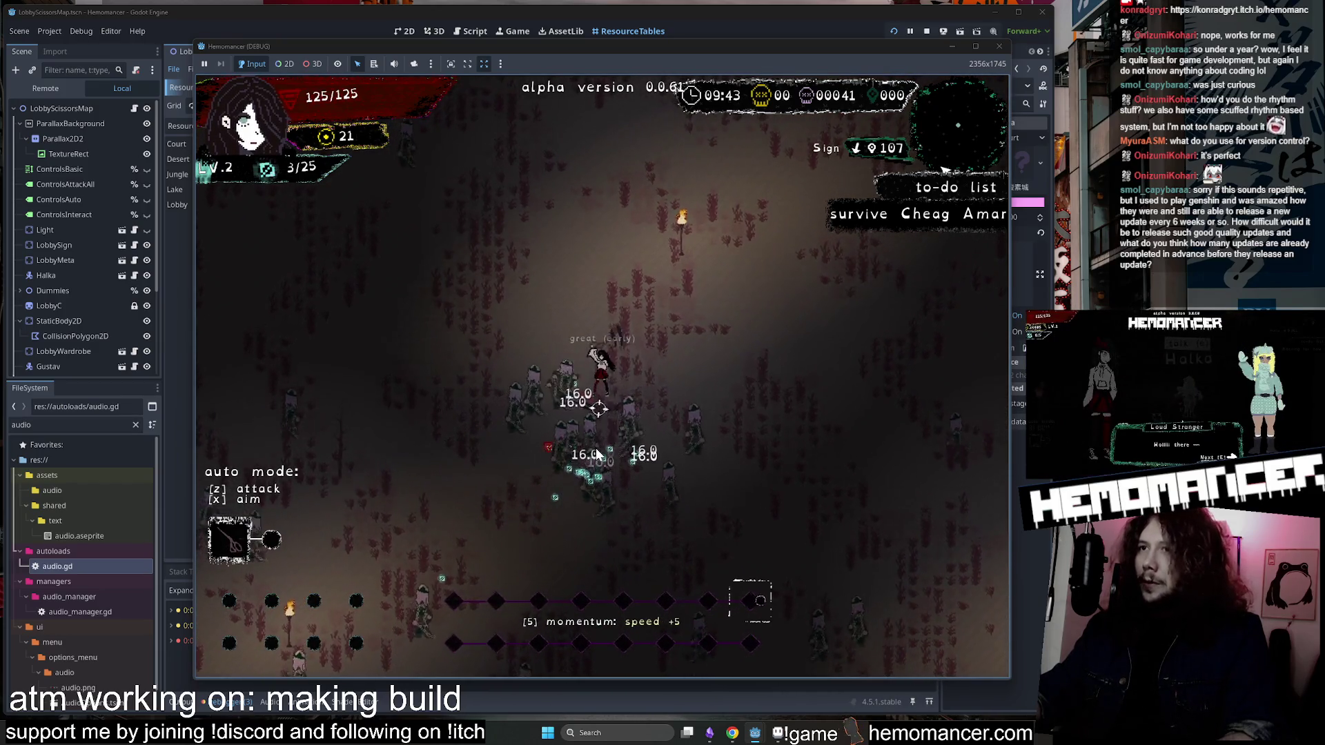
pyautogui.press('w')
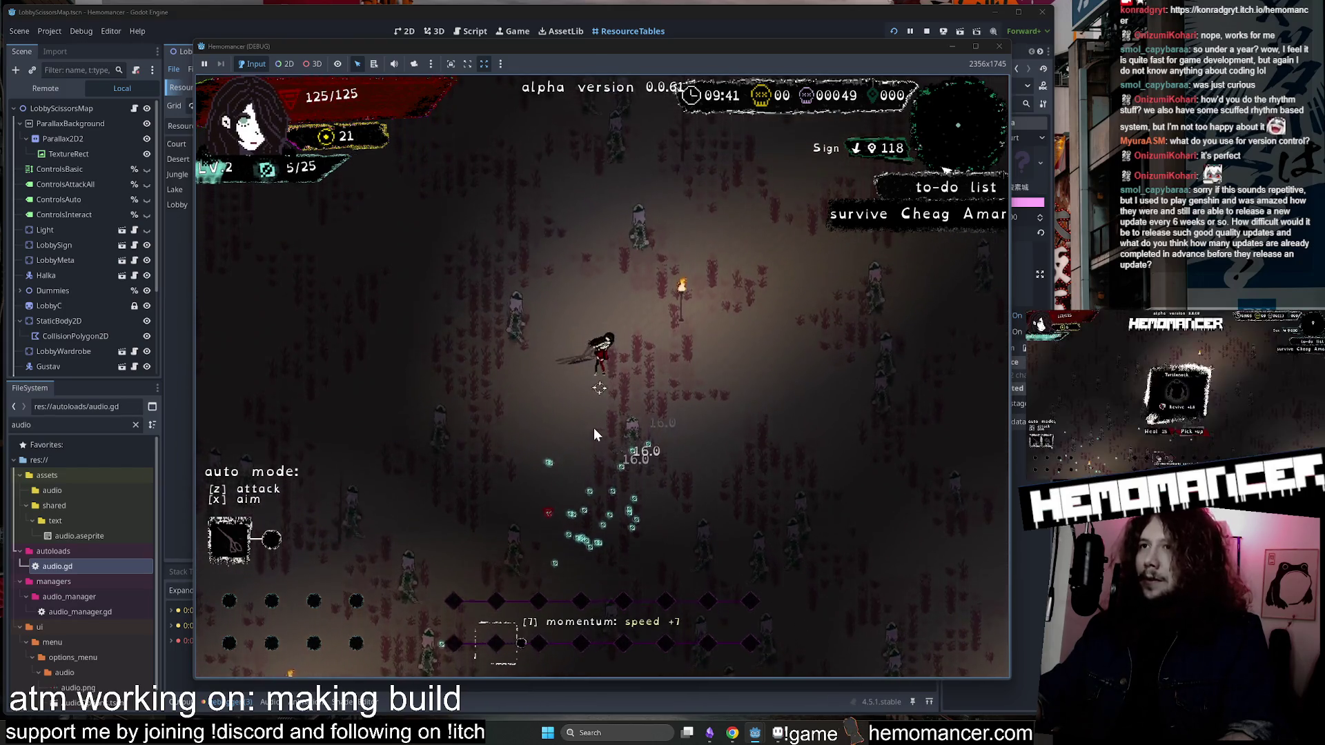
pyautogui.press('w')
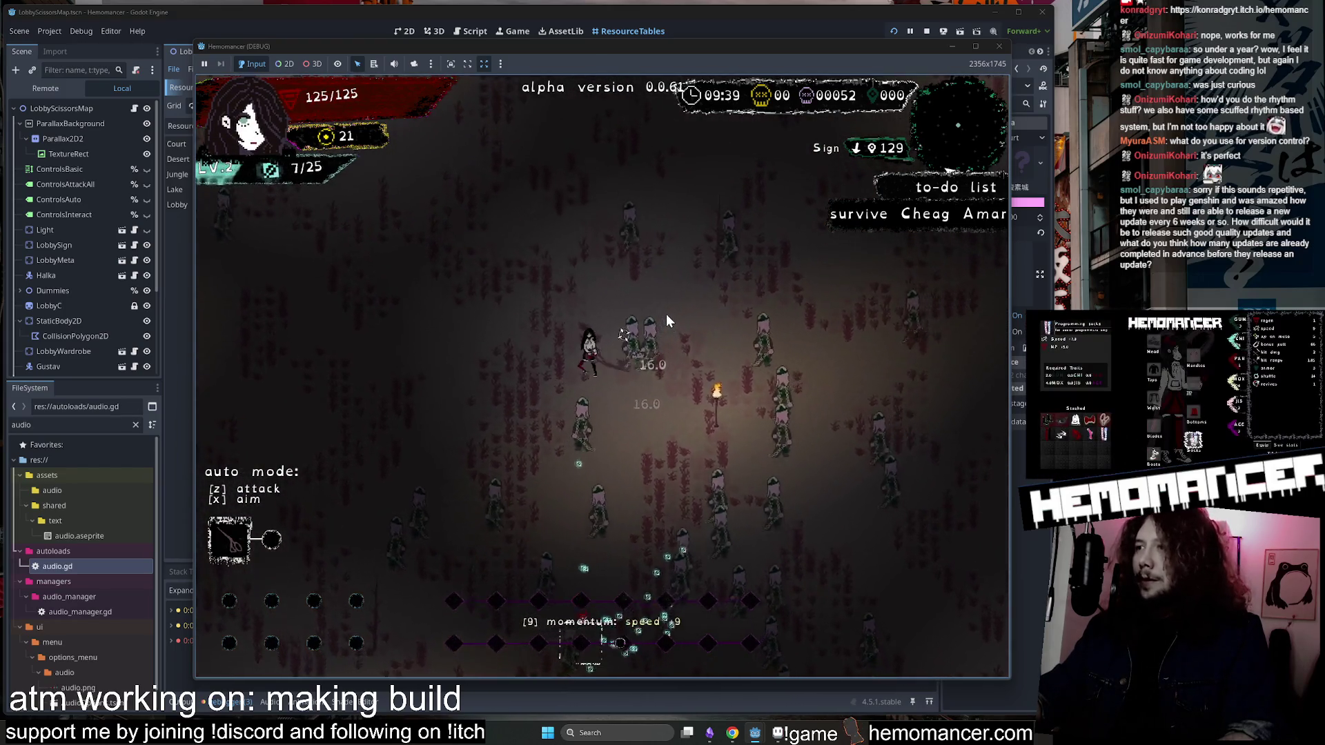
pyautogui.press('w')
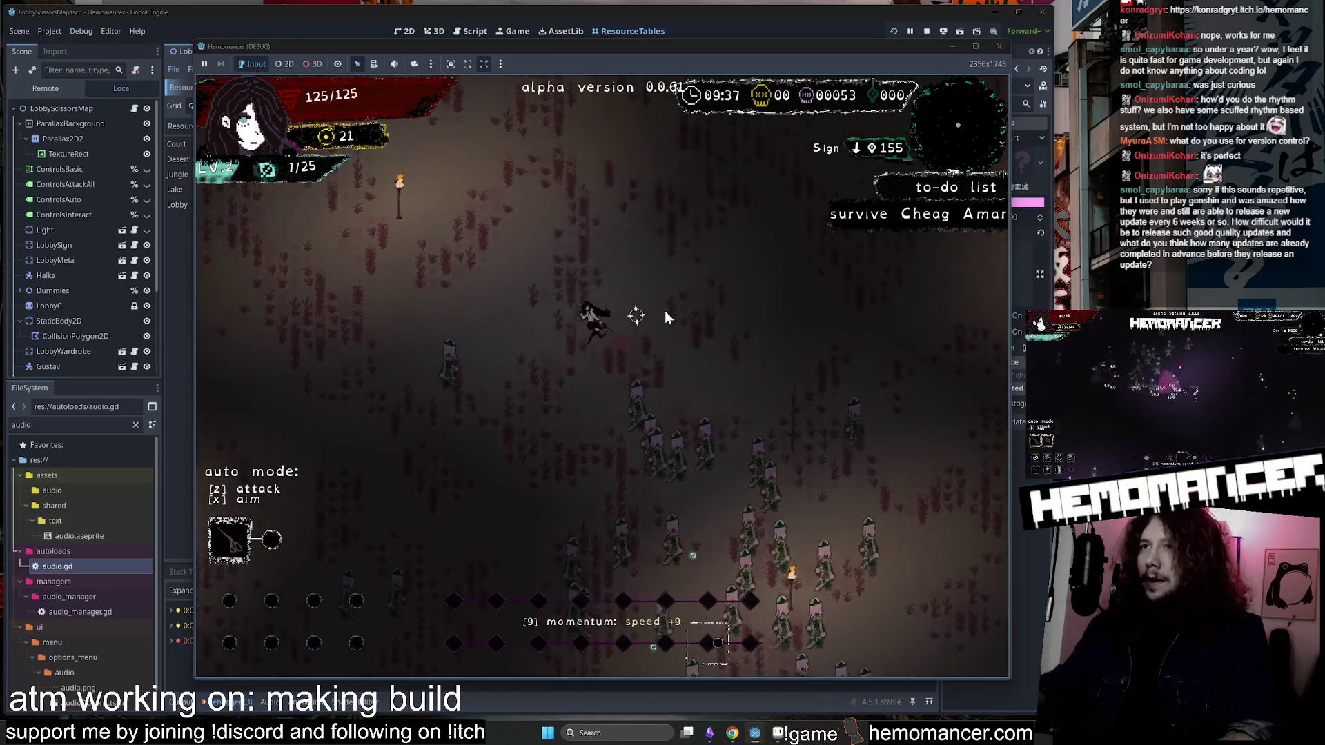
pyautogui.press('w')
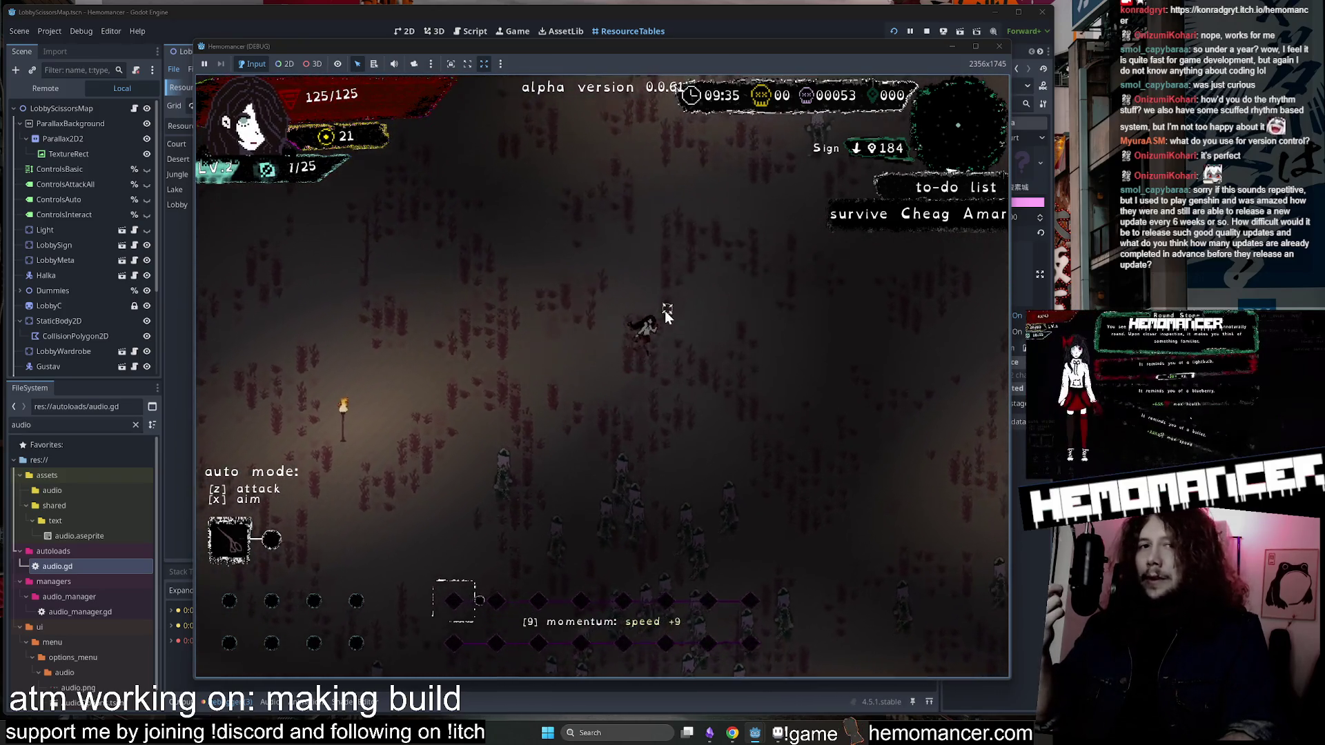
pyautogui.press('w')
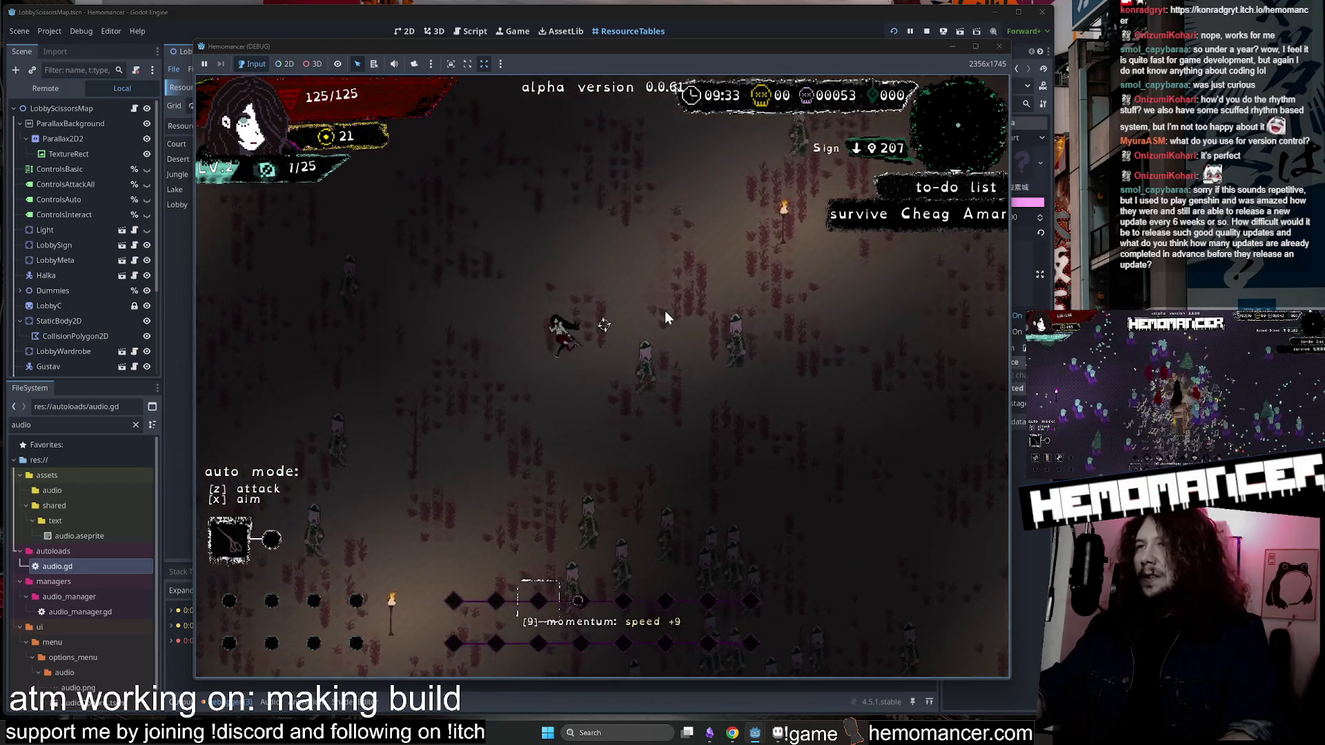
pyautogui.press('w')
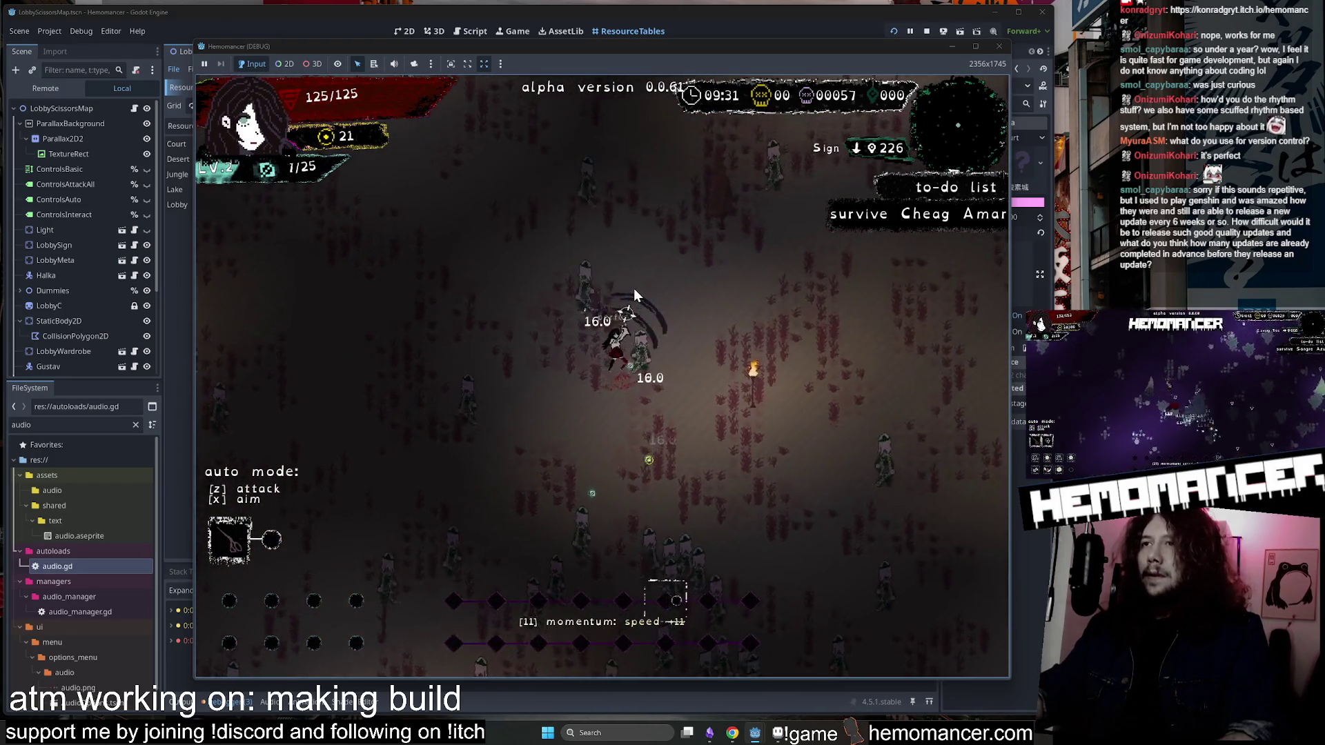
pyautogui.press('w')
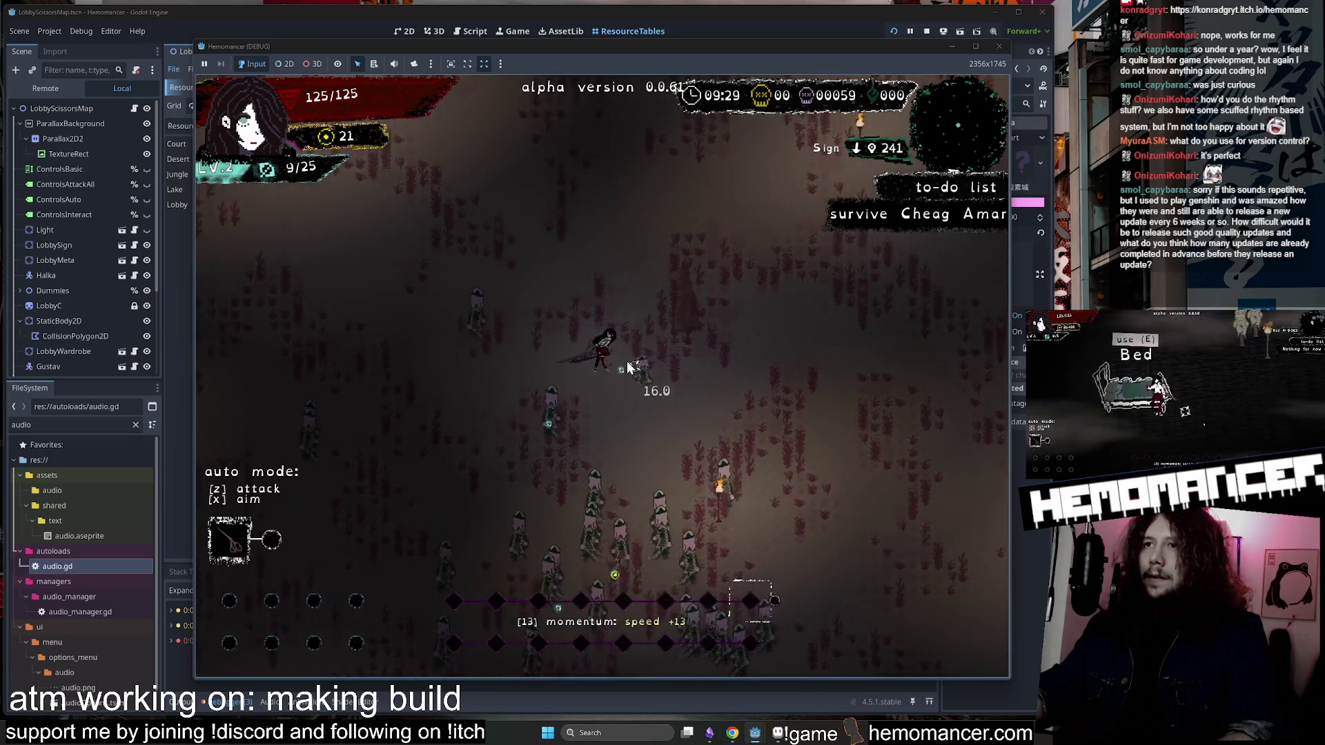
pyautogui.press('a')
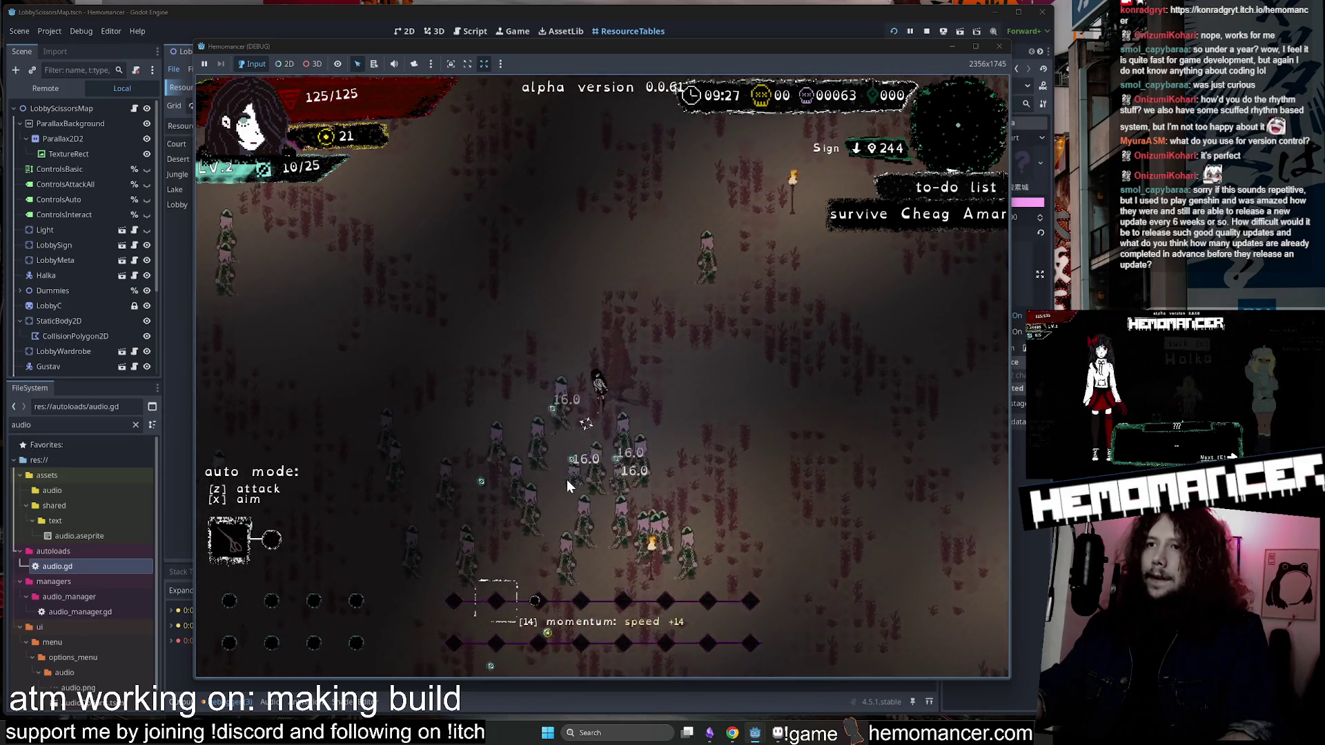
pyautogui.press('a')
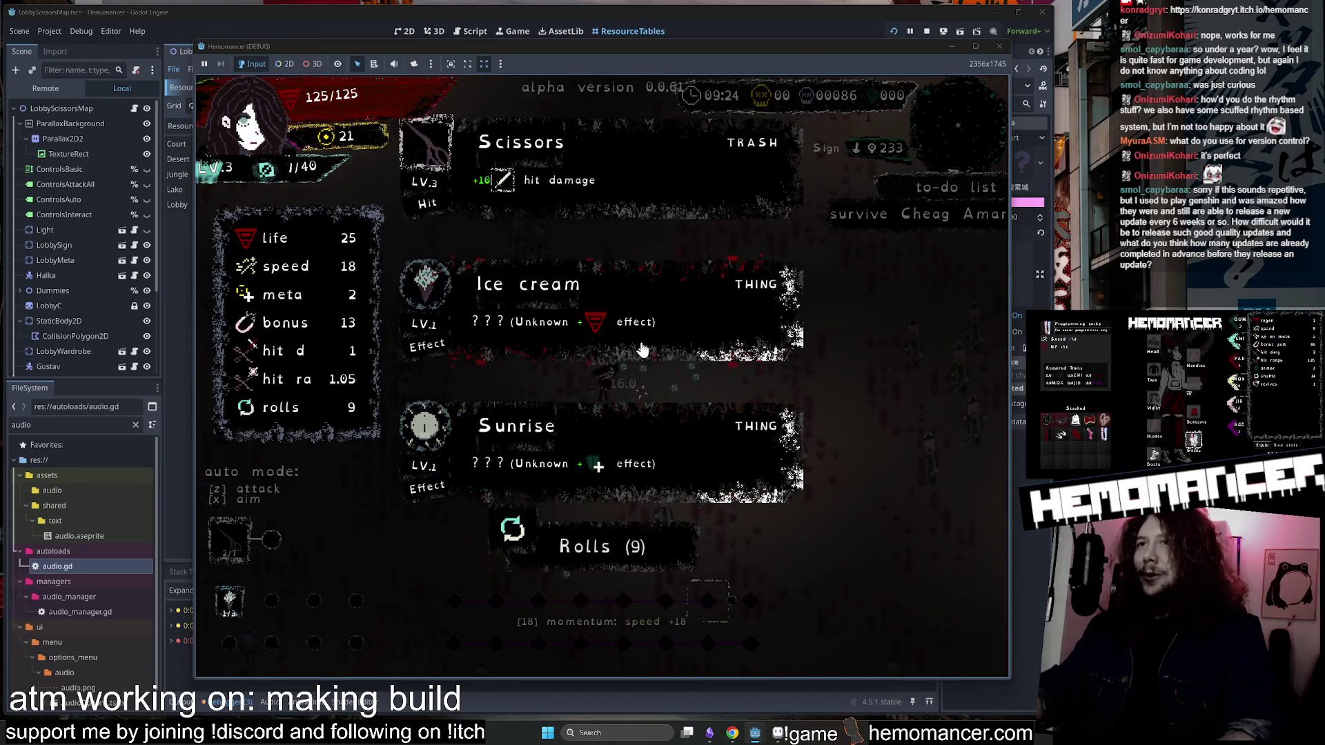
# Reroll the level-3 offers, take Shockwave, and fight on up-right collecting XP.
pyautogui.press('r')
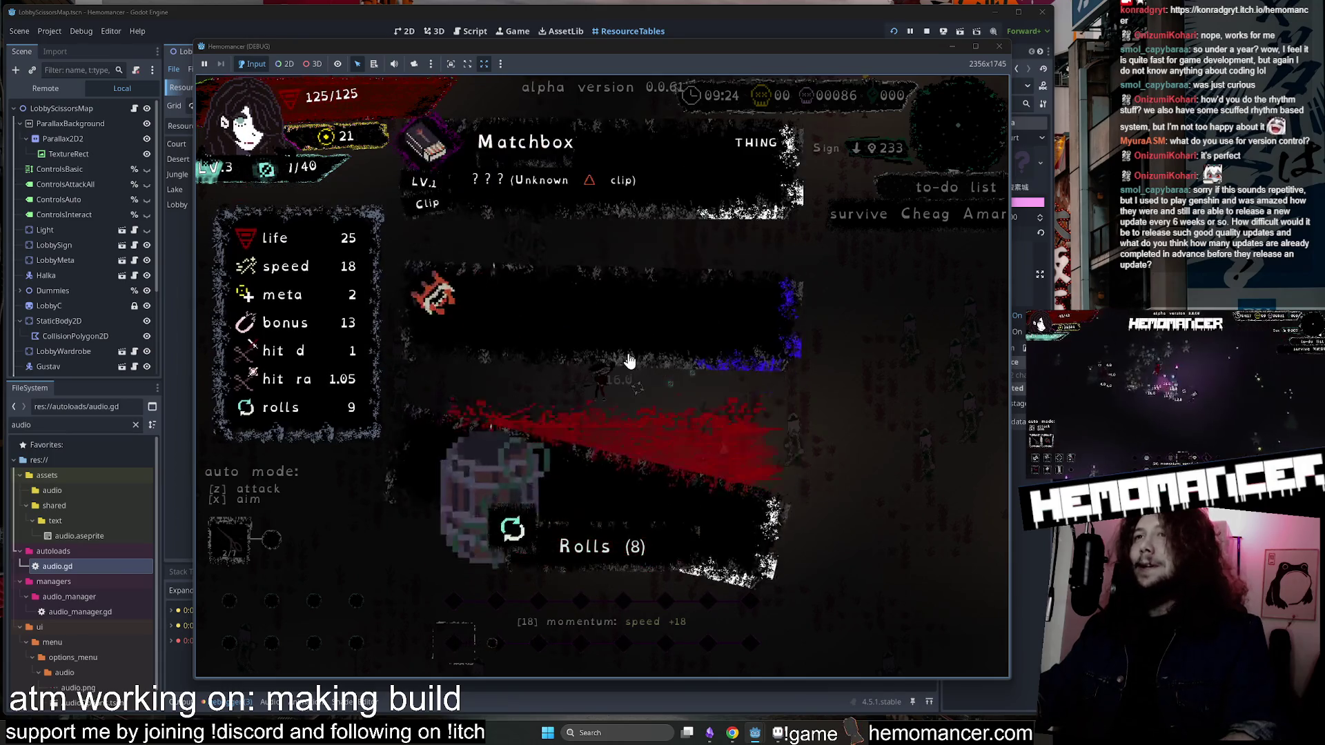
pyautogui.click(645, 321)
pyautogui.press('d')
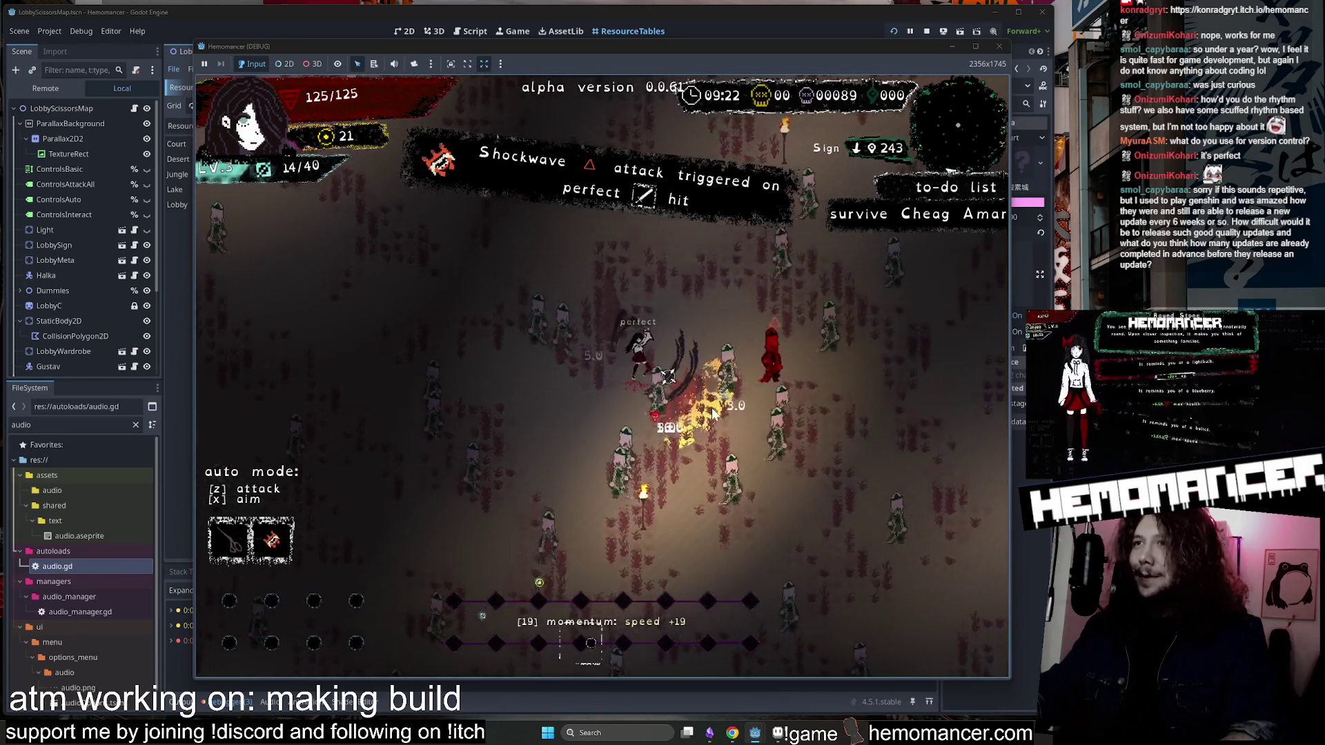
pyautogui.press('s')
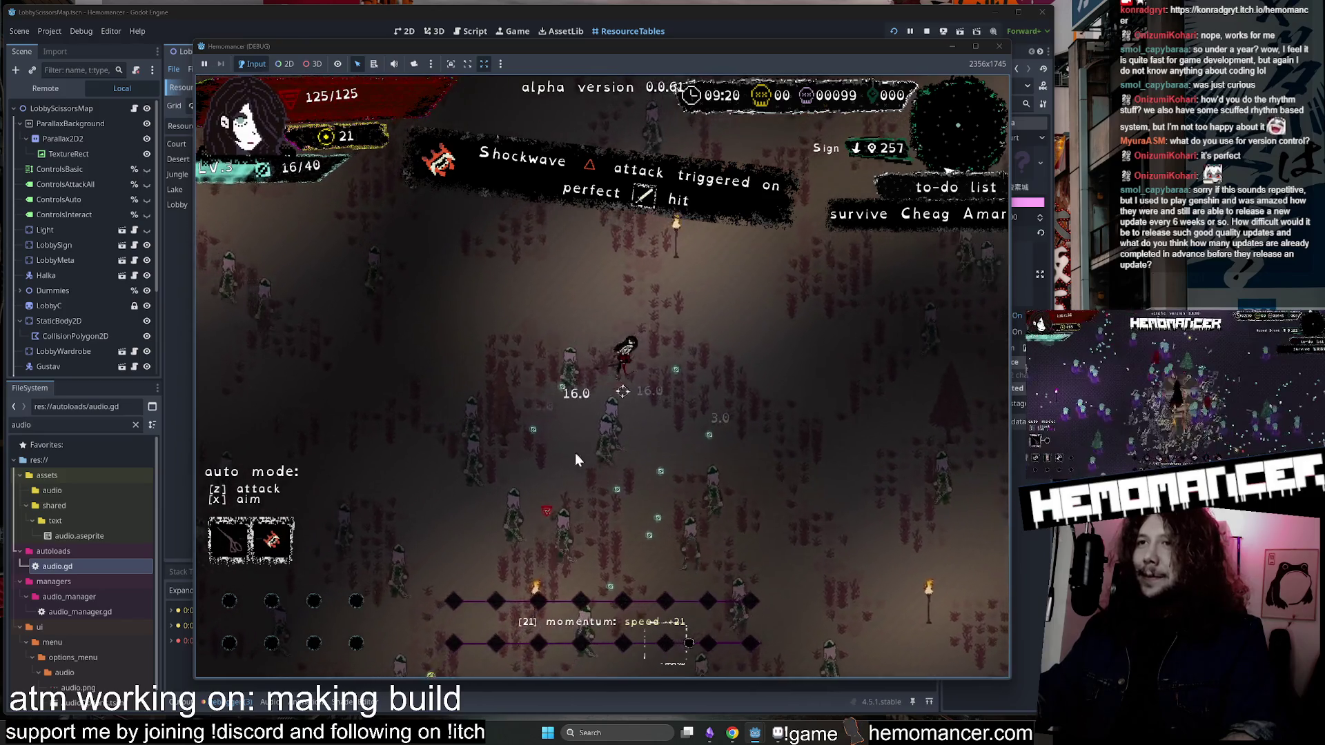
pyautogui.press('w')
pyautogui.press('d')
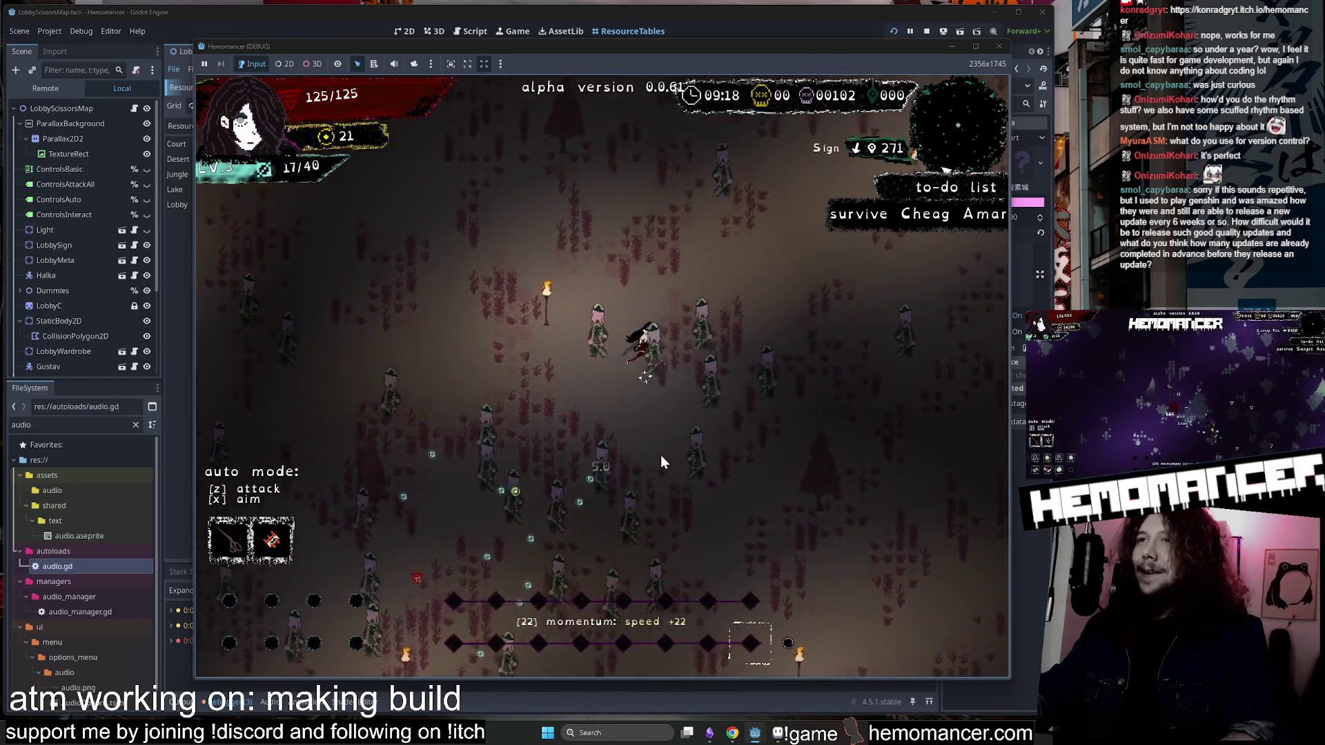
pyautogui.press('w')
pyautogui.press('d')
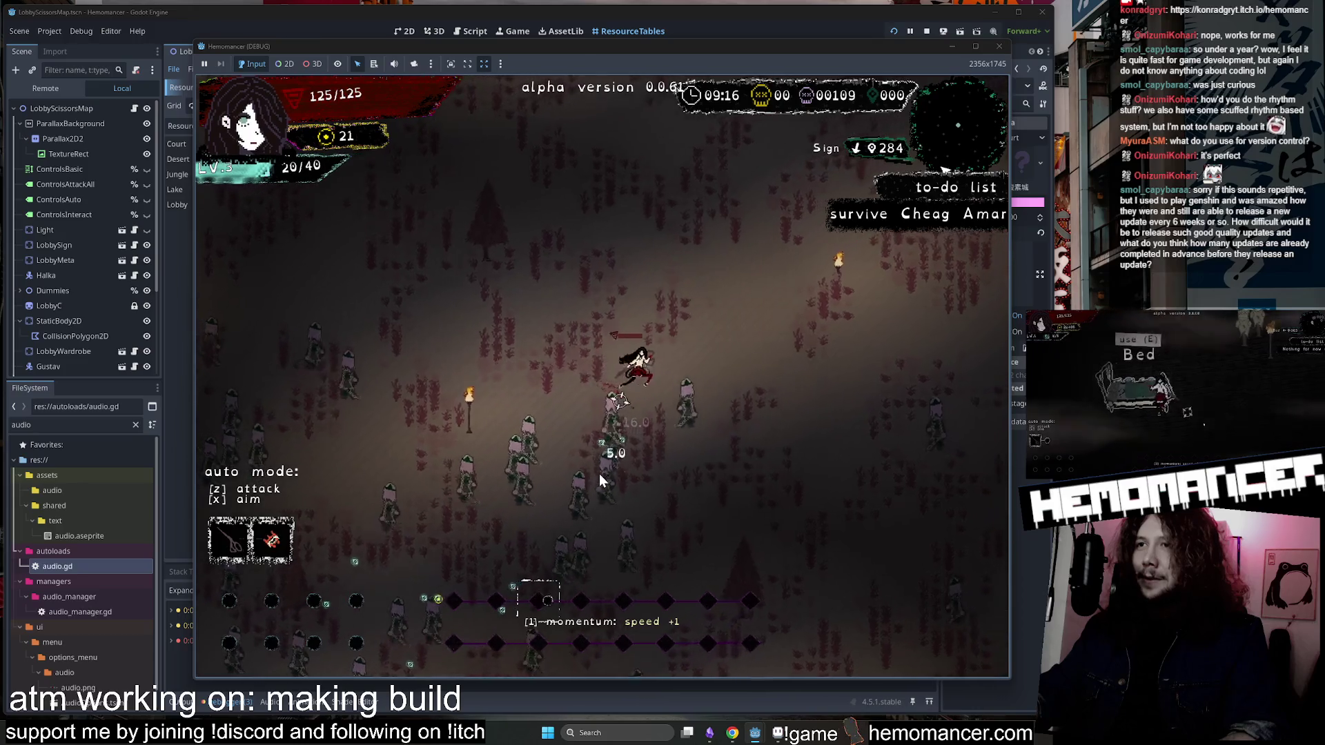
# Fight through the crowd down to the gravestone, slashing the nearby enemies.
pyautogui.press('w')
pyautogui.press('d')
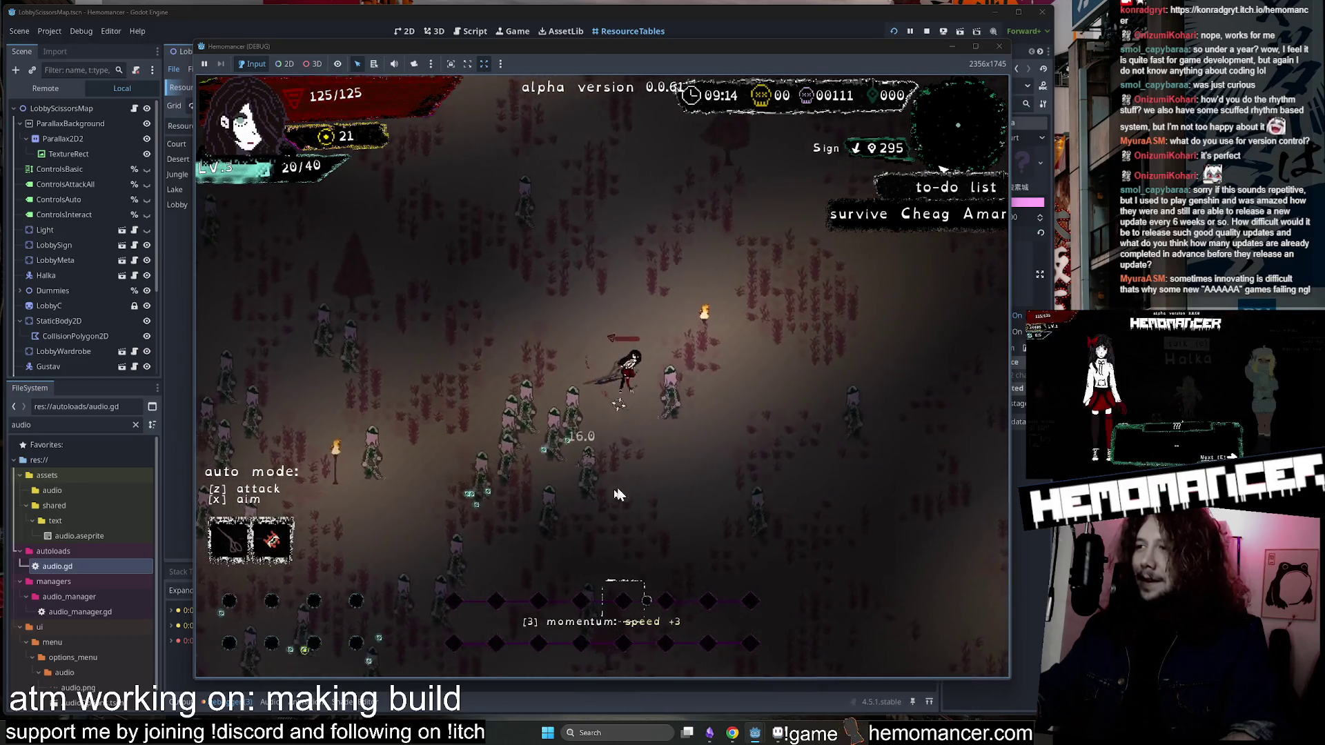
pyautogui.press('w')
pyautogui.press('d')
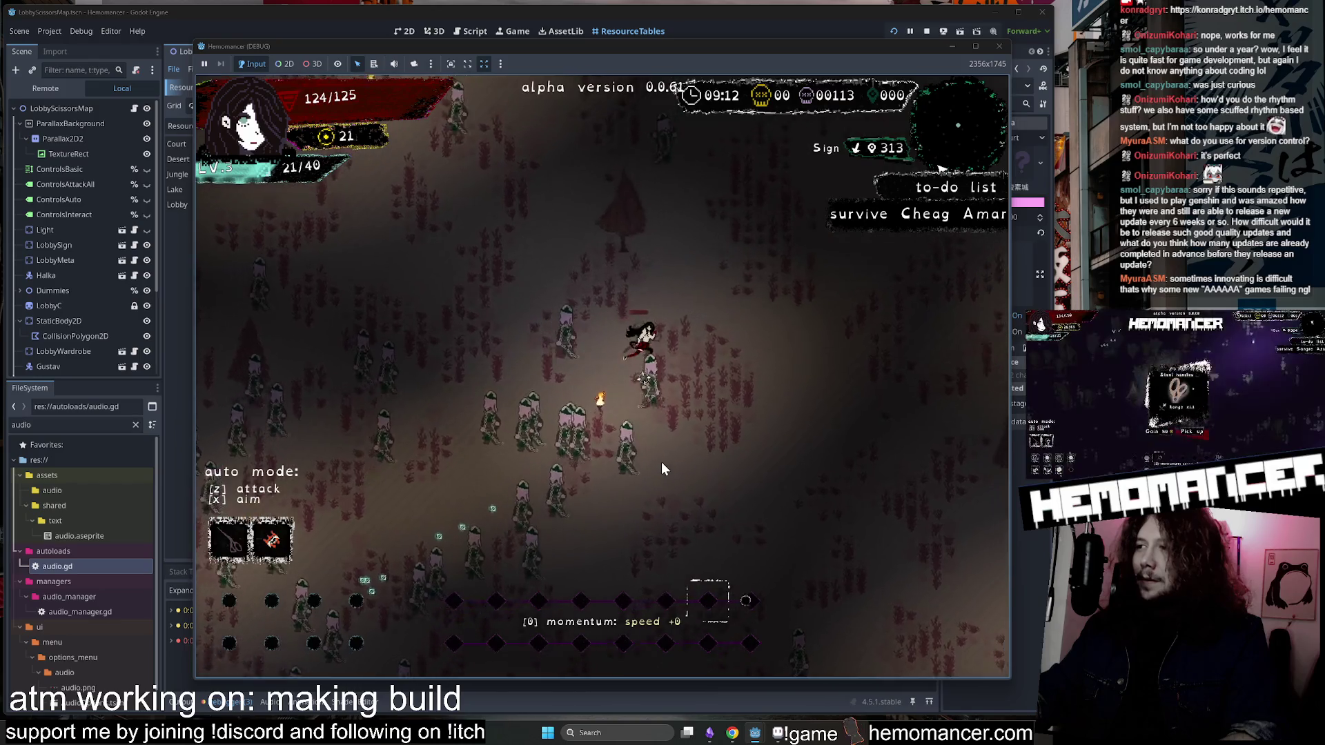
pyautogui.press('d')
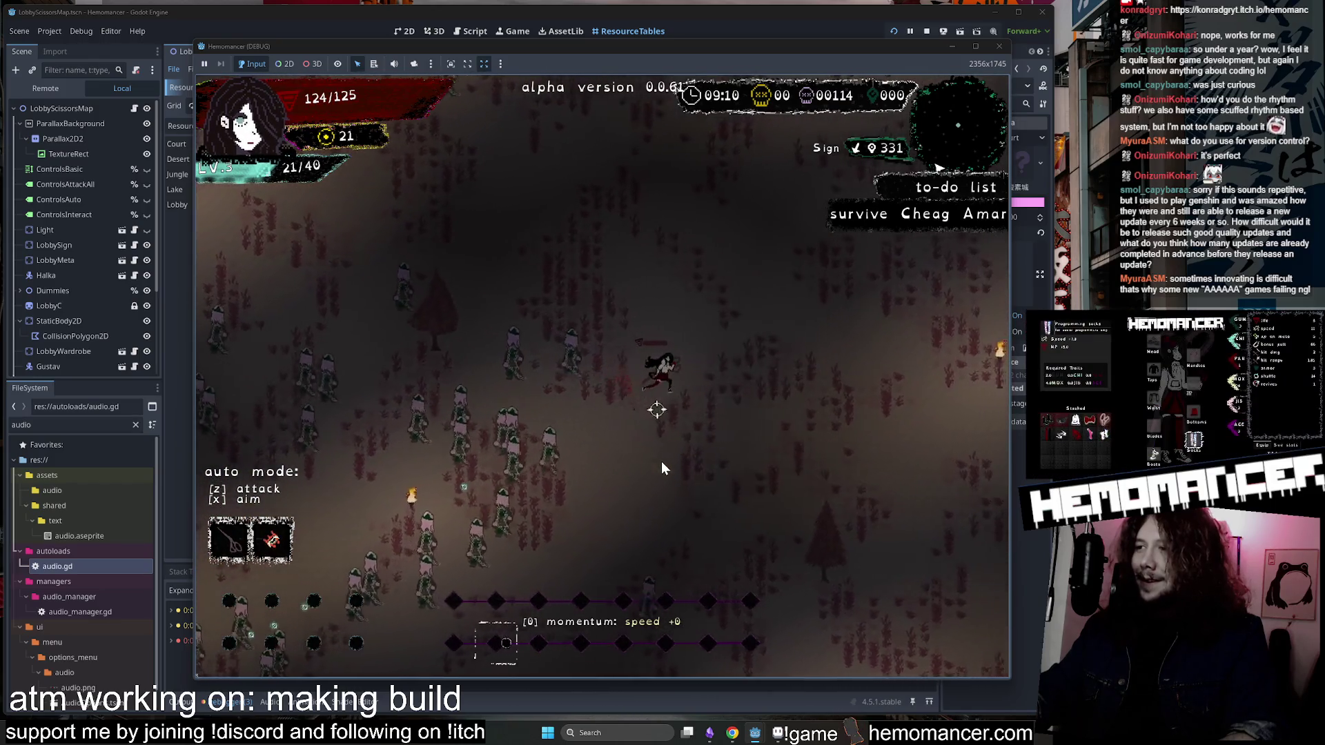
pyautogui.press('s')
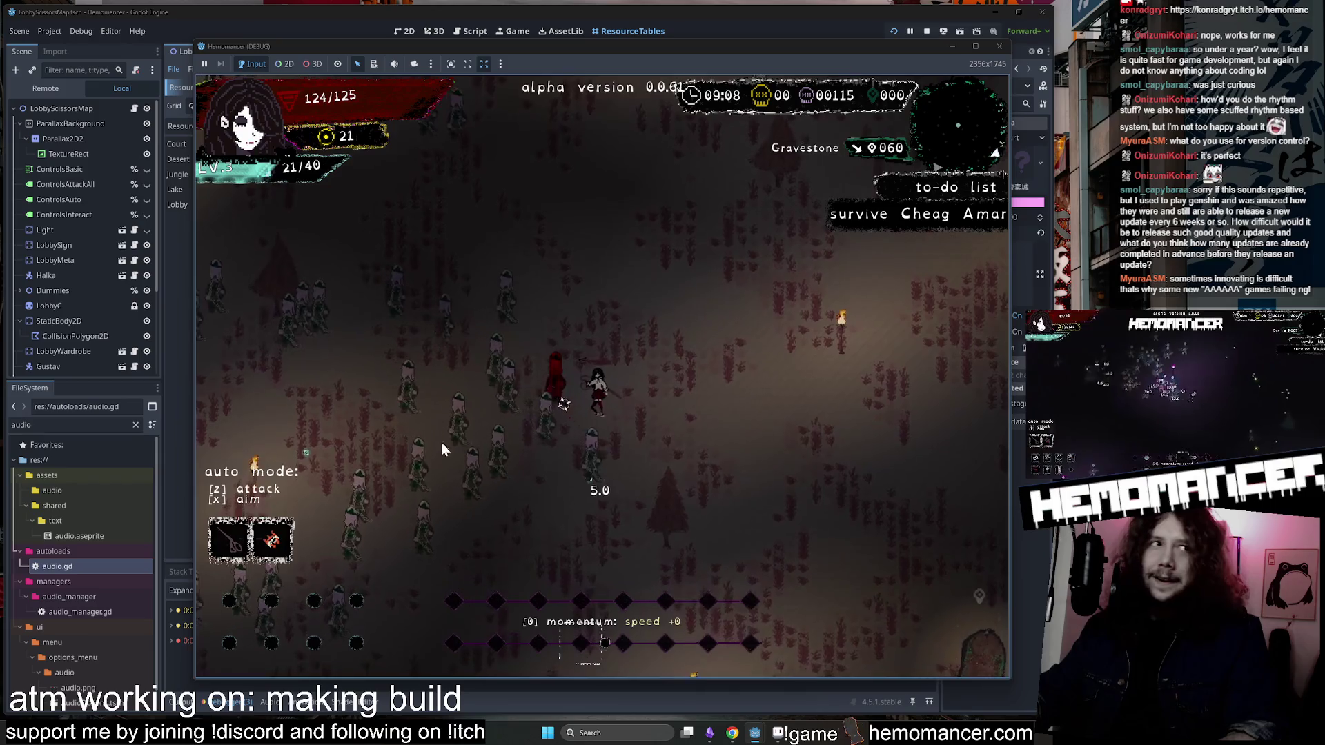
pyautogui.press('s')
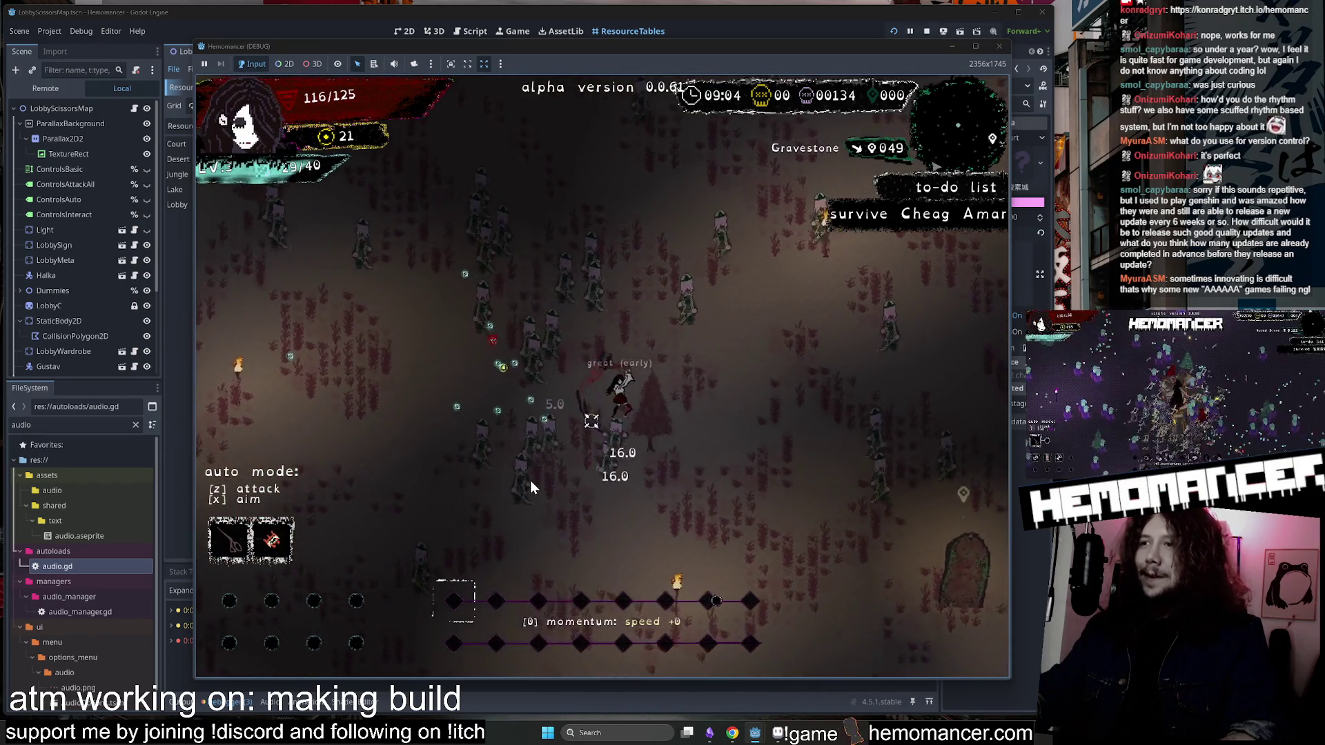
pyautogui.click(718, 320)
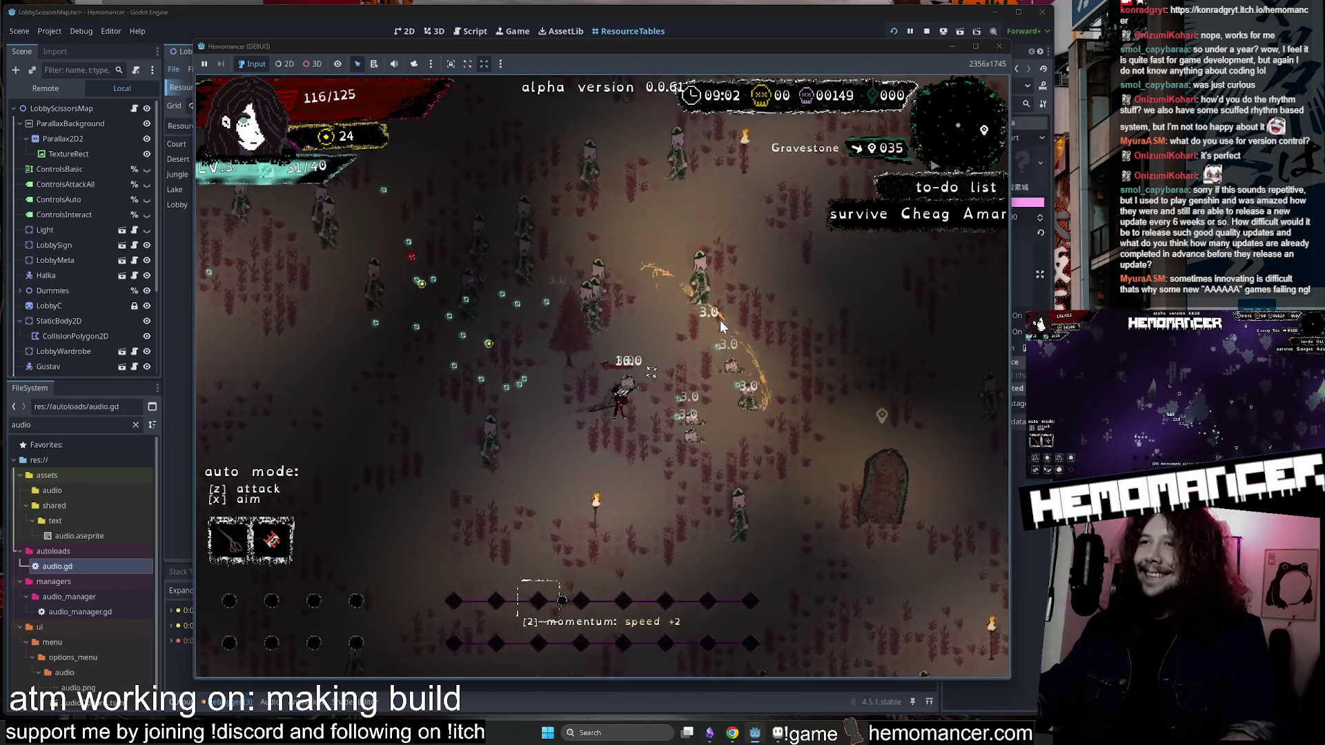
pyautogui.click(754, 472)
pyautogui.click(573, 338)
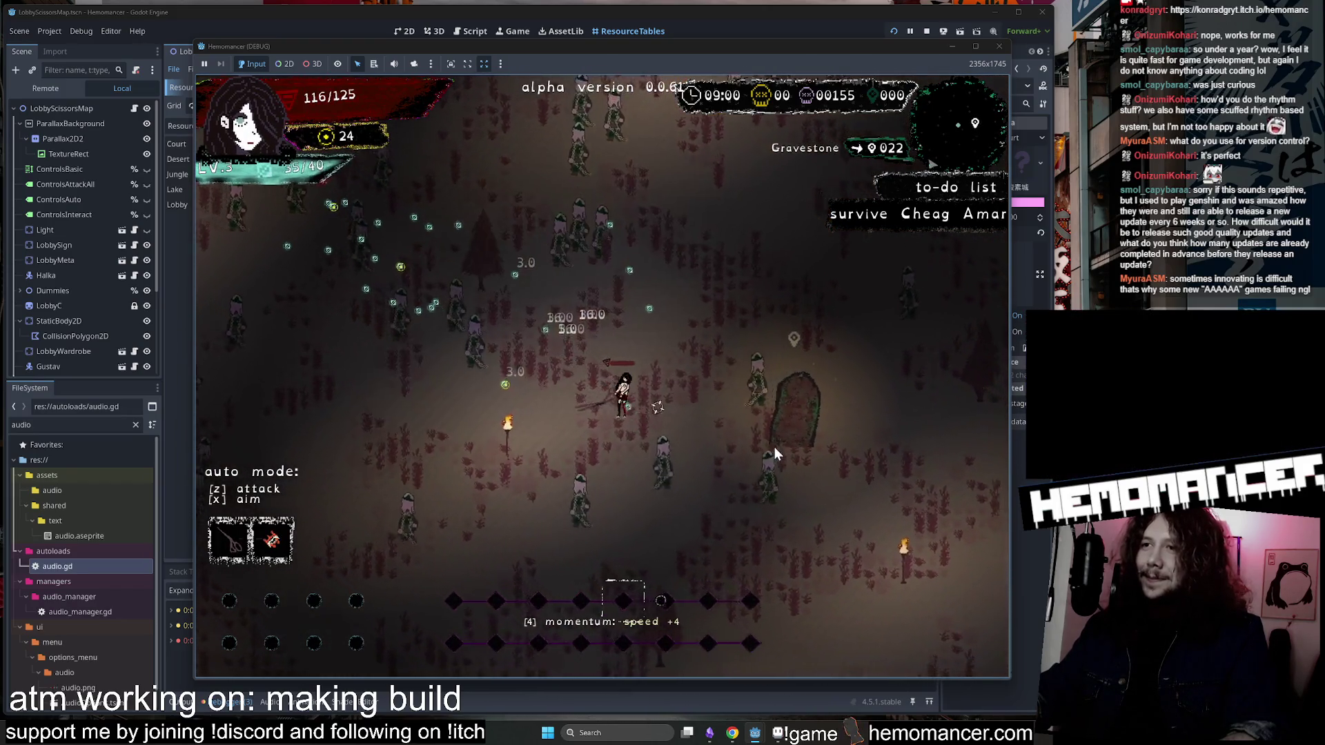
pyautogui.click(771, 457)
# Claim the gravestone's 'You feel chilly' buff, then take the piercing bouncing projectile at level 4.
pyautogui.click(718, 321)
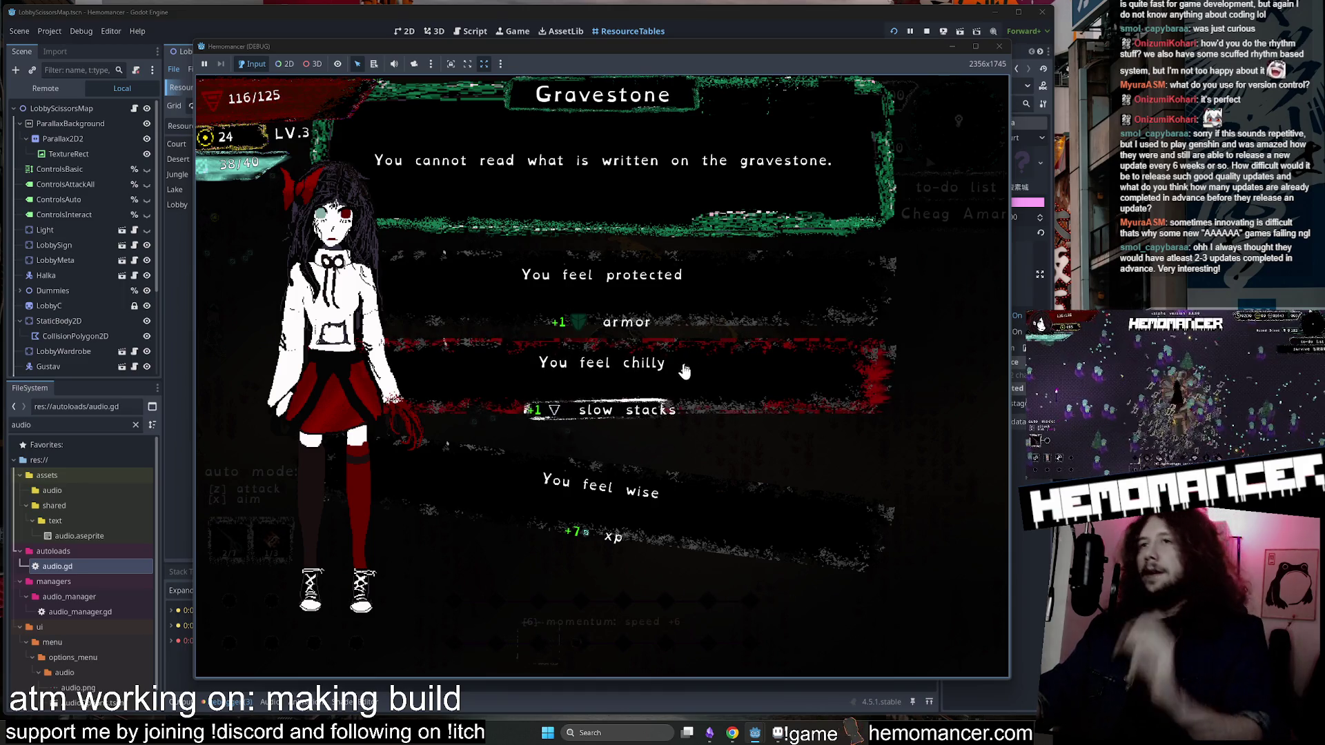
pyautogui.click(676, 378)
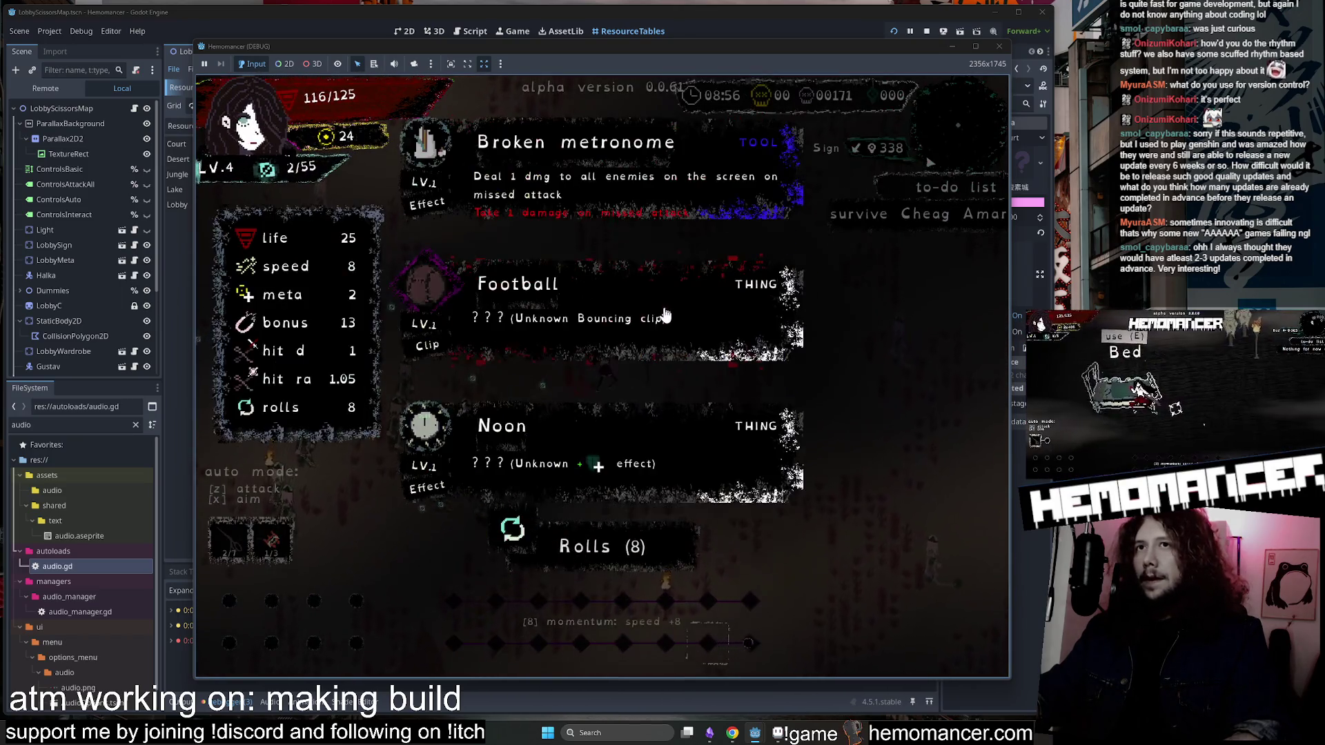
pyautogui.click(656, 313)
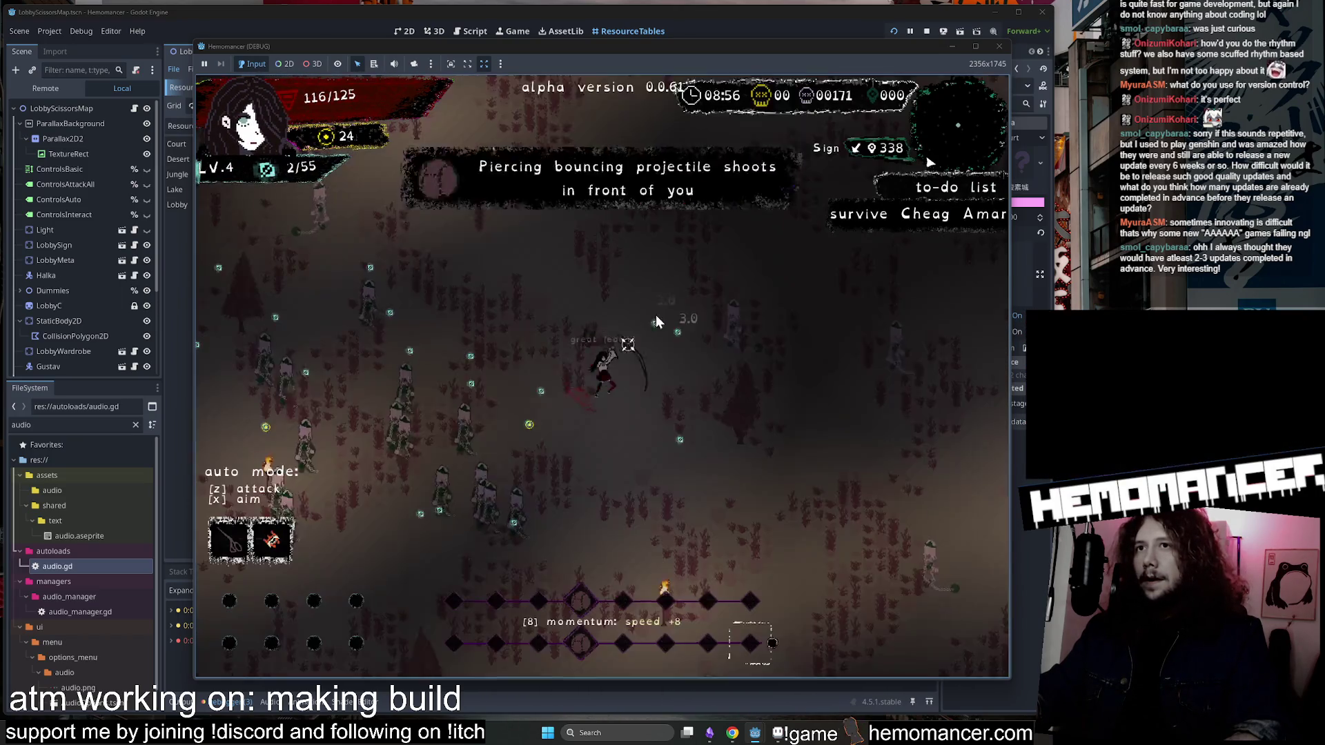